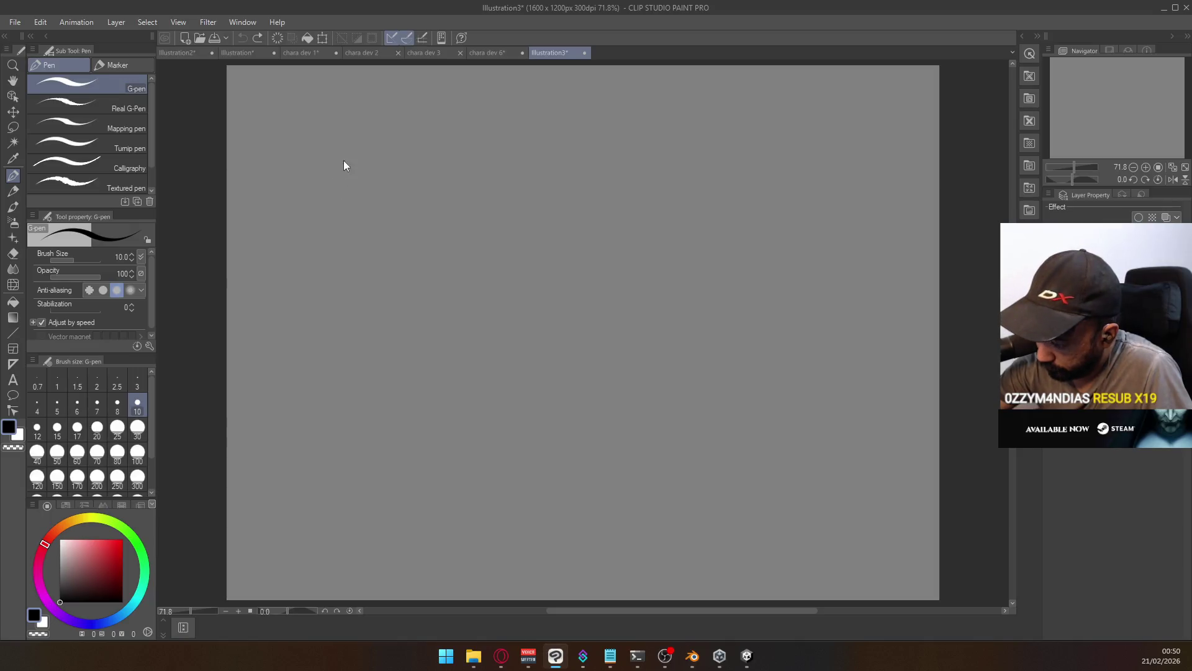
Draw a few test strokes on the Illustration3 canvas and undo them
{"action": "mouse_move", "coordinate": [354, 203]}
{"action": "left_mouse_down"}
{"action": "mouse_move", "coordinate": [372, 218]}
{"action": "mouse_move", "coordinate": [362, 202]}
{"action": "left_mouse_up"}
{"action": "key", "text": "ctrl+z"}
{"action": "key", "text": "ctrl+z"}
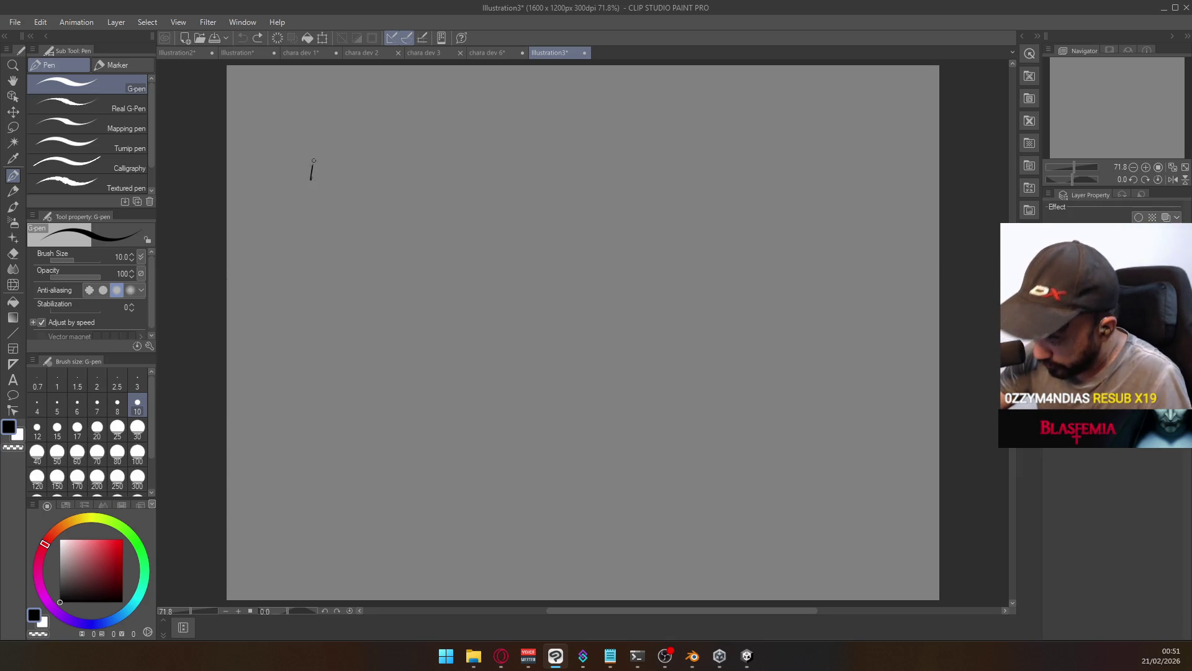
{"action": "key", "text": "ctrl+z"}
{"action": "mouse_move", "coordinate": [314, 163]}
{"action": "left_mouse_down"}
{"action": "mouse_move", "coordinate": [312, 180]}
{"action": "mouse_move", "coordinate": [319, 164]}
{"action": "mouse_move", "coordinate": [371, 177]}
{"action": "mouse_move", "coordinate": [390, 165]}
{"action": "mouse_move", "coordinate": [395, 179]}
{"action": "left_mouse_up"}
{"action": "key", "text": "ctrl+z"}
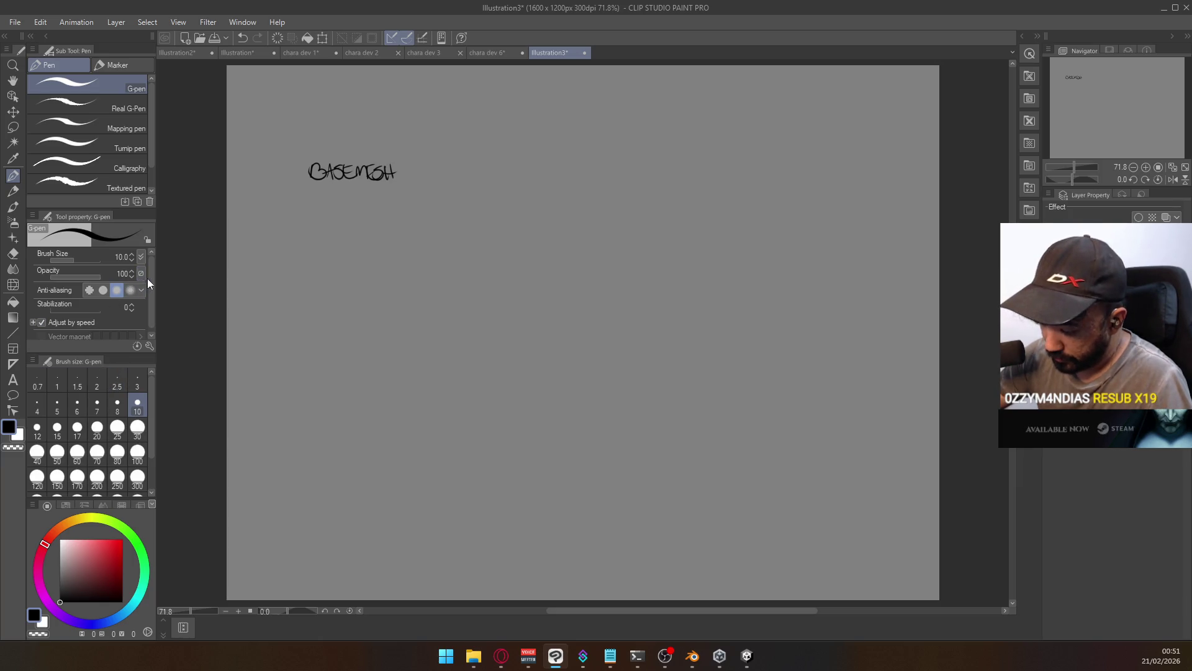
{"action": "left_click_drag", "start_coordinate": [151, 281], "coordinate": [148, 296]}
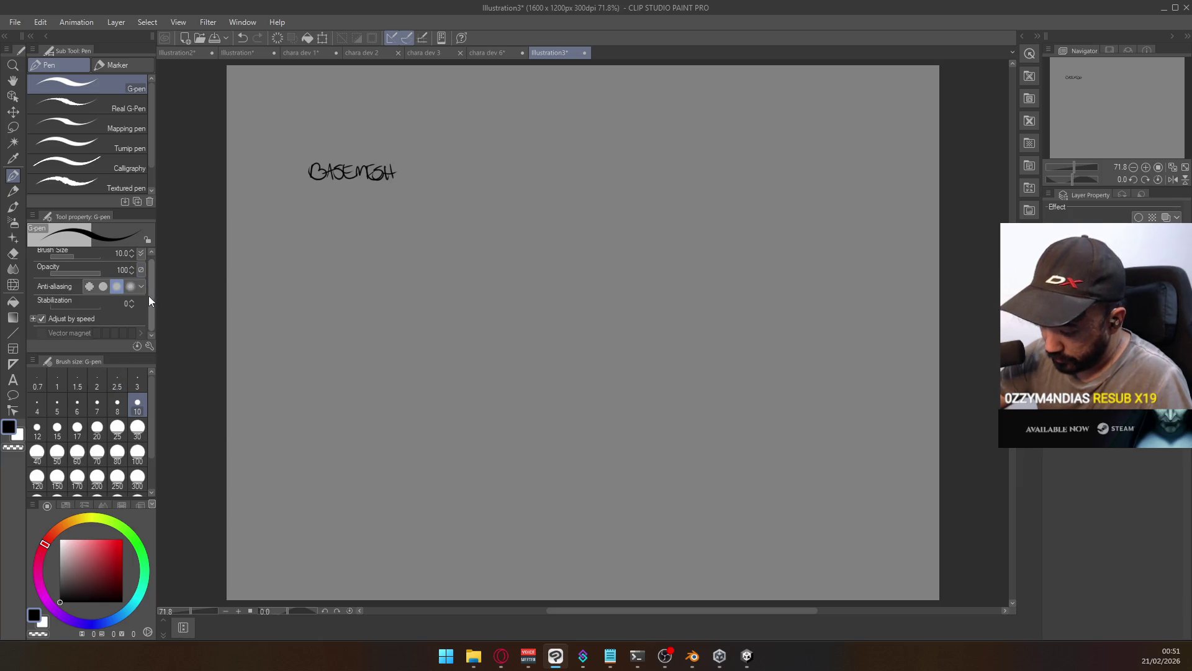
Turn off the G-pen's Adjust by speed option and practise lettering a B and a box
{"action": "left_click", "coordinate": [41, 318]}
{"action": "mouse_move", "coordinate": [460, 167]}
{"action": "left_mouse_down"}
{"action": "mouse_move", "coordinate": [461, 185]}
{"action": "mouse_move", "coordinate": [500, 175]}
{"action": "mouse_move", "coordinate": [508, 190]}
{"action": "left_mouse_up"}
{"action": "key", "text": "ctrl+z"}
{"action": "key", "text": "ctrl+z"}
{"action": "key", "text": "ctrl+z"}
{"action": "left_click_drag", "start_coordinate": [517, 179], "coordinate": [508, 190]}
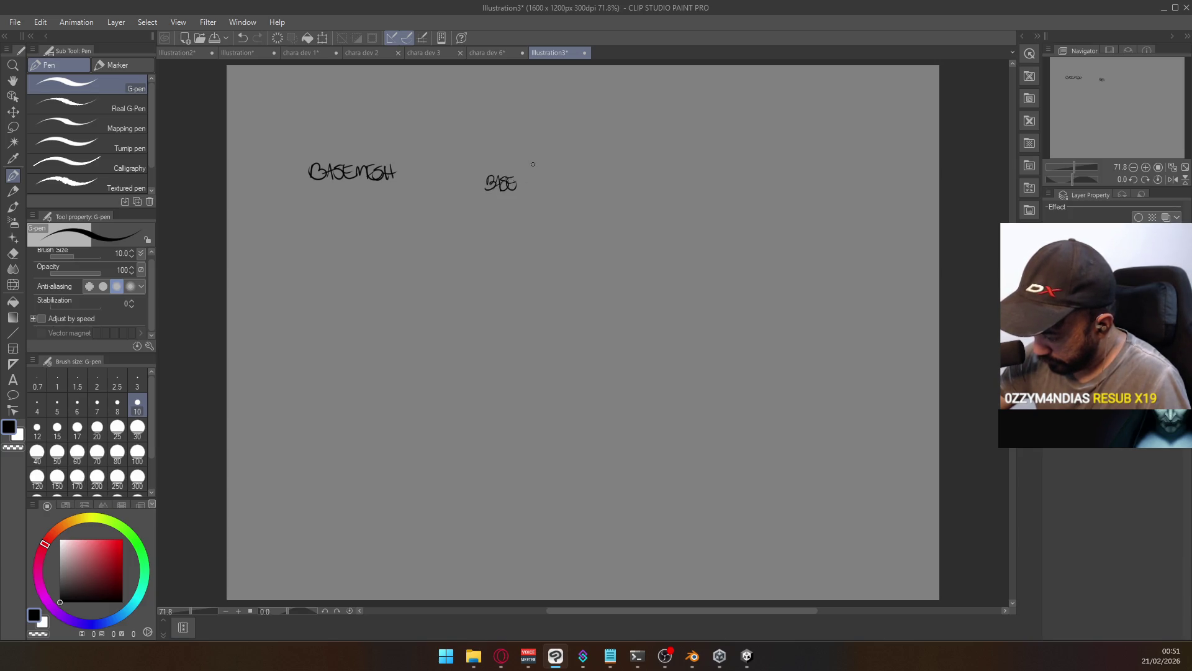
{"action": "mouse_move", "coordinate": [400, 271]}
{"action": "left_mouse_down"}
{"action": "mouse_move", "coordinate": [419, 255]}
{"action": "mouse_move", "coordinate": [431, 280]}
{"action": "mouse_move", "coordinate": [456, 245]}
{"action": "mouse_move", "coordinate": [415, 304]}
{"action": "mouse_move", "coordinate": [439, 310]}
{"action": "mouse_move", "coordinate": [442, 258]}
{"action": "mouse_move", "coordinate": [468, 310]}
{"action": "left_mouse_up"}
{"action": "key", "text": "ctrl+z"}
{"action": "key", "text": "ctrl+z"}
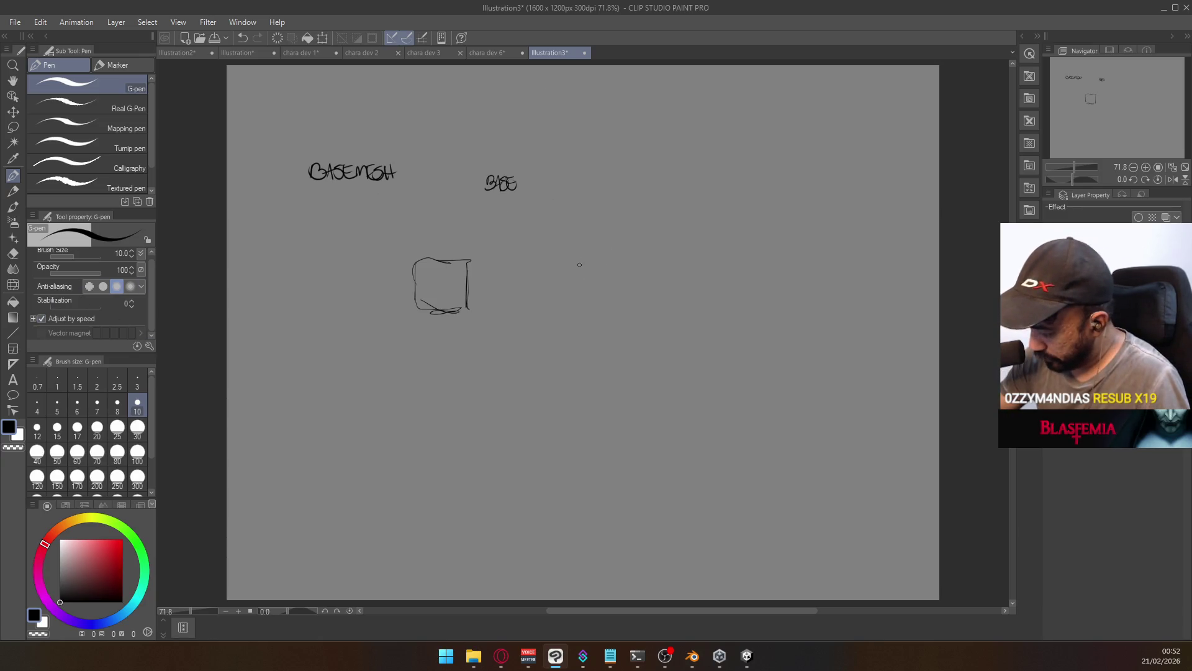
{"action": "mouse_move", "coordinate": [578, 244]}
{"action": "left_mouse_down"}
{"action": "mouse_move", "coordinate": [578, 265]}
{"action": "mouse_move", "coordinate": [596, 272]}
{"action": "left_mouse_up"}
{"action": "key", "text": "ctrl+z"}
{"action": "key", "text": "ctrl+z"}
Draw practice zigzag strokes, toggle Adjust by speed again, and undo the zigzags
{"action": "mouse_move", "coordinate": [483, 373]}
{"action": "left_mouse_down"}
{"action": "mouse_move", "coordinate": [490, 354]}
{"action": "mouse_move", "coordinate": [523, 402]}
{"action": "mouse_move", "coordinate": [573, 412]}
{"action": "mouse_move", "coordinate": [641, 345]}
{"action": "mouse_move", "coordinate": [733, 203]}
{"action": "left_mouse_up"}
{"action": "left_click_drag", "start_coordinate": [677, 339], "coordinate": [663, 441]}
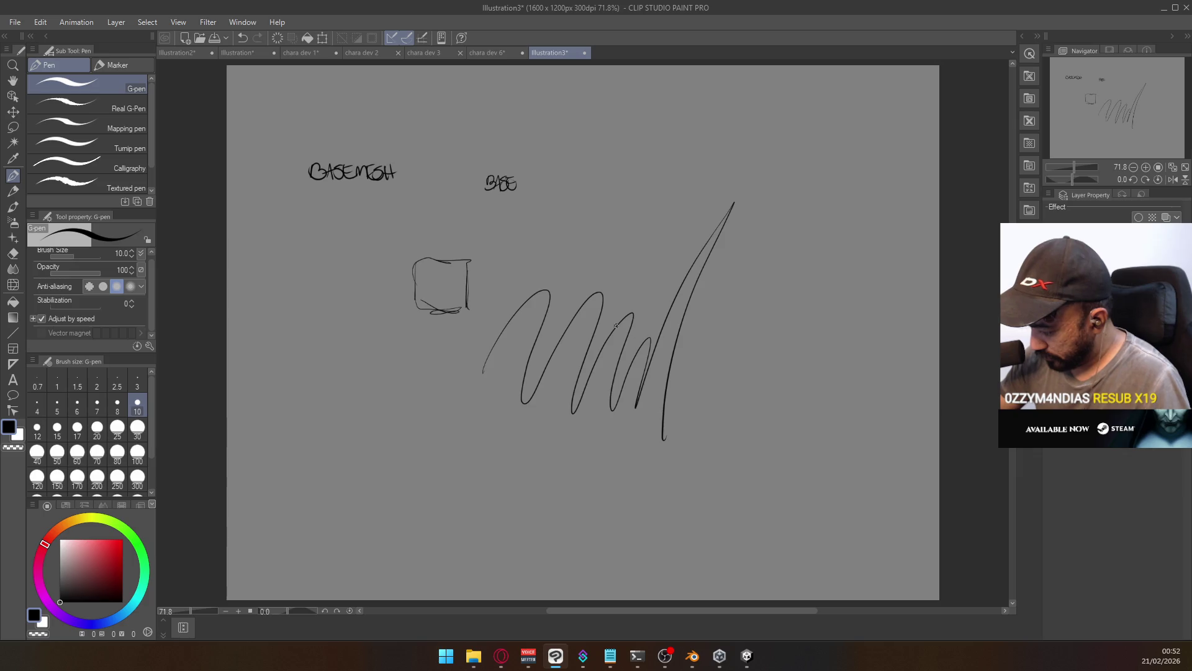
{"action": "key", "text": "ctrl+z"}
{"action": "key", "text": "ctrl+z"}
{"action": "left_click", "coordinate": [42, 318]}
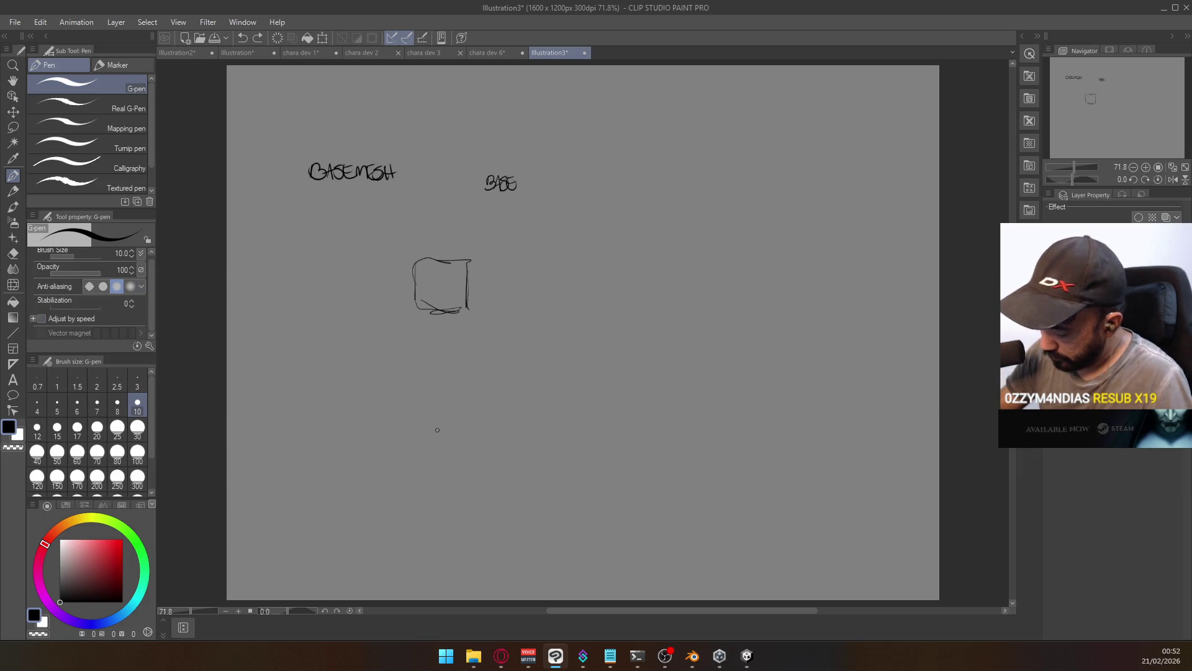
{"action": "mouse_move", "coordinate": [437, 429]}
{"action": "left_mouse_down"}
{"action": "mouse_move", "coordinate": [448, 461]}
{"action": "mouse_move", "coordinate": [544, 424]}
{"action": "mouse_move", "coordinate": [552, 463]}
{"action": "mouse_move", "coordinate": [607, 402]}
{"action": "left_mouse_up"}
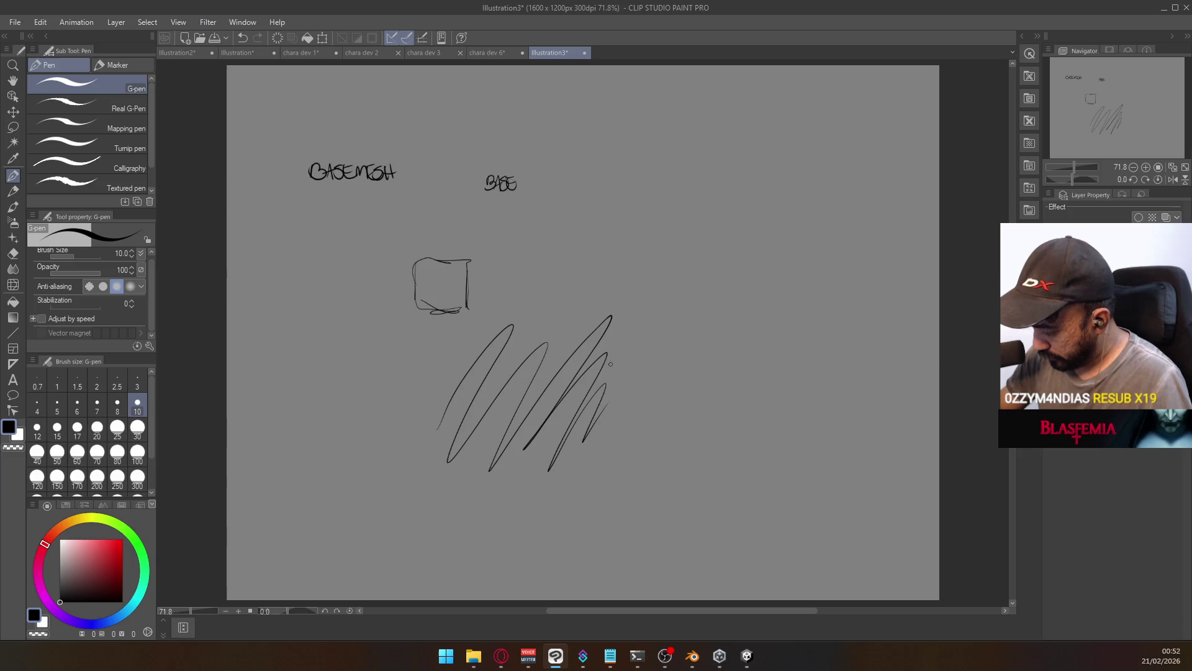
{"action": "key", "text": "ctrl+z"}
Undo the remaining zigzag, box and lettering strokes until the canvas is blank
{"action": "mouse_move", "coordinate": [295, 393]}
{"action": "left_mouse_down"}
{"action": "mouse_move", "coordinate": [387, 323]}
{"action": "mouse_move", "coordinate": [438, 489]}
{"action": "left_mouse_up"}
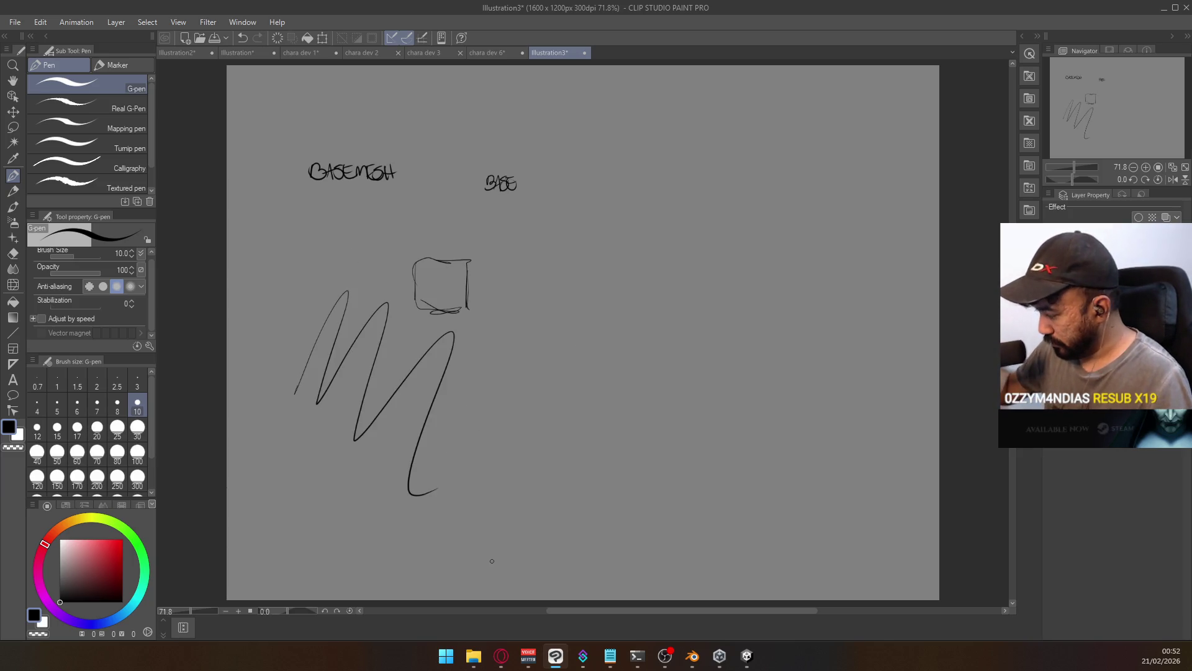
{"action": "key", "text": "ctrl+z"}
{"action": "key", "text": "ctrl+z"}
{"action": "key", "text": "ctrl+z"}
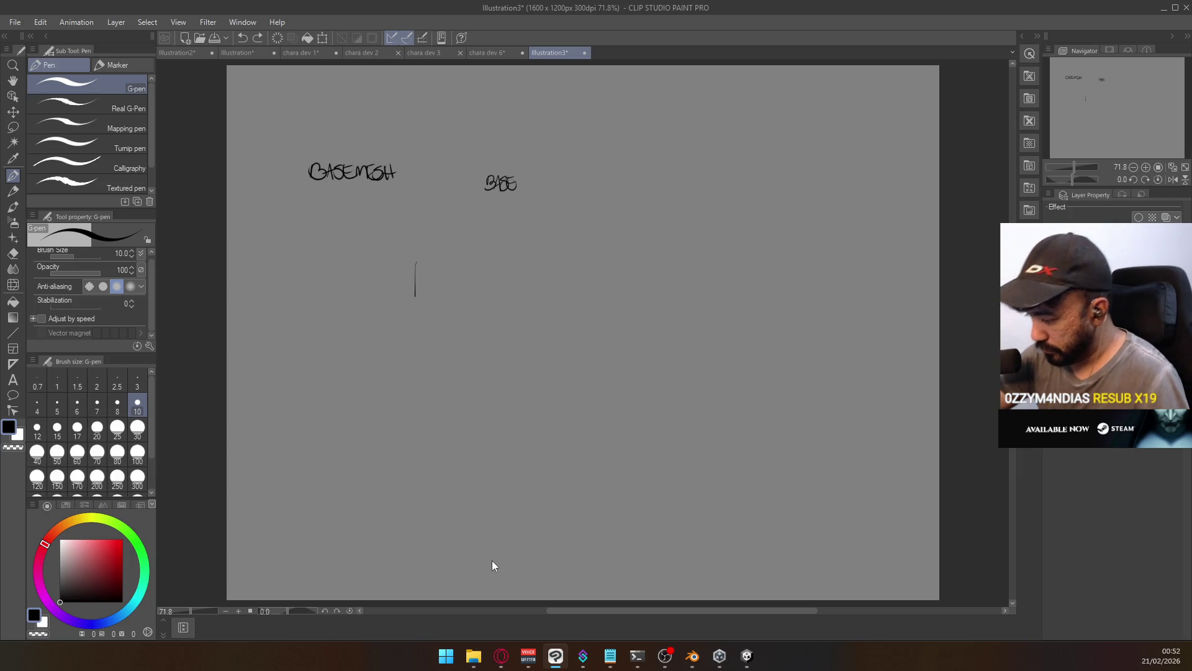
{"action": "key", "text": "ctrl+z"}
{"action": "key", "text": "ctrl+z"}
{"action": "key", "text": "ctrl+z"}
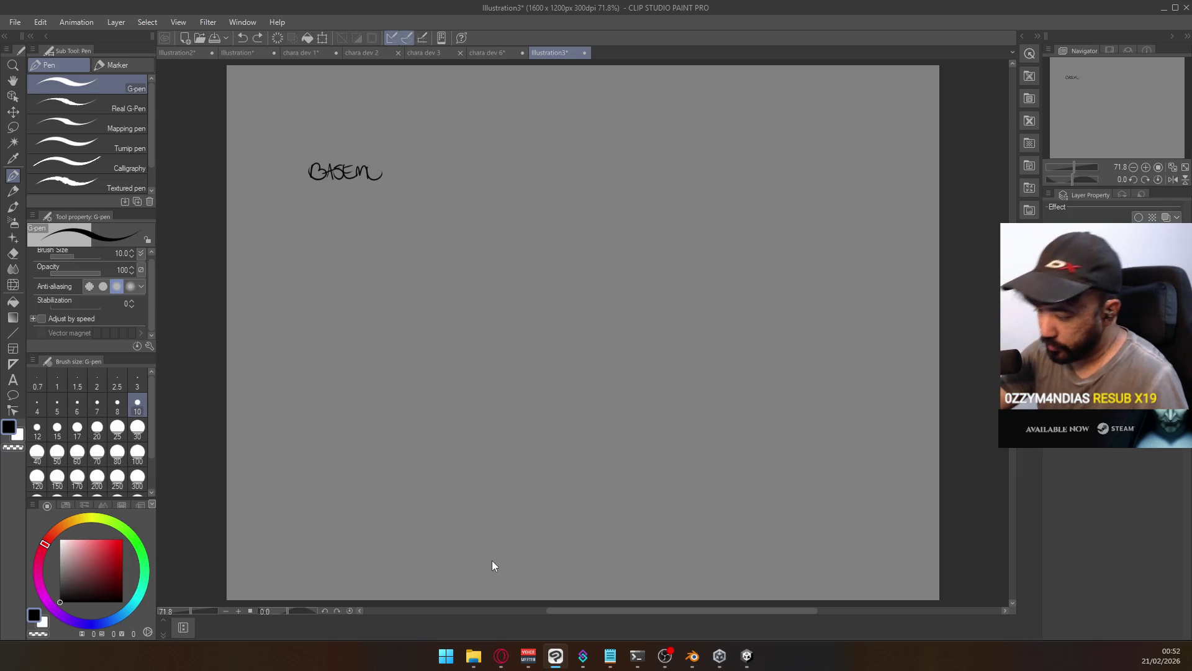
{"action": "key", "text": "ctrl+z"}
{"action": "key", "text": "ctrl+z"}
{"action": "key", "text": "ctrl+z"}
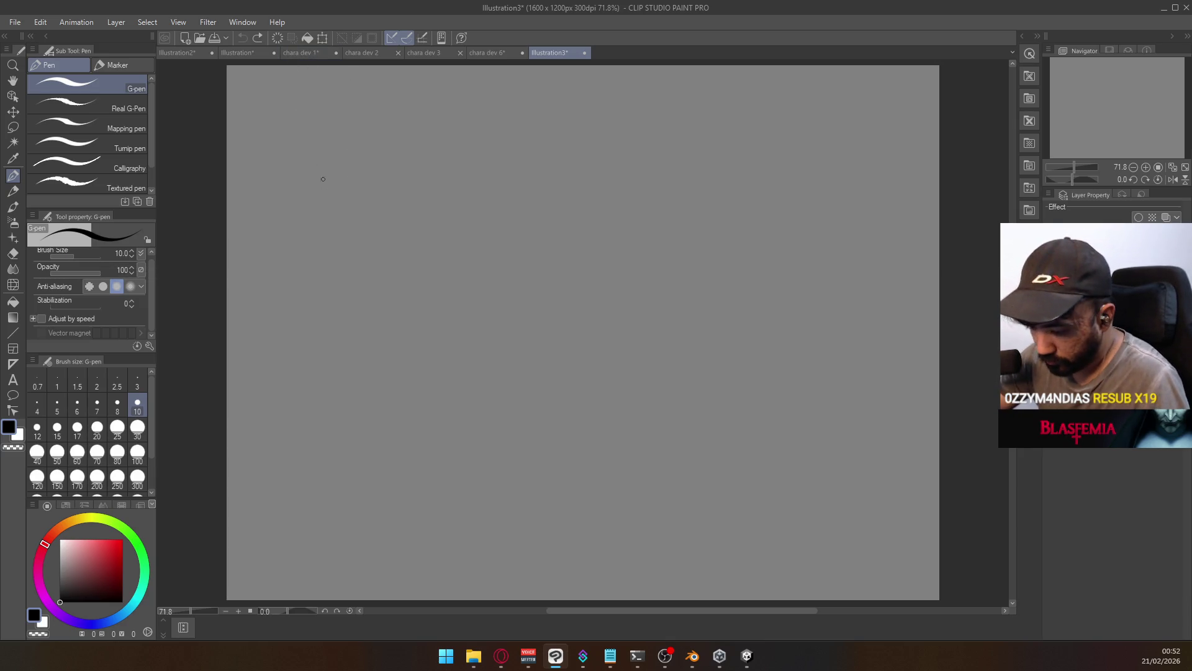
Handwrite BASEMESH and then Viewmodel across the top of the canvas, redoing misdrawn letters
{"action": "left_click_drag", "start_coordinate": [355, 168], "coordinate": [398, 177]}
{"action": "key", "text": "ctrl+z"}
{"action": "key", "text": "ctrl+z"}
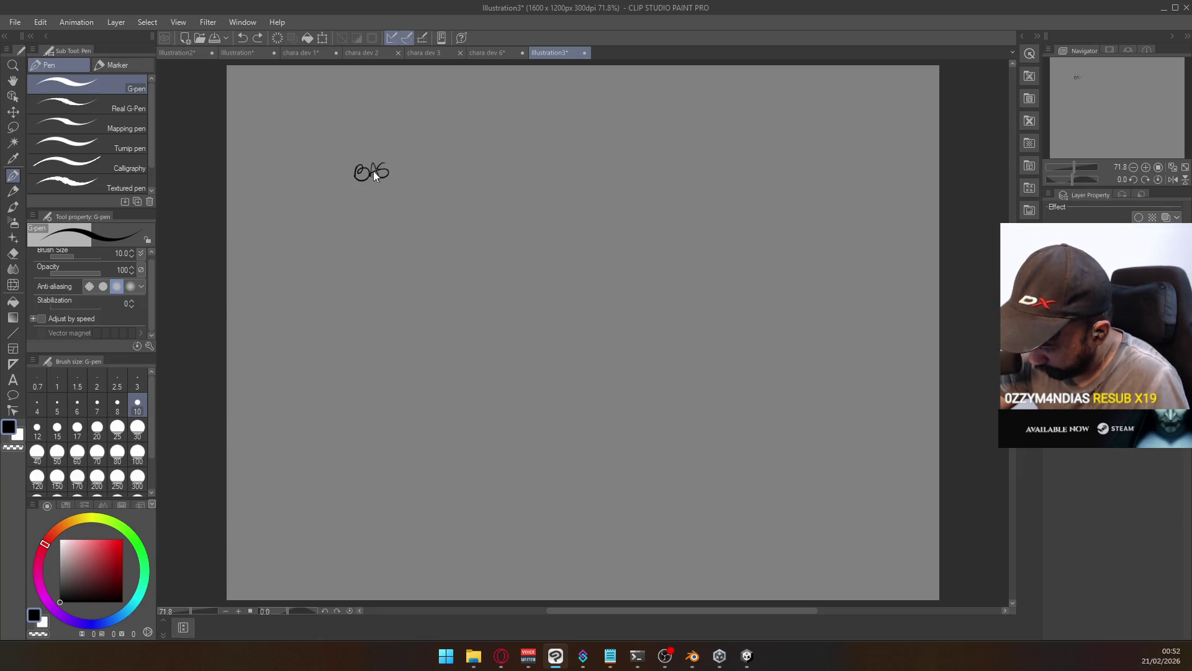
{"action": "mouse_move", "coordinate": [370, 179]}
{"action": "left_mouse_down"}
{"action": "mouse_move", "coordinate": [378, 169]}
{"action": "mouse_move", "coordinate": [386, 181]}
{"action": "mouse_move", "coordinate": [412, 169]}
{"action": "mouse_move", "coordinate": [438, 175]}
{"action": "left_mouse_up"}
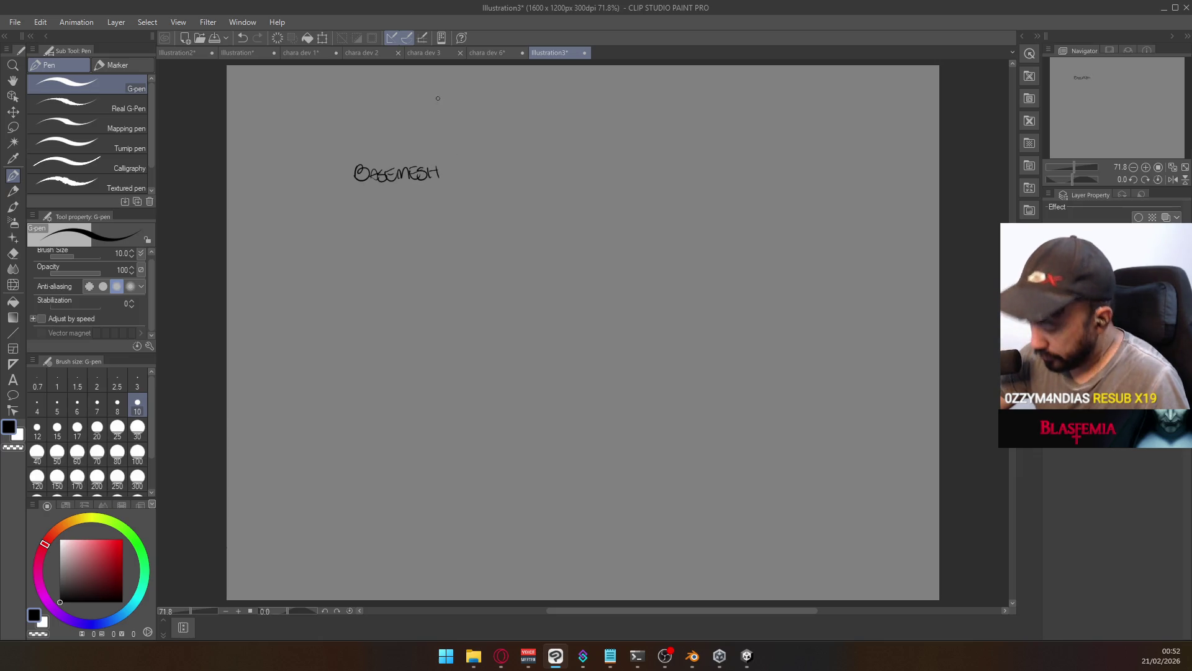
{"action": "mouse_move", "coordinate": [550, 165]}
{"action": "left_mouse_down"}
{"action": "mouse_move", "coordinate": [559, 184]}
{"action": "mouse_move", "coordinate": [562, 163]}
{"action": "left_mouse_up"}
{"action": "key", "text": "ctrl+z"}
{"action": "key", "text": "ctrl+z"}
{"action": "left_click", "coordinate": [567, 161]}
{"action": "mouse_move", "coordinate": [567, 167]}
{"action": "left_mouse_down"}
{"action": "mouse_move", "coordinate": [580, 176]}
{"action": "mouse_move", "coordinate": [590, 163]}
{"action": "mouse_move", "coordinate": [604, 178]}
{"action": "mouse_move", "coordinate": [620, 158]}
{"action": "mouse_move", "coordinate": [635, 178]}
{"action": "left_mouse_up"}
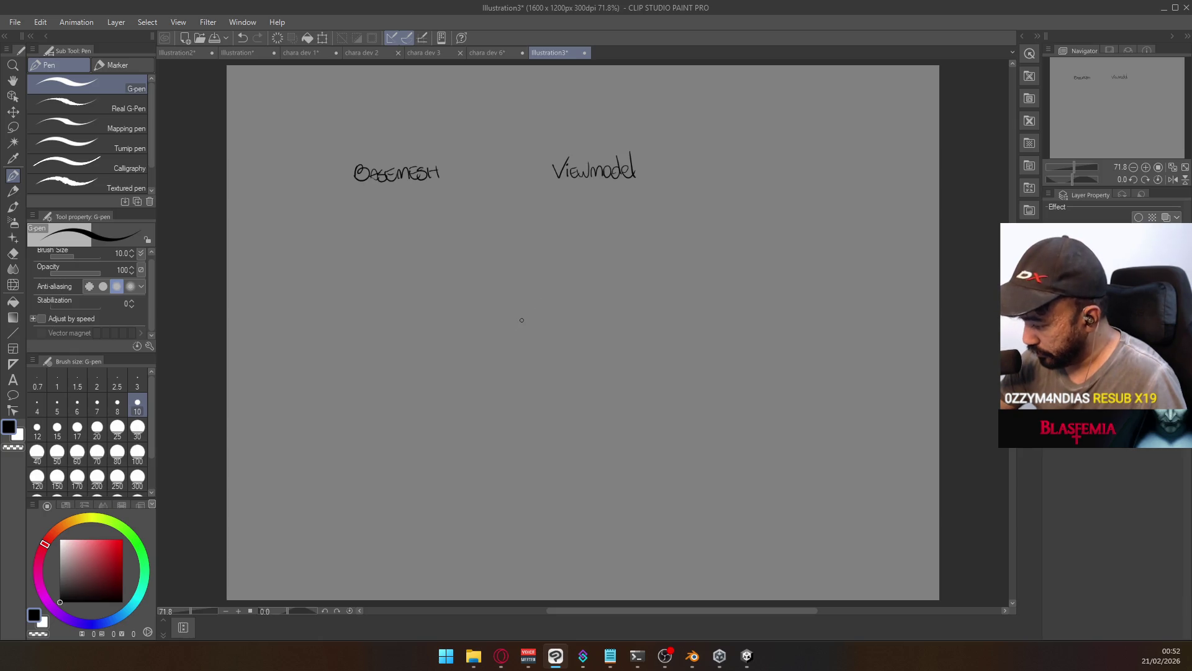
Write MANNEQUIN below the other words and start a WEAPON label on the right
{"action": "left_click_drag", "start_coordinate": [521, 320], "coordinate": [607, 324]}
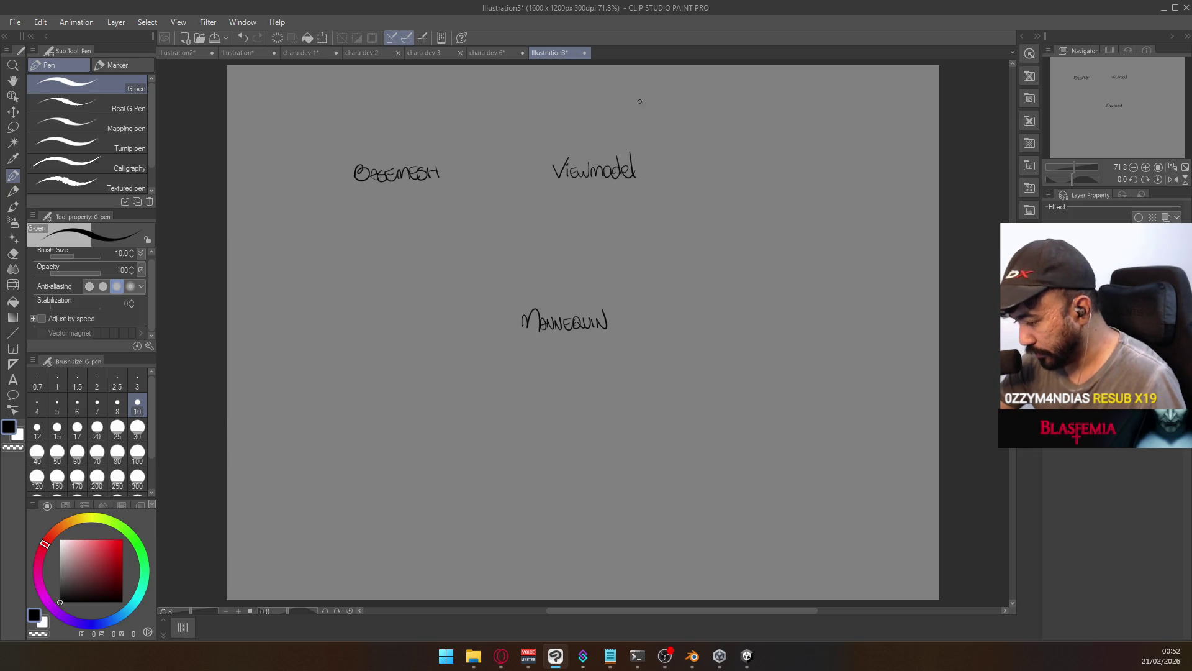
{"action": "mouse_move", "coordinate": [688, 234]}
{"action": "left_mouse_down"}
{"action": "mouse_move", "coordinate": [699, 218]}
{"action": "mouse_move", "coordinate": [696, 247]}
{"action": "mouse_move", "coordinate": [701, 231]}
{"action": "mouse_move", "coordinate": [710, 247]}
{"action": "mouse_move", "coordinate": [748, 248]}
{"action": "mouse_move", "coordinate": [751, 227]}
{"action": "left_mouse_up"}
{"action": "key", "text": "ctrl+z"}
{"action": "key", "text": "ctrl+z"}
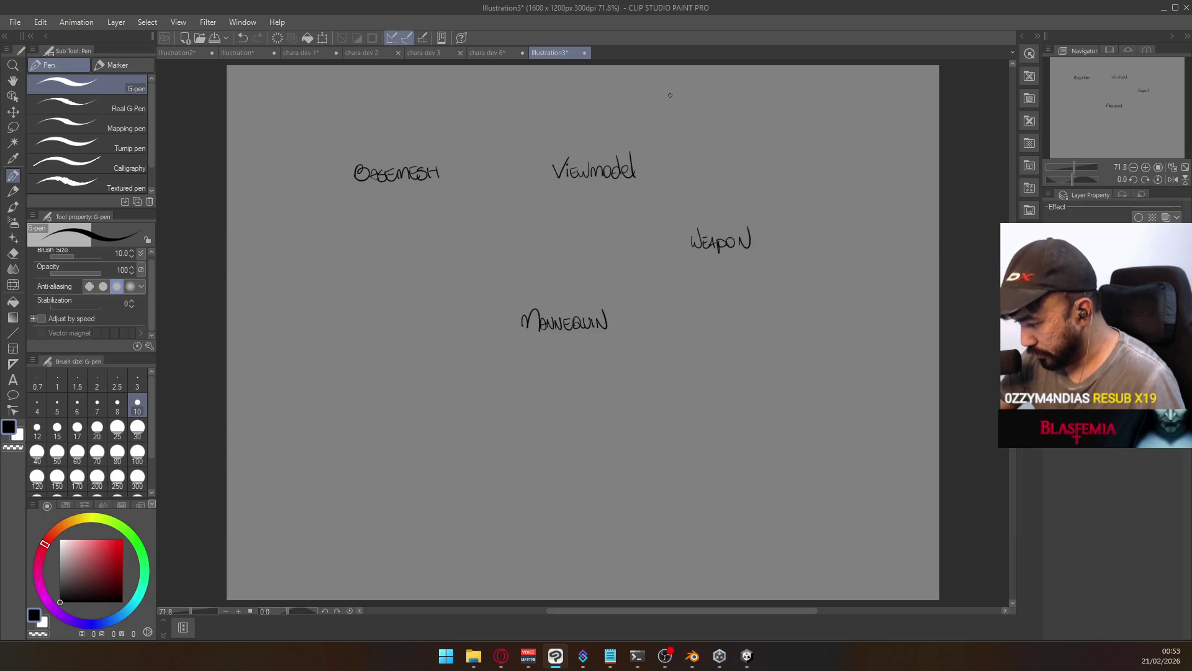
Lasso-move BASEMESH, MANNEQUIN and Viewmodel so that Viewmodel sits beside MANNEQUIN
{"action": "left_click", "coordinate": [13, 126]}
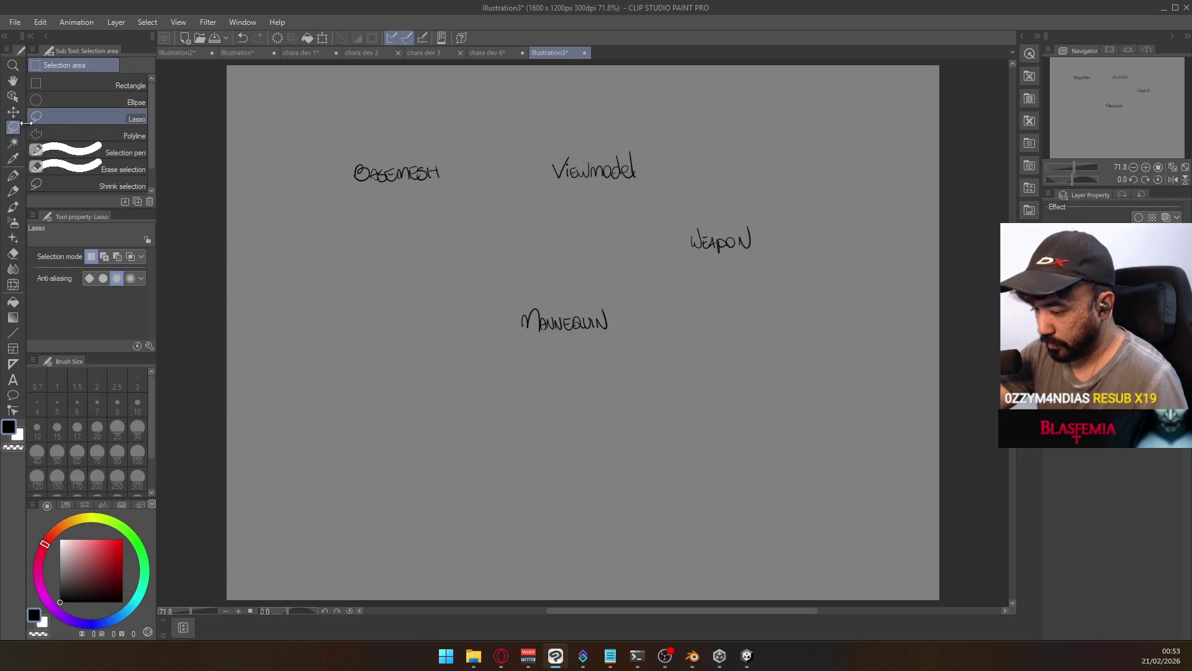
{"action": "mouse_move", "coordinate": [458, 187]}
{"action": "left_mouse_down"}
{"action": "mouse_move", "coordinate": [464, 166]}
{"action": "mouse_move", "coordinate": [351, 272]}
{"action": "mouse_move", "coordinate": [339, 258]}
{"action": "left_mouse_up"}
{"action": "key", "text": "ctrl+d"}
{"action": "mouse_move", "coordinate": [518, 340]}
{"action": "left_mouse_down"}
{"action": "mouse_move", "coordinate": [349, 411]}
{"action": "mouse_move", "coordinate": [349, 394]}
{"action": "mouse_move", "coordinate": [271, 413]}
{"action": "mouse_move", "coordinate": [414, 362]}
{"action": "mouse_move", "coordinate": [403, 363]}
{"action": "left_mouse_up"}
{"action": "key", "text": "ctrl+d"}
{"action": "key", "text": "ctrl+d"}
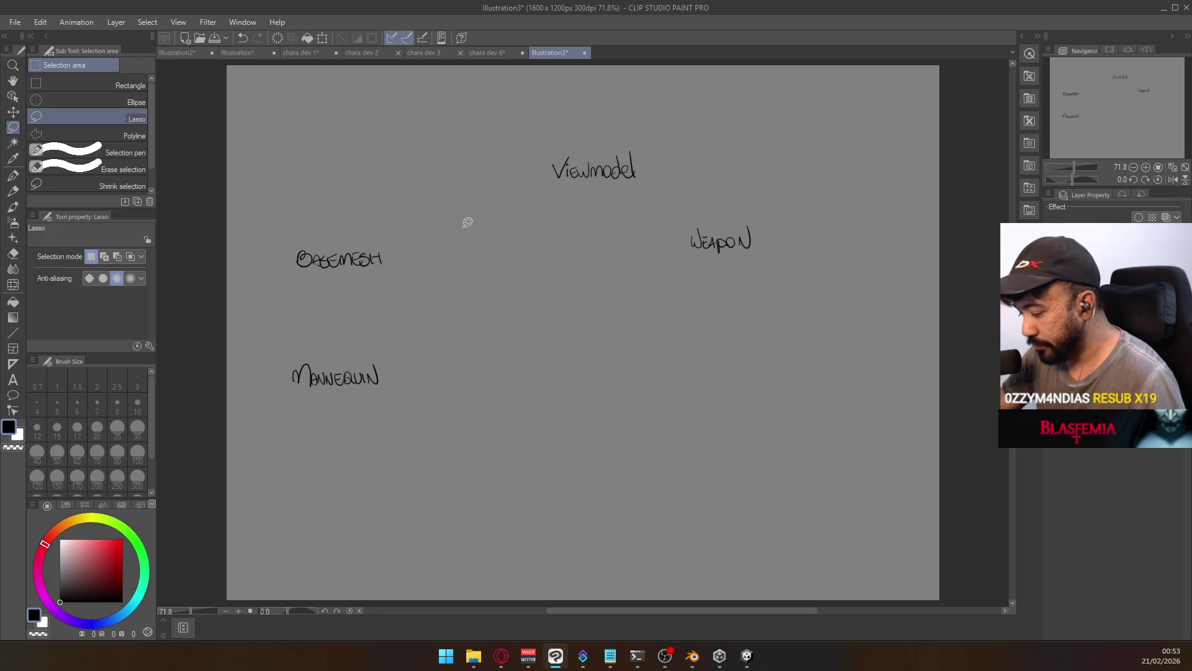
{"action": "mouse_move", "coordinate": [410, 383]}
{"action": "left_mouse_down"}
{"action": "mouse_move", "coordinate": [371, 403]}
{"action": "mouse_move", "coordinate": [388, 363]}
{"action": "mouse_move", "coordinate": [366, 360]}
{"action": "left_mouse_up"}
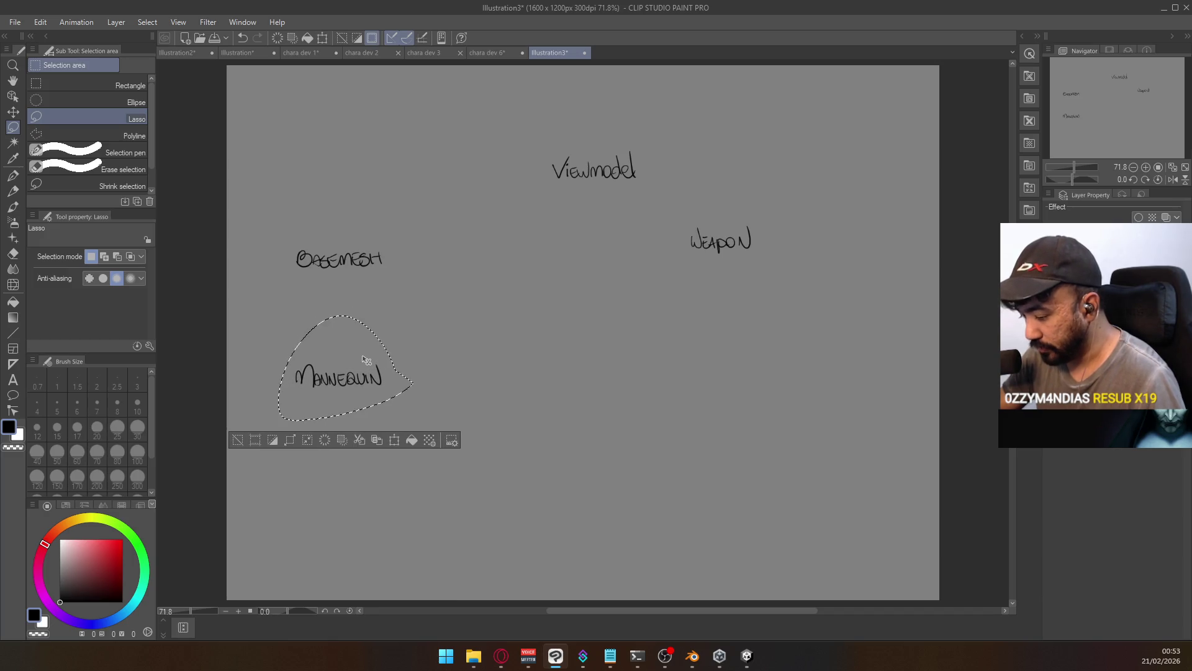
{"action": "key", "text": "ctrl+d"}
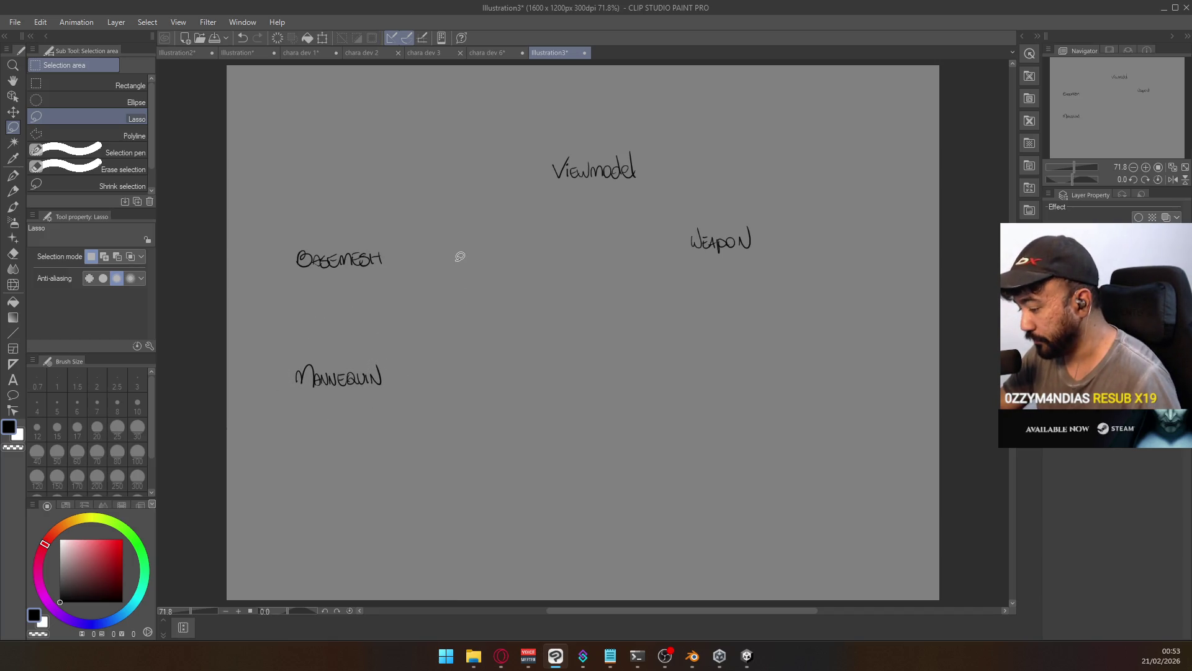
{"action": "mouse_move", "coordinate": [638, 171]}
{"action": "left_mouse_down"}
{"action": "mouse_move", "coordinate": [534, 191]}
{"action": "mouse_move", "coordinate": [654, 179]}
{"action": "mouse_move", "coordinate": [587, 220]}
{"action": "mouse_move", "coordinate": [562, 383]}
{"action": "mouse_move", "coordinate": [534, 375]}
{"action": "left_mouse_up"}
{"action": "key", "text": "ctrl+d"}
Draw arrows from MANNEQUIN to Viewmodel and diagonally down, and write Model under the lower arrow
{"action": "left_click", "coordinate": [12, 175]}
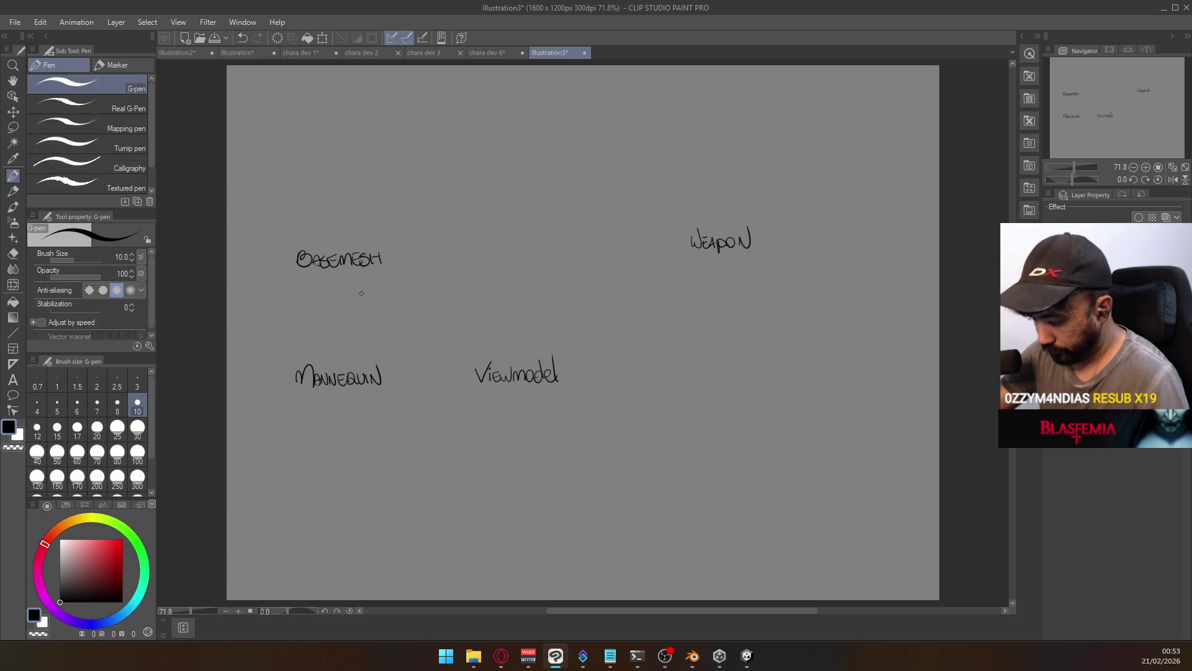
{"action": "left_click_drag", "start_coordinate": [406, 375], "coordinate": [451, 375]}
{"action": "key", "text": "ctrl+z"}
{"action": "key", "text": "ctrl+z"}
{"action": "left_click_drag", "start_coordinate": [452, 376], "coordinate": [439, 385]}
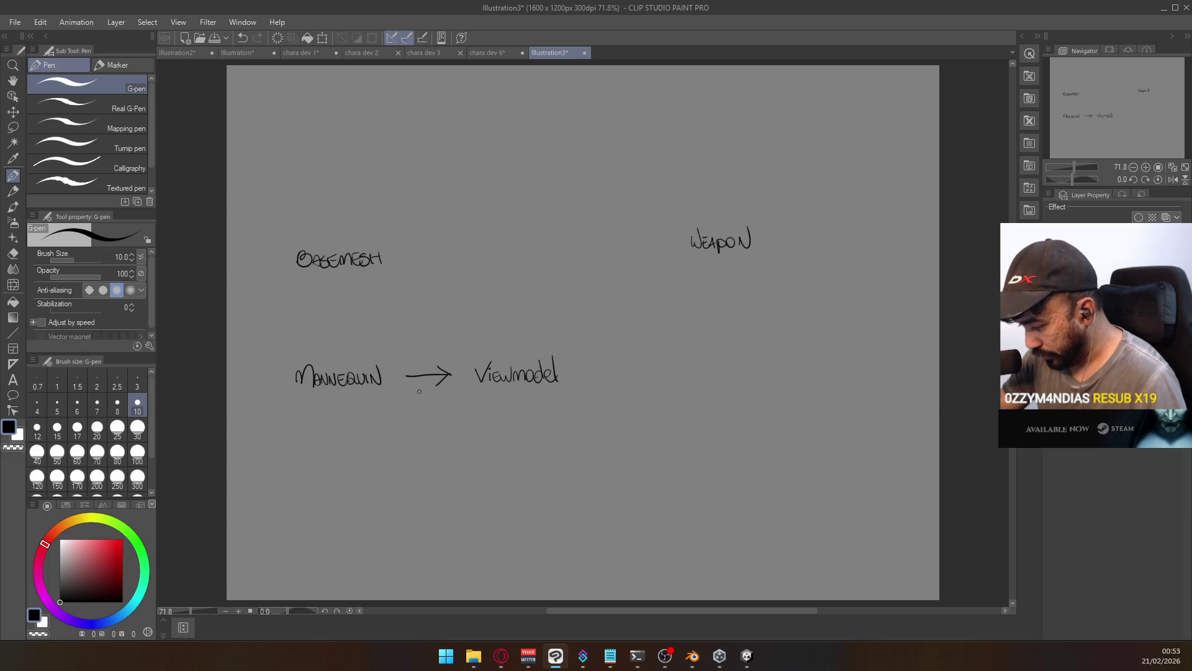
{"action": "left_click_drag", "start_coordinate": [403, 395], "coordinate": [459, 434]}
{"action": "key", "text": "ctrl+z"}
{"action": "left_click_drag", "start_coordinate": [404, 401], "coordinate": [439, 424]}
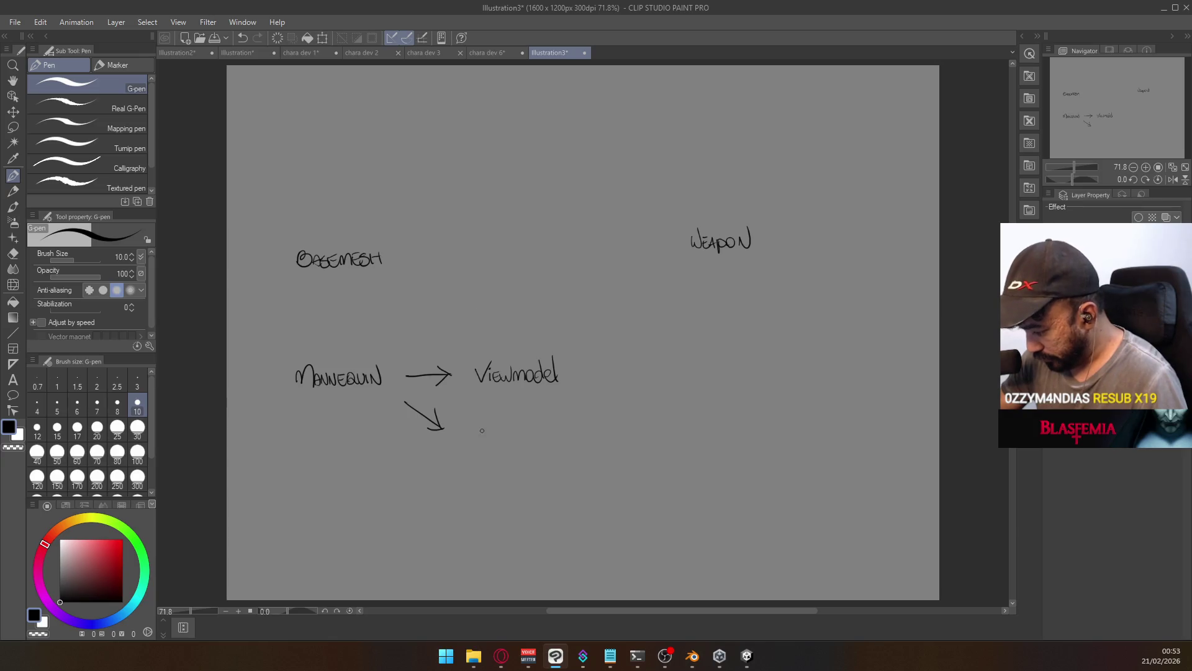
{"action": "mouse_move", "coordinate": [483, 434]}
{"action": "left_mouse_down"}
{"action": "mouse_move", "coordinate": [500, 437]}
{"action": "mouse_move", "coordinate": [486, 422]}
{"action": "mouse_move", "coordinate": [519, 434]}
{"action": "left_mouse_up"}
{"action": "key", "text": "ctrl+z"}
{"action": "left_click_drag", "start_coordinate": [515, 431], "coordinate": [529, 436]}
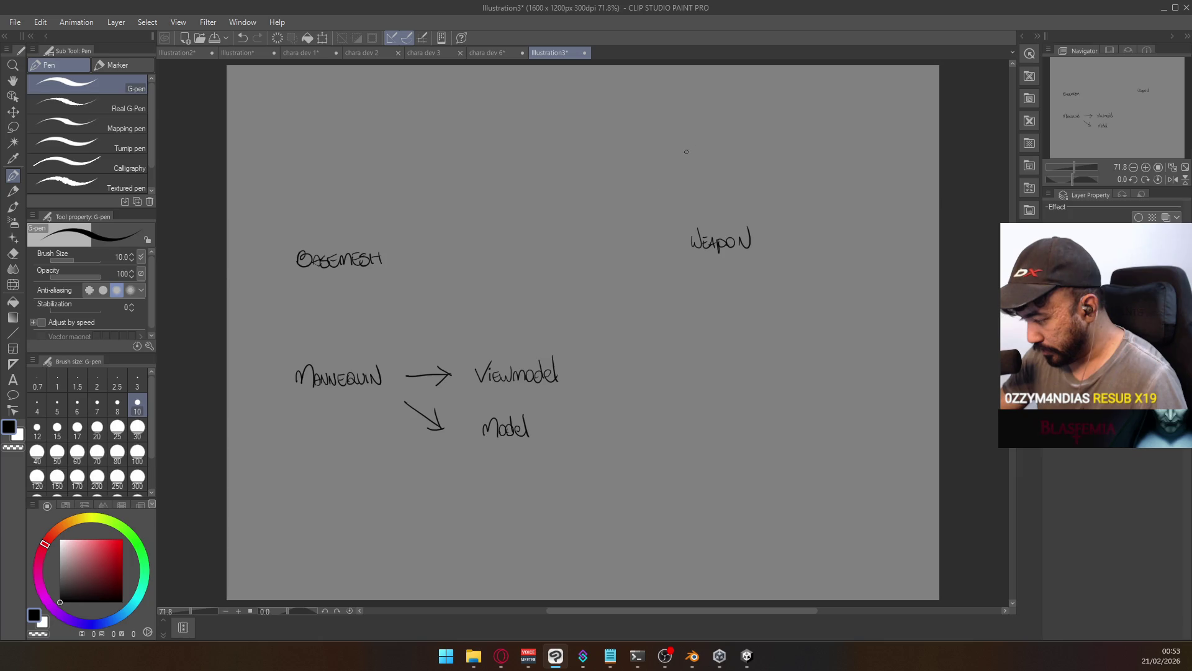
Erase the final N of WEAPON with the Eraser
{"action": "key", "text": "e"}
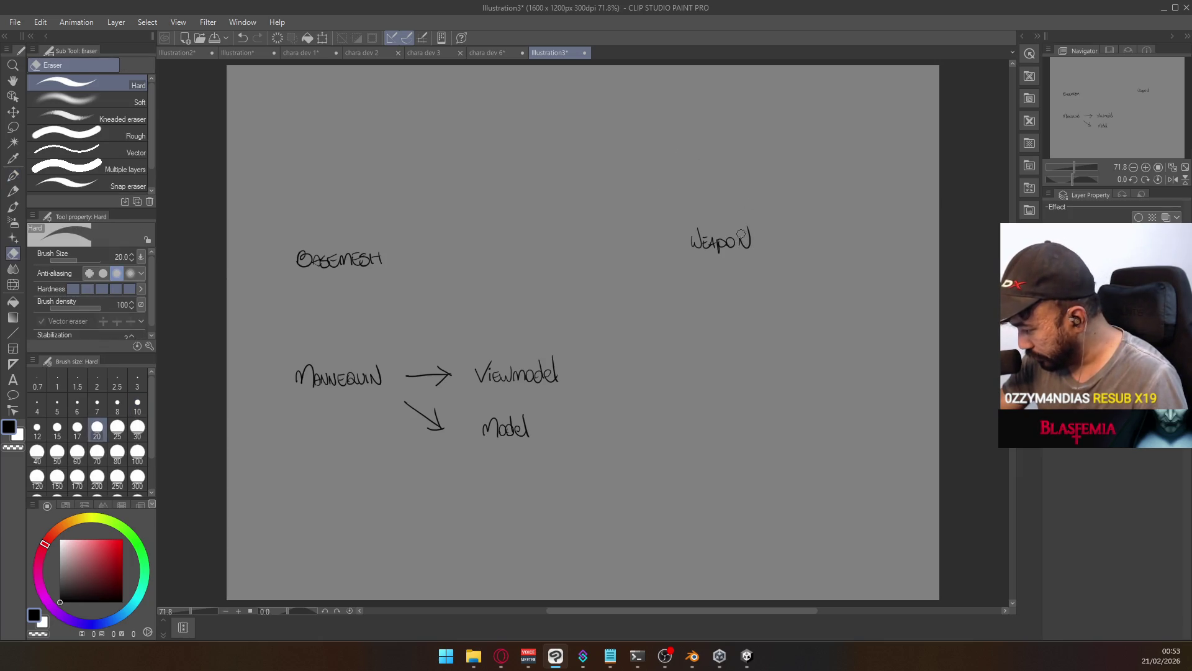
{"action": "left_click_drag", "start_coordinate": [741, 234], "coordinate": [753, 252]}
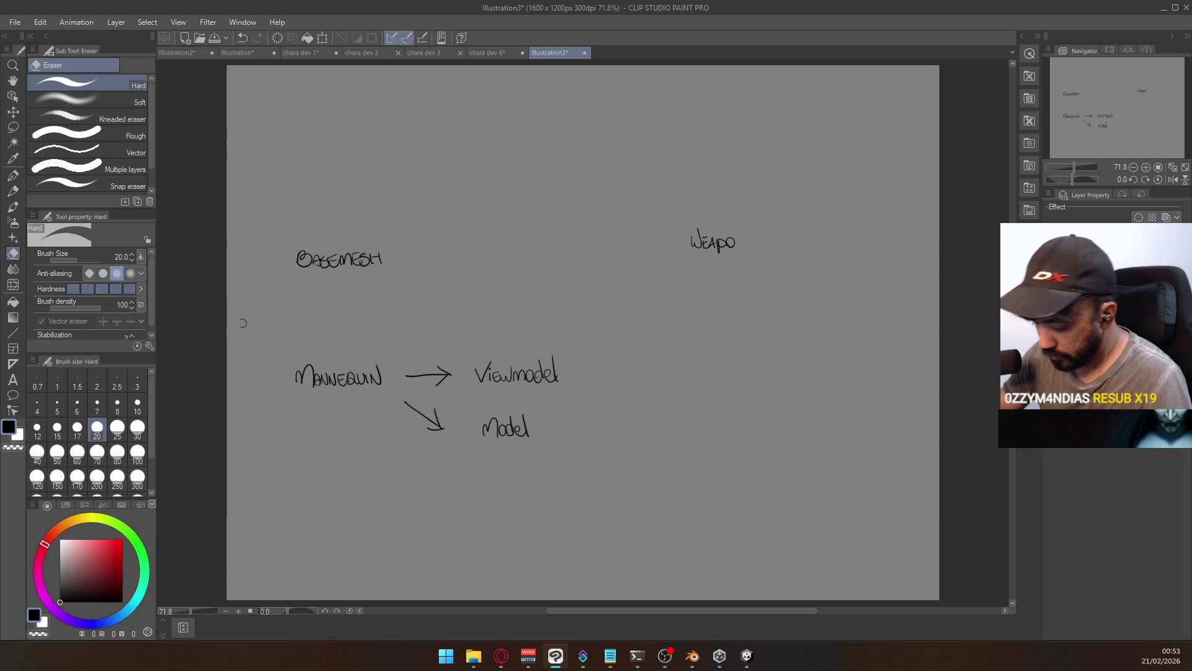
{"action": "left_click", "coordinate": [13, 176]}
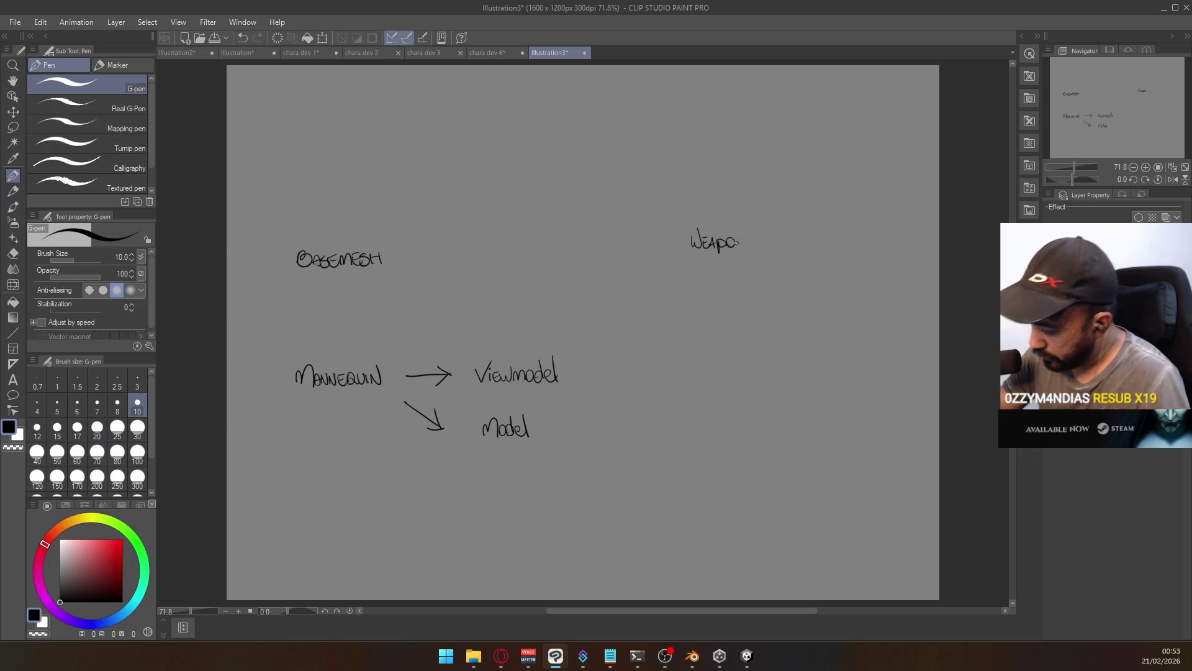
Redraw WEAPON's N, sketch arrow, RIG and slide branch notes around it, then undo them
{"action": "left_click_drag", "start_coordinate": [738, 246], "coordinate": [743, 232]}
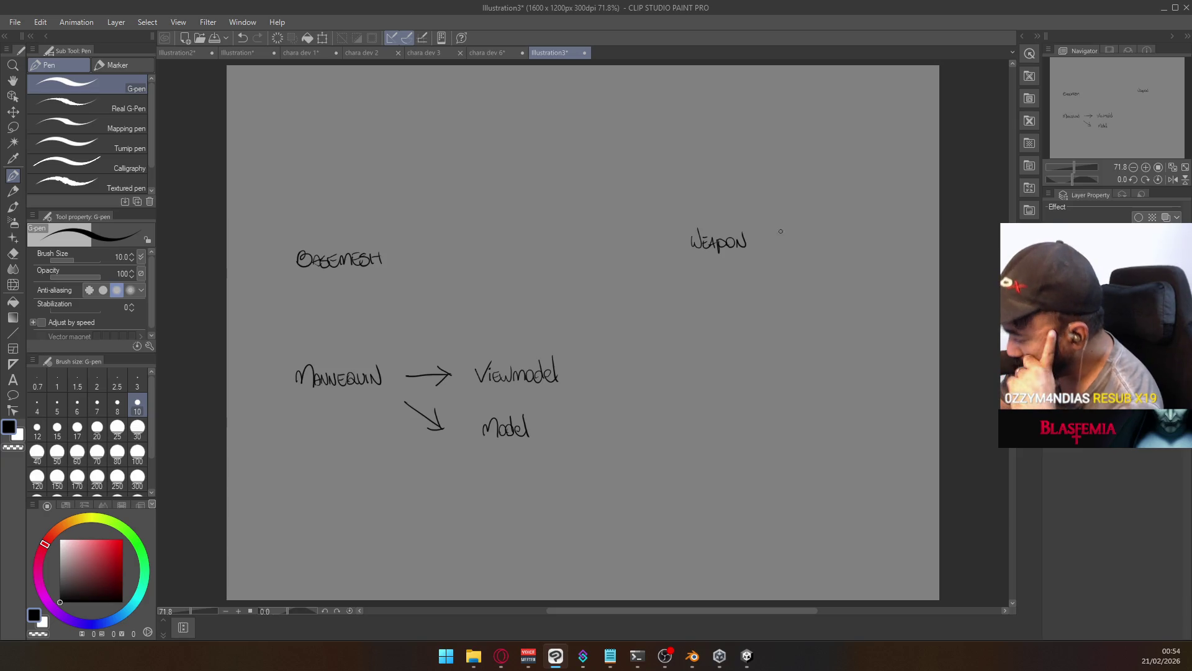
{"action": "mouse_move", "coordinate": [766, 240]}
{"action": "left_mouse_down"}
{"action": "mouse_move", "coordinate": [808, 218]}
{"action": "mouse_move", "coordinate": [791, 254]}
{"action": "mouse_move", "coordinate": [813, 270]}
{"action": "left_mouse_up"}
{"action": "left_click_drag", "start_coordinate": [810, 255], "coordinate": [818, 260]}
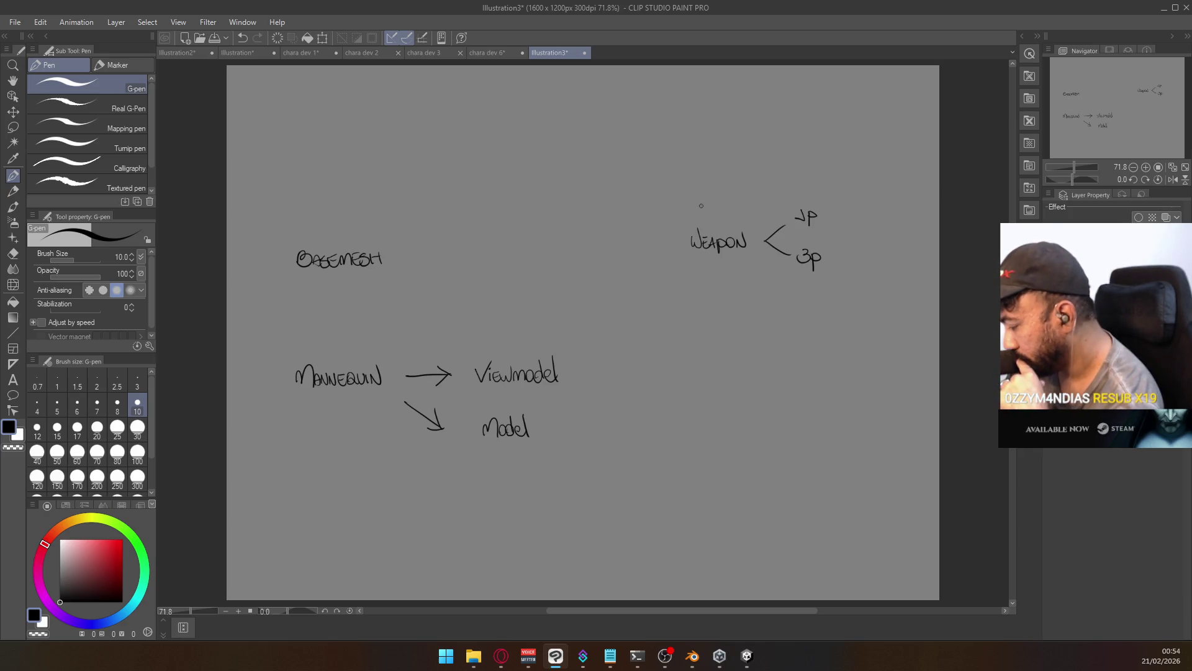
{"action": "left_click_drag", "start_coordinate": [732, 151], "coordinate": [699, 206]}
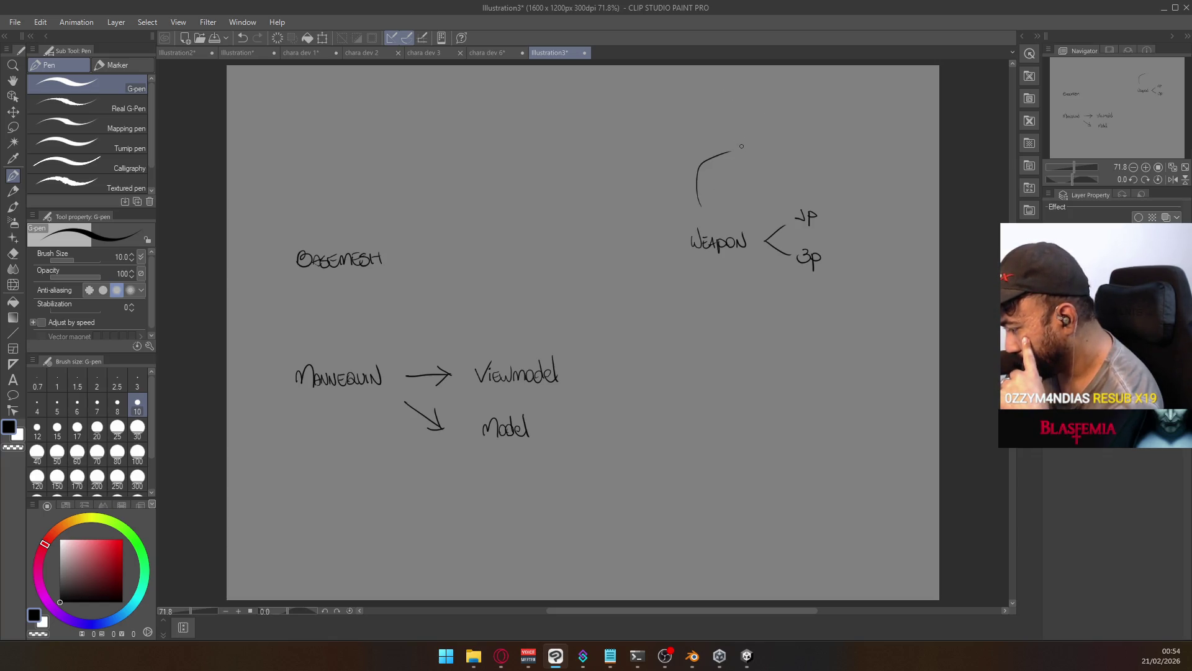
{"action": "left_click_drag", "start_coordinate": [742, 155], "coordinate": [762, 153]}
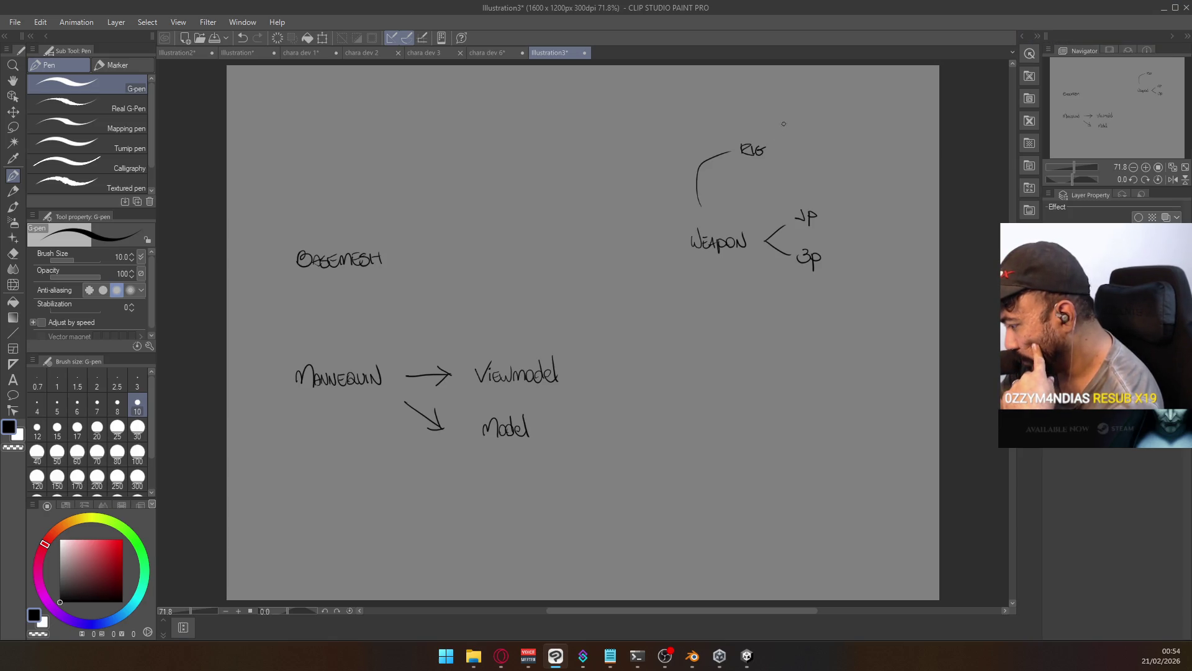
{"action": "mouse_move", "coordinate": [801, 124]}
{"action": "left_mouse_down"}
{"action": "mouse_move", "coordinate": [790, 132]}
{"action": "mouse_move", "coordinate": [832, 132]}
{"action": "mouse_move", "coordinate": [800, 168]}
{"action": "left_mouse_up"}
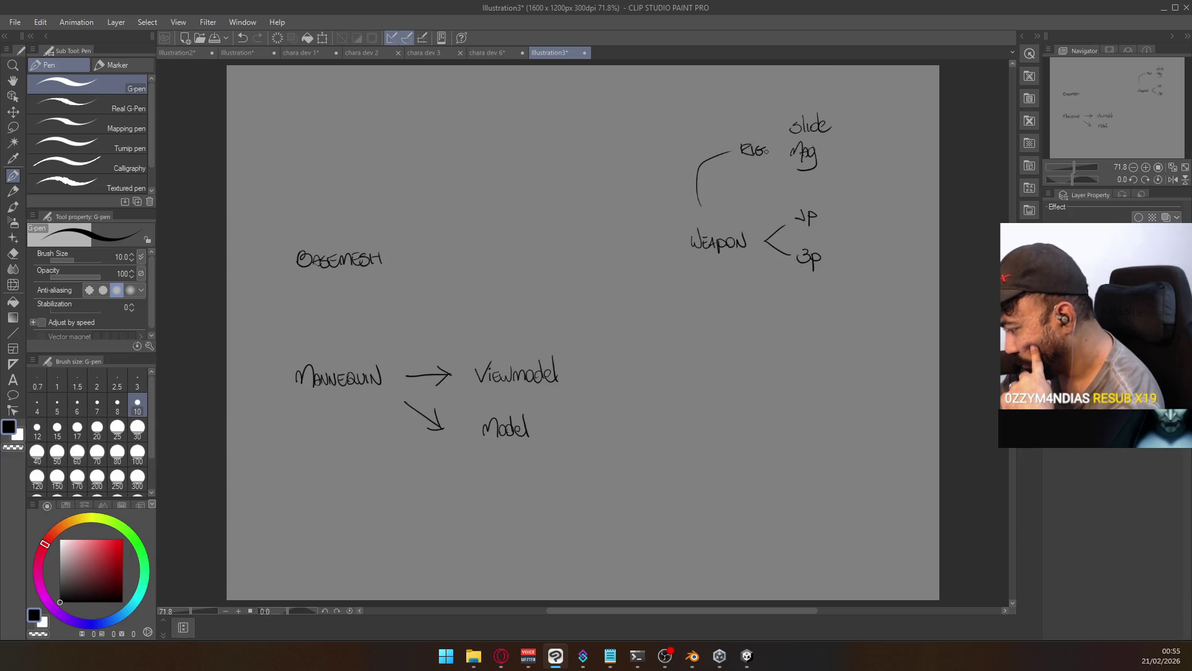
{"action": "left_click_drag", "start_coordinate": [778, 137], "coordinate": [783, 150]}
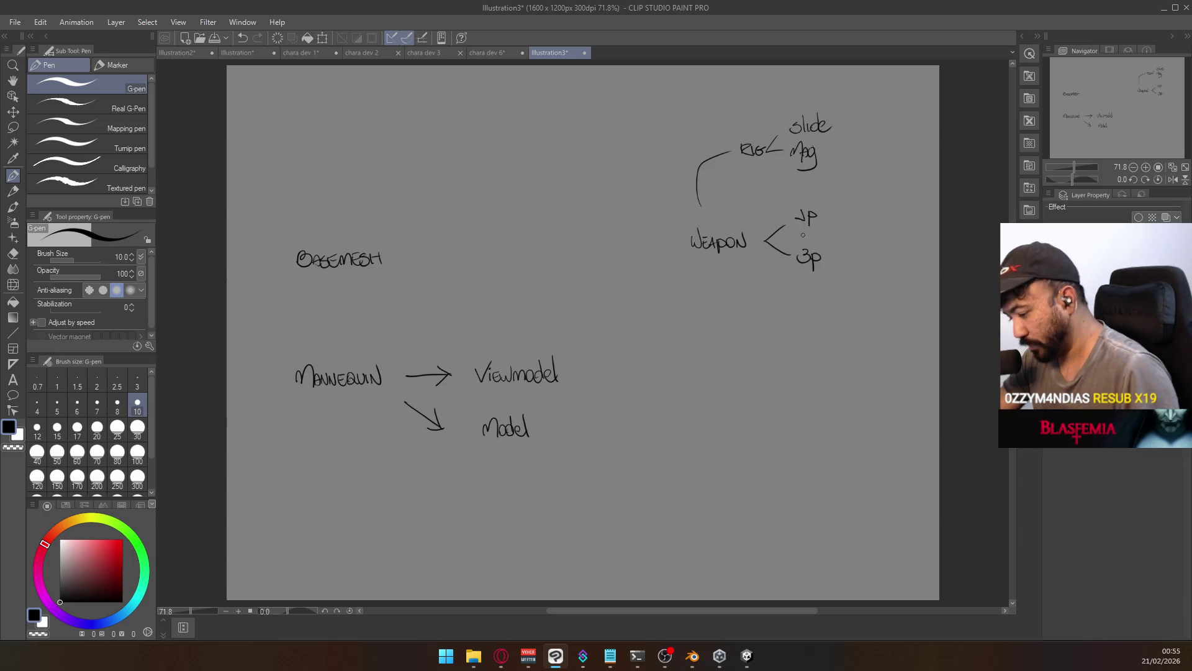
{"action": "key", "text": "ctrl+z"}
{"action": "key", "text": "ctrl+z"}
{"action": "key", "text": "ctrl+z"}
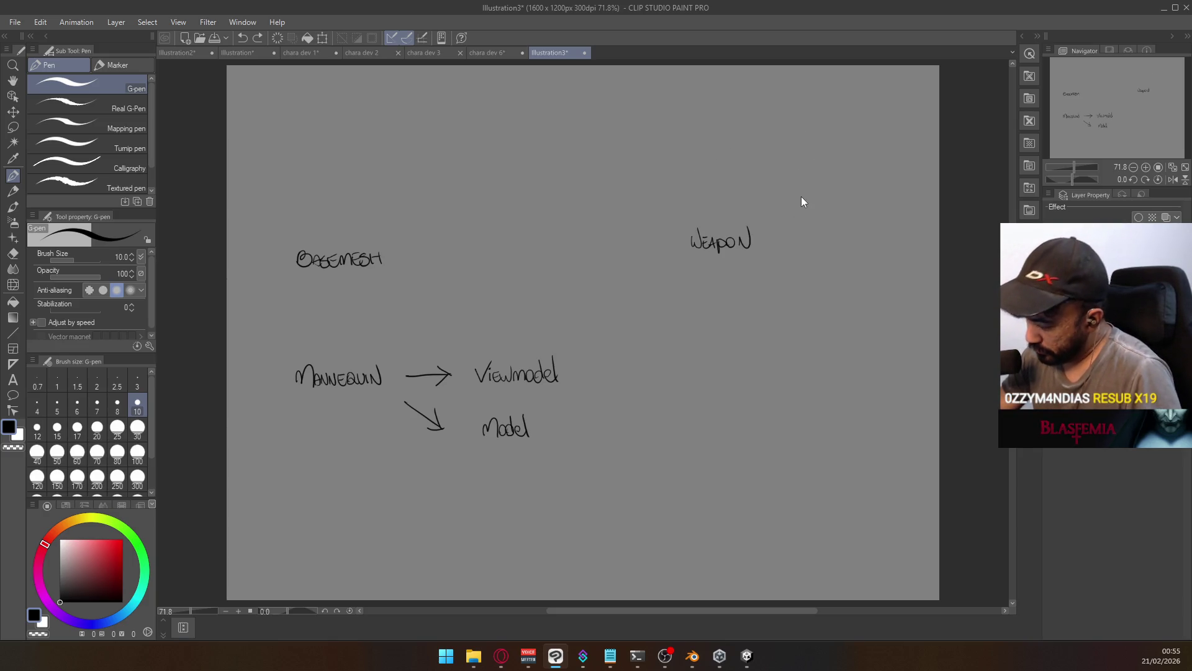
Undo back to the plain WEAPON word, then lasso-move WEAPON down-left and BASEMESH above it
{"action": "key", "text": "ctrl+z"}
{"action": "key", "text": "ctrl+z"}
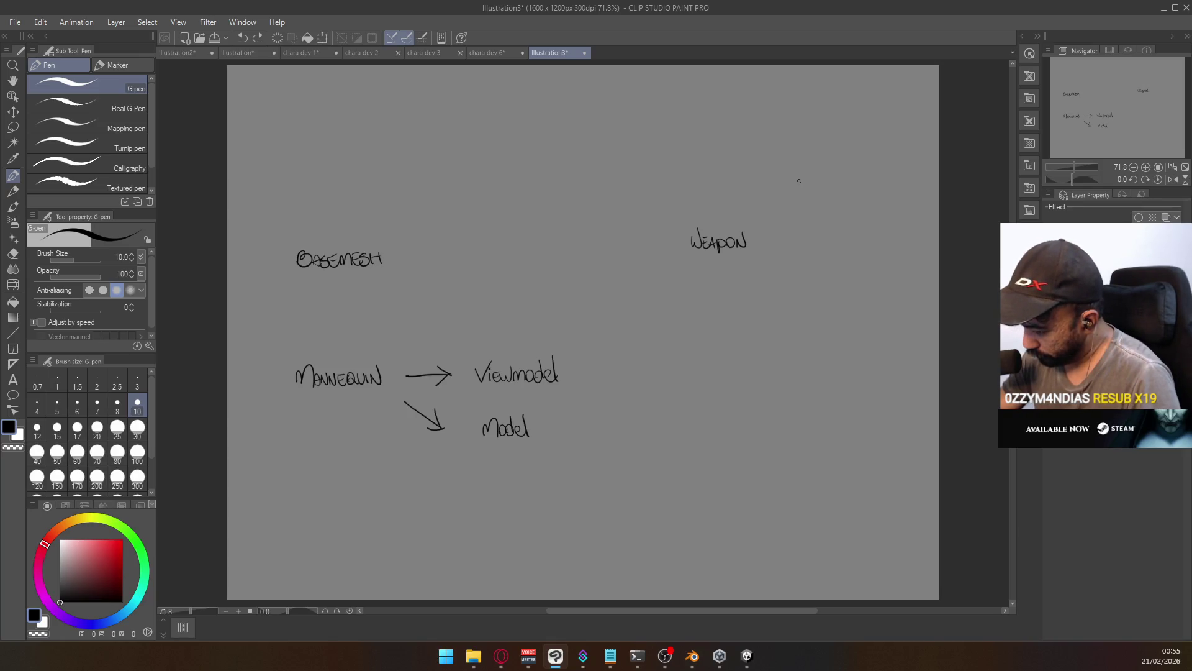
{"action": "key", "text": "m"}
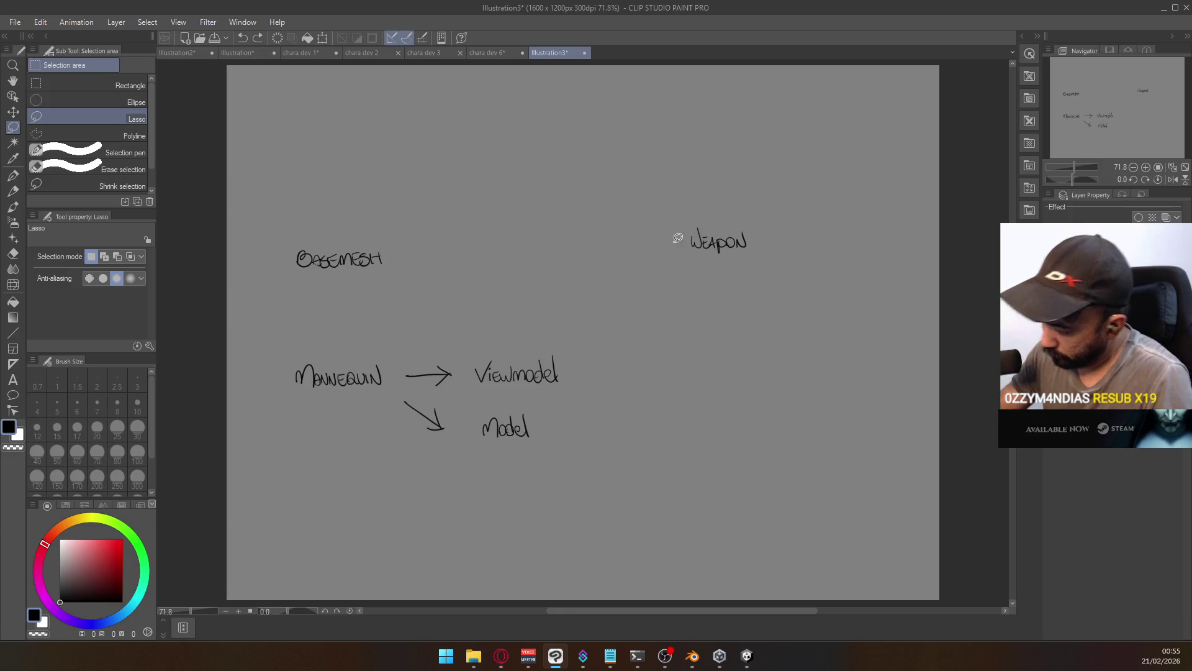
{"action": "mouse_move", "coordinate": [678, 238]}
{"action": "left_mouse_down"}
{"action": "mouse_move", "coordinate": [770, 249]}
{"action": "mouse_move", "coordinate": [684, 215]}
{"action": "left_mouse_up"}
{"action": "mouse_move", "coordinate": [733, 244]}
{"action": "left_mouse_down", "text": "ctrl"}
{"action": "mouse_move", "coordinate": [667, 379]}
{"action": "mouse_move", "coordinate": [684, 410]}
{"action": "left_mouse_up", "text": "ctrl"}
{"action": "key", "text": "ctrl+d"}
{"action": "mouse_move", "coordinate": [392, 281]}
{"action": "left_mouse_down"}
{"action": "mouse_move", "coordinate": [289, 292]}
{"action": "mouse_move", "coordinate": [423, 277]}
{"action": "mouse_move", "coordinate": [748, 323]}
{"action": "mouse_move", "coordinate": [833, 304]}
{"action": "mouse_move", "coordinate": [837, 319]}
{"action": "left_mouse_up"}
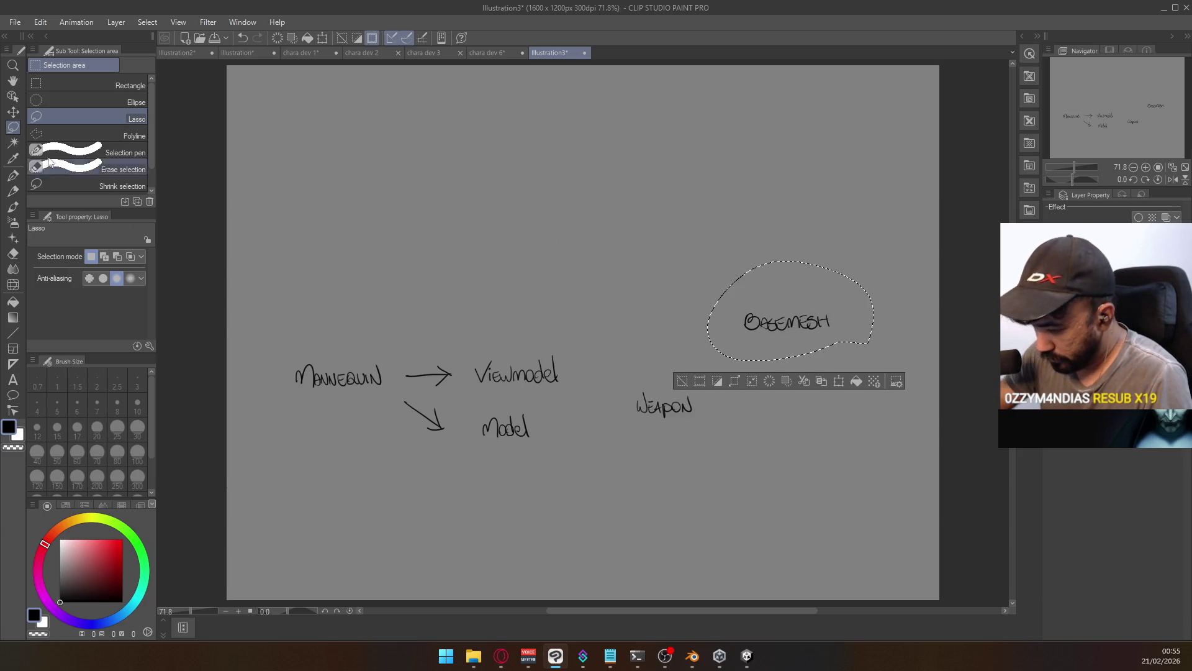
{"action": "key", "text": "ctrl+d"}
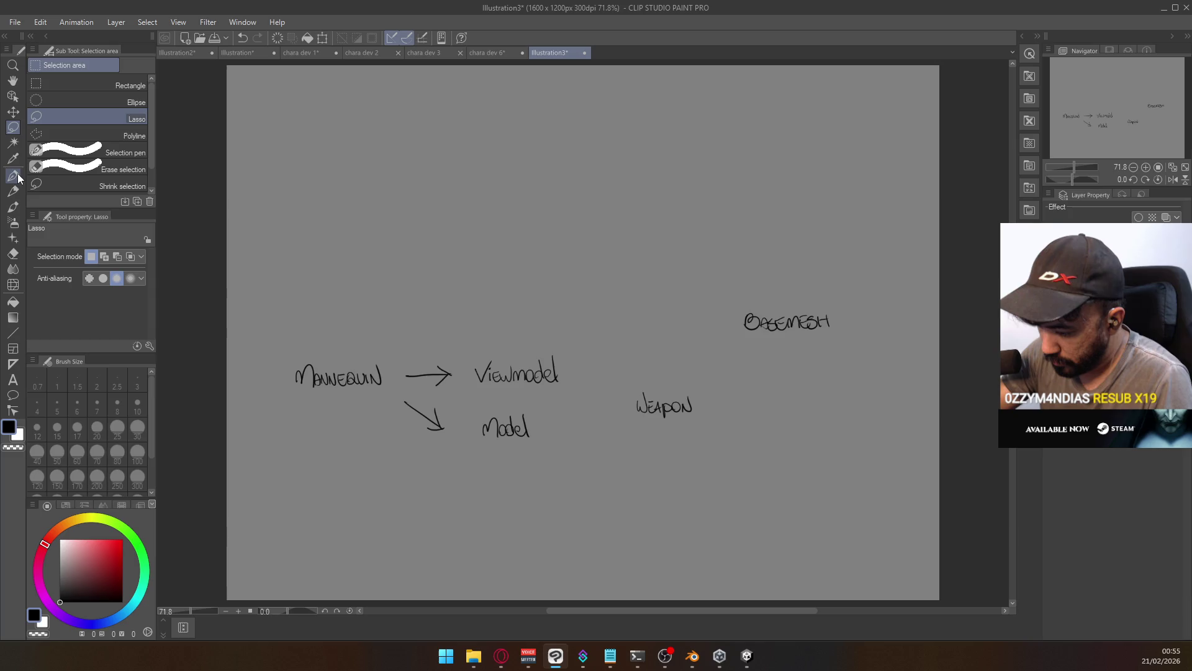
Draw a line beneath BASEMESH and write RIG+ANIM under WEAPON
{"action": "left_click", "coordinate": [15, 177]}
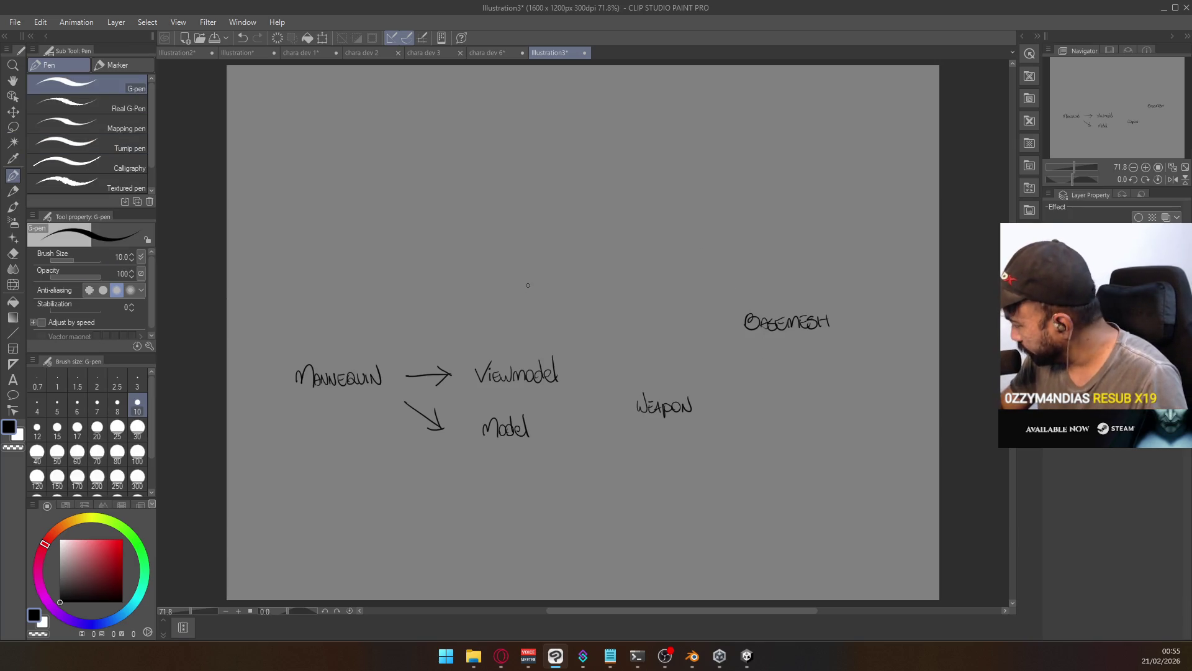
{"action": "mouse_move", "coordinate": [779, 356]}
{"action": "left_mouse_down"}
{"action": "mouse_move", "coordinate": [781, 369]}
{"action": "mouse_move", "coordinate": [725, 407]}
{"action": "left_mouse_up"}
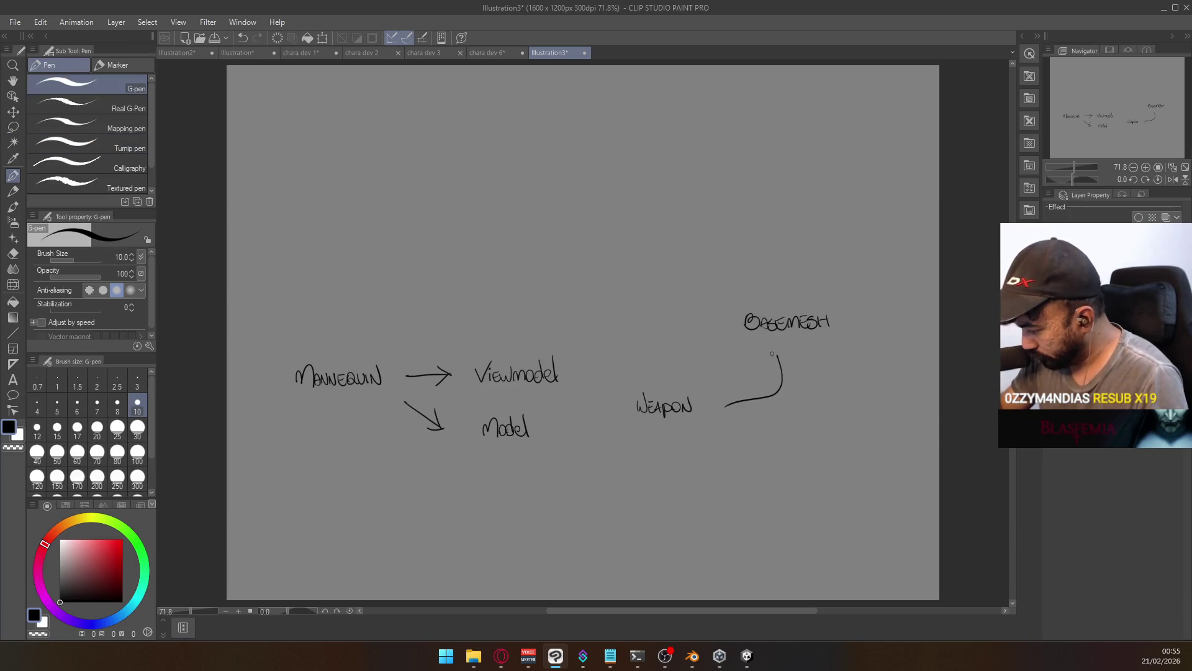
{"action": "key", "text": "ctrl+z"}
{"action": "mouse_move", "coordinate": [785, 346]}
{"action": "left_mouse_down"}
{"action": "mouse_move", "coordinate": [787, 384]}
{"action": "mouse_move", "coordinate": [750, 405]}
{"action": "left_mouse_up"}
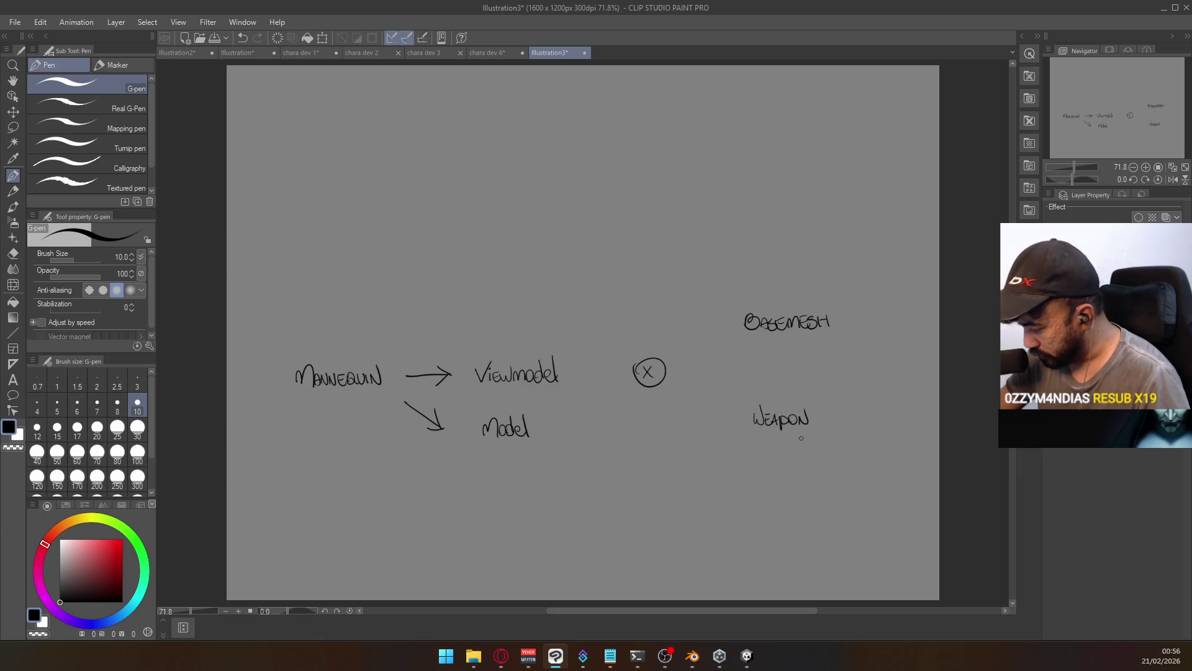
{"action": "left_click_drag", "start_coordinate": [801, 441], "coordinate": [828, 442]}
{"action": "mouse_move", "coordinate": [826, 437]}
{"action": "left_mouse_down"}
{"action": "mouse_move", "coordinate": [852, 433]}
{"action": "mouse_move", "coordinate": [855, 445]}
{"action": "mouse_move", "coordinate": [824, 451]}
{"action": "mouse_move", "coordinate": [849, 449]}
{"action": "left_mouse_up"}
Replace the doubled underlines under RIG+ANIM with a single bracket-shaped underline
{"action": "key", "text": "ctrl+z"}
{"action": "key", "text": "ctrl+y"}
{"action": "key", "text": "ctrl+z"}
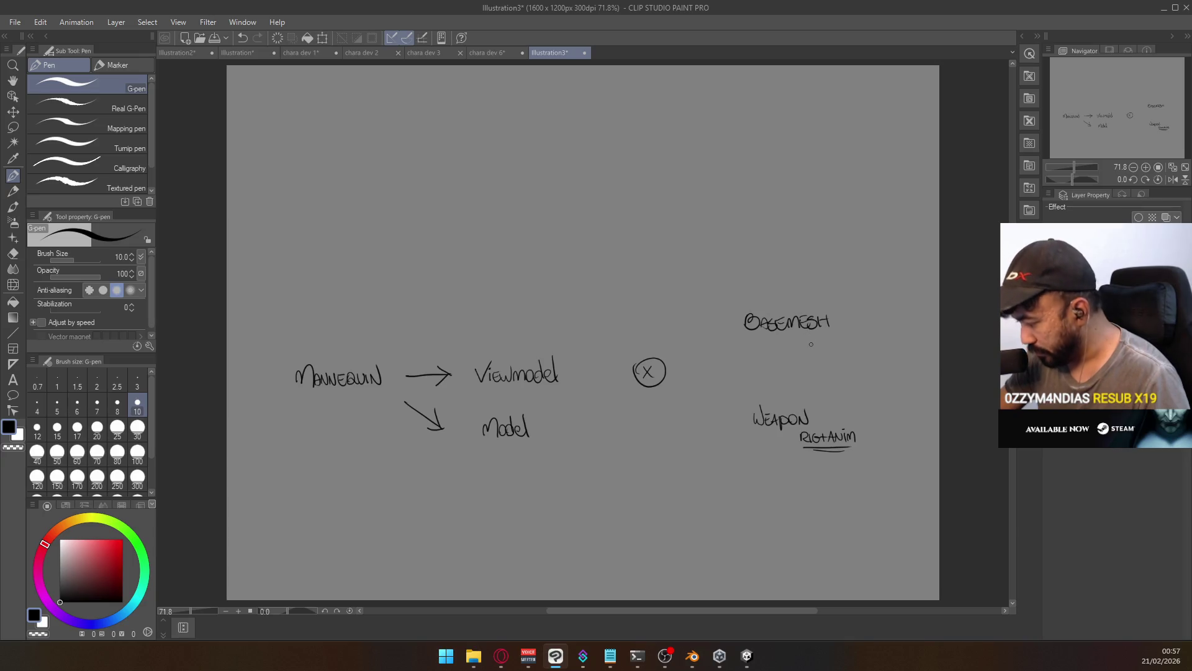
{"action": "key", "text": "ctrl+z"}
{"action": "key", "text": "ctrl+z"}
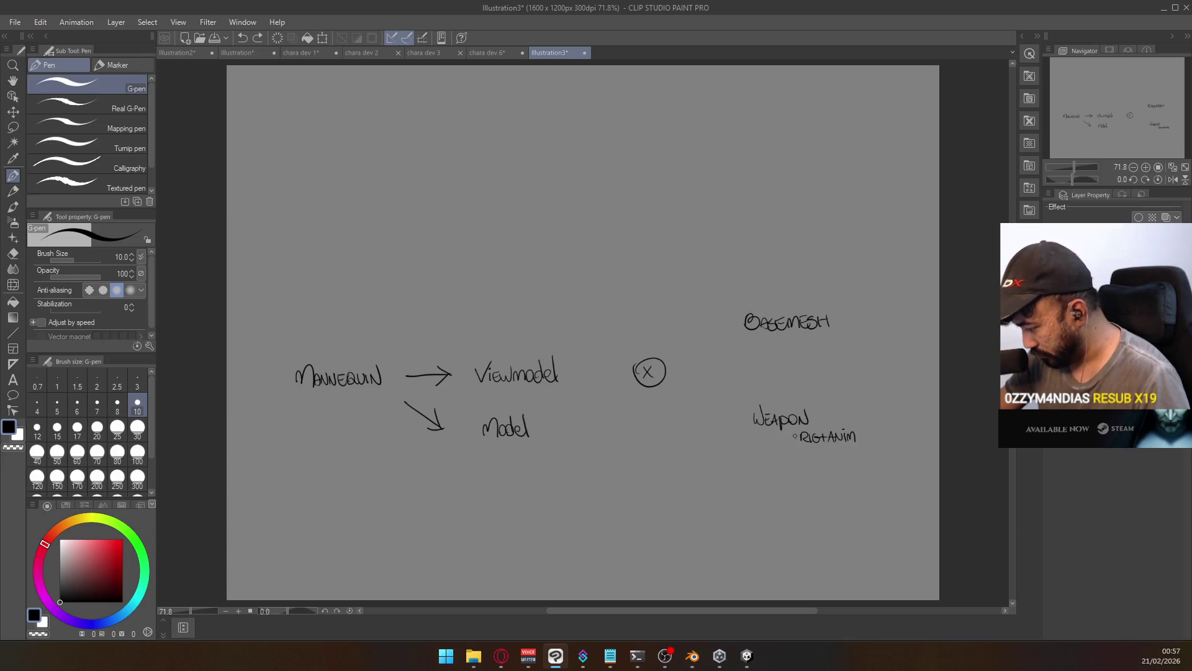
{"action": "mouse_move", "coordinate": [796, 429]}
{"action": "left_mouse_down"}
{"action": "mouse_move", "coordinate": [852, 445]}
{"action": "mouse_move", "coordinate": [817, 426]}
{"action": "mouse_move", "coordinate": [860, 425]}
{"action": "mouse_move", "coordinate": [858, 442]}
{"action": "left_mouse_up"}
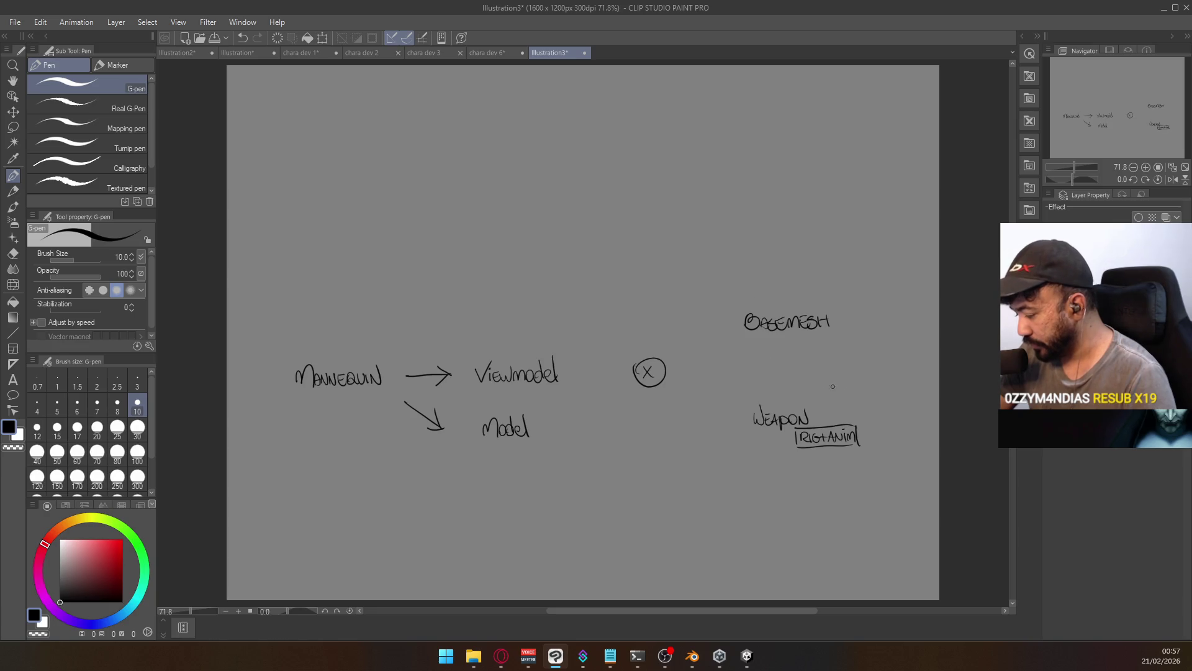
Write a 1P/3P first- and third-person note at the right edge
{"action": "left_click_drag", "start_coordinate": [851, 375], "coordinate": [867, 383]}
{"action": "mouse_move", "coordinate": [885, 370]}
{"action": "left_mouse_down"}
{"action": "mouse_move", "coordinate": [878, 389]}
{"action": "mouse_move", "coordinate": [897, 381]}
{"action": "left_mouse_up"}
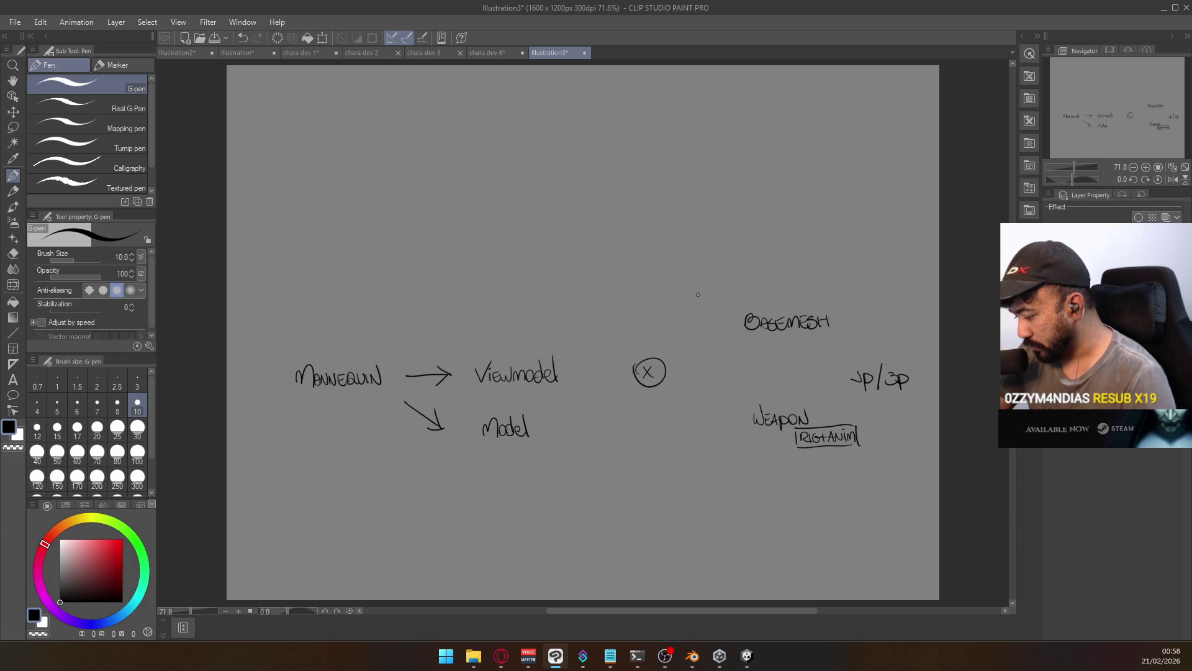
{"action": "key", "text": "e"}
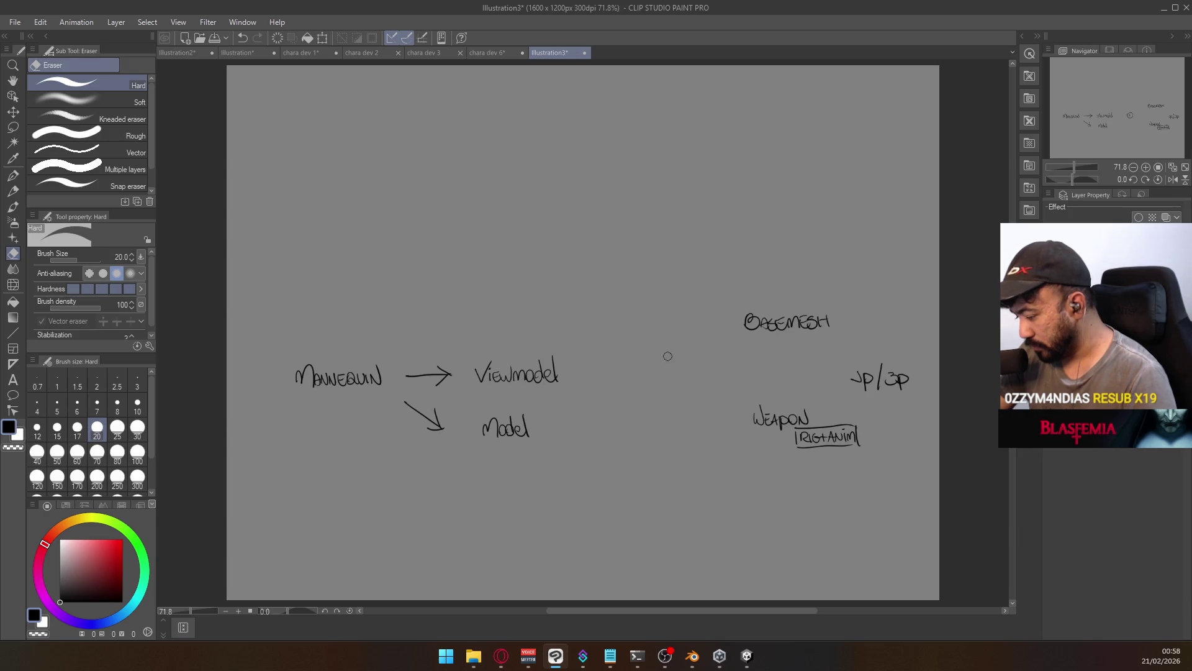
Draw G-pen arrows from WEAPON to Viewmodel and to Model, and a vertical line from BASEMESH into WEAPON
{"action": "left_click", "coordinate": [12, 175]}
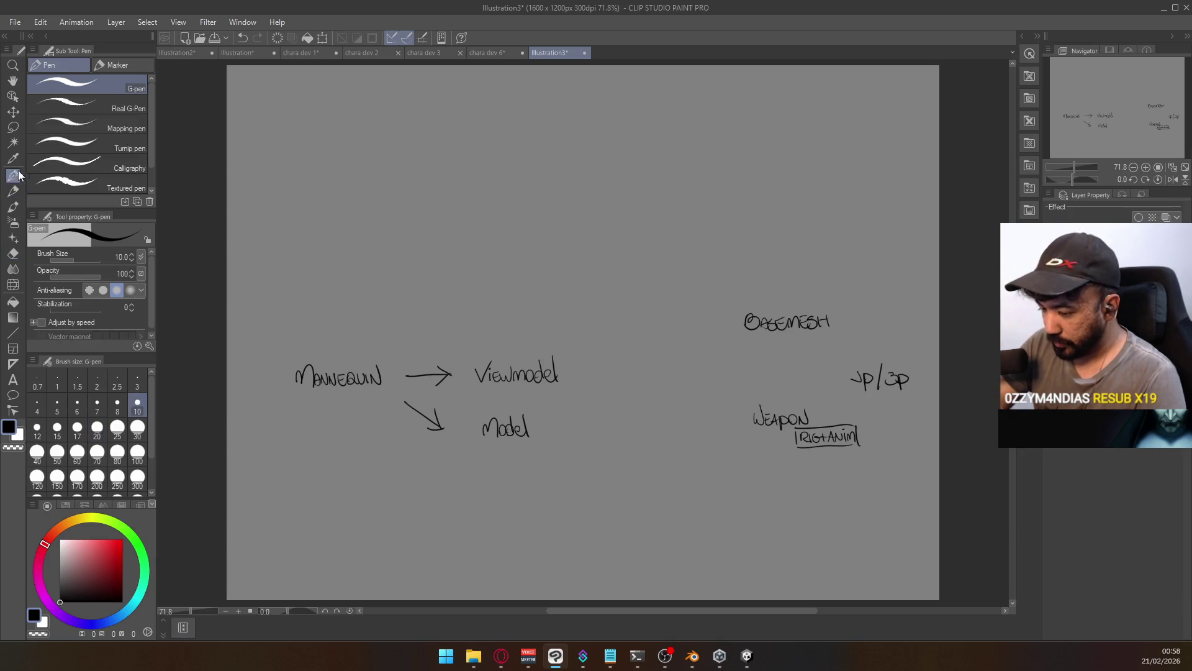
{"action": "left_click_drag", "start_coordinate": [732, 408], "coordinate": [590, 376]}
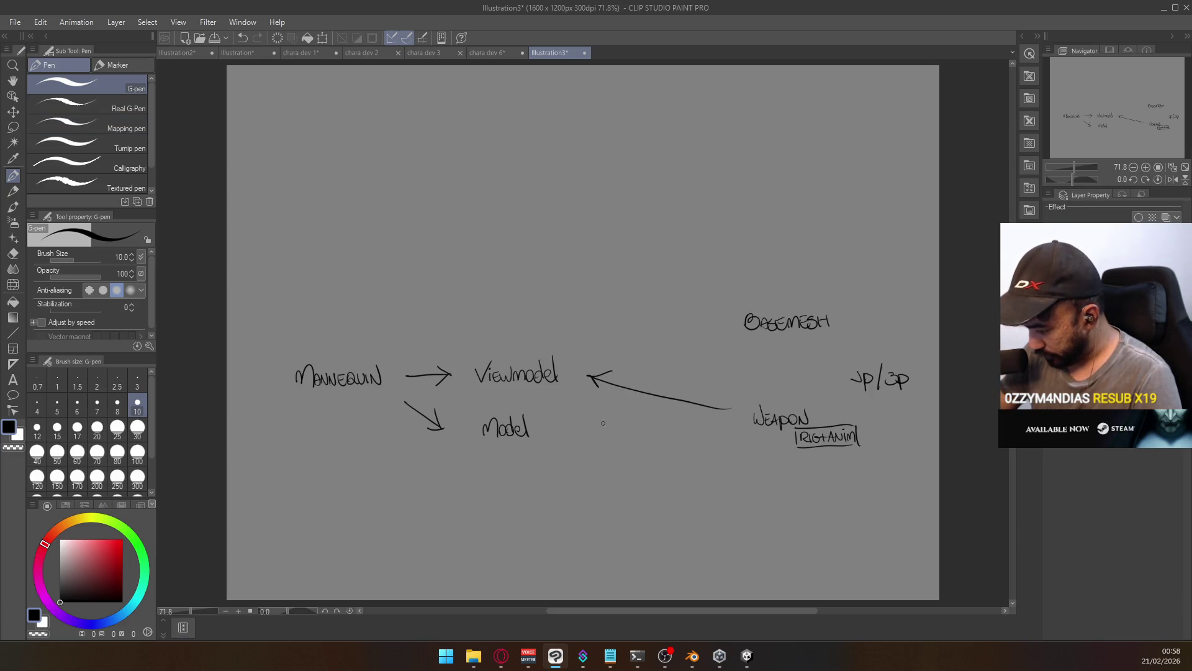
{"action": "left_click_drag", "start_coordinate": [731, 408], "coordinate": [603, 428]}
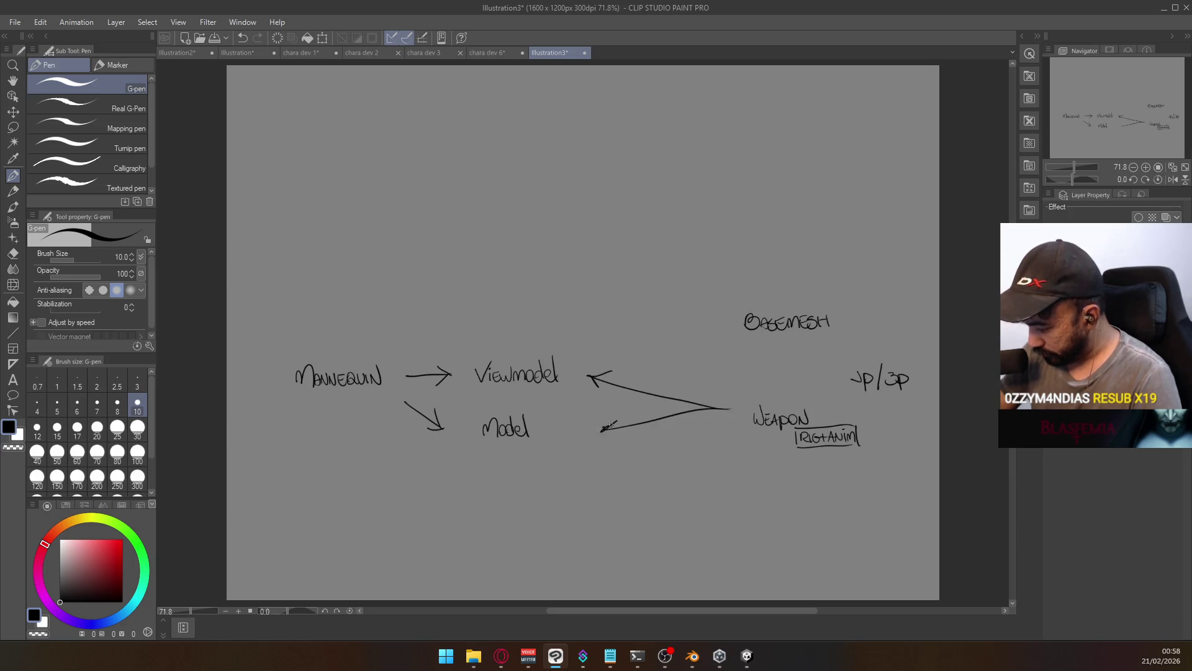
{"action": "mouse_move", "coordinate": [781, 342]}
{"action": "left_mouse_down"}
{"action": "mouse_move", "coordinate": [783, 394]}
{"action": "mouse_move", "coordinate": [788, 379]}
{"action": "left_mouse_up"}
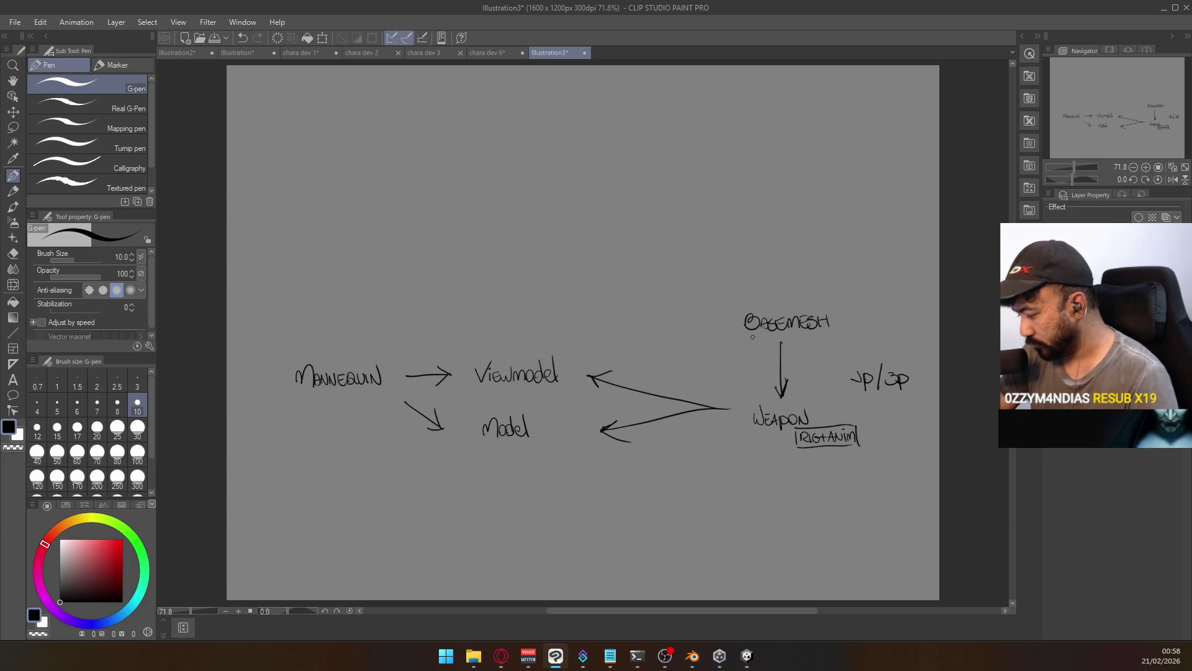
Undo the last strokes, close the Illustration3 tab after answering the save prompt, and Alt+Tab to Unity
{"action": "key", "text": "ctrl+z"}
{"action": "key", "text": "ctrl+z"}
{"action": "key", "text": "ctrl+z"}
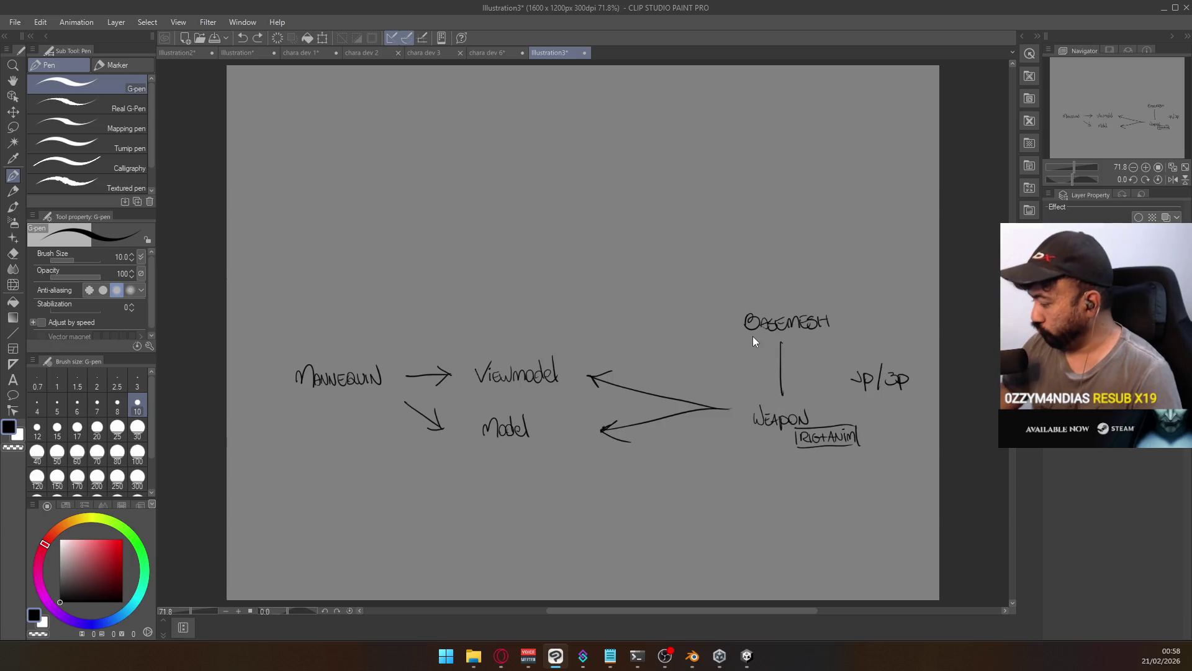
{"action": "key", "text": "ctrl+z"}
{"action": "key", "text": "ctrl+z"}
{"action": "key", "text": "ctrl+z"}
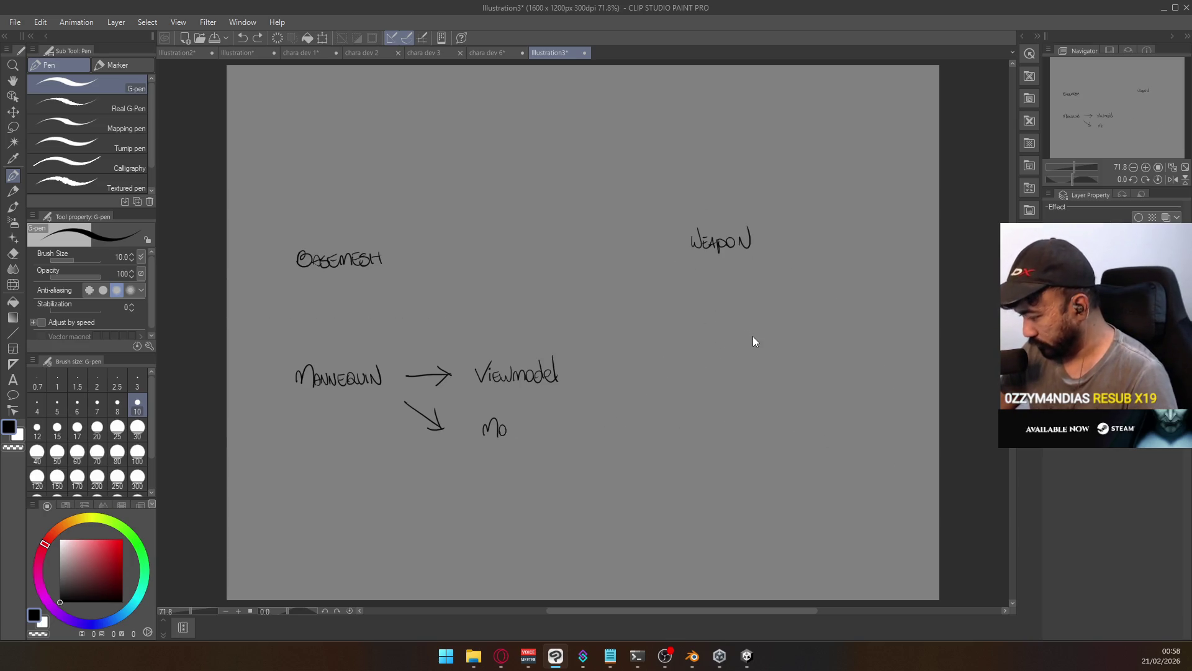
{"action": "left_click", "coordinate": [585, 52]}
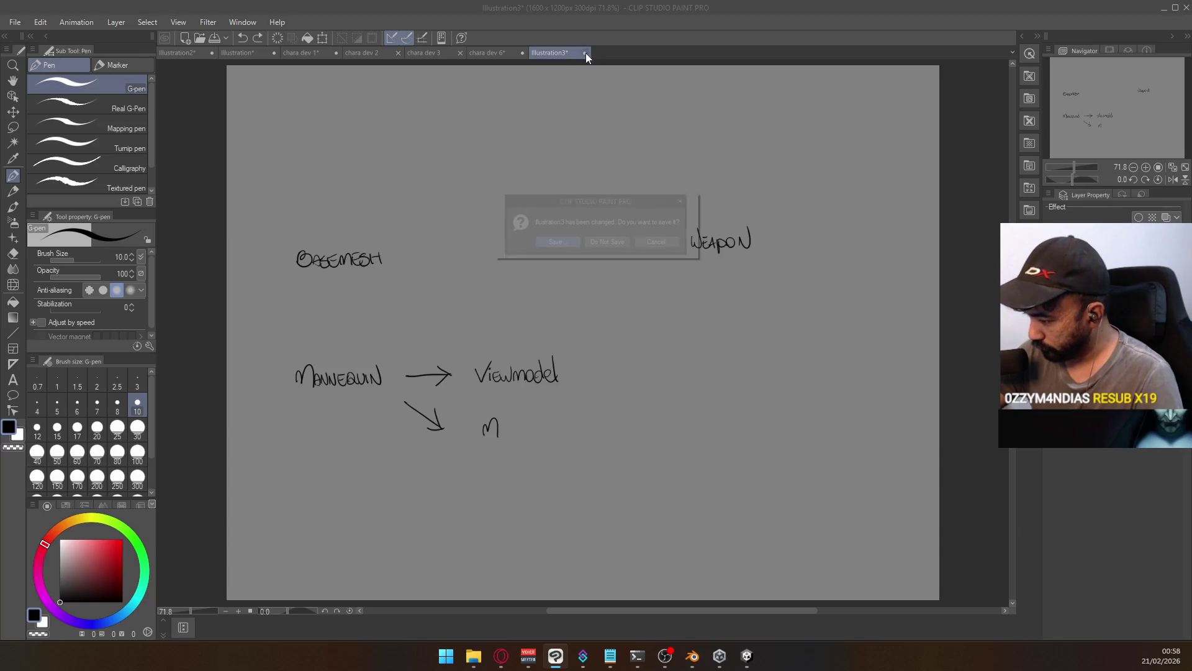
{"action": "left_click", "coordinate": [621, 238]}
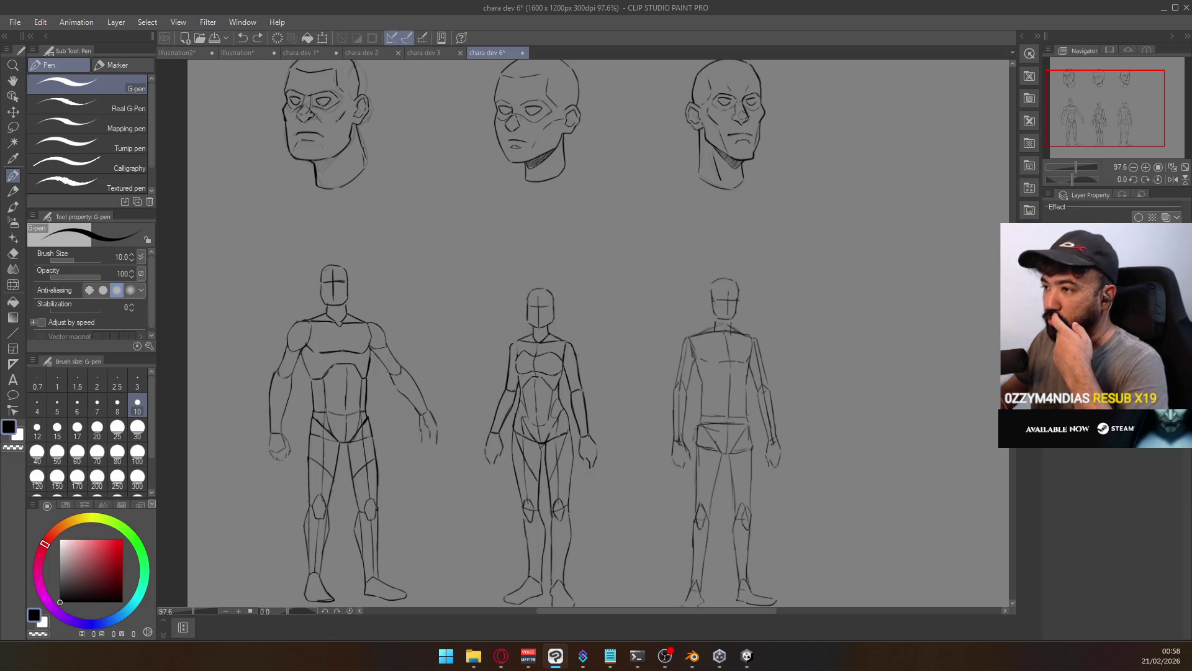
{"action": "key", "text": "alt+Tab"}
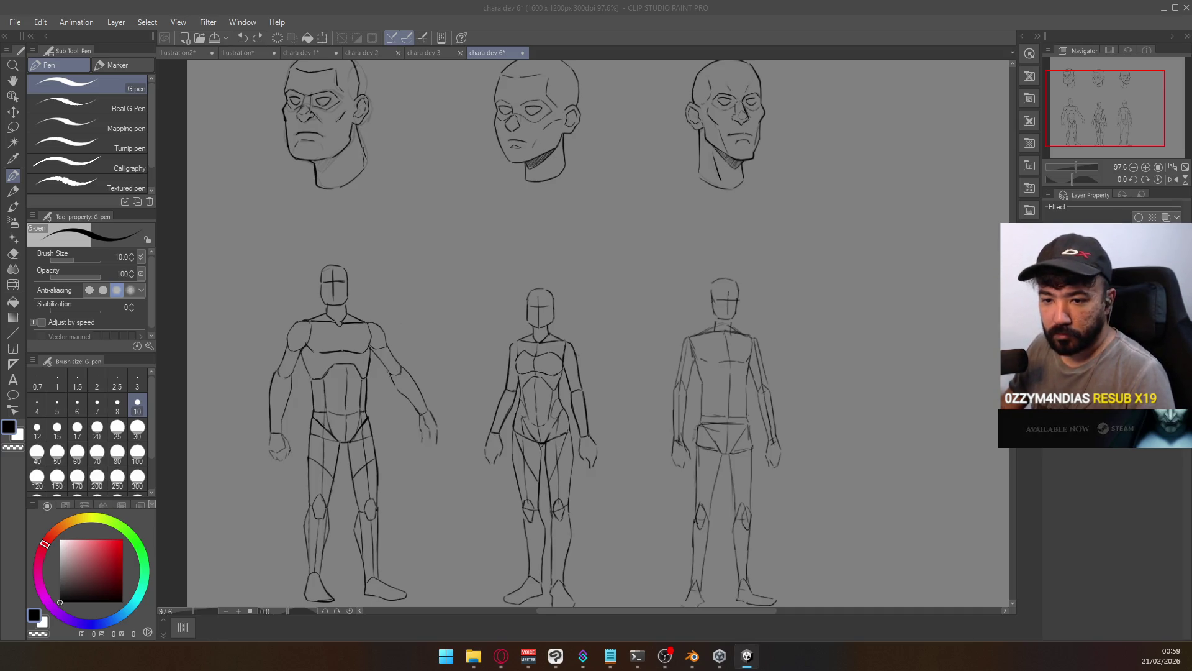
{"action": "key", "text": "alt+Tab"}
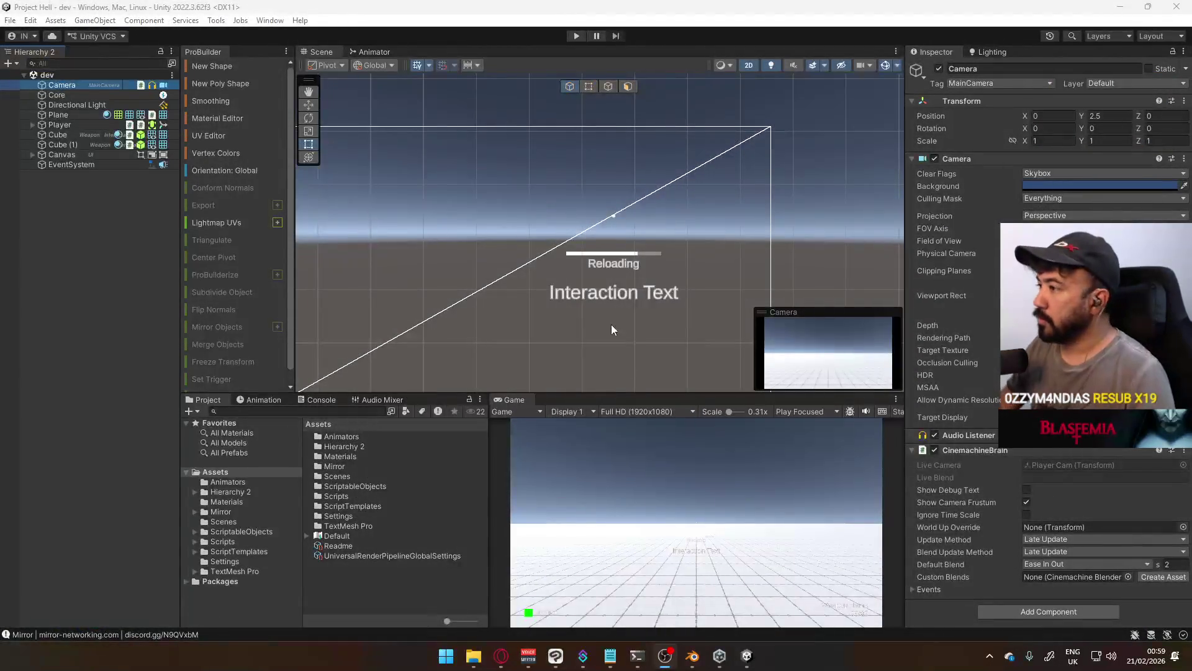
Open D:\Google Drive\Project Hell\Models in File Explorer, check the empty folder's options, then bring Blender forward
{"action": "left_click", "coordinate": [474, 656]}
{"action": "left_click", "coordinate": [474, 656]}
{"action": "left_click", "coordinate": [474, 656]}
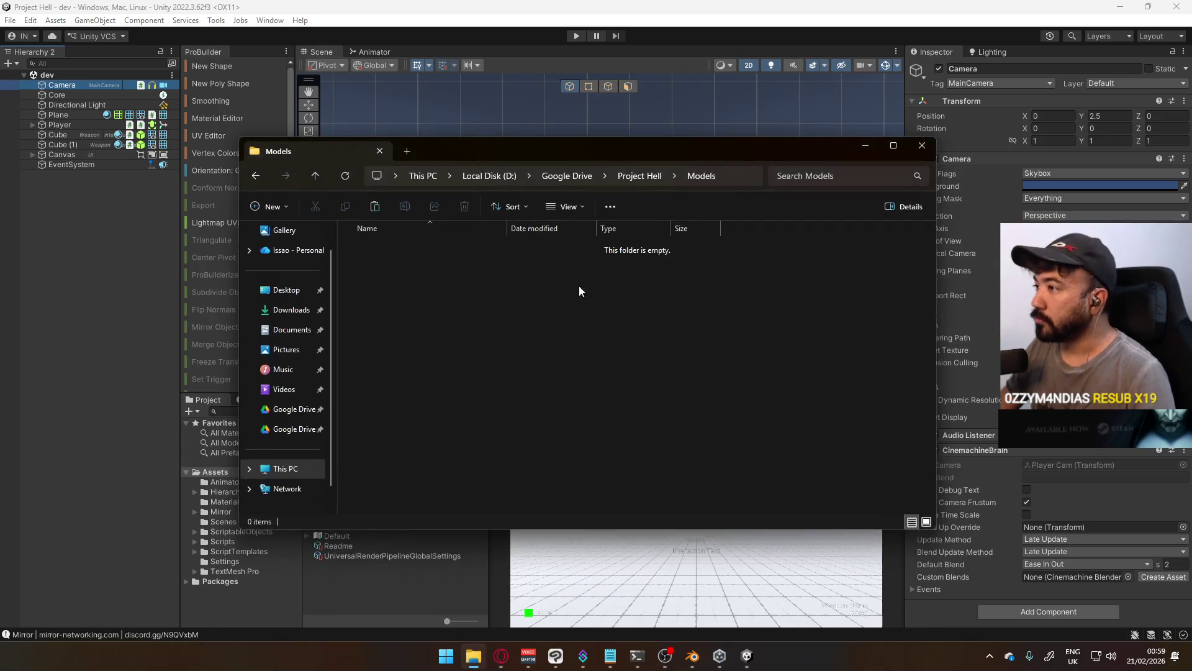
{"action": "right_click", "coordinate": [424, 285]}
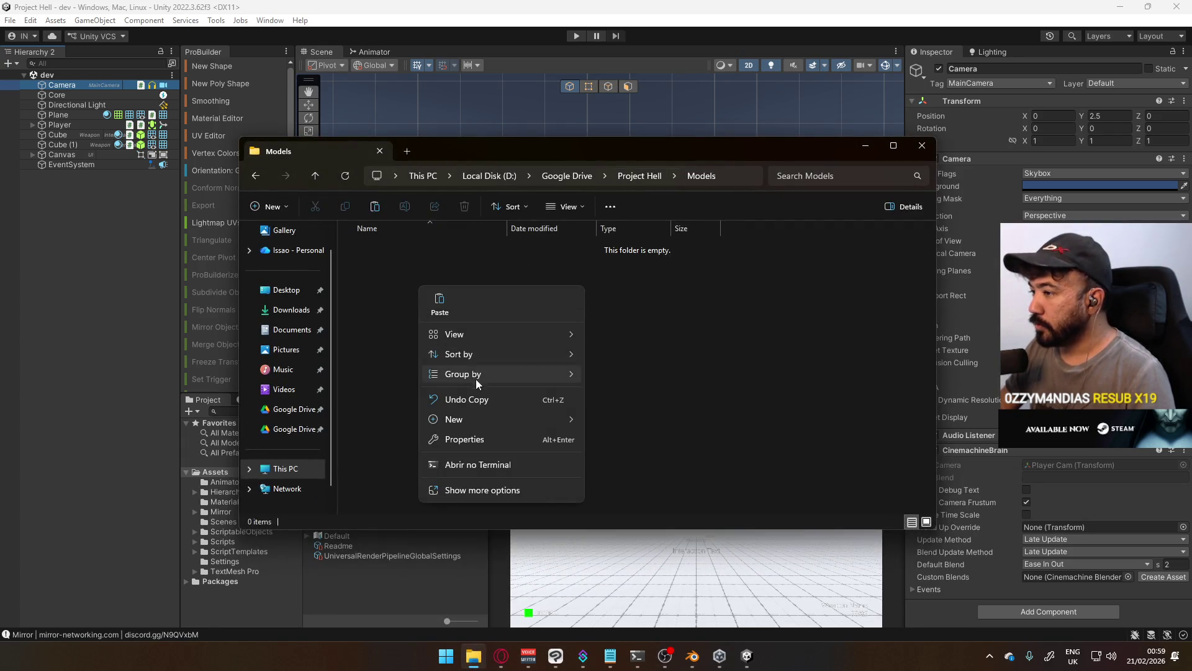
{"action": "left_click", "coordinate": [694, 656]}
Start a new General scene without saving and delete the default camera, cube and light
{"action": "left_click", "coordinate": [29, 23]}
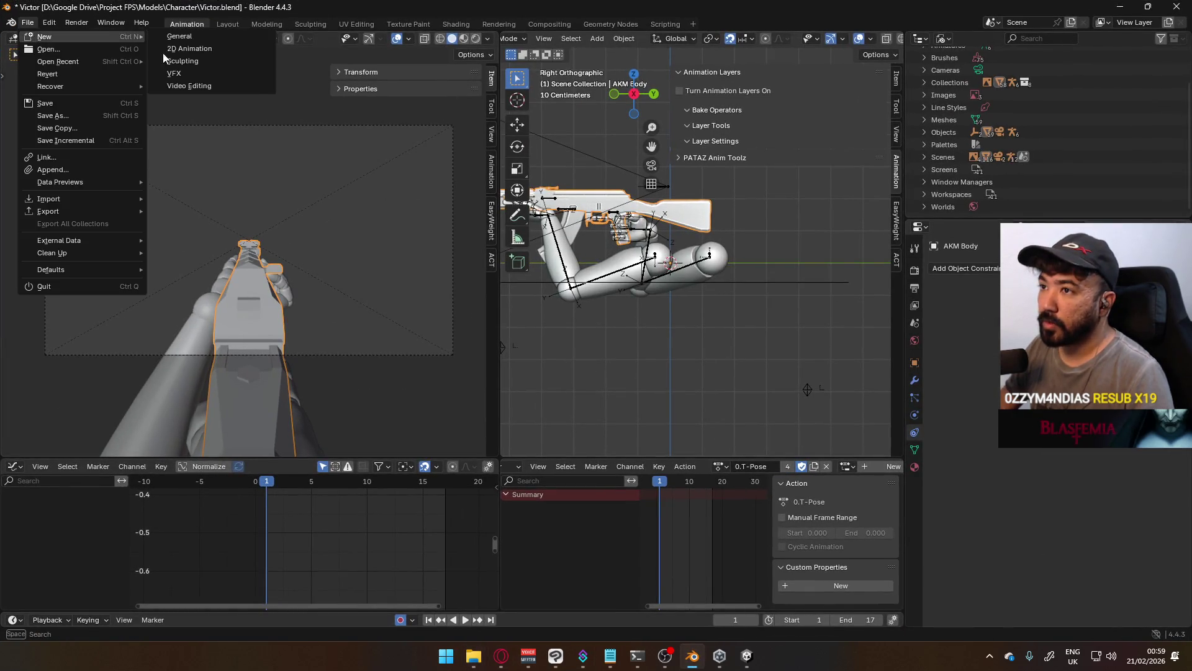
{"action": "left_click", "coordinate": [28, 23]}
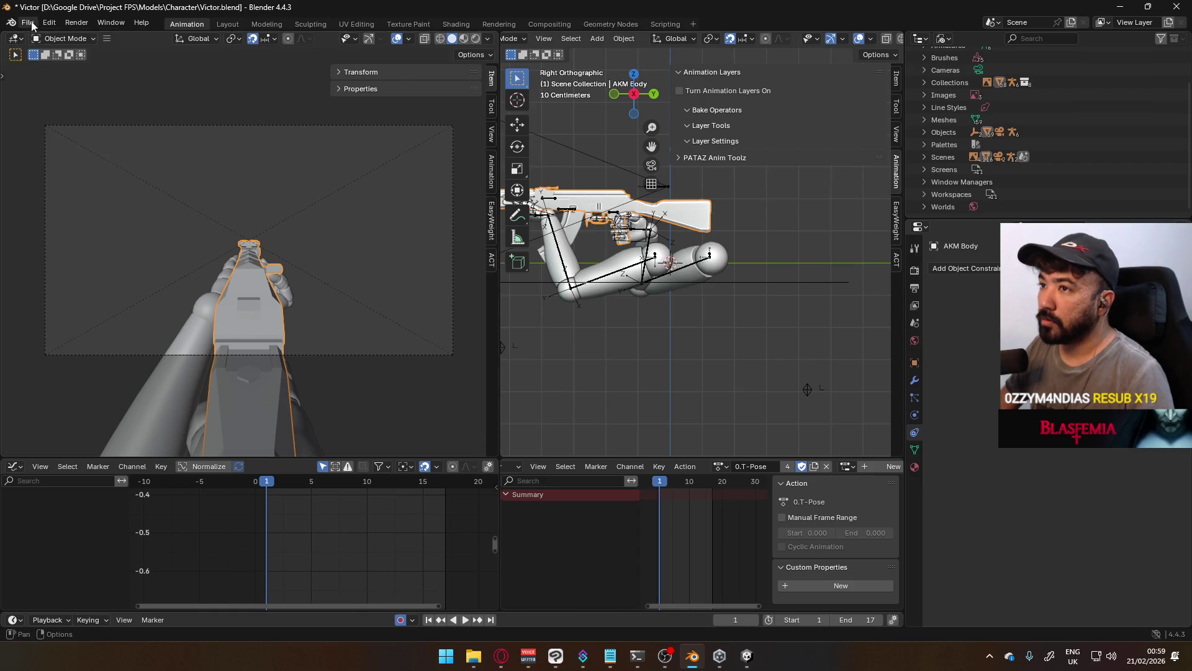
{"action": "left_click", "coordinate": [27, 23]}
{"action": "left_click", "coordinate": [28, 23]}
{"action": "left_click", "coordinate": [27, 23]}
{"action": "mouse_move", "coordinate": [79, 39]}
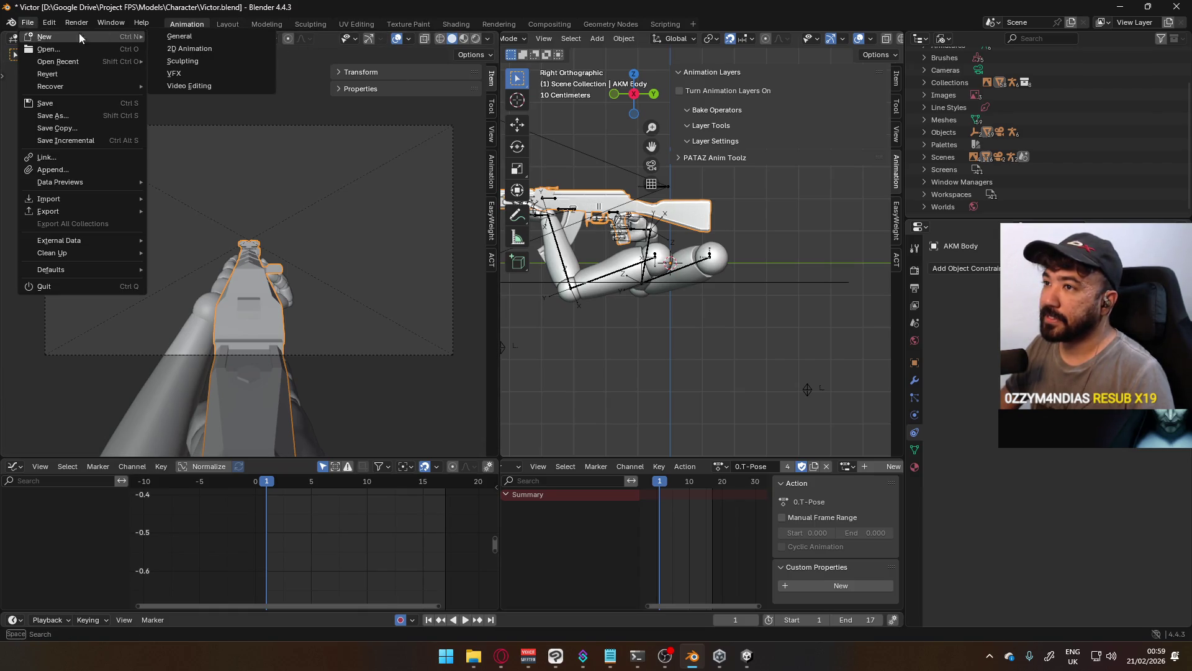
{"action": "left_click", "coordinate": [179, 35]}
{"action": "left_click", "coordinate": [627, 346]}
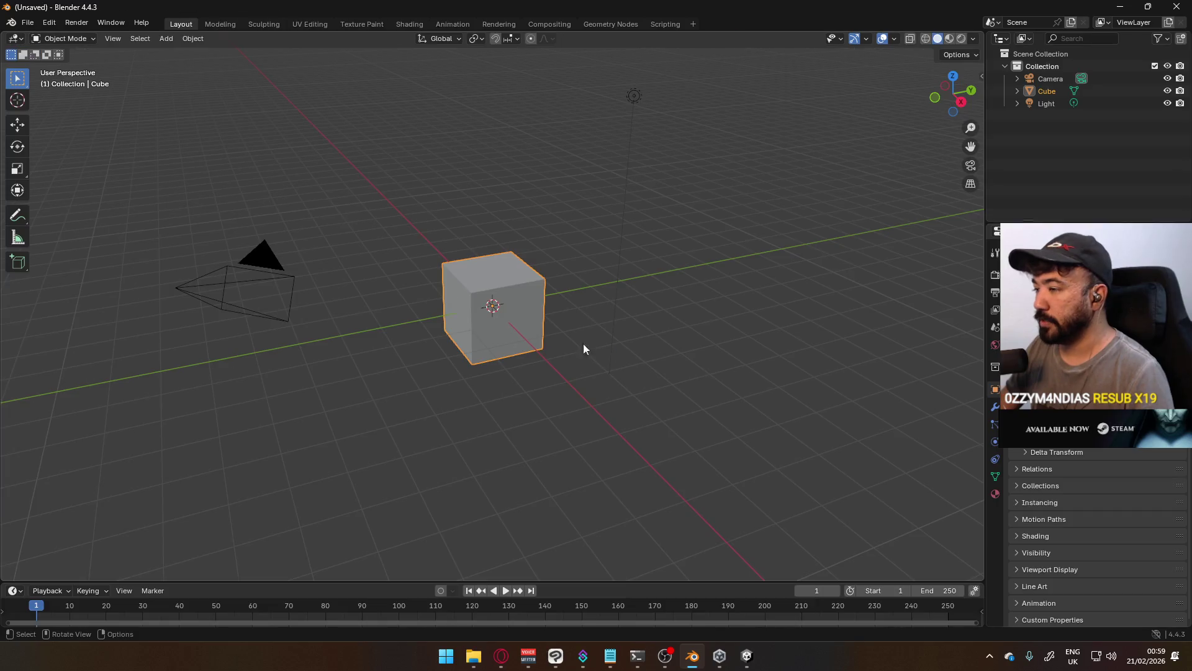
{"action": "mouse_move", "coordinate": [166, 65]}
{"action": "left_mouse_down"}
{"action": "mouse_move", "coordinate": [328, 174]}
{"action": "mouse_move", "coordinate": [642, 283]}
{"action": "left_mouse_up"}
{"action": "key", "text": "Delete"}
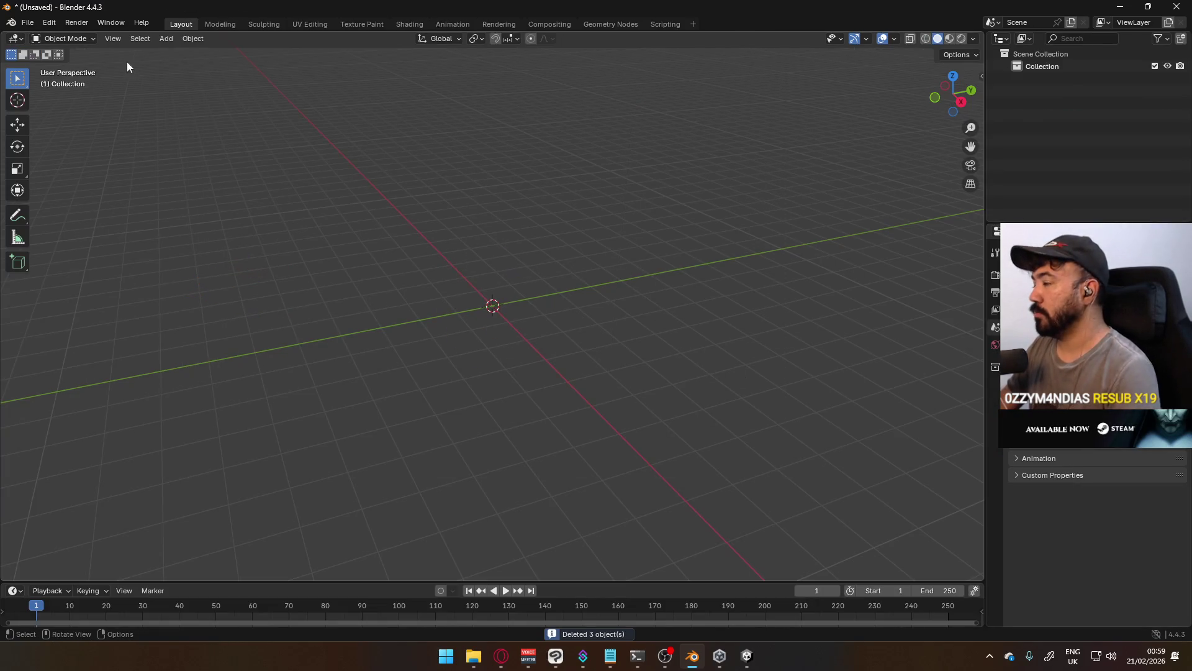
Start File > Link and browse the file browser to the D: drive
{"action": "left_click", "coordinate": [23, 28]}
{"action": "left_click", "coordinate": [84, 159]}
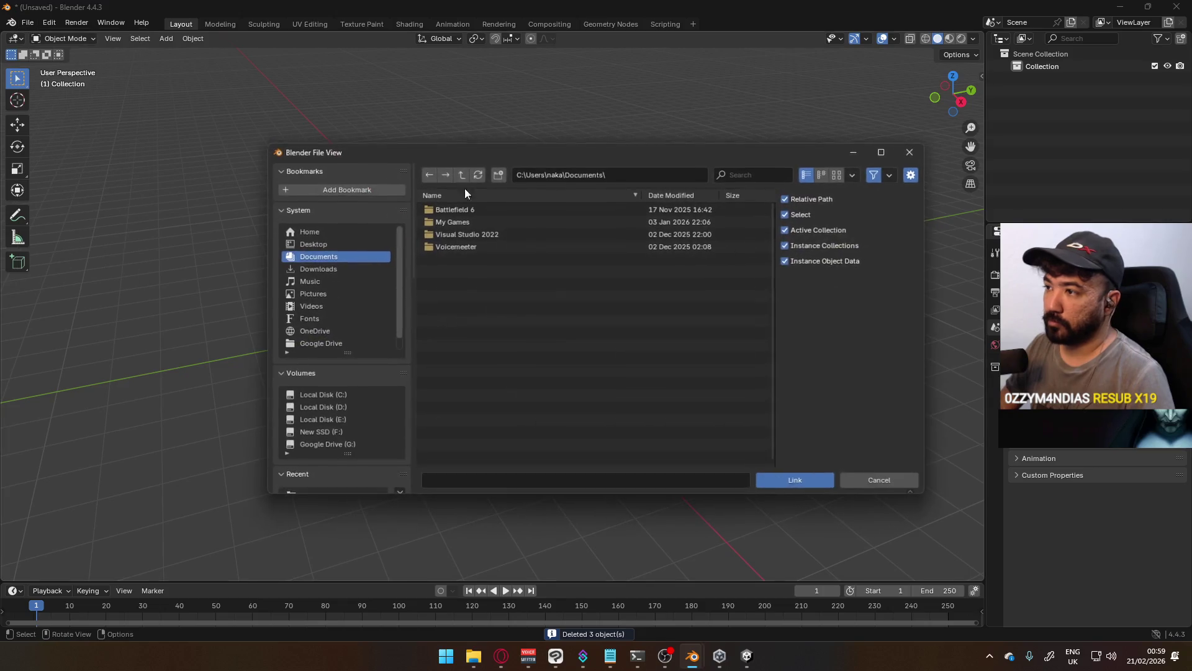
{"action": "scroll", "coordinate": [351, 385], "scroll_direction": "down", "scroll_amount": 5}
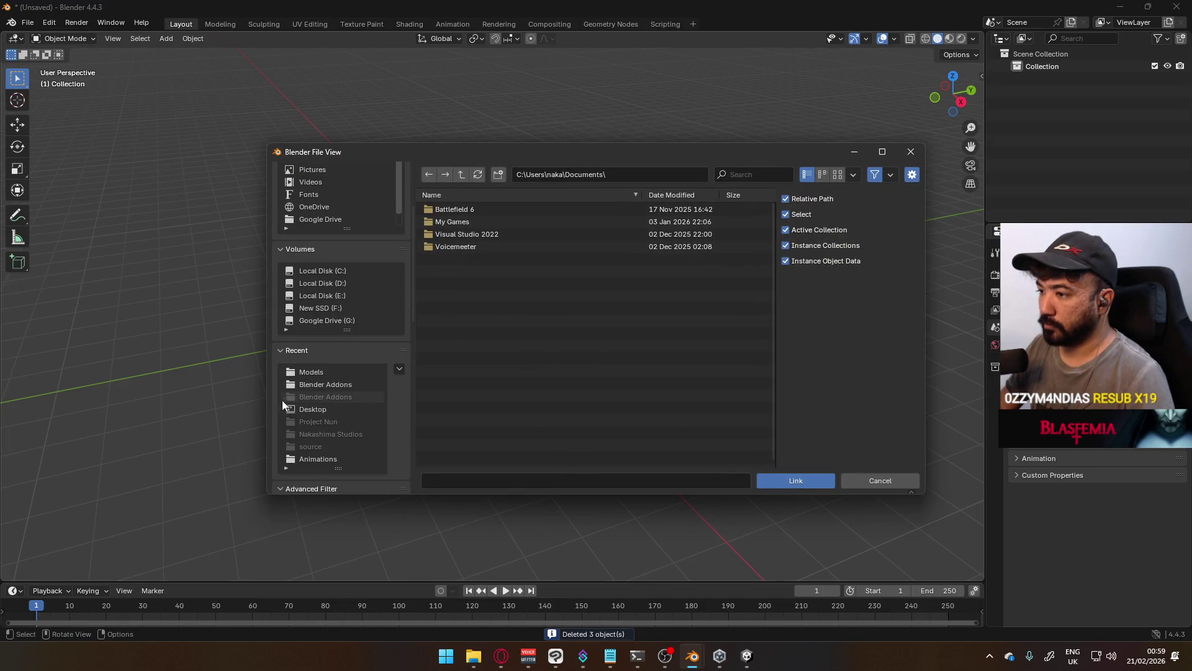
{"action": "scroll", "coordinate": [343, 400], "scroll_direction": "down", "scroll_amount": 2}
{"action": "left_click", "coordinate": [334, 408]}
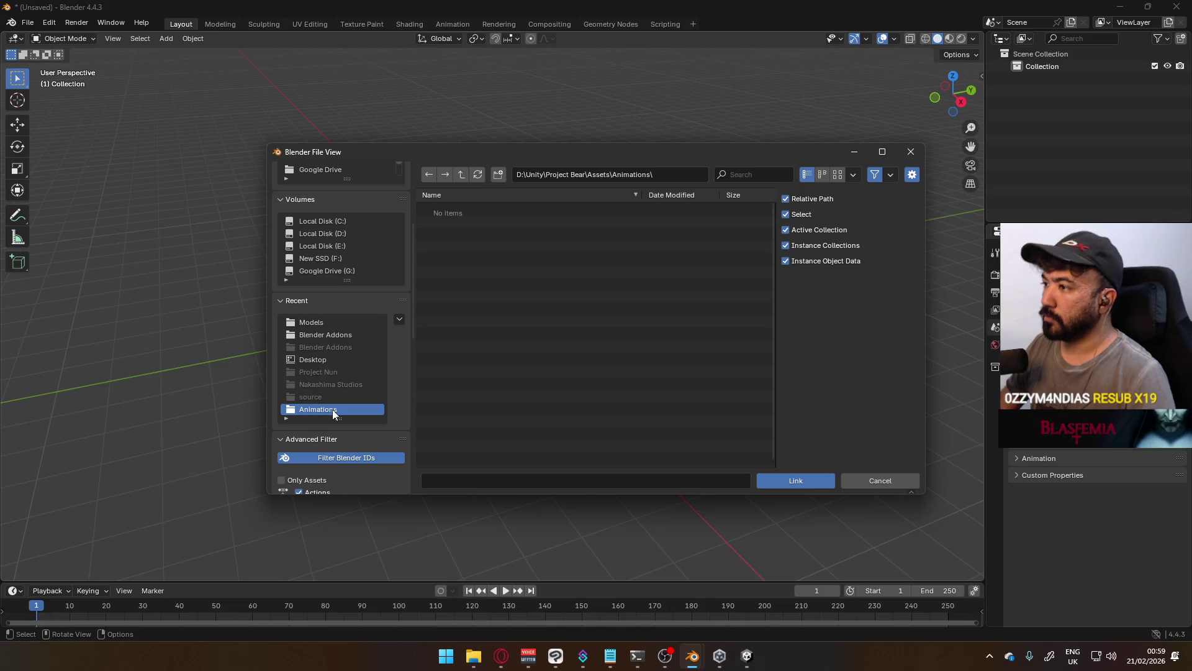
{"action": "scroll", "coordinate": [348, 416], "scroll_direction": "down", "scroll_amount": 4}
{"action": "scroll", "coordinate": [341, 411], "scroll_direction": "up", "scroll_amount": 8}
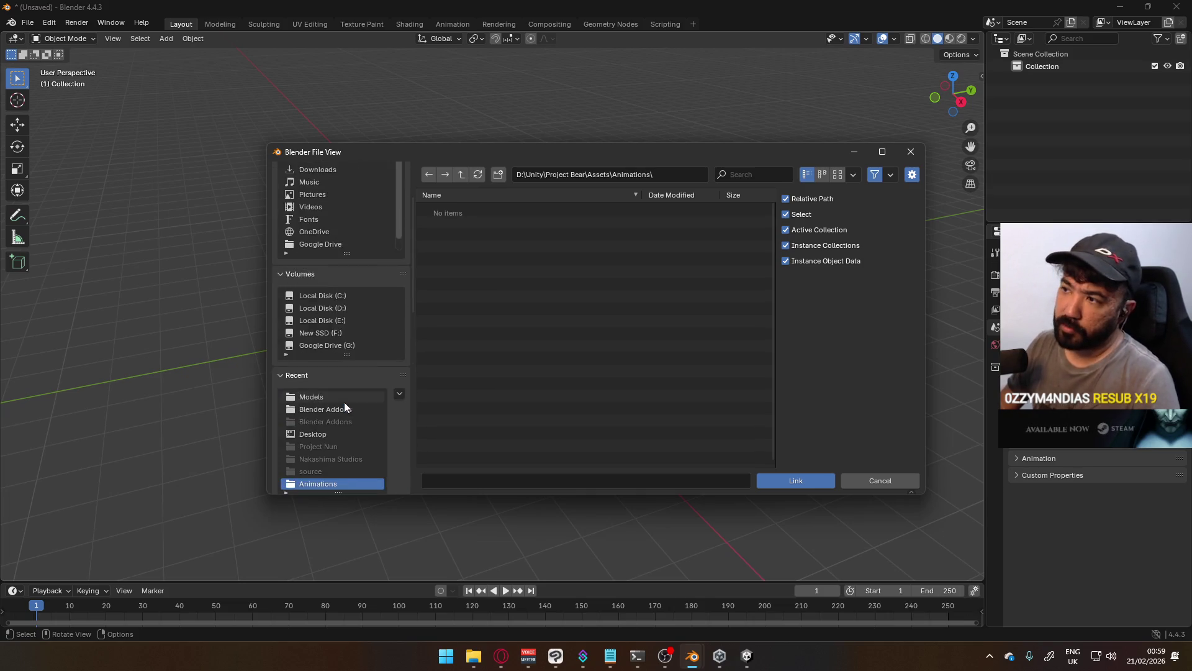
{"action": "scroll", "coordinate": [375, 384], "scroll_direction": "up", "scroll_amount": 1}
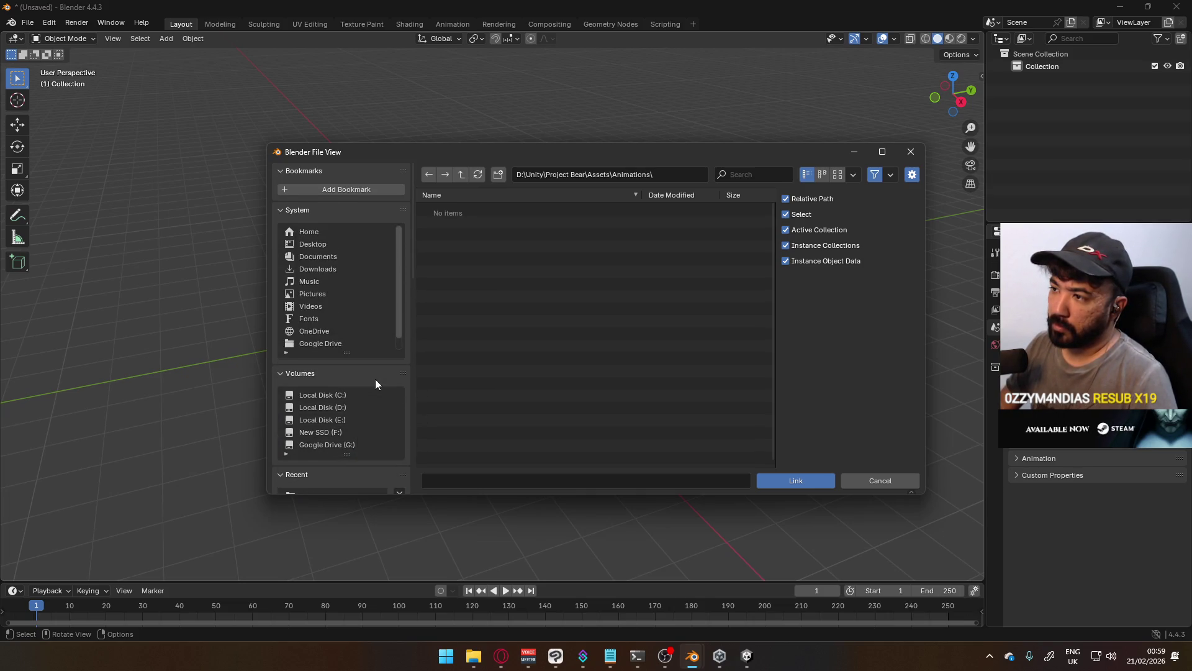
{"action": "scroll", "coordinate": [378, 382], "scroll_direction": "down", "scroll_amount": 20}
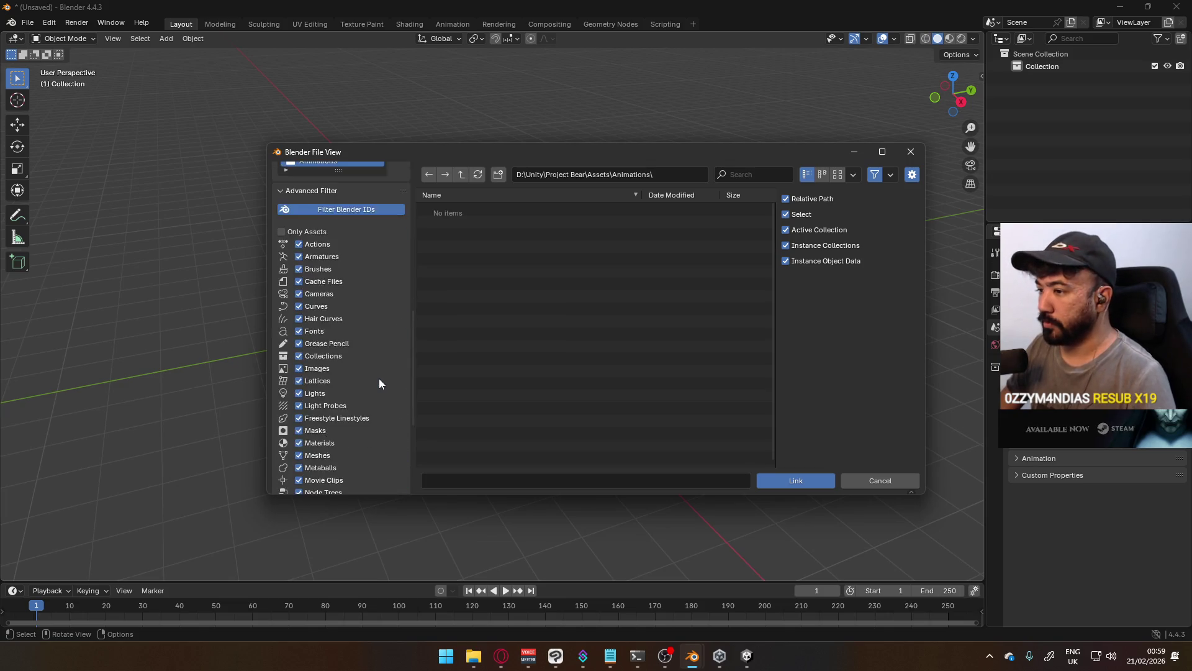
{"action": "scroll", "coordinate": [378, 381], "scroll_direction": "up", "scroll_amount": 13}
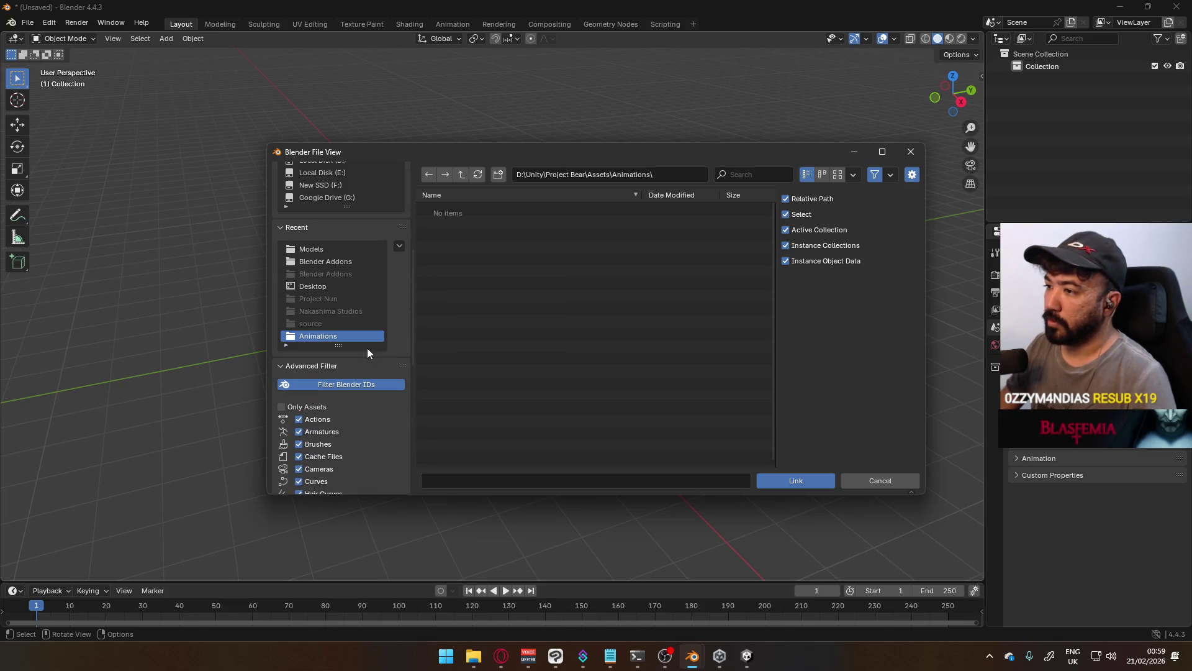
{"action": "scroll", "coordinate": [319, 363], "scroll_direction": "up", "scroll_amount": 3}
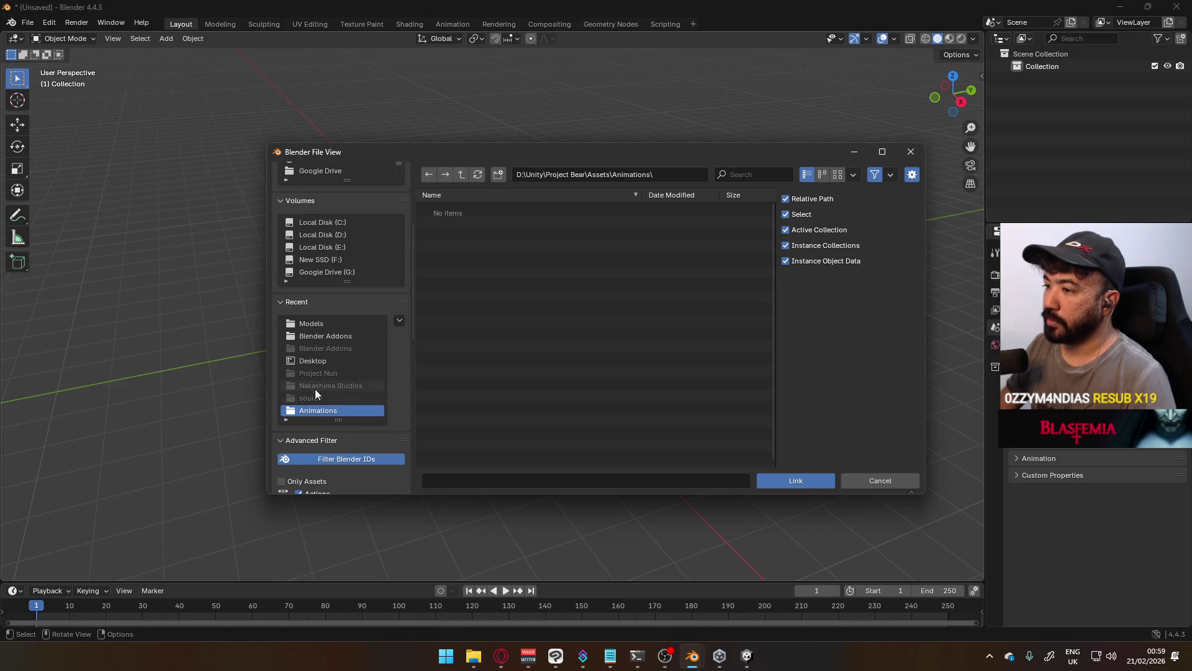
{"action": "scroll", "coordinate": [297, 359], "scroll_direction": "up", "scroll_amount": 3}
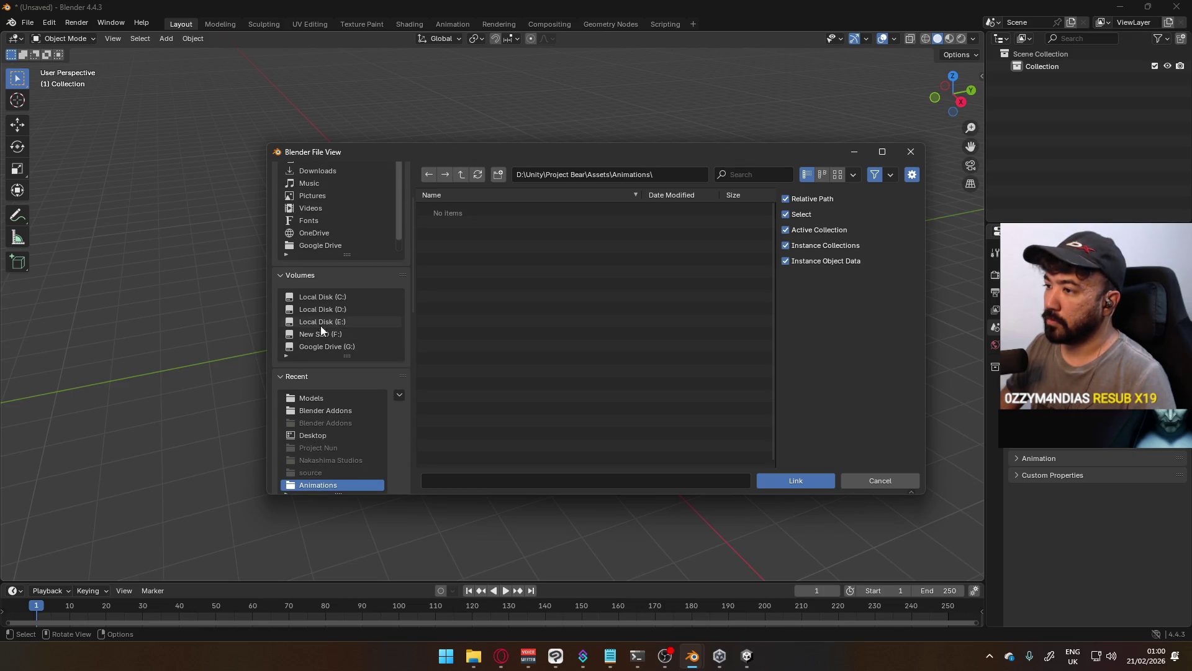
{"action": "left_click", "coordinate": [324, 309]}
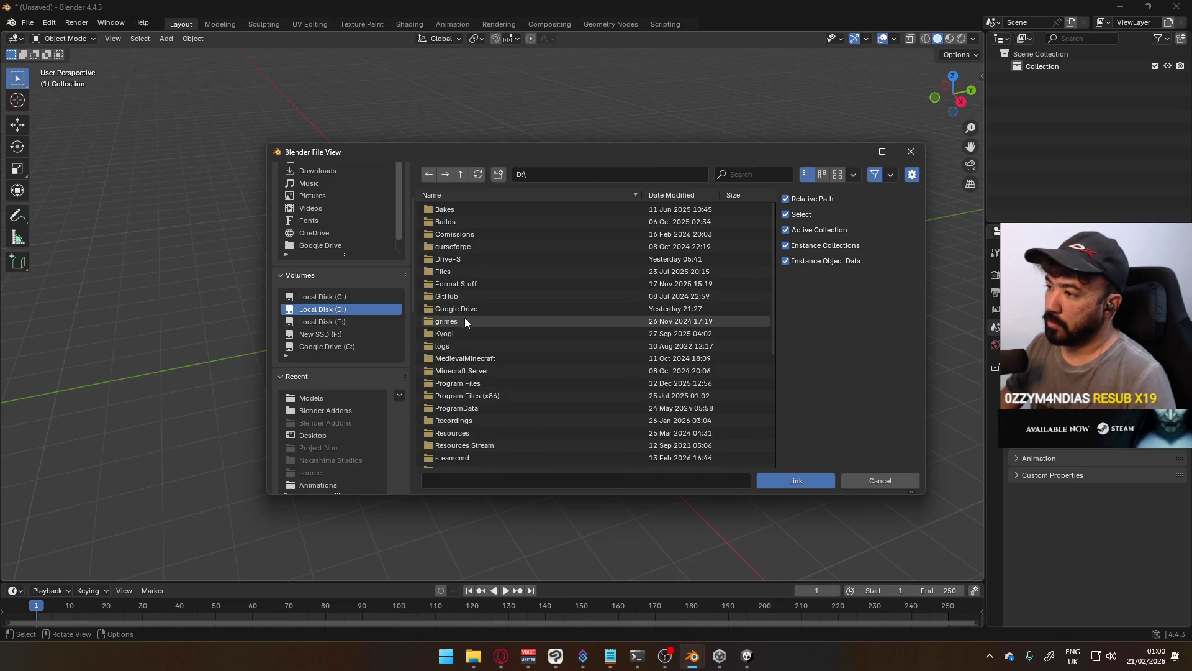
{"action": "scroll", "coordinate": [470, 376], "scroll_direction": "down", "scroll_amount": 2}
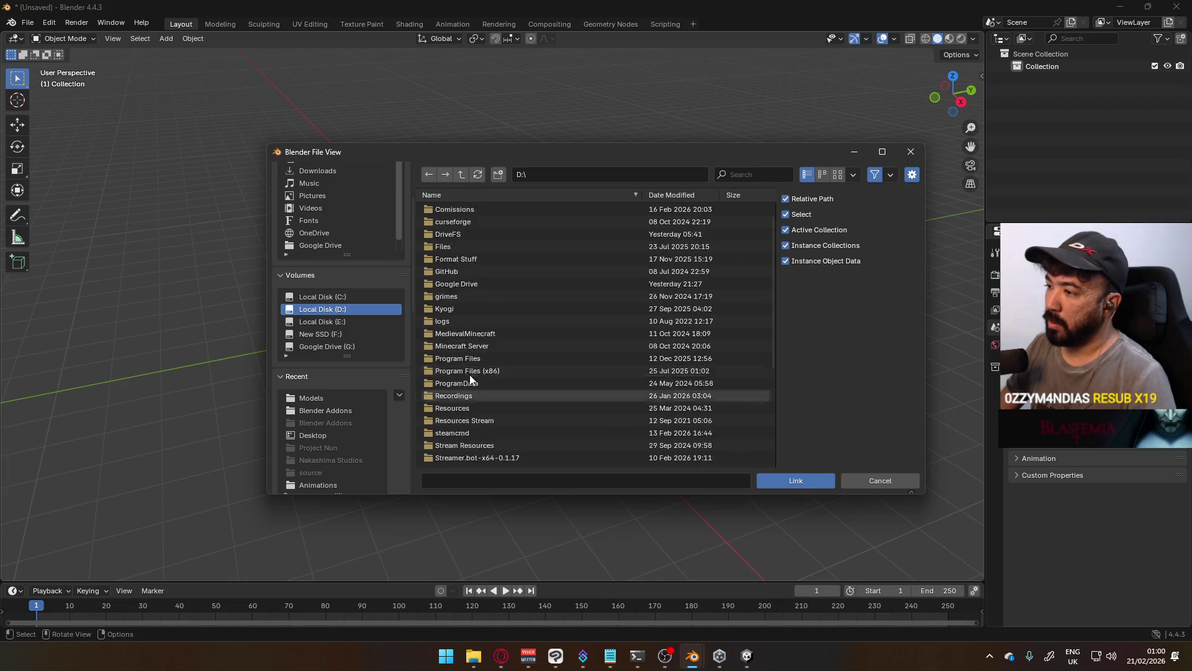
{"action": "scroll", "coordinate": [477, 261], "scroll_direction": "up", "scroll_amount": 2}
Navigate through Google Drive, Nakashima Studios and Models to select Mannequin Male A.blend
{"action": "double_click", "coordinate": [459, 308]}
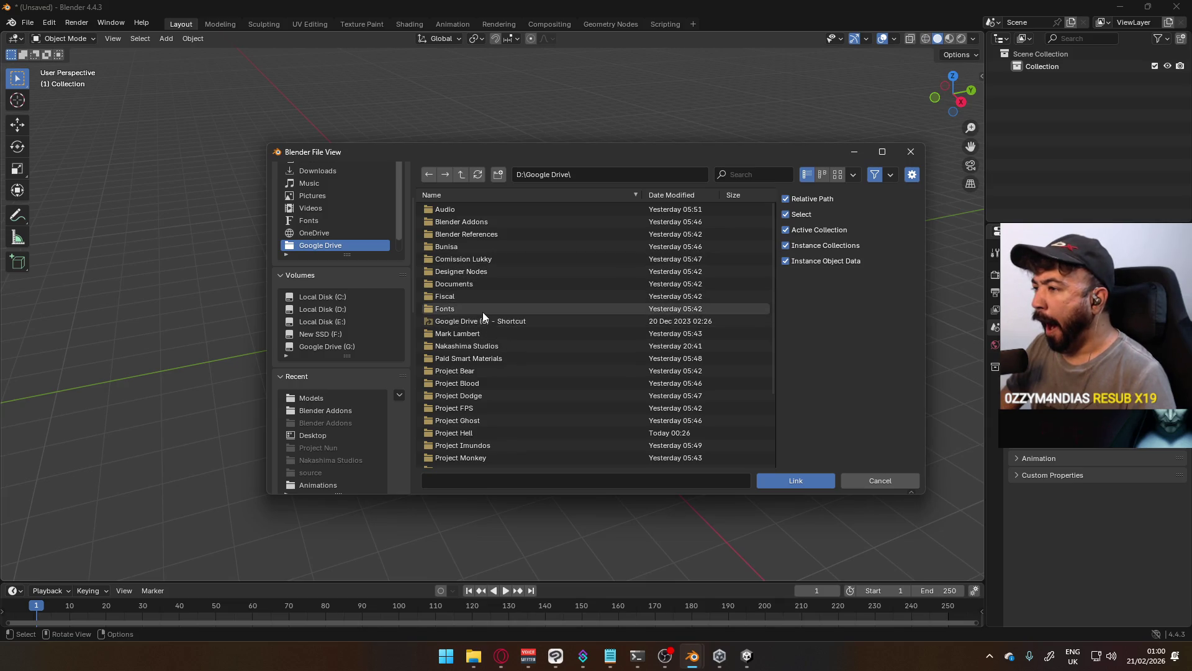
{"action": "scroll", "coordinate": [484, 312], "scroll_direction": "down", "scroll_amount": 2}
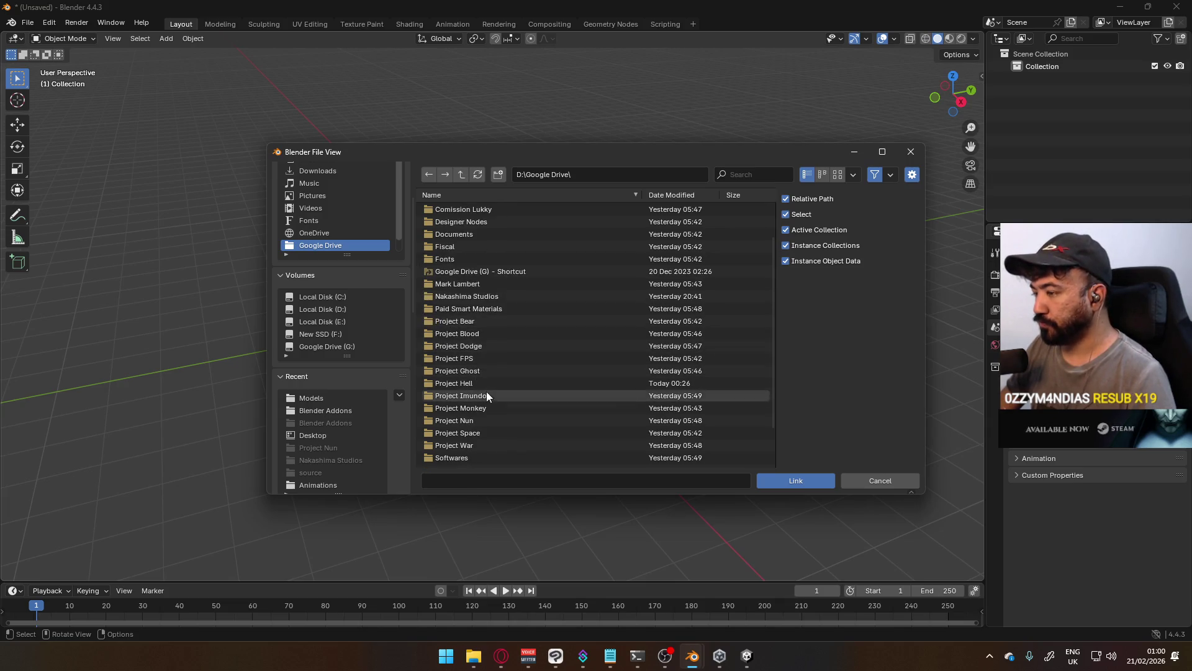
{"action": "left_click", "coordinate": [498, 300]}
{"action": "left_click", "coordinate": [461, 237]}
{"action": "left_click", "coordinate": [478, 211]}
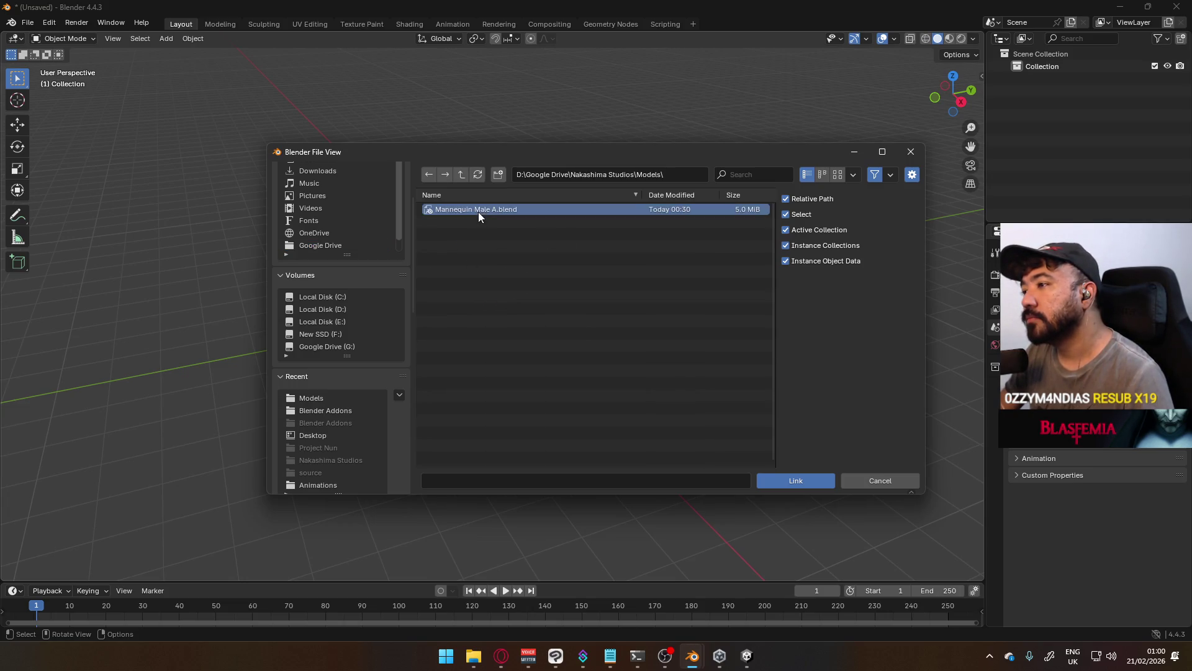
Link the Armature and Mannequin_MaleA objects from the file's Object folder
{"action": "left_click", "coordinate": [780, 477]}
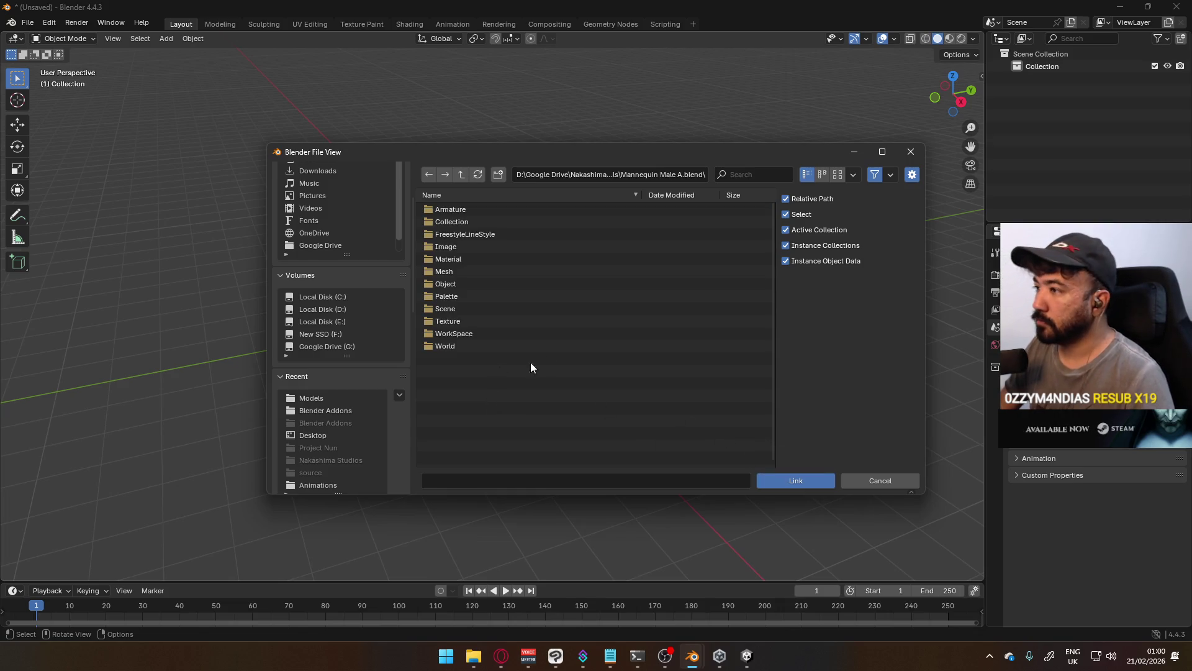
{"action": "left_click", "coordinate": [458, 284]}
{"action": "left_click", "coordinate": [480, 212]}
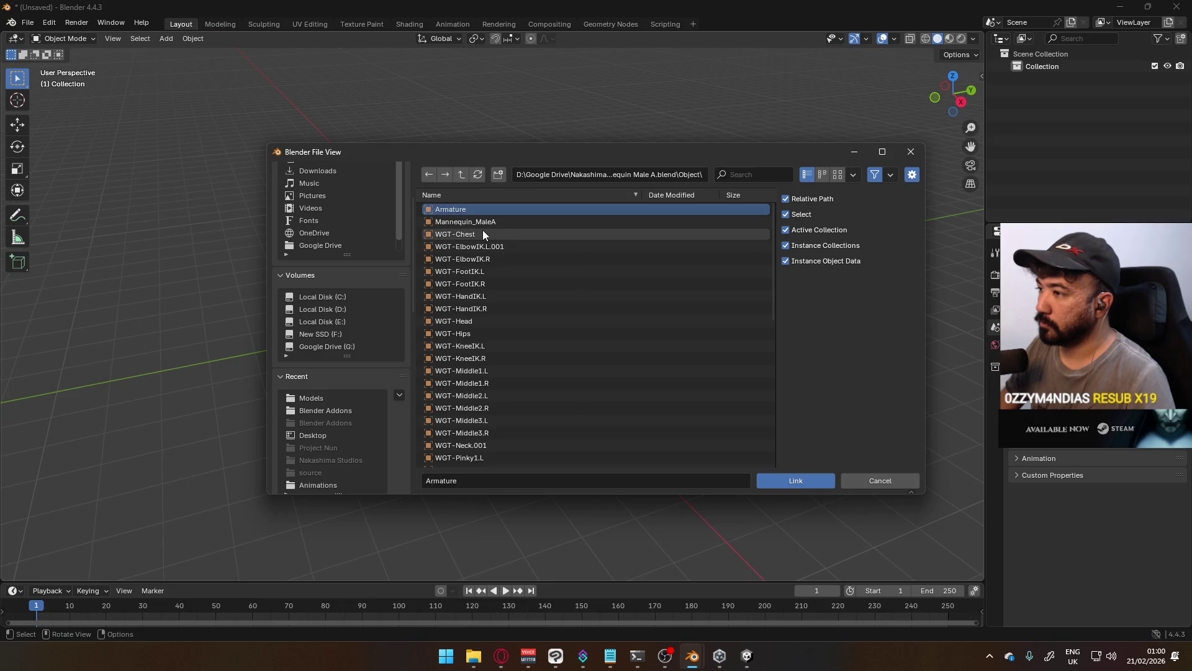
{"action": "left_click", "coordinate": [516, 220], "text": "shift"}
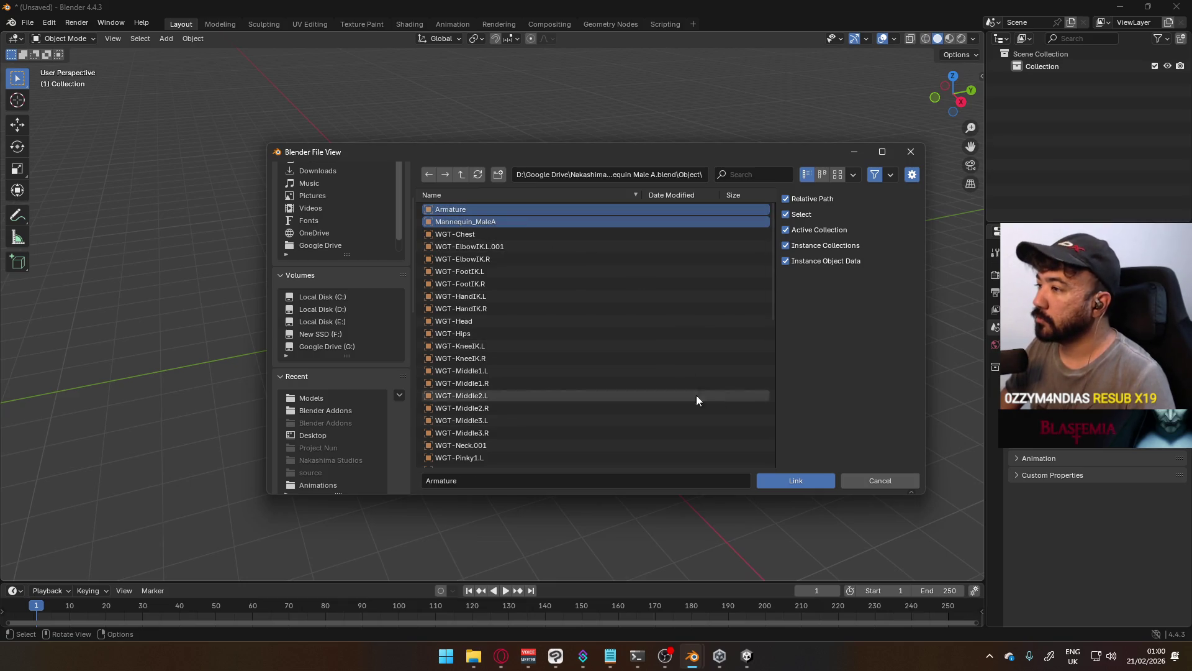
{"action": "left_click", "coordinate": [802, 481]}
Start Save As and browse to D:\Google Drive\Project Hell\Models
{"action": "scroll", "coordinate": [491, 319], "scroll_direction": "up", "scroll_amount": 6}
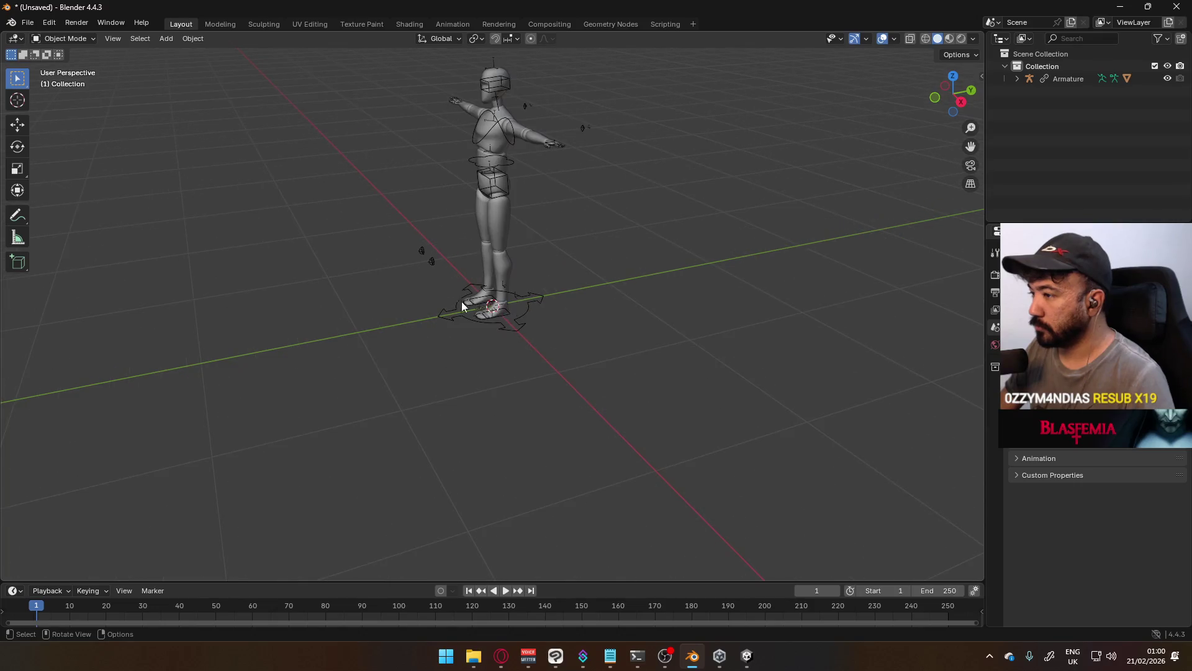
{"action": "mouse_move", "coordinate": [461, 301]}
{"action": "middle_mouse_down"}
{"action": "mouse_move", "coordinate": [532, 292]}
{"action": "mouse_move", "coordinate": [554, 373]}
{"action": "mouse_move", "coordinate": [602, 309]}
{"action": "mouse_move", "coordinate": [570, 338]}
{"action": "middle_mouse_up"}
{"action": "key", "text": "KP_1"}
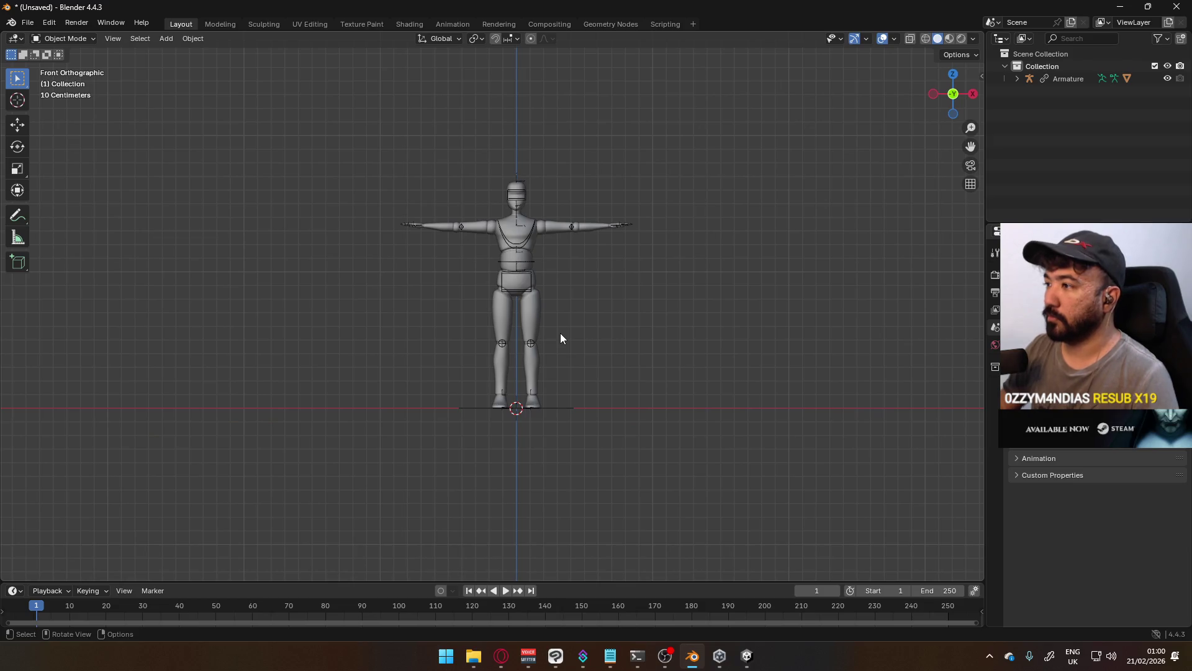
{"action": "scroll", "coordinate": [541, 326], "scroll_direction": "up", "scroll_amount": 4}
{"action": "left_click", "coordinate": [25, 23]}
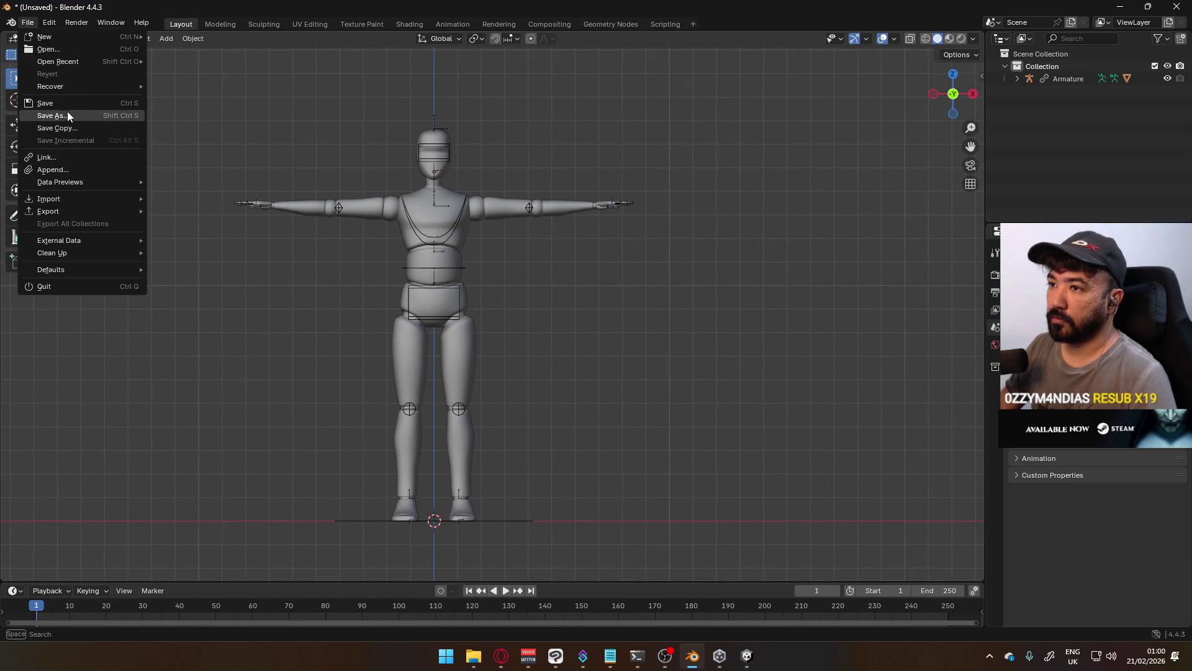
{"action": "left_click", "coordinate": [68, 116]}
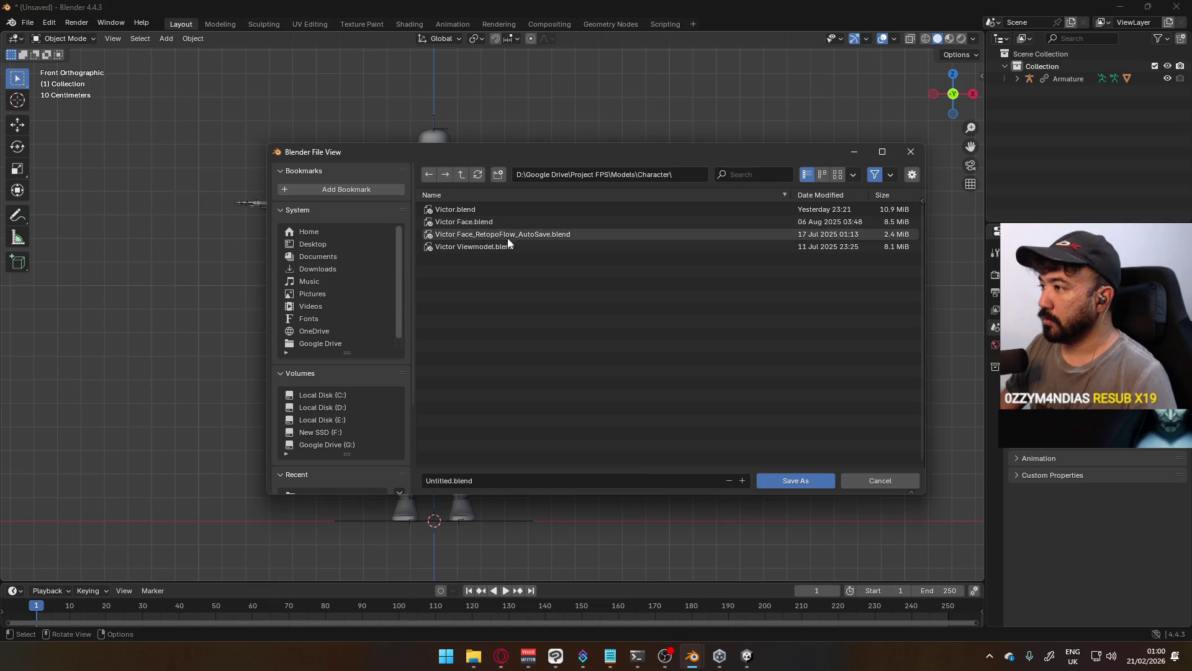
{"action": "left_click", "coordinate": [324, 408]}
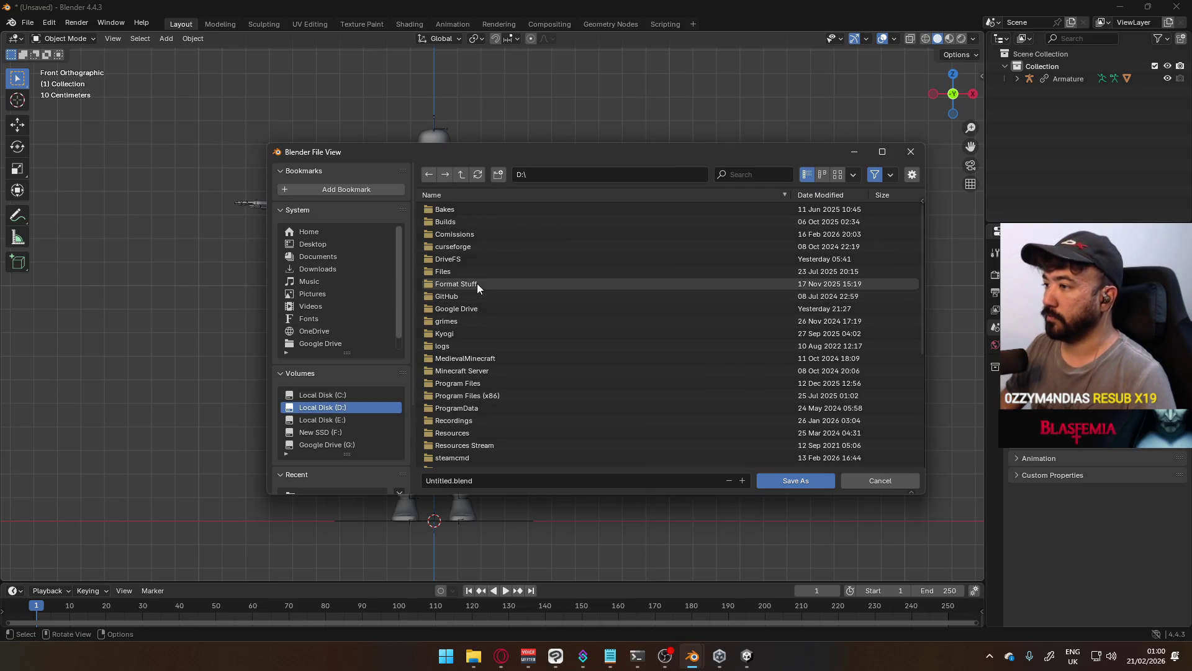
{"action": "double_click", "coordinate": [465, 308]}
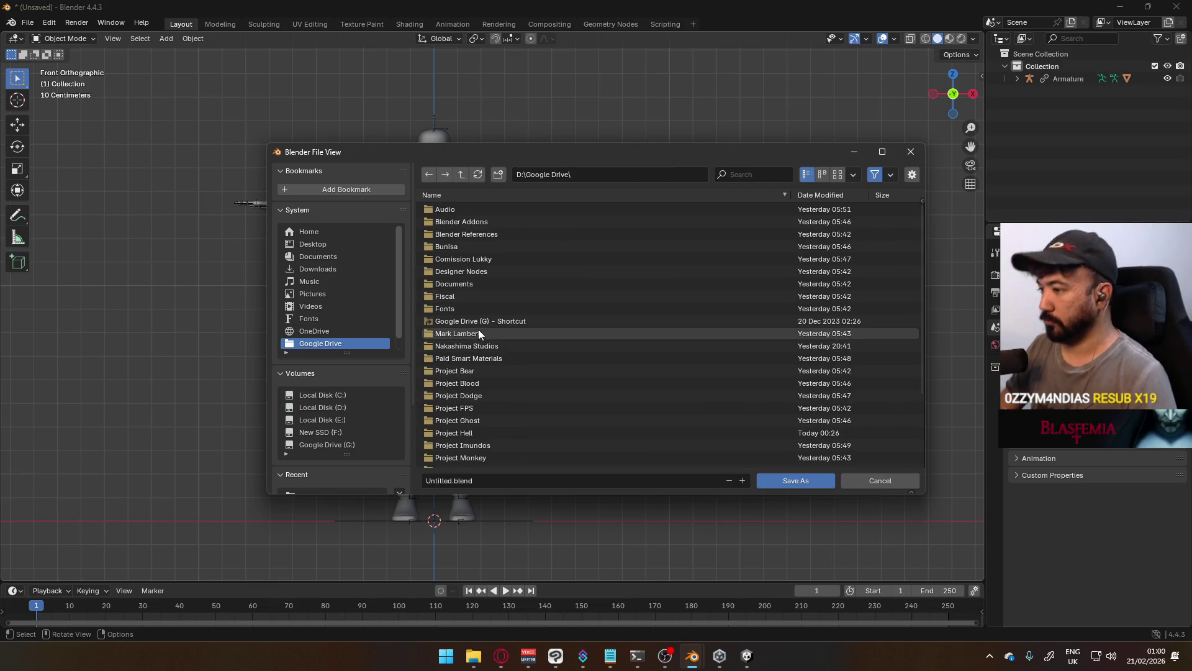
{"action": "scroll", "coordinate": [472, 348], "scroll_direction": "down", "scroll_amount": 2}
{"action": "double_click", "coordinate": [479, 410]}
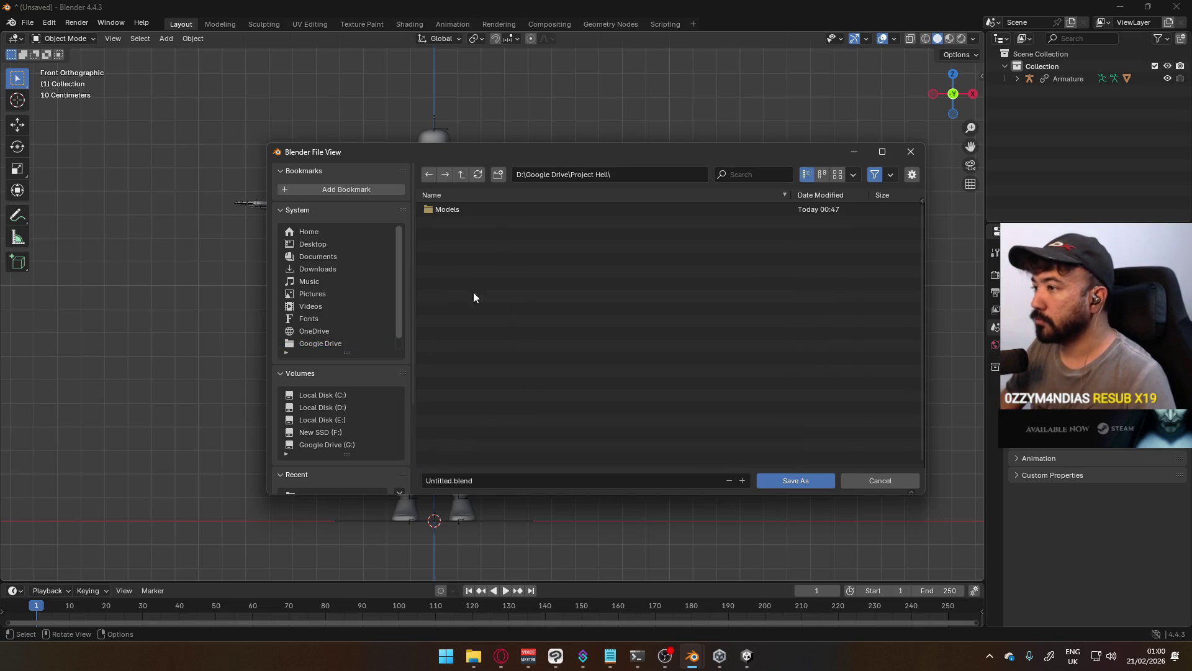
{"action": "double_click", "coordinate": [449, 210]}
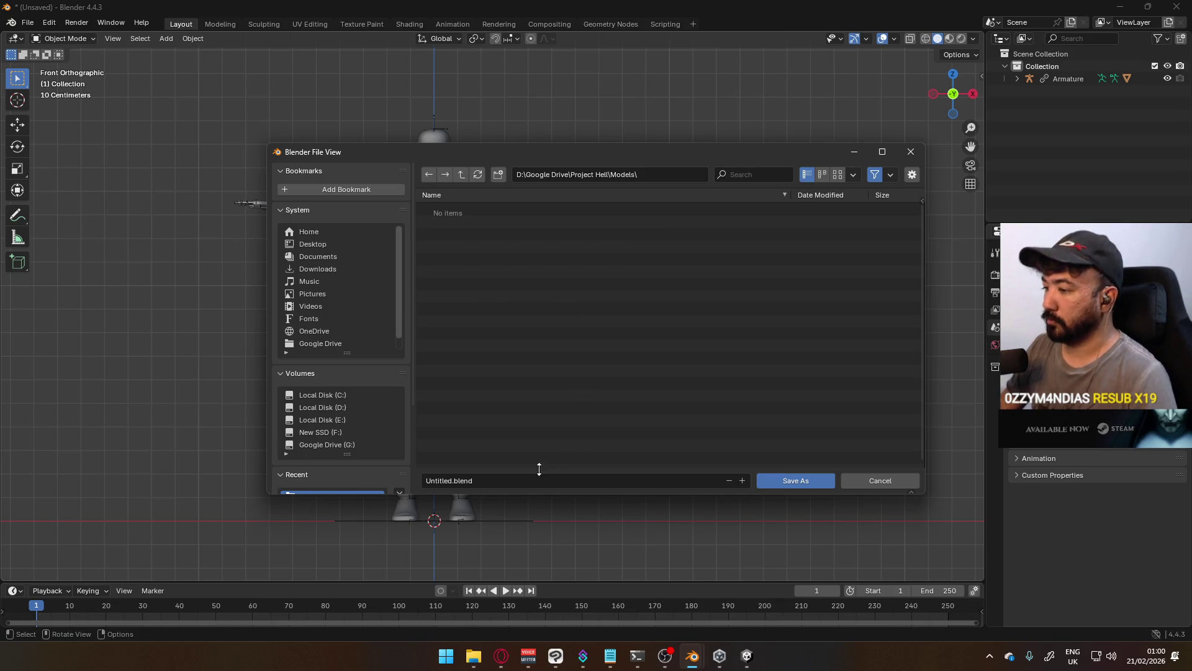
Name the file 'Player Viewmodel Generic.blend' and save it
{"action": "left_click", "coordinate": [521, 480]}
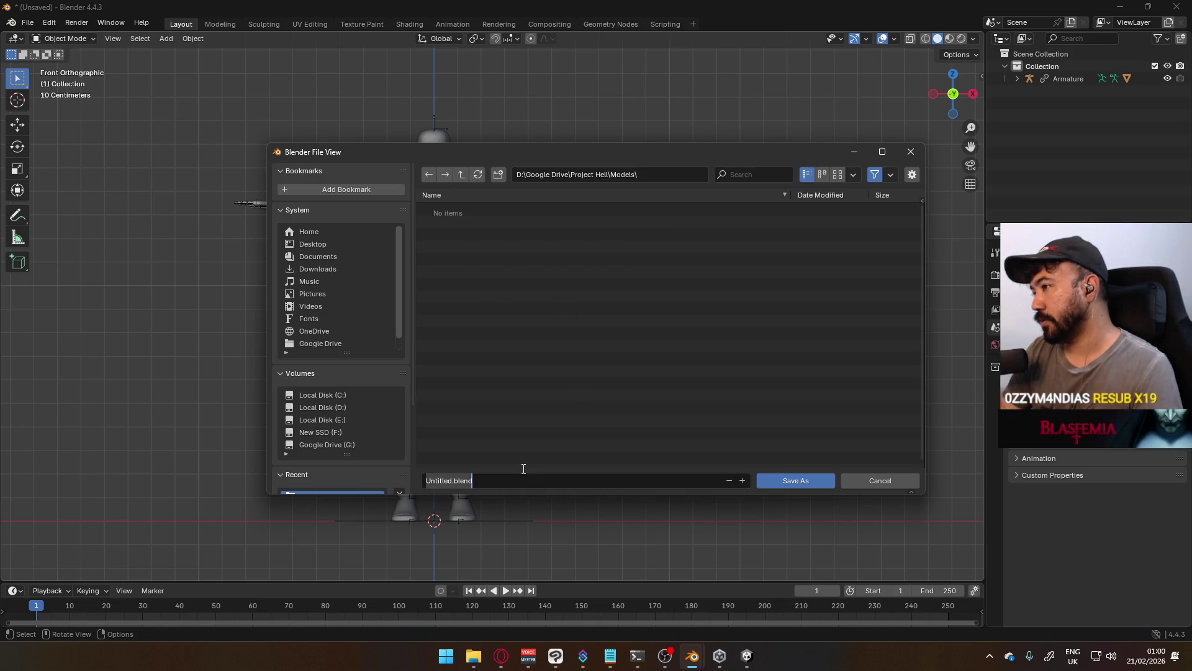
{"action": "type", "text": "Generic"}
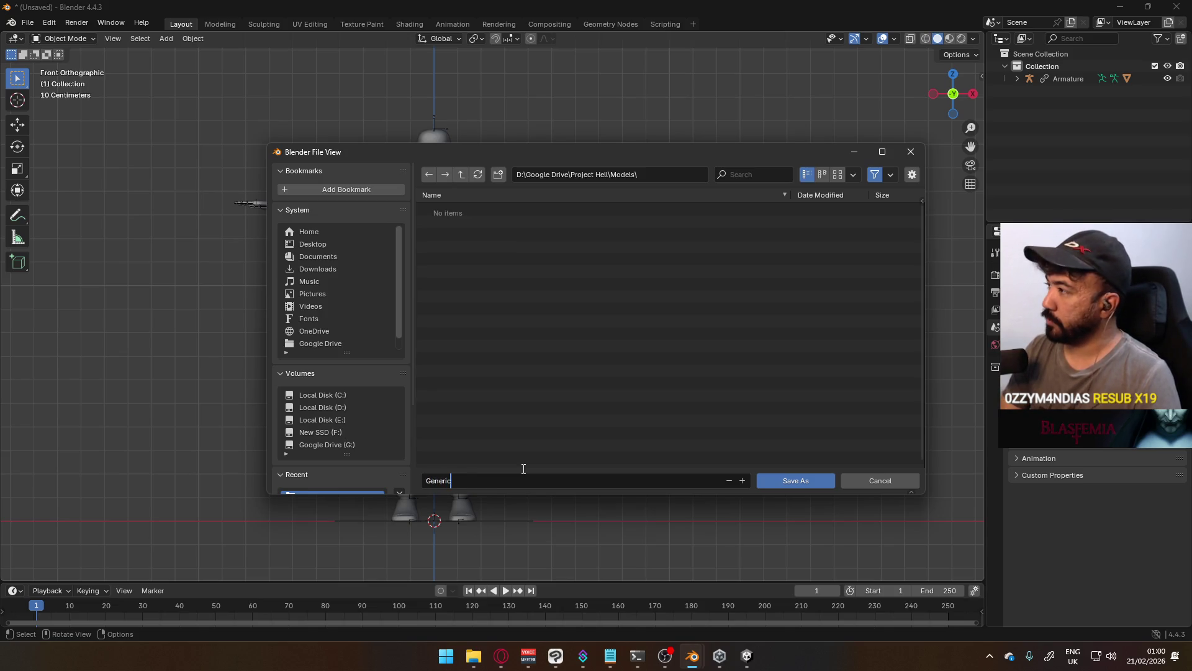
{"action": "key", "text": "BackSpace"}
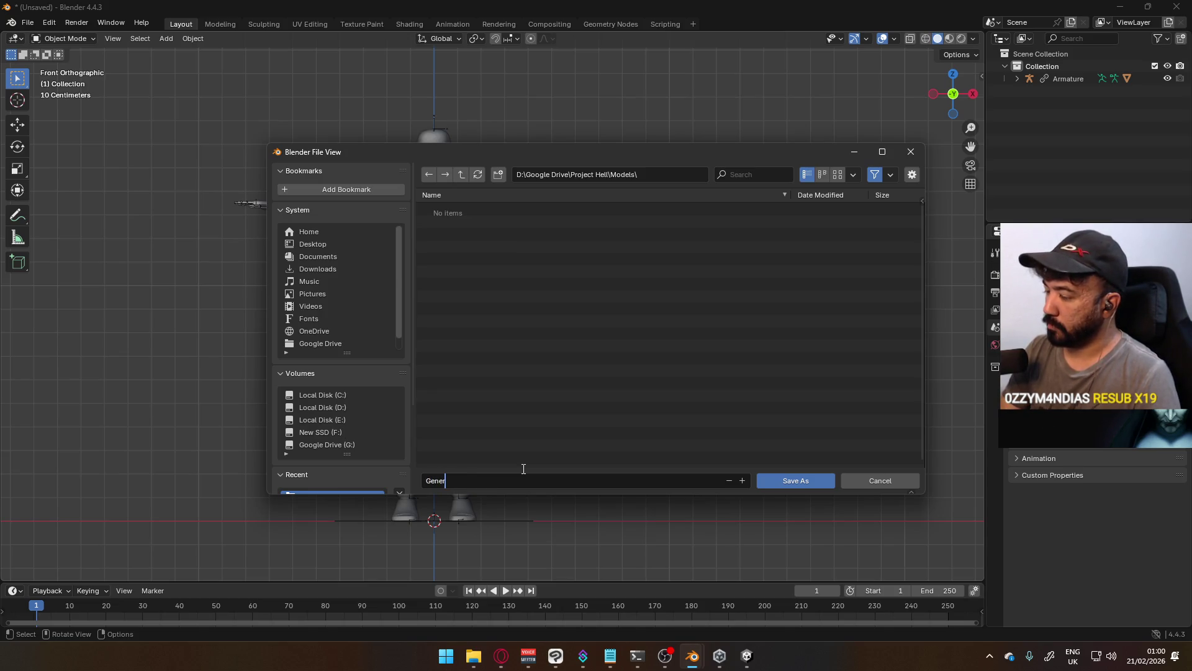
{"action": "key", "text": "BackSpace"}
{"action": "key", "text": "BackSpace"}
{"action": "key", "text": "BackSpace"}
{"action": "type", "text": "Player "}
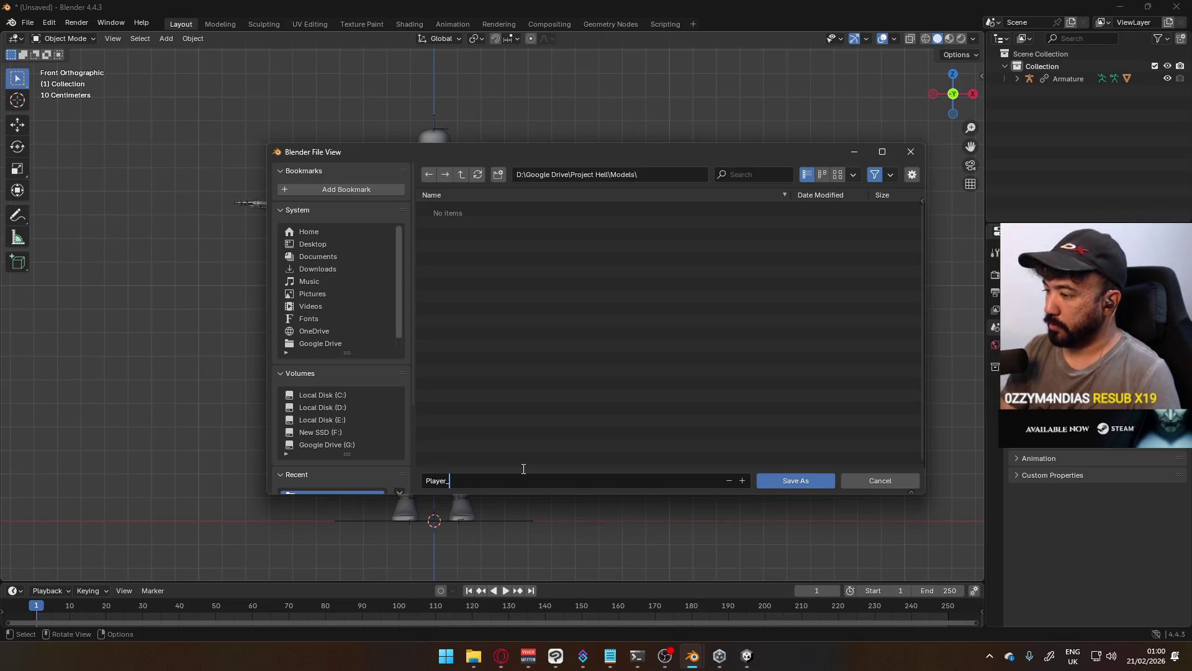
{"action": "type", "text": "Viewmodel Generic"}
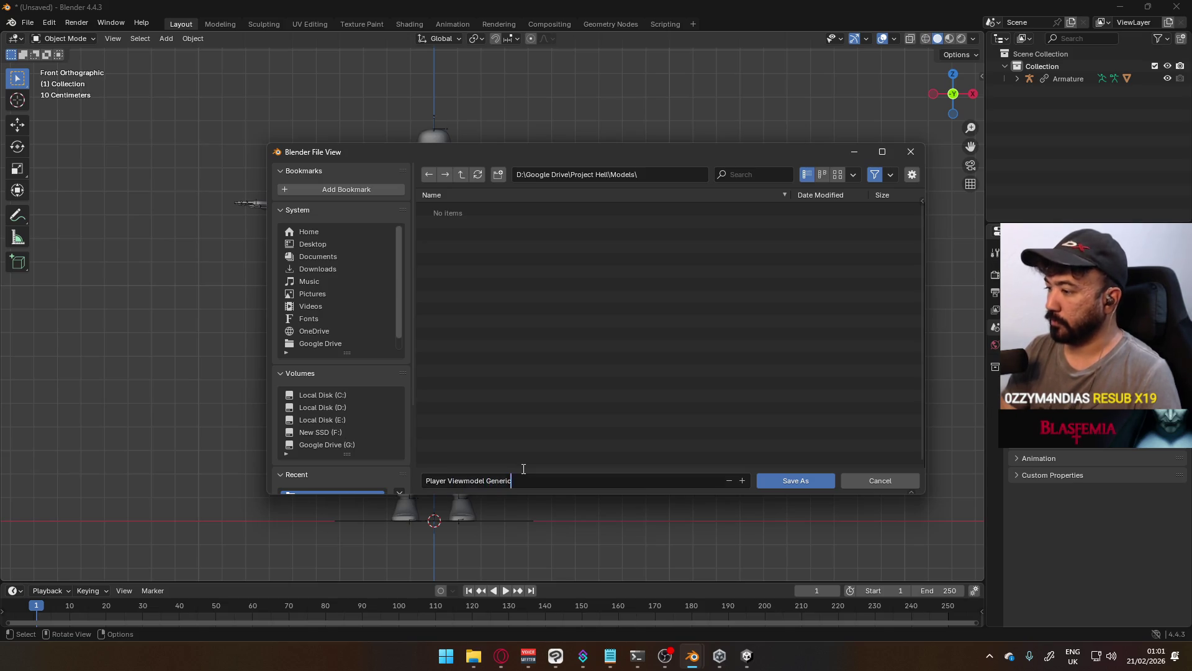
{"action": "key", "text": "Return"}
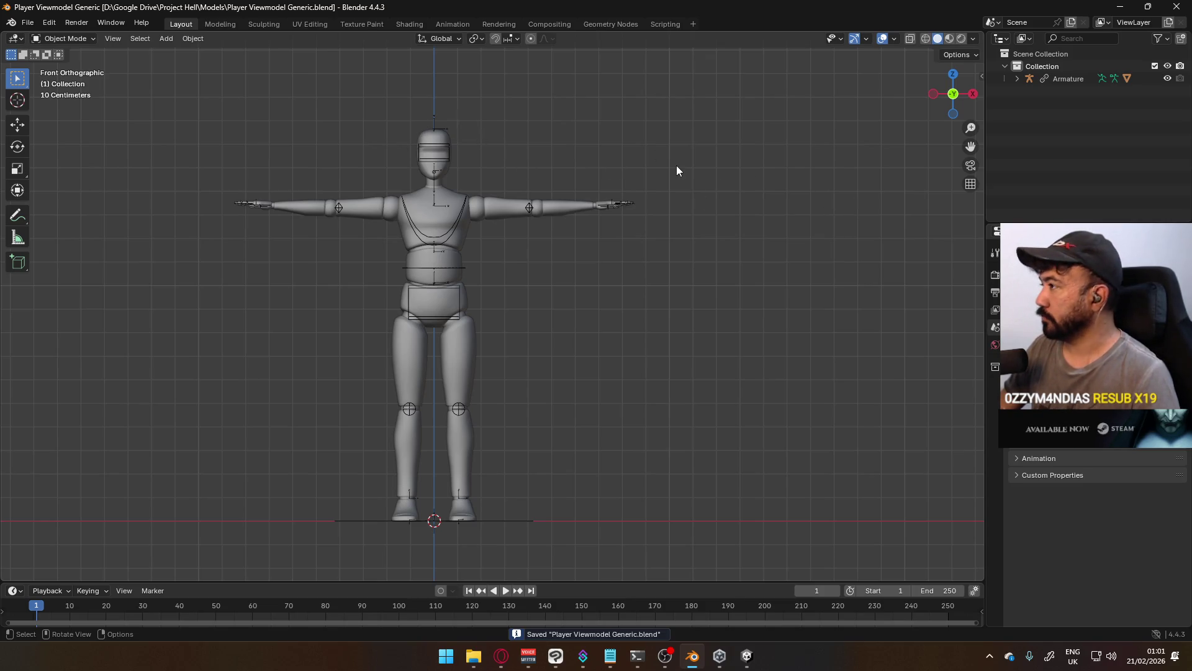
Make a Library Override of the linked Mannequin_MaleA, then try entering Edit Mode
{"action": "left_click", "coordinate": [432, 201]}
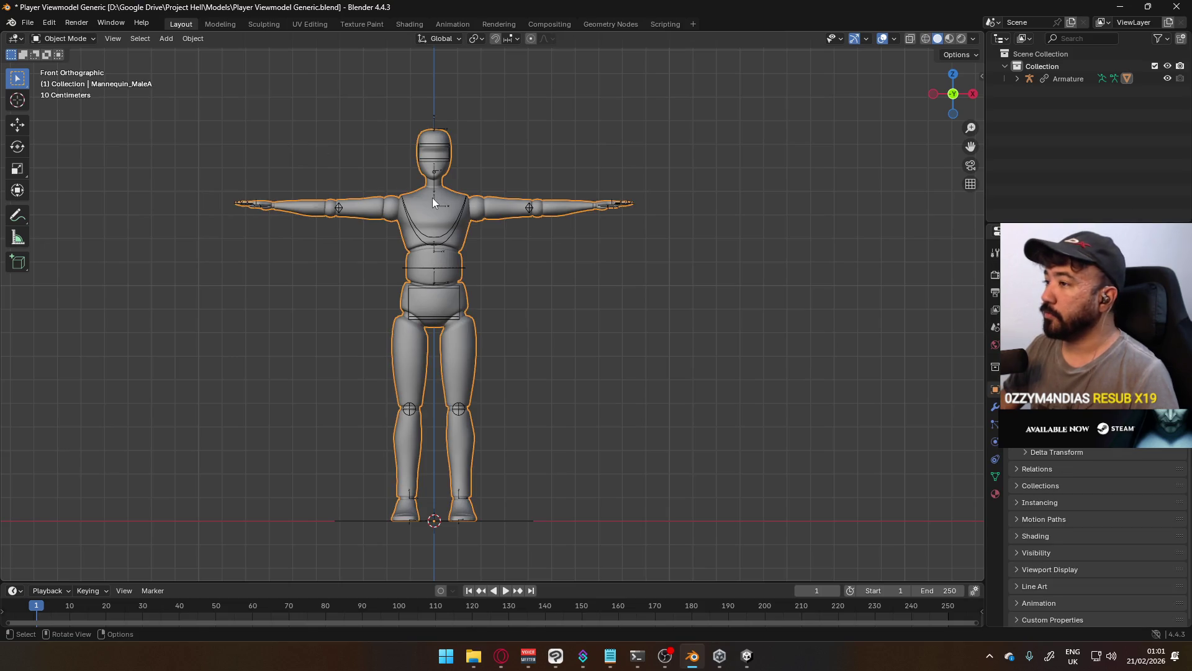
{"action": "left_click", "coordinate": [1017, 80]}
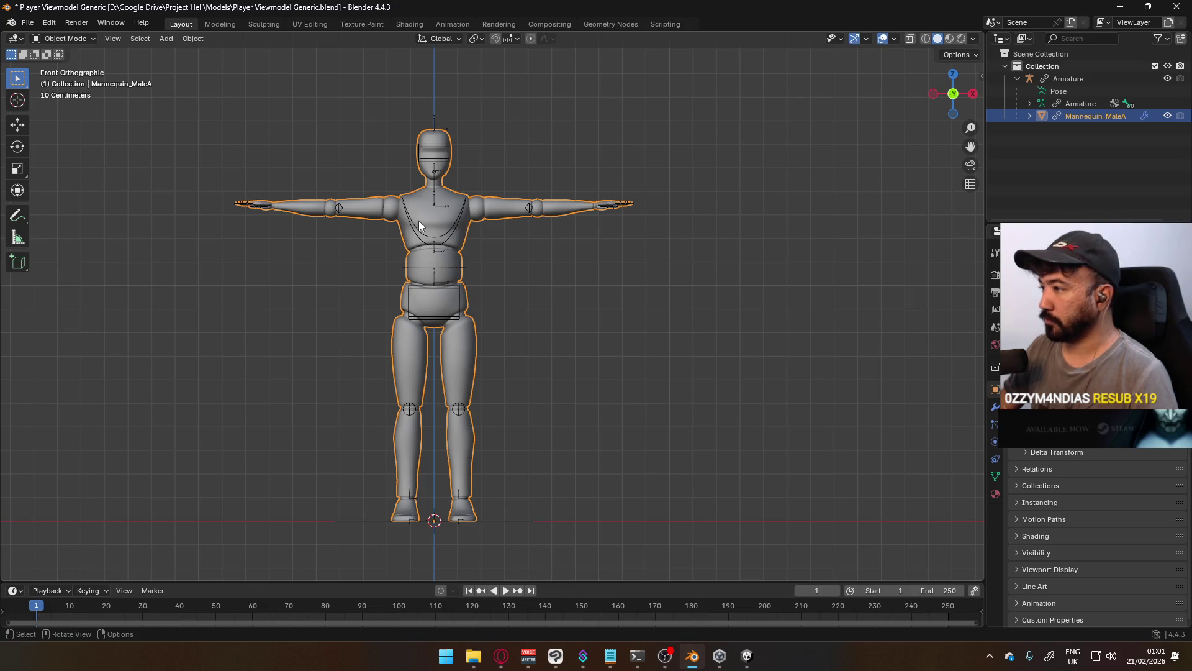
{"action": "scroll", "coordinate": [561, 214], "scroll_direction": "up", "scroll_amount": 2}
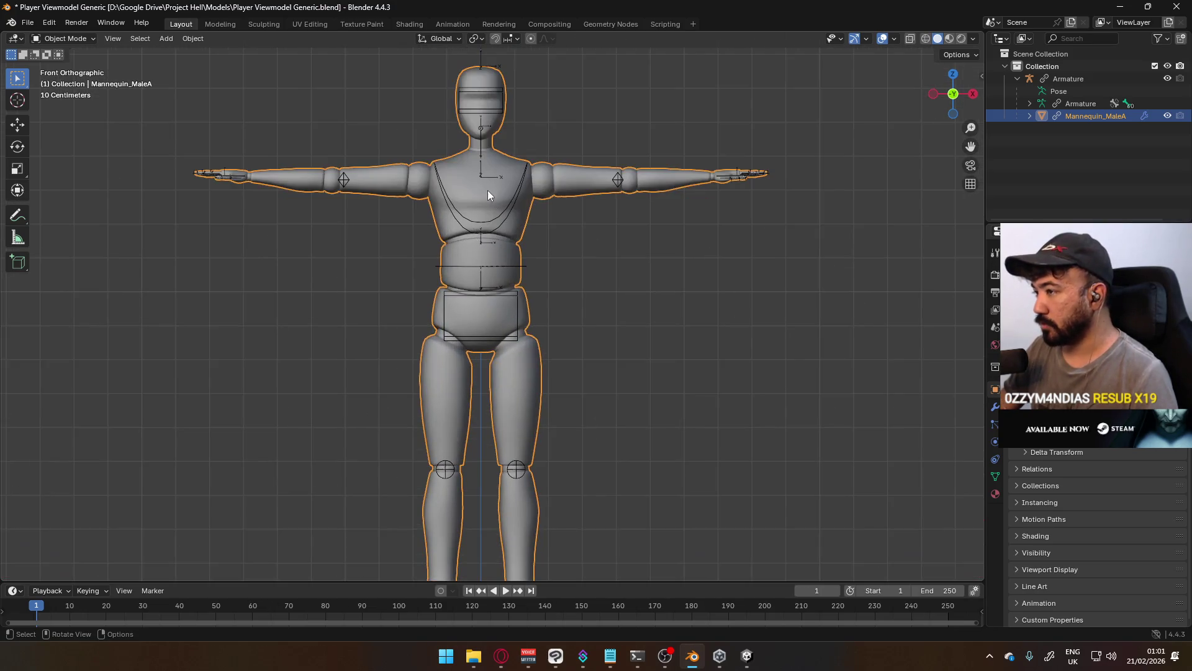
{"action": "right_click", "coordinate": [457, 190]}
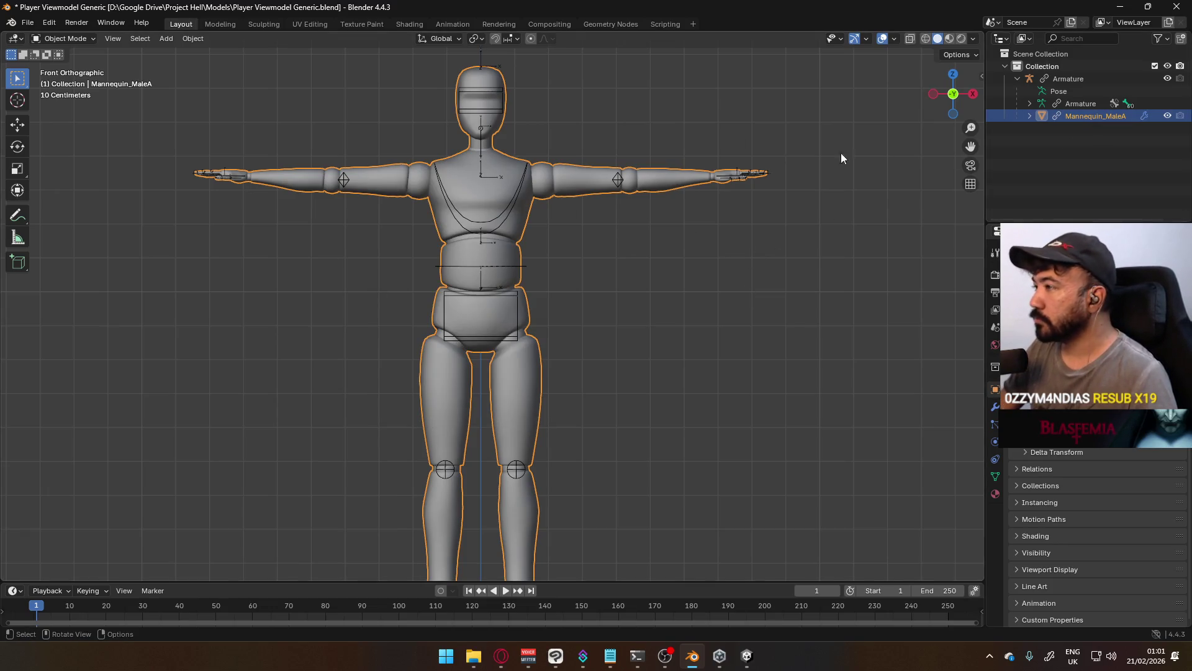
{"action": "right_click", "coordinate": [1068, 115]}
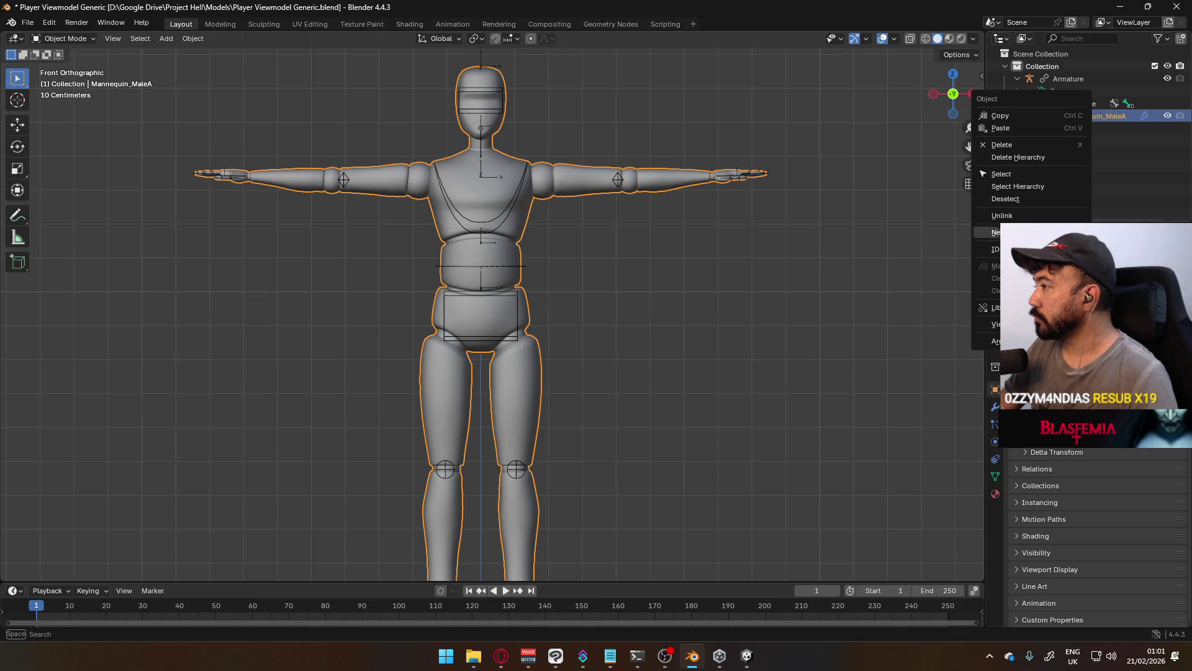
{"action": "mouse_move", "coordinate": [988, 307]}
{"action": "left_click", "coordinate": [915, 304]}
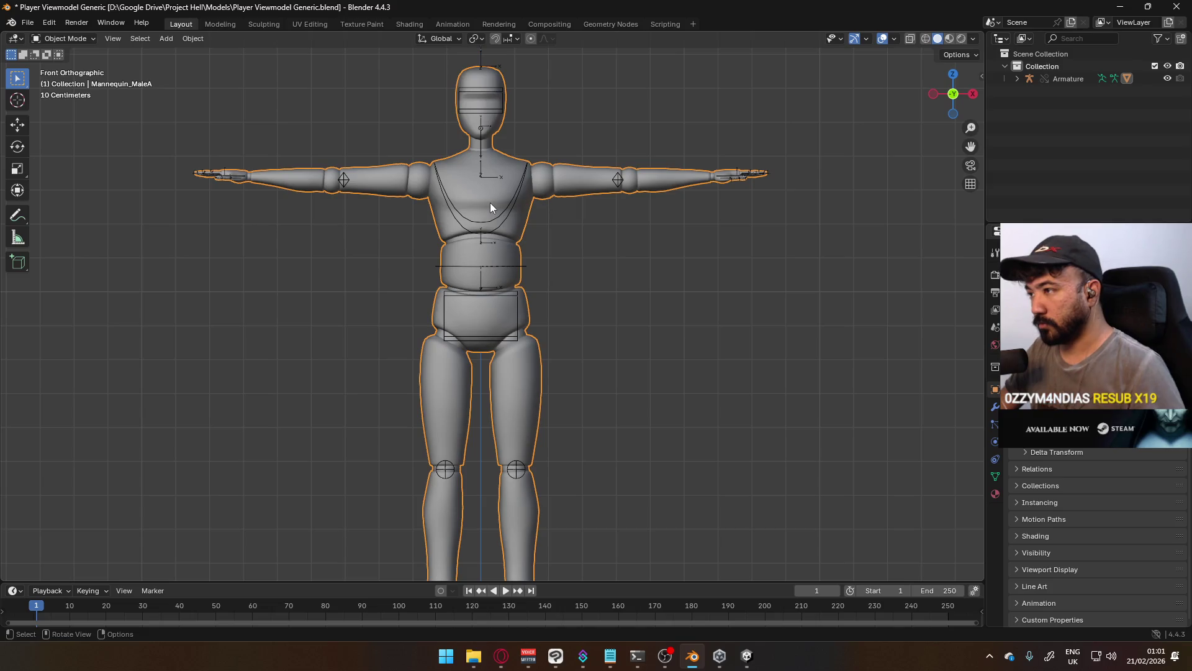
{"action": "key", "text": "Tab"}
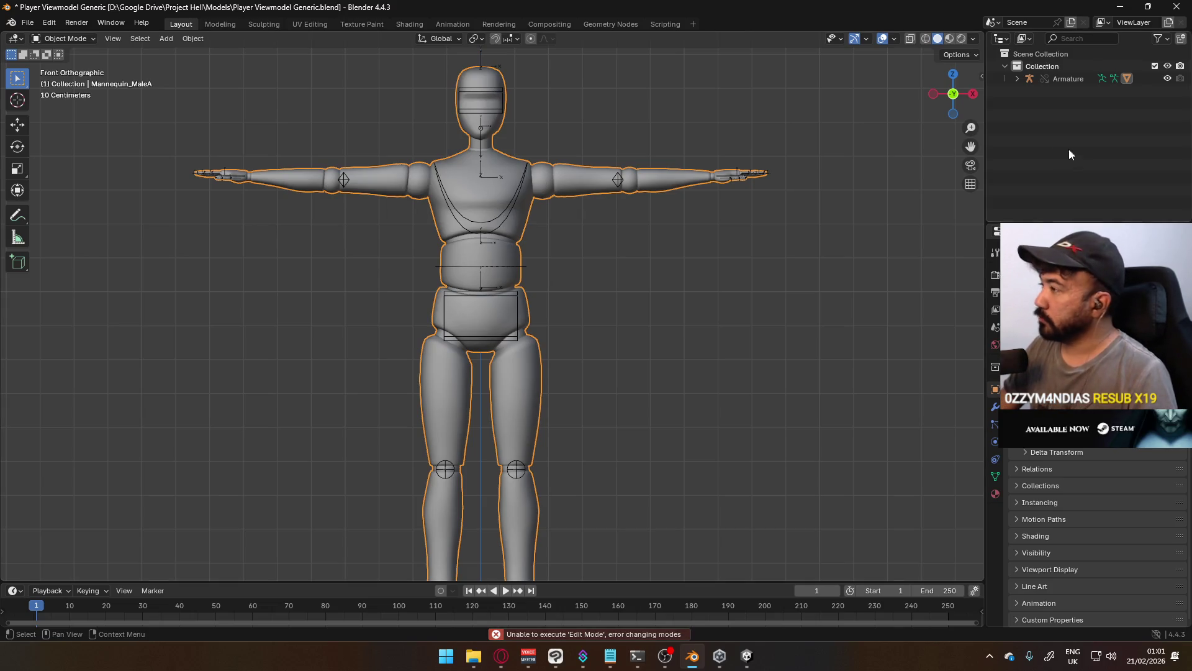
Expand Mannequin_MaleA's mesh data, modifiers and vertex groups, then retry Edit Mode via Tab and Mode menu
{"action": "left_click", "coordinate": [1017, 79]}
{"action": "left_click", "coordinate": [1036, 116]}
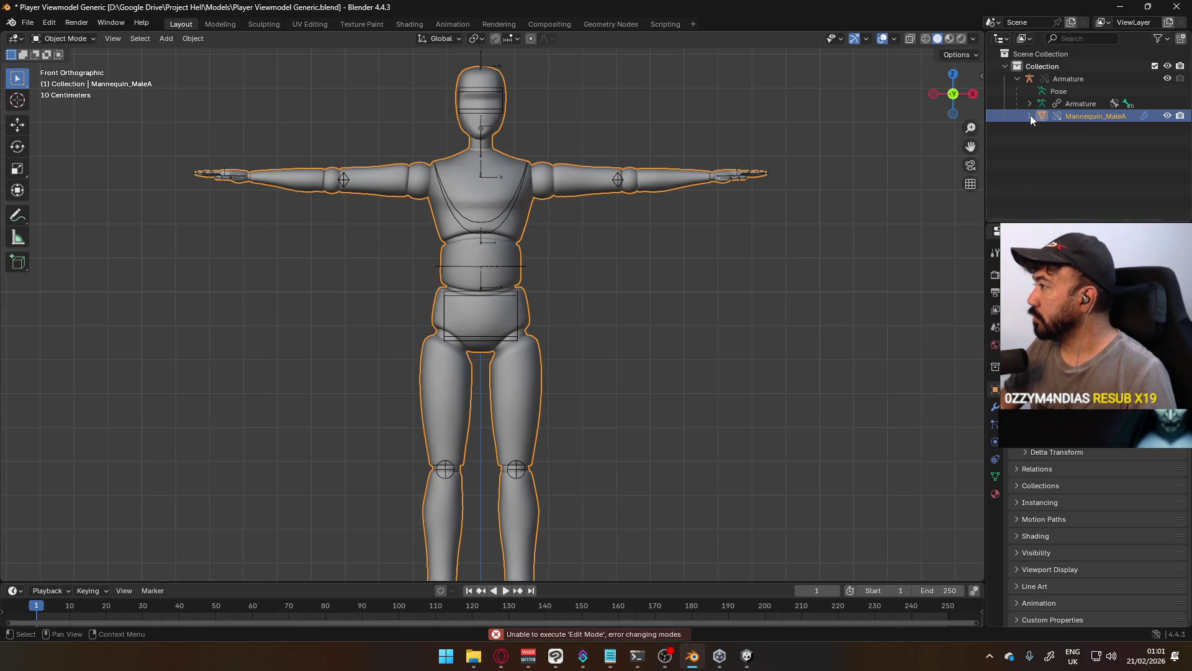
{"action": "left_click", "coordinate": [1030, 115]}
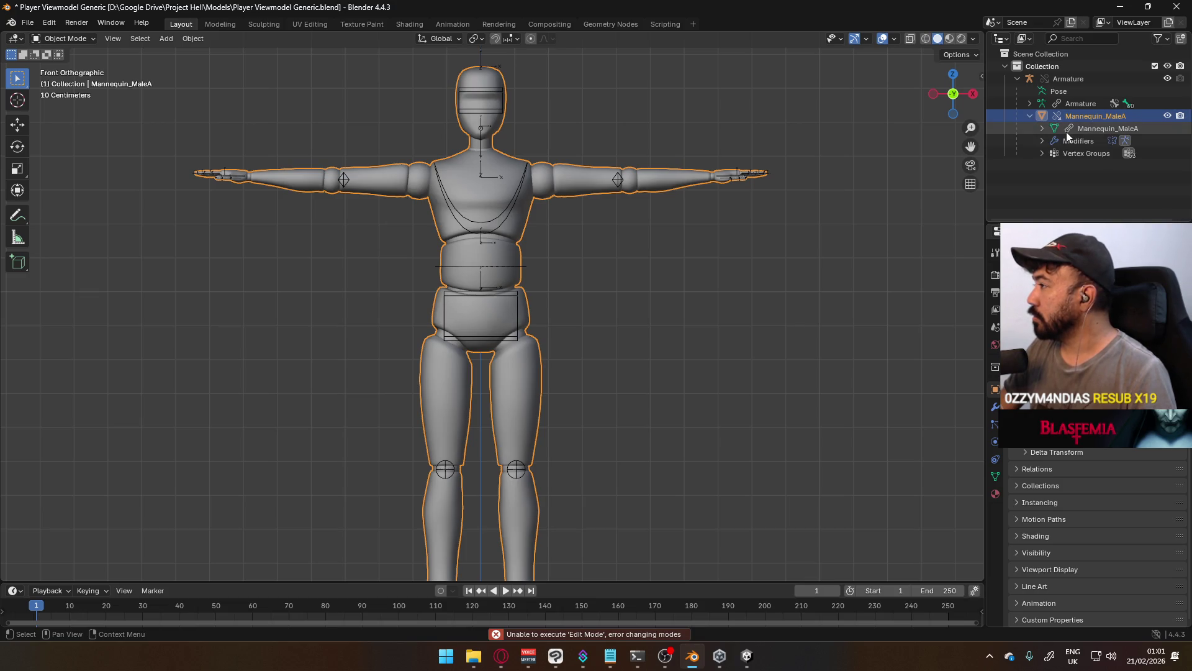
{"action": "right_click", "coordinate": [1038, 129]}
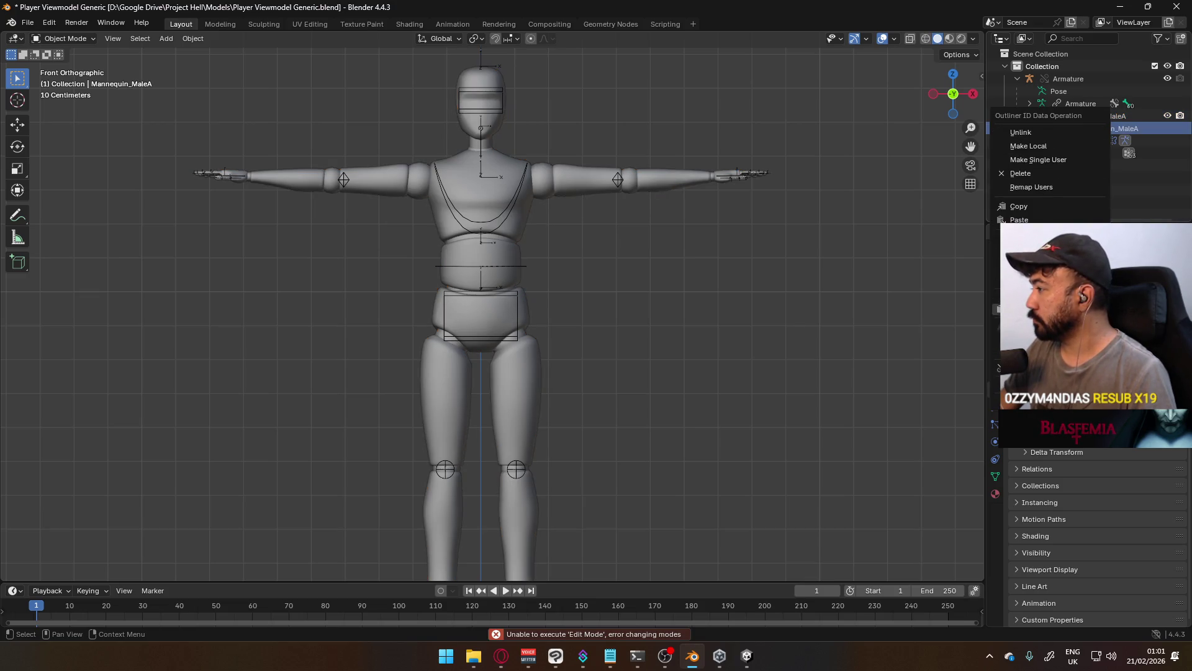
{"action": "mouse_move", "coordinate": [1031, 367]}
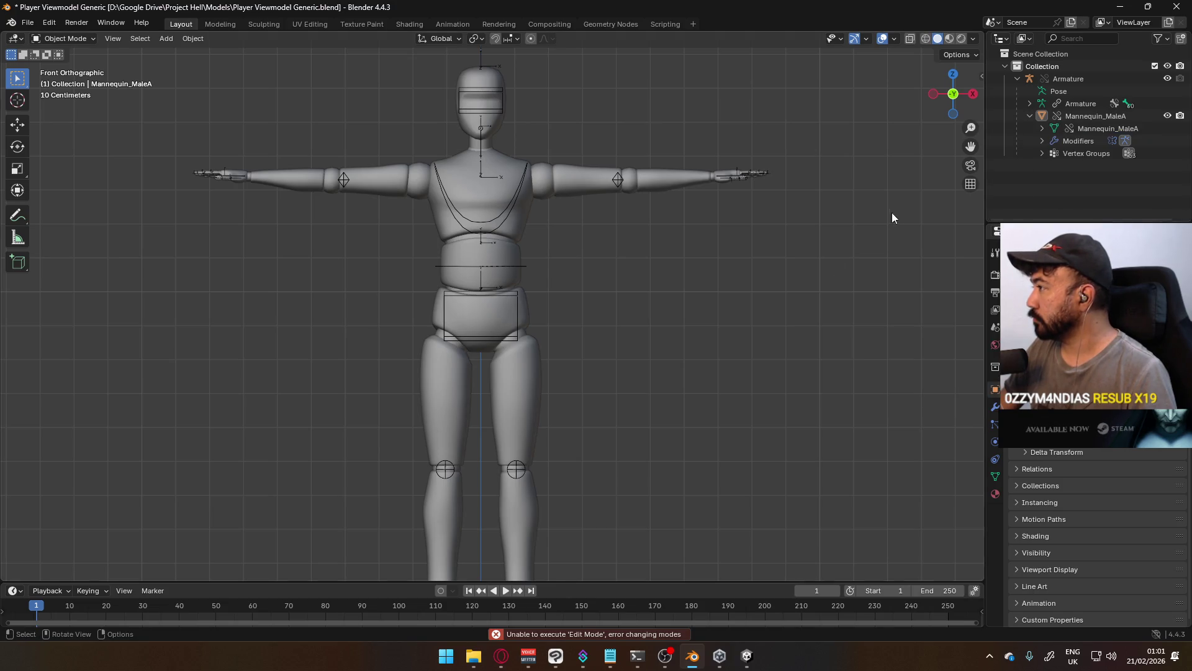
{"action": "left_click", "coordinate": [510, 184]}
{"action": "key", "text": "Tab"}
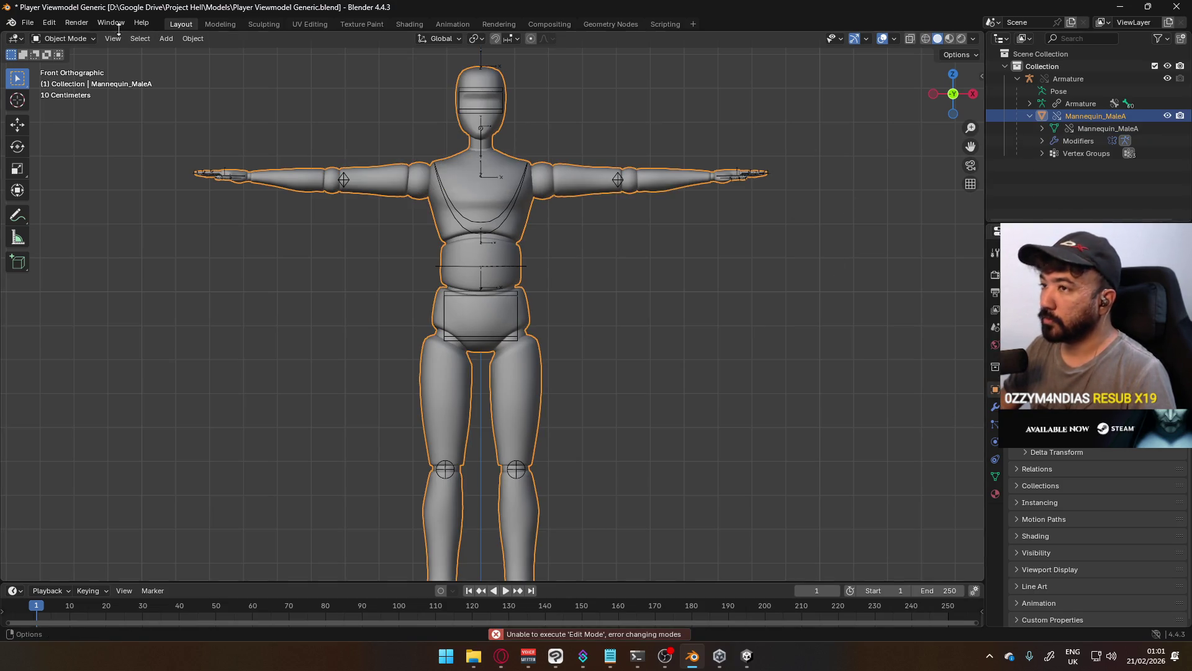
{"action": "left_click", "coordinate": [64, 39]}
{"action": "left_click", "coordinate": [62, 60]}
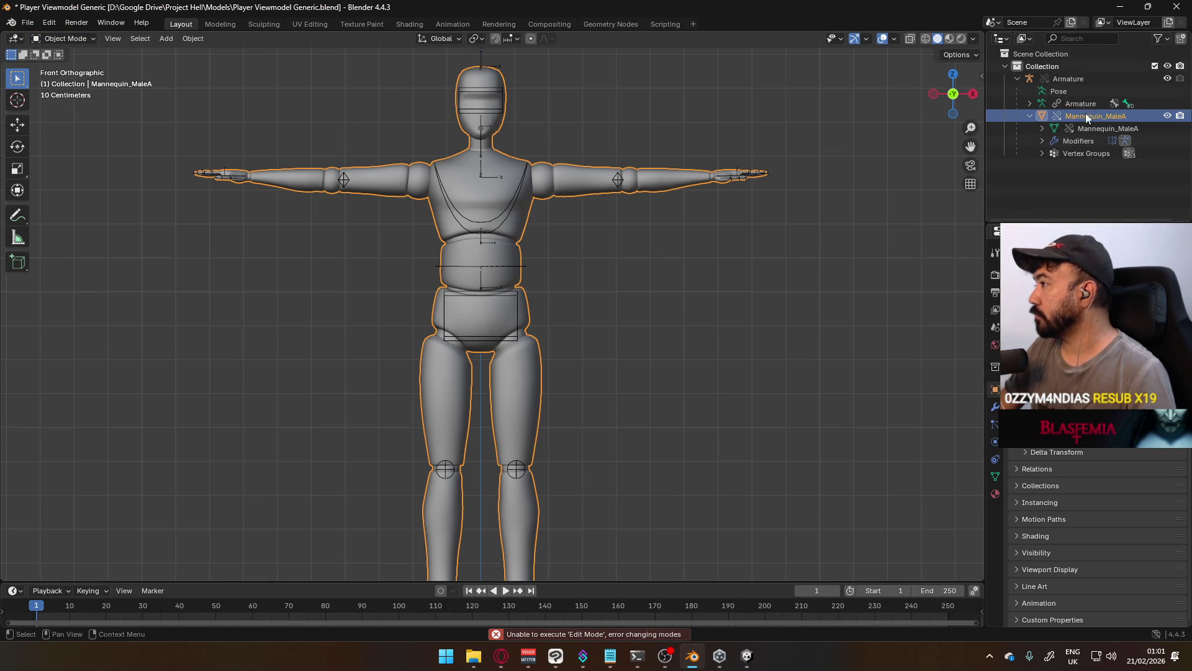
Try the Armature and Mannequin_MaleA override options, retrying Edit Mode on the mannequin after each
{"action": "right_click", "coordinate": [1086, 80]}
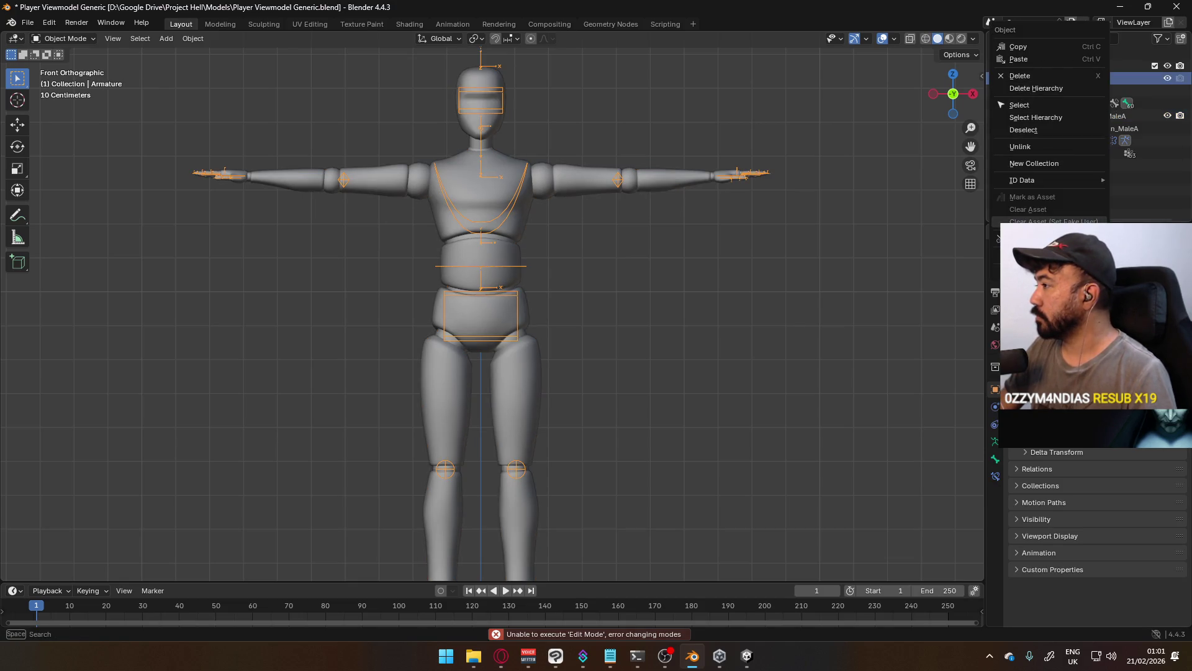
{"action": "mouse_move", "coordinate": [1031, 239]}
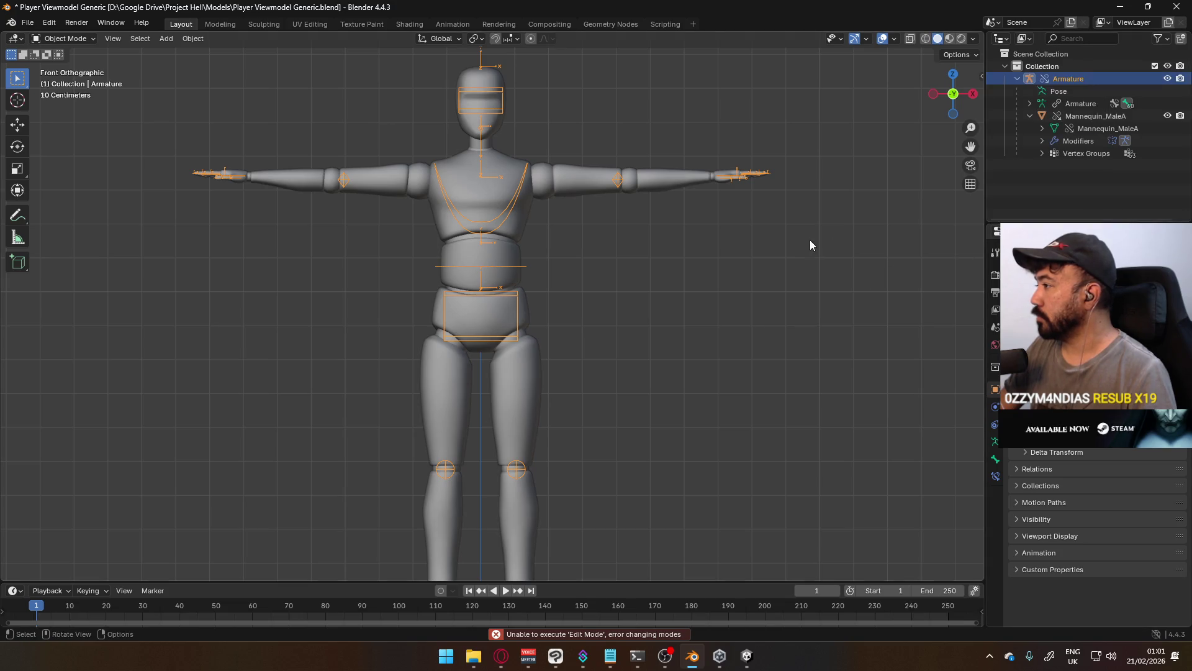
{"action": "left_click", "coordinate": [501, 189]}
{"action": "key", "text": "Tab"}
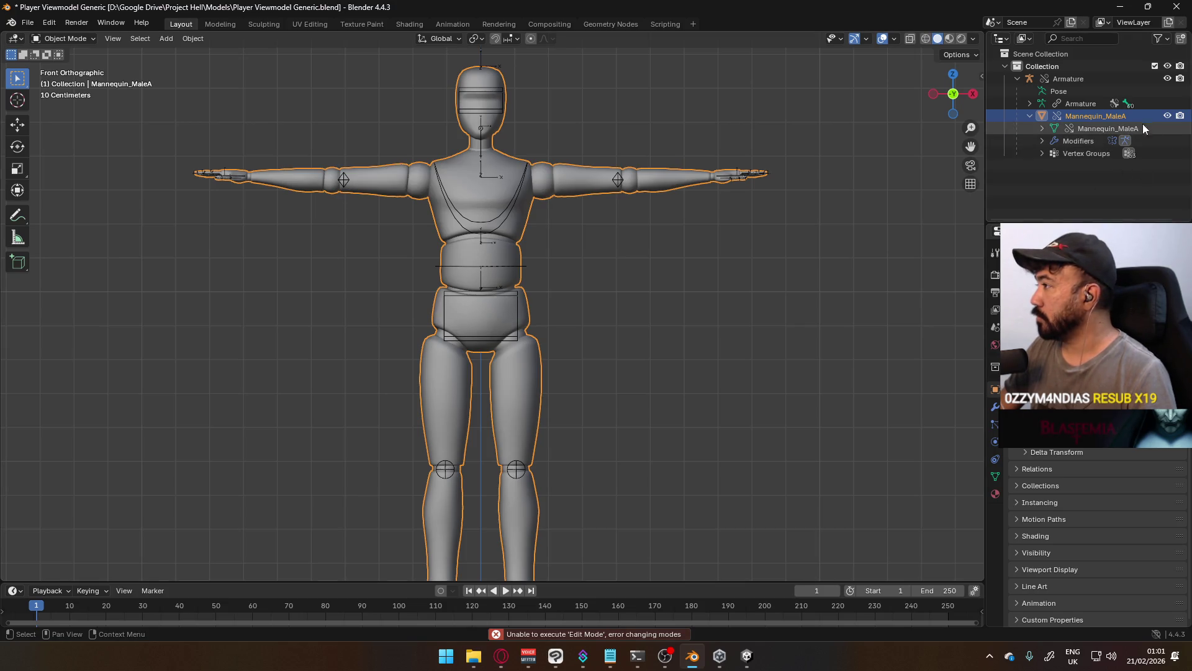
{"action": "left_click", "coordinate": [1080, 129]}
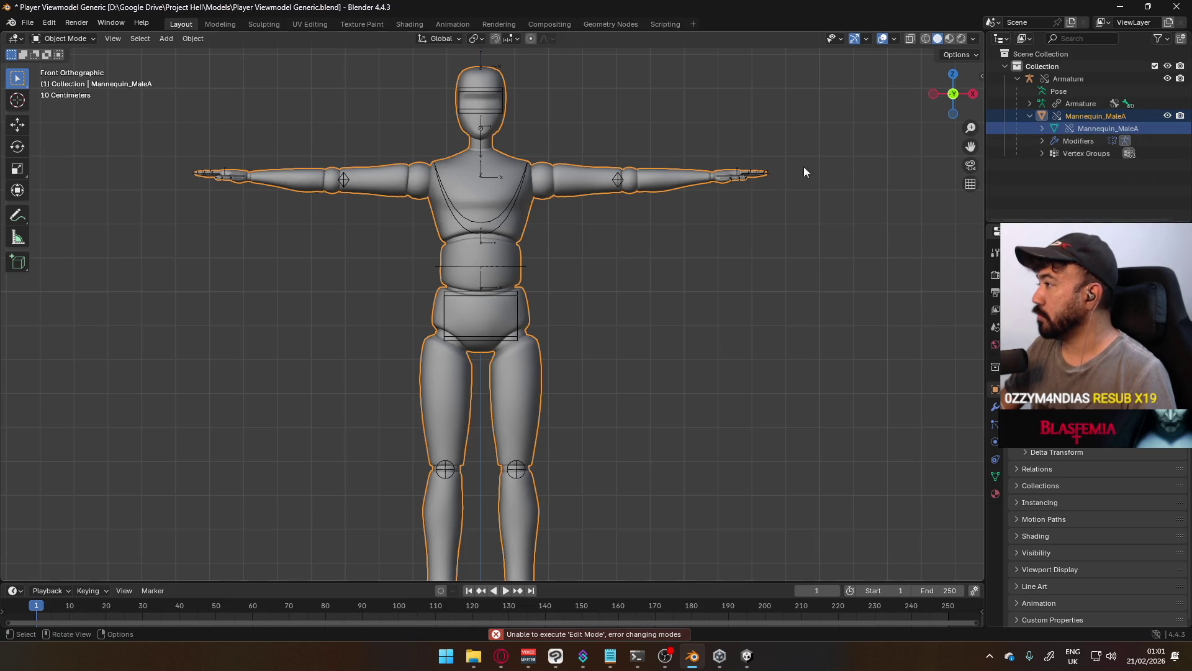
{"action": "right_click", "coordinate": [1093, 117]}
{"action": "mouse_move", "coordinate": [1069, 179]}
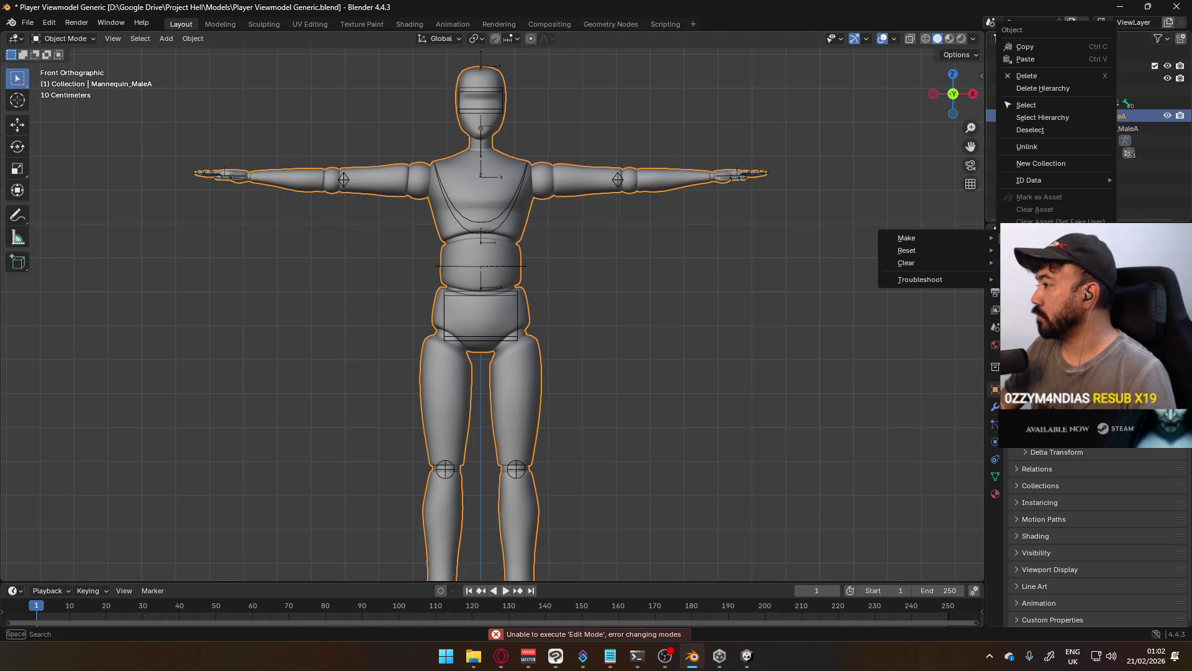
{"action": "mouse_move", "coordinate": [959, 236]}
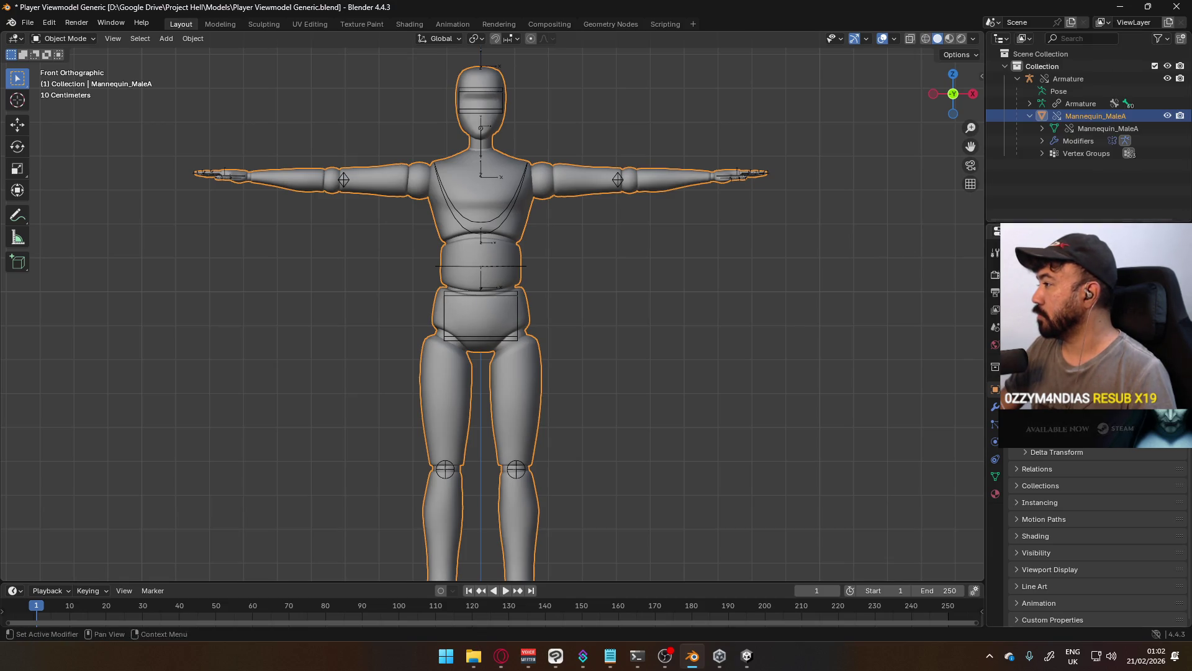
{"action": "left_click", "coordinate": [492, 184]}
{"action": "key", "text": "Tab"}
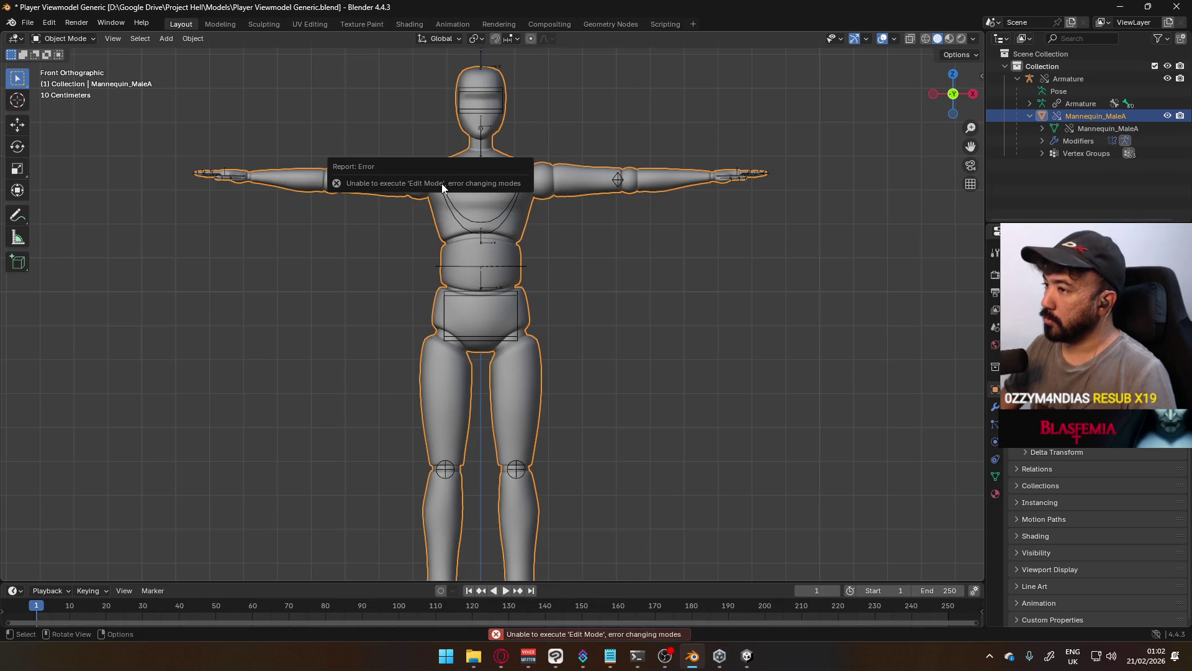
{"action": "left_click", "coordinate": [442, 185]}
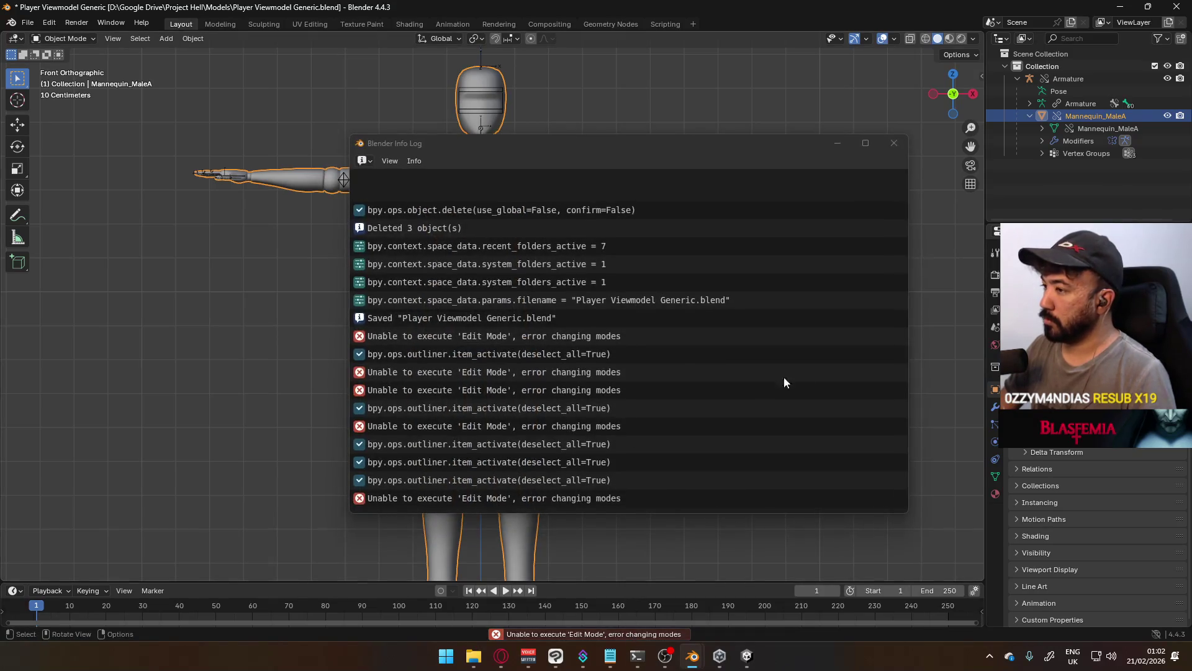
{"action": "left_click", "coordinate": [895, 143]}
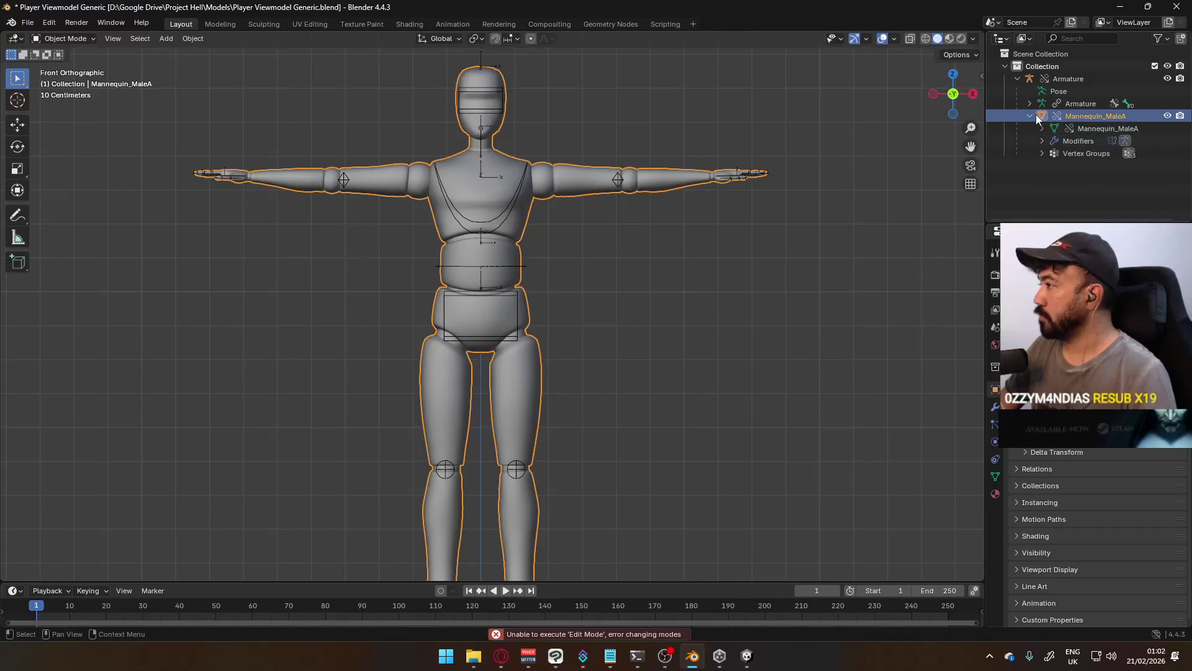
{"action": "left_click", "coordinate": [1076, 107]}
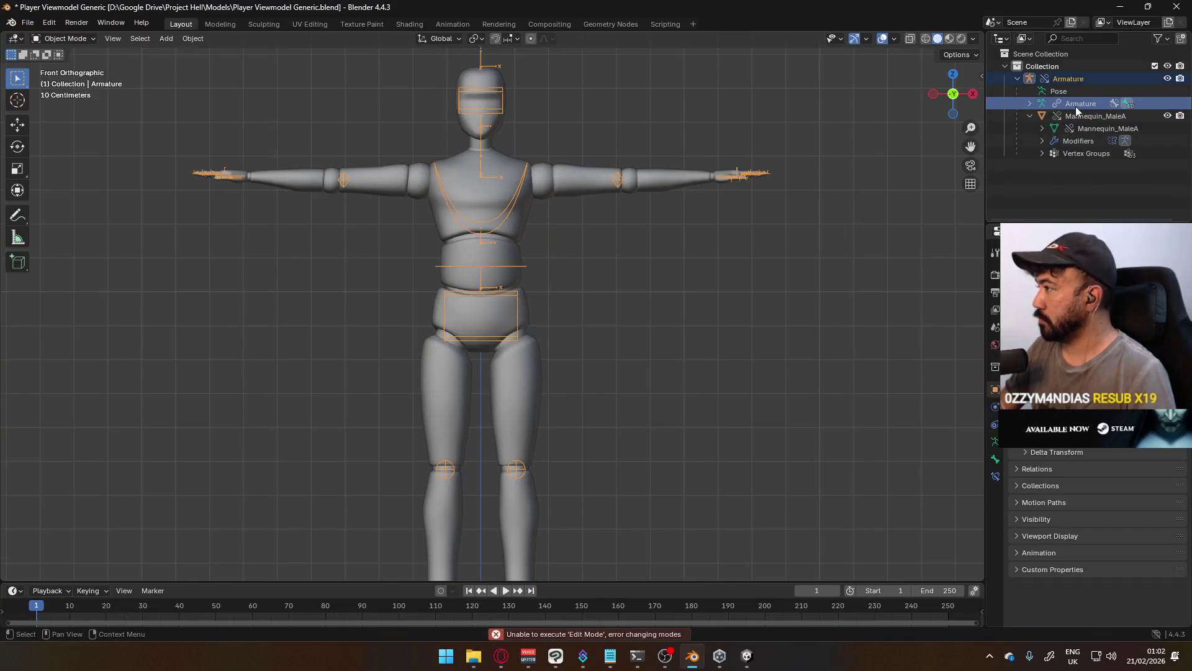
{"action": "right_click", "coordinate": [1077, 108]}
{"action": "mouse_move", "coordinate": [1025, 282]}
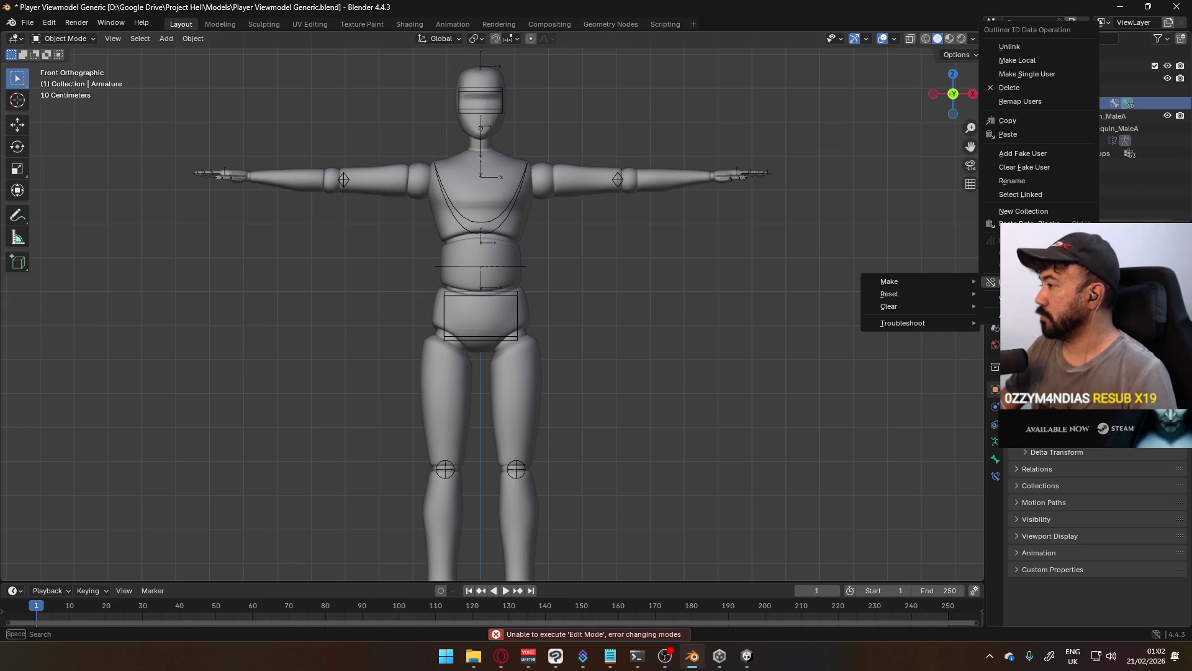
{"action": "left_click", "coordinate": [1081, 103]}
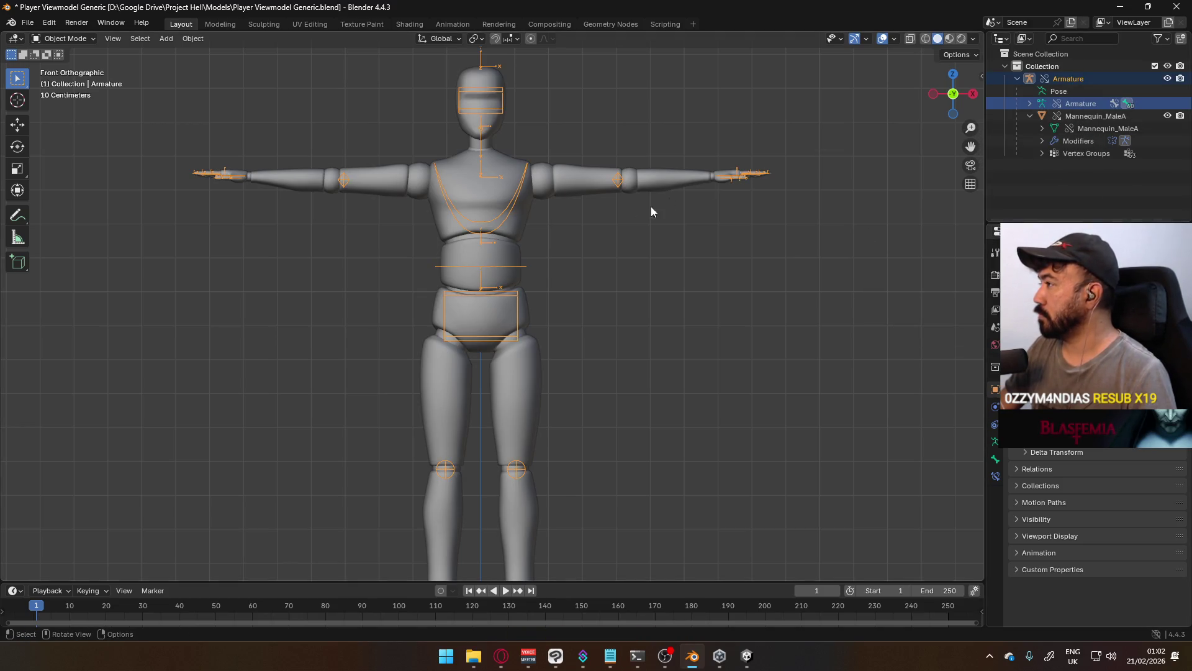
{"action": "left_click", "coordinate": [495, 197]}
{"action": "key", "text": "Tab"}
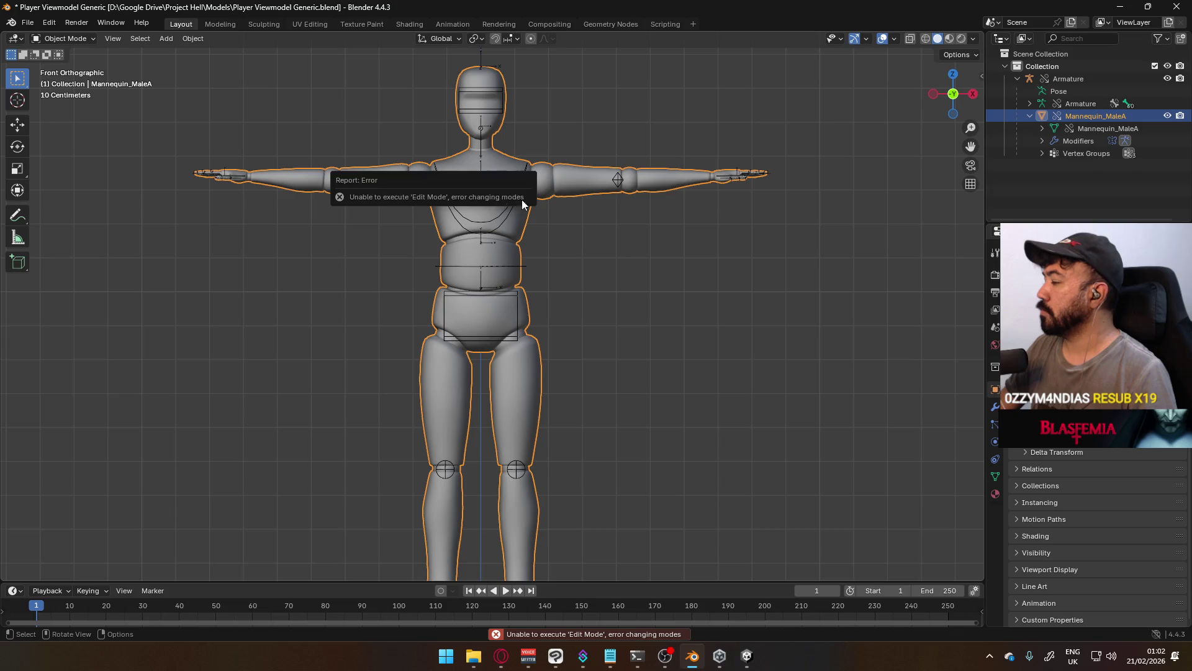
{"action": "left_click", "coordinate": [1042, 153]}
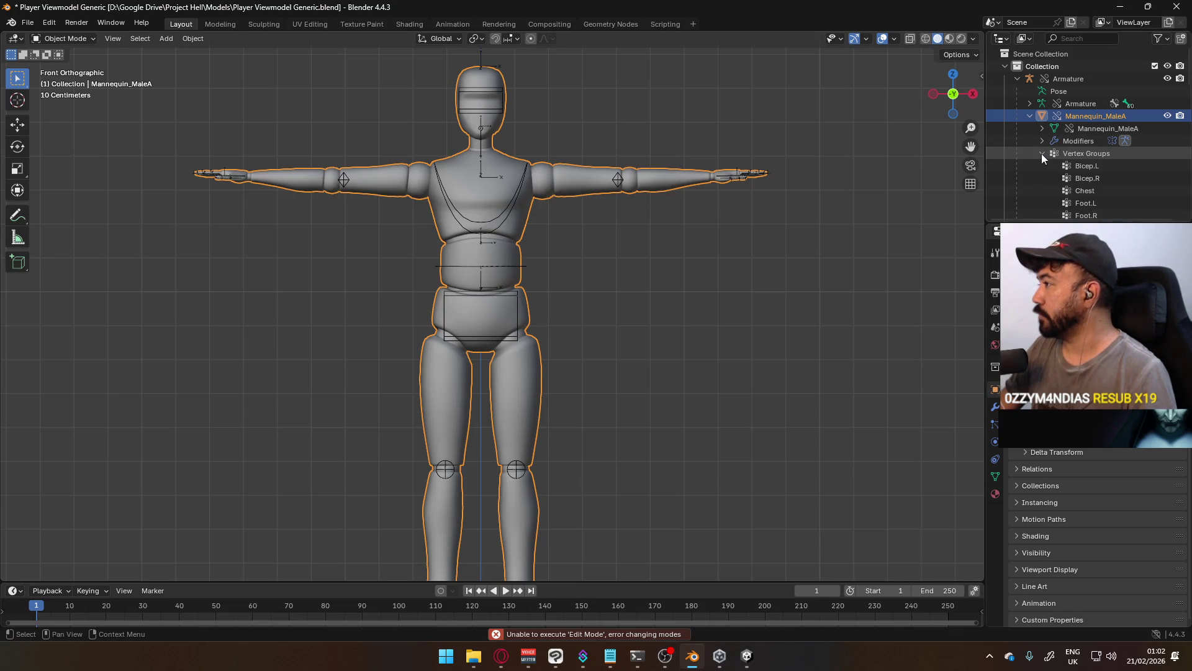
{"action": "left_click", "coordinate": [1042, 153]}
{"action": "left_click", "coordinate": [1041, 128]}
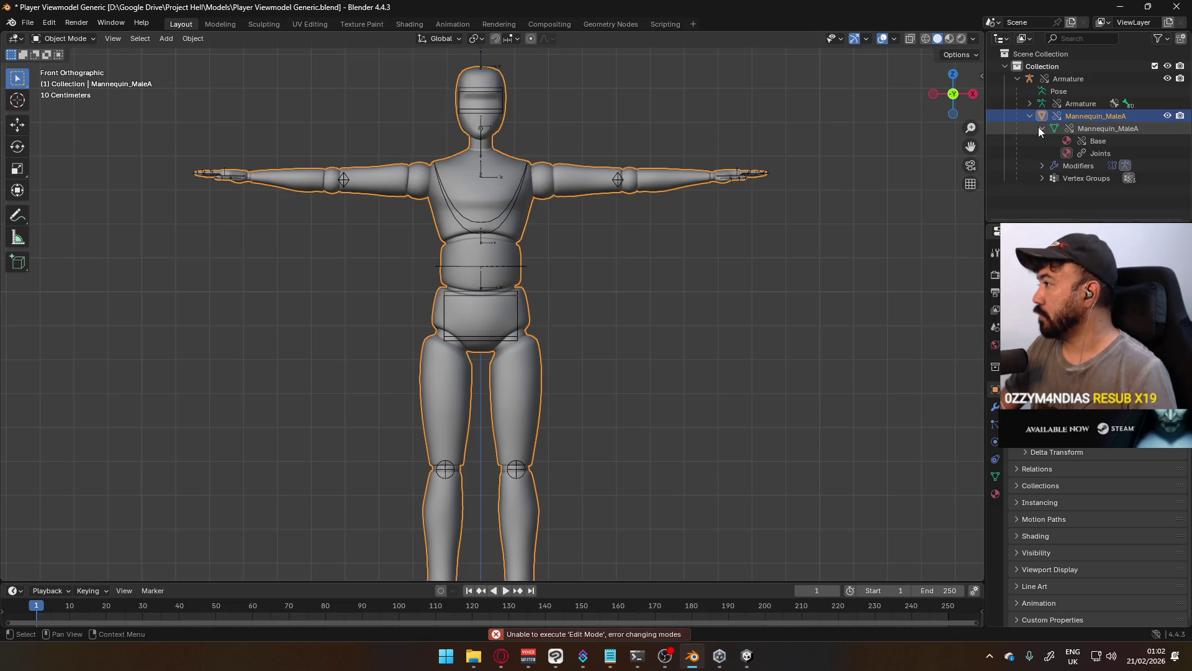
{"action": "right_click", "coordinate": [1098, 152]}
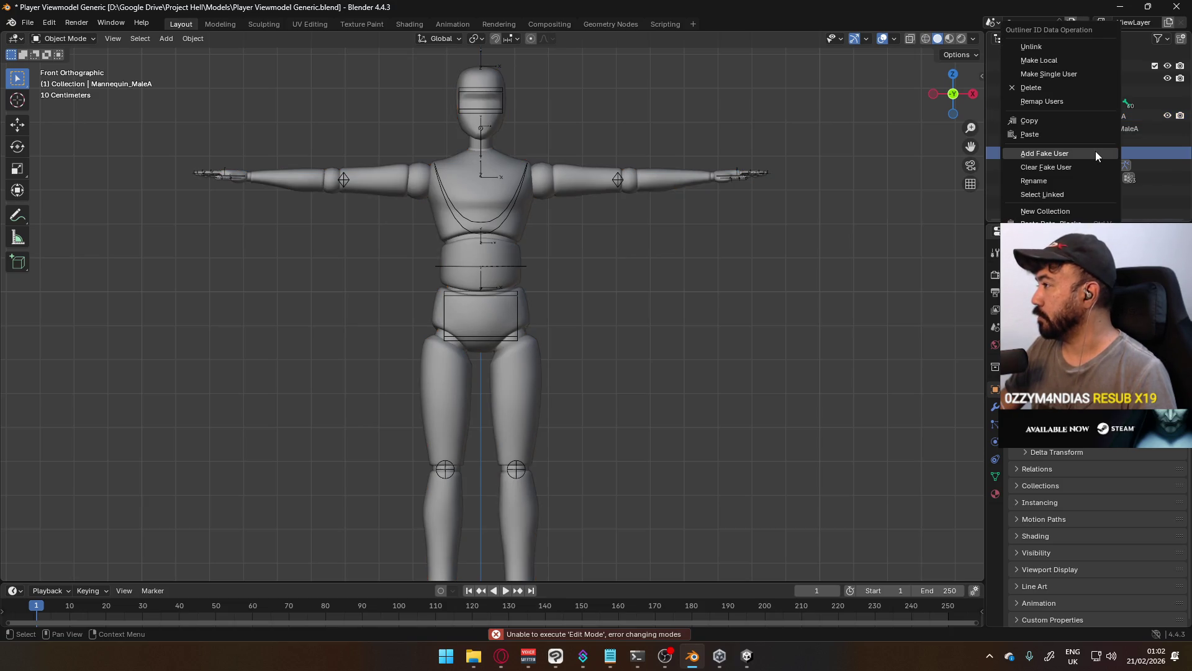
{"action": "mouse_move", "coordinate": [1056, 281]}
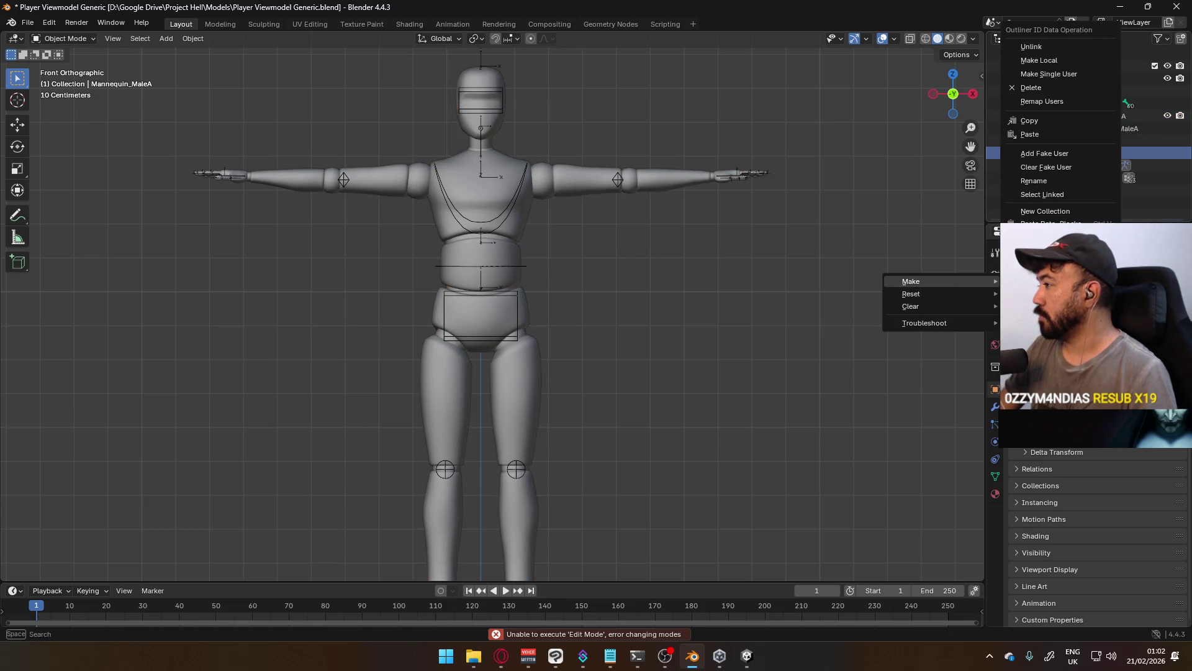
{"action": "left_click", "coordinate": [512, 232]}
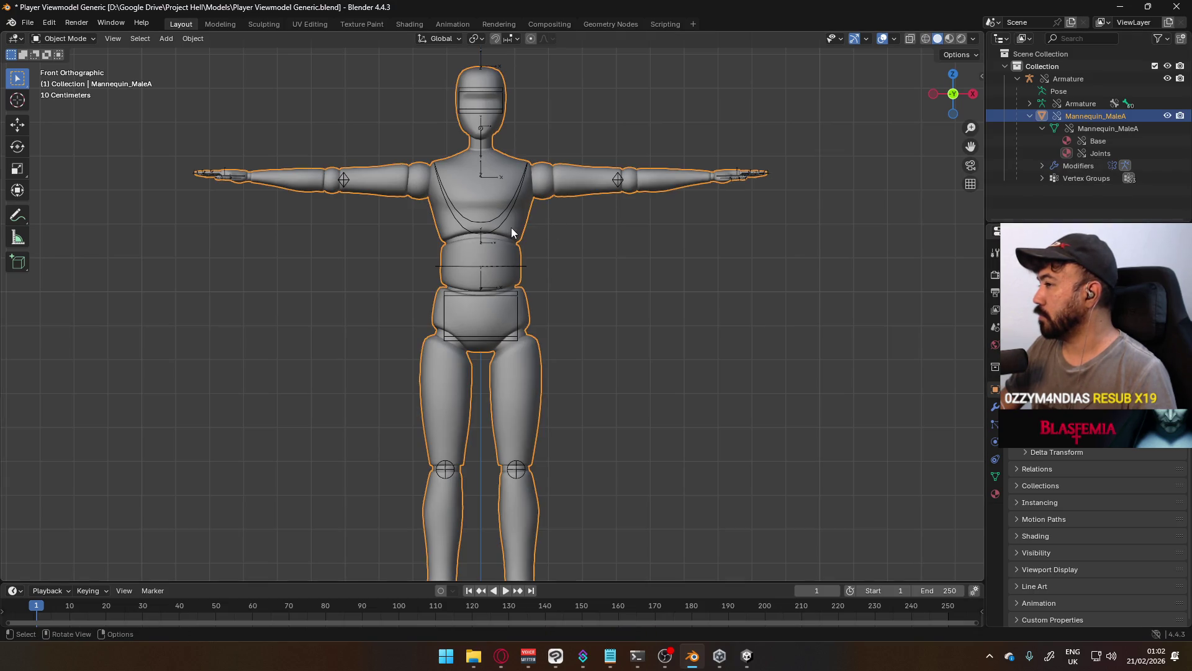
{"action": "key", "text": "Tab"}
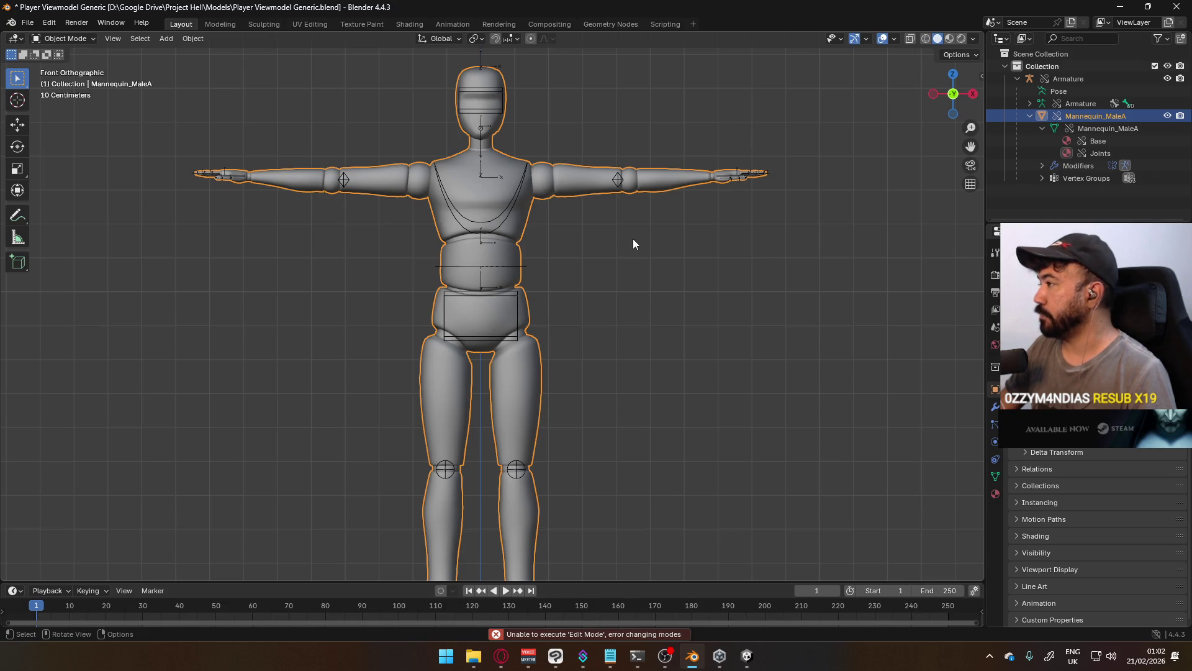
{"action": "scroll", "coordinate": [635, 240], "scroll_direction": "down", "scroll_amount": 1}
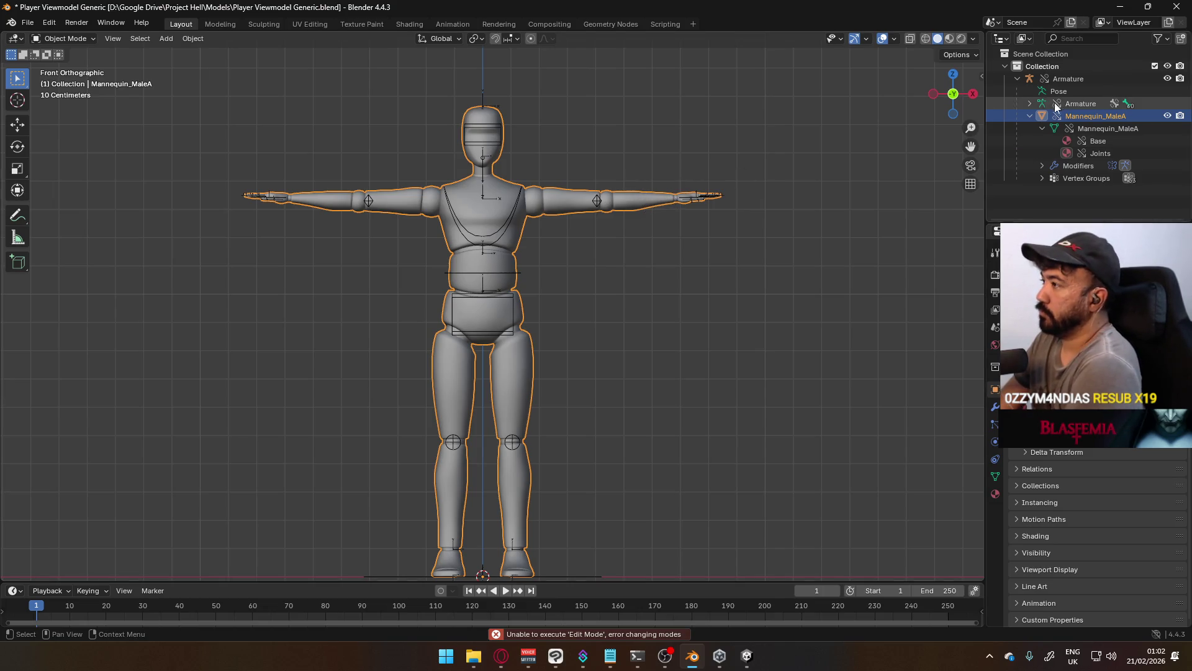
{"action": "left_click", "coordinate": [1074, 77]}
{"action": "right_click", "coordinate": [1074, 77]}
{"action": "mouse_move", "coordinate": [1018, 238]}
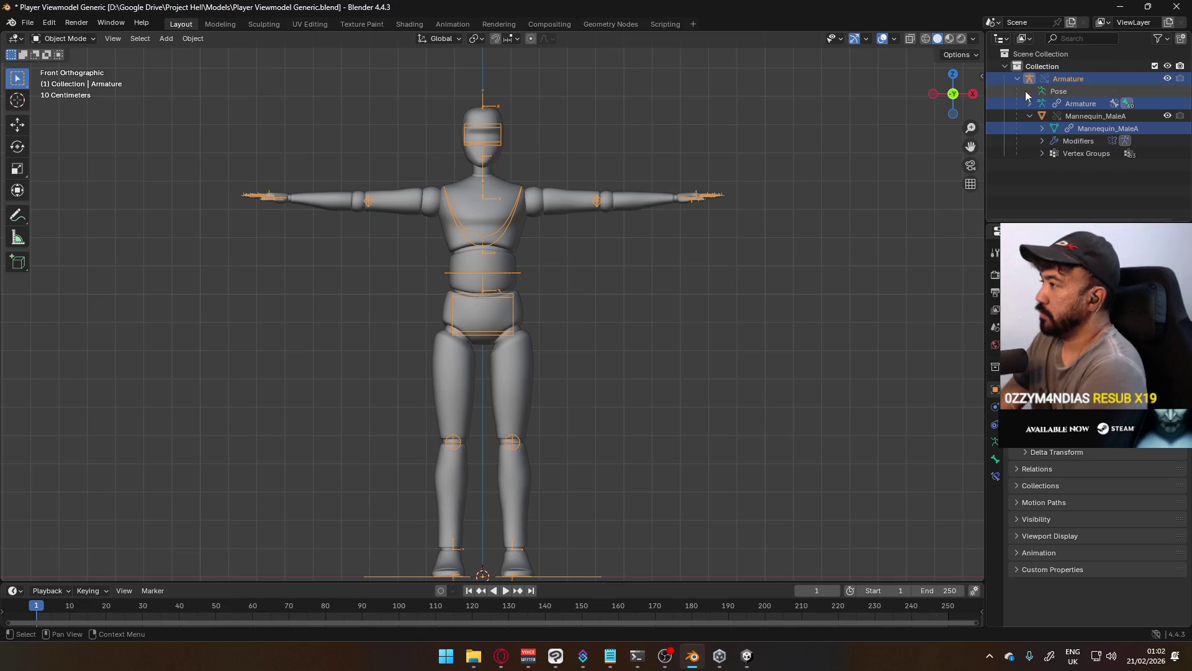
{"action": "left_click", "coordinate": [1065, 91]}
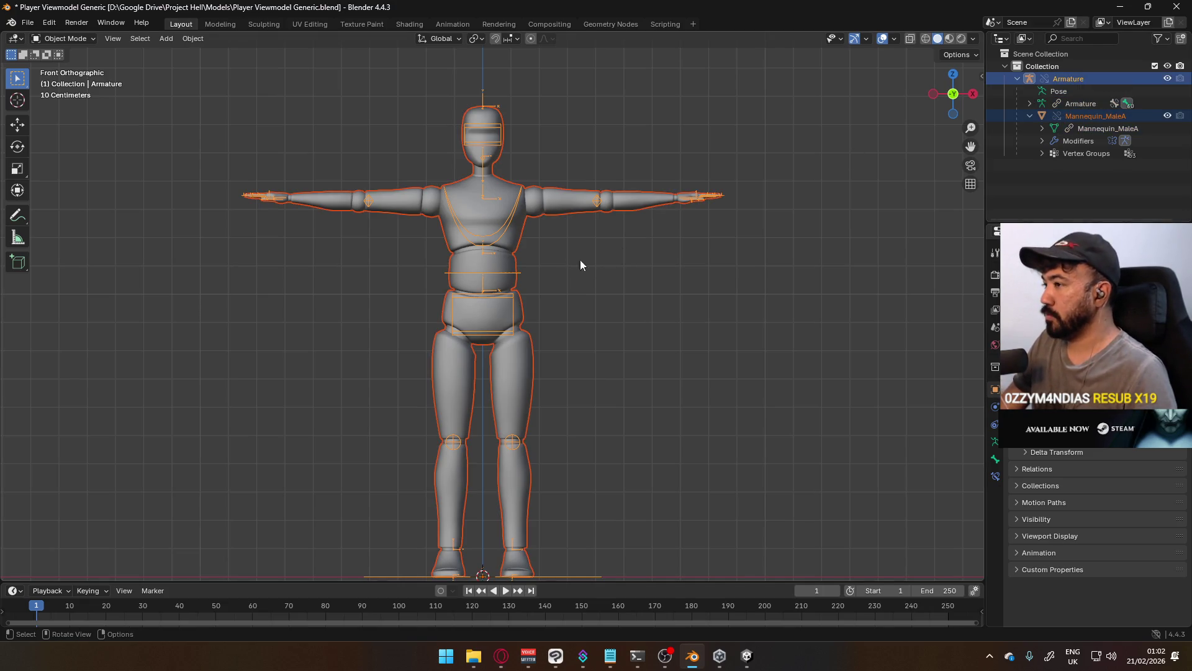
{"action": "right_click", "coordinate": [1075, 77]}
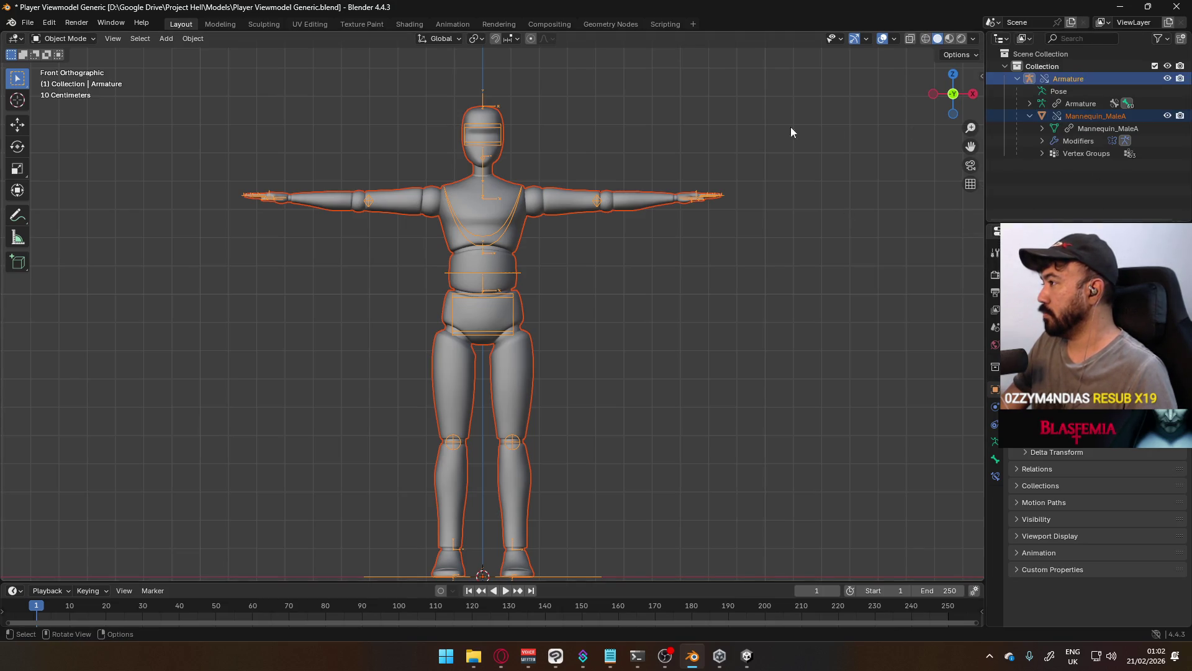
{"action": "left_click", "coordinate": [683, 249]}
{"action": "left_click", "coordinate": [512, 259]}
{"action": "key", "text": "Tab"}
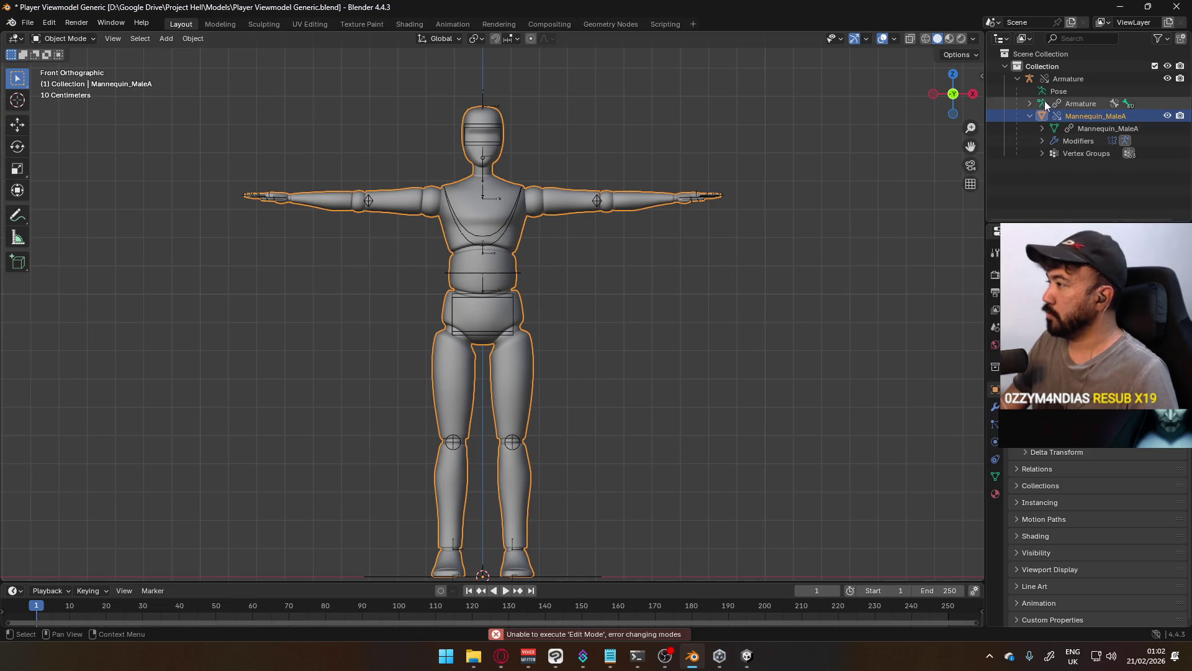
{"action": "left_click", "coordinate": [1084, 79]}
{"action": "key", "text": "Tab"}
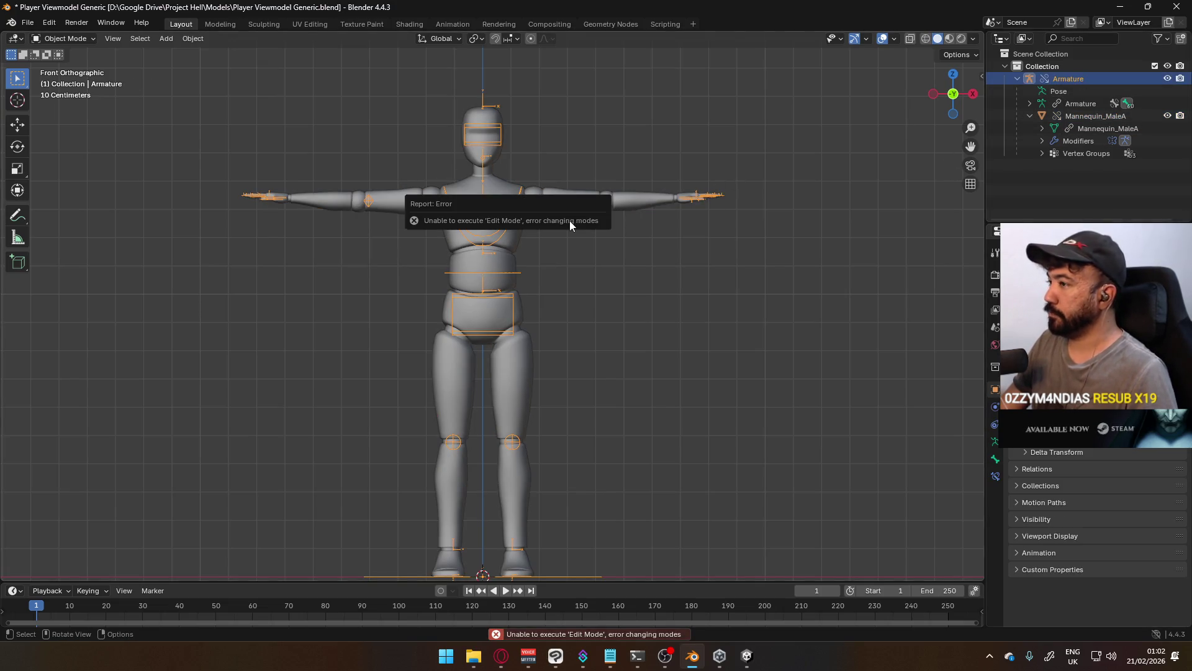
{"action": "left_click_drag", "start_coordinate": [289, 151], "coordinate": [451, 235]}
{"action": "right_click", "coordinate": [512, 195]}
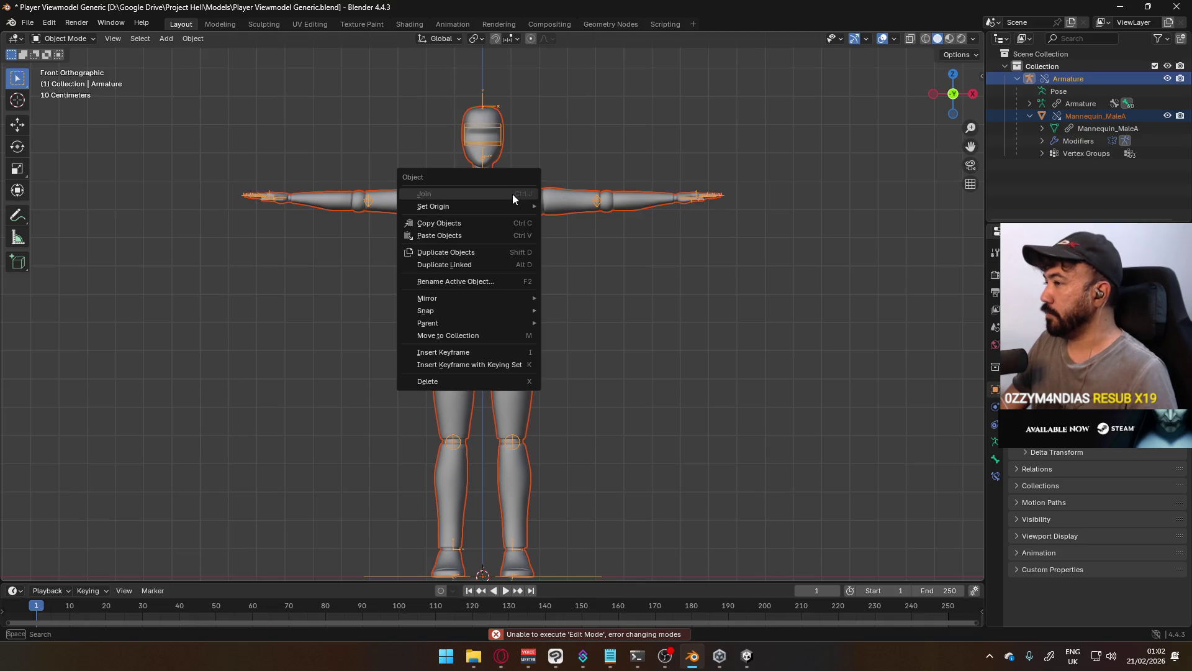
{"action": "mouse_move", "coordinate": [503, 304]}
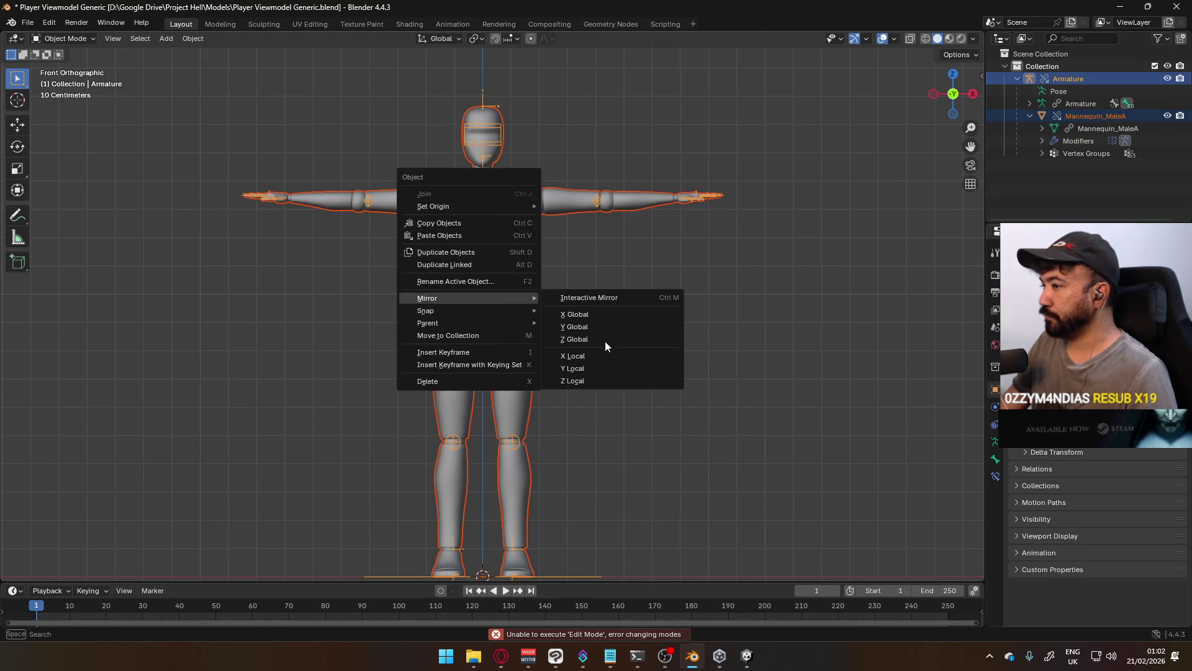
{"action": "right_click", "coordinate": [513, 209]}
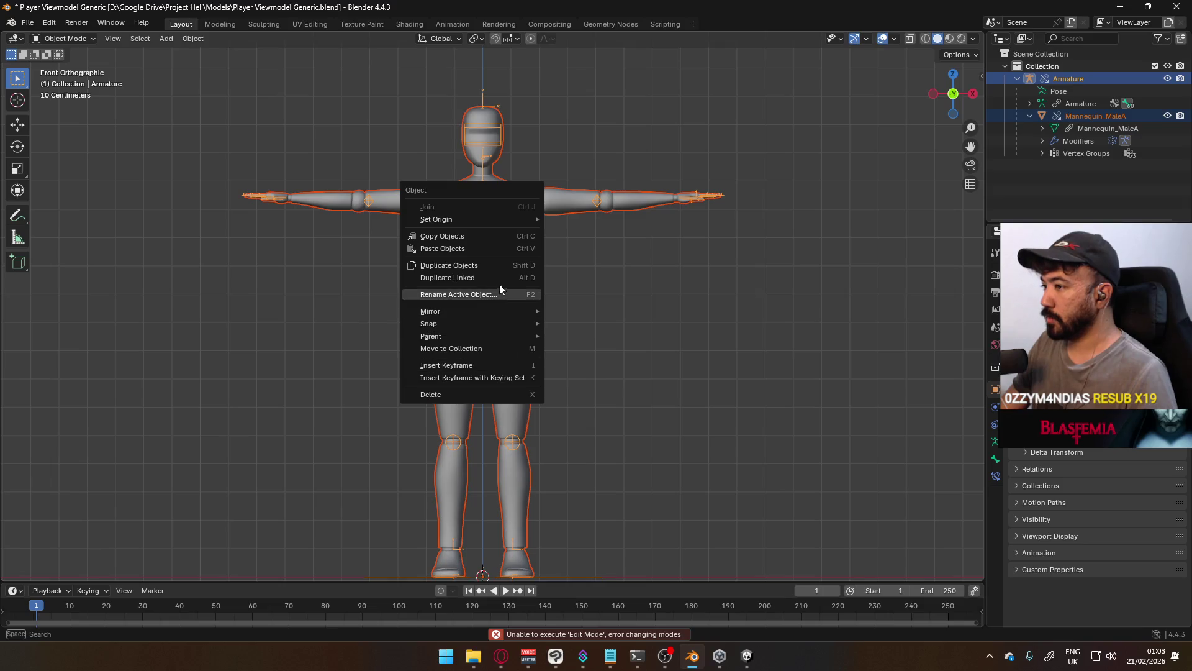
{"action": "left_click", "coordinate": [1107, 116]}
{"action": "left_click", "coordinate": [1079, 79]}
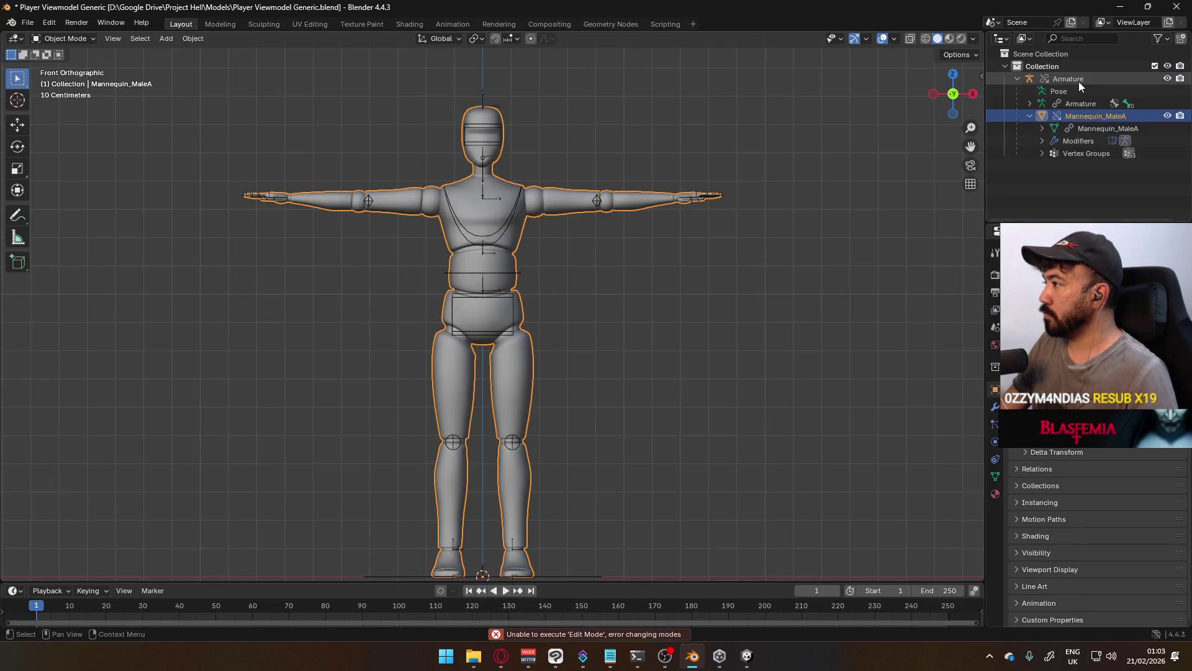
{"action": "right_click", "coordinate": [1079, 80]}
{"action": "mouse_move", "coordinate": [1056, 180]}
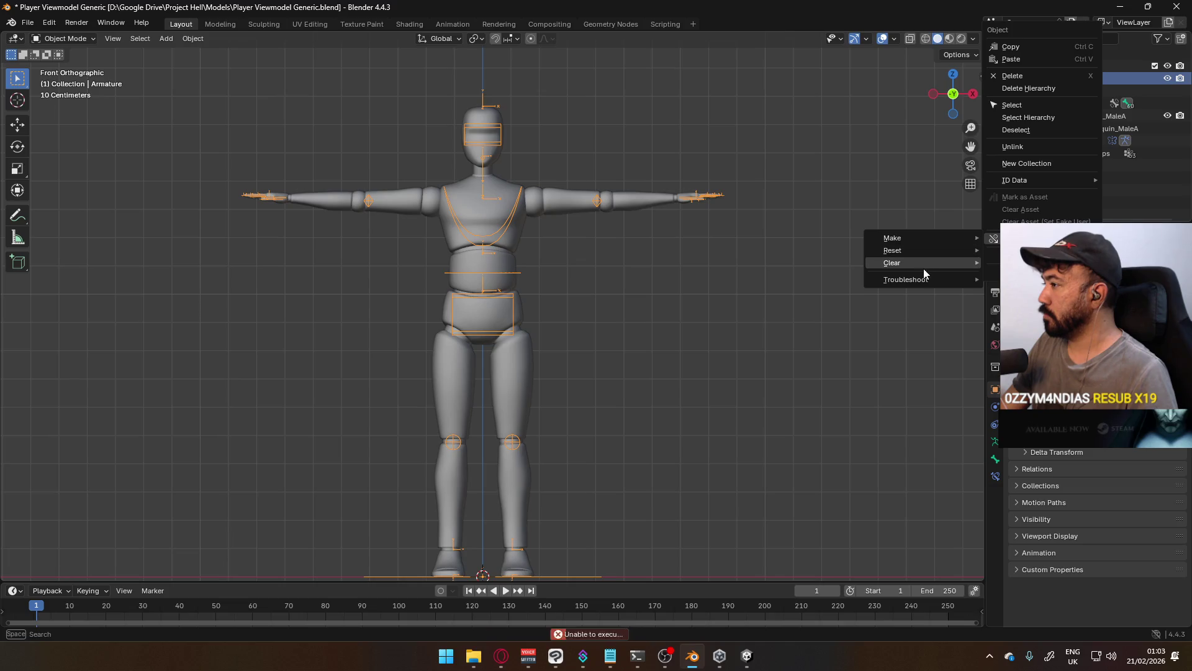
{"action": "mouse_move", "coordinate": [919, 262]}
{"action": "left_click", "coordinate": [1031, 263]}
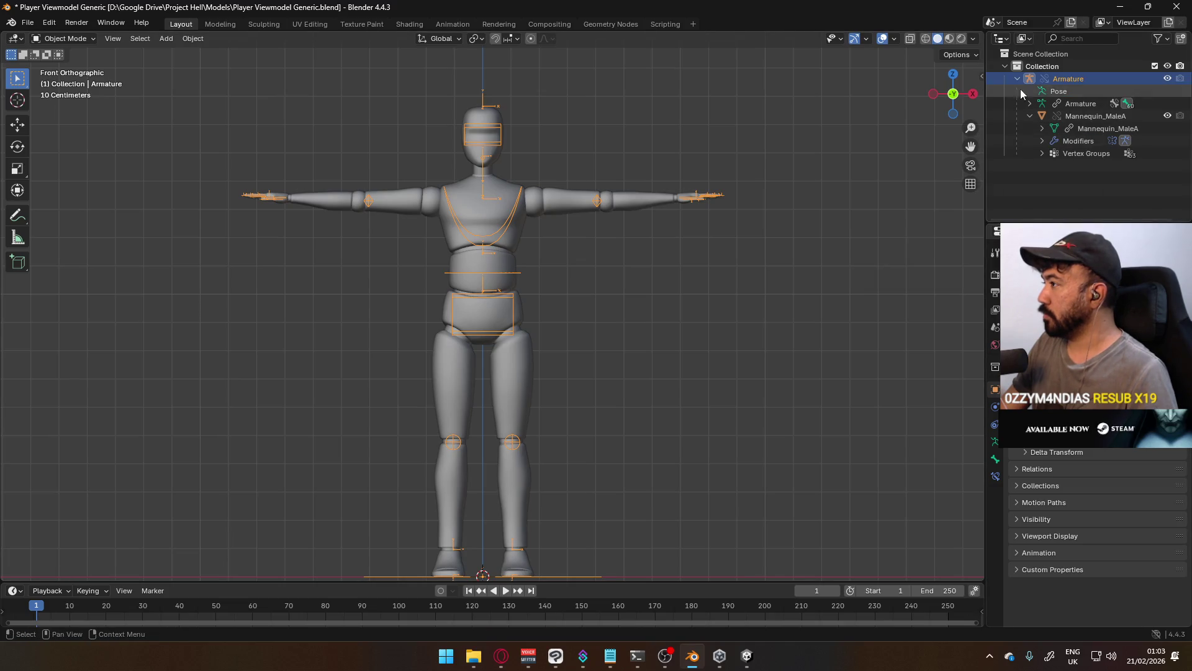
{"action": "left_click", "coordinate": [1084, 117], "text": "ctrl"}
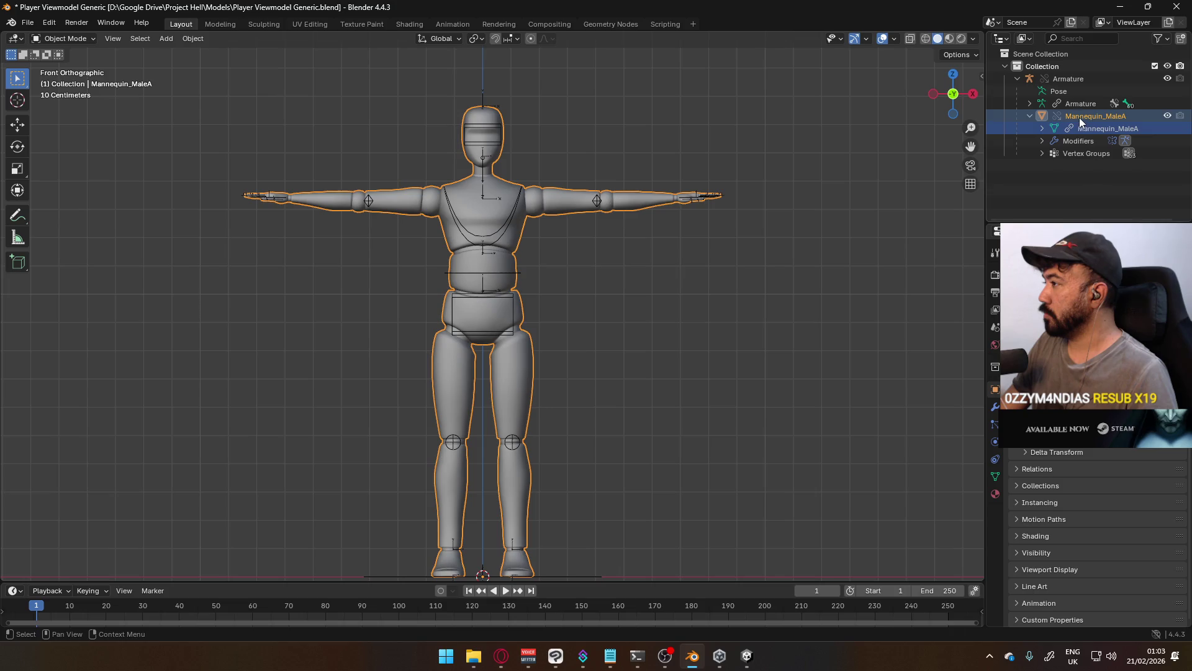
{"action": "right_click", "coordinate": [1090, 128]}
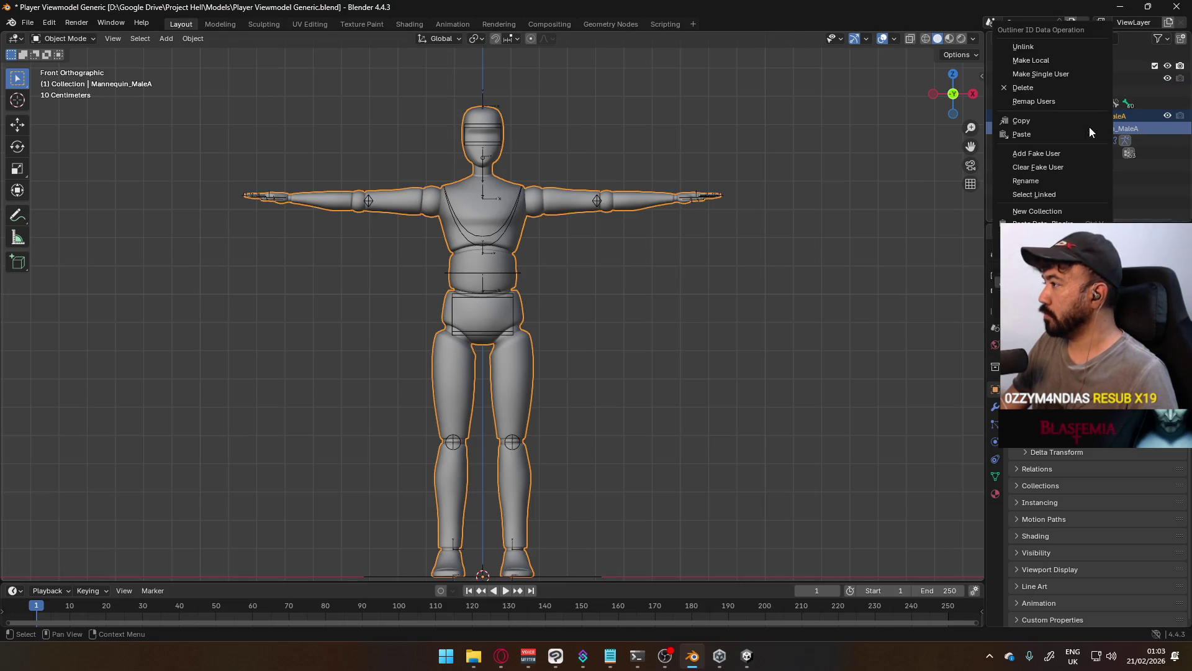
{"action": "mouse_move", "coordinate": [1044, 281]}
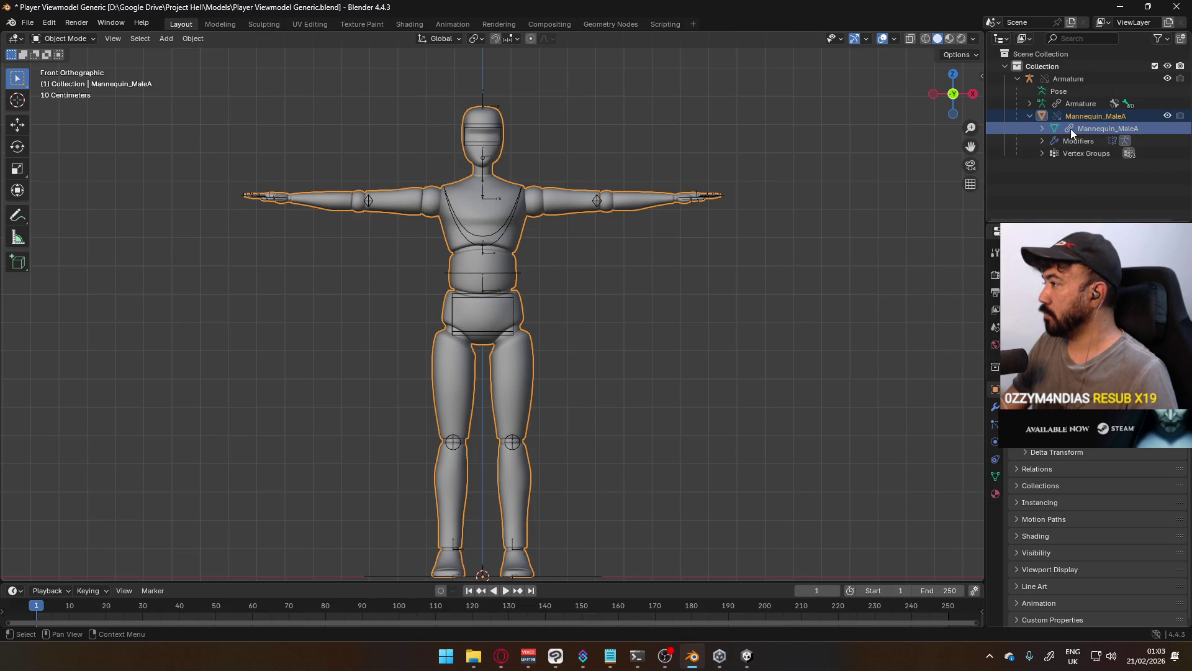
{"action": "left_click", "coordinate": [1041, 128]}
{"action": "left_click", "coordinate": [1042, 128]}
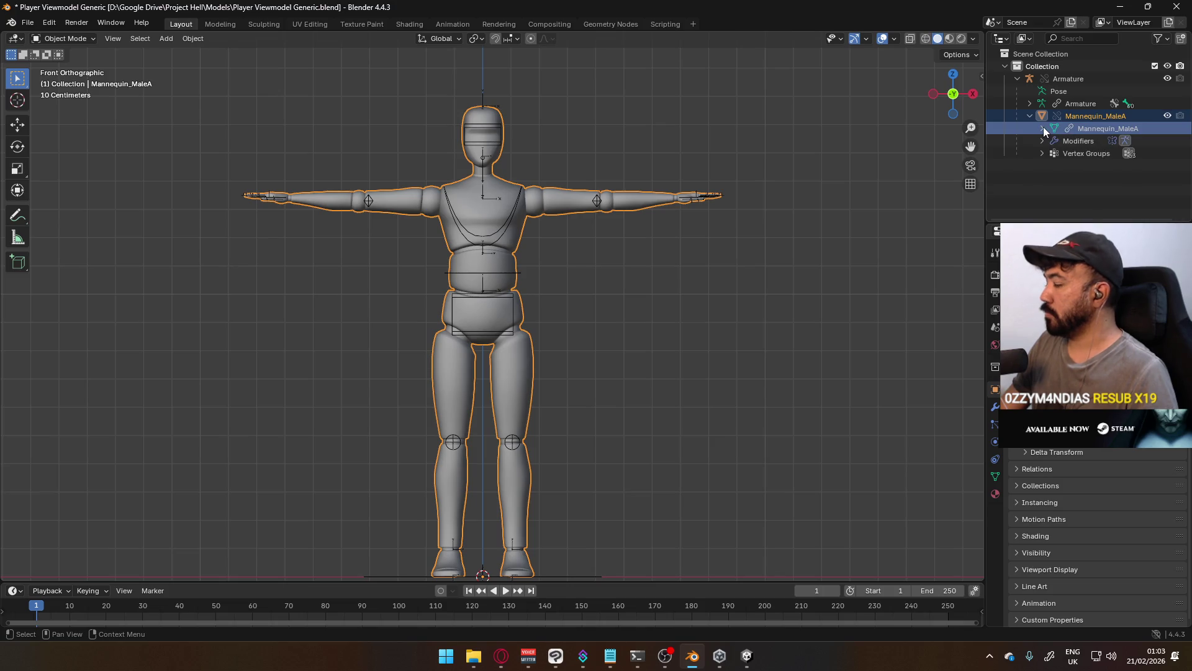
{"action": "left_click", "coordinate": [695, 404]}
{"action": "left_click", "coordinate": [503, 267]}
{"action": "right_click", "coordinate": [503, 267]}
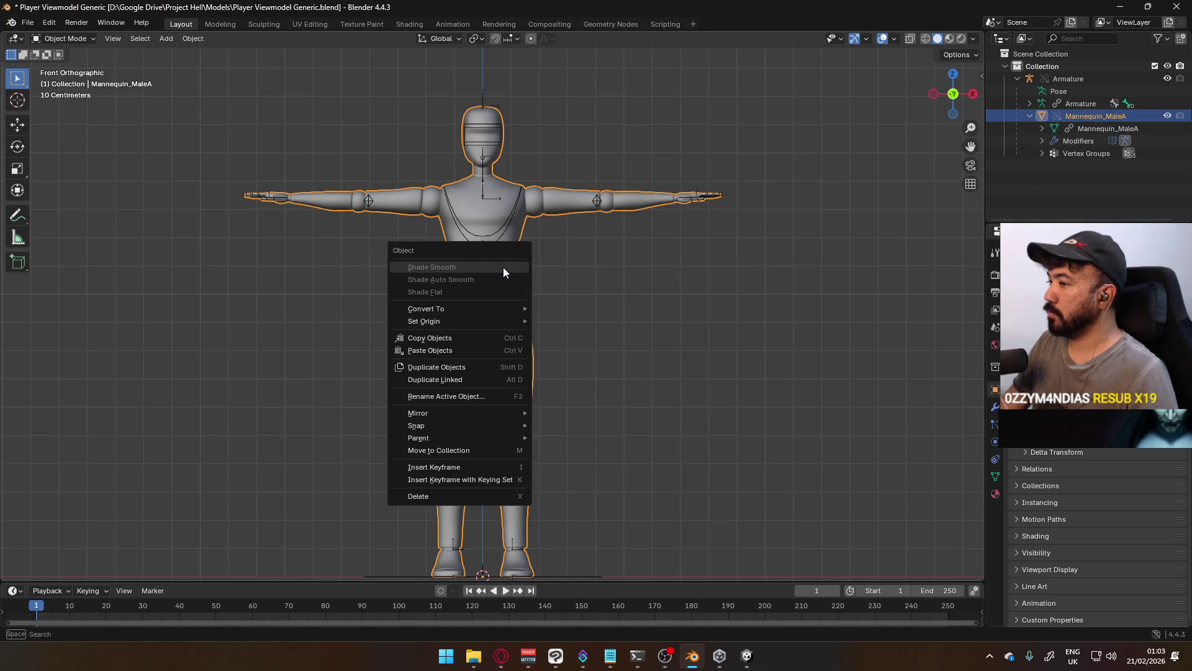
{"action": "right_click", "coordinate": [482, 191]}
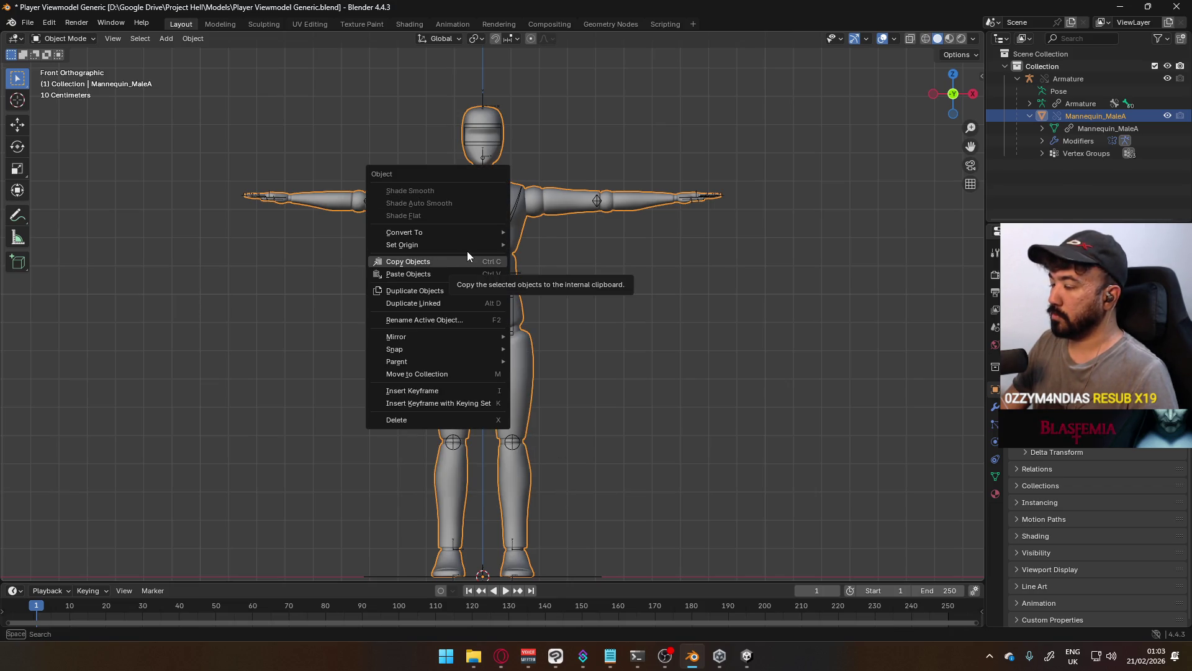
{"action": "mouse_move", "coordinate": [470, 340]}
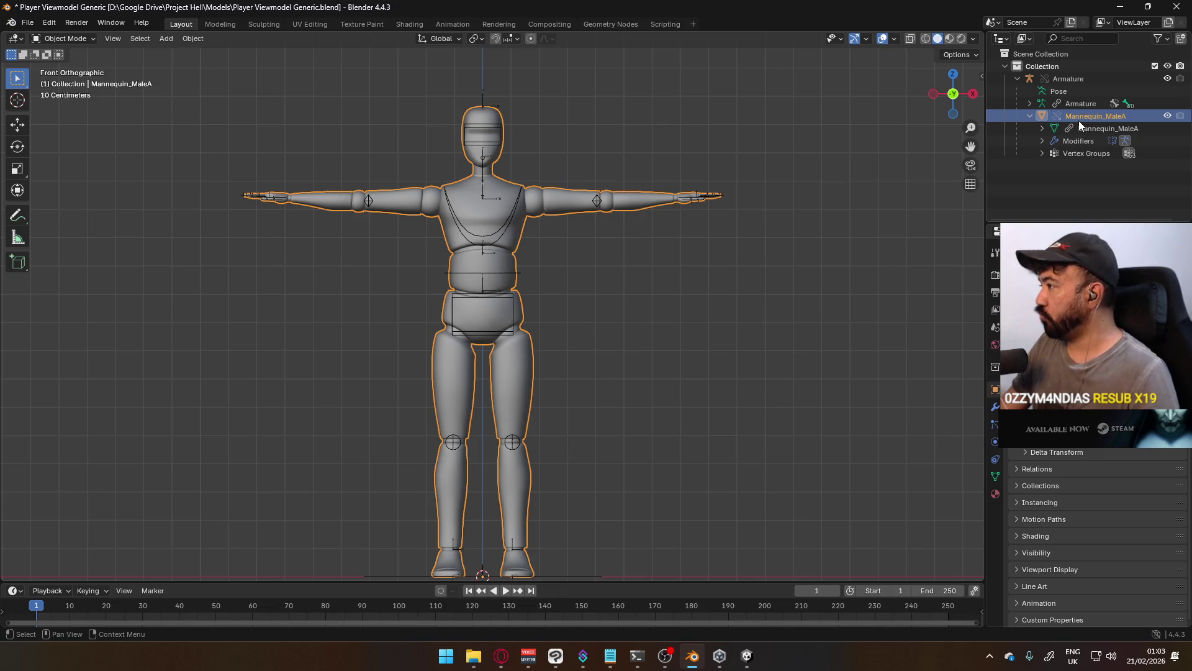
{"action": "left_click", "coordinate": [1041, 127]}
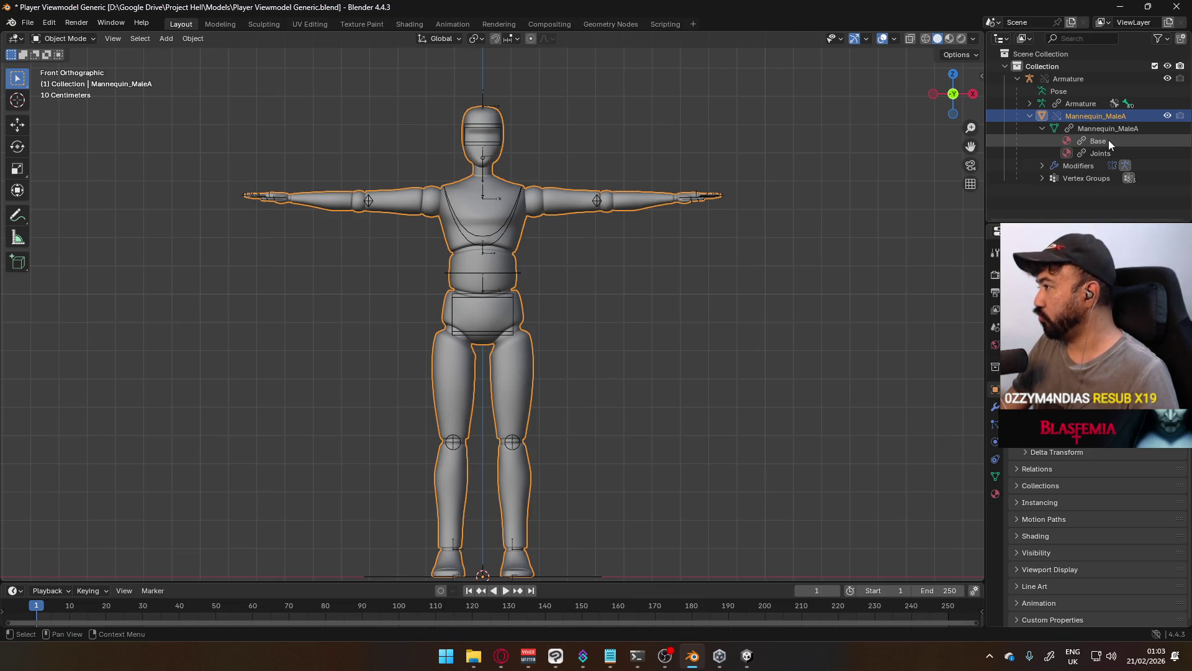
{"action": "left_click", "coordinate": [1081, 103]}
{"action": "left_click", "coordinate": [405, 184], "text": "shift"}
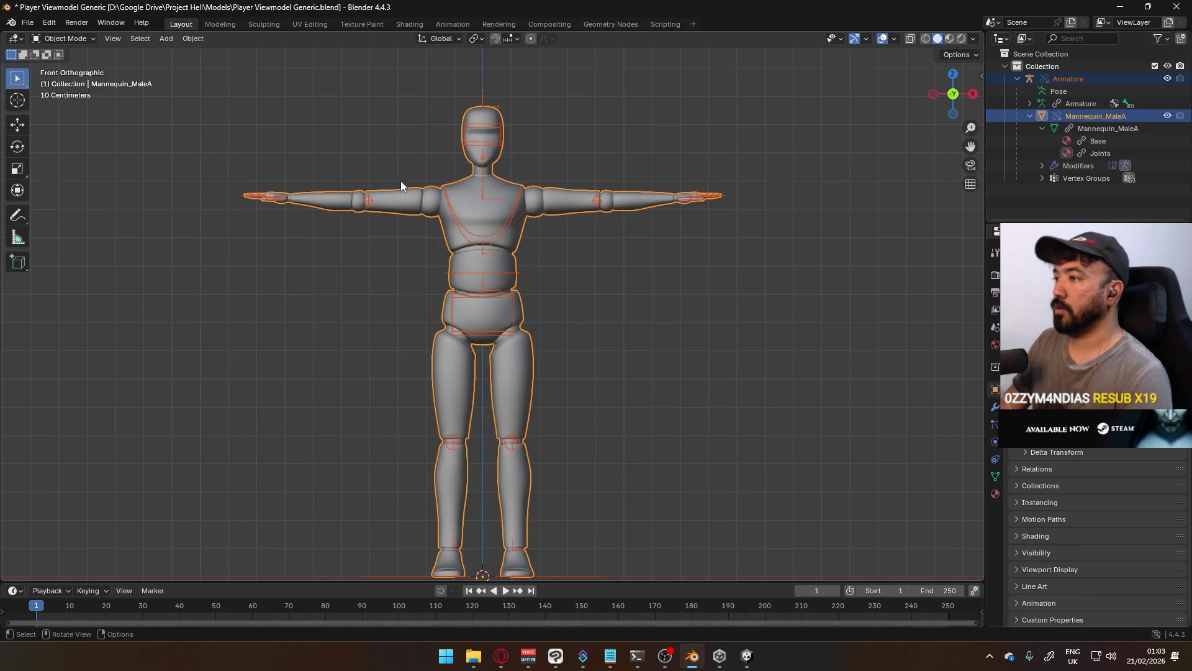
Delete the old armature and mannequin, then append Armature and Mannequin_MaleA from file
{"action": "key", "text": "Delete"}
{"action": "left_click", "coordinate": [27, 22]}
{"action": "mouse_move", "coordinate": [81, 203]}
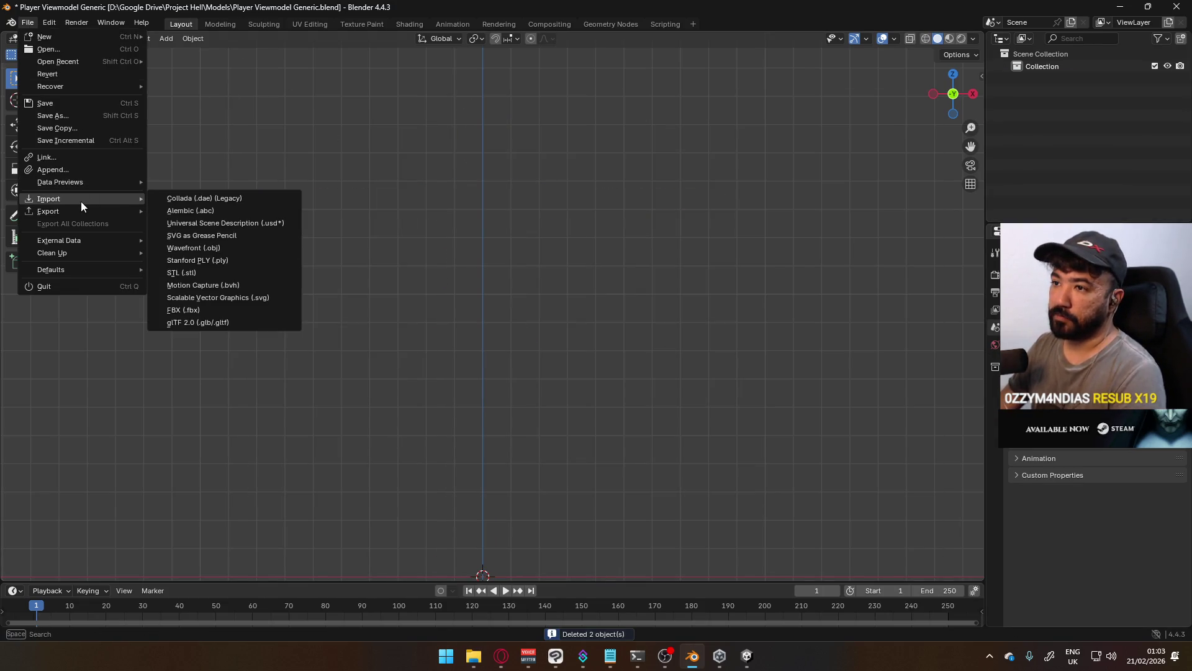
{"action": "left_click", "coordinate": [87, 168]}
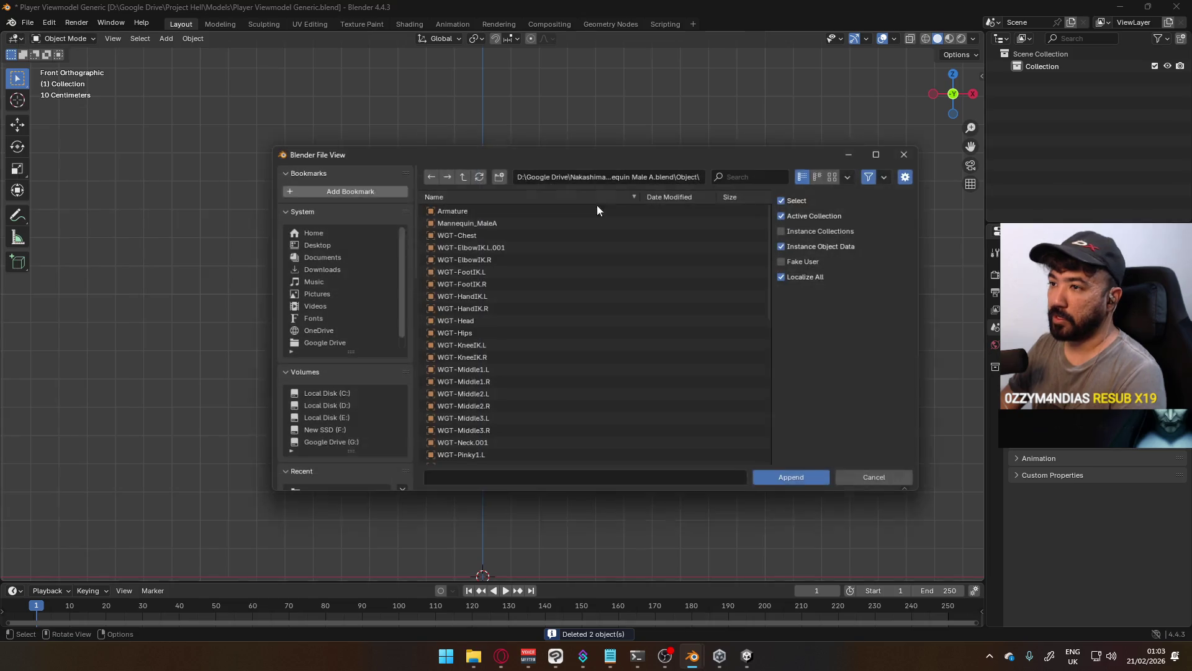
{"action": "left_click", "coordinate": [475, 209]}
{"action": "left_click", "coordinate": [467, 221], "text": "shift"}
{"action": "left_click", "coordinate": [796, 480]}
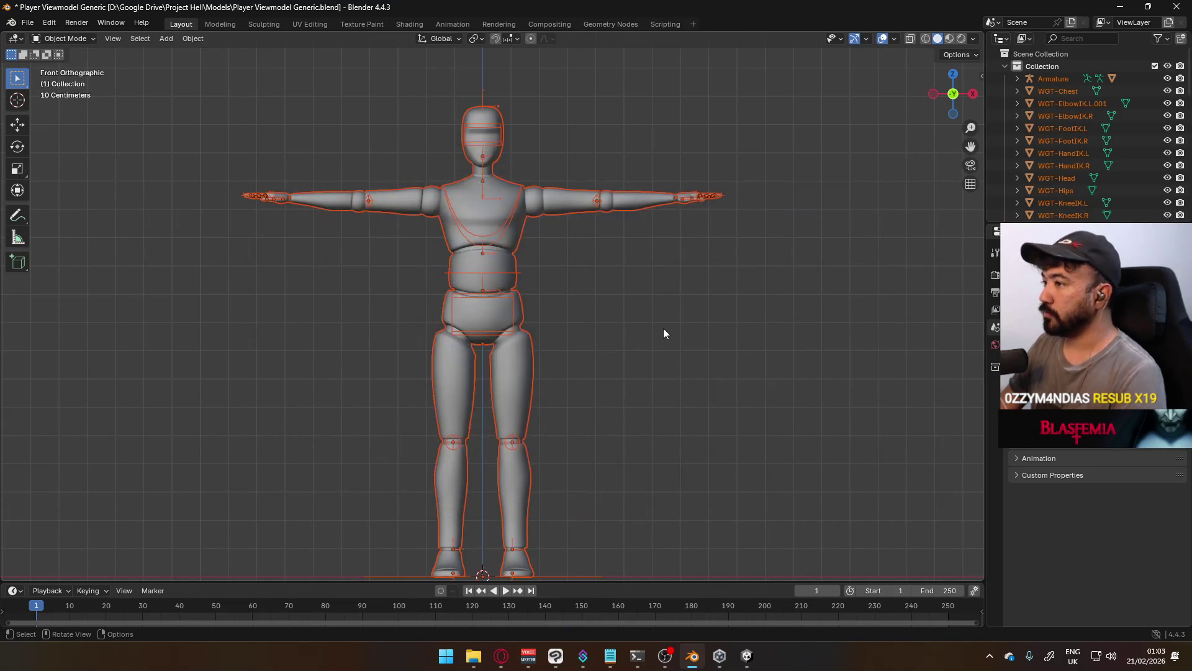
Rename WGT-ElbowIK.L.001 to WGT-ElbowIK.L
{"action": "left_click", "coordinate": [664, 329]}
{"action": "double_click", "coordinate": [1071, 103]}
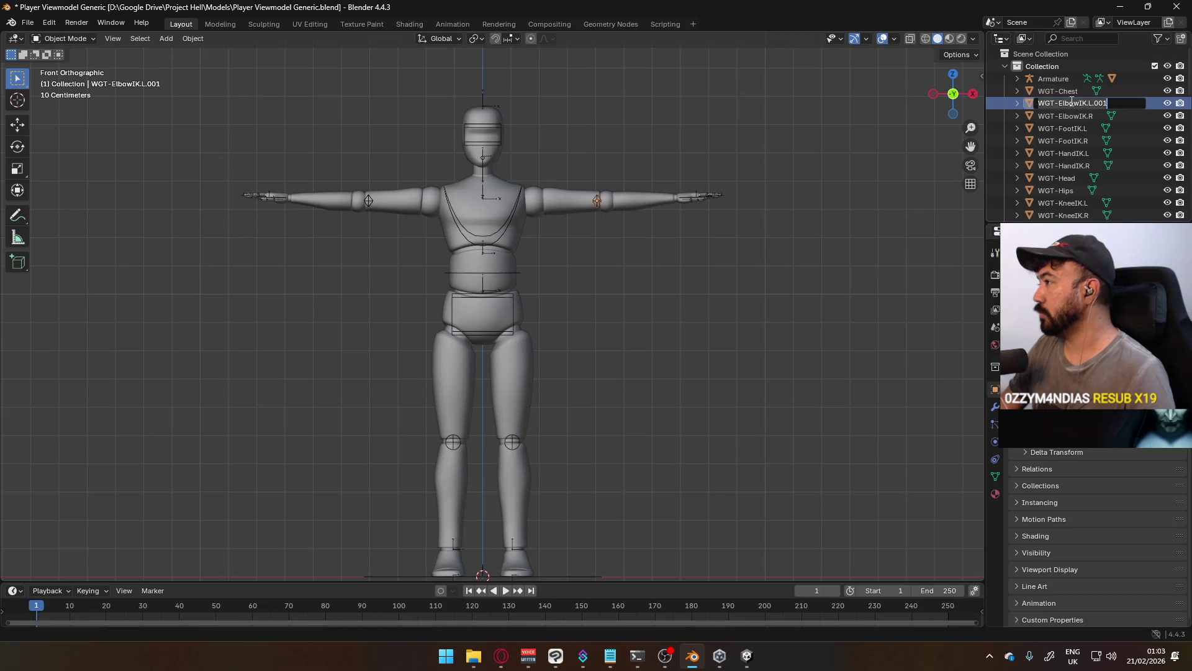
{"action": "key", "text": "BackSpace"}
{"action": "key", "text": "BackSpace"}
{"action": "key", "text": "BackSpace"}
{"action": "key", "text": "Return"}
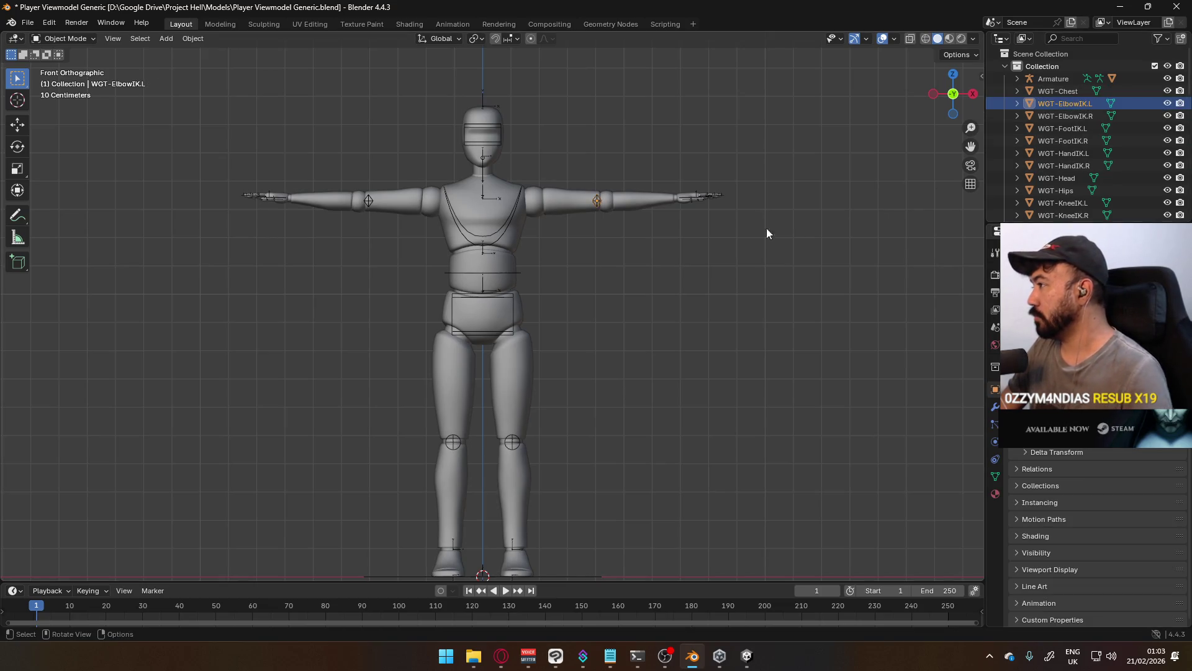
Select all widget objects from WGT-Chest down to WGT-Toes.R in the Outliner
{"action": "scroll", "coordinate": [1041, 163], "scroll_direction": "down", "scroll_amount": 10}
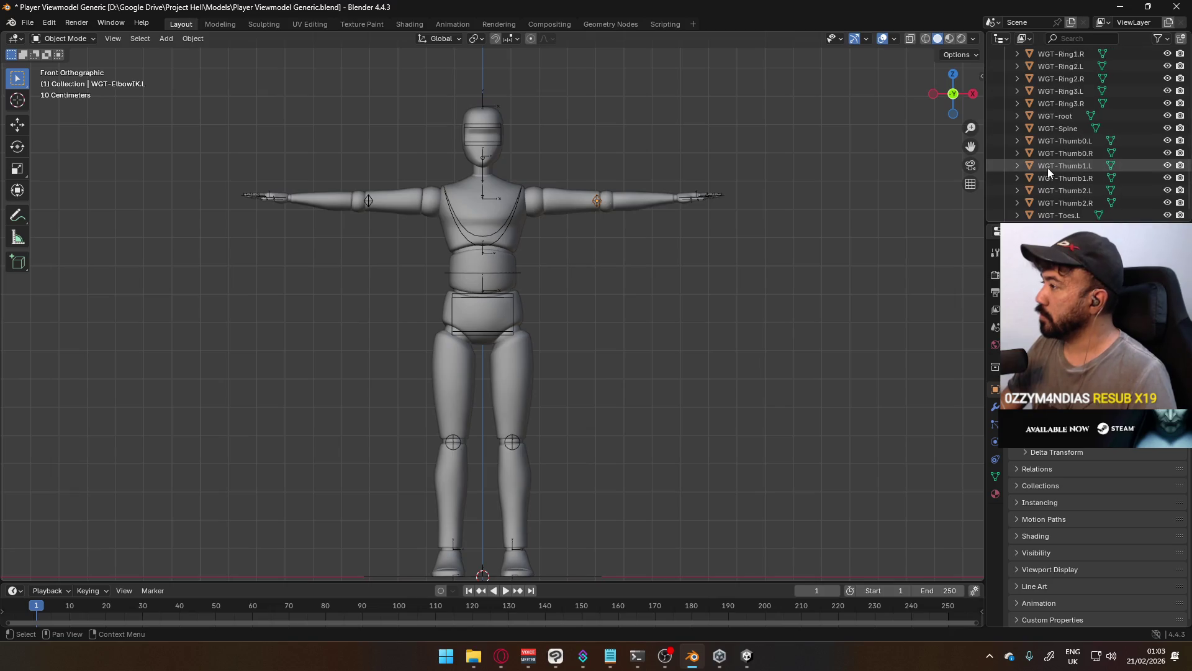
{"action": "scroll", "coordinate": [1048, 168], "scroll_direction": "down", "scroll_amount": 1}
{"action": "left_click", "coordinate": [588, 214]}
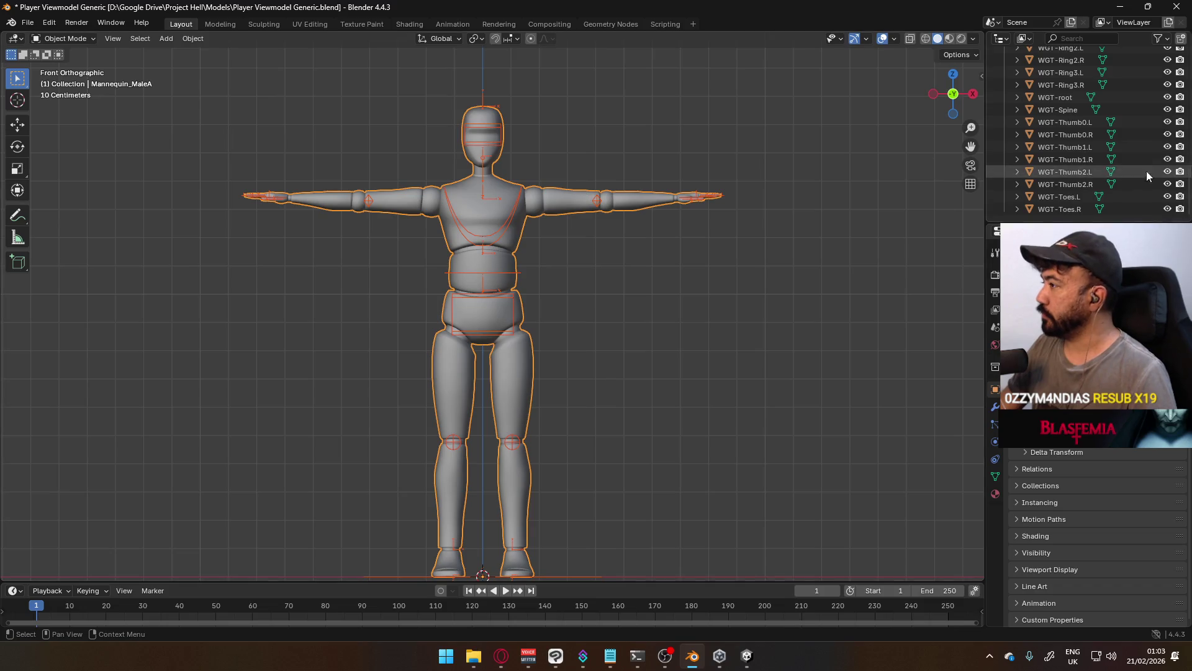
{"action": "scroll", "coordinate": [1104, 185], "scroll_direction": "up", "scroll_amount": 12}
{"action": "left_click", "coordinate": [1059, 72]}
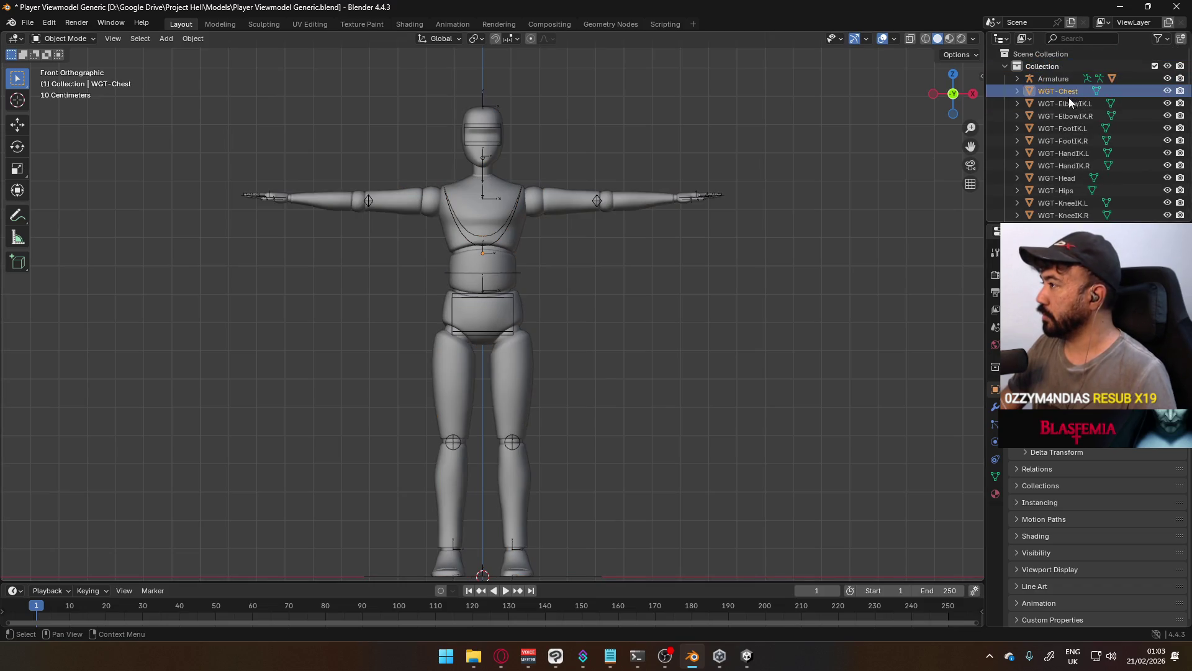
{"action": "scroll", "coordinate": [1057, 140], "scroll_direction": "down", "scroll_amount": 10}
{"action": "left_click", "coordinate": [1057, 208], "text": "shift"}
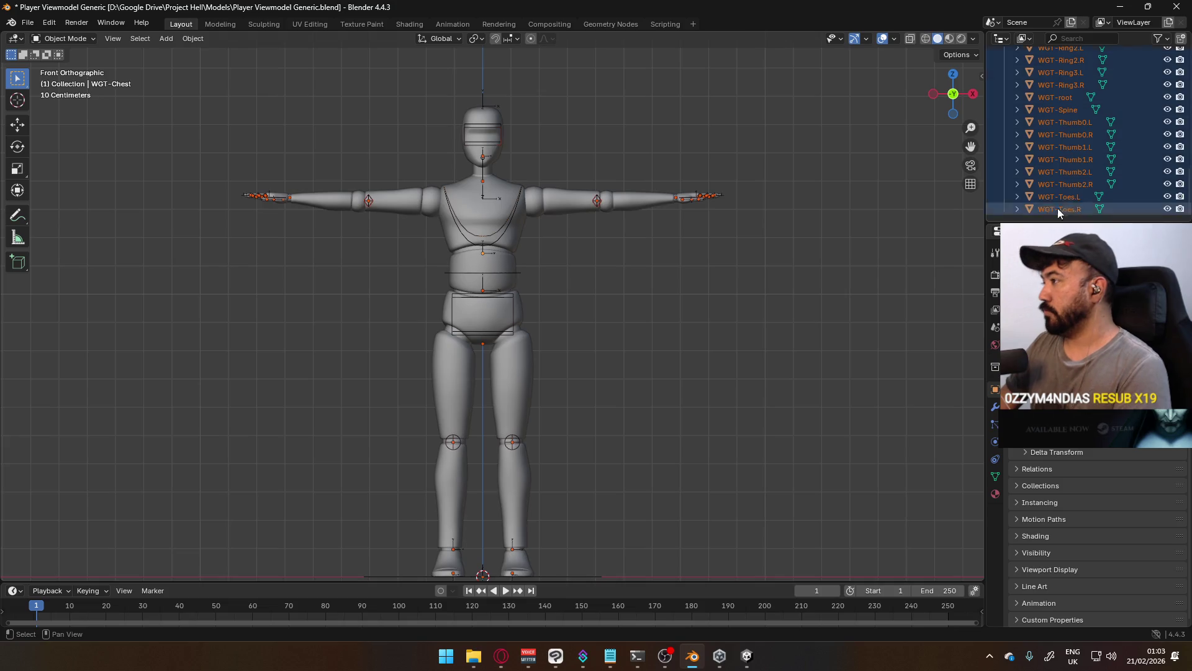
{"action": "key", "text": "ctrl+Tab"}
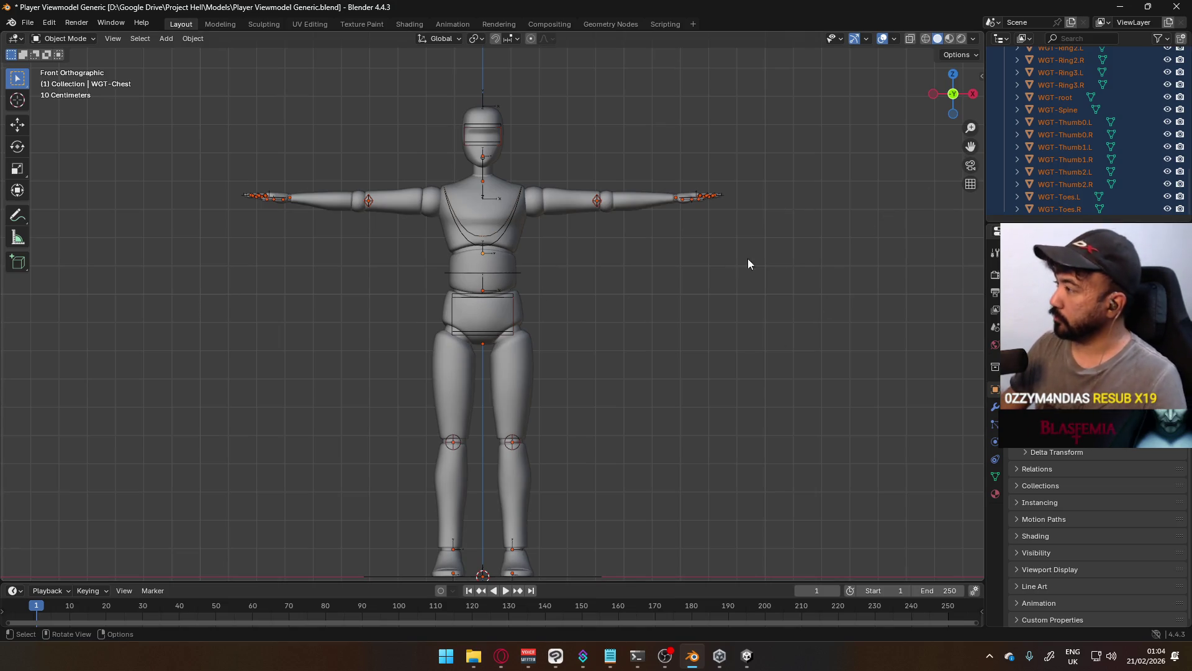
{"action": "key", "text": "F3"}
Move the selected widgets into a new collection named WGTS
{"action": "right_click", "coordinate": [1078, 127]}
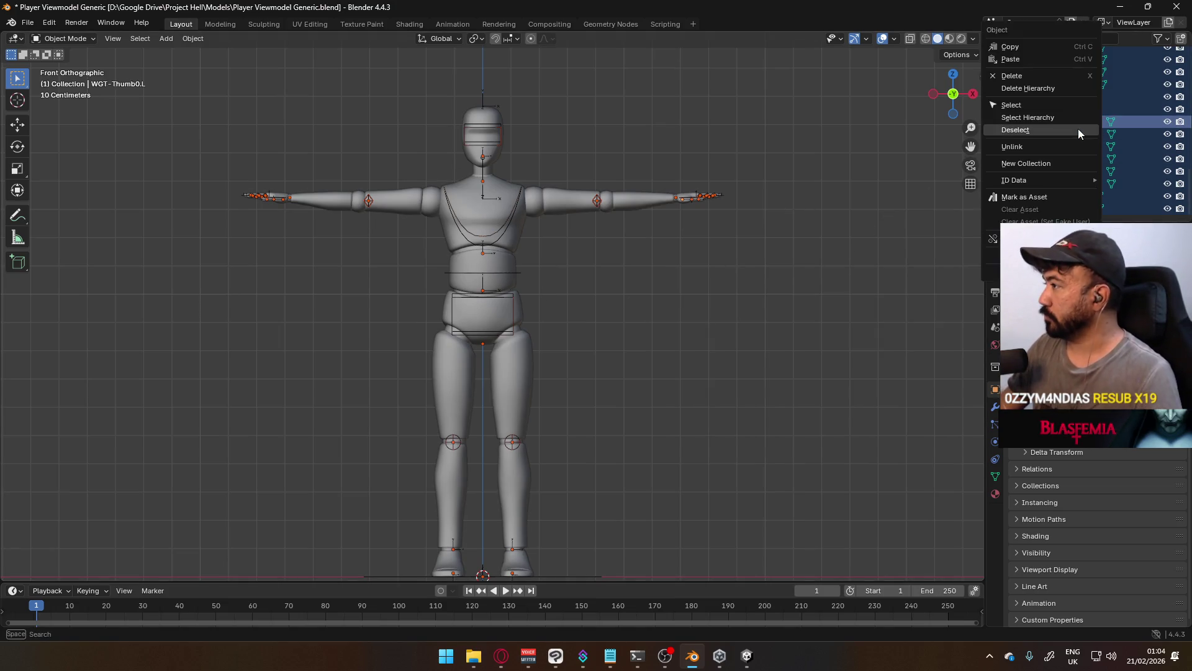
{"action": "scroll", "coordinate": [1077, 174], "scroll_direction": "up", "scroll_amount": 8}
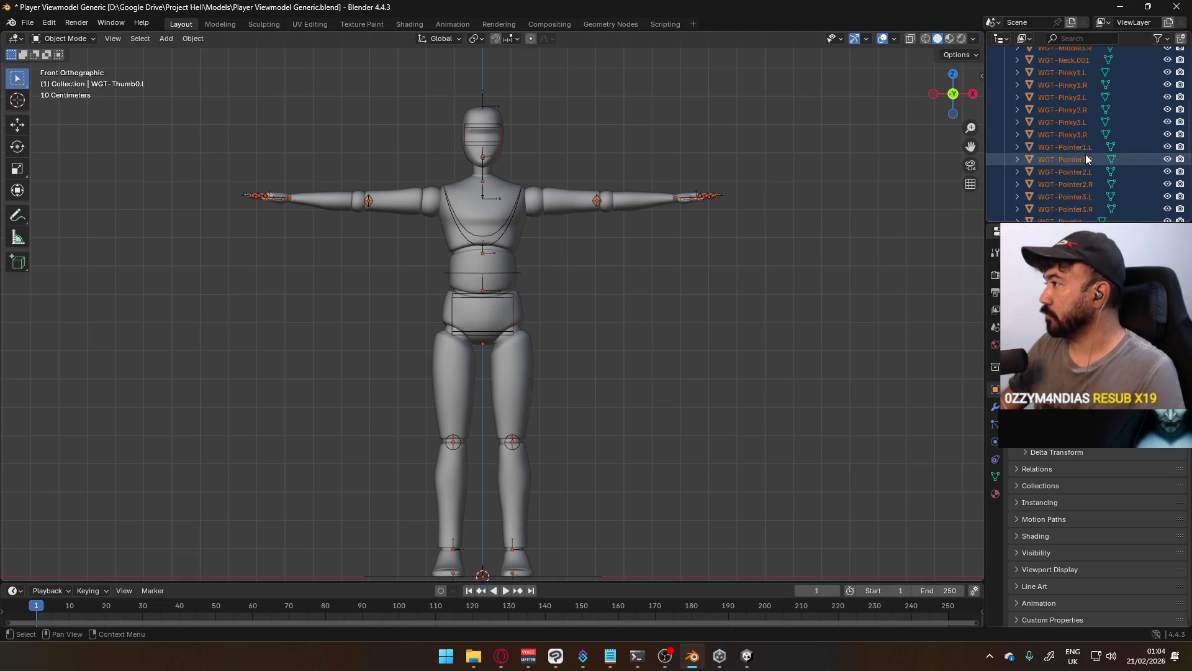
{"action": "key", "text": "m"}
{"action": "left_click", "coordinate": [1086, 154]}
{"action": "type", "text": "WGTS"}
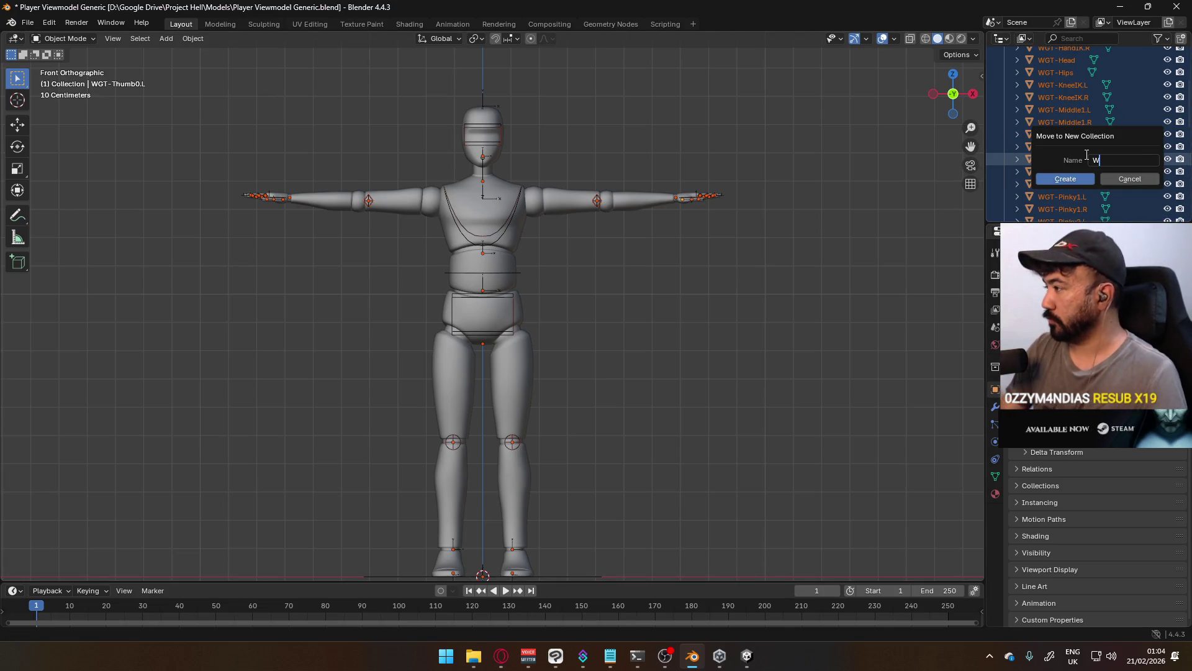
{"action": "key", "text": "Return"}
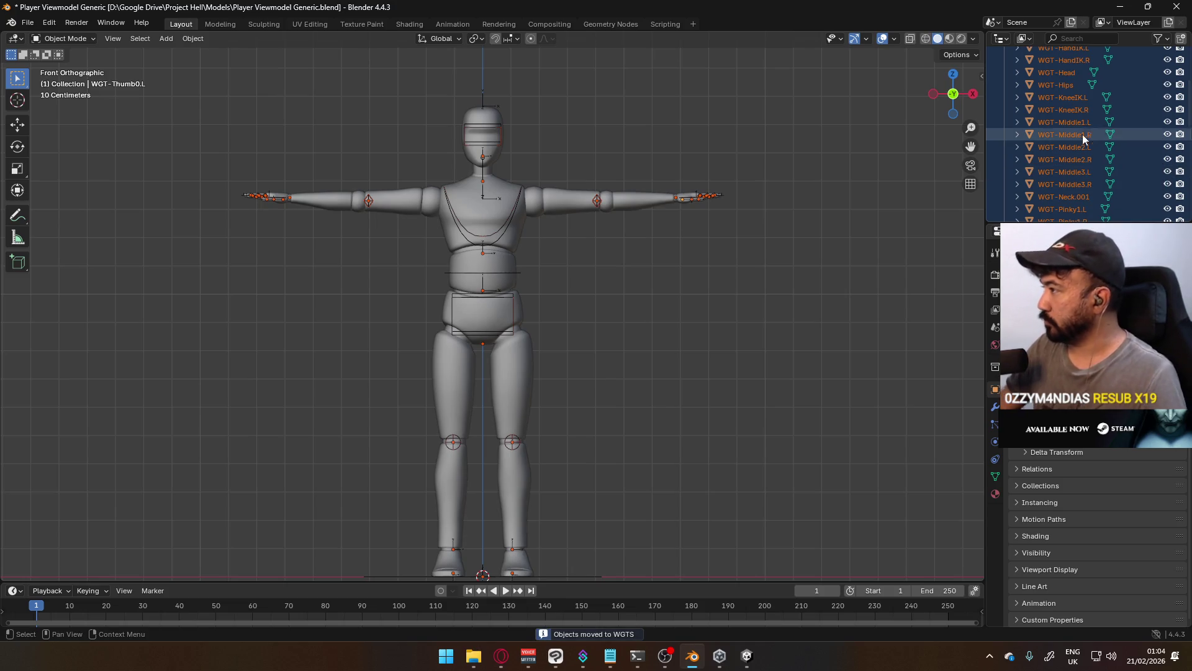
{"action": "scroll", "coordinate": [1082, 134], "scroll_direction": "up", "scroll_amount": 5}
Hide the WGTS collection and enter Edit Mode on the mannequin, selecting the upper-arm piece
{"action": "left_click", "coordinate": [1156, 91]}
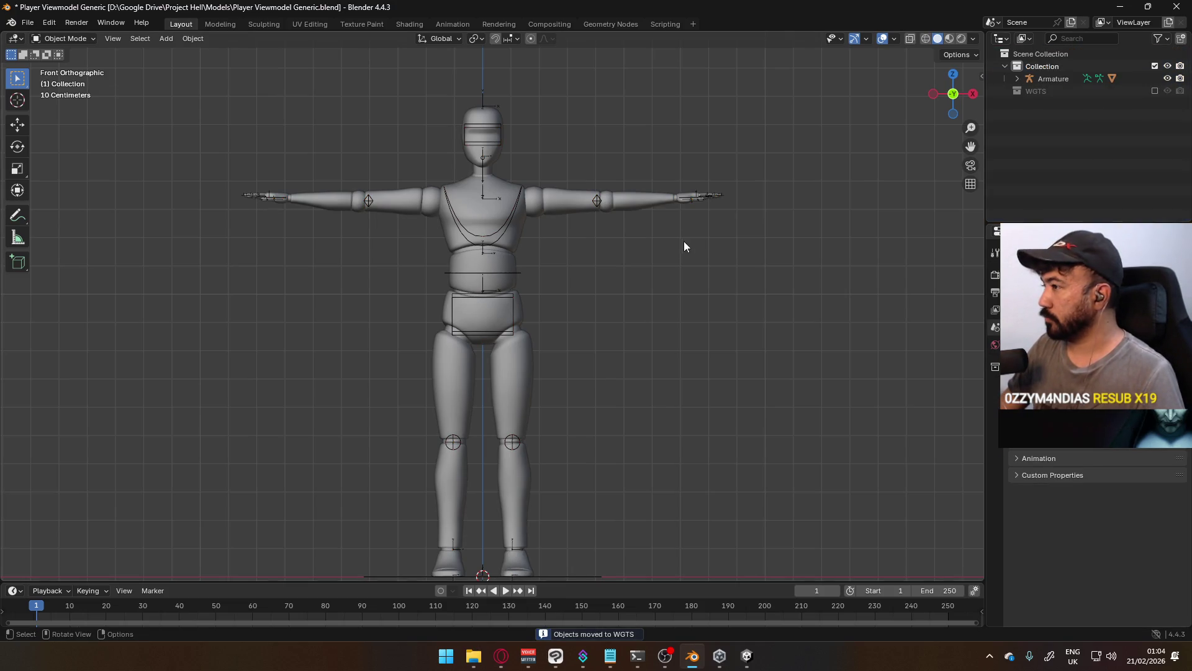
{"action": "left_click", "coordinate": [518, 241]}
{"action": "key", "text": "Tab"}
{"action": "scroll", "coordinate": [517, 214], "scroll_direction": "up", "scroll_amount": 2}
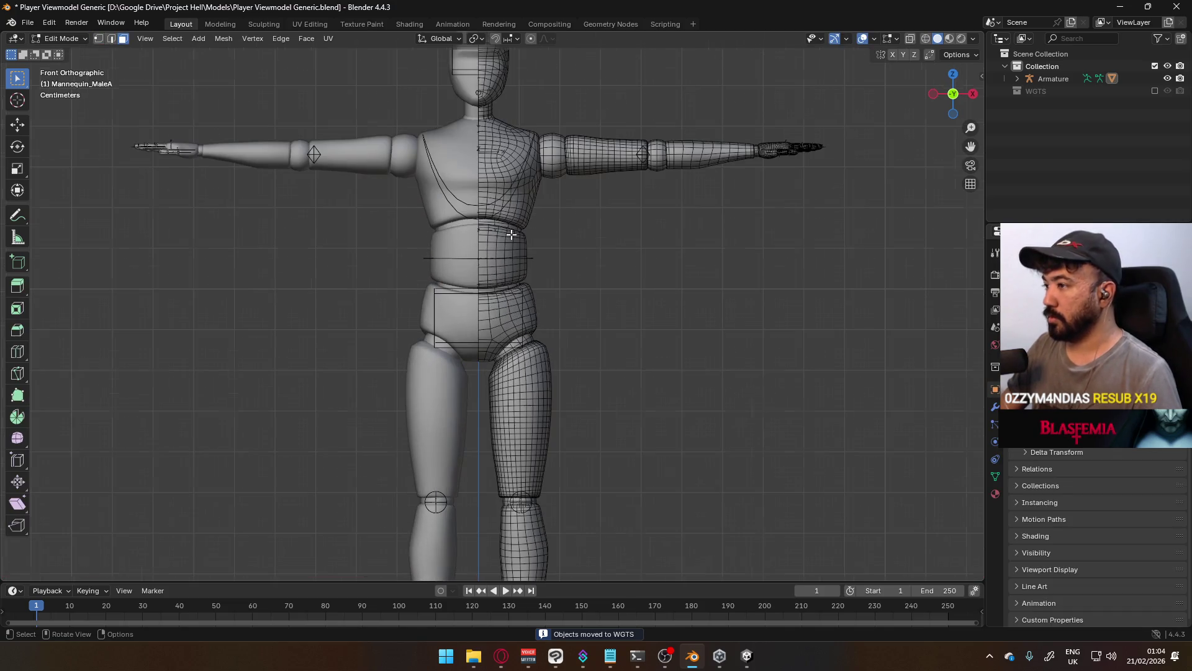
{"action": "key", "text": "l"}
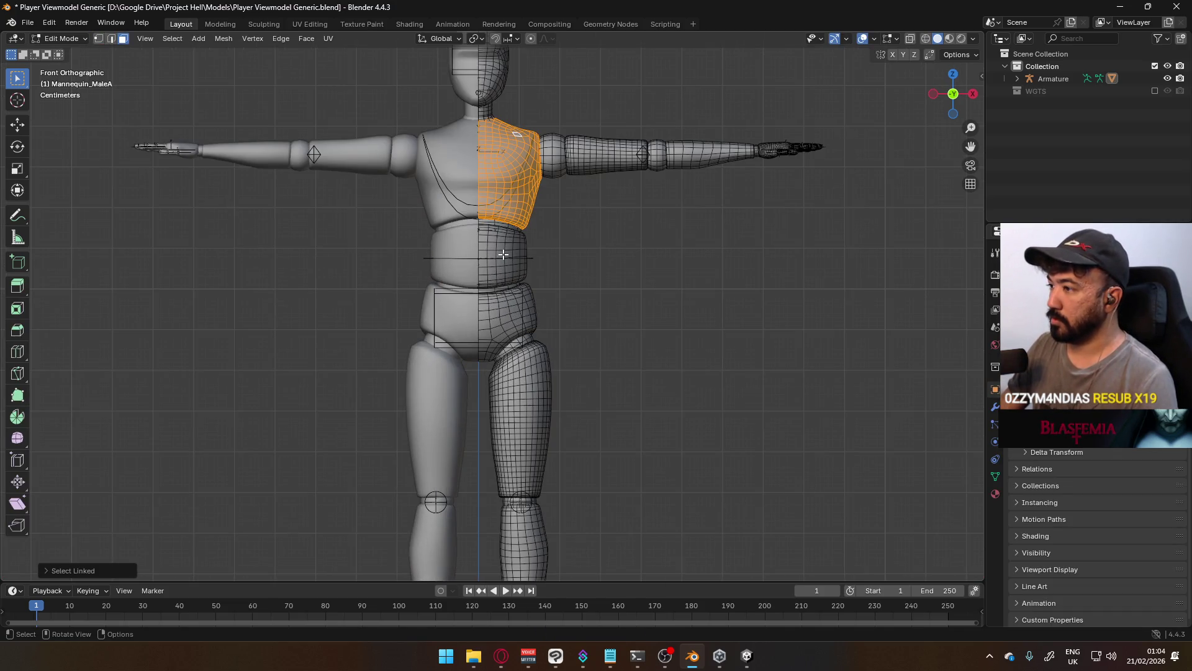
{"action": "key", "text": "ctrl+z"}
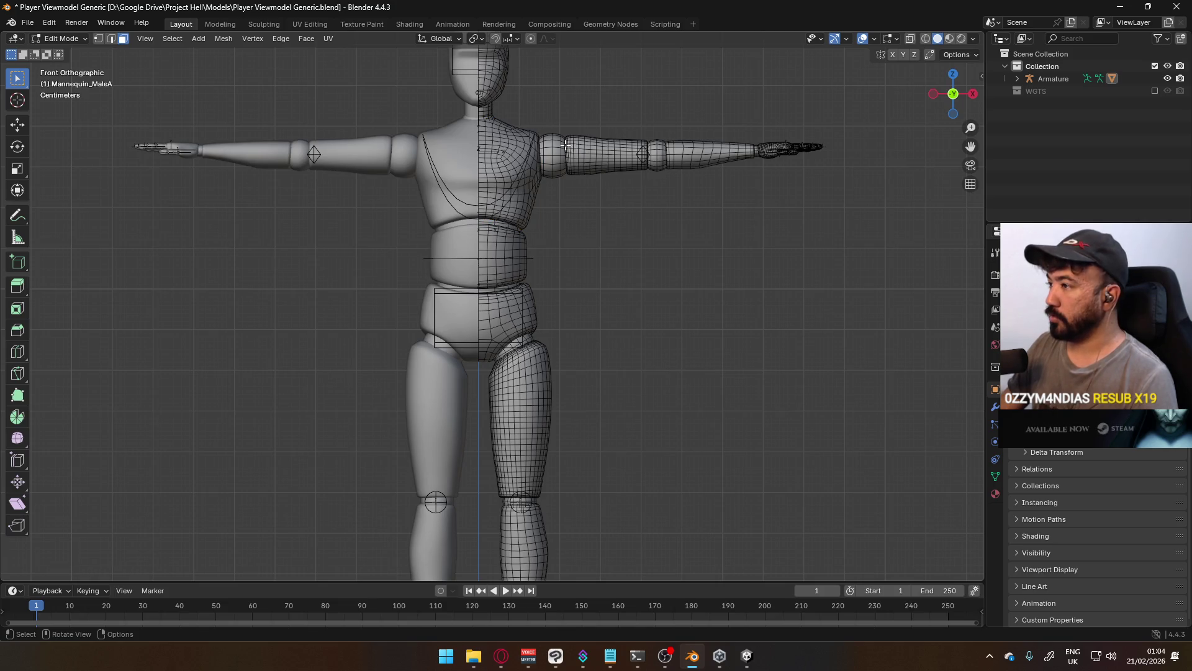
{"action": "key", "text": "l"}
Box-select the whole right-side arm in vertex mode with X-ray, check it, then exit Edit Mode
{"action": "key", "text": "1"}
{"action": "key", "text": "alt+z"}
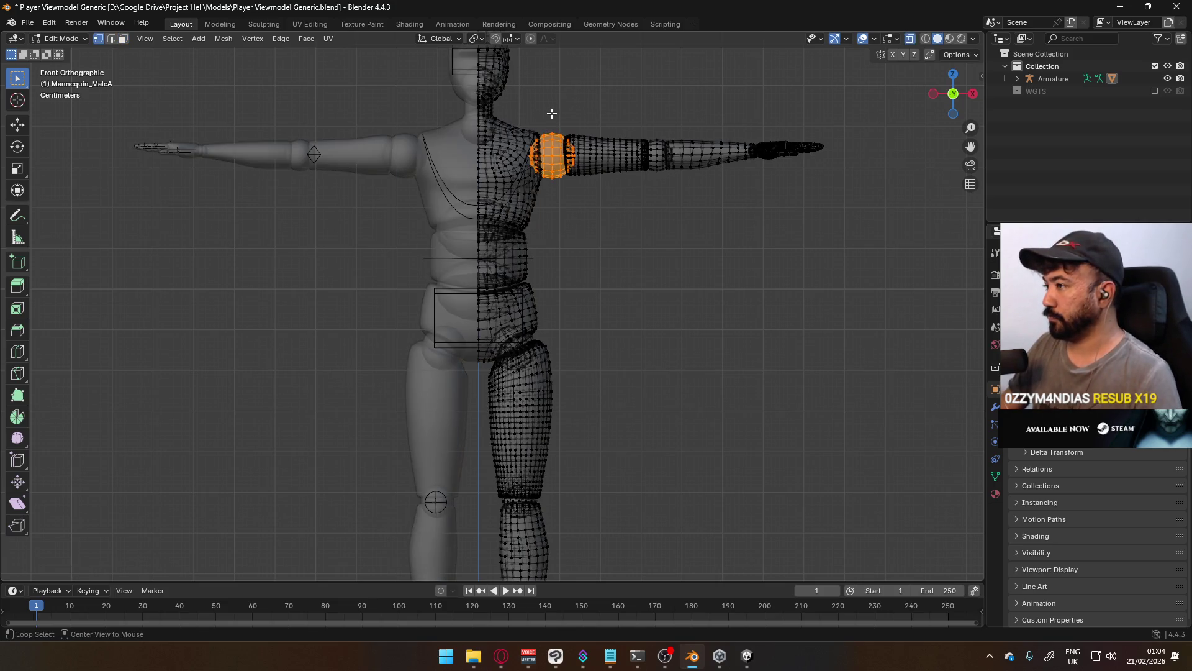
{"action": "key", "text": "b"}
{"action": "left_click_drag", "start_coordinate": [555, 103], "coordinate": [832, 186]}
{"action": "scroll", "coordinate": [640, 362], "scroll_direction": "down", "scroll_amount": 3}
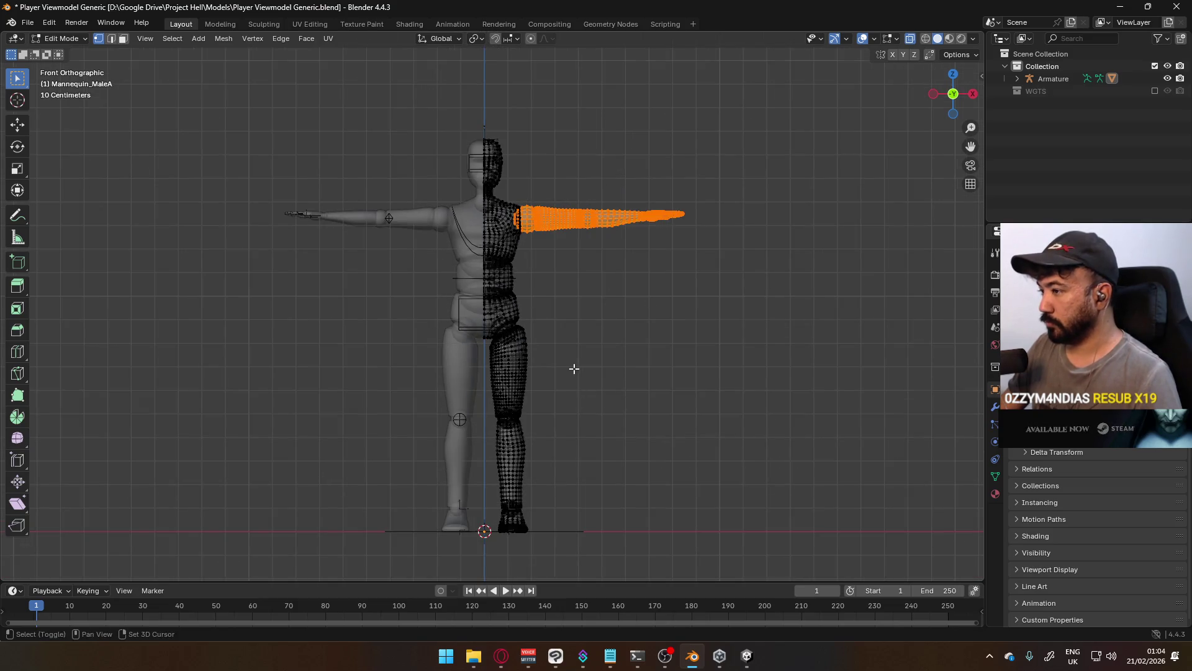
{"action": "middle_click_drag", "start_coordinate": [574, 368], "coordinate": [590, 317], "text": "shift"}
{"action": "scroll", "coordinate": [547, 220], "scroll_direction": "up", "scroll_amount": 2}
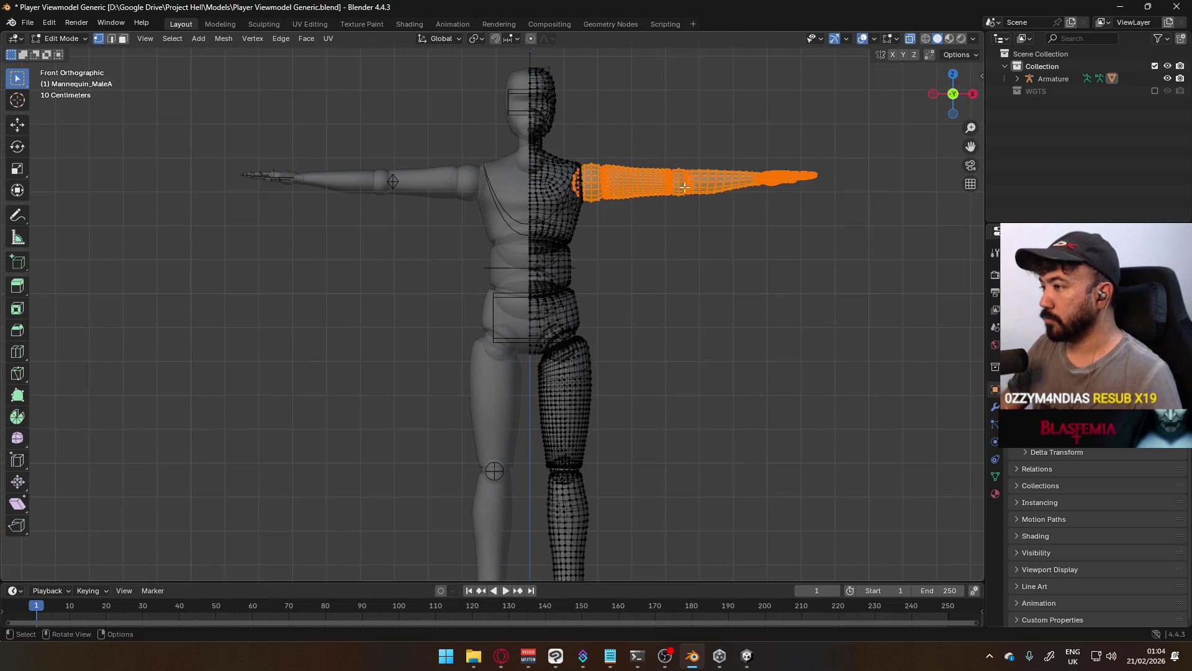
{"action": "mouse_move", "coordinate": [655, 154]}
{"action": "middle_mouse_down"}
{"action": "mouse_move", "coordinate": [508, 195]}
{"action": "mouse_move", "coordinate": [386, 189]}
{"action": "mouse_move", "coordinate": [681, 127]}
{"action": "middle_mouse_up"}
{"action": "key", "text": "Tab"}
Deselect, expand the Armature in the Outliner, and switch to File Explorer on Models
{"action": "left_click", "coordinate": [654, 123]}
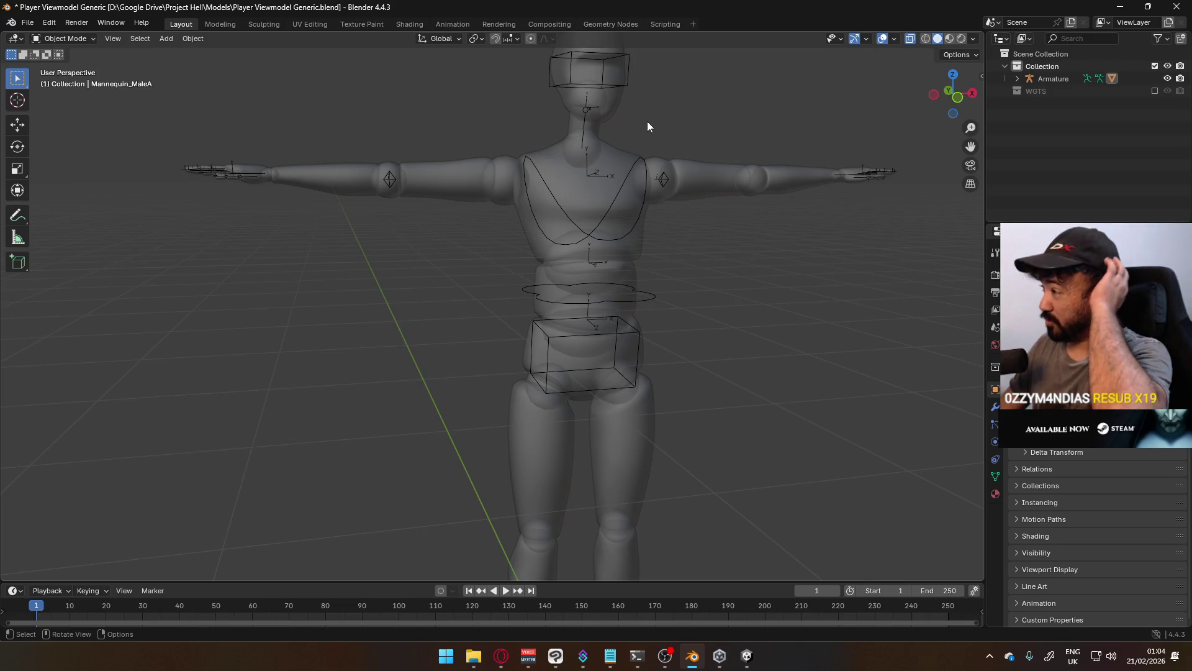
{"action": "left_click", "coordinate": [1017, 78]}
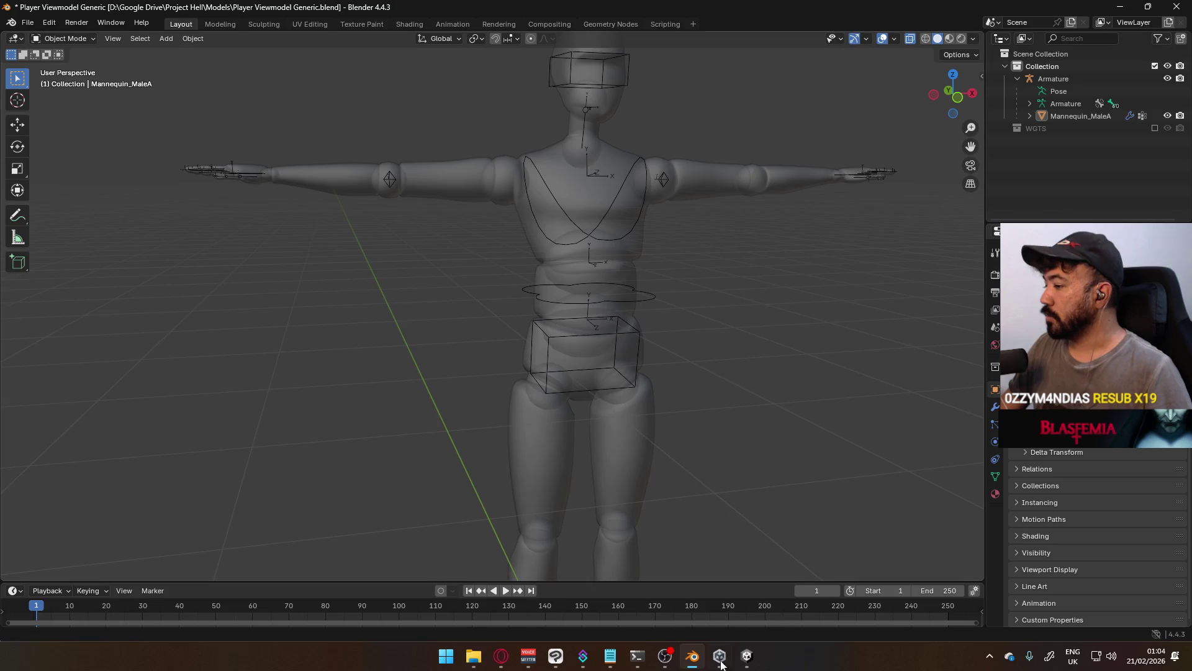
{"action": "left_click", "coordinate": [476, 657]}
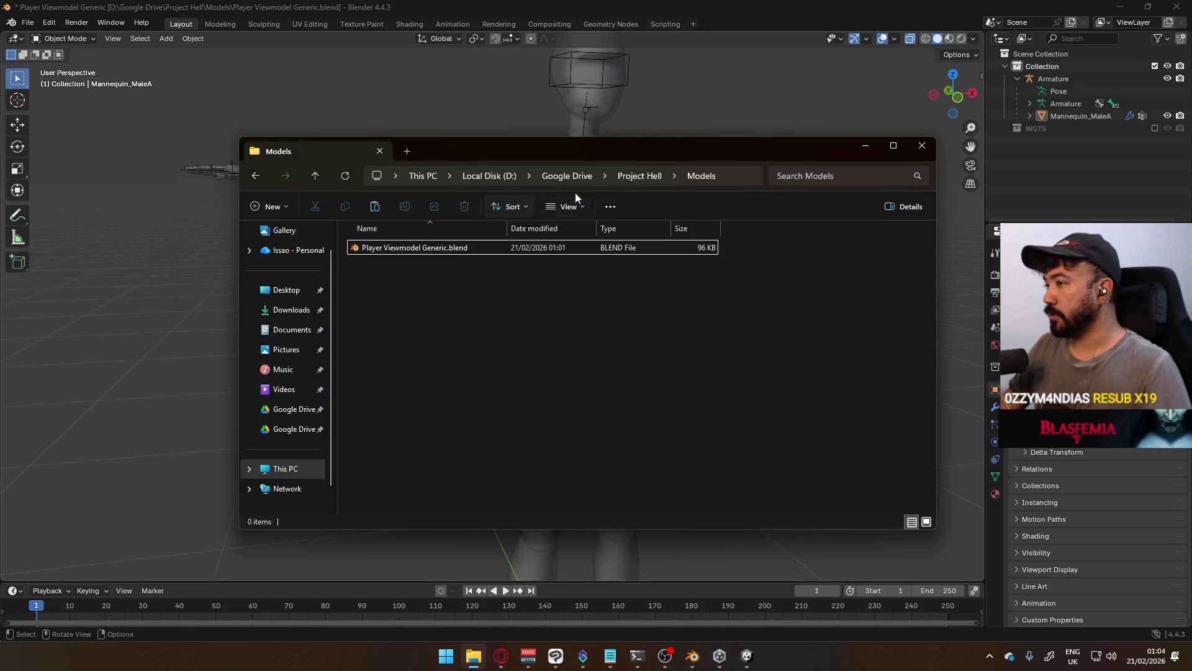
Go up to Google Drive and open Victor.blend from Project FPS > Models > Character
{"action": "left_click", "coordinate": [639, 180]}
{"action": "left_click", "coordinate": [587, 178]}
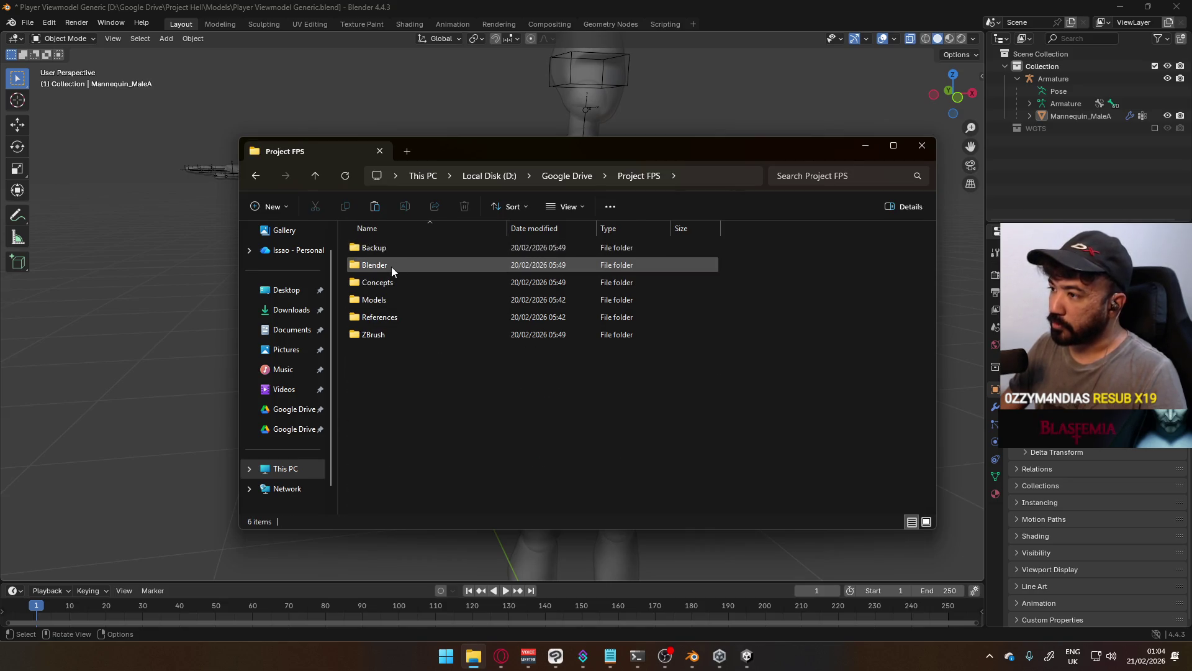
{"action": "double_click", "coordinate": [391, 299]}
{"action": "double_click", "coordinate": [414, 250]}
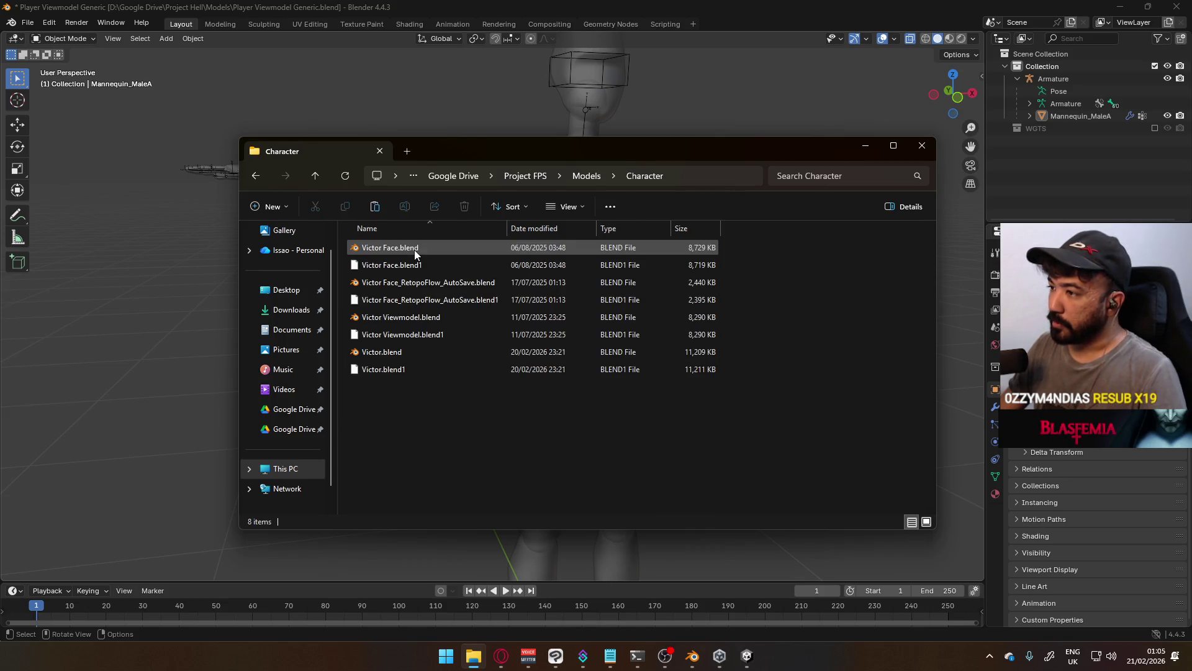
{"action": "double_click", "coordinate": [412, 349]}
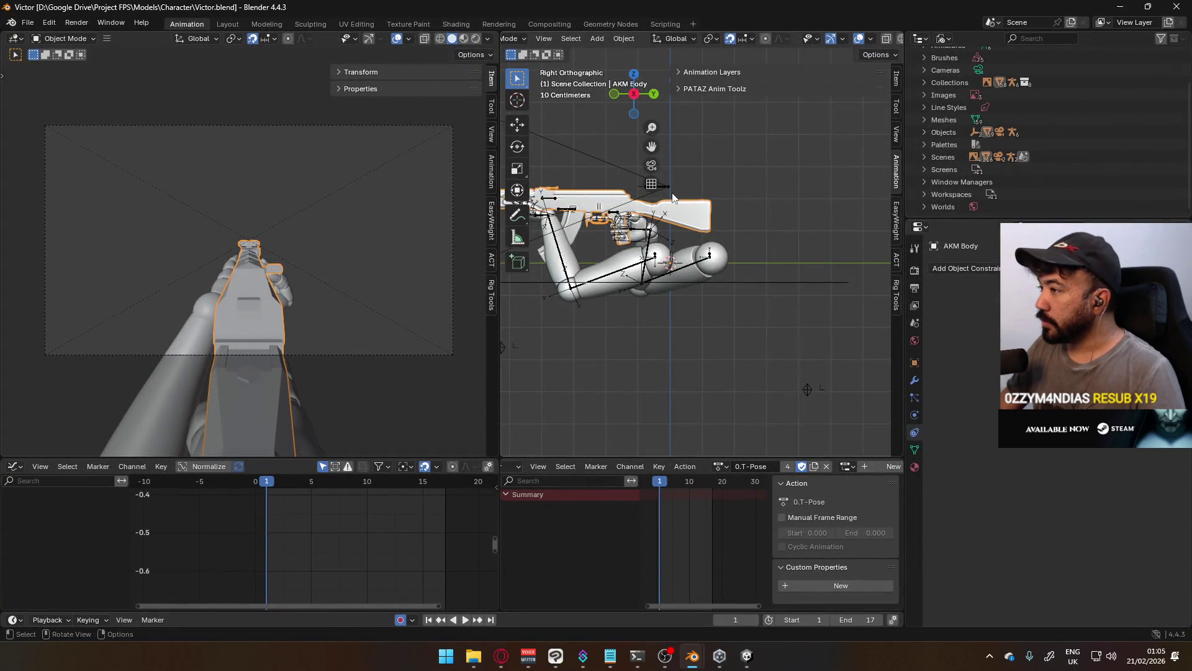
Return the Outliner to the collection tree, expand Viewmodel > Viewmodel Rig, and select Cam Socket
{"action": "left_click", "coordinate": [672, 192]}
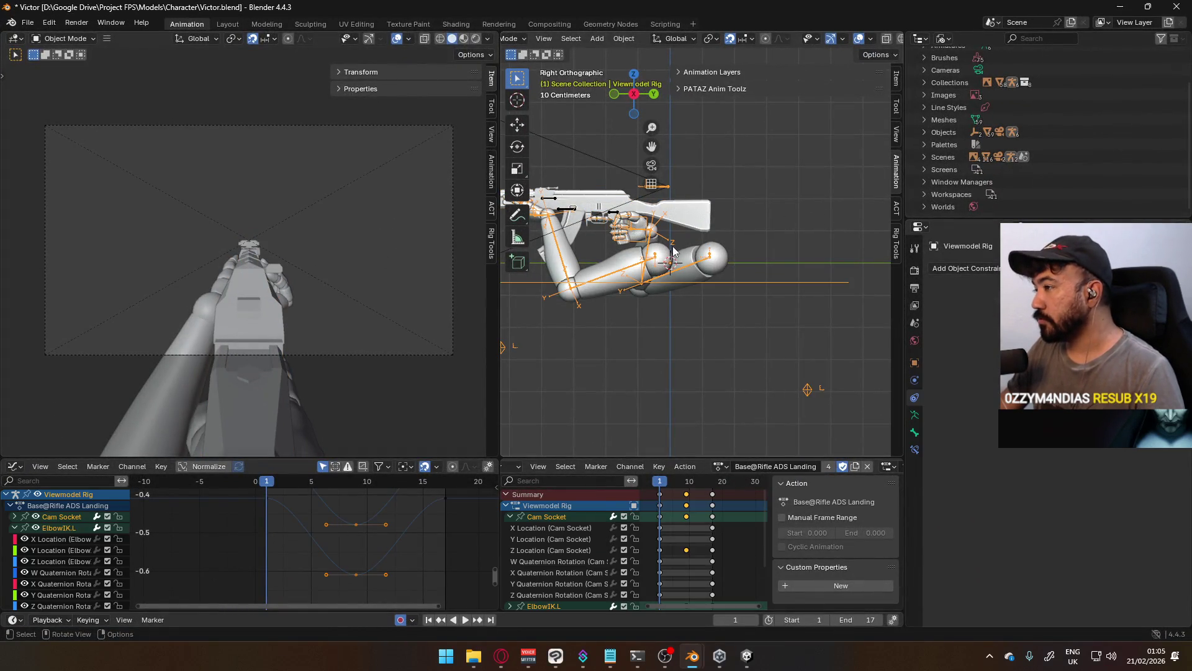
{"action": "mouse_move", "coordinate": [673, 189]}
{"action": "middle_mouse_down"}
{"action": "mouse_move", "coordinate": [751, 263]}
{"action": "mouse_move", "coordinate": [869, 259]}
{"action": "middle_mouse_up"}
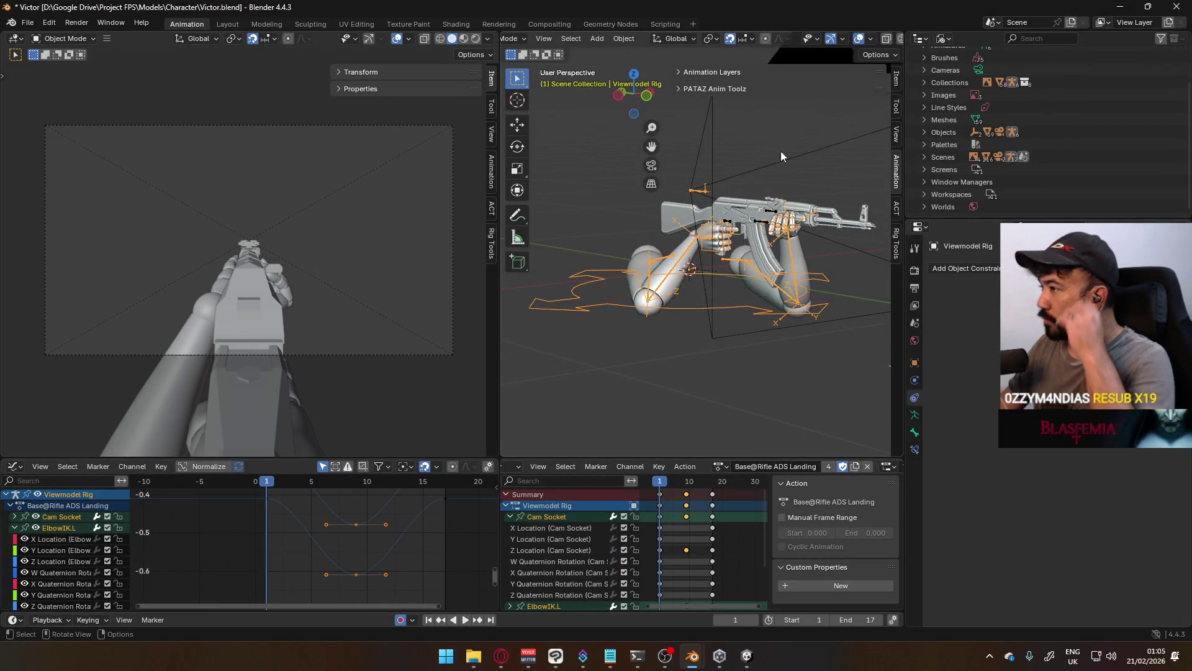
{"action": "scroll", "coordinate": [968, 75], "scroll_direction": "up", "scroll_amount": 3}
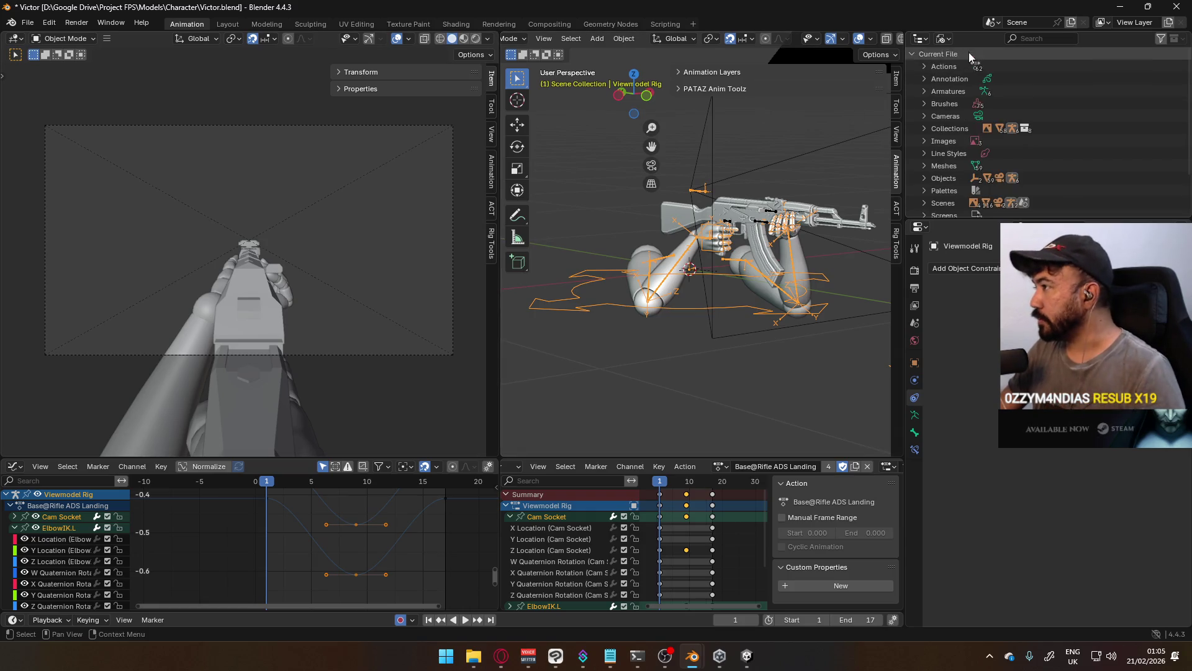
{"action": "left_click", "coordinate": [944, 39]}
{"action": "left_click", "coordinate": [987, 77]}
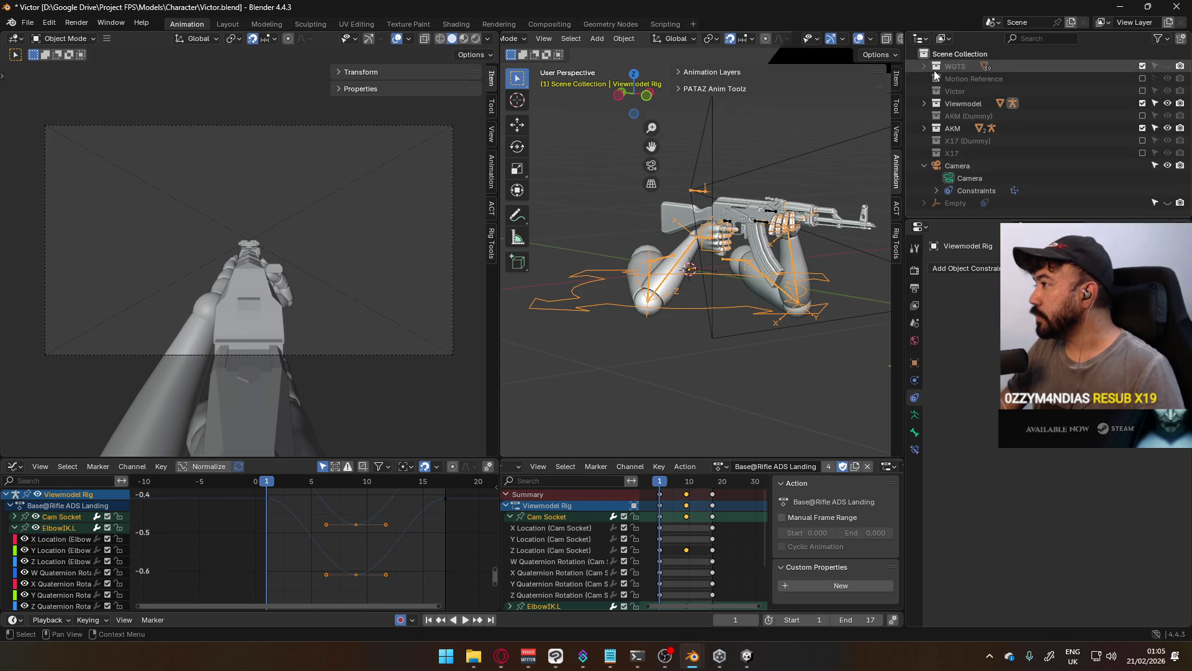
{"action": "left_click", "coordinate": [925, 103]}
{"action": "left_click", "coordinate": [937, 116]}
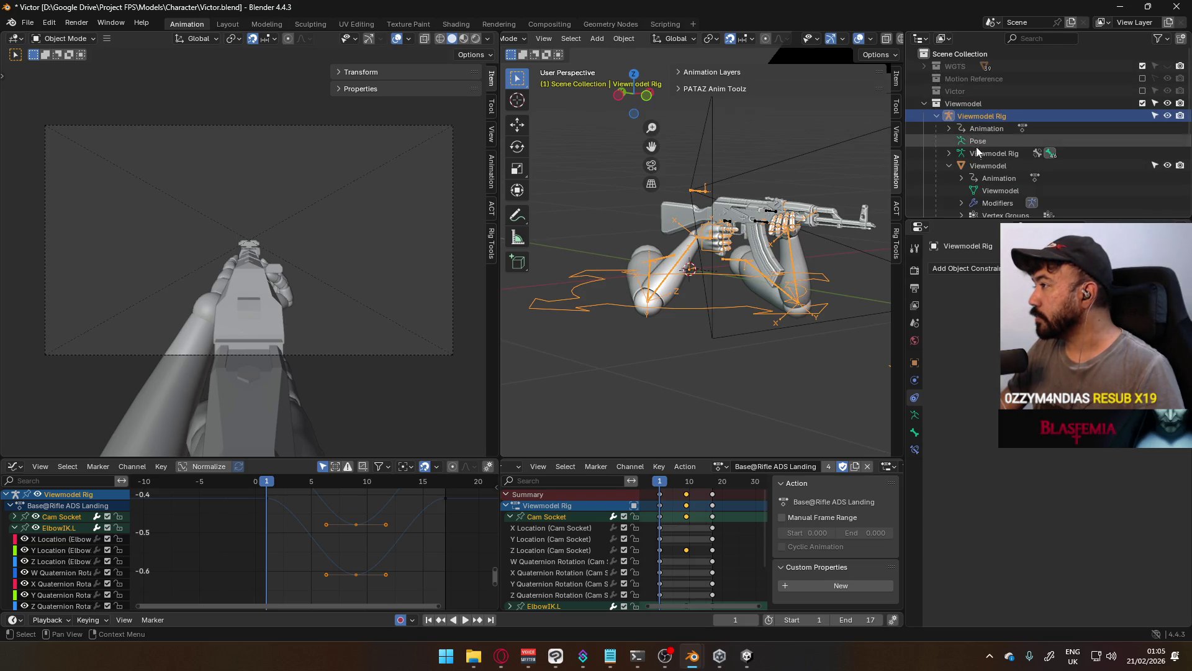
{"action": "left_click", "coordinate": [948, 153]}
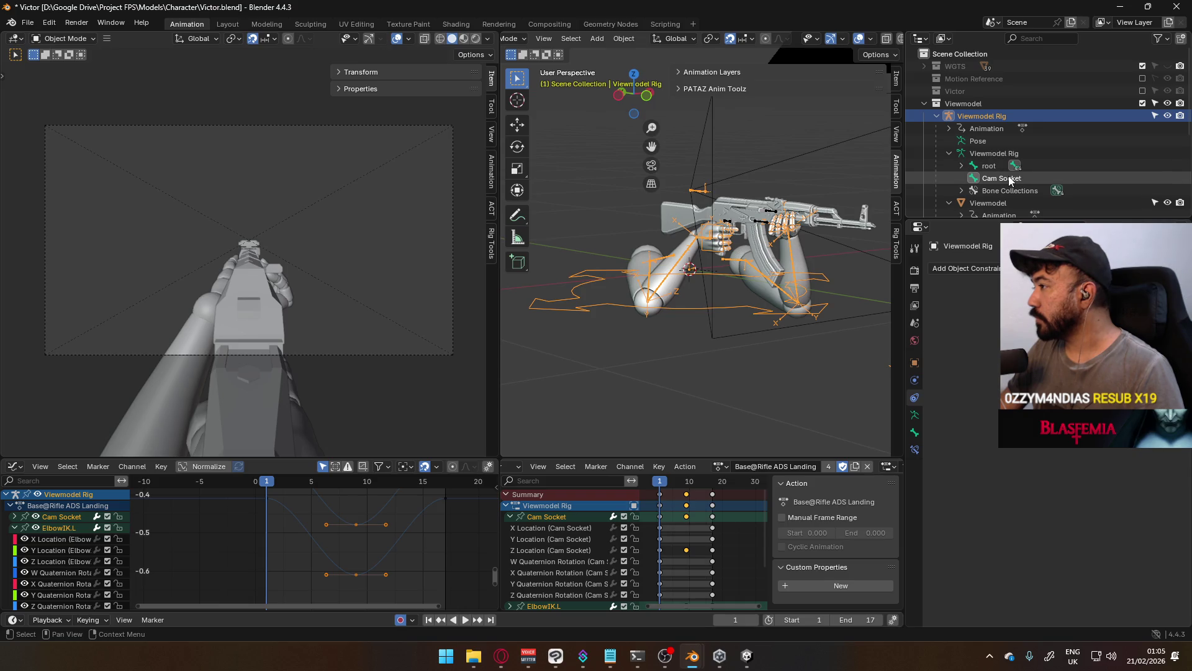
{"action": "left_click", "coordinate": [1009, 178]}
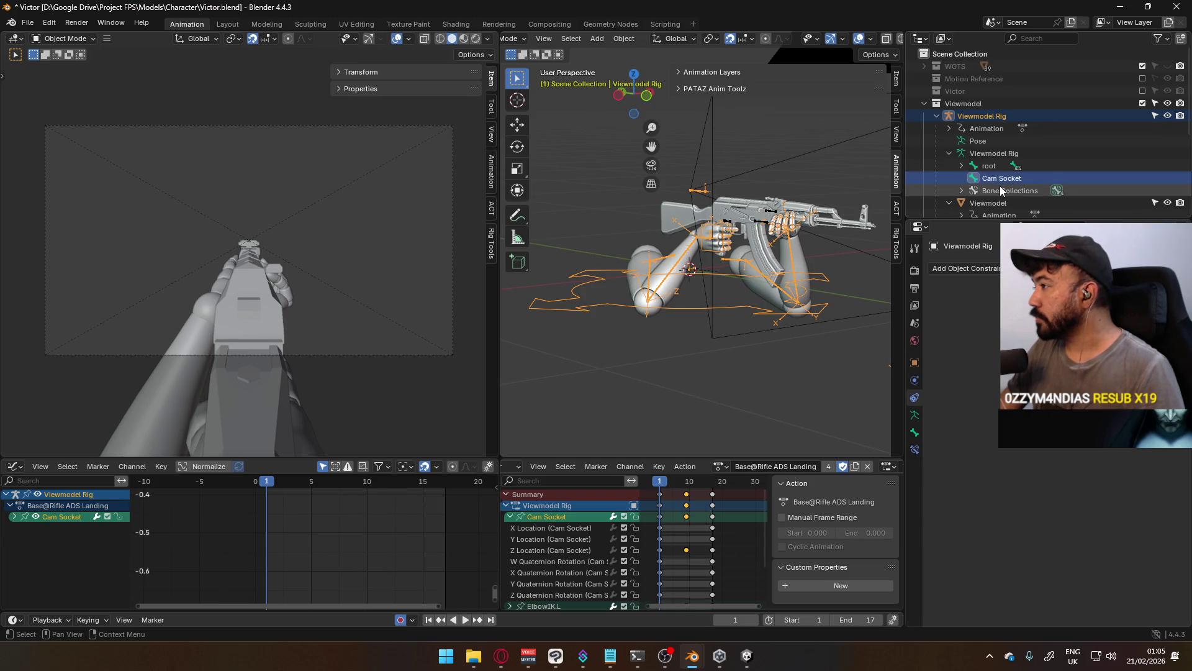
Inspect Cam Socket's Bone properties and constraints, then select the Viewmodel Rig object
{"action": "left_click", "coordinate": [915, 433]}
{"action": "scroll", "coordinate": [1056, 528], "scroll_direction": "down", "scroll_amount": 6}
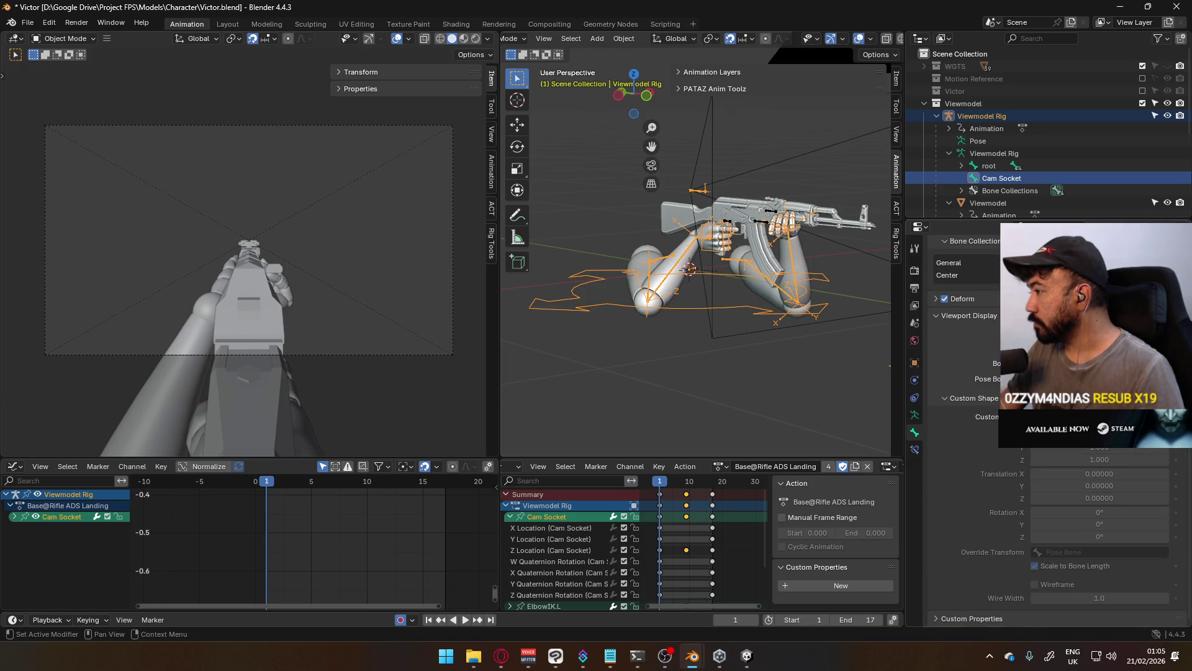
{"action": "left_click", "coordinate": [915, 449]}
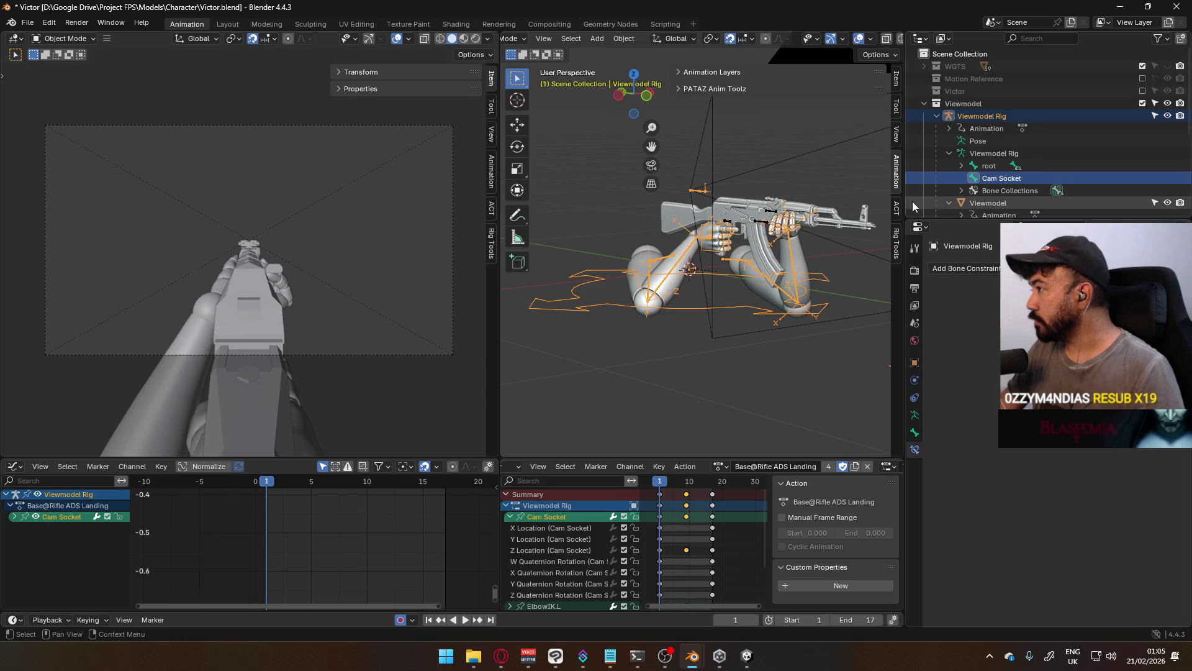
{"action": "left_click", "coordinate": [972, 180]}
{"action": "middle_click_drag", "start_coordinate": [714, 248], "coordinate": [938, 176]}
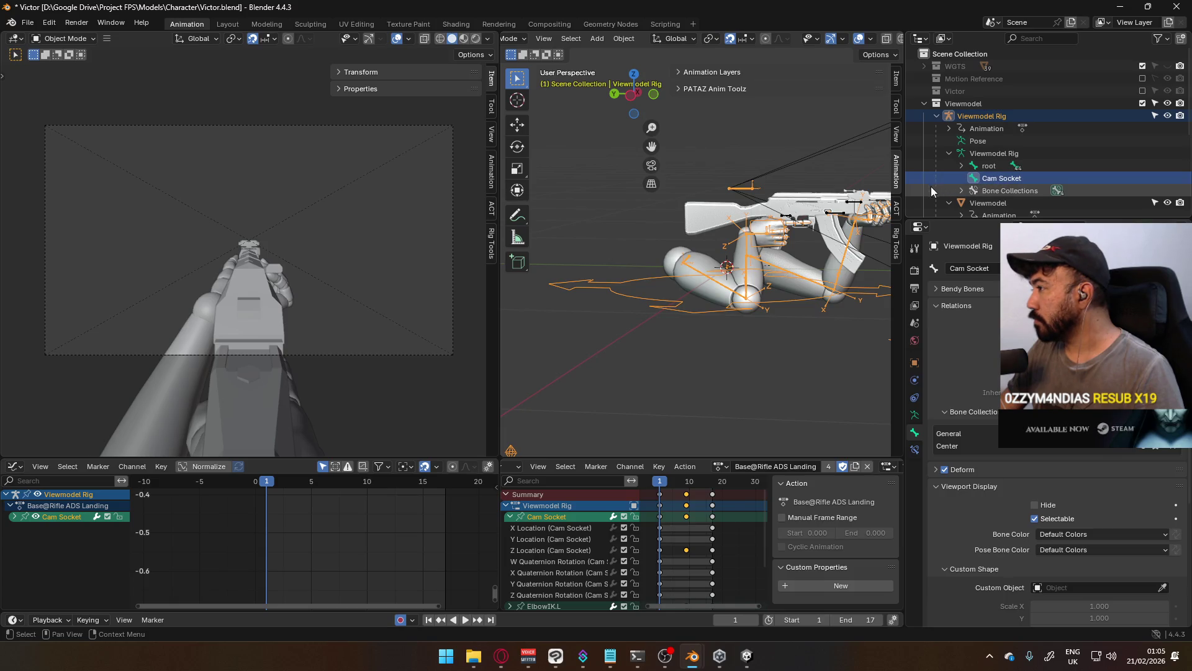
{"action": "left_click", "coordinate": [747, 223]}
Switch the Viewmodel Rig to Pose Mode and view its empty Bone Constraints tab from the front
{"action": "left_click", "coordinate": [510, 39]}
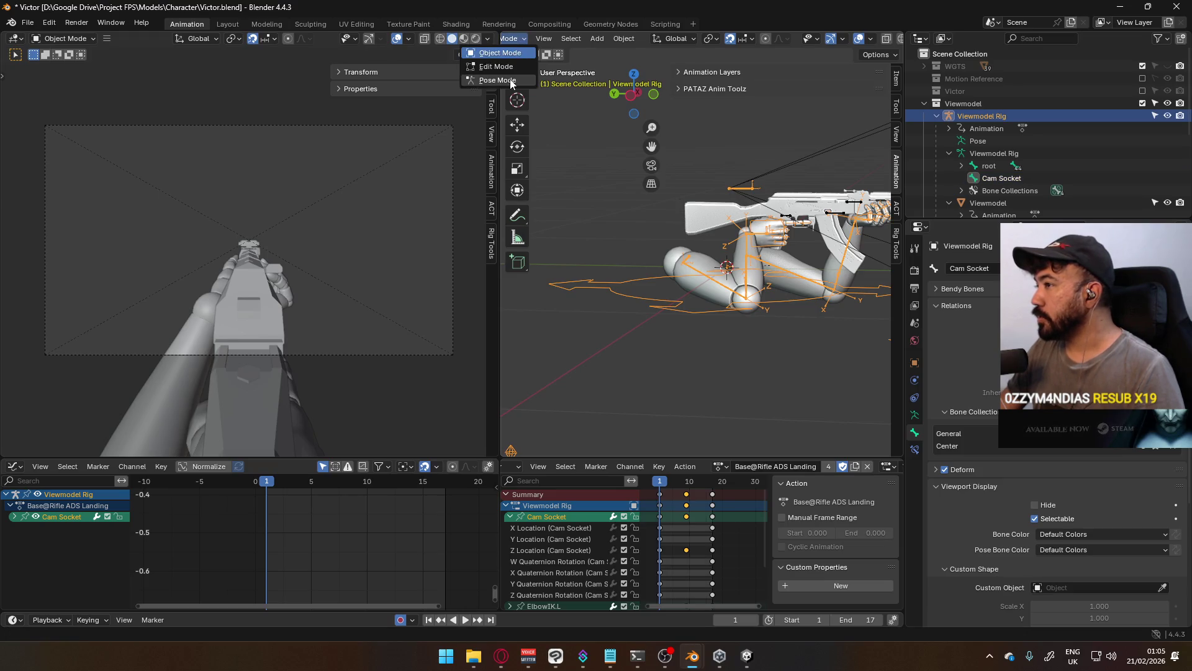
{"action": "left_click", "coordinate": [511, 82]}
{"action": "scroll", "coordinate": [969, 168], "scroll_direction": "down", "scroll_amount": 3}
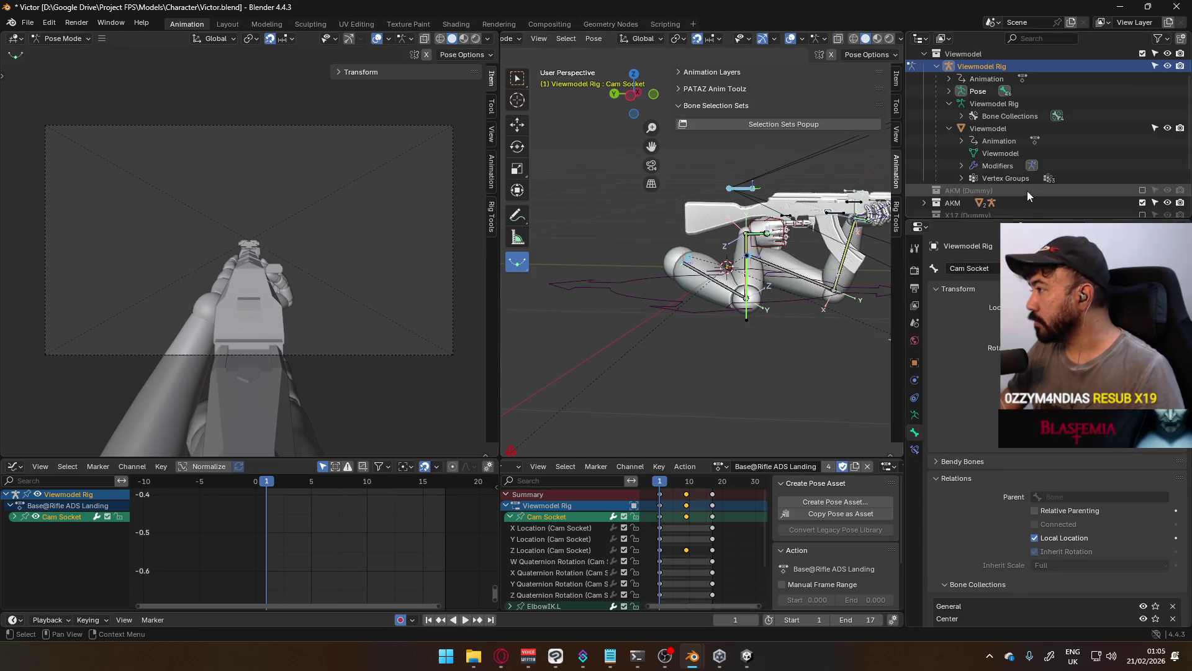
{"action": "left_click", "coordinate": [962, 166]}
{"action": "left_click", "coordinate": [962, 166]}
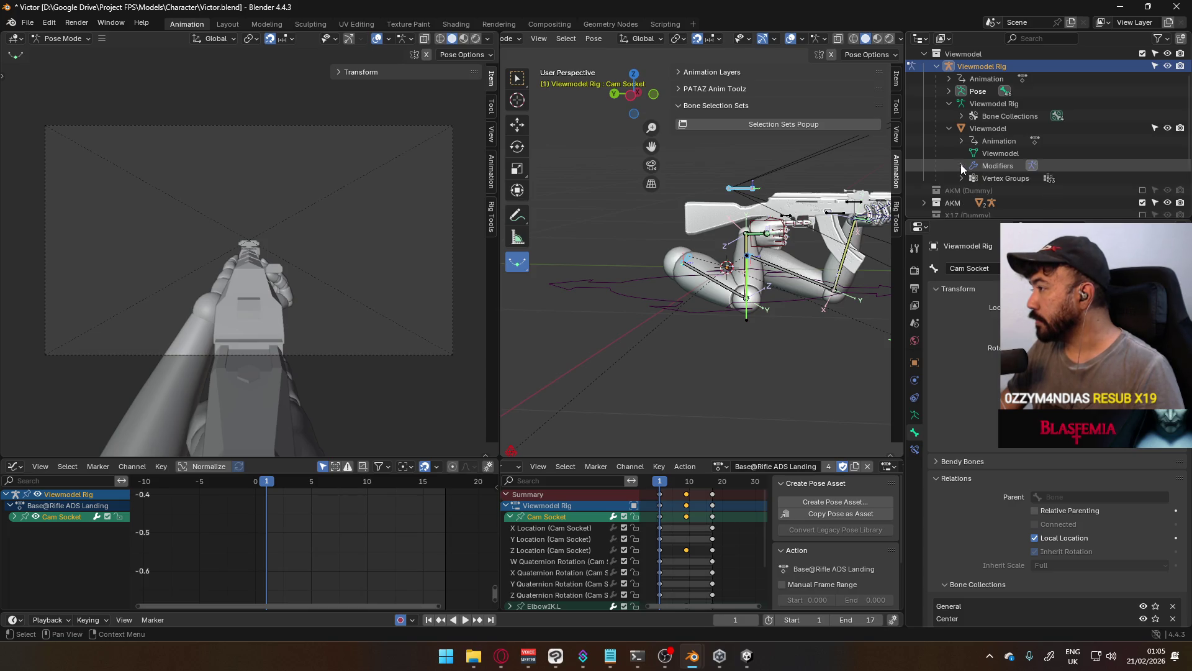
{"action": "left_click", "coordinate": [916, 448]}
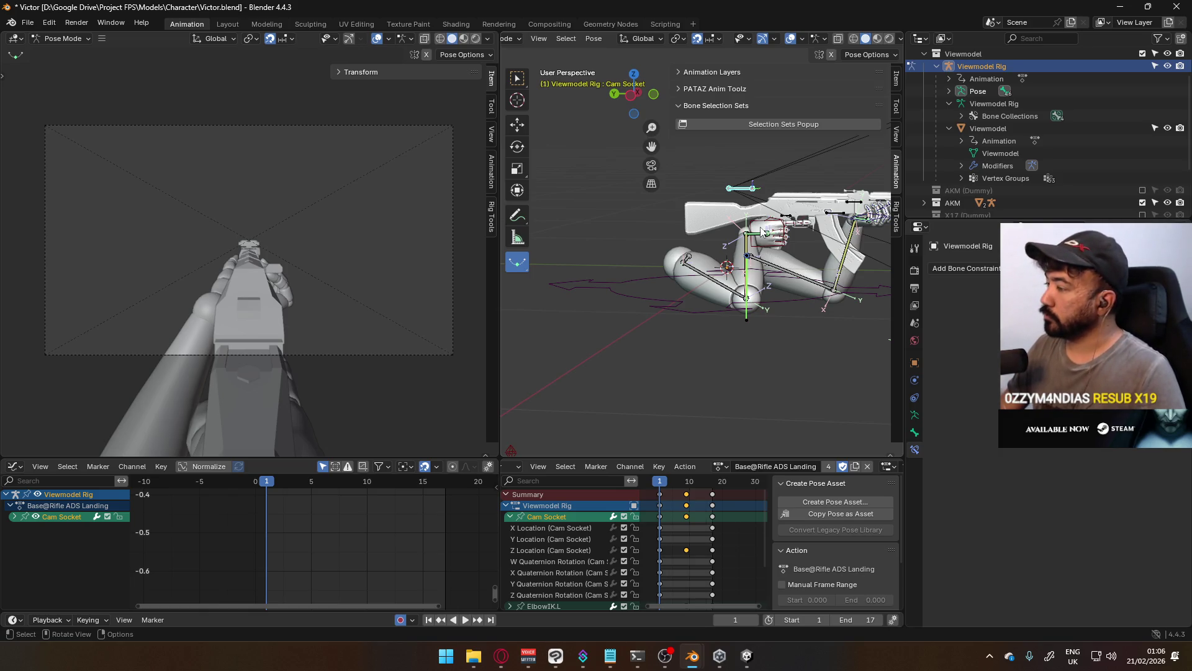
{"action": "mouse_move", "coordinate": [764, 273]}
{"action": "middle_mouse_down"}
{"action": "mouse_move", "coordinate": [765, 297]}
{"action": "mouse_move", "coordinate": [669, 301]}
{"action": "mouse_move", "coordinate": [683, 265]}
{"action": "mouse_move", "coordinate": [681, 183]}
{"action": "mouse_move", "coordinate": [523, 313]}
{"action": "mouse_move", "coordinate": [702, 294]}
{"action": "middle_mouse_up"}
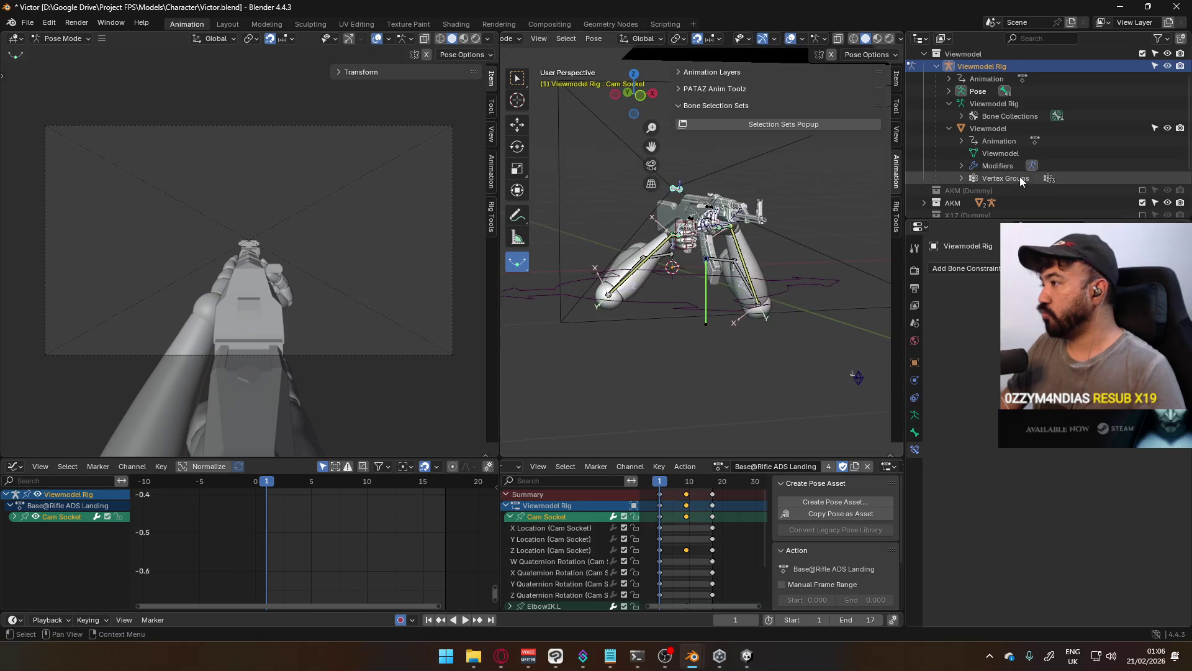
Expand Pose > root, select Hand Right Socket, and reveal its Copy Transforms constraint
{"action": "left_click", "coordinate": [949, 90]}
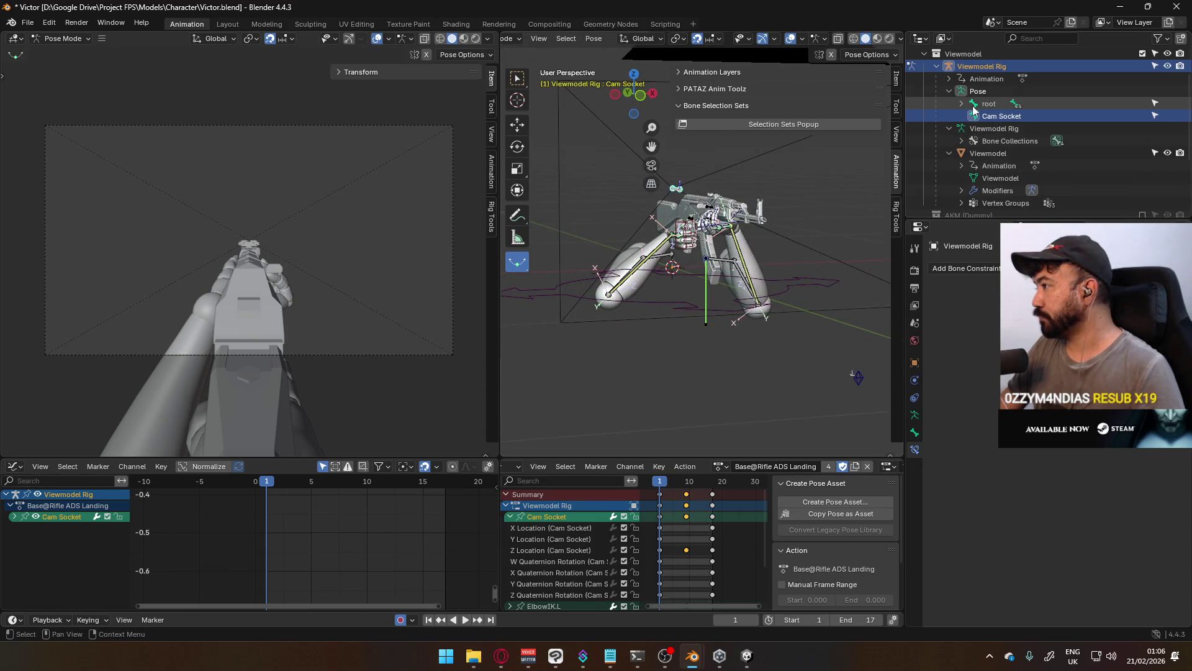
{"action": "left_click", "coordinate": [962, 104]}
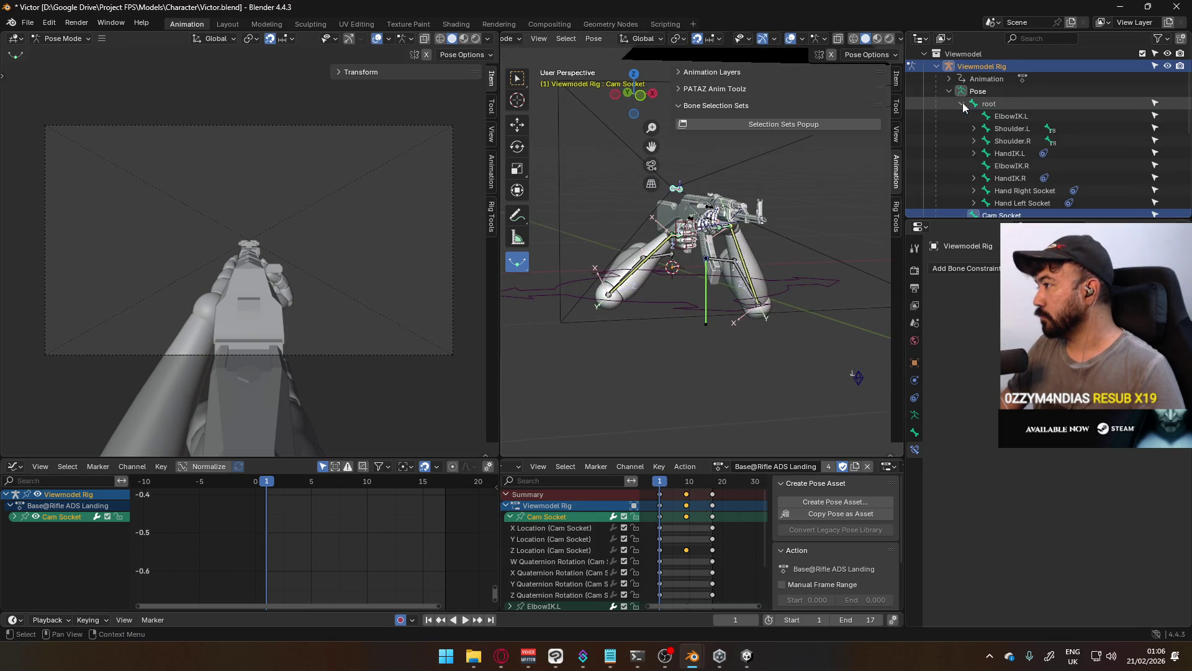
{"action": "left_click", "coordinate": [1038, 192]}
{"action": "mouse_move", "coordinate": [745, 186]}
{"action": "middle_mouse_down"}
{"action": "mouse_move", "coordinate": [775, 160]}
{"action": "mouse_move", "coordinate": [755, 167]}
{"action": "middle_mouse_up"}
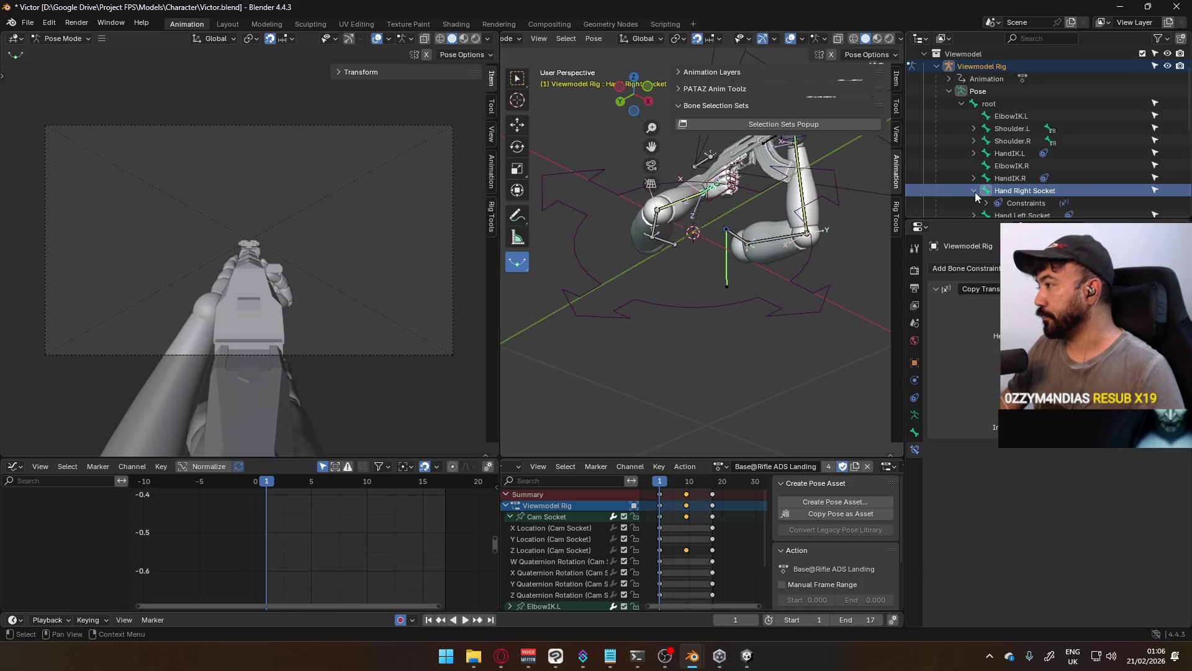
{"action": "left_click", "coordinate": [987, 203]}
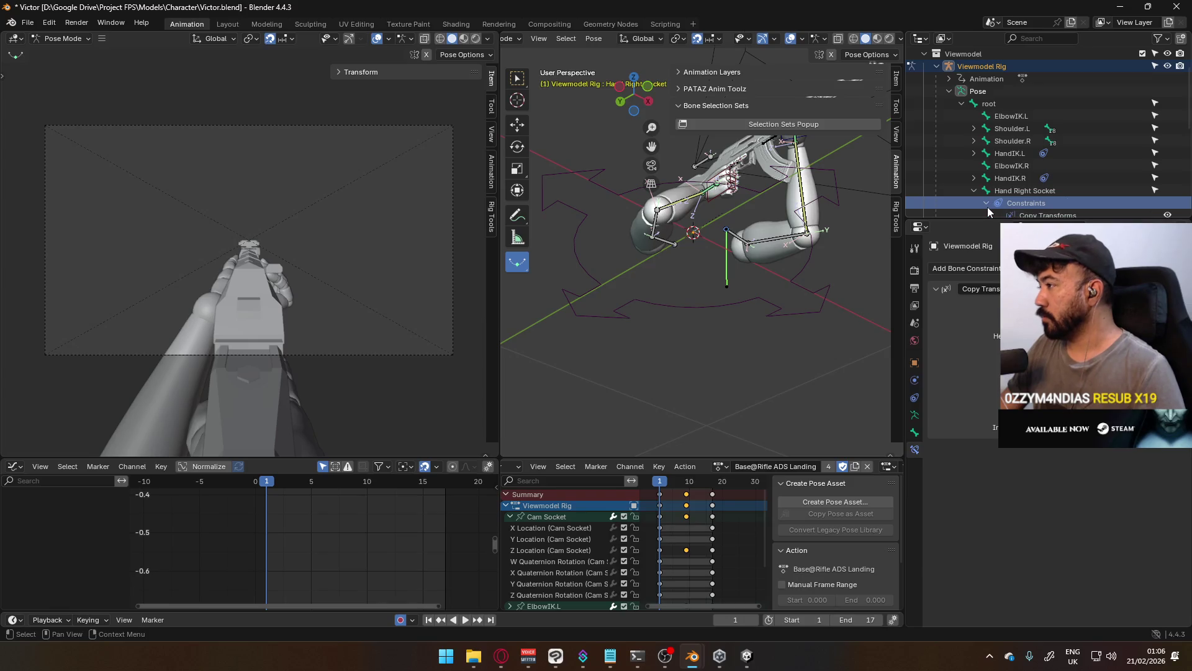
{"action": "left_click", "coordinate": [997, 202]}
{"action": "left_click", "coordinate": [1005, 189]}
{"action": "scroll", "coordinate": [1005, 189], "scroll_direction": "down", "scroll_amount": 2}
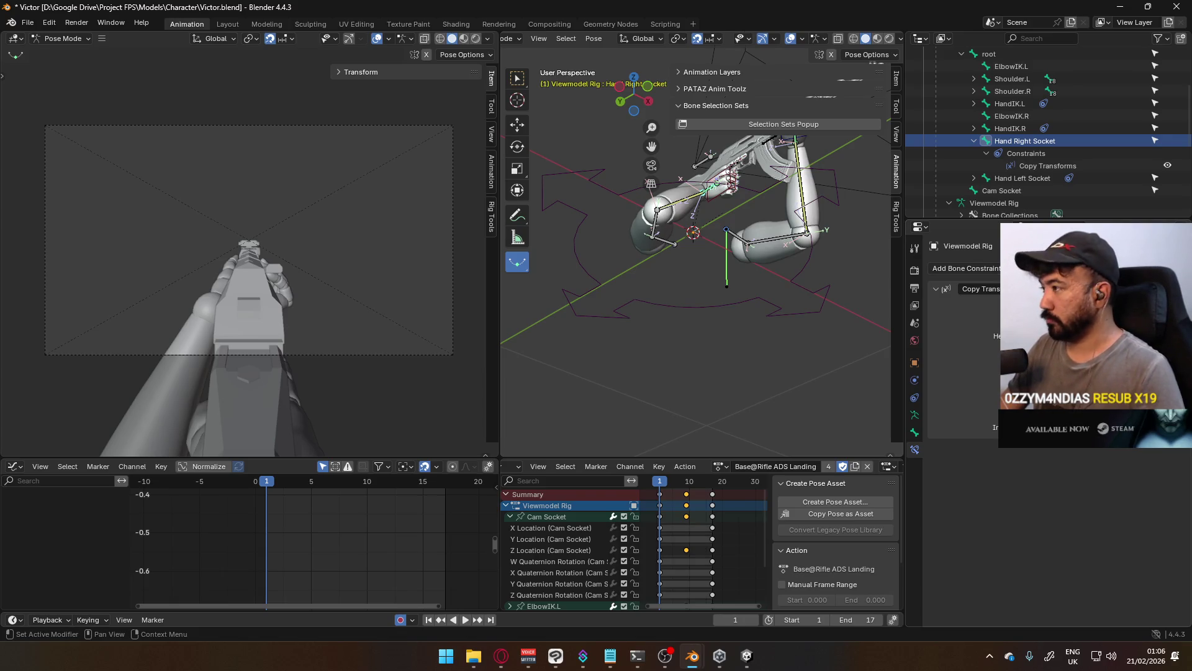
Select the Cam Socket bone, collapse Hand Right Socket's constraints, and orbit around the arms and rifle
{"action": "left_click", "coordinate": [1019, 192]}
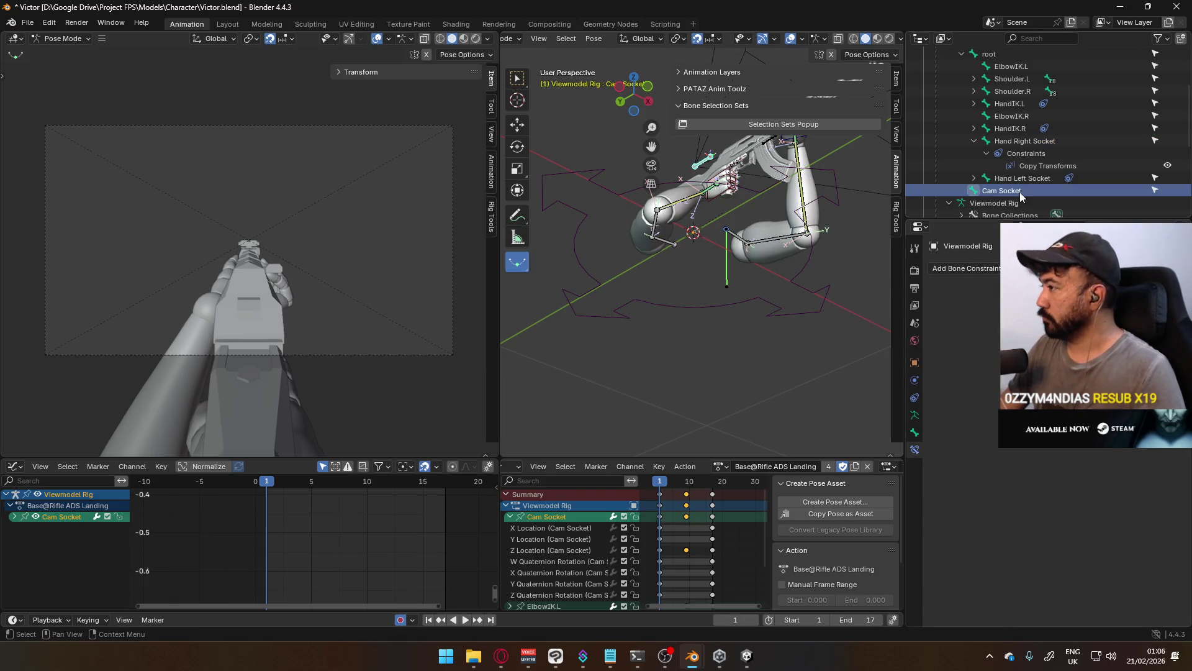
{"action": "mouse_move", "coordinate": [715, 261]}
{"action": "middle_mouse_down"}
{"action": "mouse_move", "coordinate": [516, 285]}
{"action": "mouse_move", "coordinate": [627, 267]}
{"action": "middle_mouse_up"}
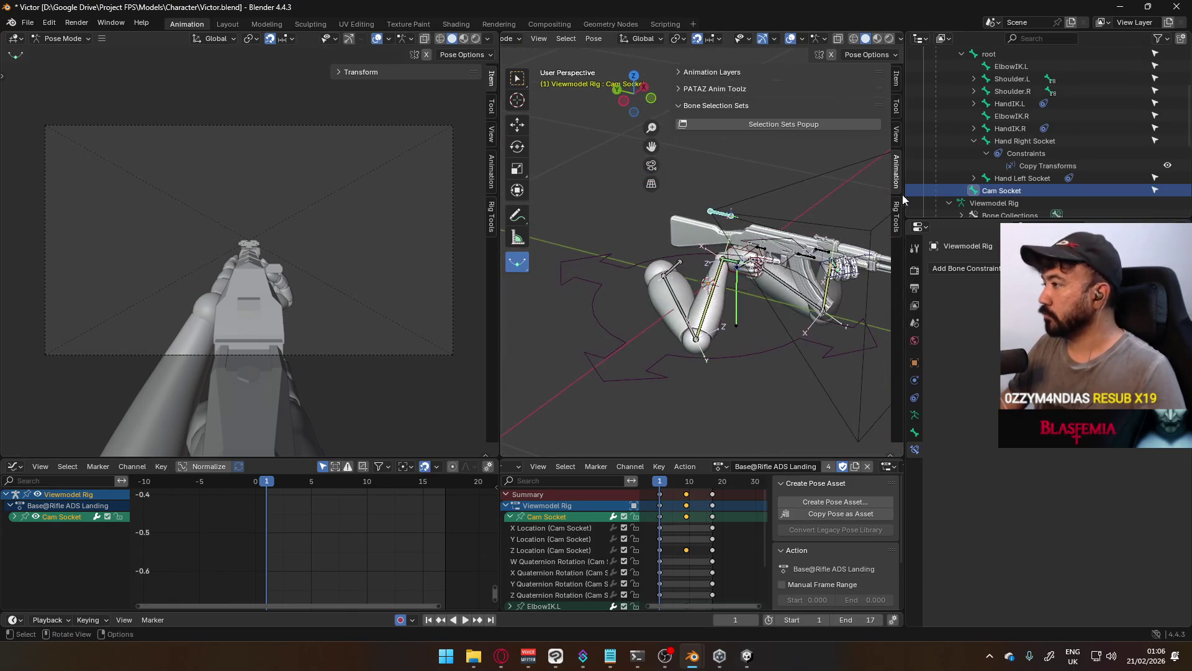
{"action": "scroll", "coordinate": [1057, 128], "scroll_direction": "up", "scroll_amount": 2}
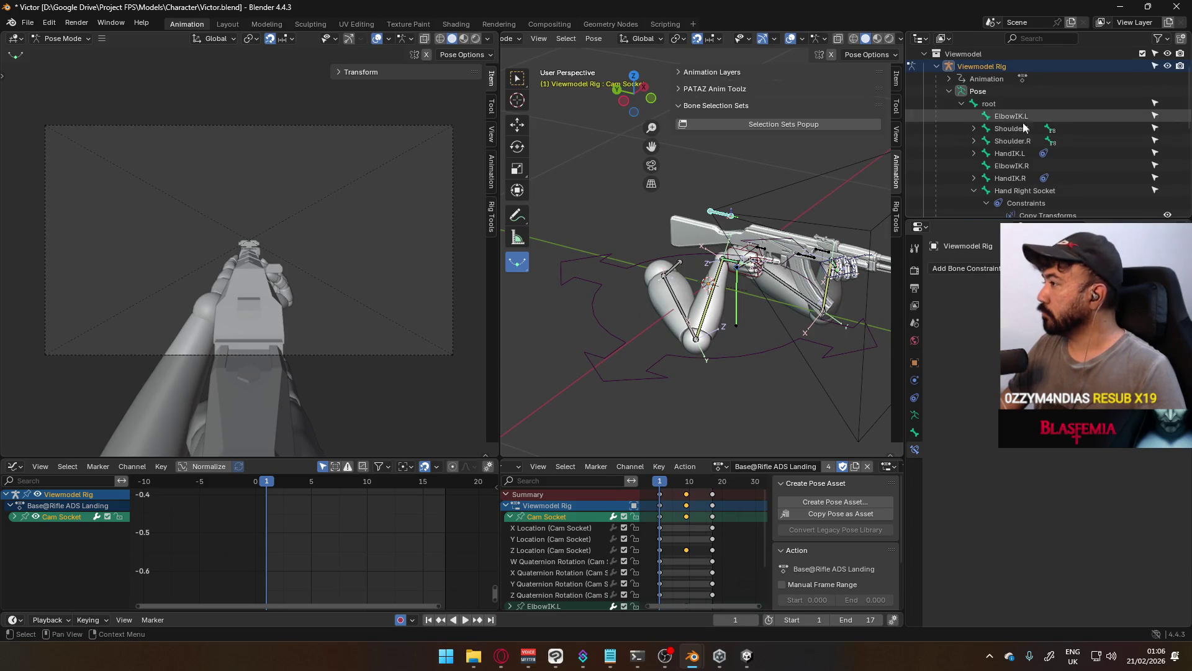
{"action": "left_click", "coordinate": [974, 190]}
{"action": "scroll", "coordinate": [1024, 173], "scroll_direction": "down", "scroll_amount": 2}
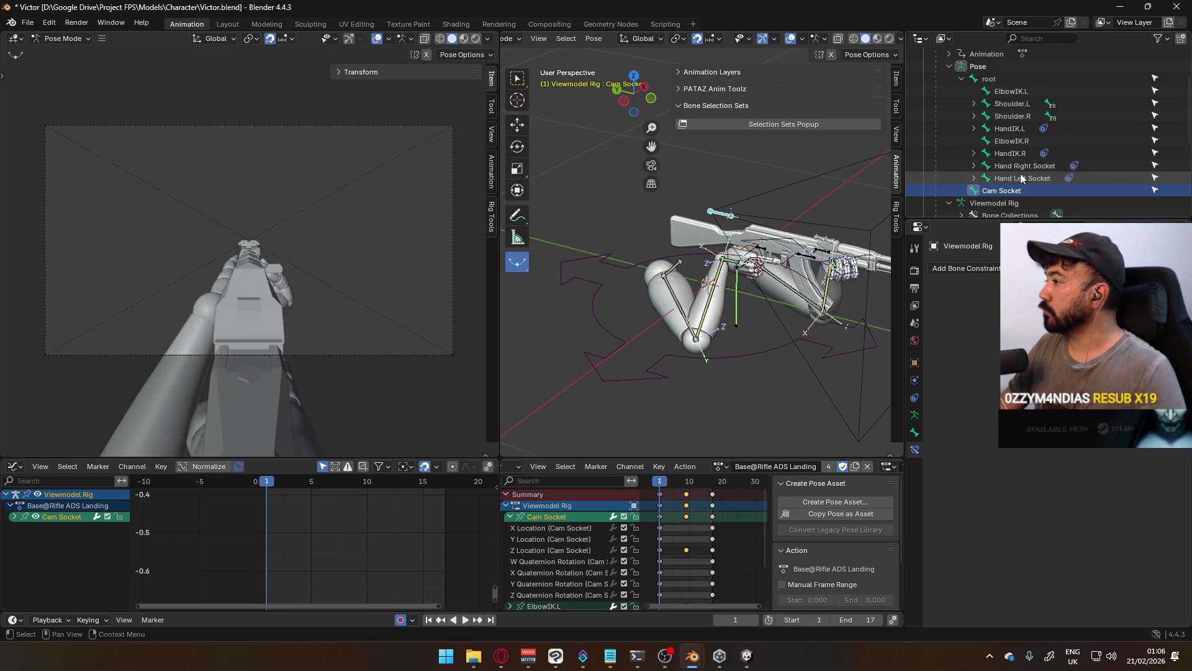
{"action": "left_click", "coordinate": [962, 79]}
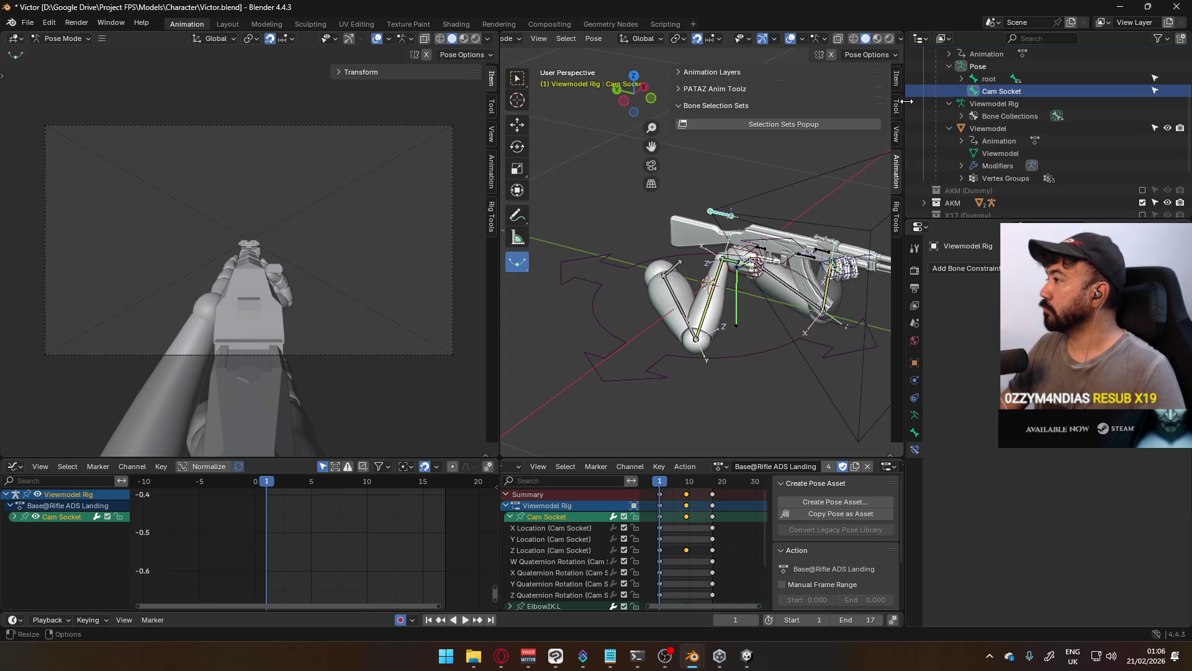
{"action": "left_click", "coordinate": [960, 80]}
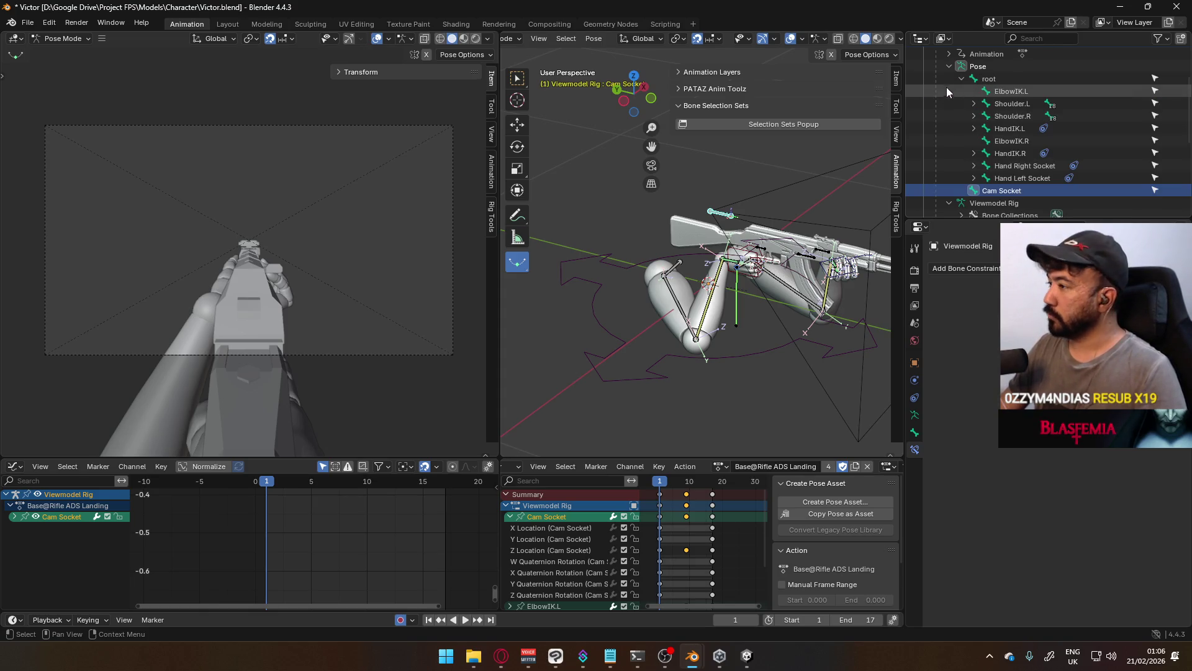
{"action": "mouse_move", "coordinate": [839, 236]}
{"action": "middle_mouse_down"}
{"action": "mouse_move", "coordinate": [701, 255]}
{"action": "mouse_move", "coordinate": [506, 254]}
{"action": "middle_mouse_up"}
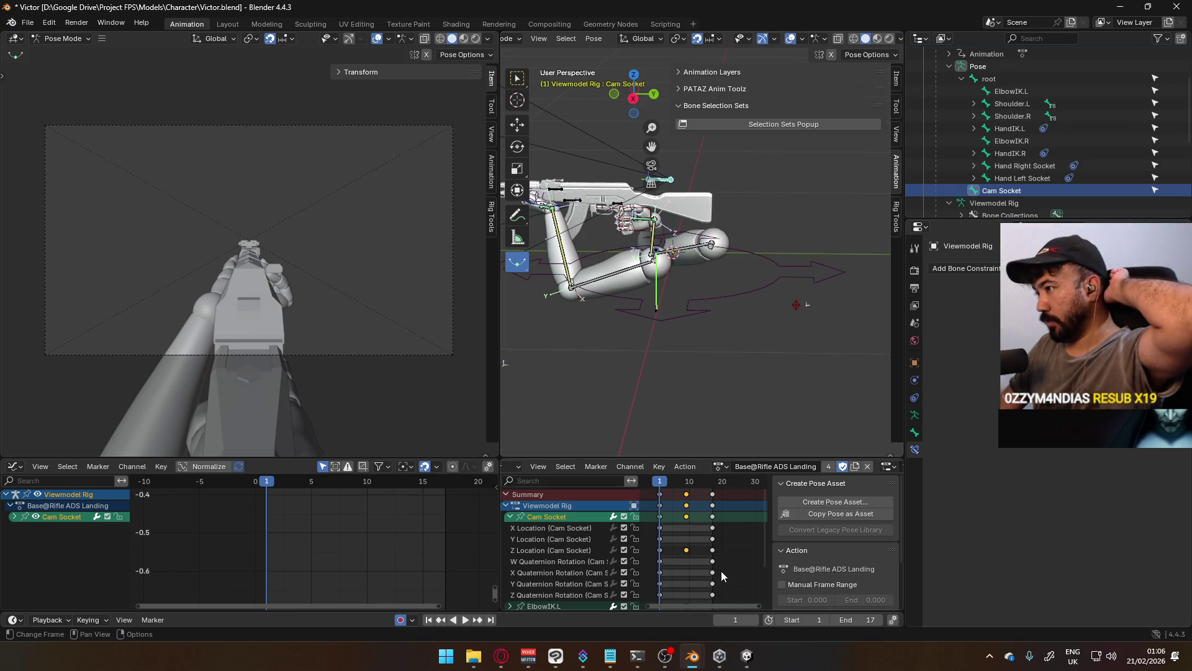
{"action": "middle_click_drag", "start_coordinate": [733, 323], "coordinate": [797, 303]}
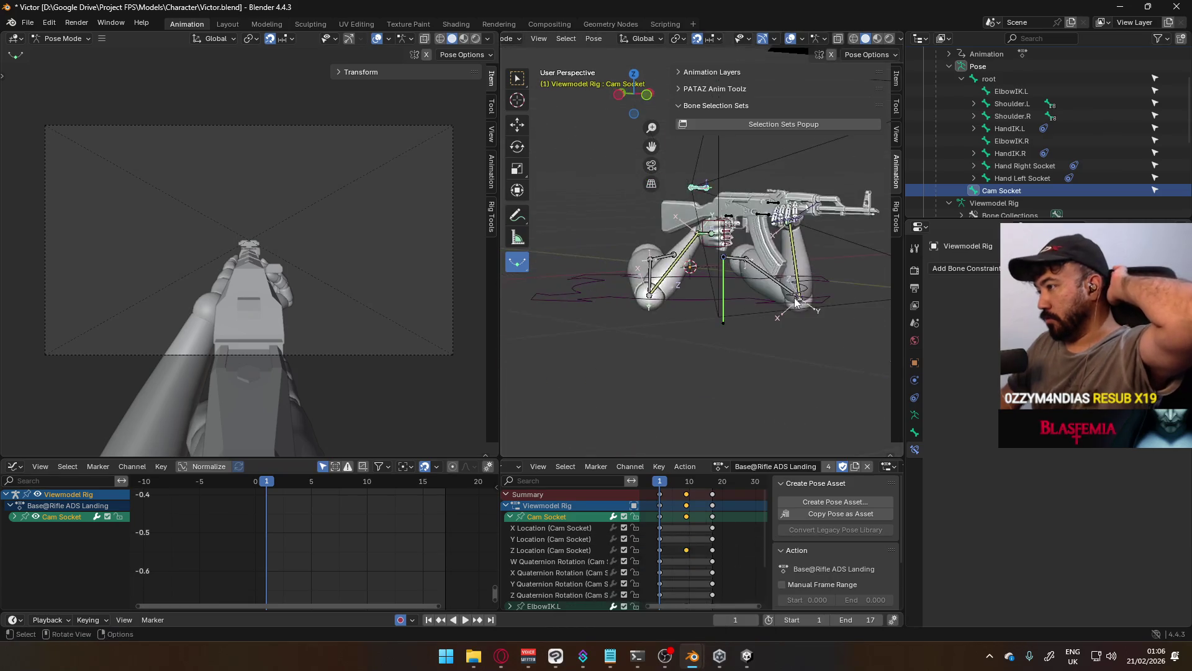
Pick 0.T-Pose from the Dope Sheet action list so the rig spreads into a T-pose, seen from the front
{"action": "key", "text": "KP_1"}
{"action": "left_click", "coordinate": [721, 466]}
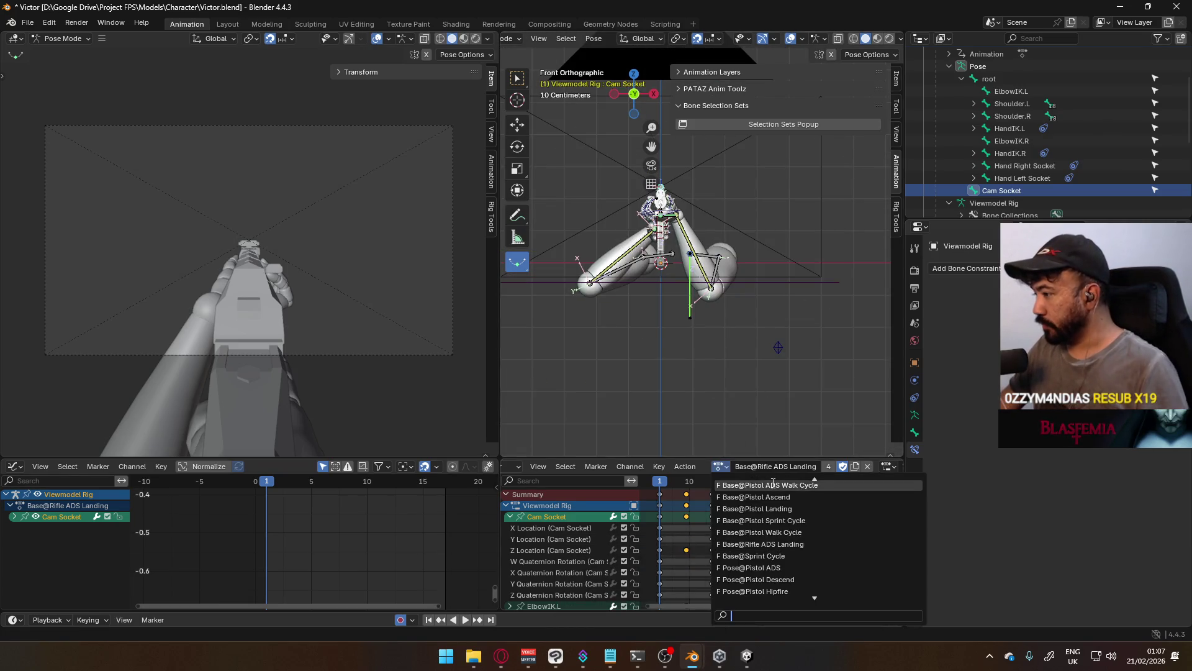
{"action": "scroll", "coordinate": [776, 484], "scroll_direction": "up", "scroll_amount": 5}
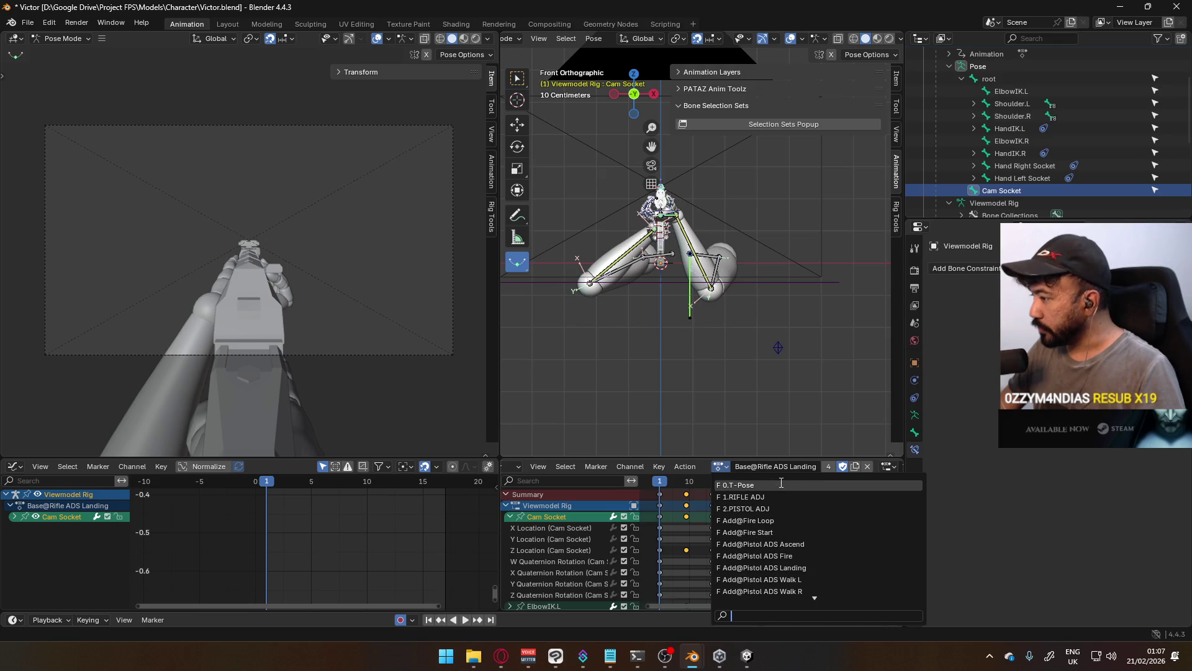
{"action": "left_click", "coordinate": [776, 484]}
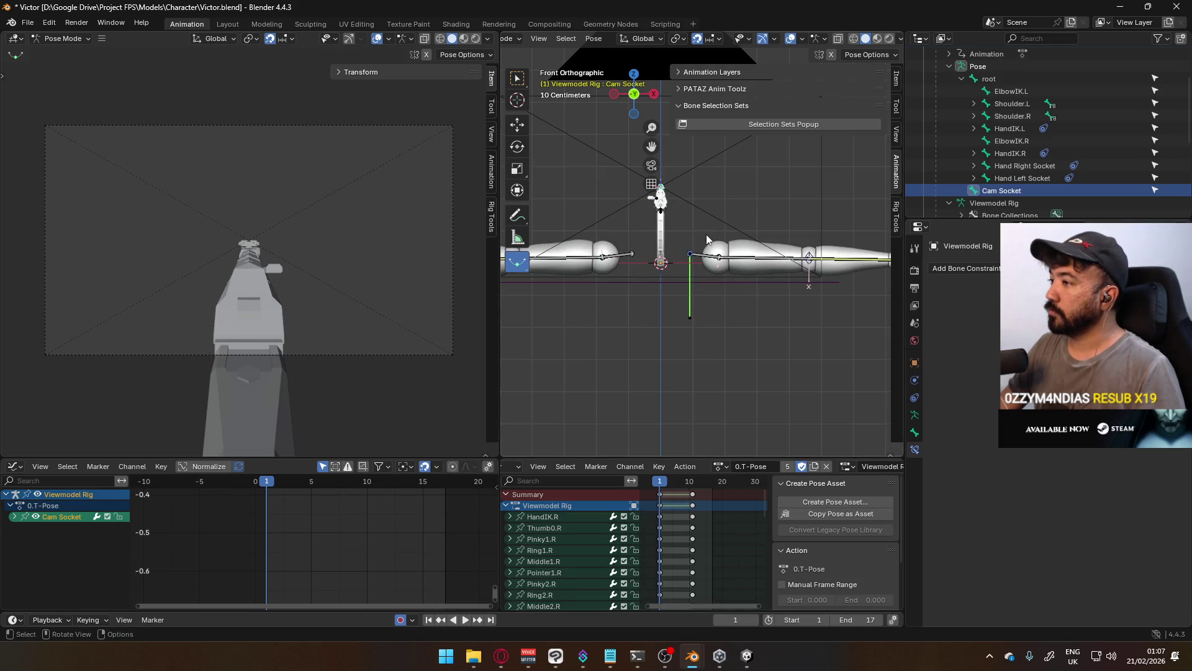
{"action": "mouse_move", "coordinate": [755, 234]}
{"action": "middle_mouse_down"}
{"action": "mouse_move", "coordinate": [550, 250]}
{"action": "mouse_move", "coordinate": [899, 250]}
{"action": "mouse_move", "coordinate": [559, 248]}
{"action": "mouse_move", "coordinate": [768, 237]}
{"action": "mouse_move", "coordinate": [588, 261]}
{"action": "mouse_move", "coordinate": [586, 234]}
{"action": "mouse_move", "coordinate": [664, 251]}
{"action": "mouse_move", "coordinate": [636, 293]}
{"action": "mouse_move", "coordinate": [762, 241]}
{"action": "middle_mouse_up"}
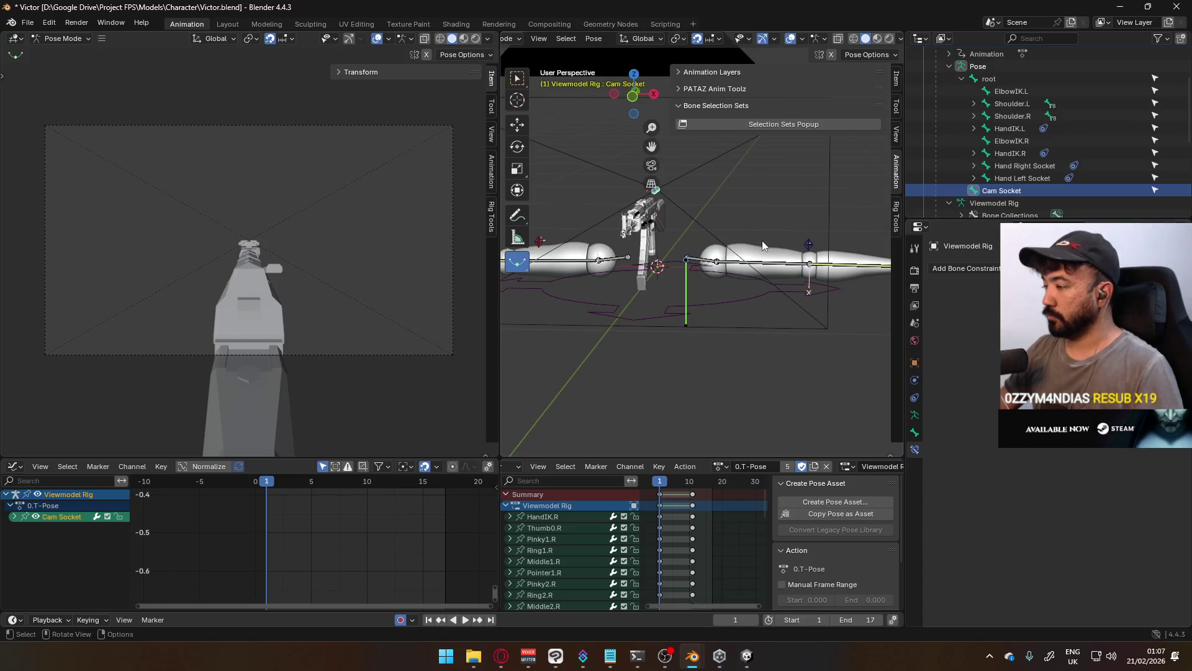
{"action": "key", "text": "KP_1"}
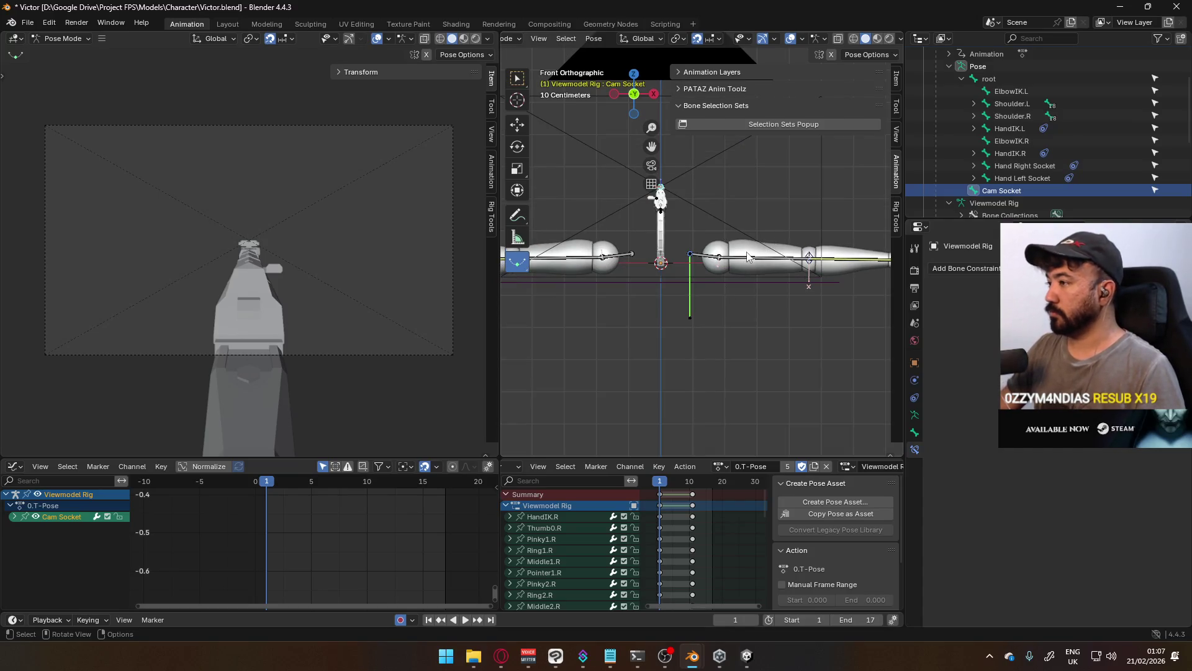
Select the mannequin in front view, turn off X-ray and save Player Viewmodel Generic.blend
{"action": "mouse_move", "coordinate": [692, 656]}
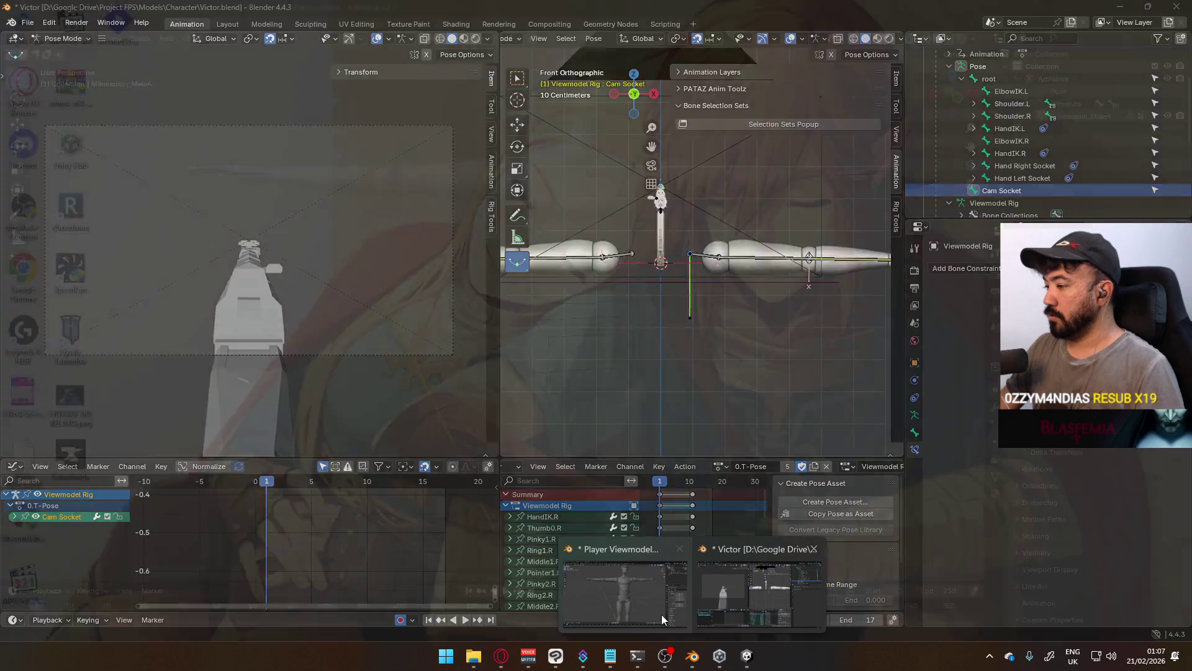
{"action": "left_click", "coordinate": [661, 619]}
{"action": "left_click", "coordinate": [613, 283]}
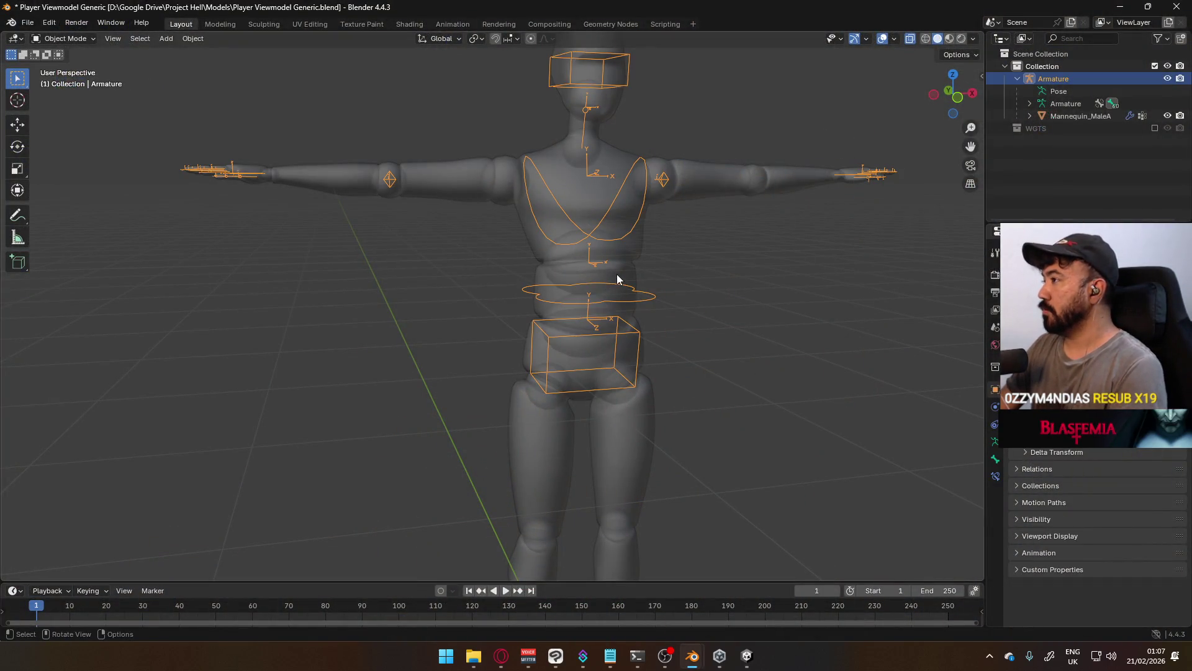
{"action": "left_click", "coordinate": [617, 274]}
{"action": "key", "text": "KP_1"}
{"action": "key", "text": "alt+z"}
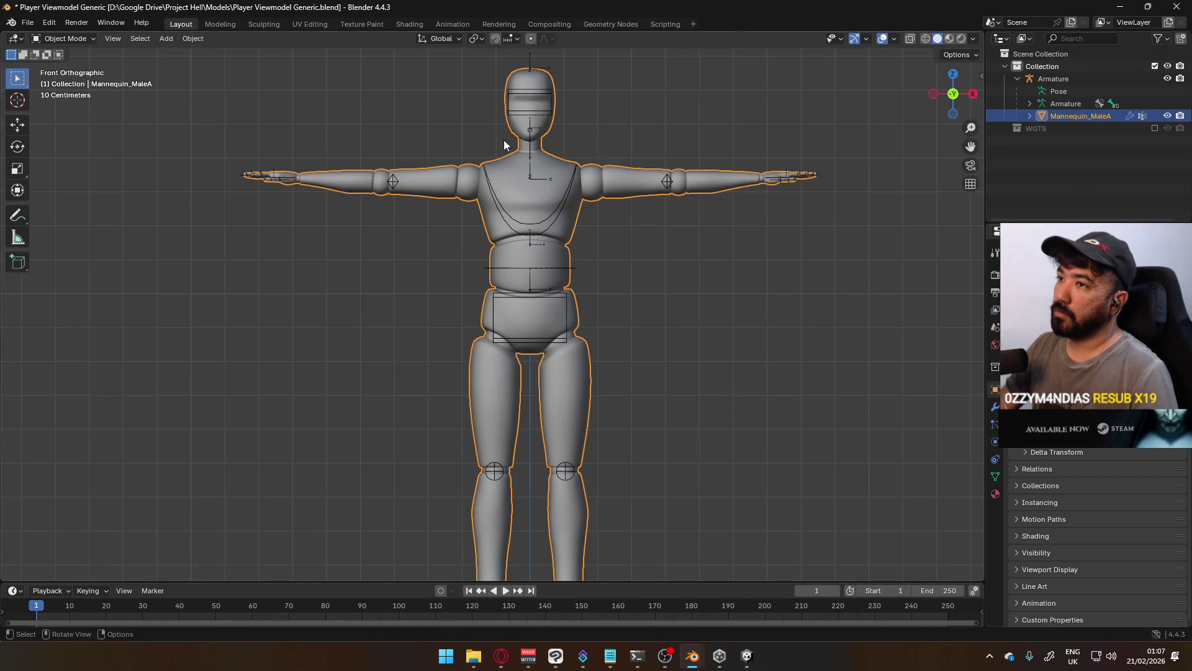
{"action": "key", "text": "ctrl+s"}
Switch between the two Blender windows, ending on Victor.blend
{"action": "scroll", "coordinate": [597, 270], "scroll_direction": "down", "scroll_amount": 1}
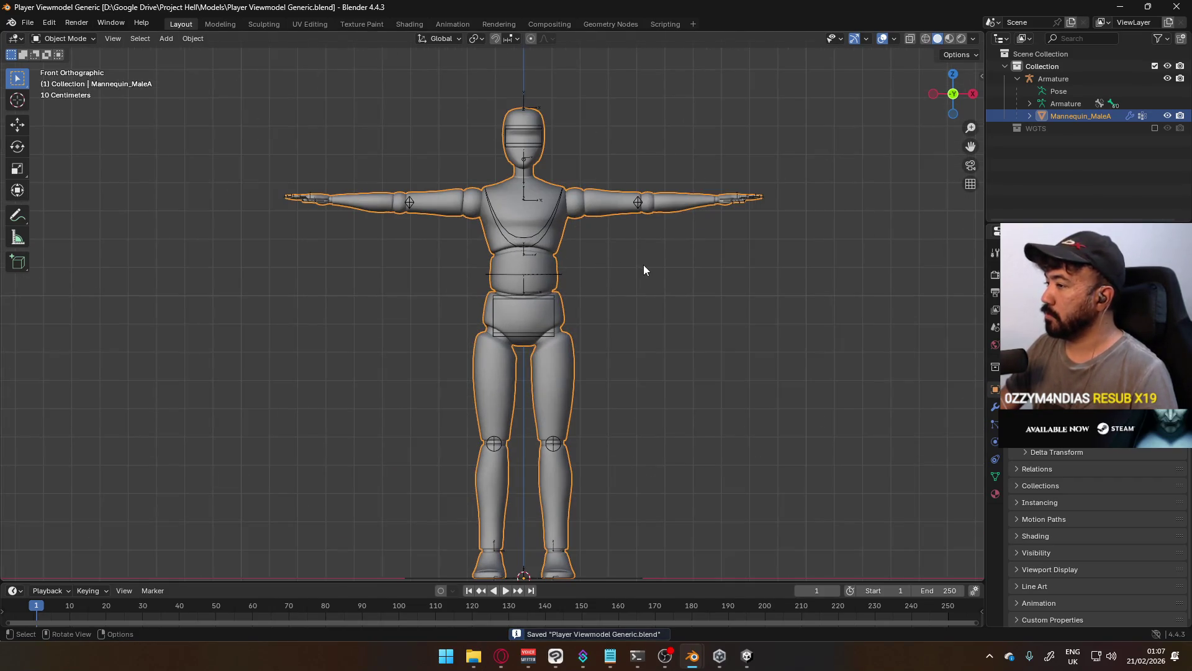
{"action": "key", "text": "alt+Tab"}
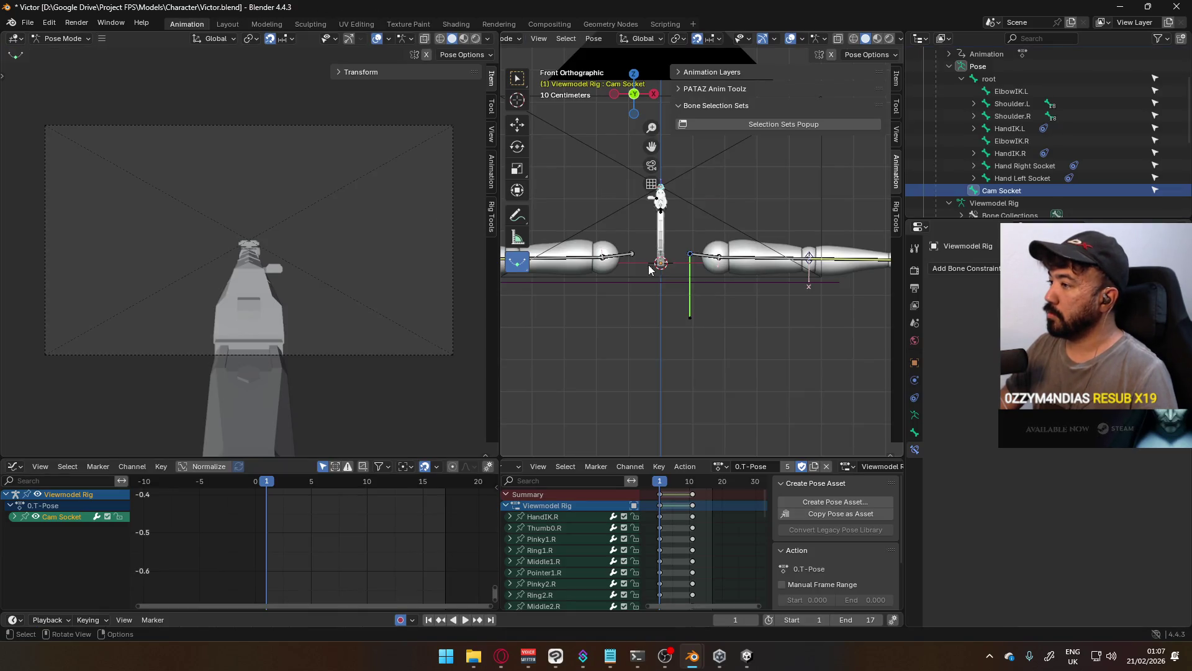
{"action": "key", "text": "alt+Tab"}
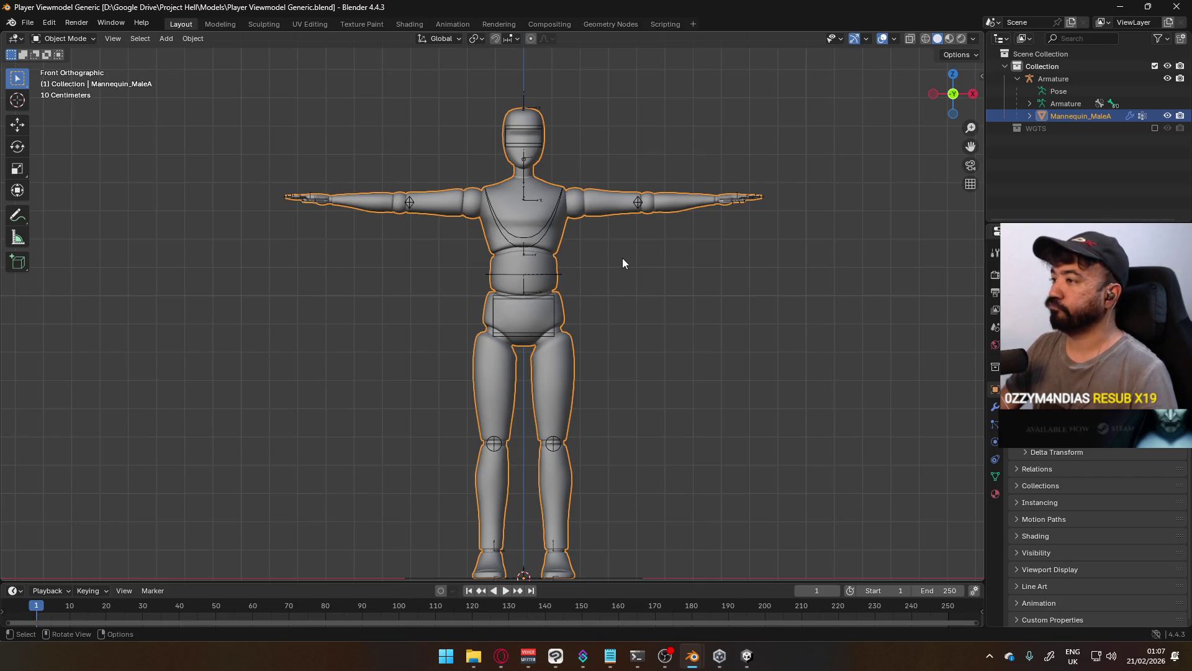
{"action": "key", "text": "alt+Tab"}
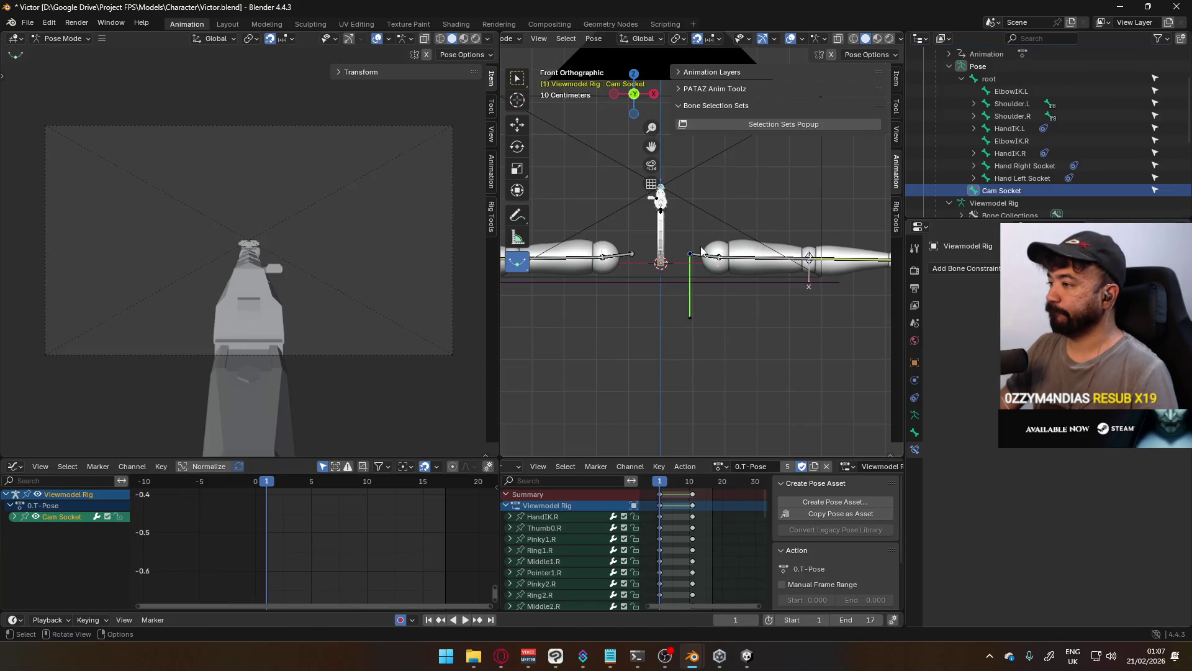
Confirm the arms' move, select everything and apply the objects' location
{"action": "key", "text": "alt+Tab"}
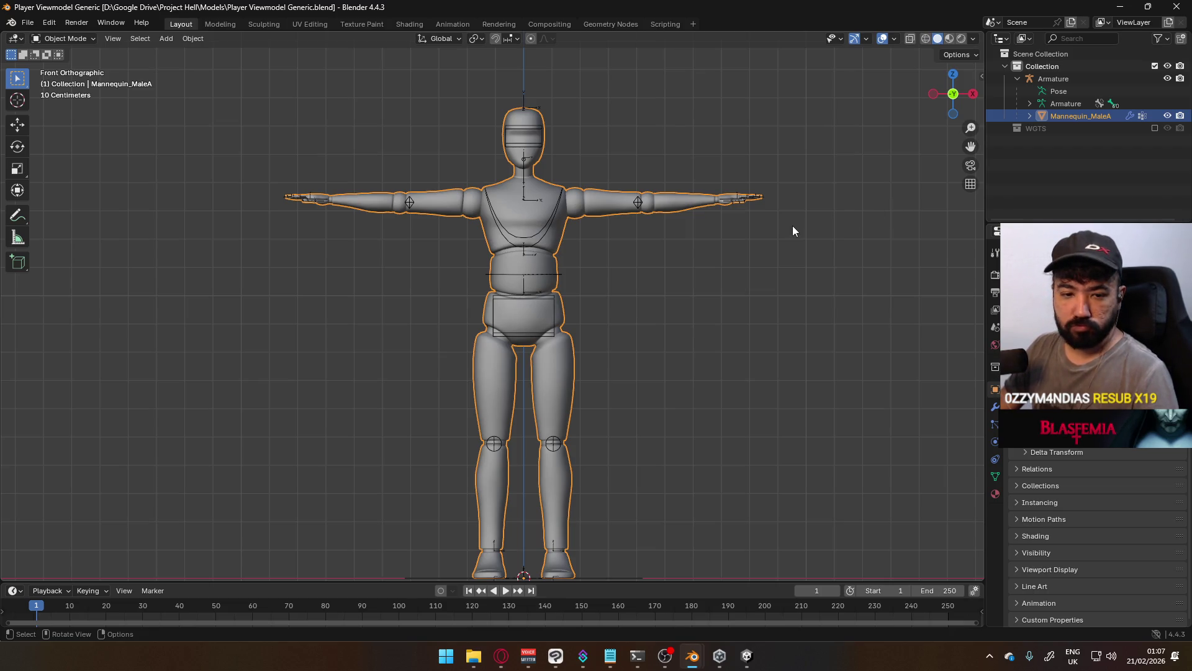
{"action": "scroll", "coordinate": [596, 254], "scroll_direction": "down", "scroll_amount": 3}
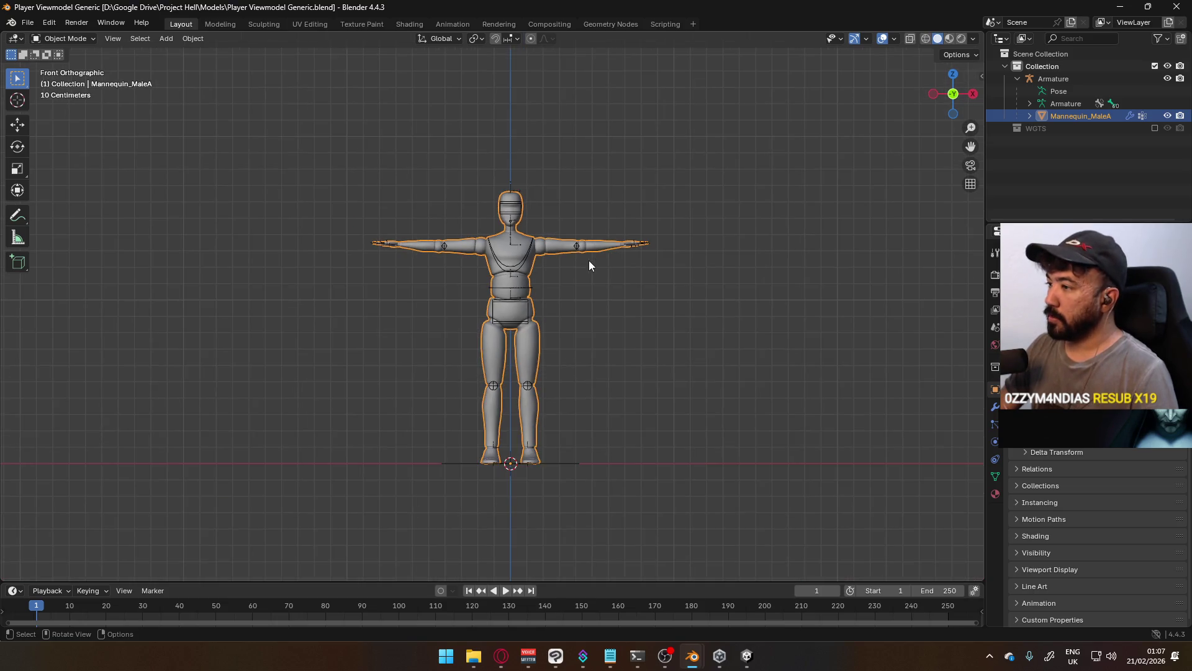
{"action": "mouse_move", "coordinate": [549, 363]}
{"action": "middle_mouse_down", "text": "shift"}
{"action": "mouse_move", "coordinate": [572, 280]}
{"action": "mouse_move", "coordinate": [559, 324]}
{"action": "middle_mouse_up", "text": "shift"}
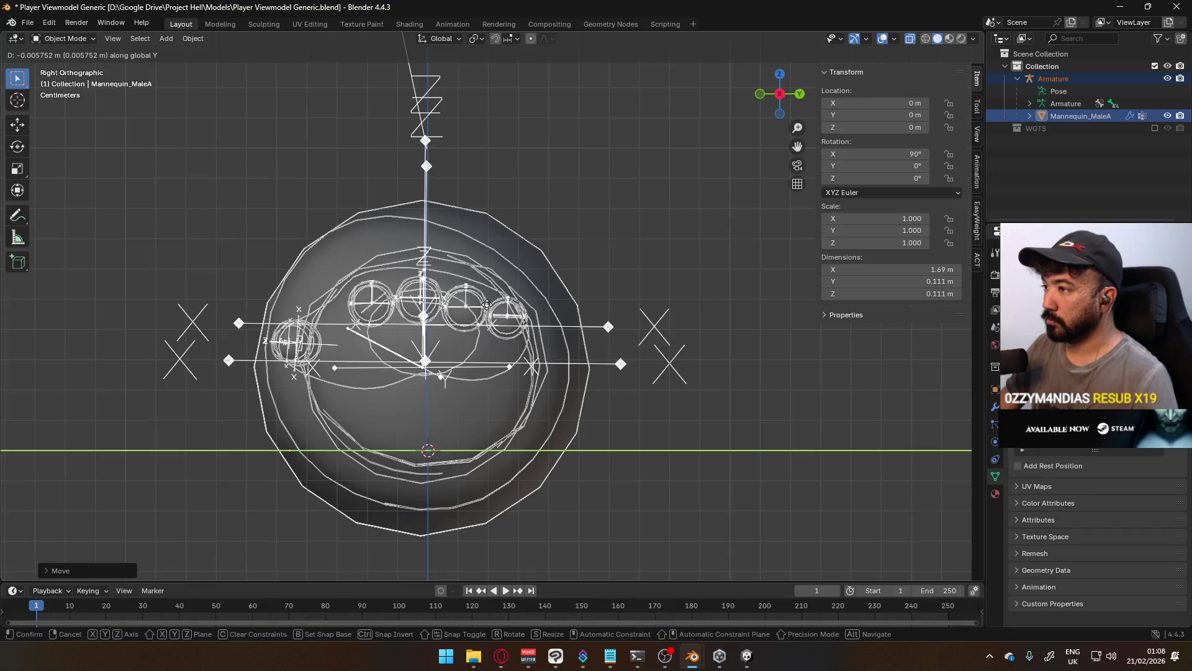
{"action": "left_click", "coordinate": [487, 305]}
{"action": "key", "text": "a"}
{"action": "key", "text": "ctrl+a"}
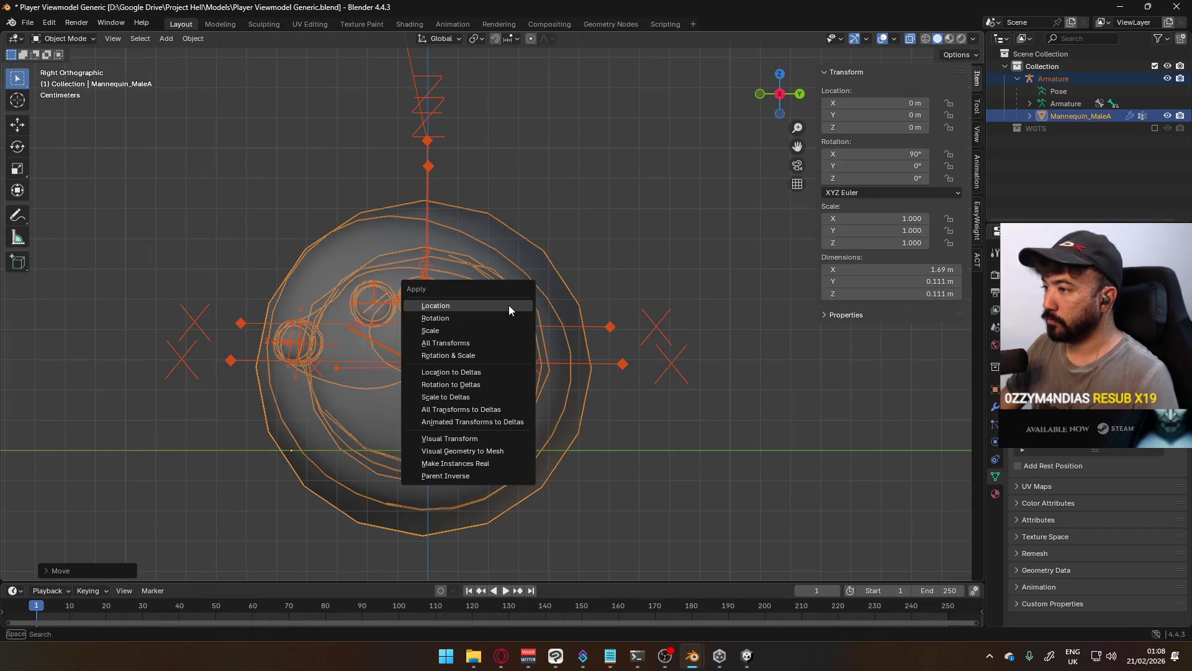
{"action": "left_click", "coordinate": [509, 309]}
Lower the arms along Z to world-origin level, then select only the armature
{"action": "mouse_move", "coordinate": [381, 291]}
{"action": "middle_mouse_down", "text": "alt"}
{"action": "mouse_move", "coordinate": [548, 304]}
{"action": "mouse_move", "coordinate": [541, 324]}
{"action": "middle_mouse_up", "text": "alt"}
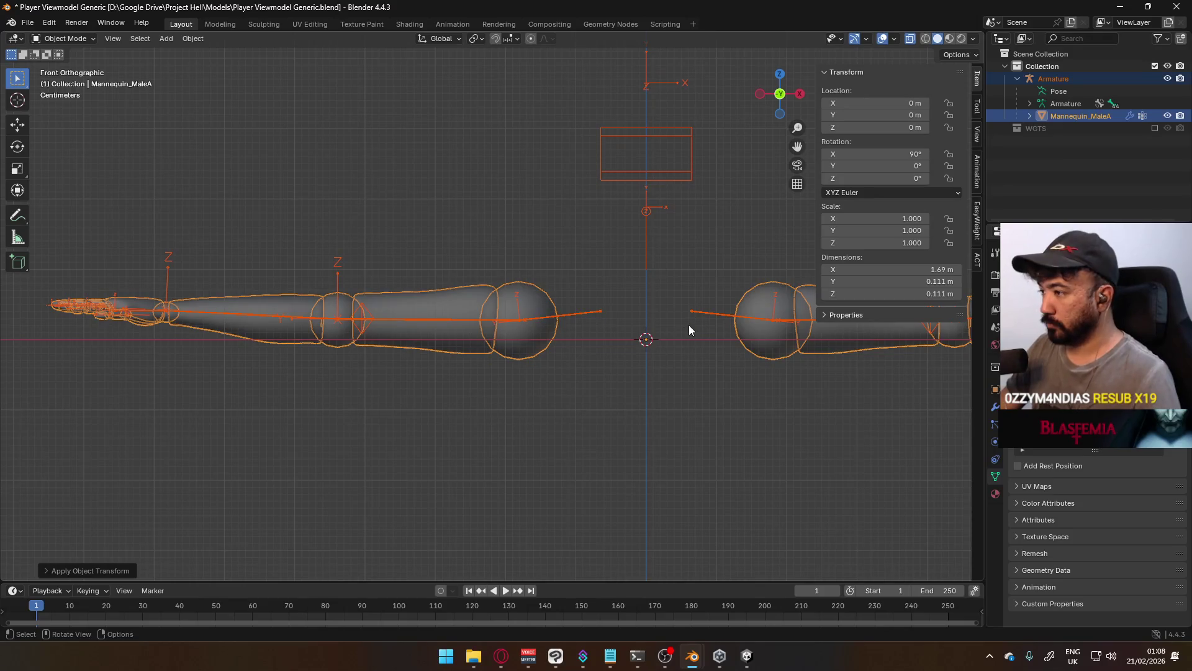
{"action": "middle_click_drag", "start_coordinate": [684, 327], "coordinate": [557, 316], "text": "shift"}
{"action": "scroll", "coordinate": [588, 306], "scroll_direction": "up", "scroll_amount": 1}
{"action": "key", "text": "g"}
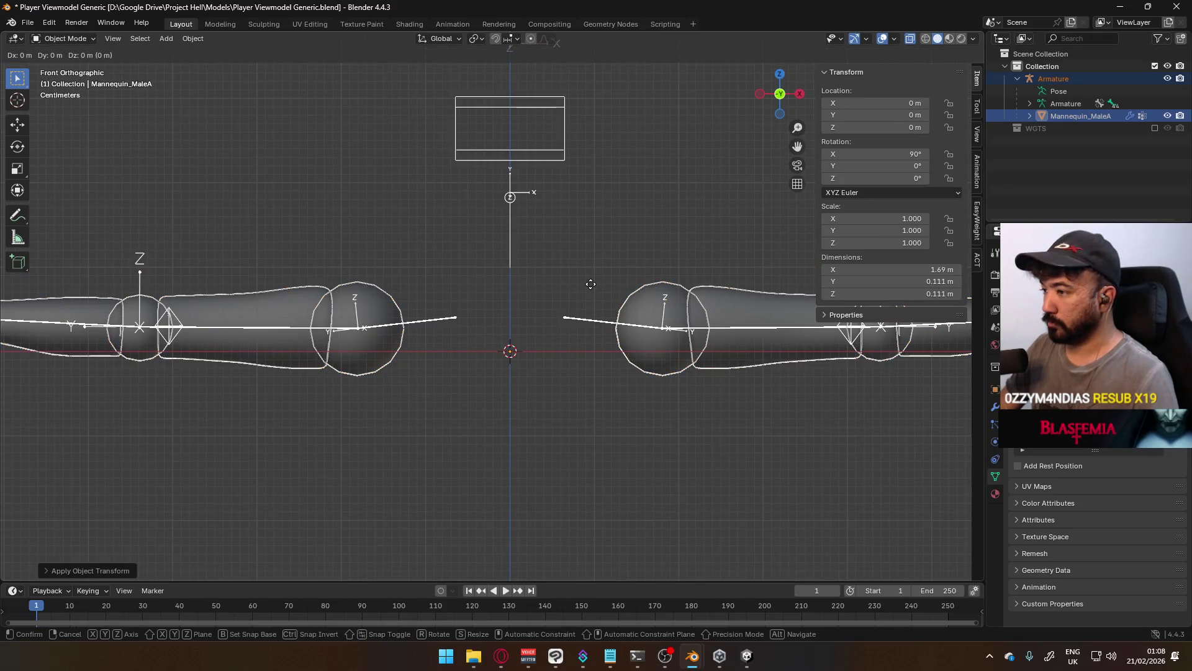
{"action": "key", "text": "z"}
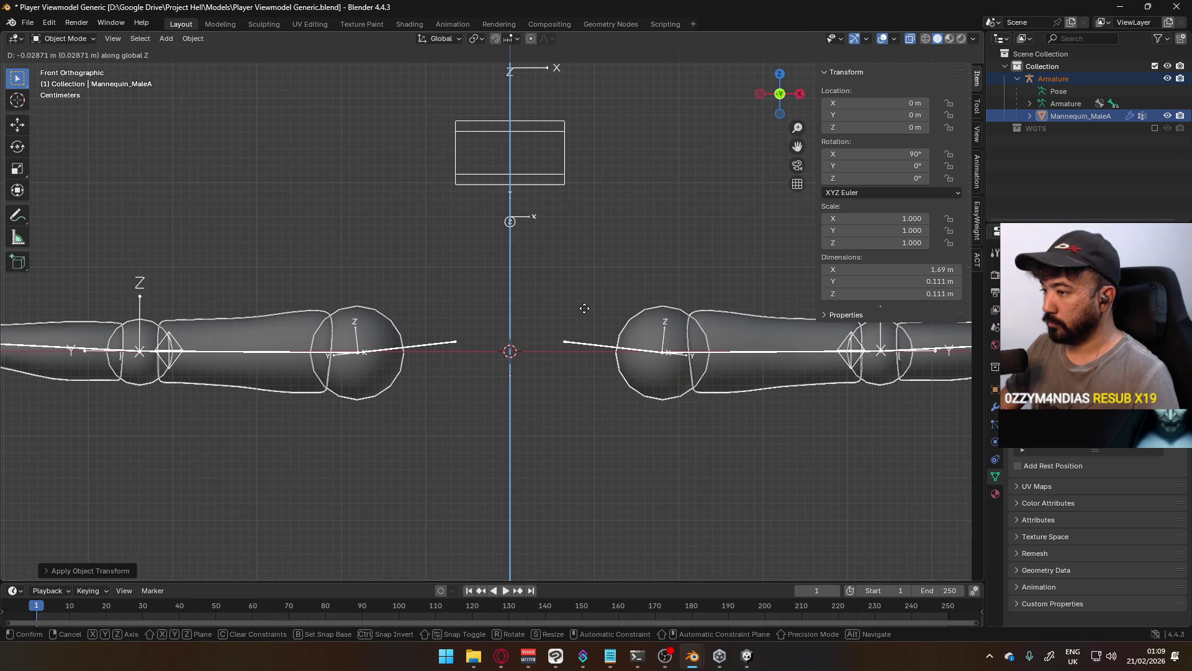
{"action": "left_click", "coordinate": [584, 307]}
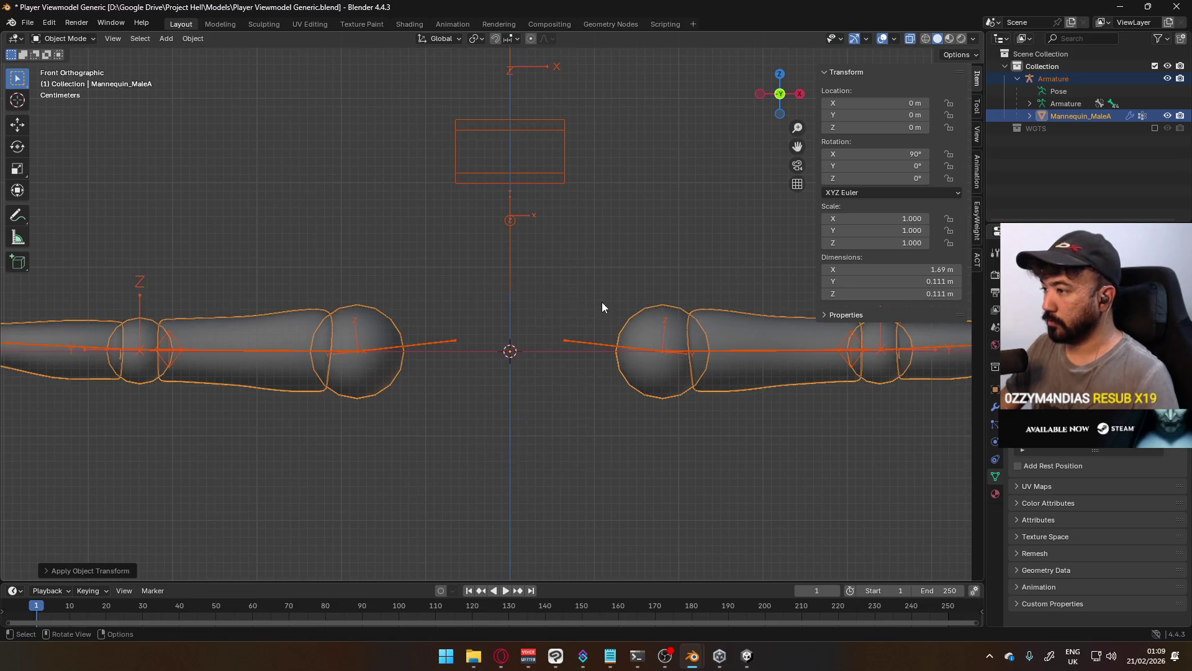
{"action": "left_click", "coordinate": [610, 401]}
{"action": "scroll", "coordinate": [610, 401], "scroll_direction": "down", "scroll_amount": 5}
{"action": "left_click", "coordinate": [561, 324]}
Expand the armature's bone list and put the armature into Edit Mode
{"action": "mouse_move", "coordinate": [570, 335]}
{"action": "middle_mouse_down"}
{"action": "mouse_move", "coordinate": [669, 316]}
{"action": "mouse_move", "coordinate": [703, 331]}
{"action": "mouse_move", "coordinate": [586, 278]}
{"action": "mouse_move", "coordinate": [587, 266]}
{"action": "middle_mouse_up"}
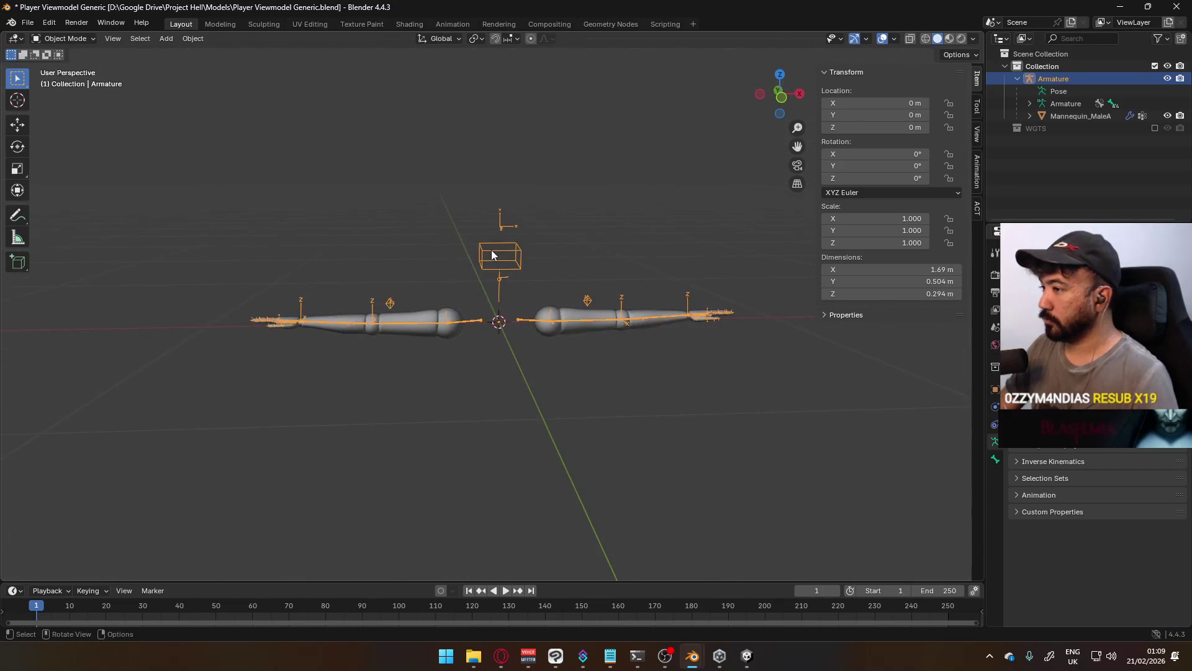
{"action": "left_click", "coordinate": [1030, 103]}
{"action": "key", "text": "KP_3"}
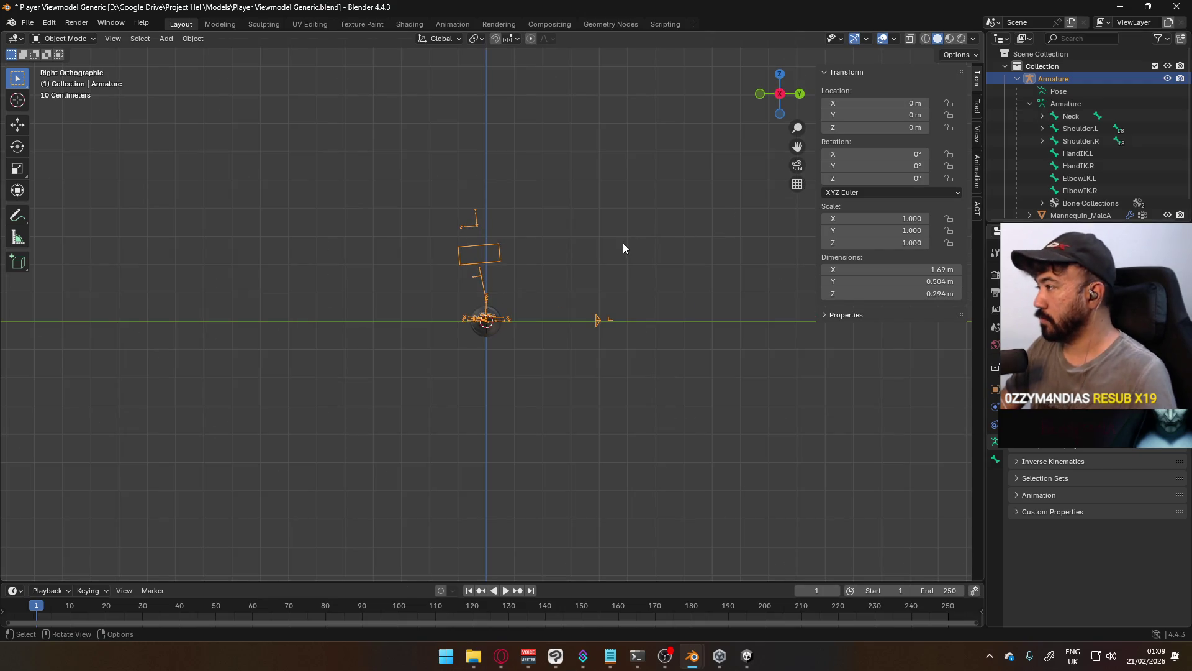
{"action": "scroll", "coordinate": [624, 245], "scroll_direction": "up", "scroll_amount": 2}
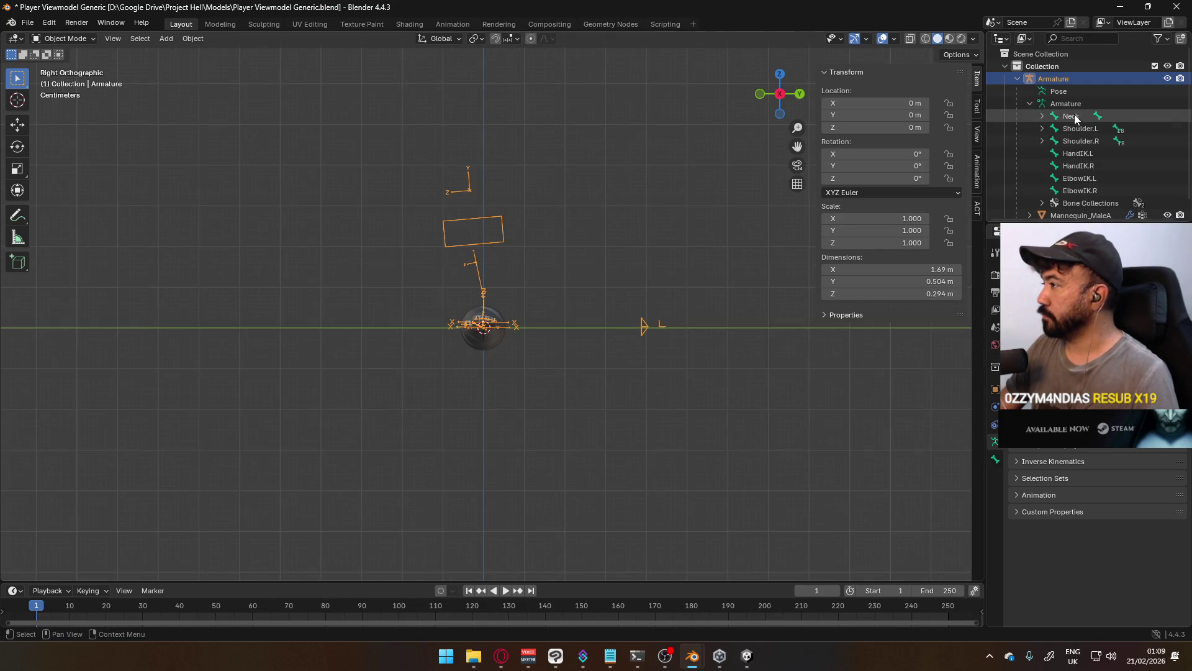
{"action": "mouse_move", "coordinate": [614, 218]}
{"action": "middle_mouse_down"}
{"action": "mouse_move", "coordinate": [747, 217]}
{"action": "mouse_move", "coordinate": [728, 254]}
{"action": "mouse_move", "coordinate": [688, 268]}
{"action": "middle_mouse_up"}
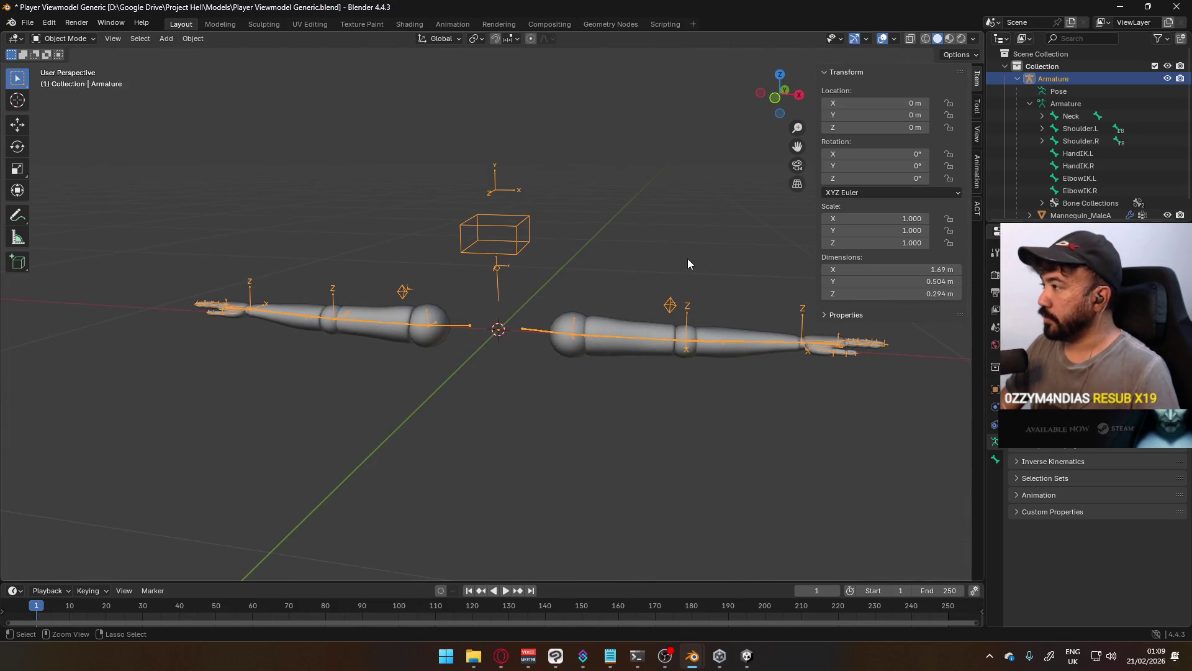
{"action": "key", "text": "Tab"}
{"action": "key", "text": "ctrl+z"}
{"action": "scroll", "coordinate": [603, 242], "scroll_direction": "down", "scroll_amount": 3}
{"action": "scroll", "coordinate": [590, 267], "scroll_direction": "up", "scroll_amount": 5}
{"action": "scroll", "coordinate": [586, 414], "scroll_direction": "up", "scroll_amount": 4}
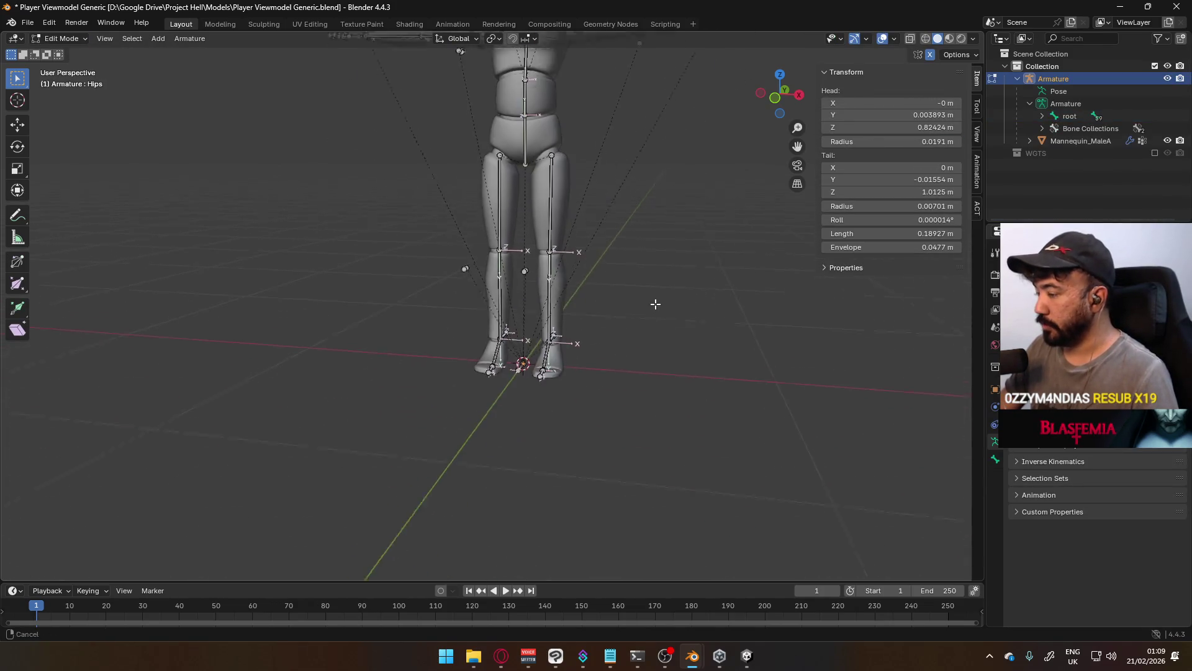
{"action": "middle_click_drag", "start_coordinate": [617, 306], "coordinate": [572, 298]}
{"action": "left_click_drag", "start_coordinate": [293, 202], "coordinate": [484, 267]}
Select the foot, foot IK, toe, lower-leg and both upper-leg bones
{"action": "left_click", "coordinate": [505, 341], "text": "shift"}
{"action": "left_click", "coordinate": [505, 341], "text": "shift"}
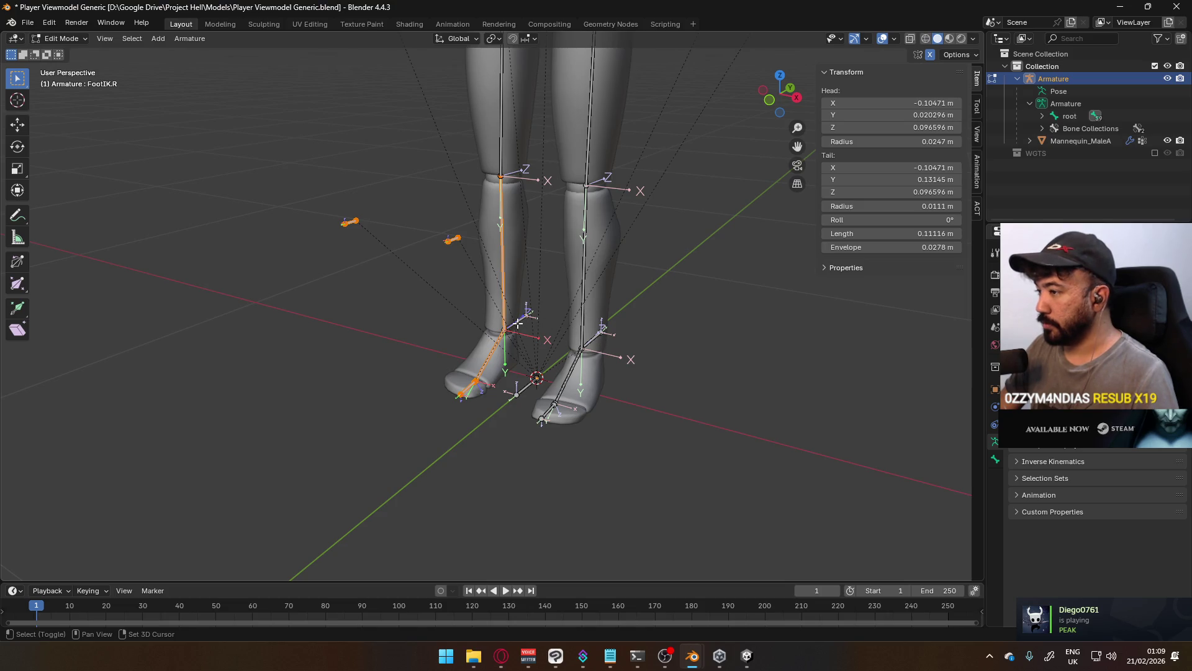
{"action": "left_click", "coordinate": [579, 377], "text": "shift"}
{"action": "left_click", "coordinate": [546, 412], "text": "shift"}
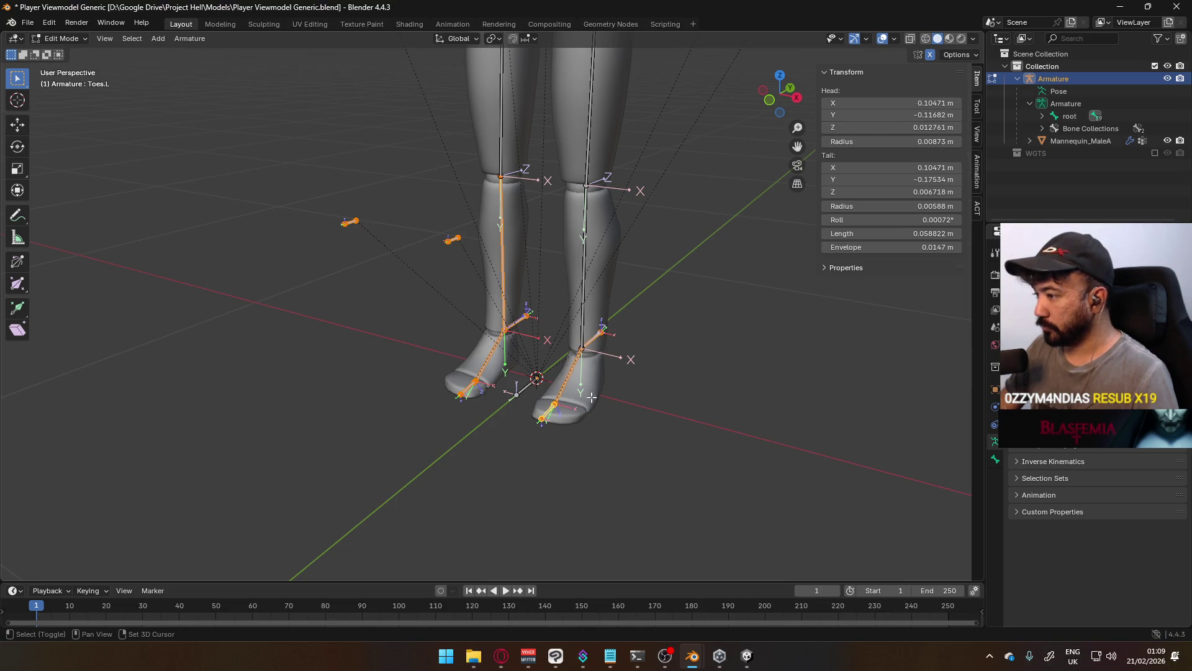
{"action": "left_click", "coordinate": [584, 312], "text": "shift"}
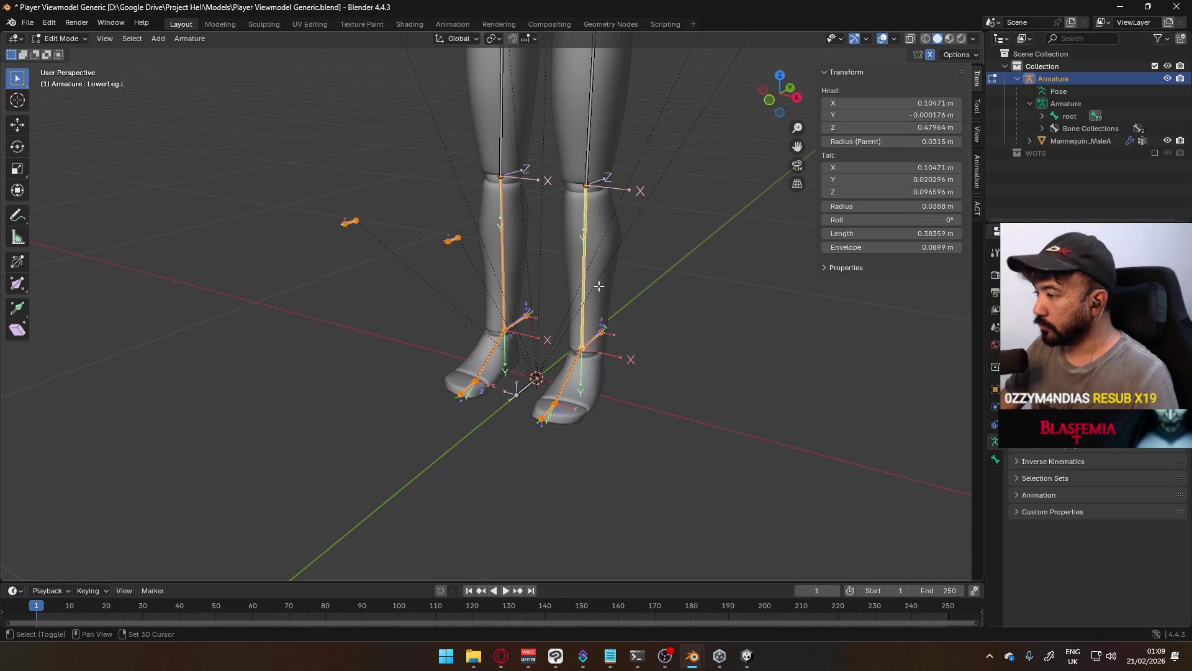
{"action": "middle_click_drag", "start_coordinate": [597, 290], "coordinate": [605, 306]}
{"action": "left_click", "coordinate": [575, 155], "text": "shift"}
{"action": "left_click", "coordinate": [485, 156], "text": "shift"}
{"action": "middle_click_drag", "start_coordinate": [485, 155], "coordinate": [521, 185]}
Add the Hips, Spine and Chest bones and delete all selected bones
{"action": "left_click", "coordinate": [502, 236], "text": "shift"}
{"action": "left_click", "coordinate": [500, 156], "text": "shift"}
{"action": "middle_click_drag", "start_coordinate": [527, 91], "coordinate": [538, 277], "text": "shift"}
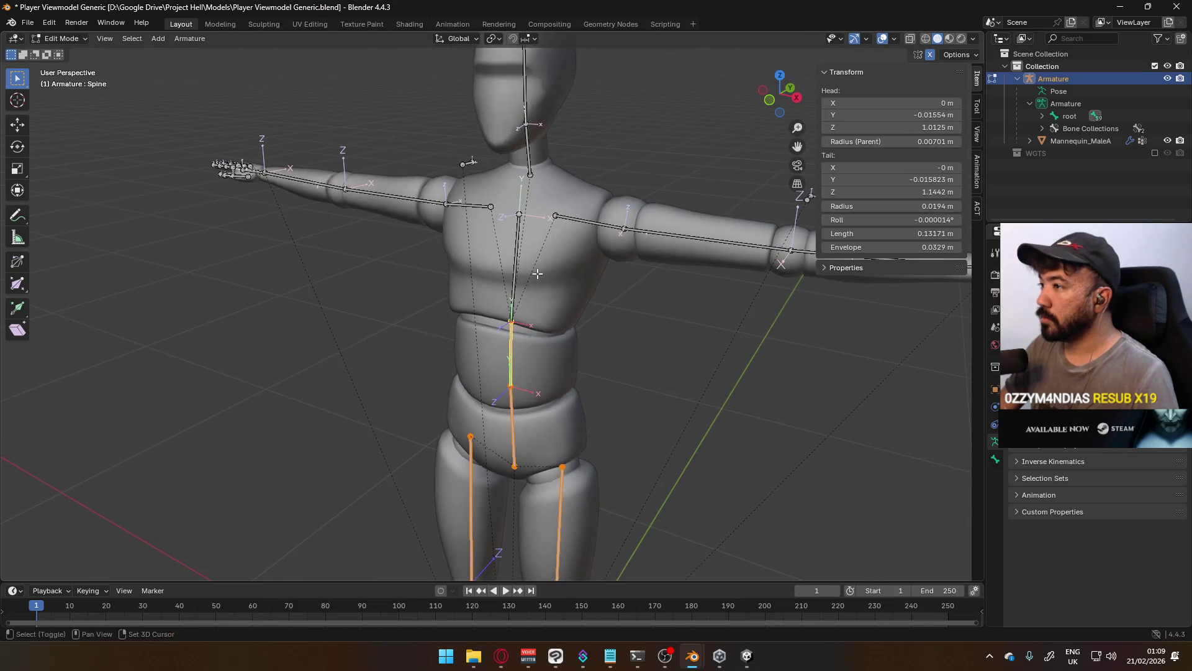
{"action": "left_click", "coordinate": [516, 244], "text": "shift"}
{"action": "key", "text": "x"}
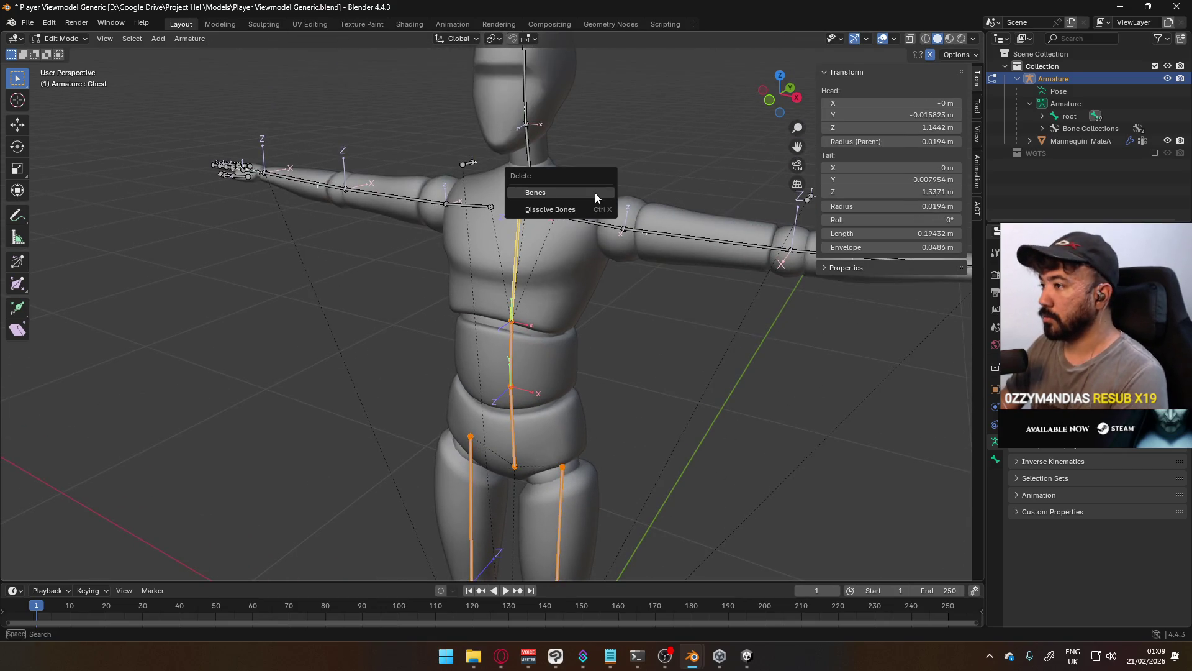
{"action": "left_click", "coordinate": [595, 192]}
{"action": "key", "text": "KP_1"}
{"action": "key", "text": "Tab"}
{"action": "left_click", "coordinate": [606, 371]}
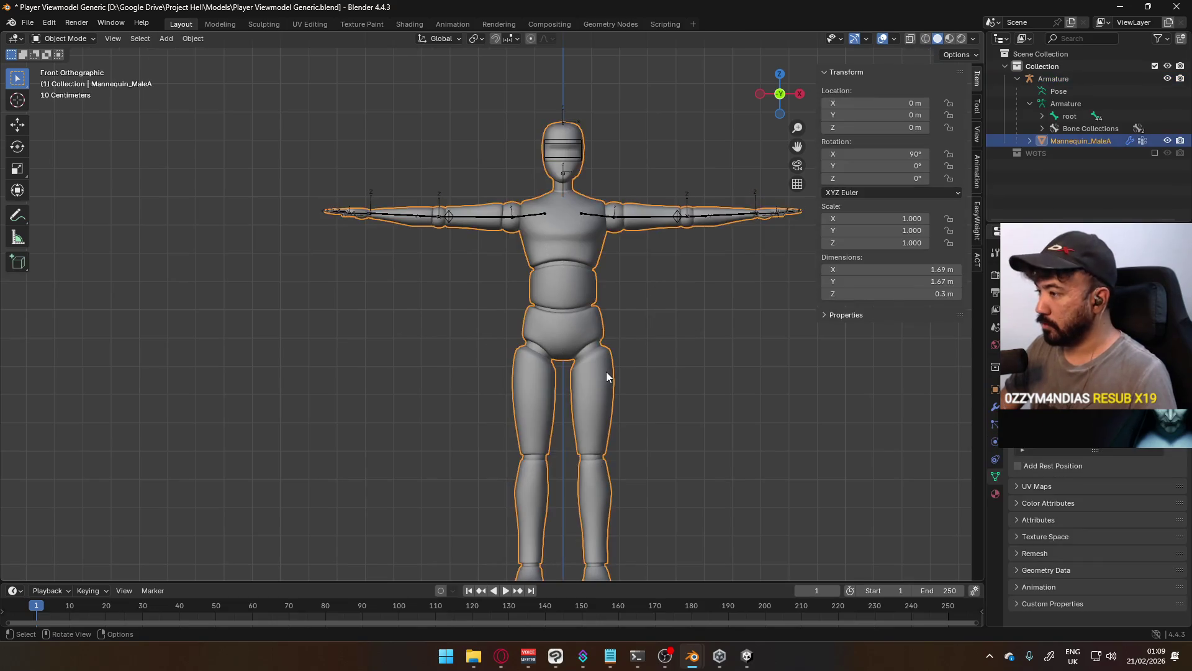
Invert the arm-vertex selection and delete the head, torso and leg vertices
{"action": "key", "text": "Tab"}
{"action": "left_click", "coordinate": [728, 351]}
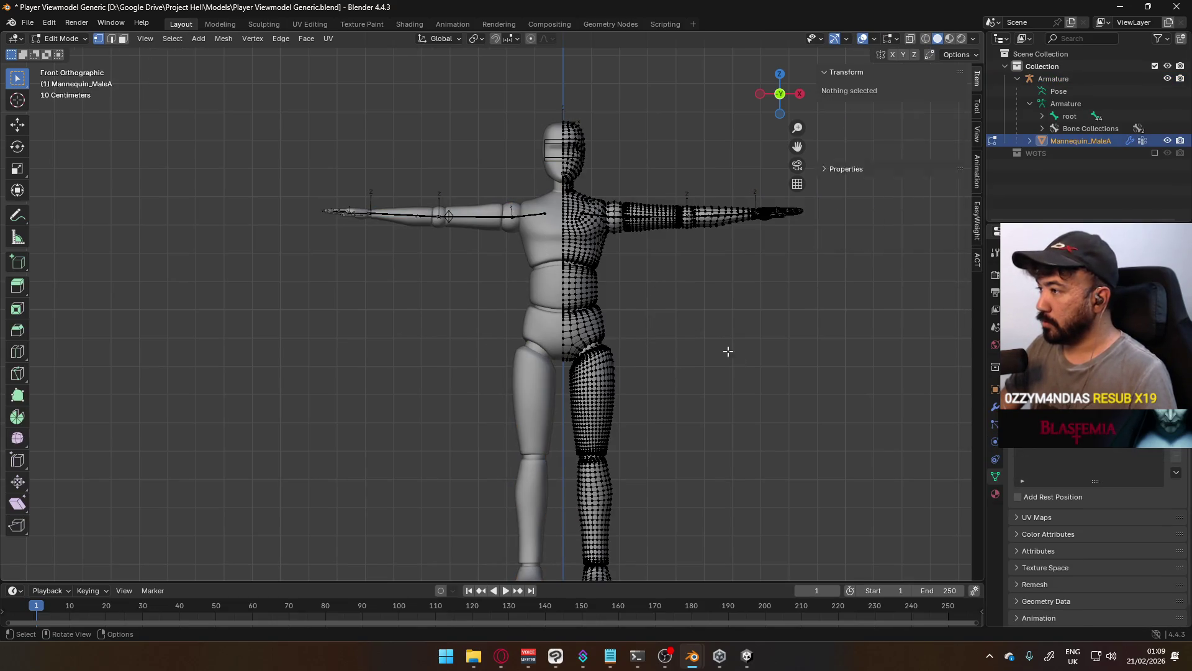
{"action": "key", "text": "ctrl+z"}
{"action": "key", "text": "ctrl+i"}
{"action": "key", "text": "x"}
{"action": "left_click", "coordinate": [675, 294]}
{"action": "scroll", "coordinate": [621, 339], "scroll_direction": "down", "scroll_amount": 5}
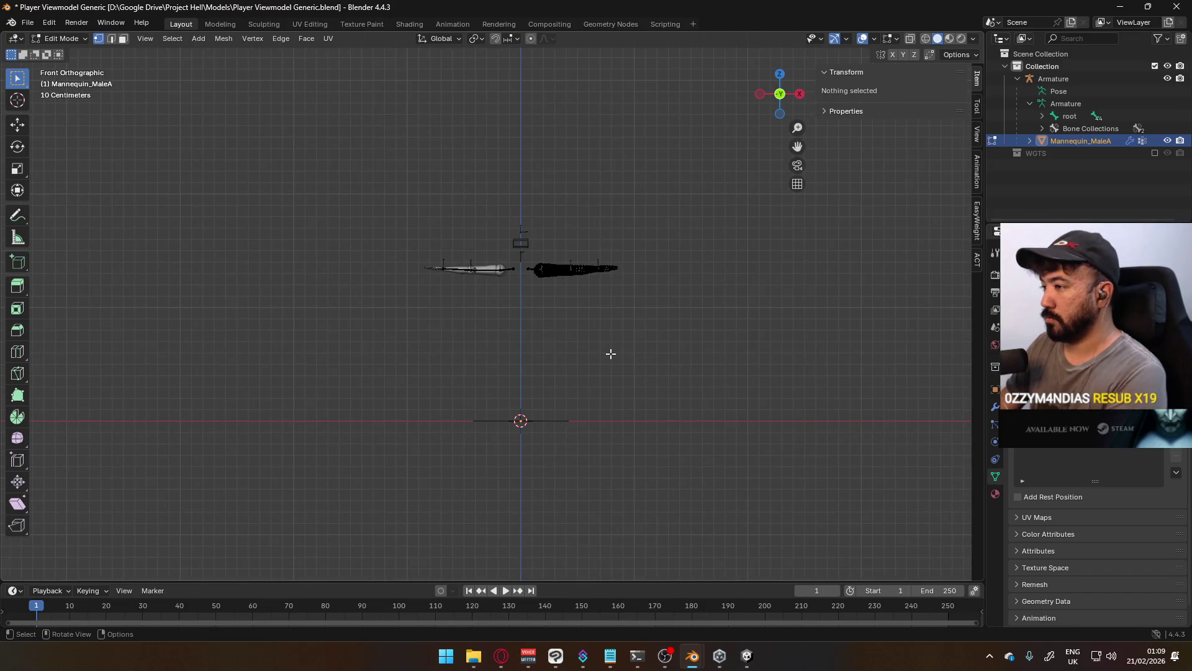
{"action": "key", "text": "KP_3"}
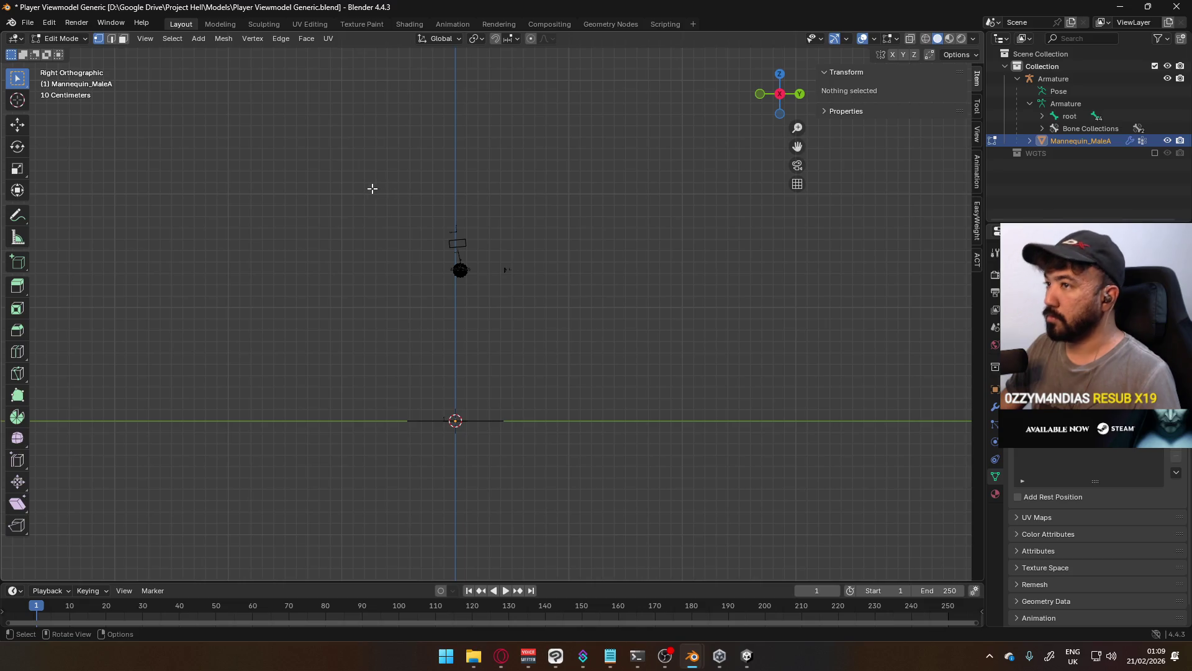
Leave Edit Mode and box-select both the armature and the arm mesh
{"action": "key", "text": "Tab"}
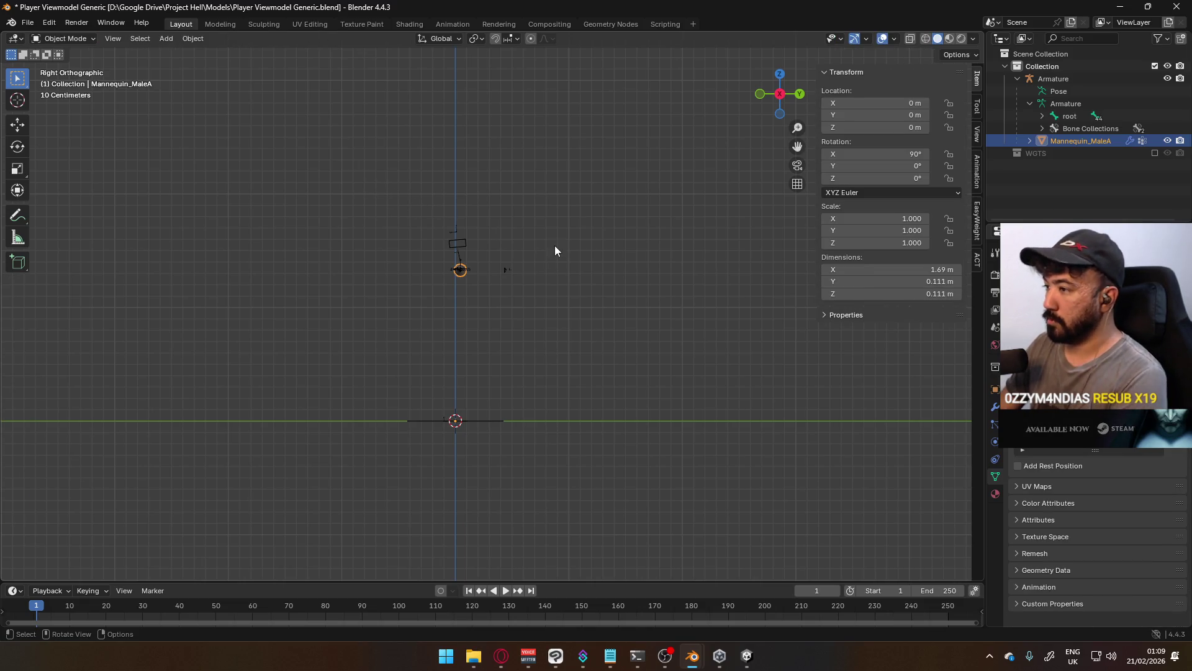
{"action": "key", "text": "KP_1"}
{"action": "left_click_drag", "start_coordinate": [399, 213], "coordinate": [605, 278]}
{"action": "mouse_move", "coordinate": [604, 278]}
{"action": "middle_mouse_down", "text": "shift"}
{"action": "mouse_move", "coordinate": [533, 272]}
{"action": "mouse_move", "coordinate": [502, 238]}
{"action": "middle_mouse_up", "text": "shift"}
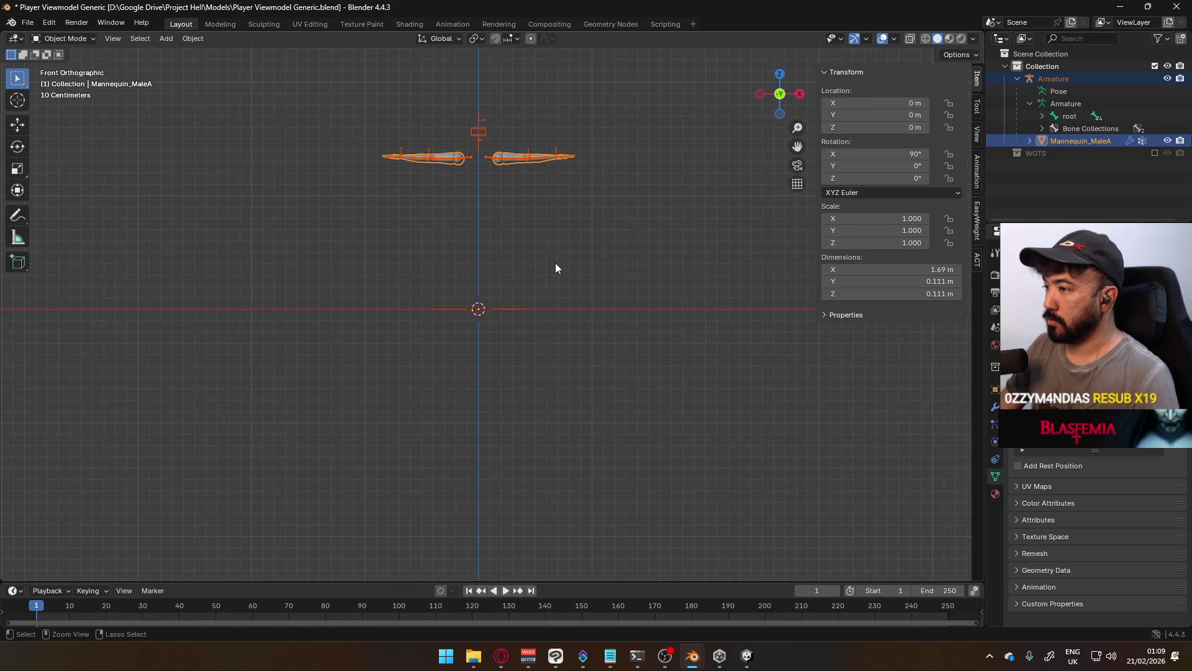
Move the arms mesh down 1.1 m and apply its transform
{"action": "key", "text": "g"}
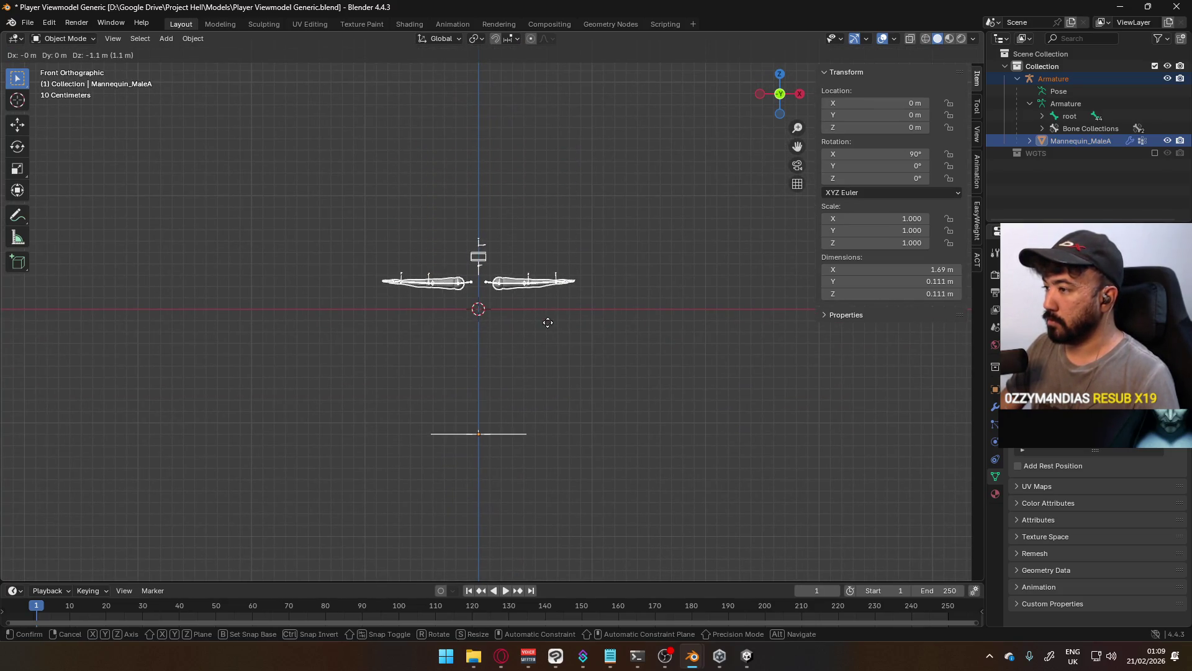
{"action": "left_click", "coordinate": [549, 342]}
{"action": "key", "text": "ctrl+a"}
{"action": "left_click", "coordinate": [551, 337]}
In the armature's Edit Mode, drag the root bone's tip 1.3 m upward between the arms
{"action": "left_click", "coordinate": [478, 323]}
{"action": "key", "text": "KP_Decimal"}
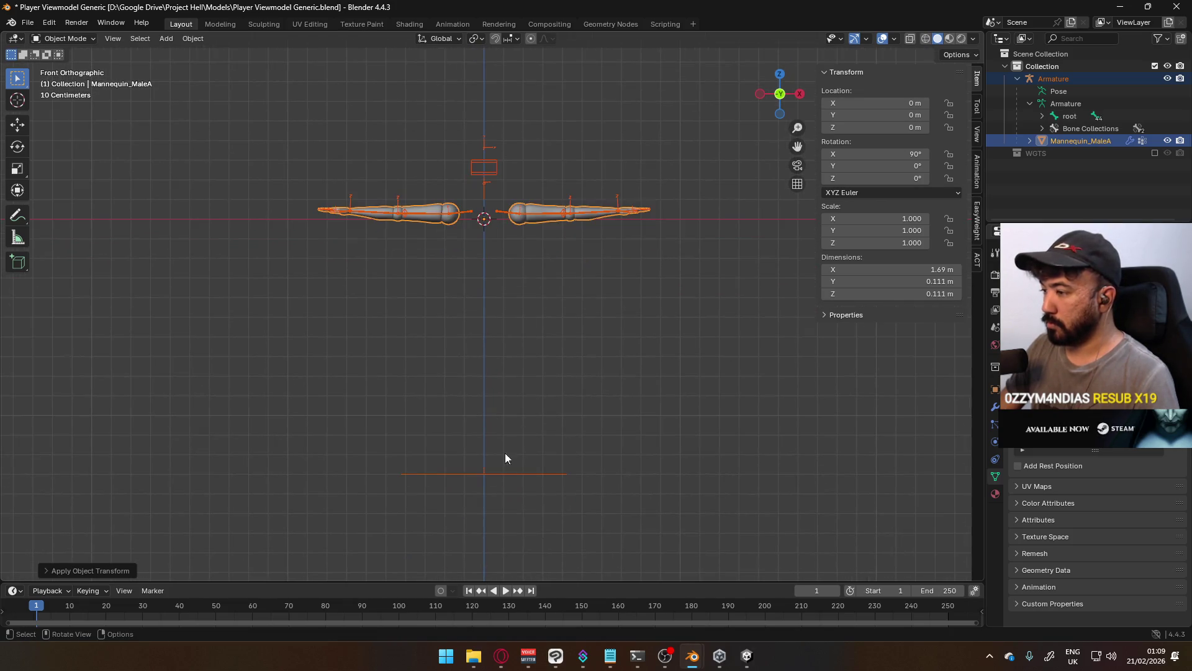
{"action": "key", "text": "Tab"}
{"action": "left_click_drag", "start_coordinate": [399, 440], "coordinate": [591, 519]}
{"action": "key", "text": "g"}
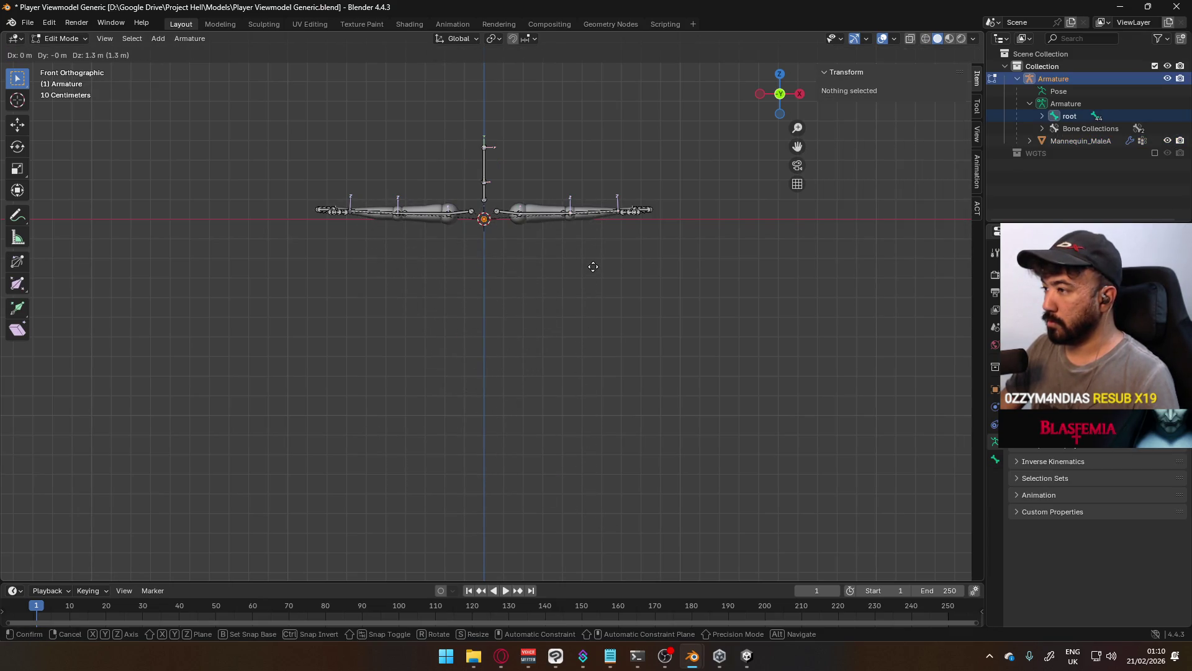
{"action": "left_click", "coordinate": [590, 267]}
{"action": "scroll", "coordinate": [559, 263], "scroll_direction": "up", "scroll_amount": 2}
{"action": "middle_click_drag", "start_coordinate": [484, 205], "coordinate": [484, 321], "text": "shift"}
{"action": "scroll", "coordinate": [536, 310], "scroll_direction": "up", "scroll_amount": 1}
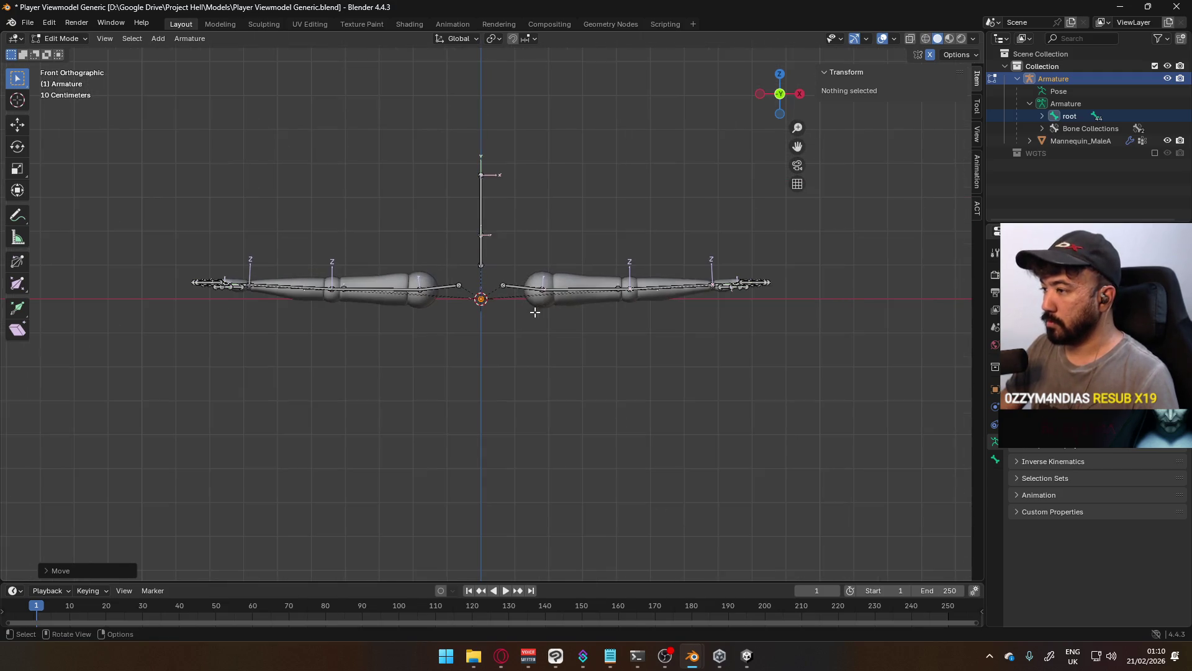
Return to Object Mode, select the armature and check it from side, front and top
{"action": "key", "text": "Tab"}
{"action": "left_click", "coordinate": [562, 294]}
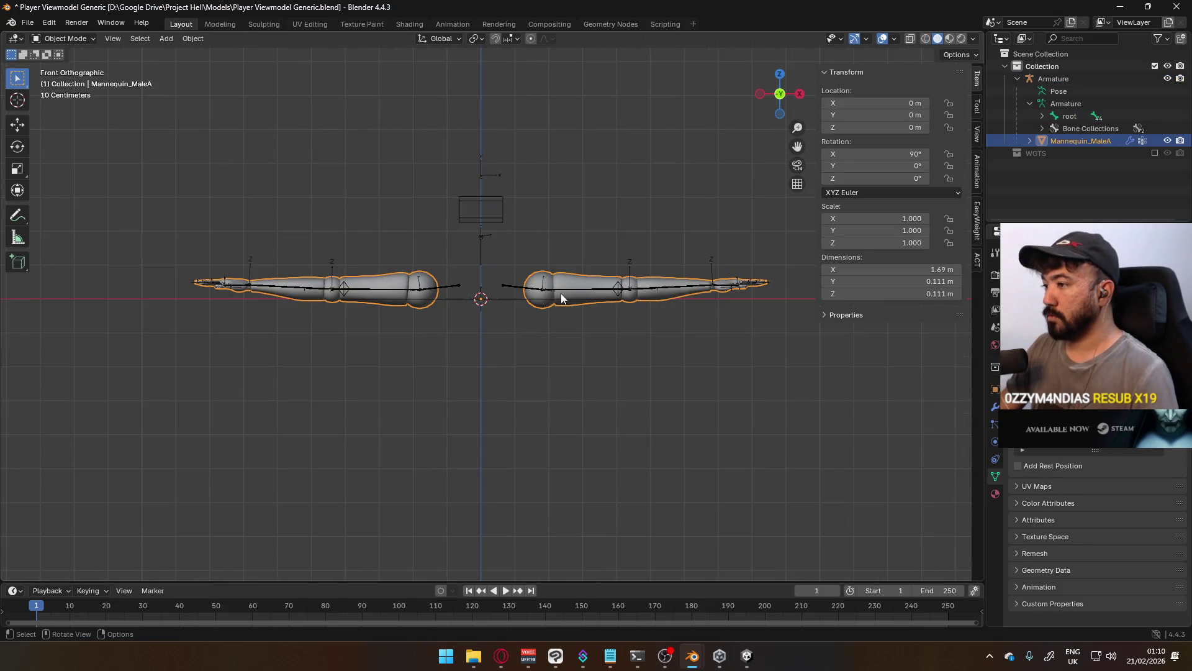
{"action": "left_click", "coordinate": [508, 303]}
{"action": "key", "text": "KP_3"}
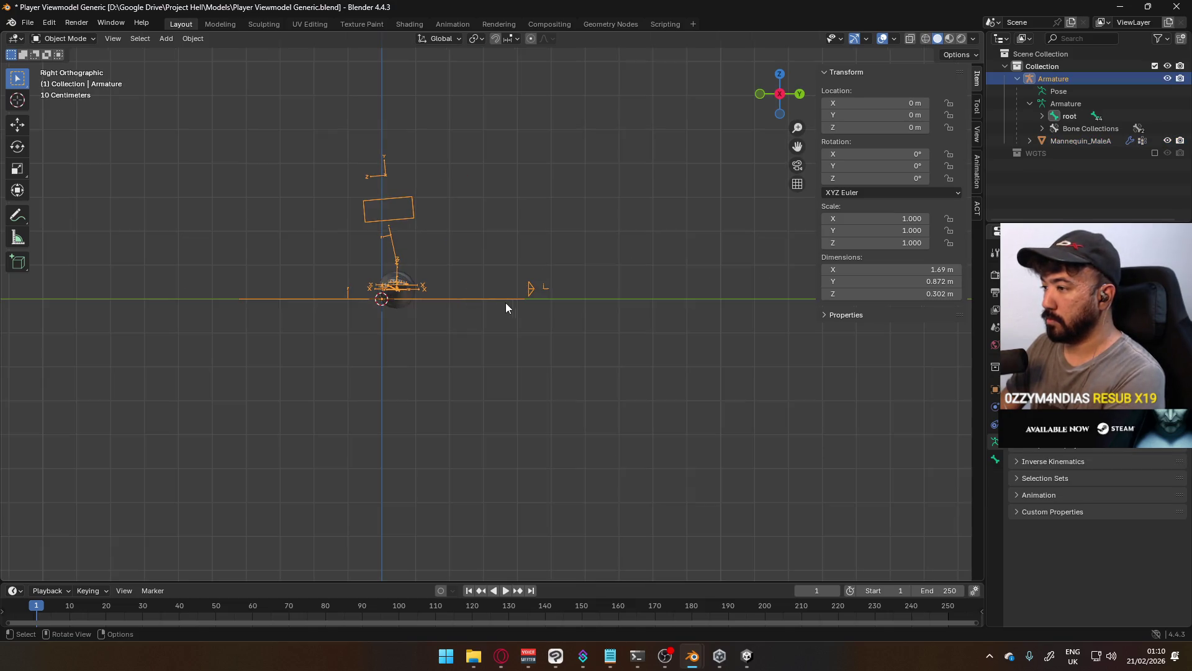
{"action": "key", "text": "KP_1"}
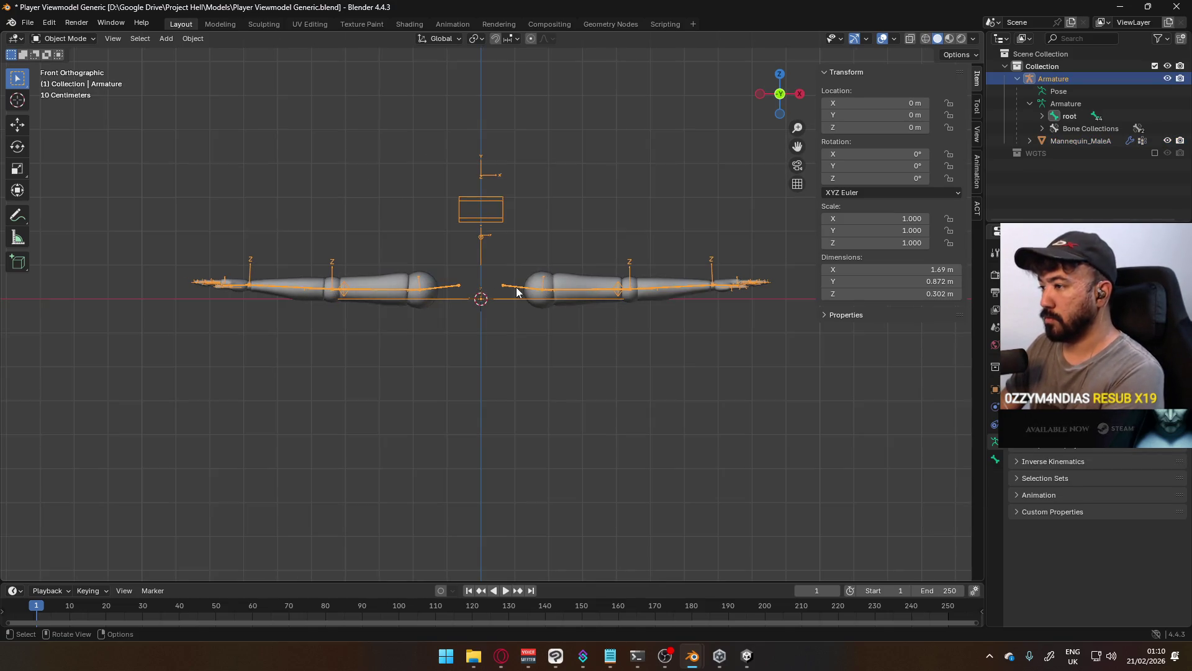
{"action": "key", "text": "KP_7"}
{"action": "scroll", "coordinate": [561, 450], "scroll_direction": "up", "scroll_amount": 6}
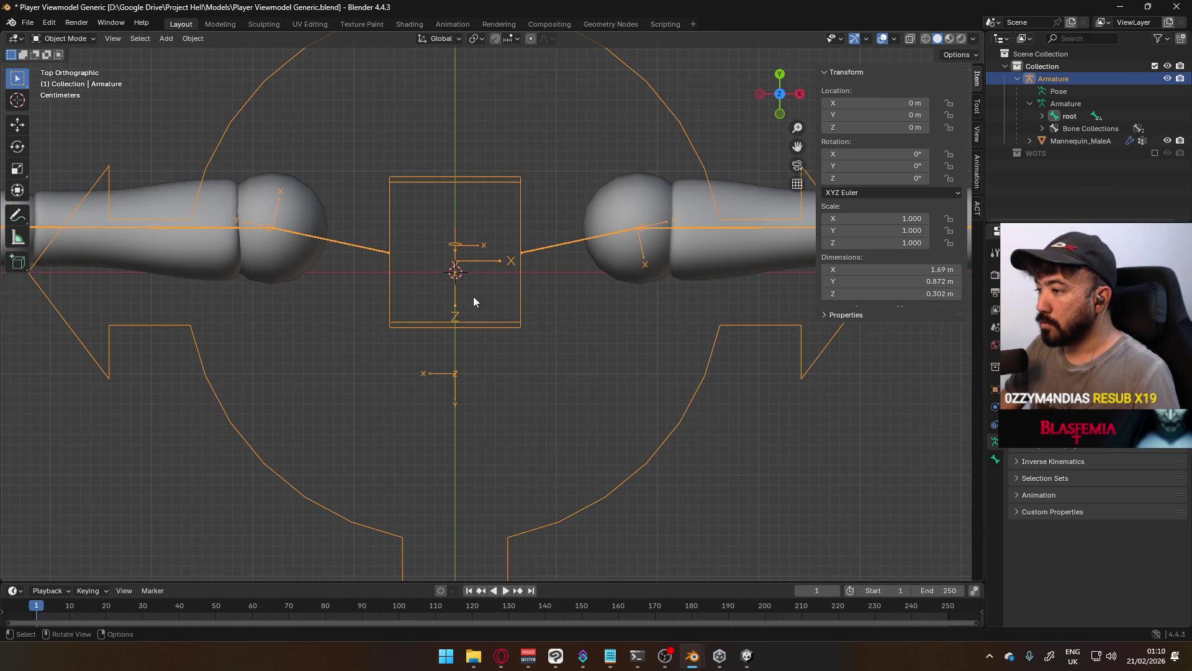
Turn off bone display in the Armature properties to hide the arm bones
{"action": "mouse_move", "coordinate": [511, 352]}
{"action": "middle_mouse_down"}
{"action": "mouse_move", "coordinate": [516, 319]}
{"action": "mouse_move", "coordinate": [646, 240]}
{"action": "mouse_move", "coordinate": [641, 264]}
{"action": "mouse_move", "coordinate": [577, 297]}
{"action": "mouse_move", "coordinate": [465, 217]}
{"action": "mouse_move", "coordinate": [510, 288]}
{"action": "middle_mouse_up"}
{"action": "scroll", "coordinate": [465, 226], "scroll_direction": "down", "scroll_amount": 5}
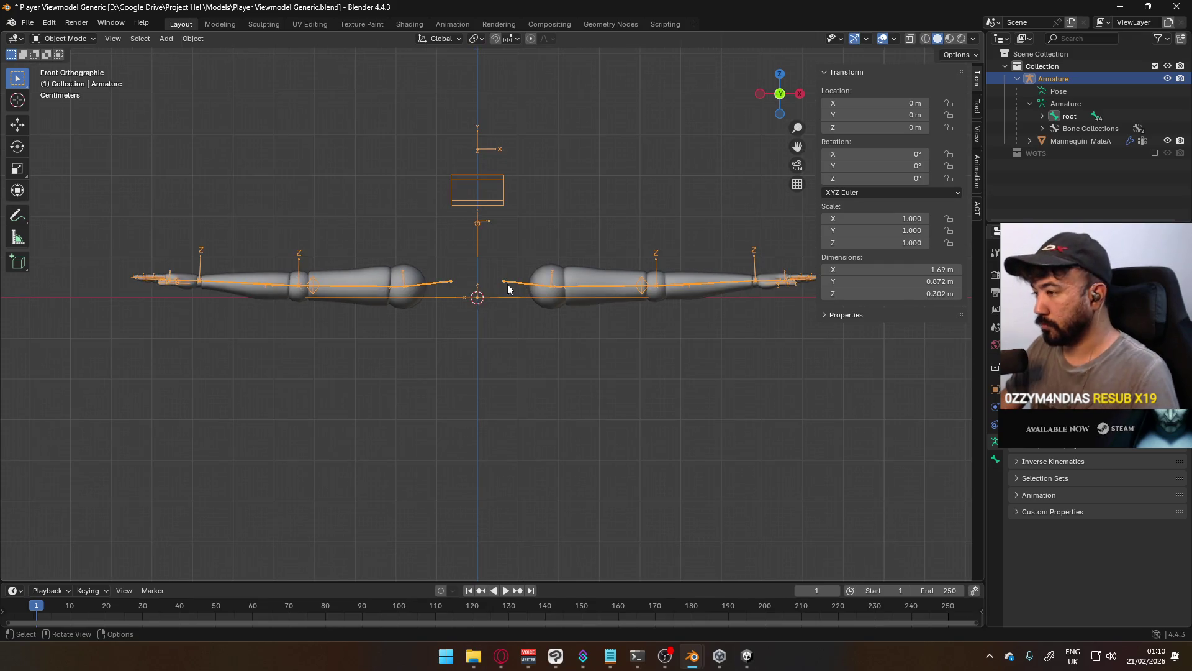
{"action": "scroll", "coordinate": [490, 295], "scroll_direction": "up", "scroll_amount": 4}
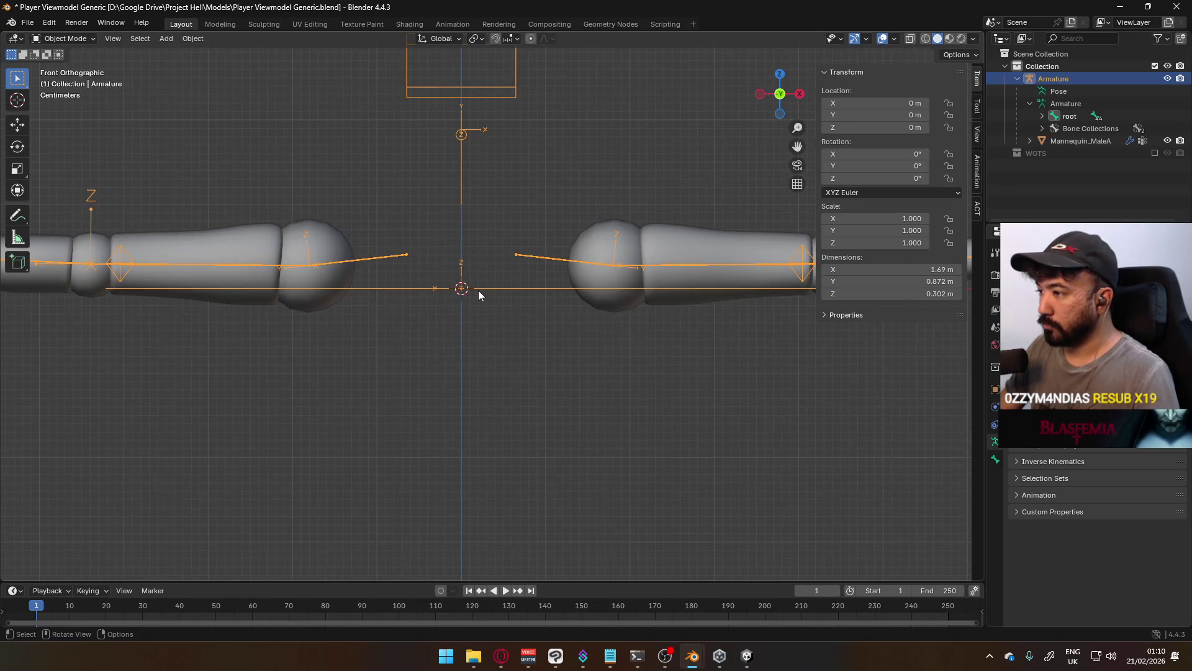
{"action": "key", "text": "Tab"}
{"action": "key", "text": "Tab"}
{"action": "middle_click_drag", "start_coordinate": [497, 289], "coordinate": [490, 317]}
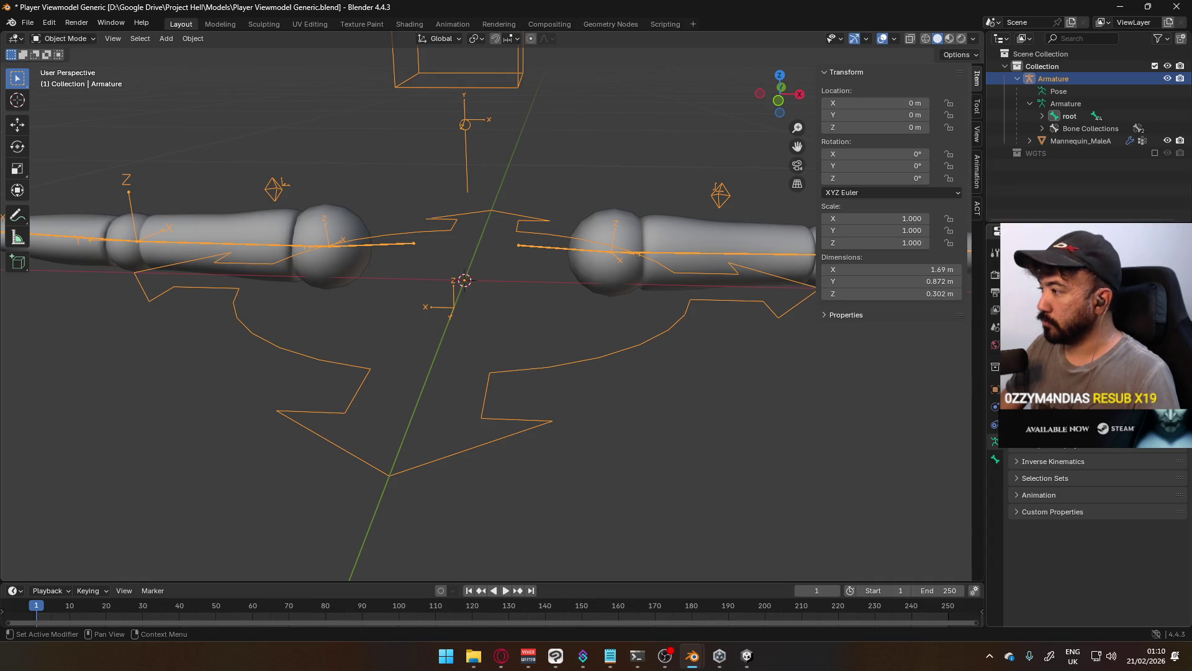
{"action": "left_click", "coordinate": [1056, 323]}
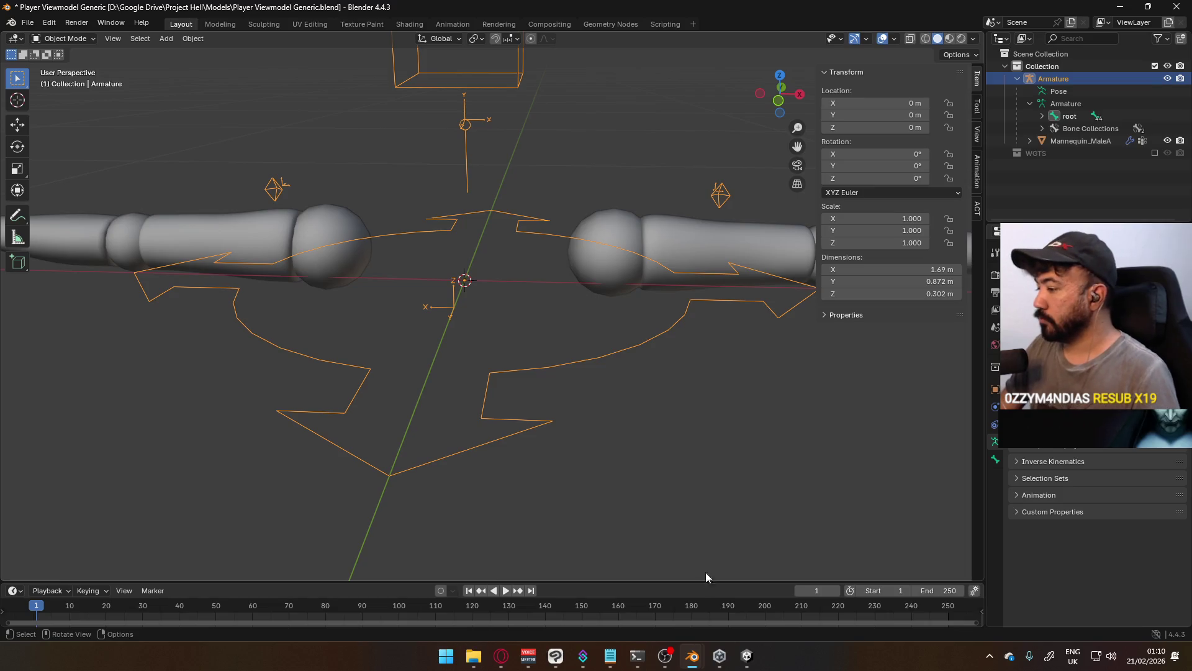
Inspect the root bone of the reference Victor rig, then return to the viewmodel's front view
{"action": "mouse_move", "coordinate": [692, 656]}
{"action": "left_click", "coordinate": [729, 578]}
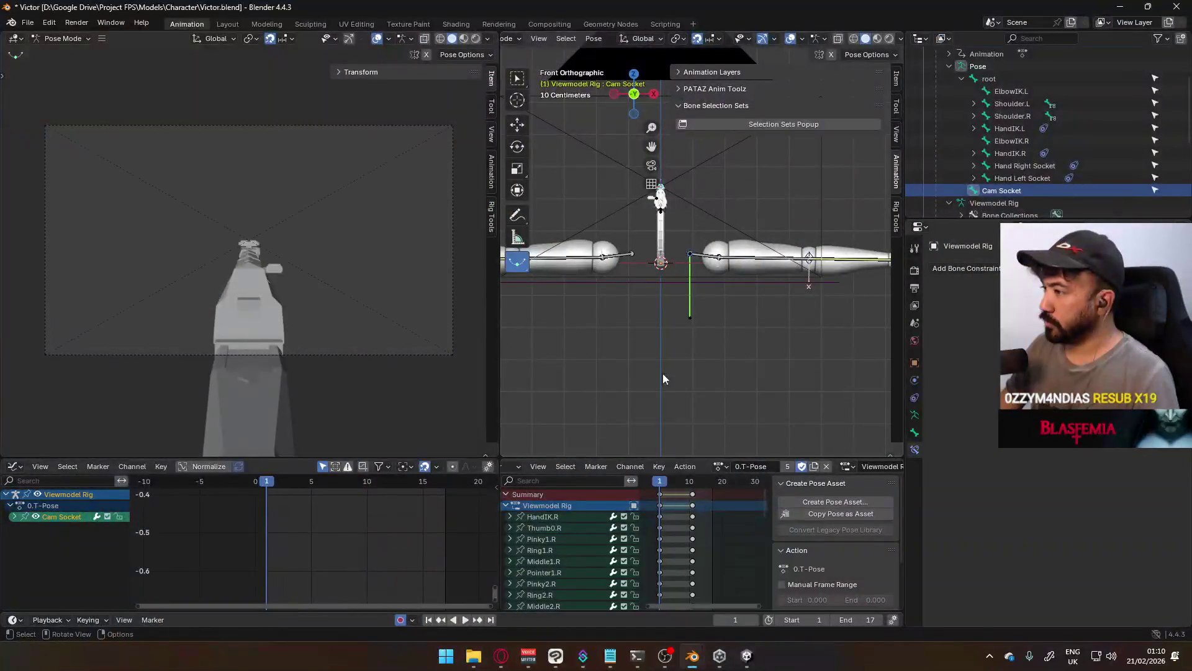
{"action": "left_click", "coordinate": [1024, 75]}
{"action": "middle_click_drag", "start_coordinate": [652, 260], "coordinate": [607, 275]}
{"action": "key", "text": "alt+Tab"}
{"action": "key", "text": "KP_1"}
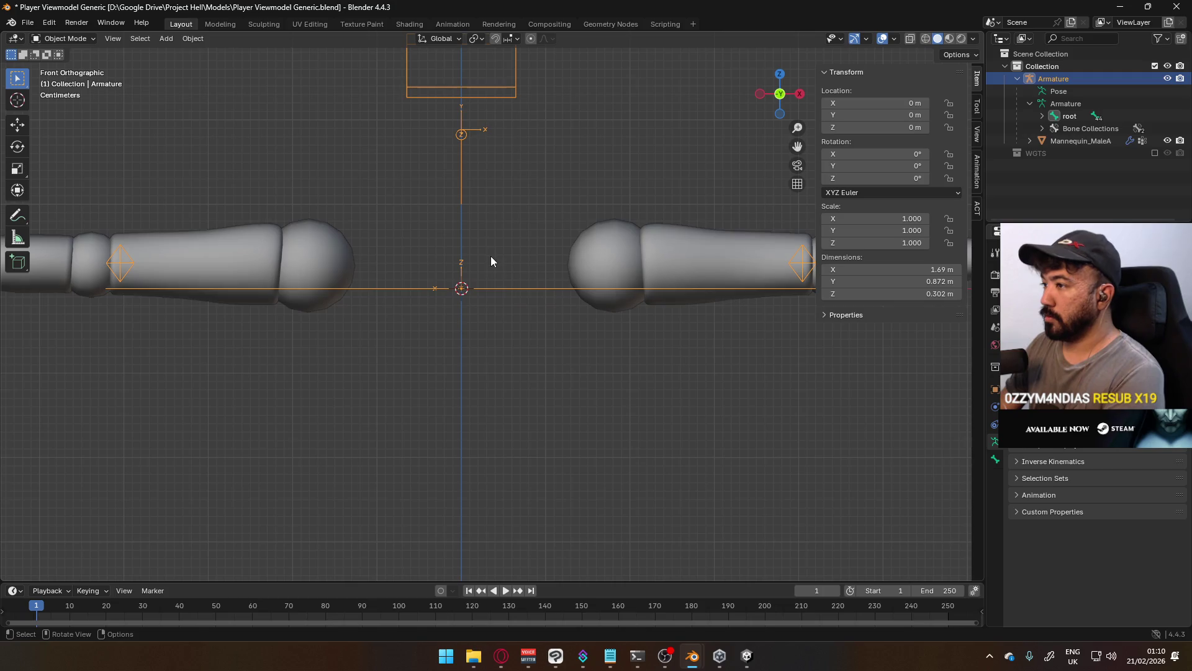
Switch the armature into Edit Mode, viewed from the right side
{"action": "scroll", "coordinate": [574, 259], "scroll_direction": "down", "scroll_amount": 5}
{"action": "scroll", "coordinate": [464, 270], "scroll_direction": "up", "scroll_amount": 4}
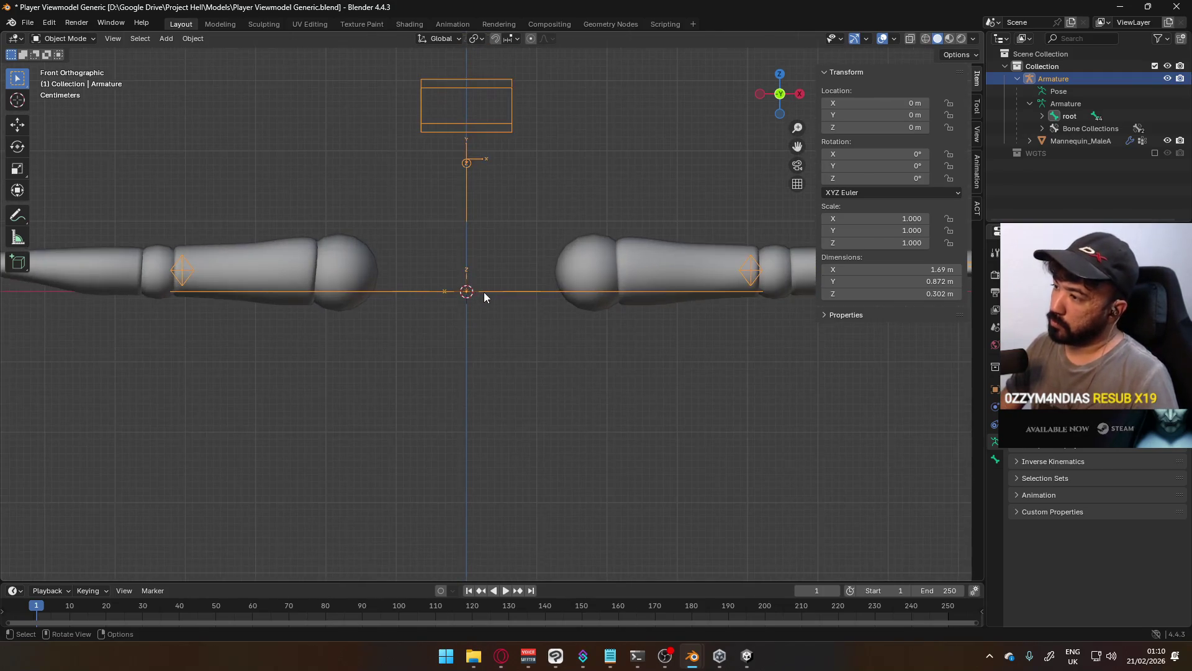
{"action": "mouse_move", "coordinate": [505, 290]}
{"action": "middle_mouse_down"}
{"action": "mouse_move", "coordinate": [547, 273]}
{"action": "mouse_move", "coordinate": [330, 292]}
{"action": "mouse_move", "coordinate": [358, 260]}
{"action": "mouse_move", "coordinate": [596, 249]}
{"action": "mouse_move", "coordinate": [683, 275]}
{"action": "mouse_move", "coordinate": [759, 272]}
{"action": "mouse_move", "coordinate": [858, 240]}
{"action": "mouse_move", "coordinate": [620, 302]}
{"action": "mouse_move", "coordinate": [537, 303]}
{"action": "mouse_move", "coordinate": [500, 221]}
{"action": "mouse_move", "coordinate": [475, 294]}
{"action": "middle_mouse_up"}
{"action": "key", "text": "KP_3"}
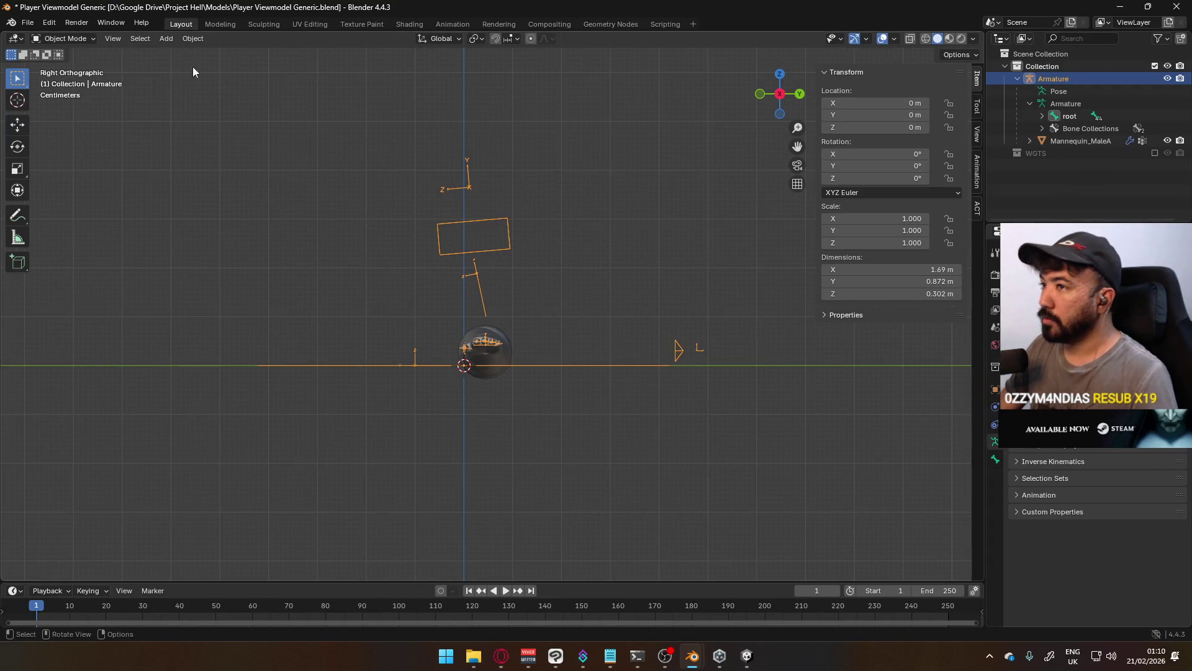
{"action": "left_click", "coordinate": [69, 38]}
{"action": "left_click", "coordinate": [67, 65]}
Extrude Neck.001 from the Head bone's base joint and reset its roll to 0°
{"action": "scroll", "coordinate": [519, 256], "scroll_direction": "up", "scroll_amount": 3}
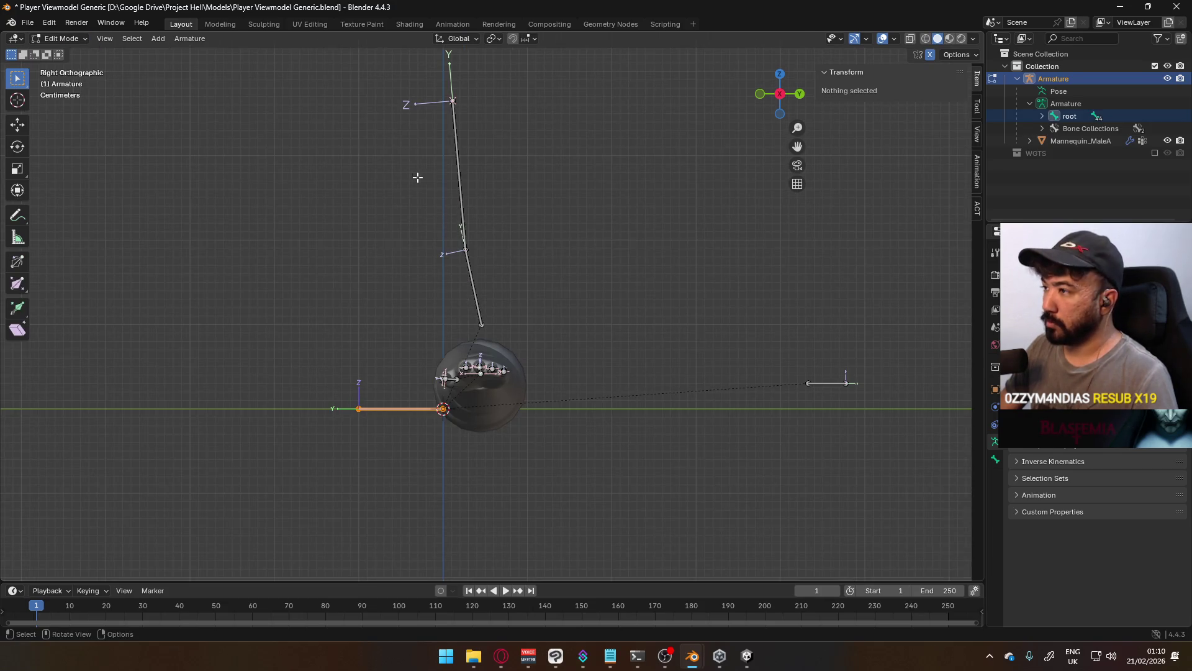
{"action": "left_click", "coordinate": [461, 191]}
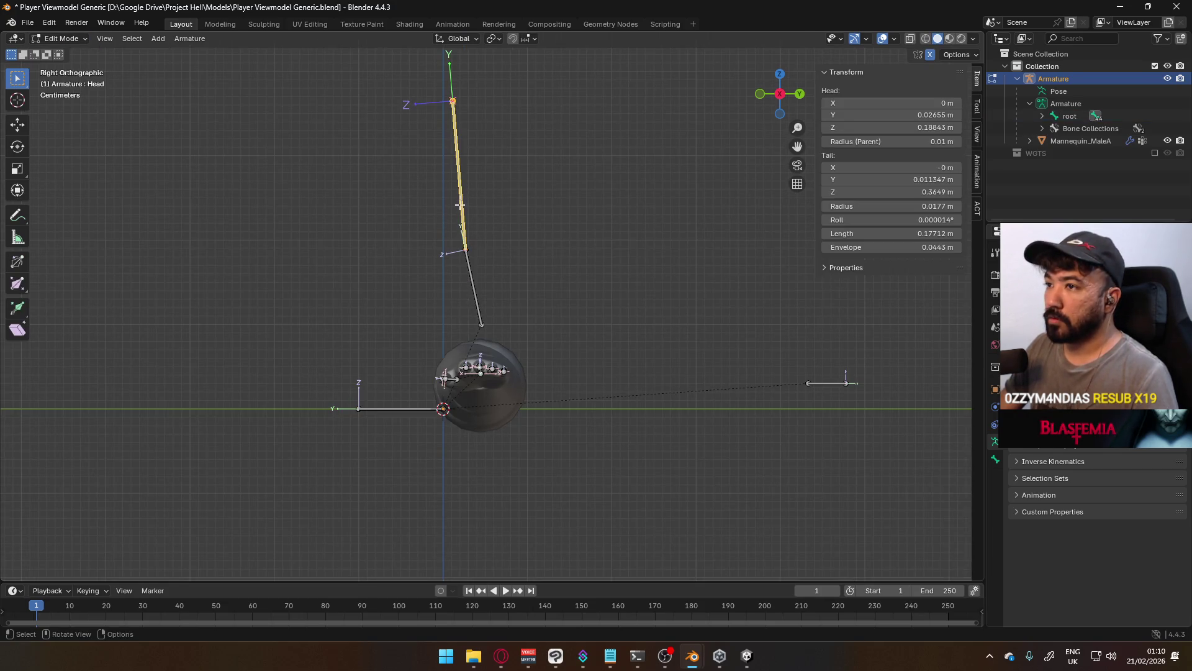
{"action": "scroll", "coordinate": [473, 235], "scroll_direction": "up", "scroll_amount": 1}
{"action": "left_click", "coordinate": [454, 239]}
{"action": "key", "text": "e"}
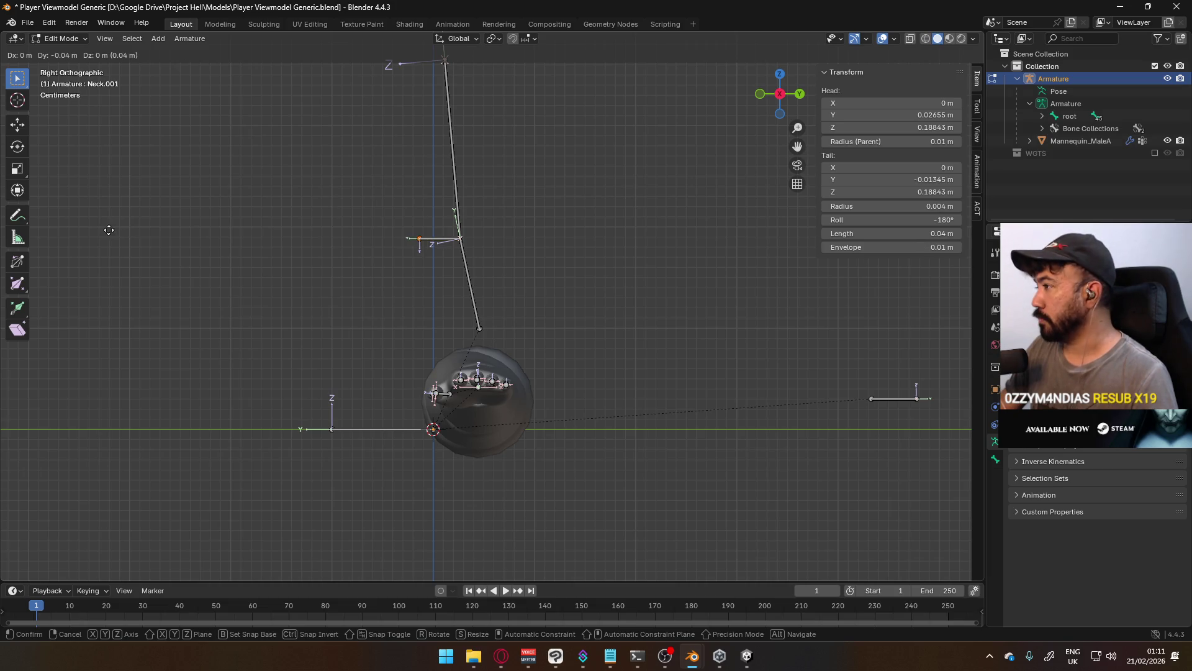
{"action": "left_click", "coordinate": [105, 229]}
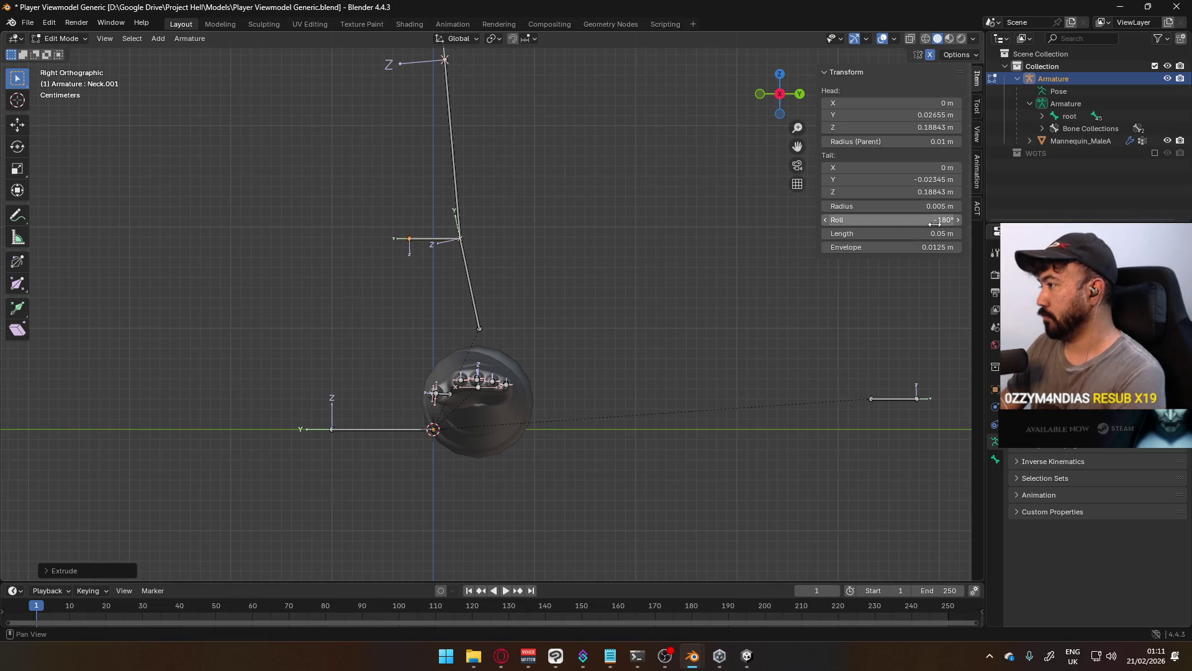
{"action": "left_click", "coordinate": [892, 219]}
{"action": "type", "text": "0"}
{"action": "key", "text": "BackSpace"}
{"action": "mouse_move", "coordinate": [557, 244]}
{"action": "middle_mouse_down"}
{"action": "mouse_move", "coordinate": [381, 244]}
{"action": "mouse_move", "coordinate": [367, 232]}
{"action": "mouse_move", "coordinate": [578, 268]}
{"action": "mouse_move", "coordinate": [496, 301]}
{"action": "middle_mouse_up"}
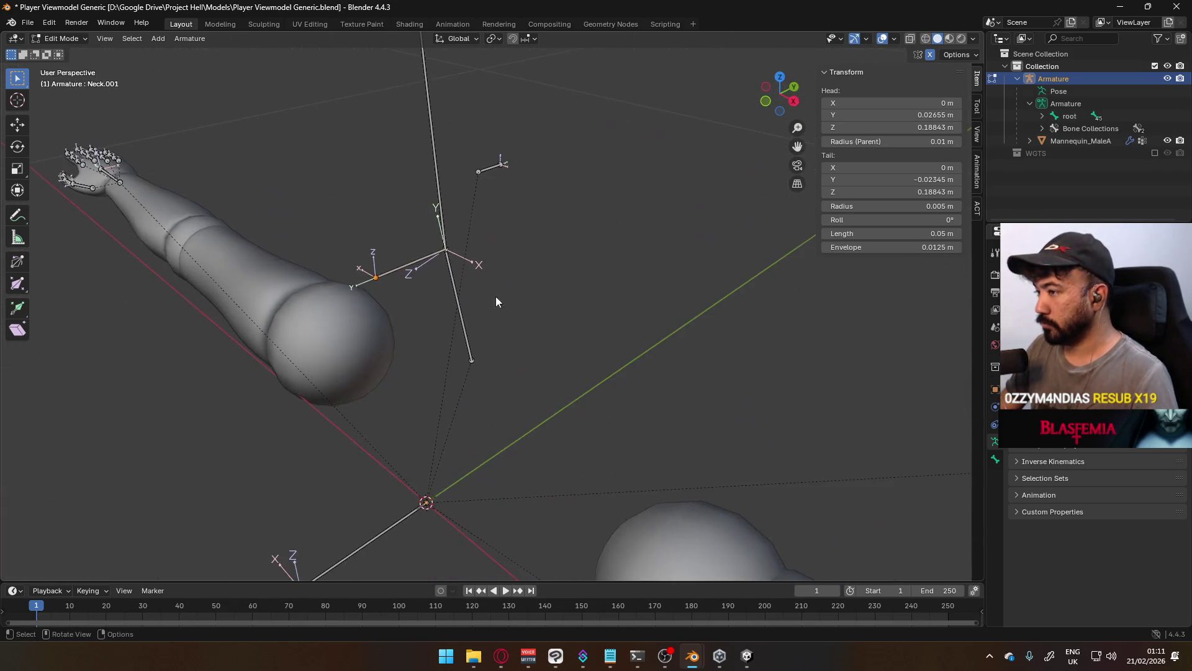
Turn on Deform for Neck.001 in the Bone properties
{"action": "right_click", "coordinate": [422, 257]}
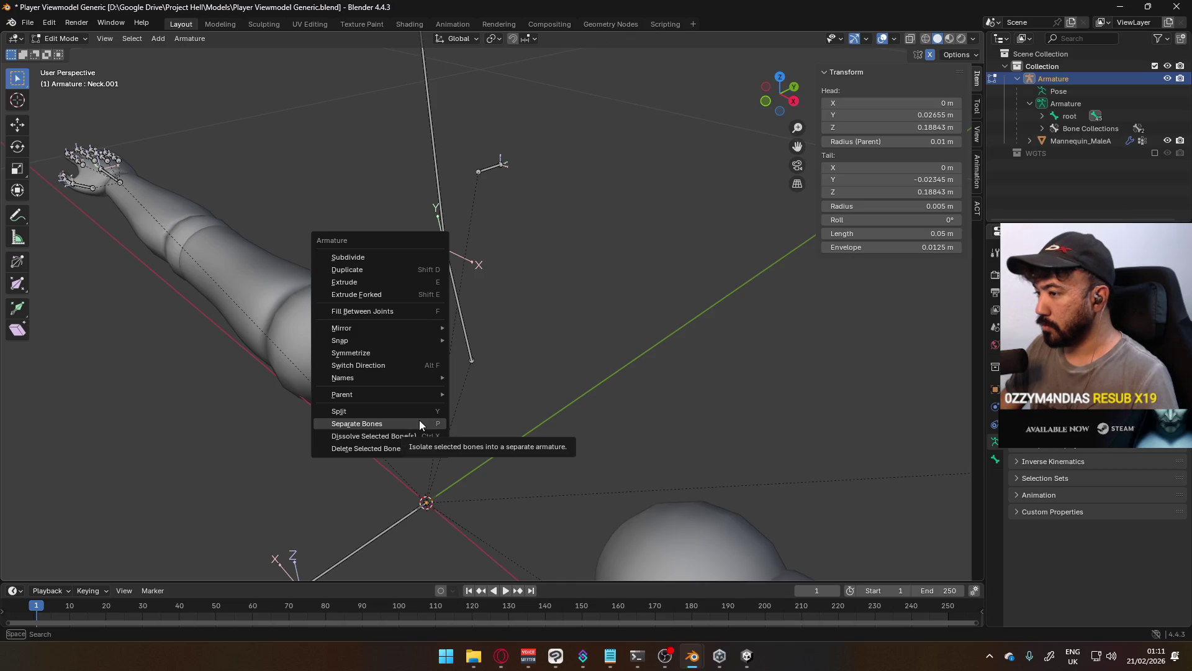
{"action": "left_click", "coordinate": [995, 457]}
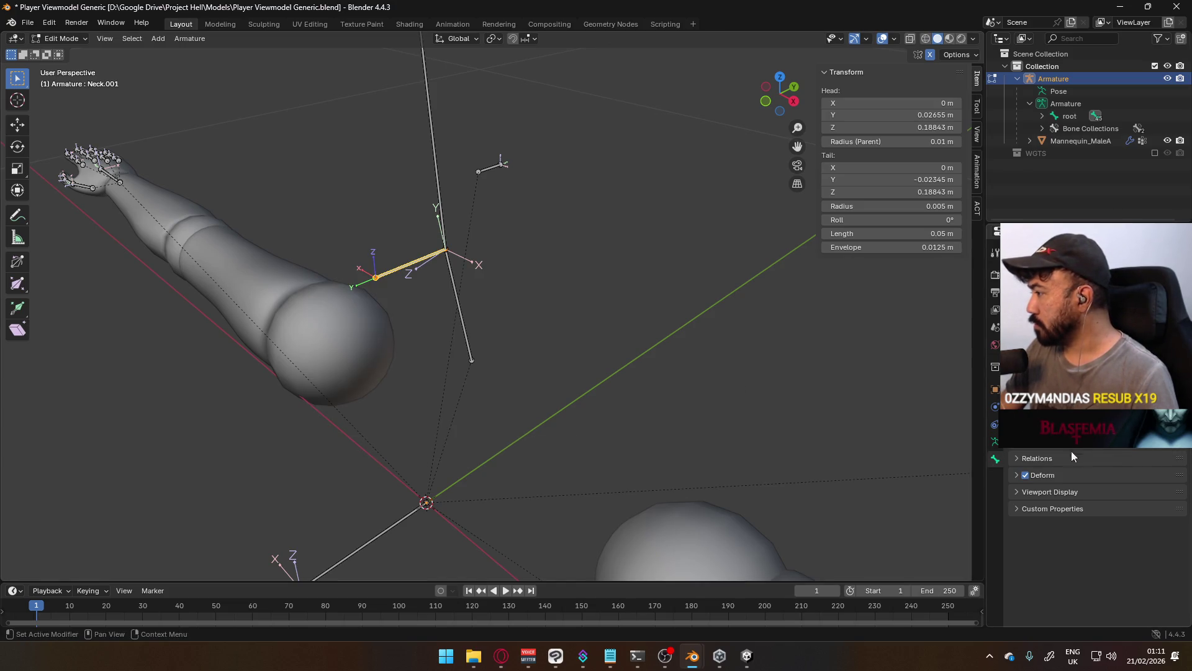
{"action": "left_click", "coordinate": [1012, 475]}
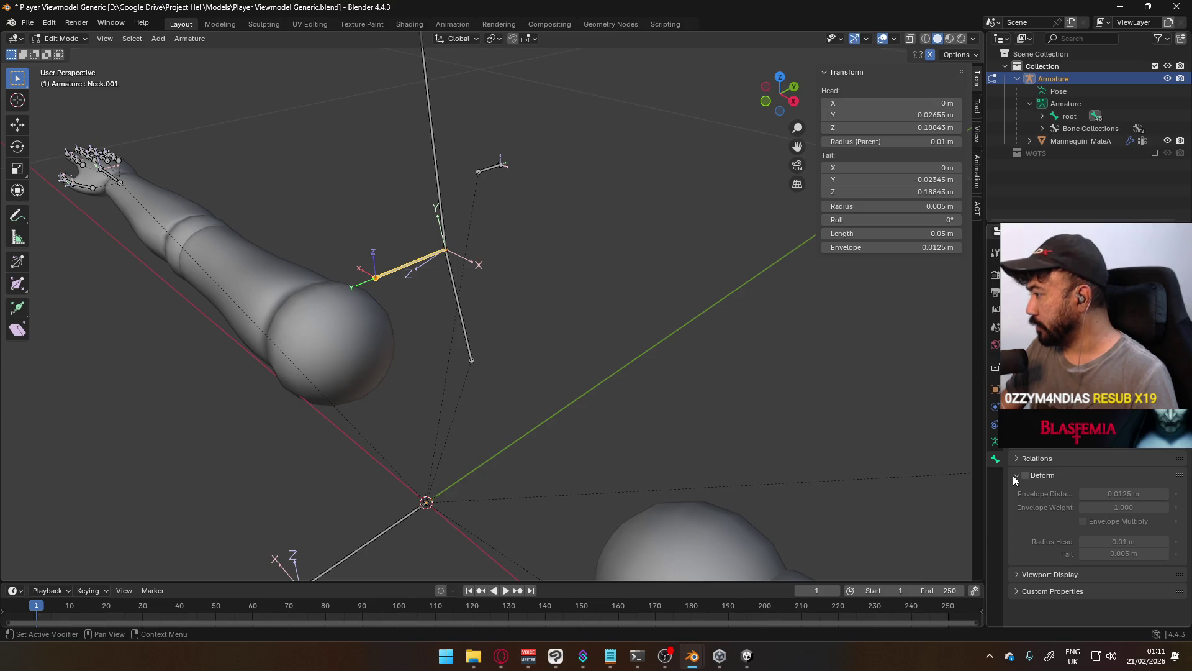
{"action": "left_click", "coordinate": [1014, 475]}
{"action": "left_click", "coordinate": [1024, 475]}
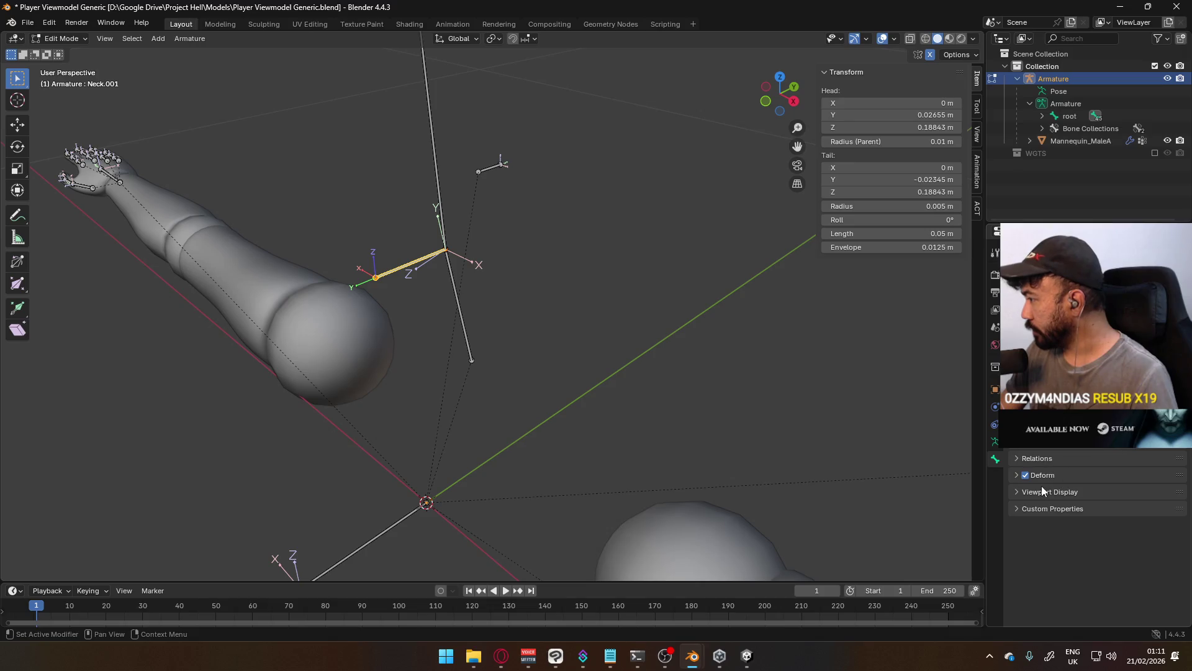
Set root as Neck.001's parent in Bone Relations, then undo that parenting change
{"action": "left_click", "coordinate": [996, 441]}
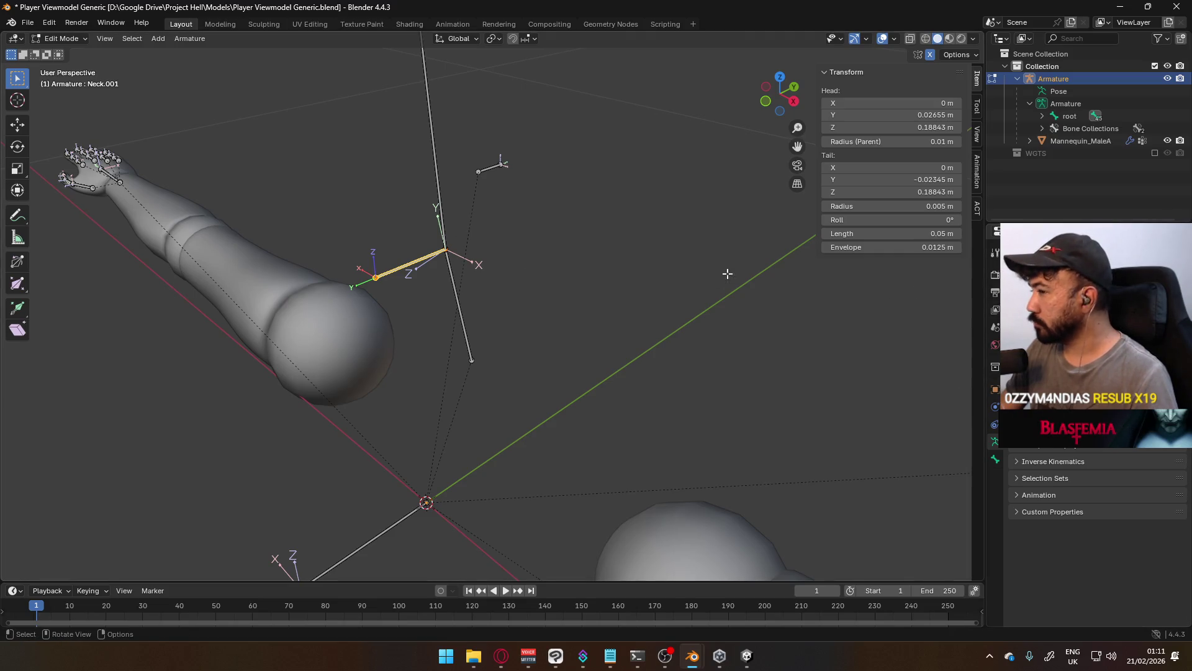
{"action": "left_click", "coordinate": [996, 389]}
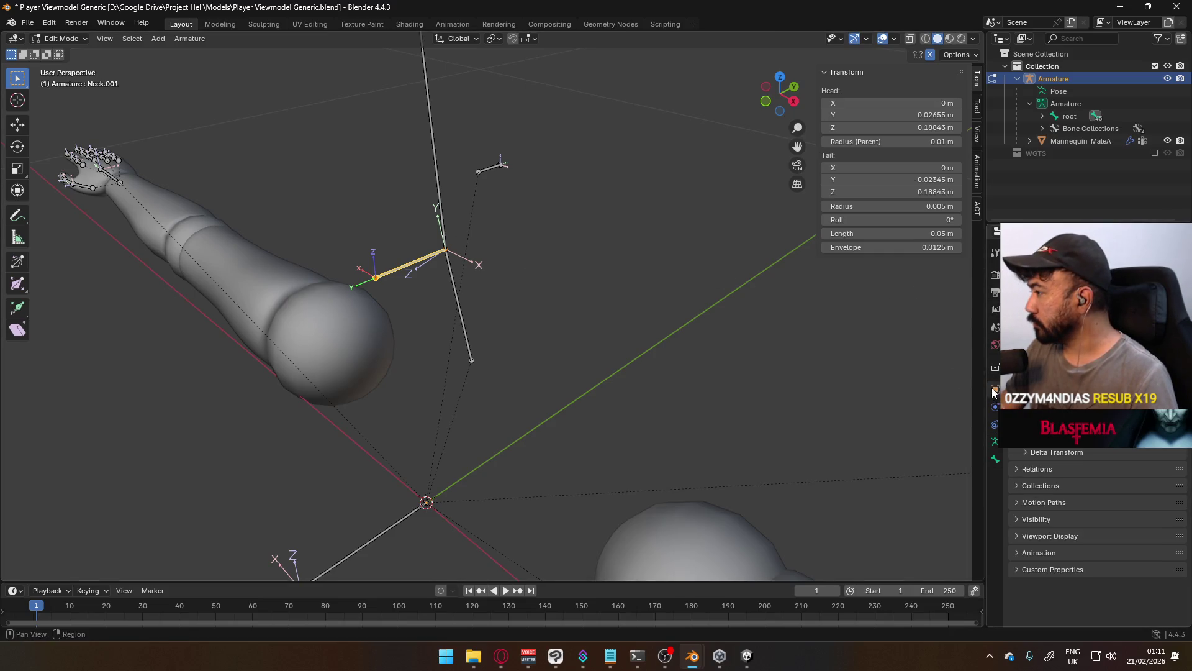
{"action": "left_click", "coordinate": [1061, 469]}
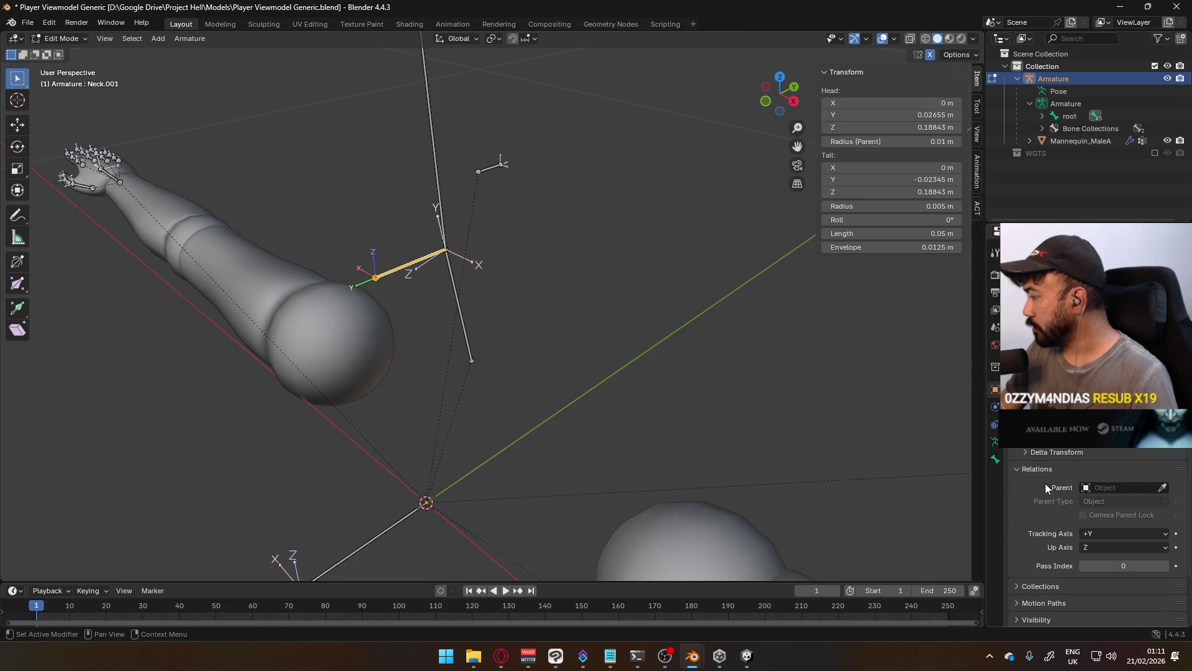
{"action": "left_click", "coordinate": [996, 459]}
{"action": "left_click", "coordinate": [1076, 459]}
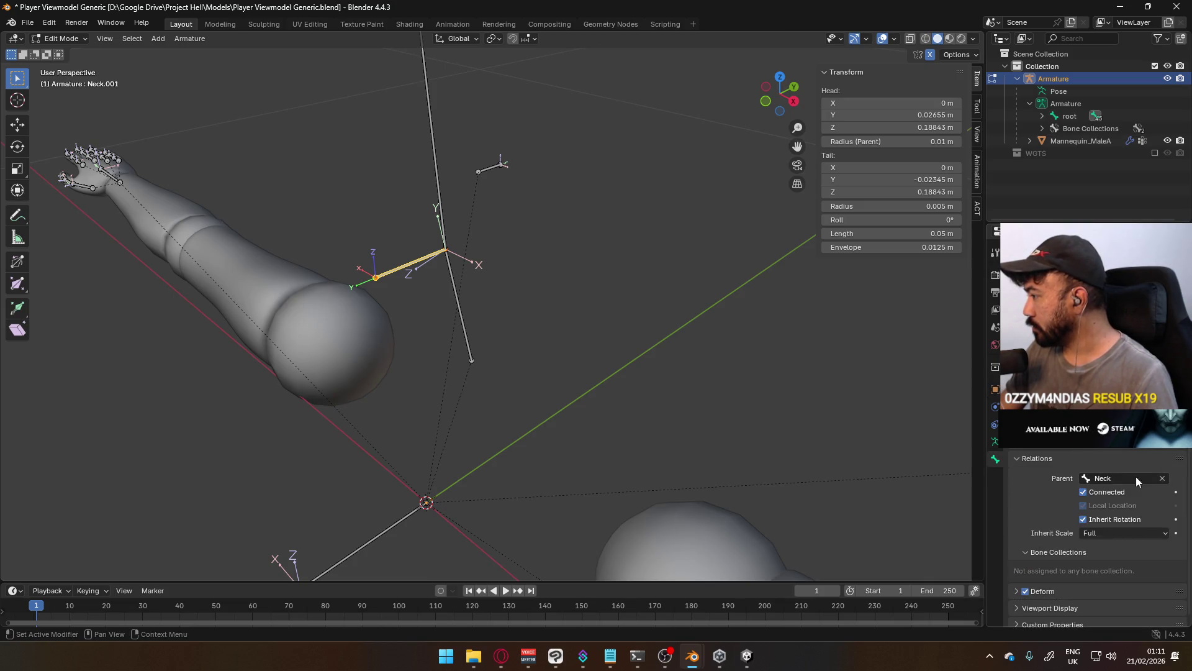
{"action": "left_click", "coordinate": [1153, 479]}
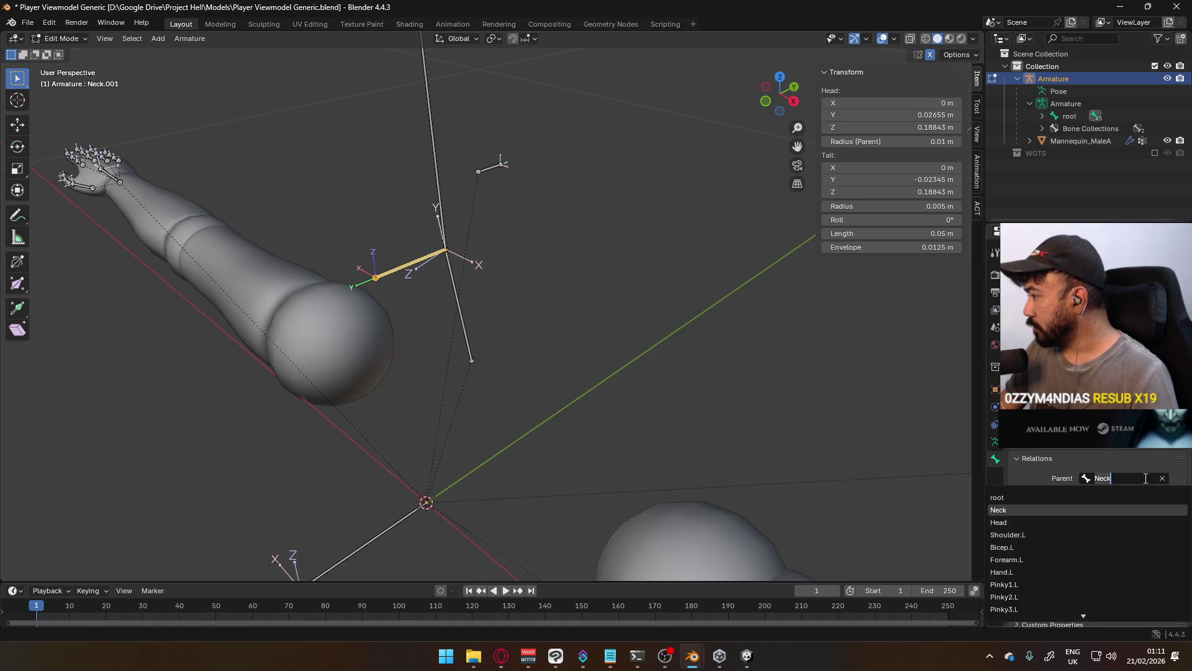
{"action": "type", "text": "r"}
{"action": "left_click", "coordinate": [1162, 502]}
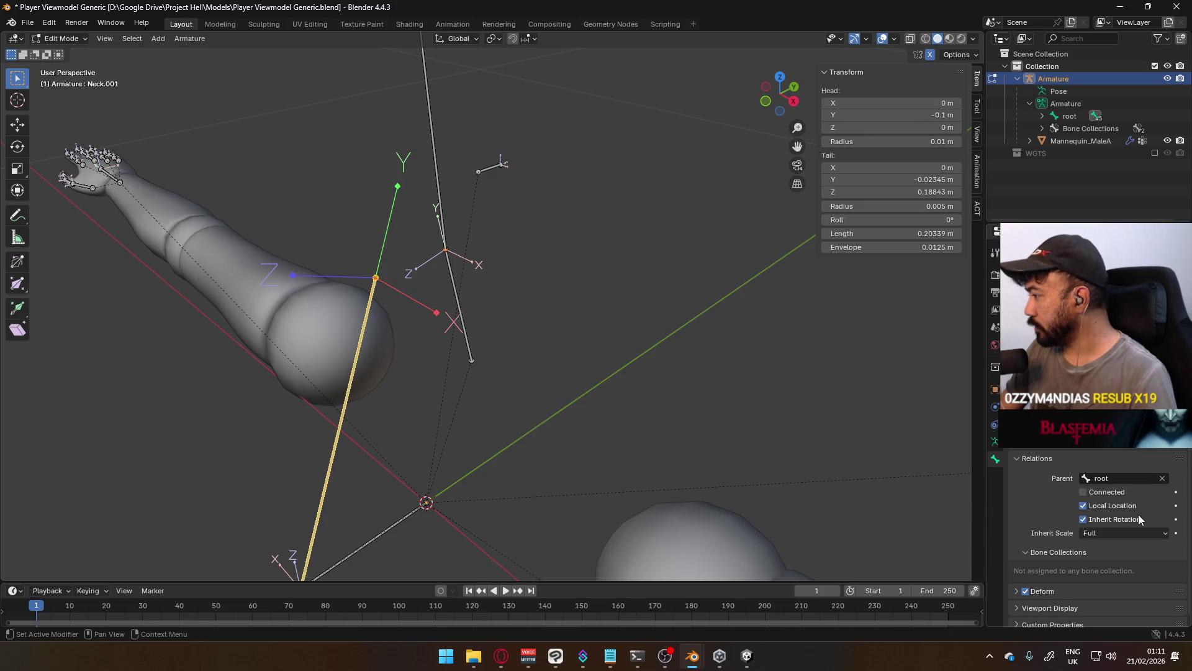
{"action": "middle_click_drag", "start_coordinate": [559, 381], "coordinate": [584, 387]}
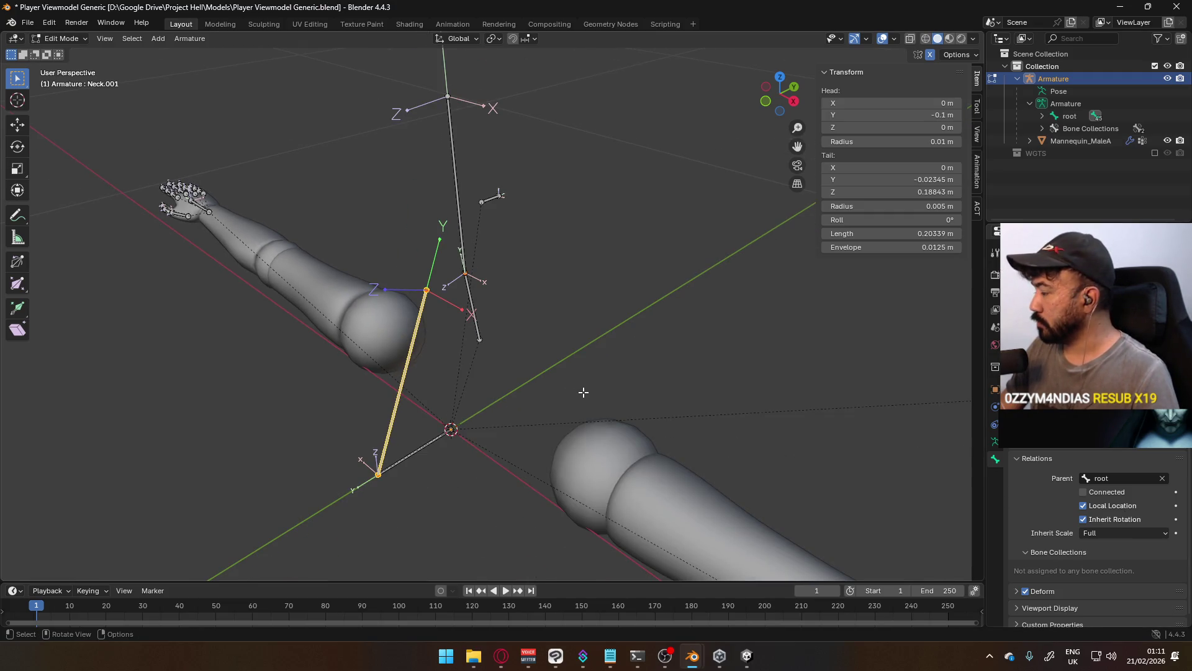
{"action": "key", "text": "ctrl+z"}
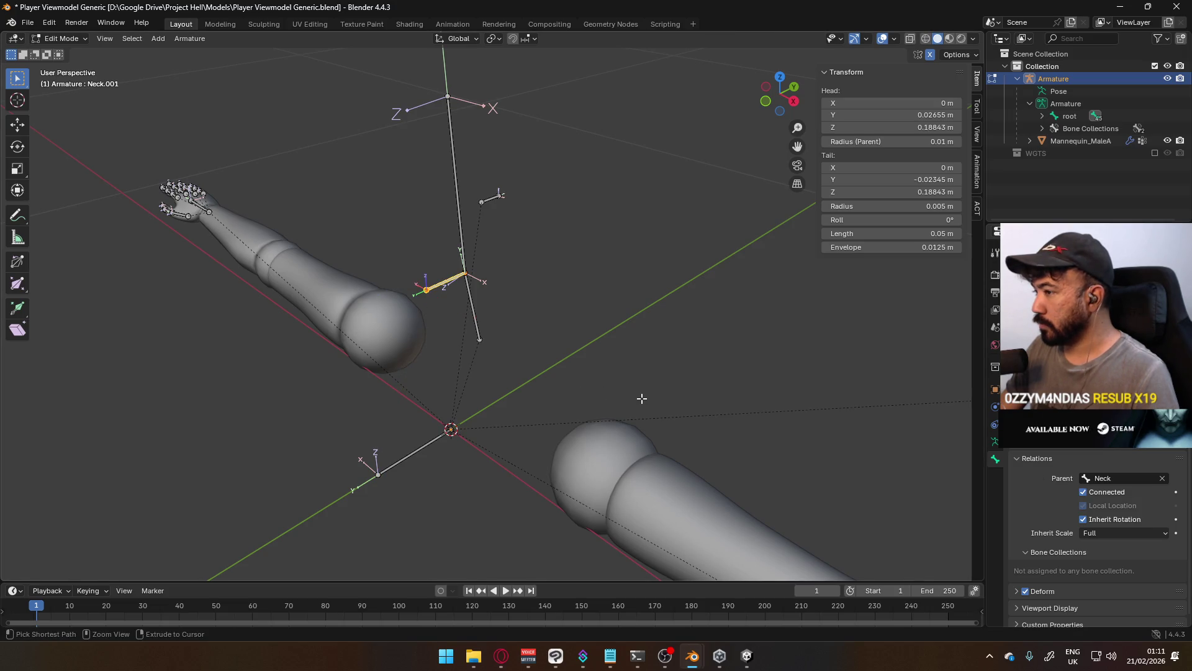
Clear Neck.001's parent, parent it to root with Keep Offset, then switch to Right Orthographic view
{"action": "left_click", "coordinate": [1162, 479]}
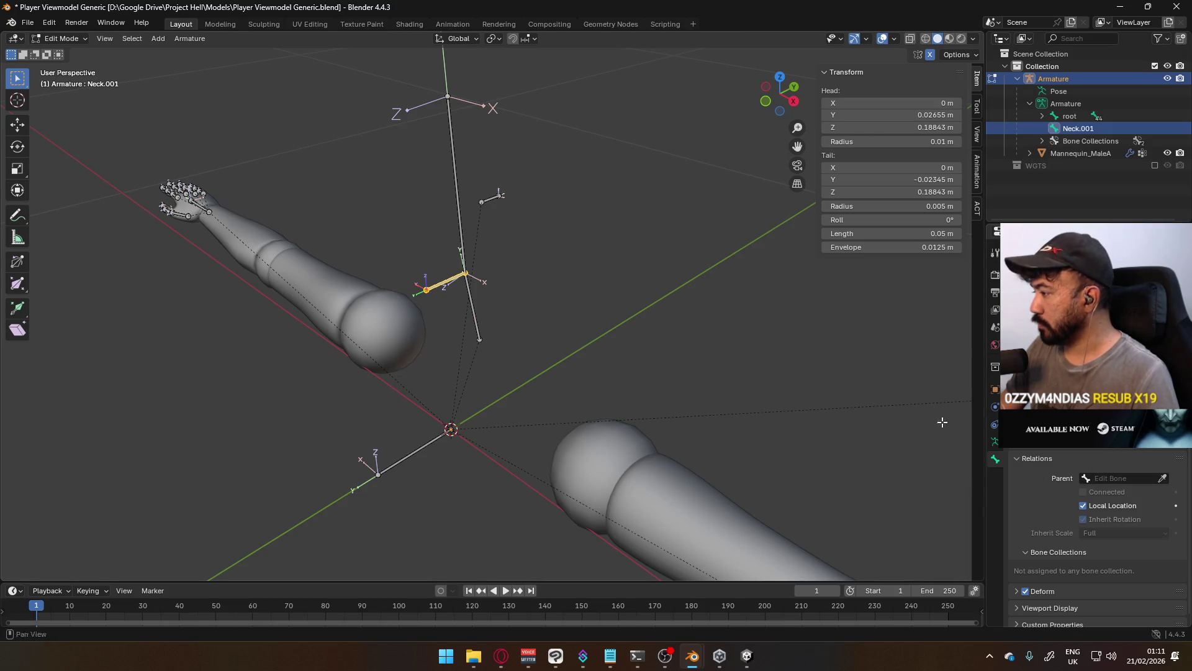
{"action": "left_click", "coordinate": [443, 434], "text": "shift"}
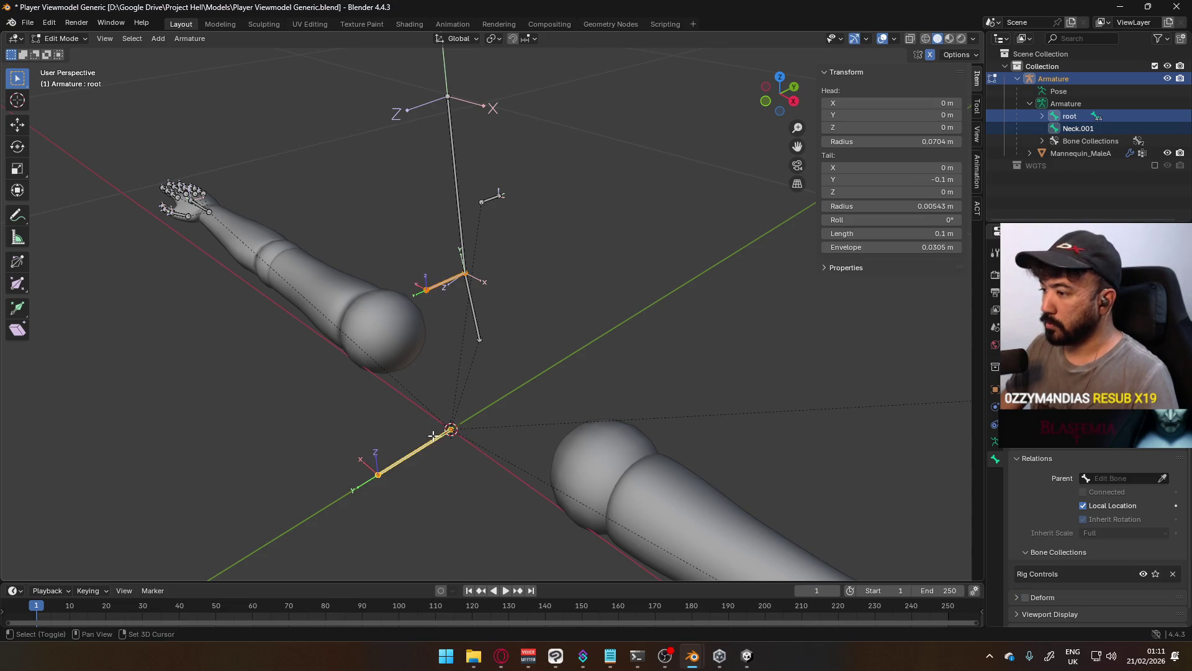
{"action": "key", "text": "ctrl+q"}
{"action": "key", "text": "Escape"}
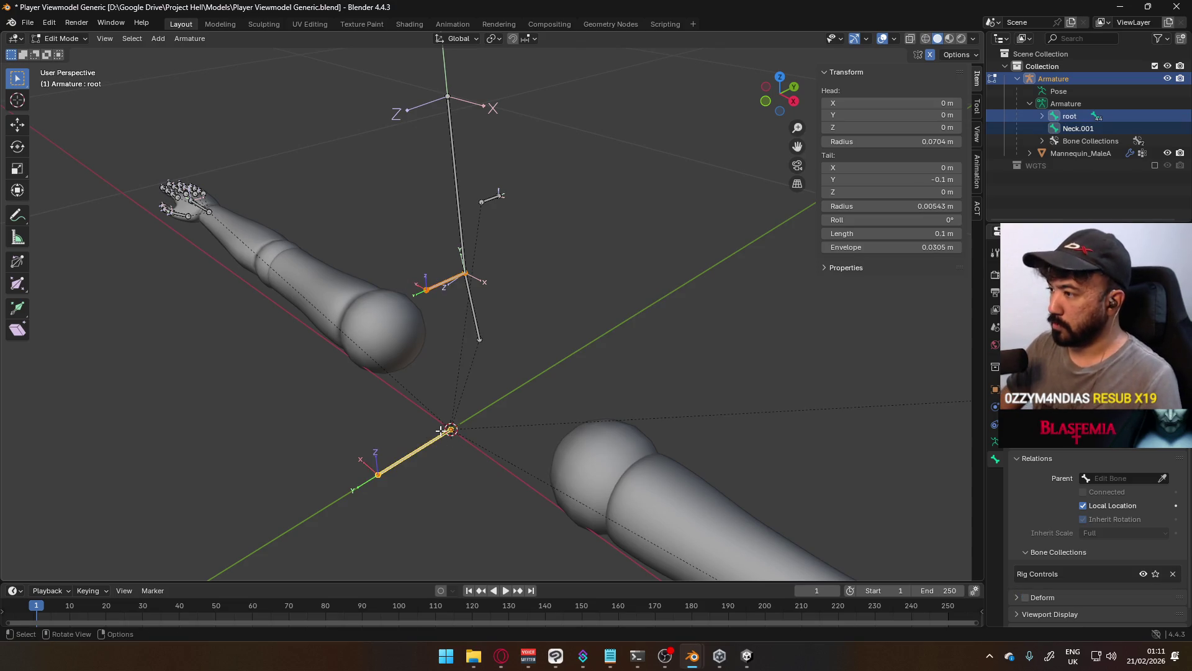
{"action": "key", "text": "ctrl+p"}
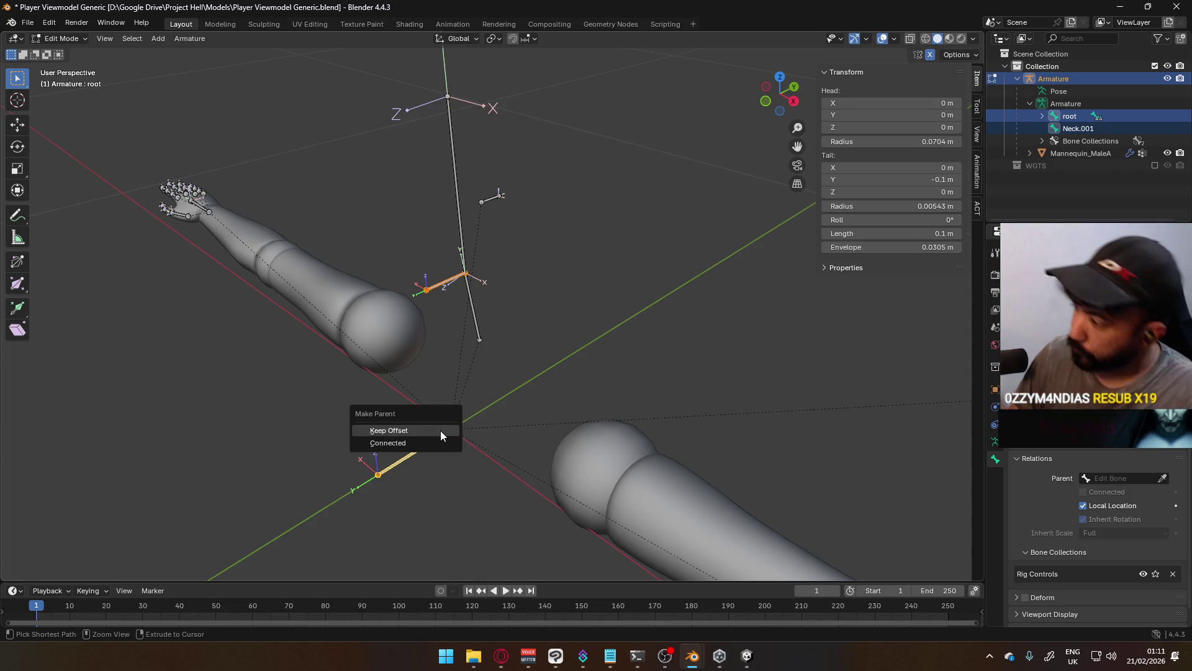
{"action": "left_click", "coordinate": [444, 431]}
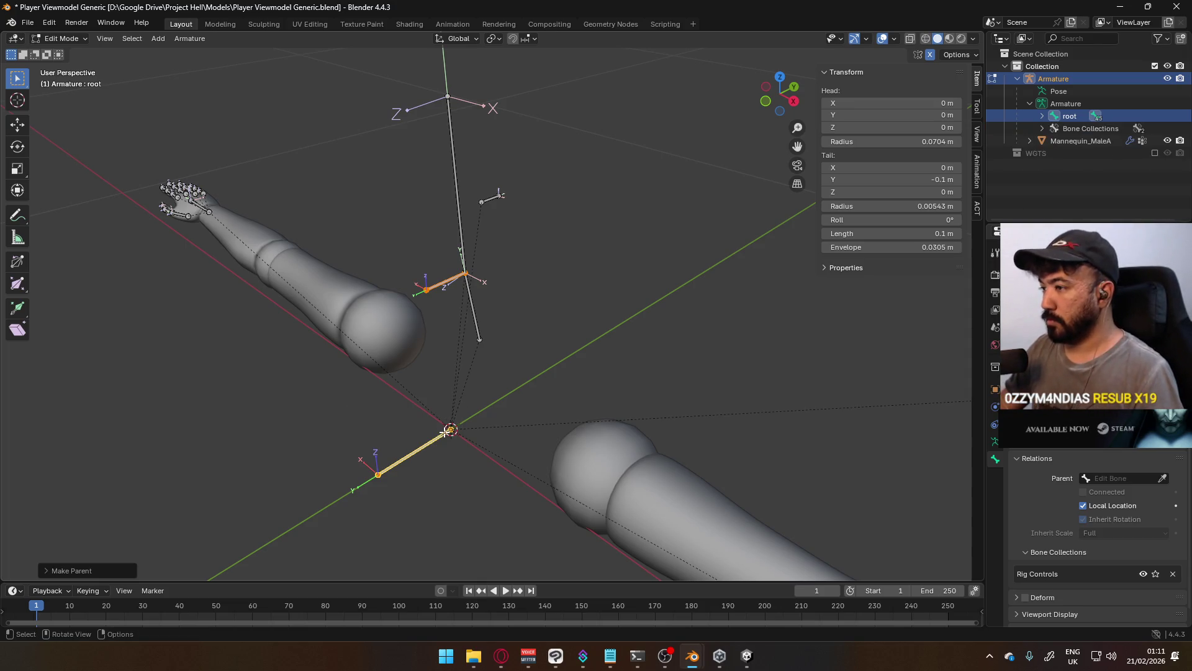
{"action": "key", "text": "KP_3"}
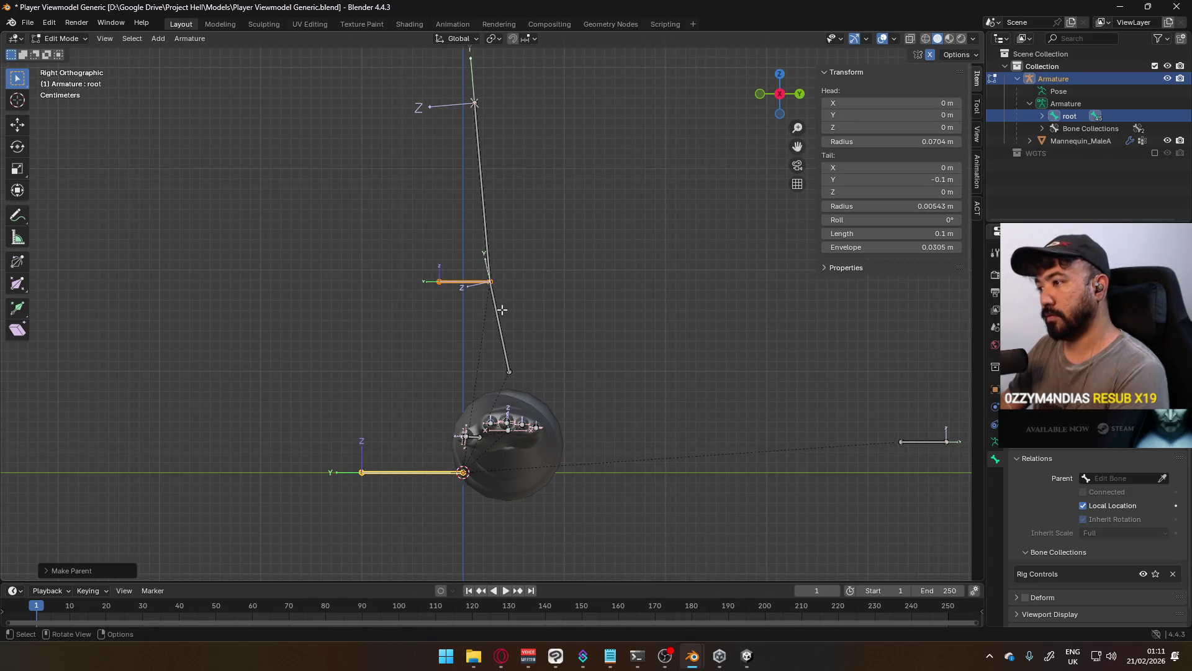
Delete the long Neck bone, leaving the short Neck.001 bone under root
{"action": "left_click", "coordinate": [497, 314]}
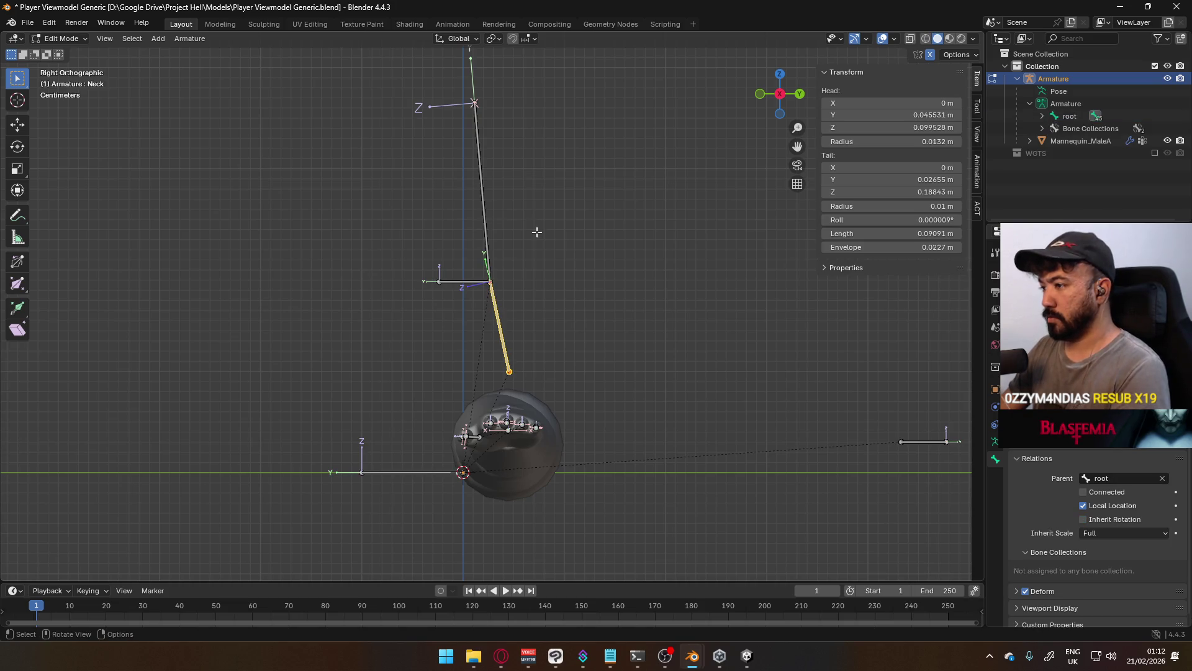
{"action": "left_click", "coordinate": [483, 218]}
{"action": "mouse_move", "coordinate": [483, 218]}
{"action": "middle_mouse_down"}
{"action": "mouse_move", "coordinate": [562, 258]}
{"action": "mouse_move", "coordinate": [647, 253]}
{"action": "mouse_move", "coordinate": [493, 296]}
{"action": "middle_mouse_up"}
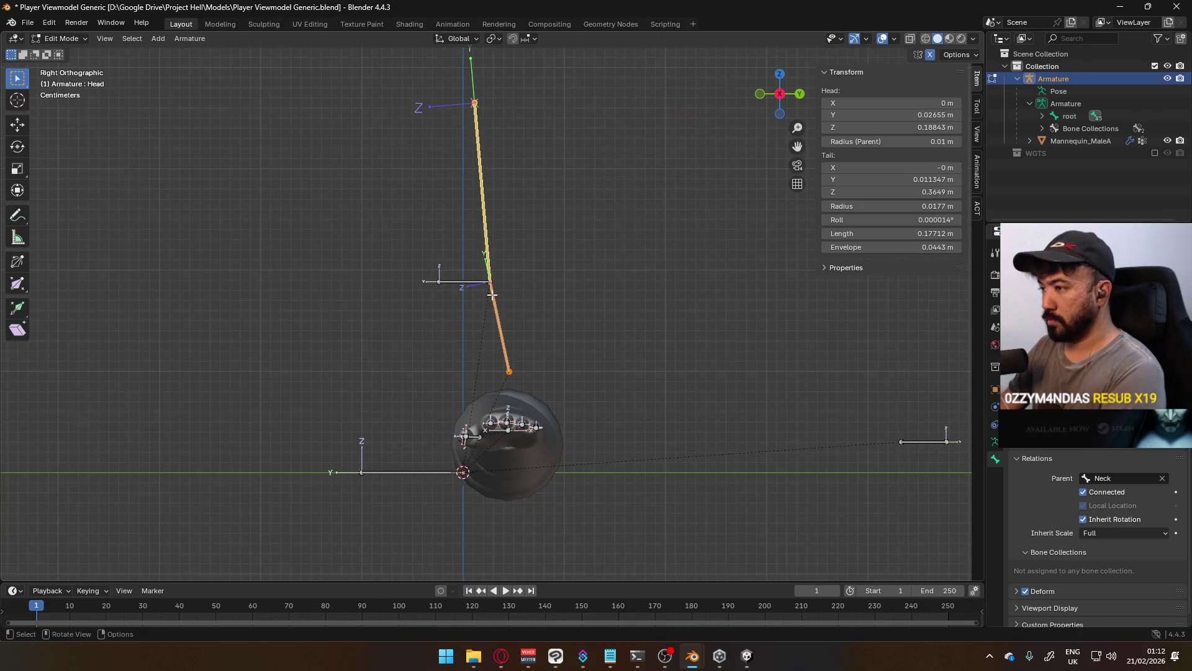
{"action": "left_click", "coordinate": [468, 281]}
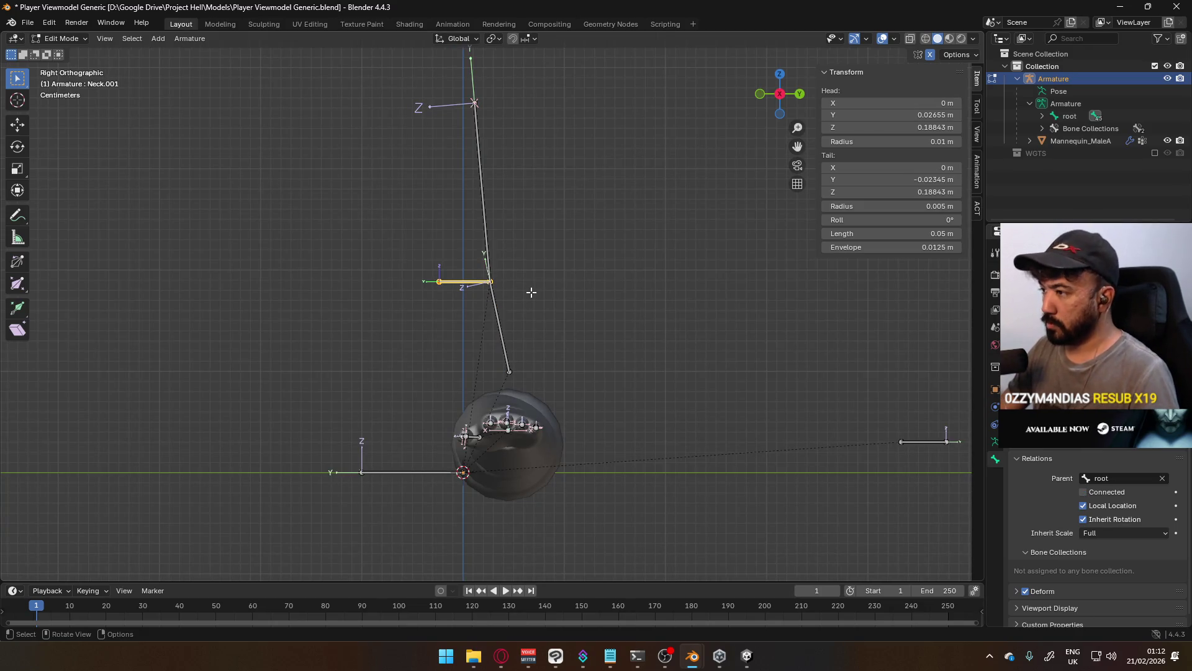
{"action": "left_click", "coordinate": [508, 309]}
{"action": "left_click", "coordinate": [487, 247]}
{"action": "left_click", "coordinate": [500, 326], "text": "shift"}
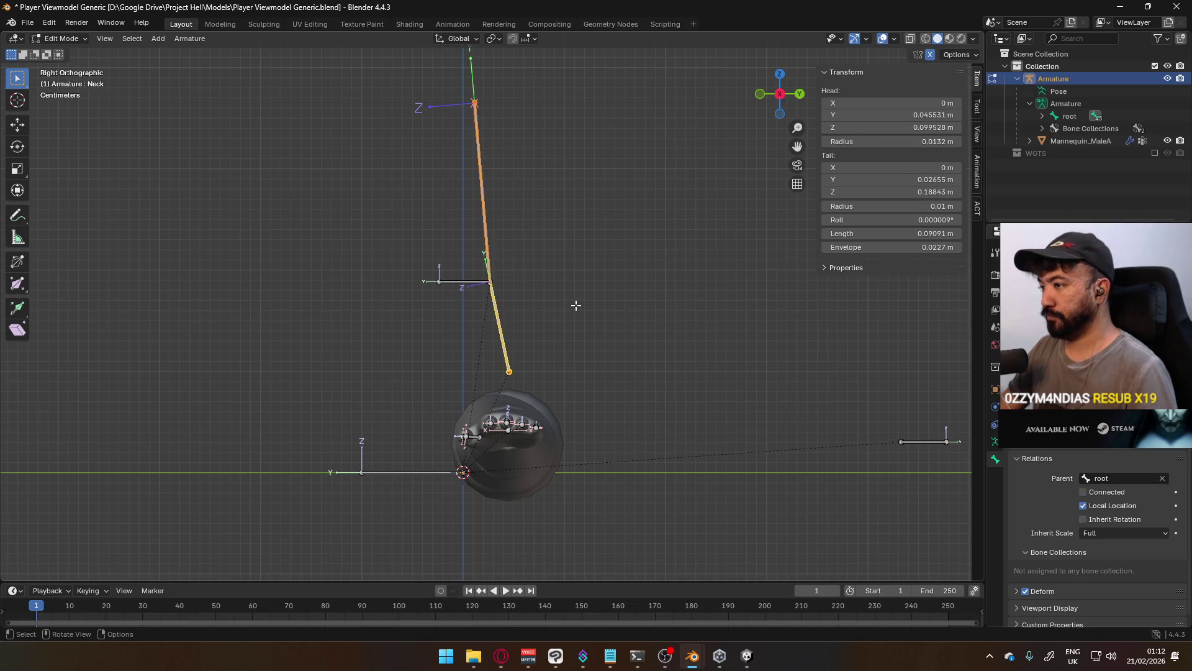
{"action": "key", "text": "x"}
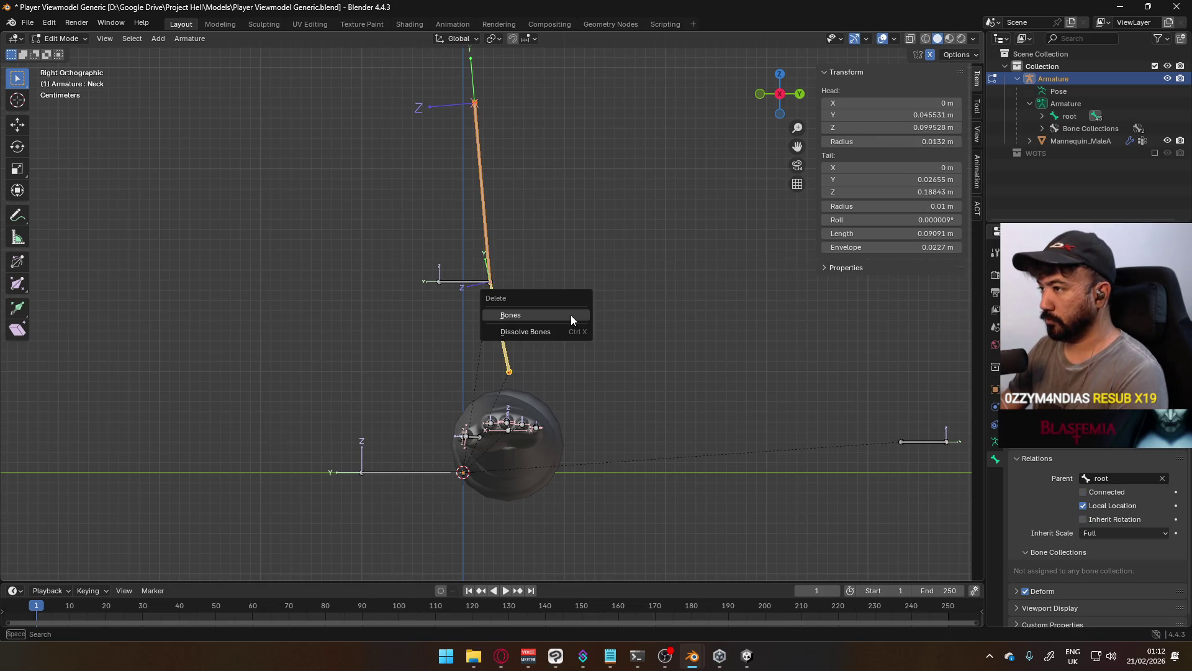
{"action": "key", "text": "Escape"}
{"action": "left_click", "coordinate": [504, 336]}
{"action": "key", "text": "x"}
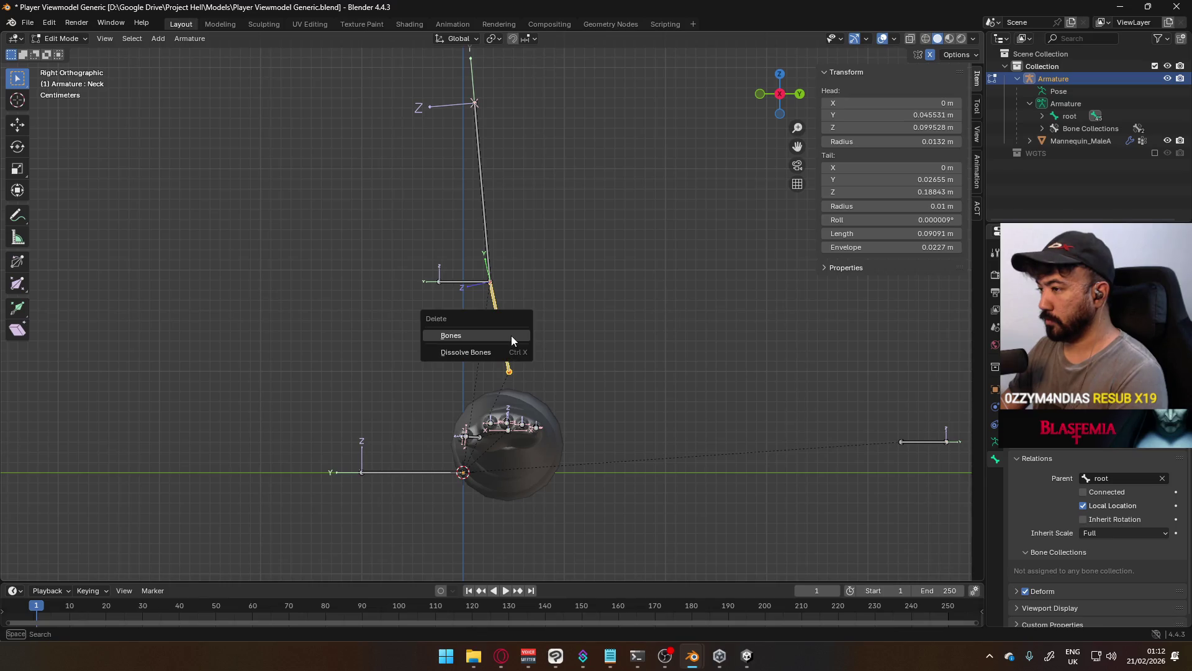
{"action": "left_click", "coordinate": [512, 335]}
Switch to front view and orbit into perspective to see the two arms
{"action": "key", "text": "KP_1"}
{"action": "scroll", "coordinate": [546, 306], "scroll_direction": "down", "scroll_amount": 7}
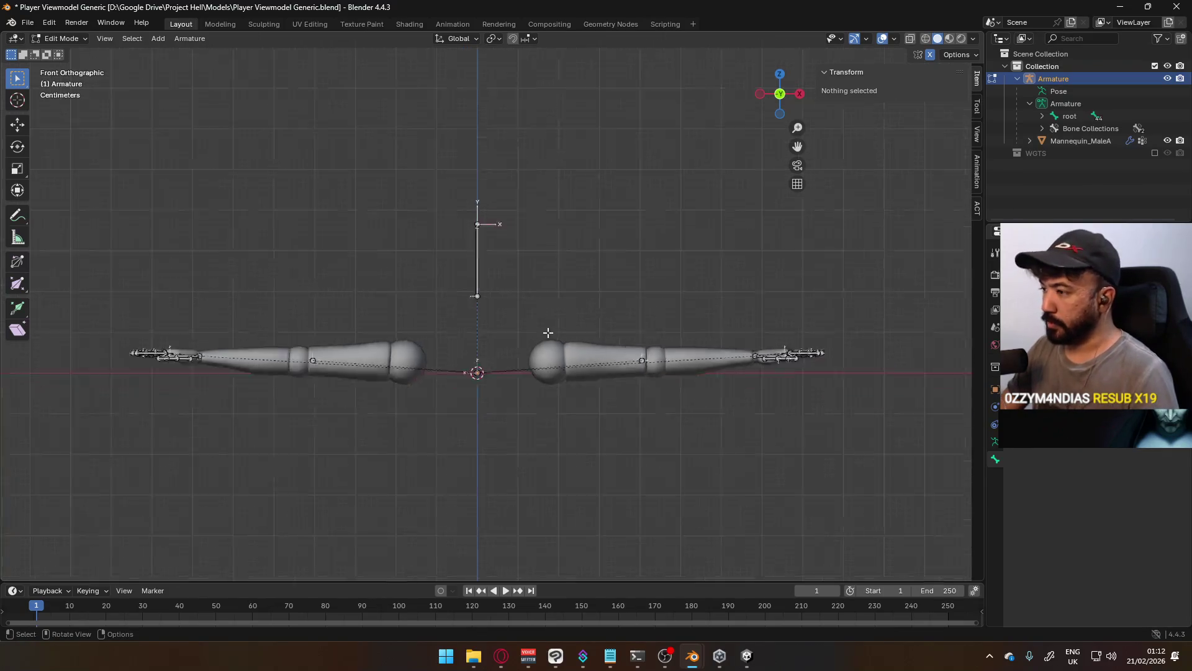
{"action": "mouse_move", "coordinate": [550, 338]}
{"action": "middle_mouse_down"}
{"action": "mouse_move", "coordinate": [547, 285]}
{"action": "mouse_move", "coordinate": [446, 268]}
{"action": "mouse_move", "coordinate": [525, 303]}
{"action": "mouse_move", "coordinate": [584, 369]}
{"action": "mouse_move", "coordinate": [583, 352]}
{"action": "mouse_move", "coordinate": [623, 328]}
{"action": "middle_mouse_up"}
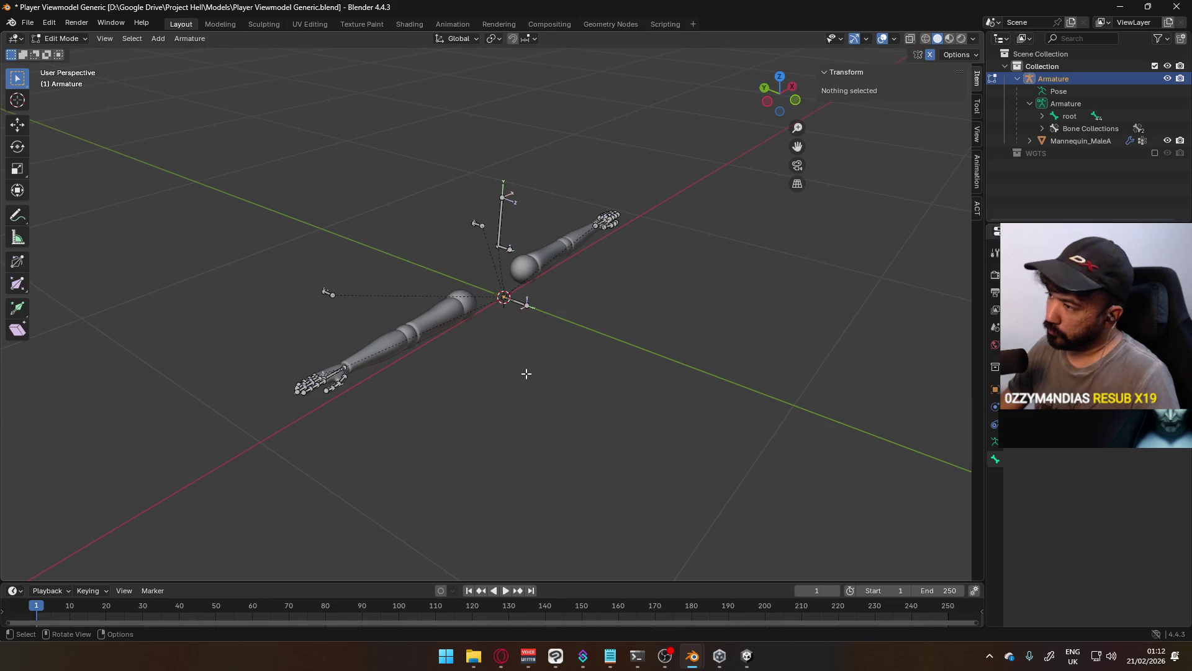
Duplicate the HandIK.R bone in place, creating HandIK.R.001
{"action": "middle_click_drag", "start_coordinate": [372, 404], "coordinate": [509, 359], "text": "shift"}
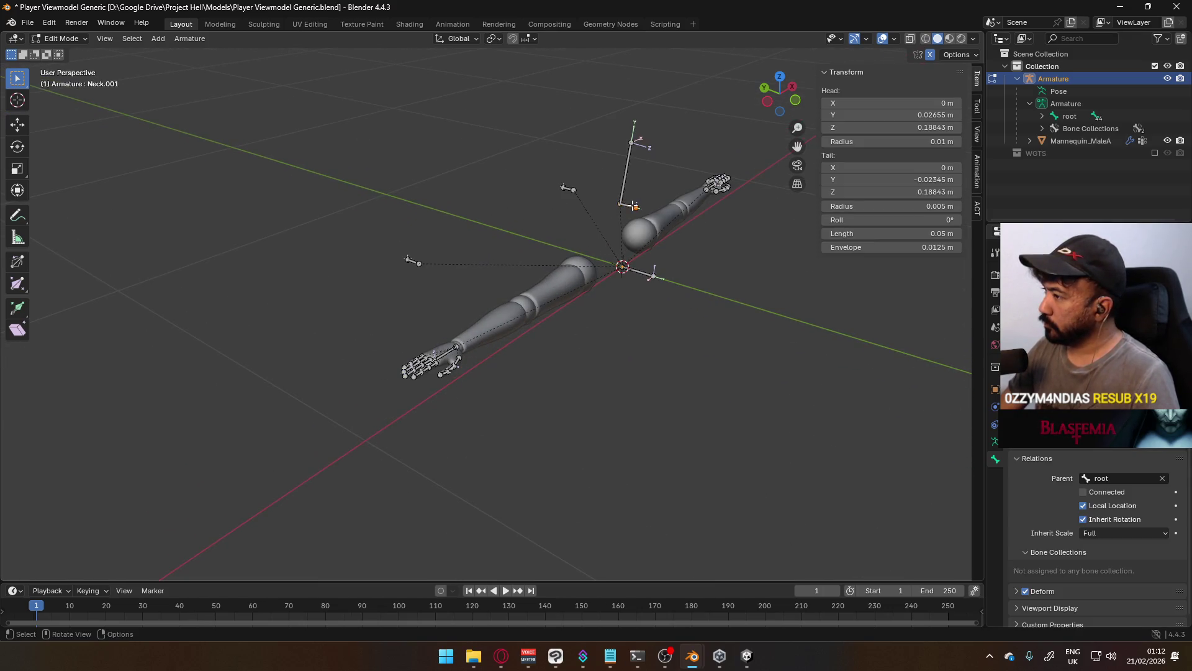
{"action": "scroll", "coordinate": [673, 338], "scroll_direction": "up", "scroll_amount": 3}
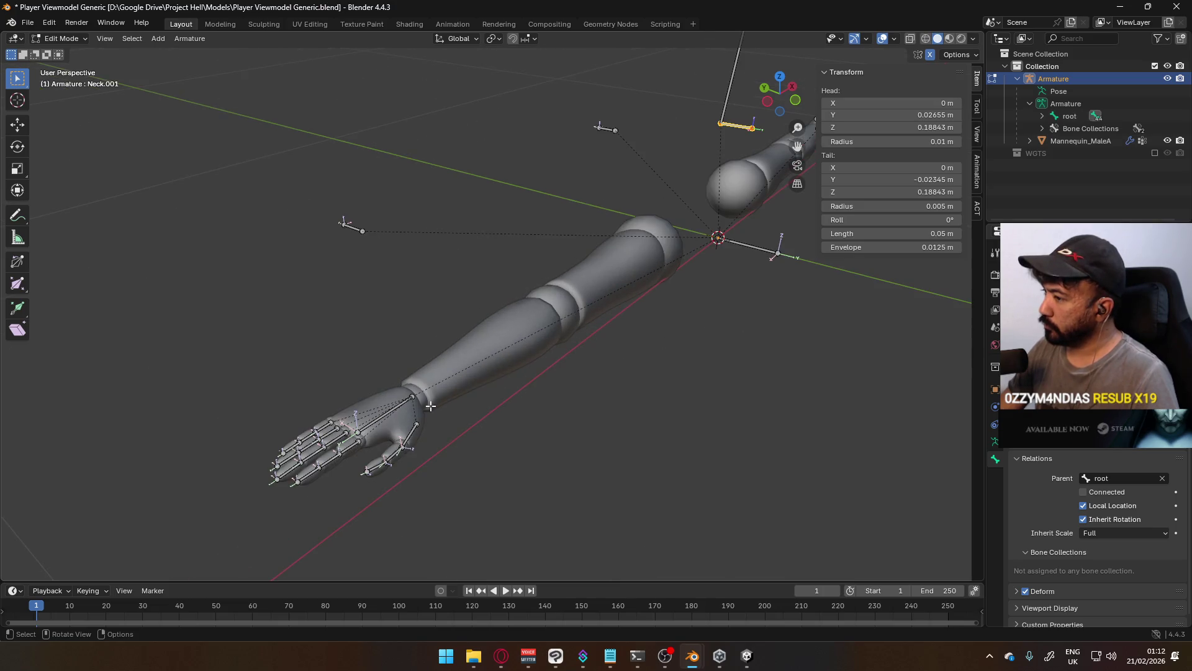
{"action": "left_click", "coordinate": [399, 412]}
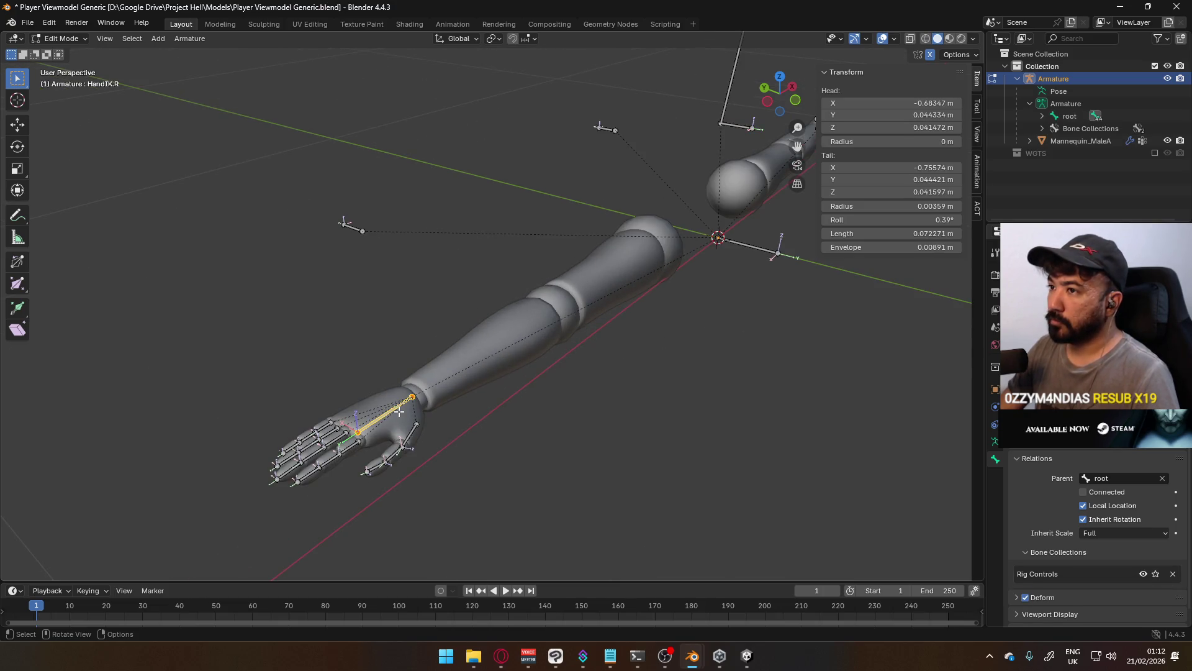
{"action": "key", "text": "shift+d"}
{"action": "right_click", "coordinate": [513, 438]}
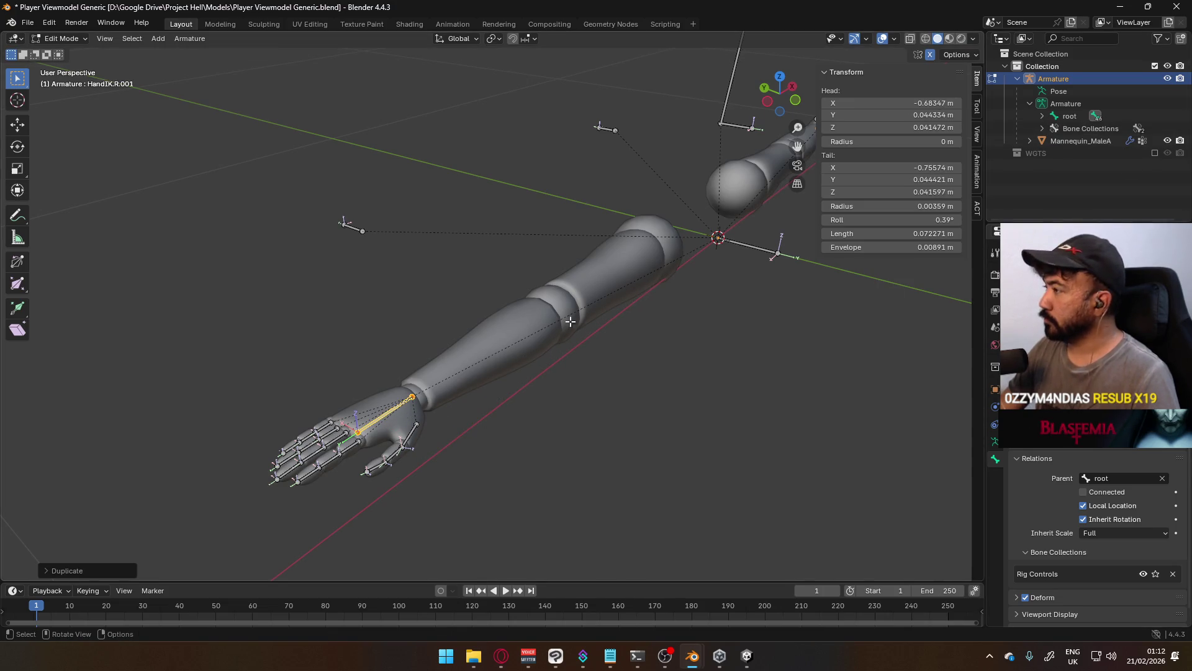
Browse the Armature context menu, then expand root's child bones in the Outliner
{"action": "right_click", "coordinate": [382, 410]}
{"action": "mouse_move", "coordinate": [375, 487]}
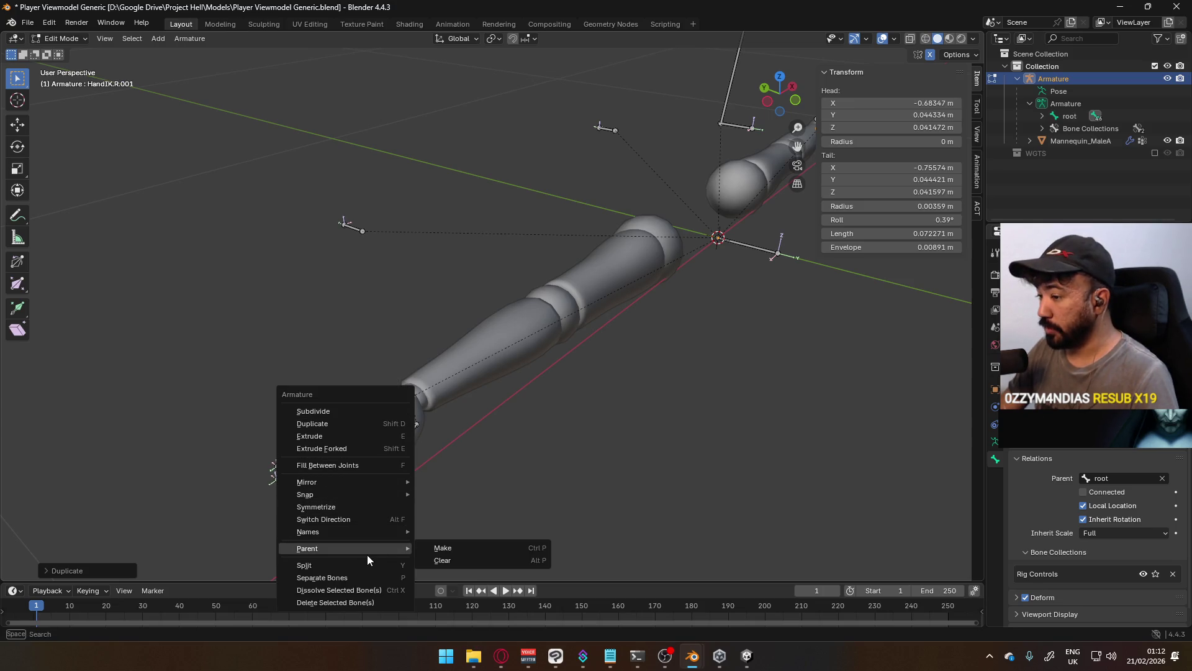
{"action": "mouse_move", "coordinate": [367, 535]}
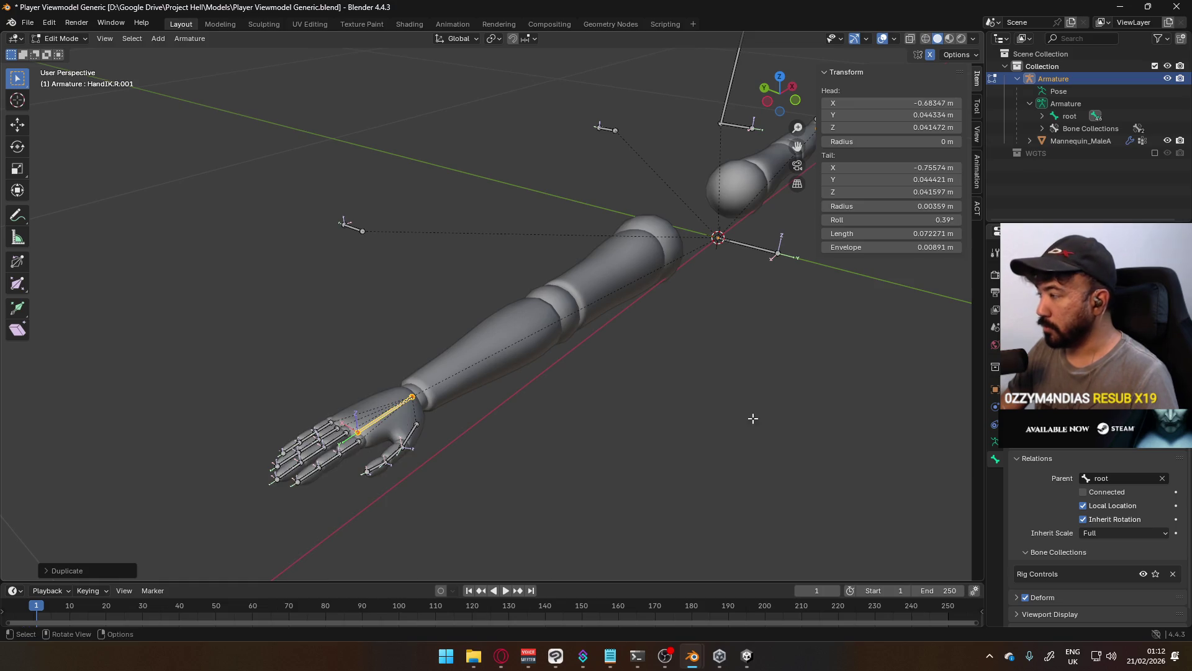
{"action": "left_click", "coordinate": [1042, 120]}
Rename HandIK.R.001 in the Outliner, beginning the new name with 'H'
{"action": "scroll", "coordinate": [1093, 149], "scroll_direction": "down", "scroll_amount": 3}
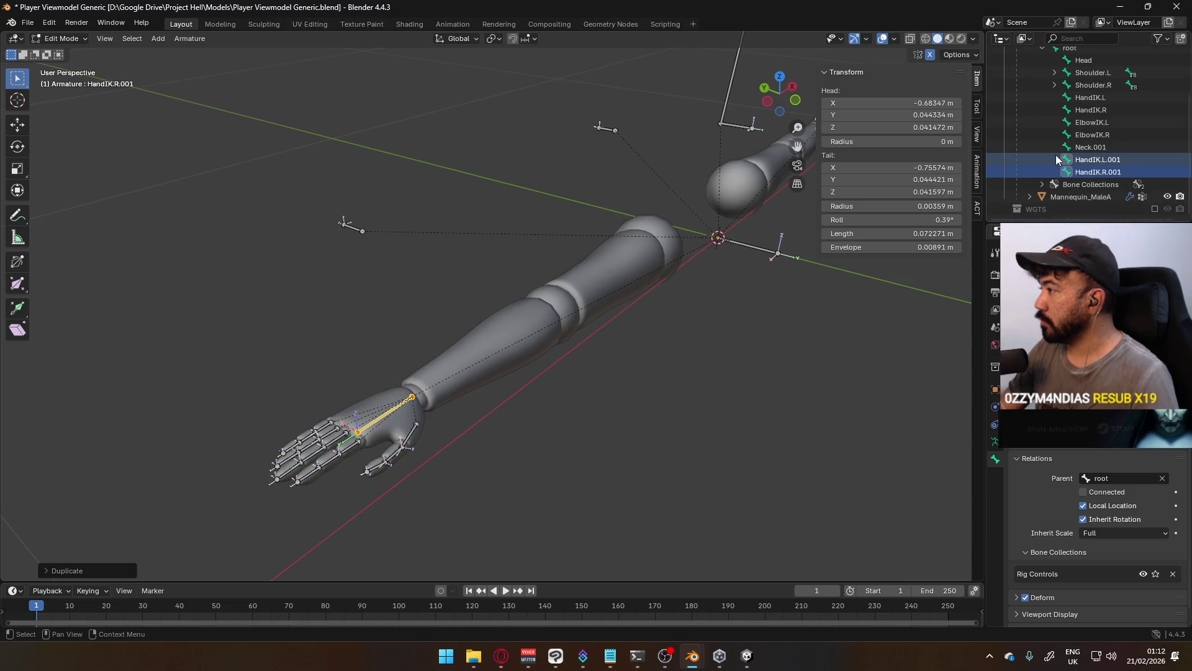
{"action": "double_click", "coordinate": [1117, 176]}
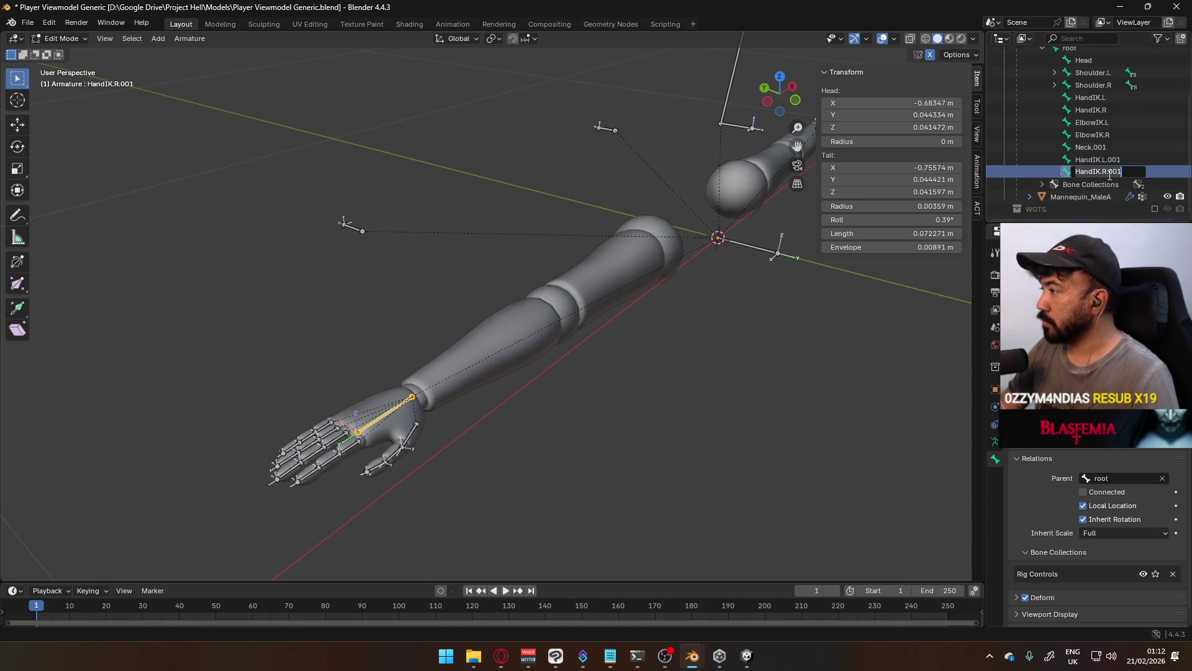
{"action": "type", "text": "HandSocket"}
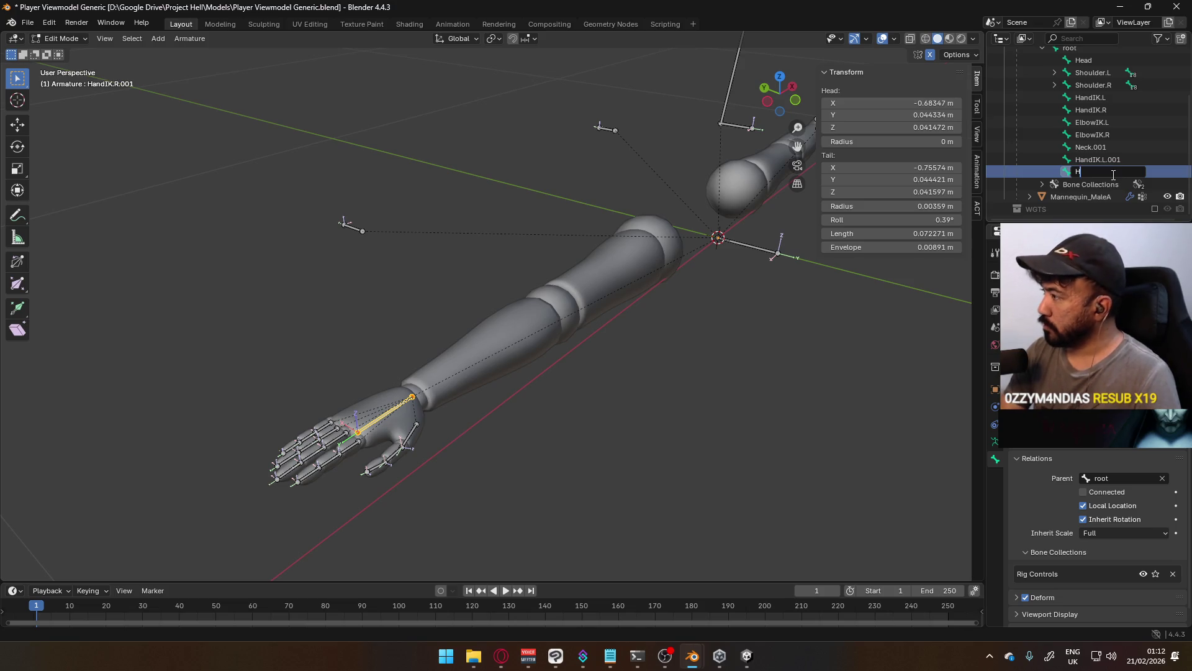
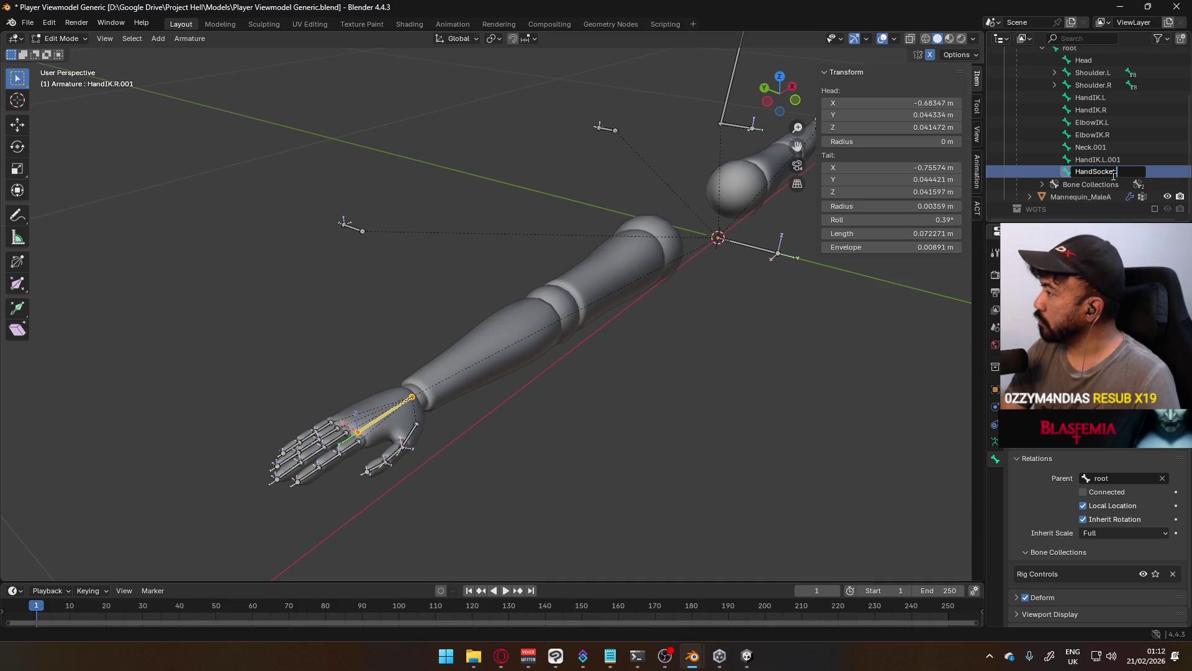
Name the bone HandSocket.R and symmetrize it to create HandSocket.L
{"action": "type", "text": "t.R"}
{"action": "key", "text": "Return"}
{"action": "right_click", "coordinate": [1112, 174]}
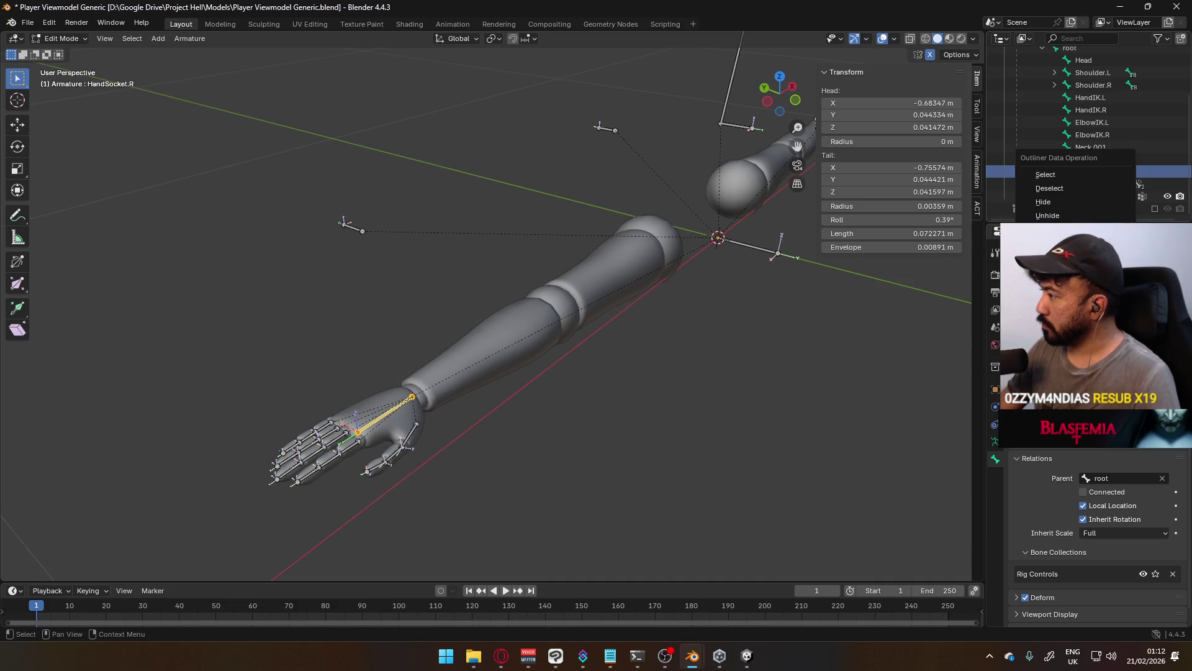
{"action": "right_click", "coordinate": [389, 415]}
{"action": "mouse_move", "coordinate": [377, 545]}
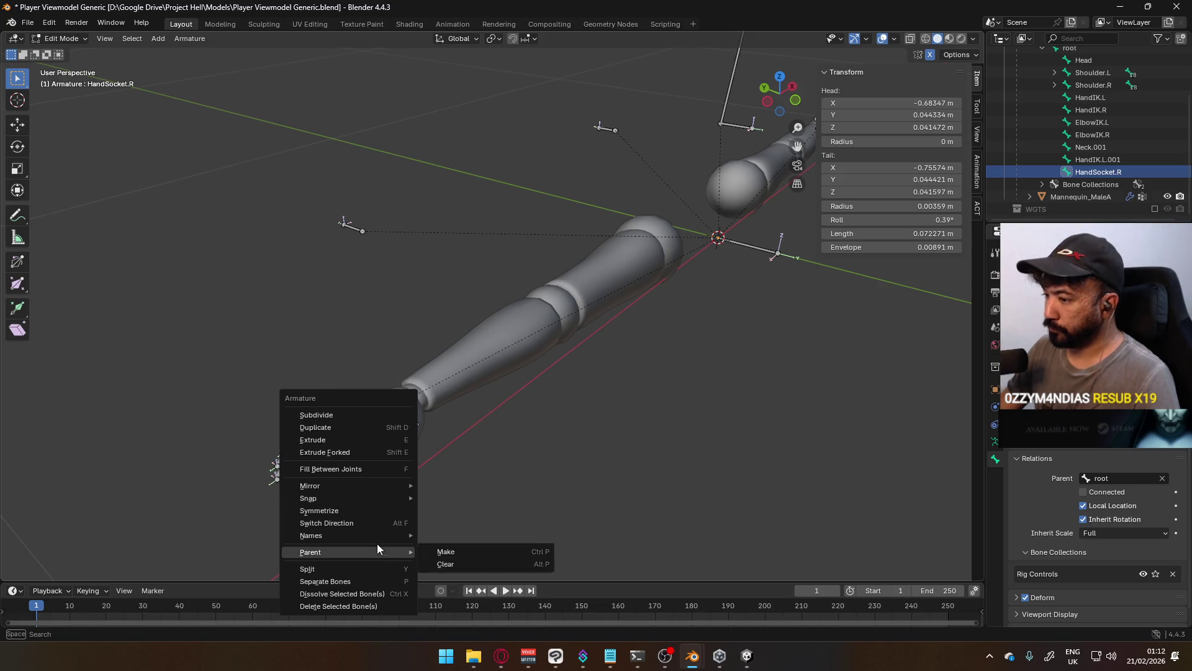
{"action": "left_click", "coordinate": [379, 508]}
Inspect the overlapping left-hand bones, including HandIK.L.001 and HandSocket.L
{"action": "left_click", "coordinate": [1134, 146]}
{"action": "right_click", "coordinate": [1114, 147]}
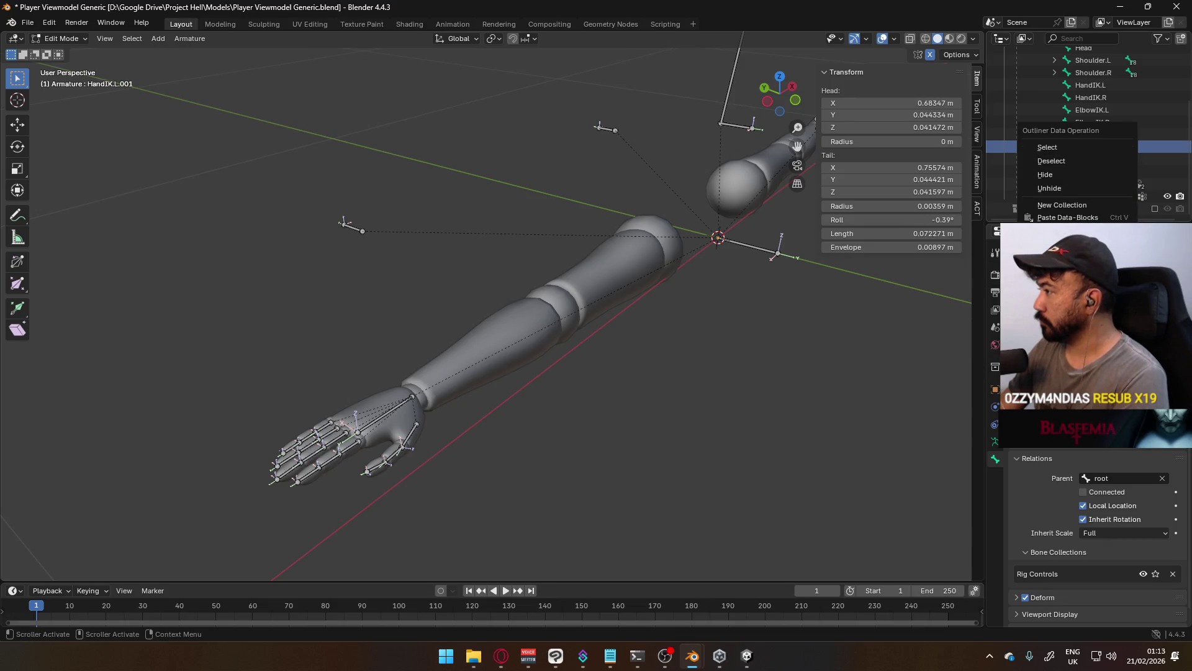
{"action": "key", "text": "KP_Decimal"}
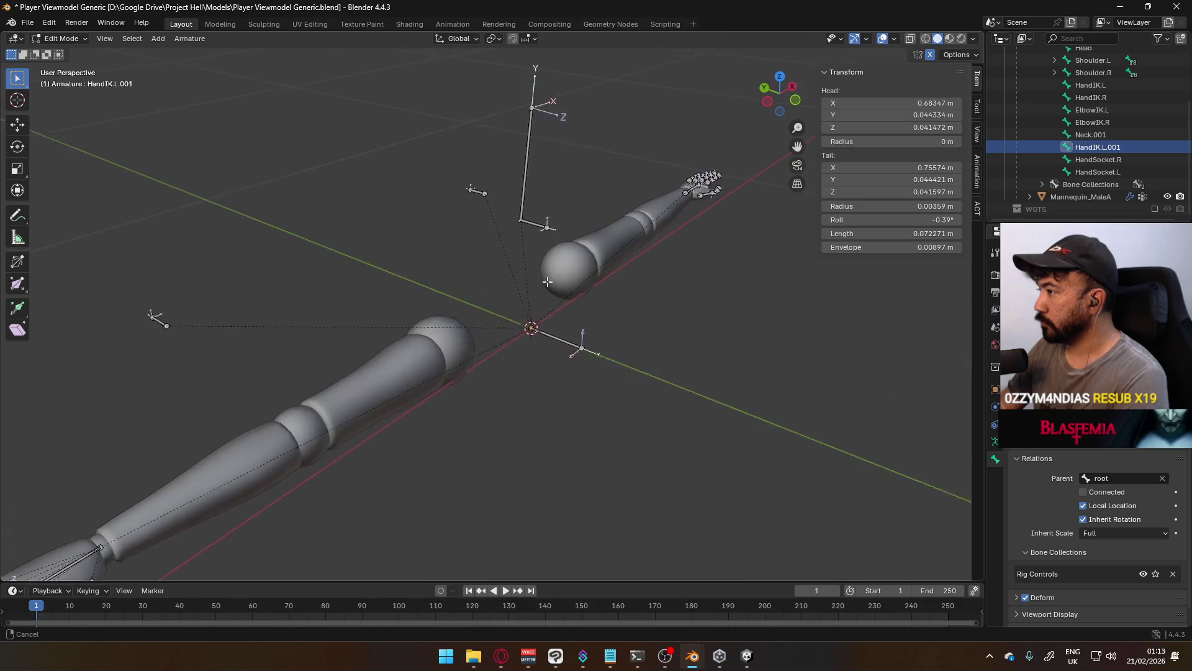
{"action": "left_click", "coordinate": [651, 210]}
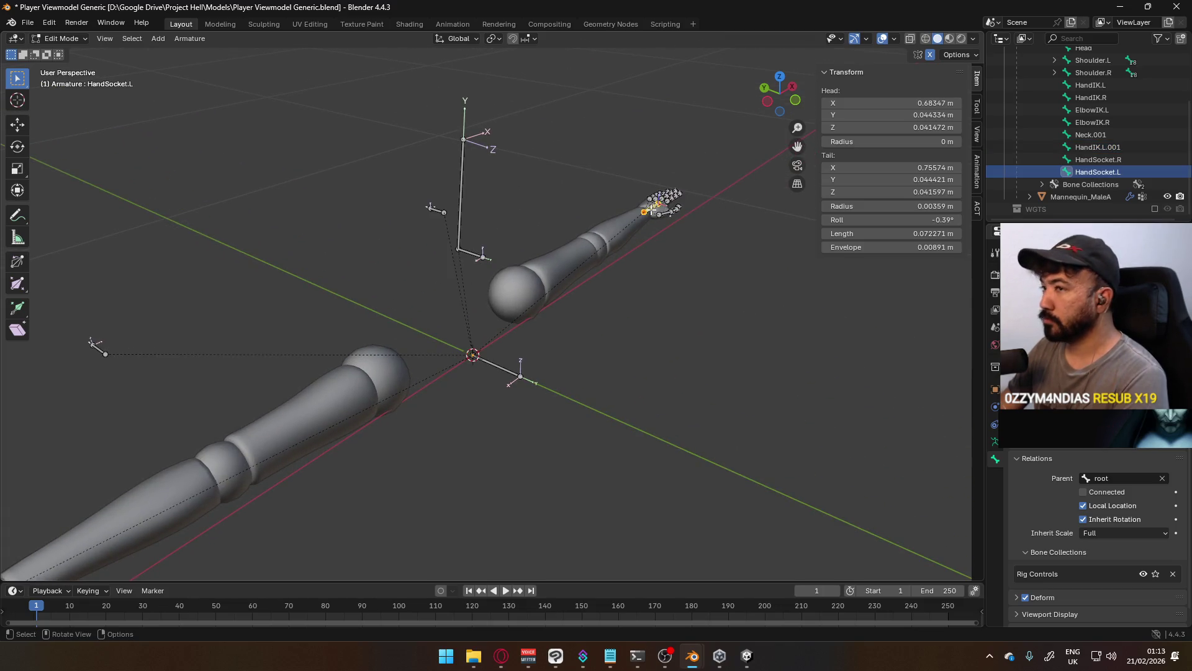
{"action": "left_click", "coordinate": [650, 210]}
{"action": "left_click", "coordinate": [651, 210]}
{"action": "left_click", "coordinate": [650, 209], "text": "alt"}
Rename the Neck.001 bone to HeadSocket
{"action": "left_click", "coordinate": [473, 256]}
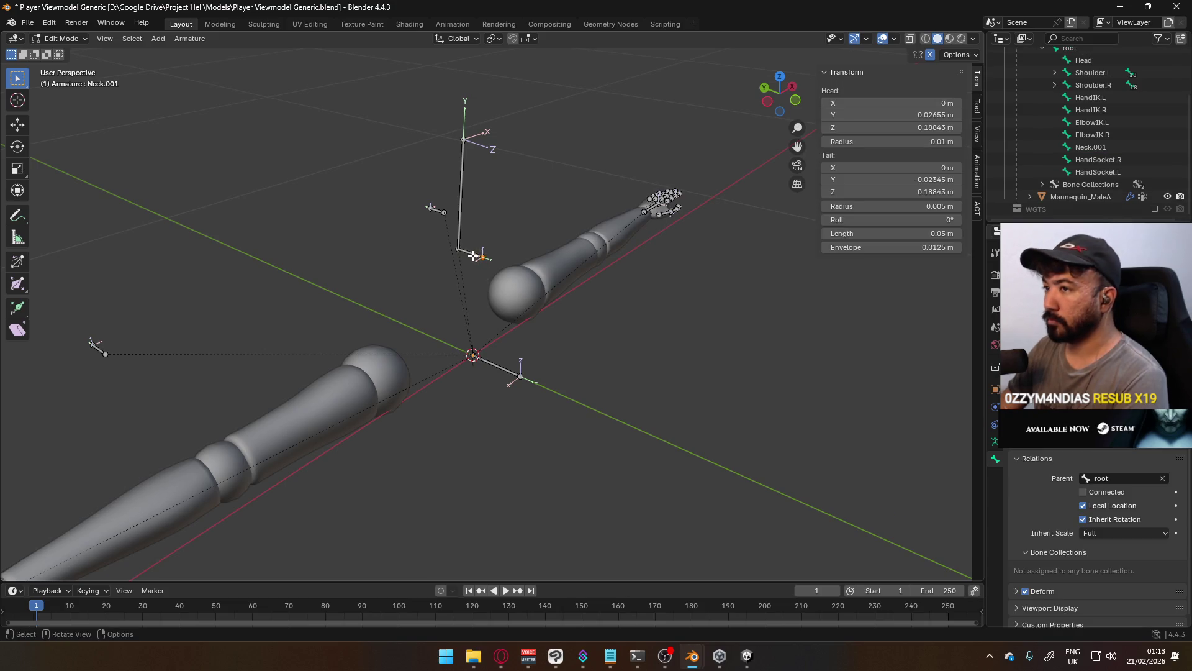
{"action": "left_click", "coordinate": [474, 256]}
{"action": "double_click", "coordinate": [1094, 148]}
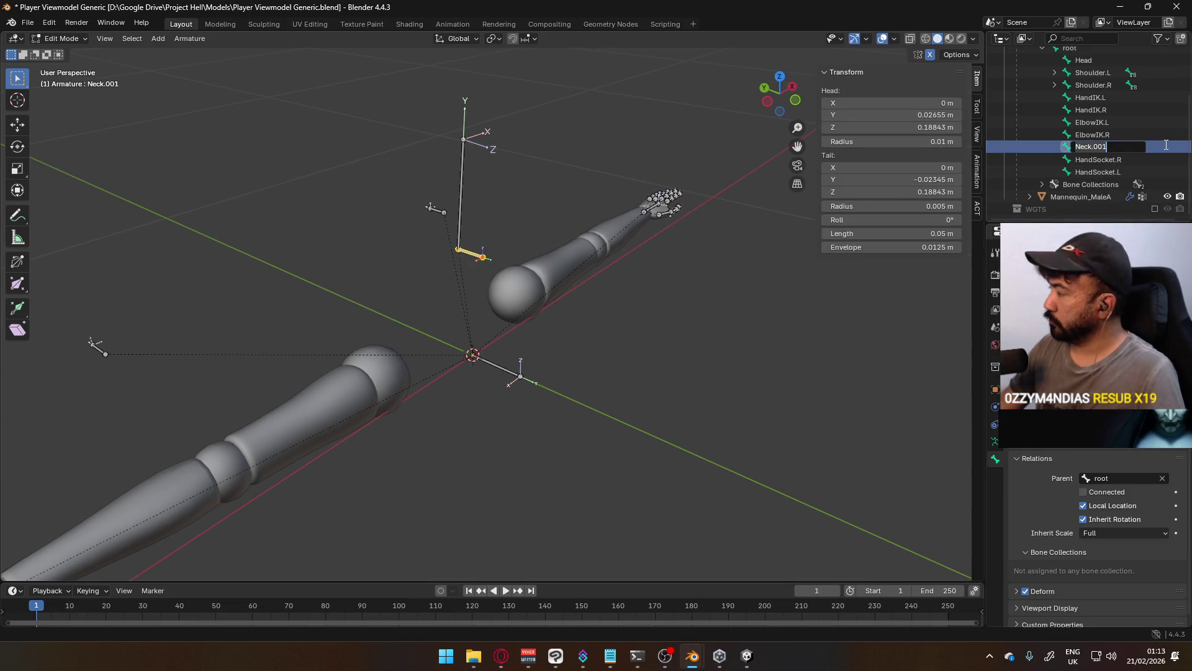
{"action": "type", "text": "HeadS"}
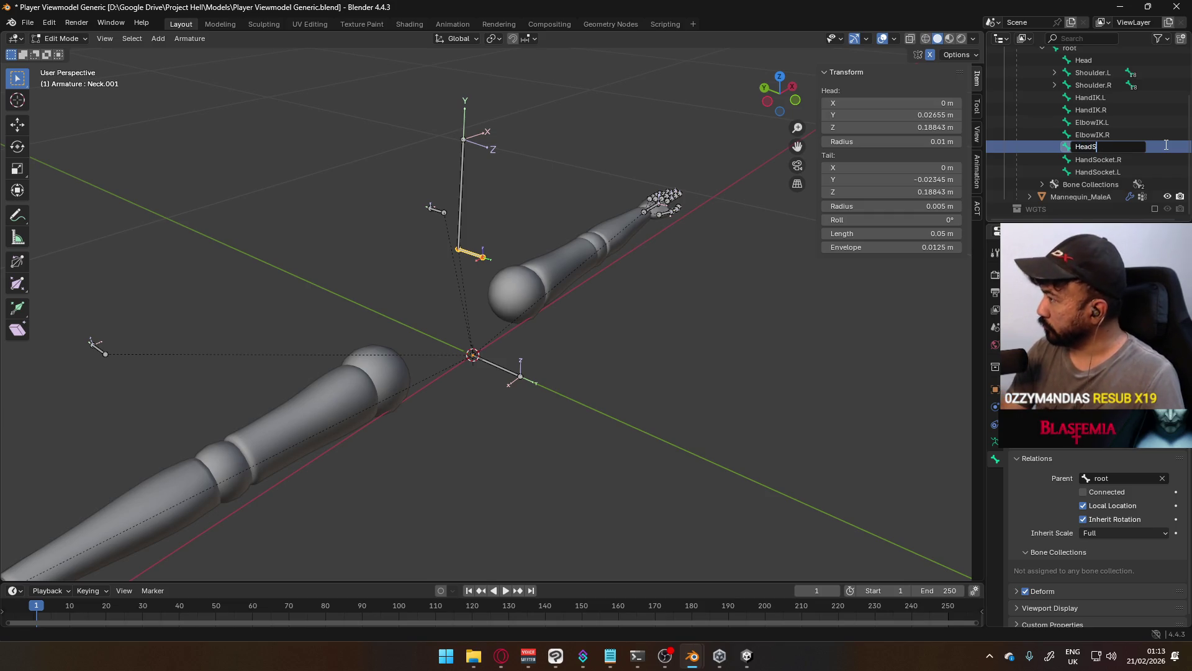
{"action": "type", "text": "ocket"}
{"action": "key", "text": "Return"}
{"action": "mouse_move", "coordinate": [400, 322]}
{"action": "middle_mouse_down"}
{"action": "mouse_move", "coordinate": [553, 175]}
{"action": "mouse_move", "coordinate": [535, 309]}
{"action": "middle_mouse_up"}
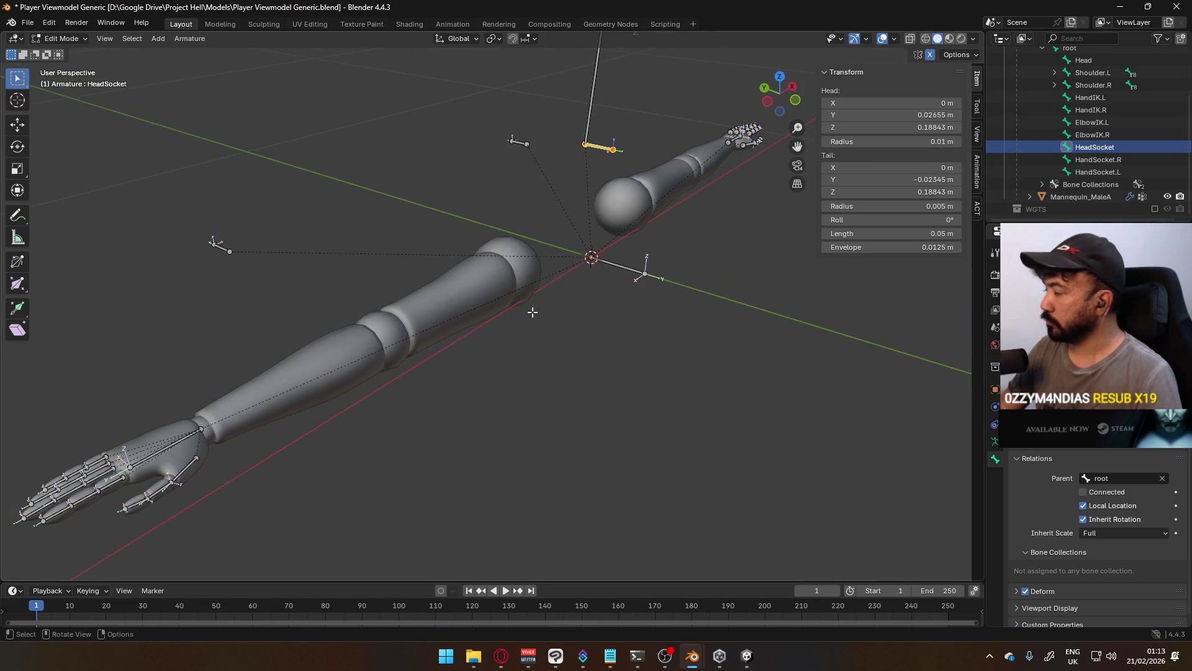
Check the bone collections of HandSocket.R, HandSocket.L and HeadSocket
{"action": "left_click", "coordinate": [180, 440]}
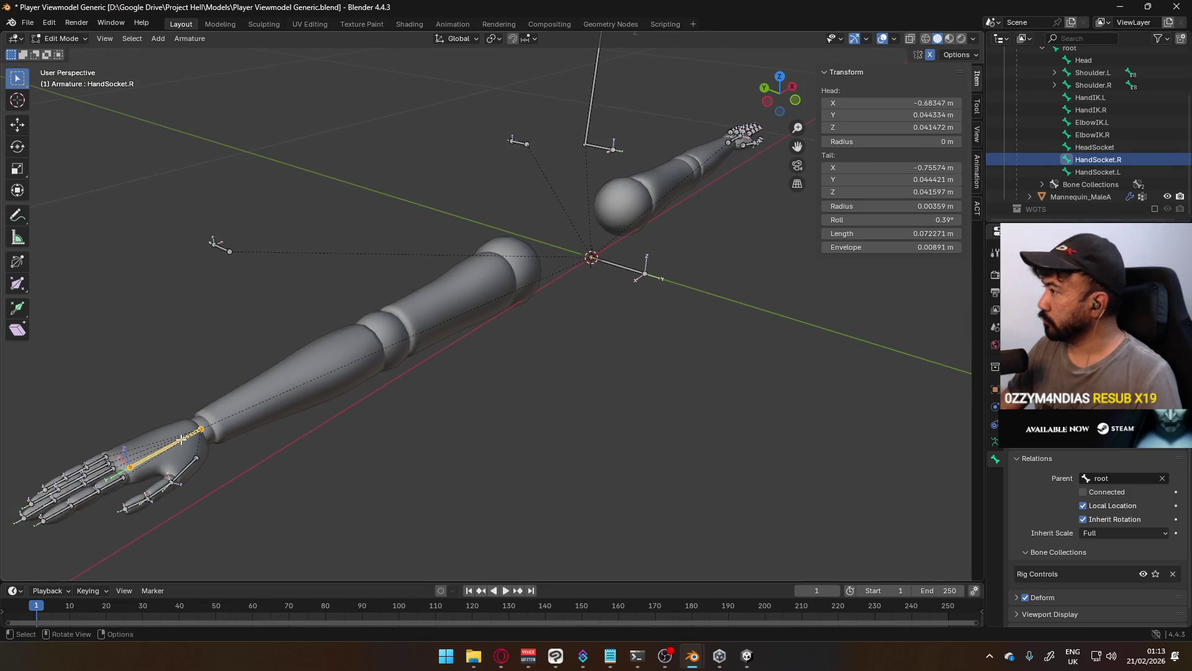
{"action": "left_click", "coordinate": [1092, 135]}
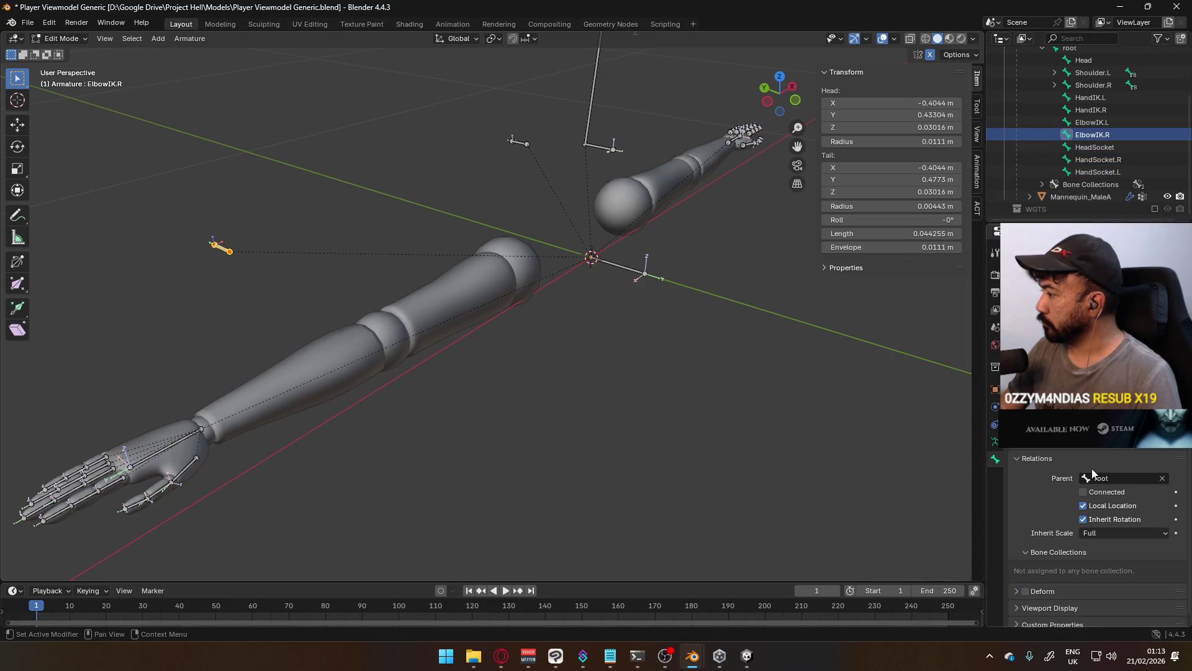
{"action": "scroll", "coordinate": [1042, 477], "scroll_direction": "down", "scroll_amount": 1}
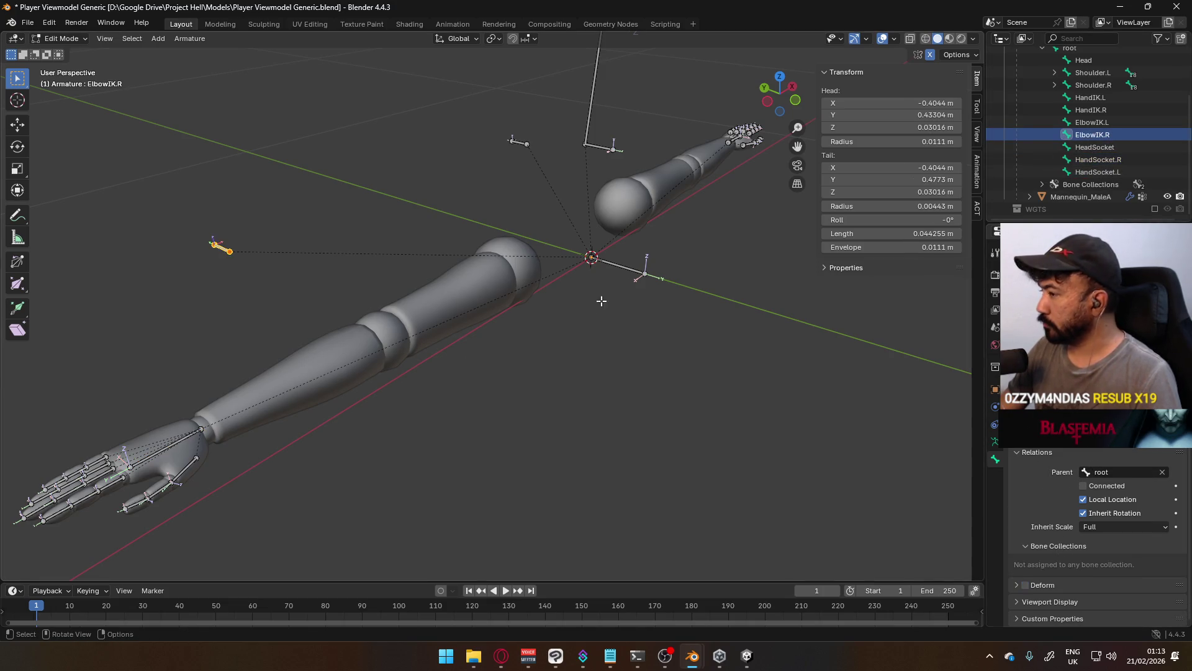
{"action": "left_click", "coordinate": [603, 148]}
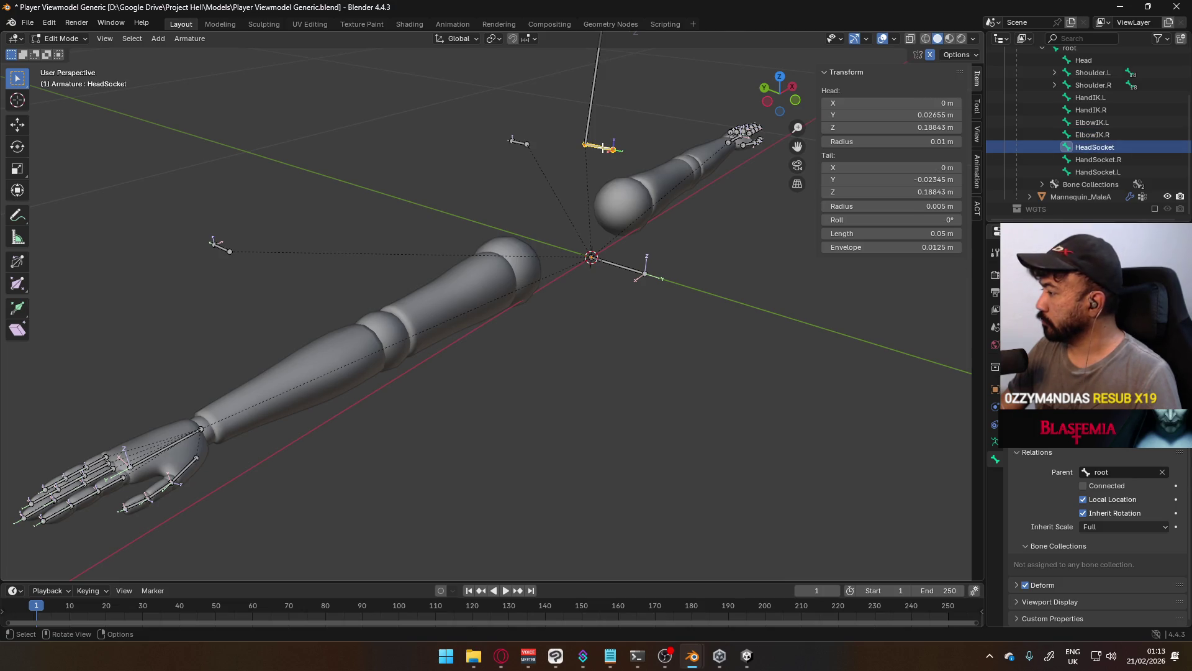
{"action": "mouse_move", "coordinate": [455, 344]}
{"action": "middle_mouse_down"}
{"action": "mouse_move", "coordinate": [540, 306]}
{"action": "mouse_move", "coordinate": [457, 344]}
{"action": "middle_mouse_up"}
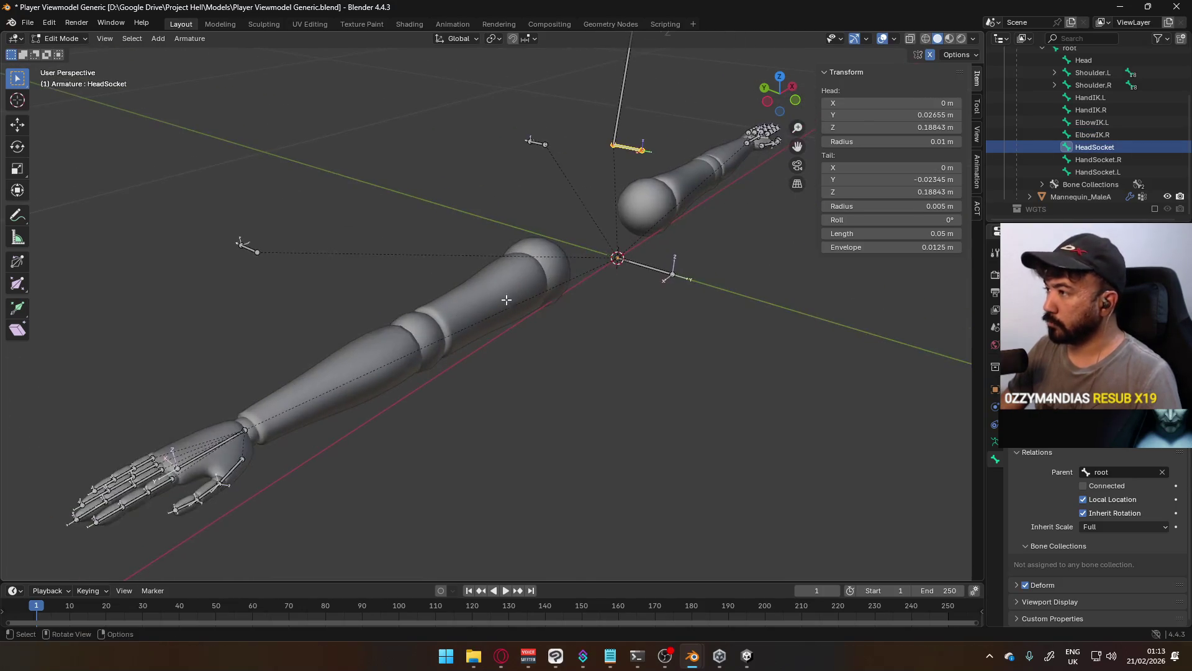
{"action": "left_click", "coordinate": [1094, 172]}
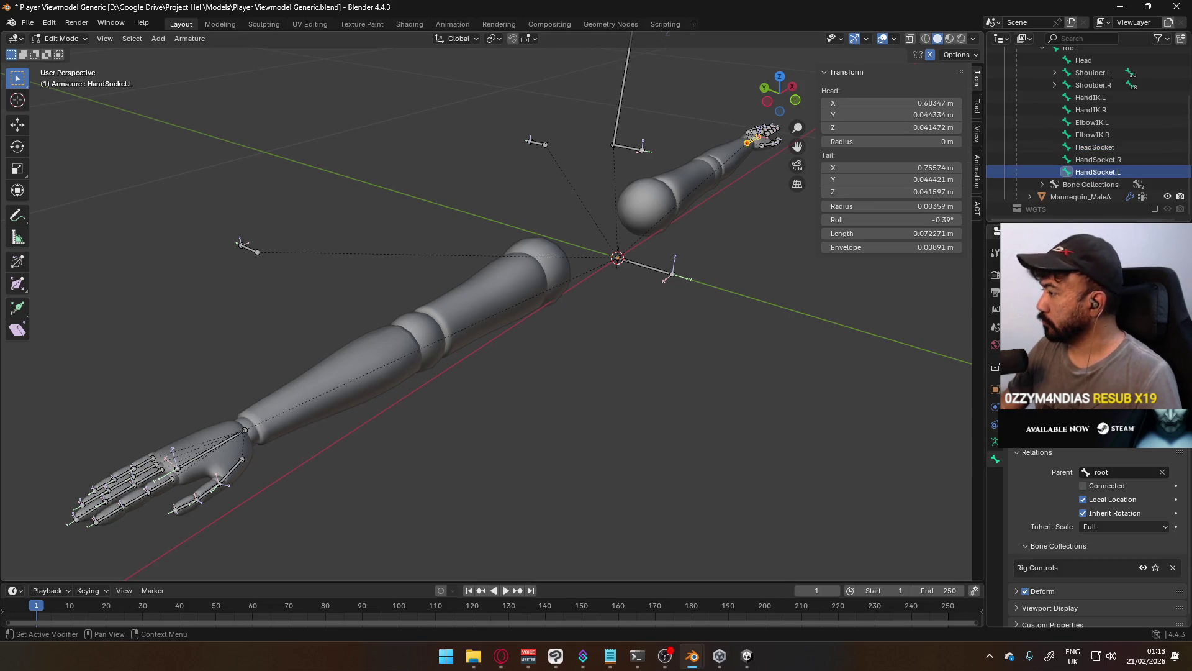
{"action": "left_click", "coordinate": [1102, 151]}
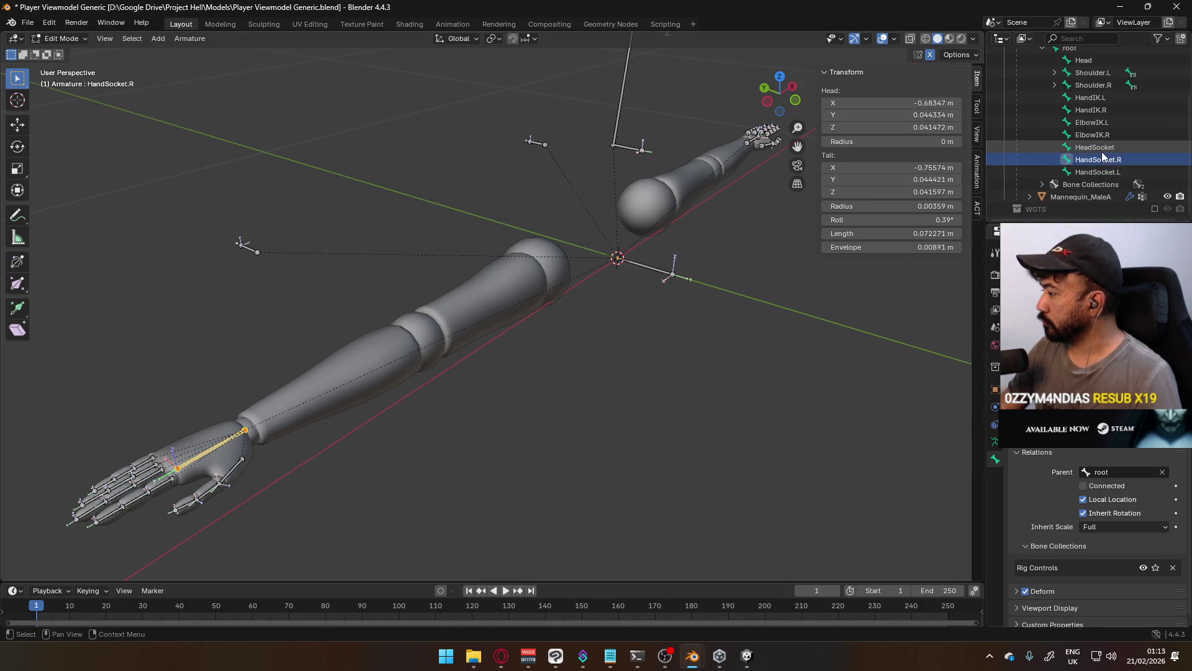
{"action": "scroll", "coordinate": [511, 318], "scroll_direction": "up", "scroll_amount": 3}
{"action": "scroll", "coordinate": [511, 319], "scroll_direction": "down", "scroll_amount": 4}
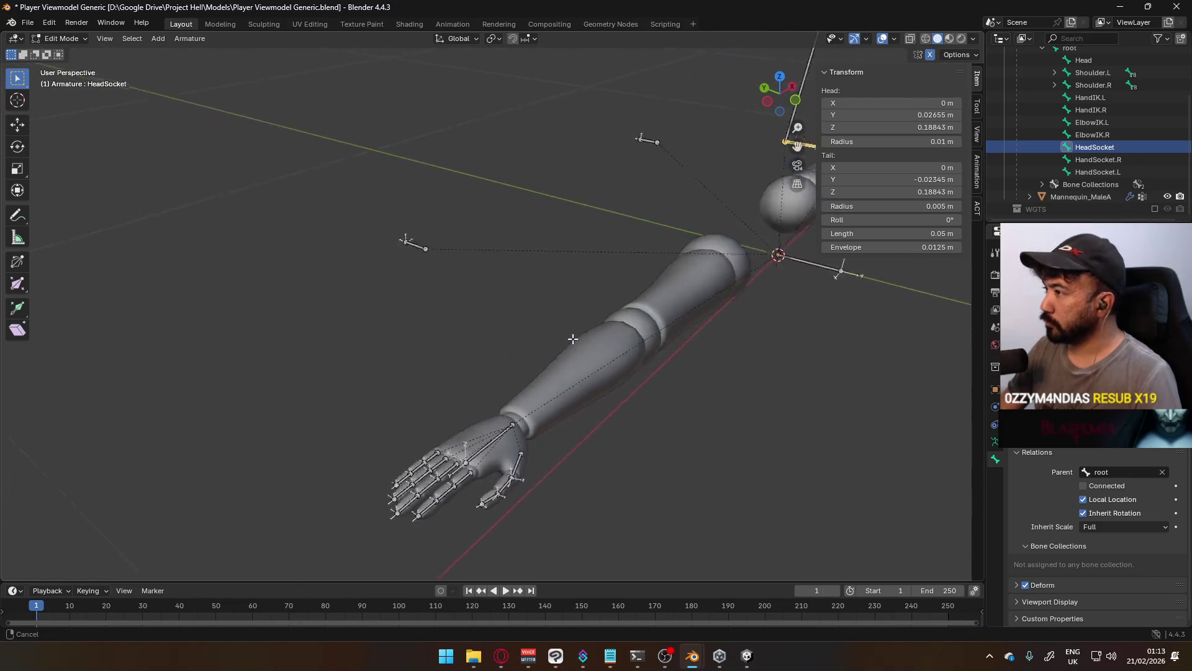
Reframe the rig, collapse the armature's bone hierarchy and return to Object Mode
{"action": "mouse_move", "coordinate": [511, 319]}
{"action": "middle_mouse_down"}
{"action": "mouse_move", "coordinate": [623, 268]}
{"action": "mouse_move", "coordinate": [311, 255]}
{"action": "mouse_move", "coordinate": [379, 181]}
{"action": "mouse_move", "coordinate": [531, 331]}
{"action": "mouse_move", "coordinate": [584, 283]}
{"action": "middle_mouse_up"}
{"action": "scroll", "coordinate": [706, 197], "scroll_direction": "down", "scroll_amount": 3}
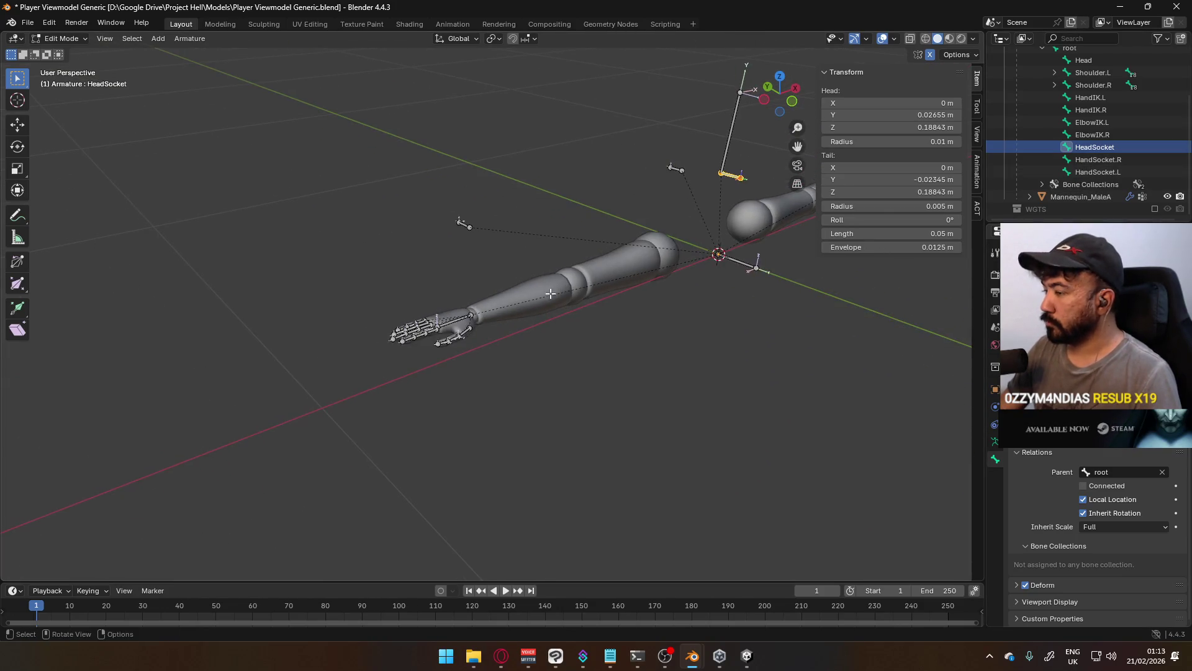
{"action": "middle_click_drag", "start_coordinate": [706, 197], "coordinate": [520, 290], "text": "shift"}
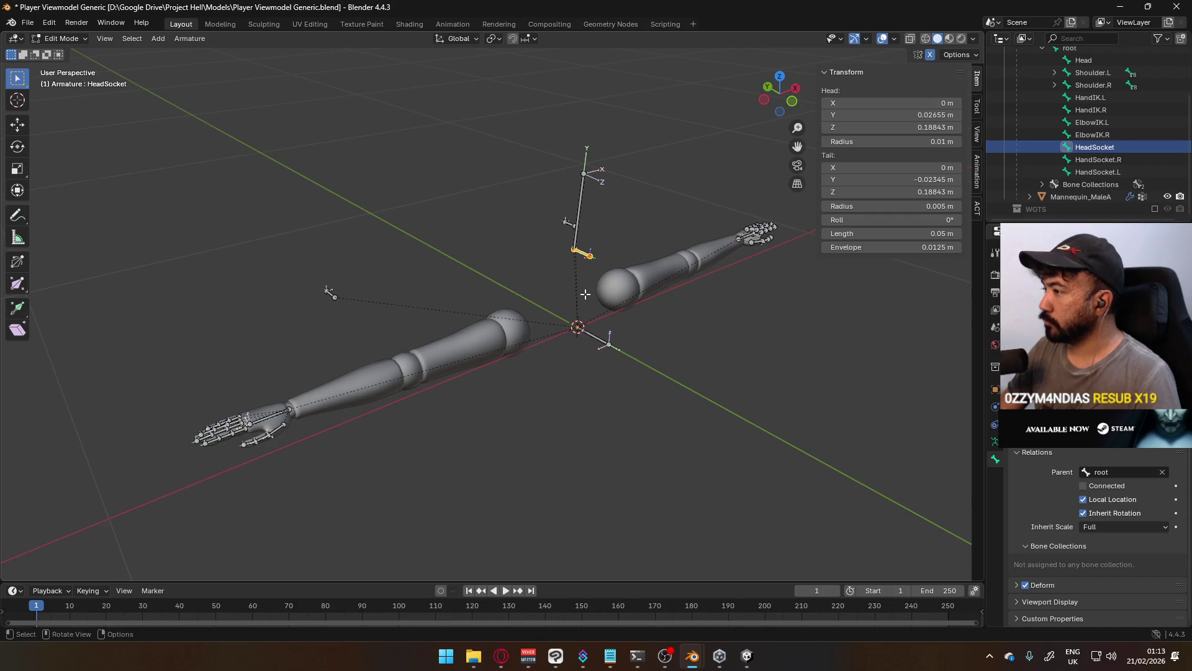
{"action": "scroll", "coordinate": [1085, 179], "scroll_direction": "up", "scroll_amount": 5}
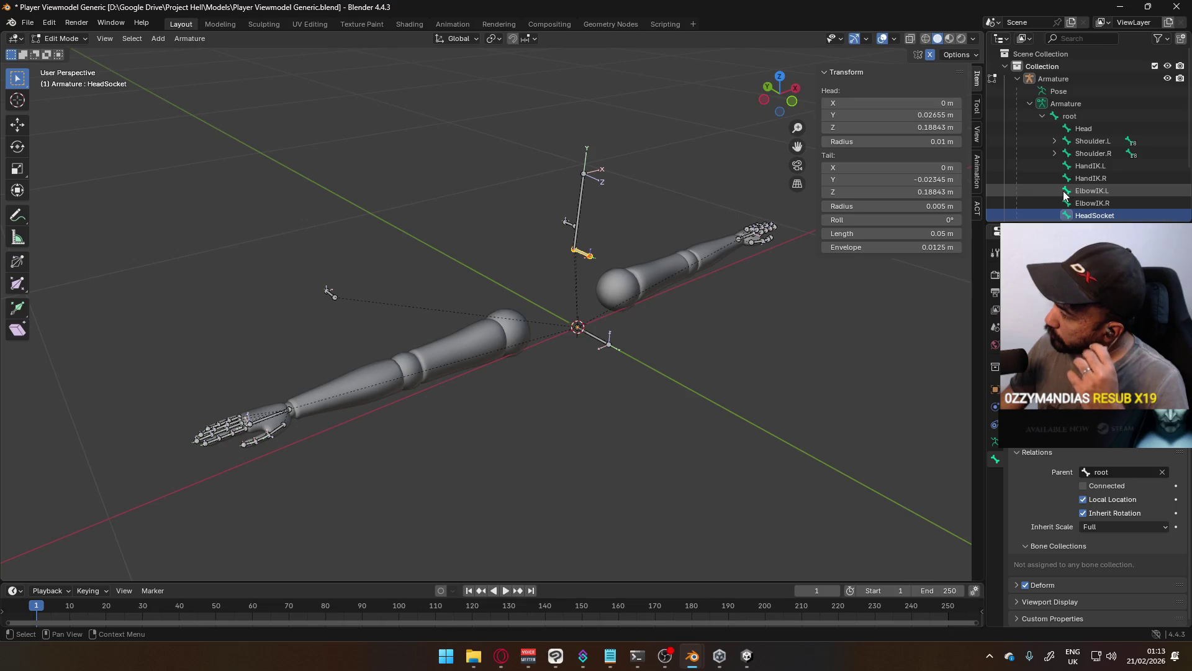
{"action": "middle_click_drag", "start_coordinate": [654, 202], "coordinate": [634, 213]}
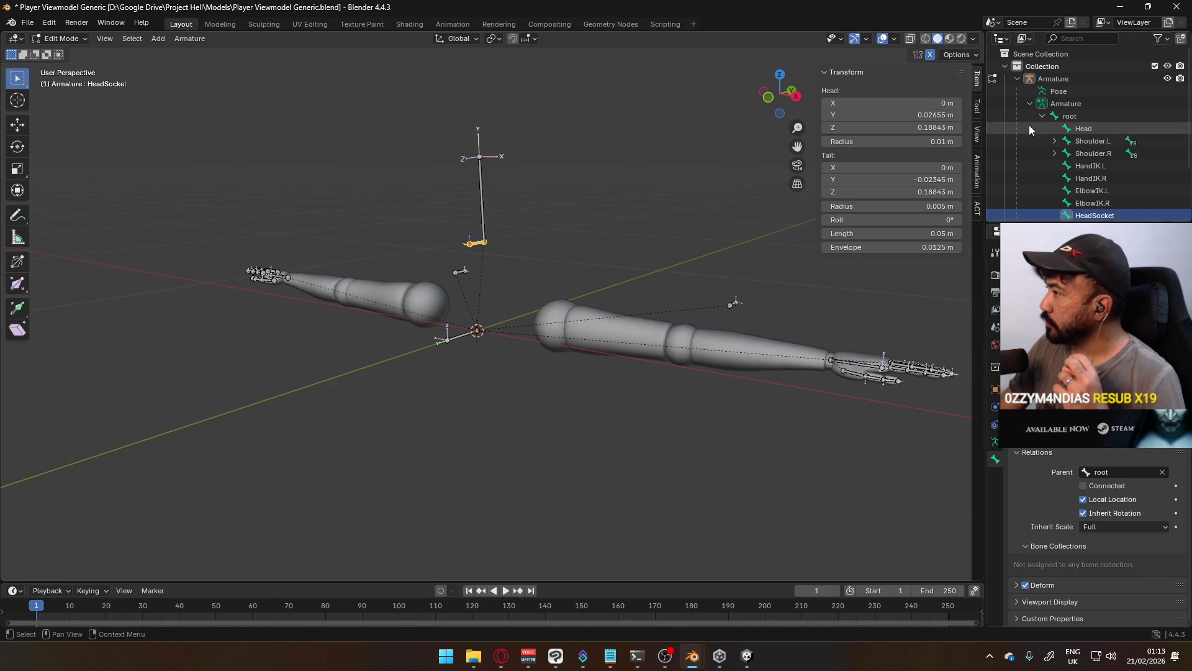
{"action": "left_click", "coordinate": [1029, 104]}
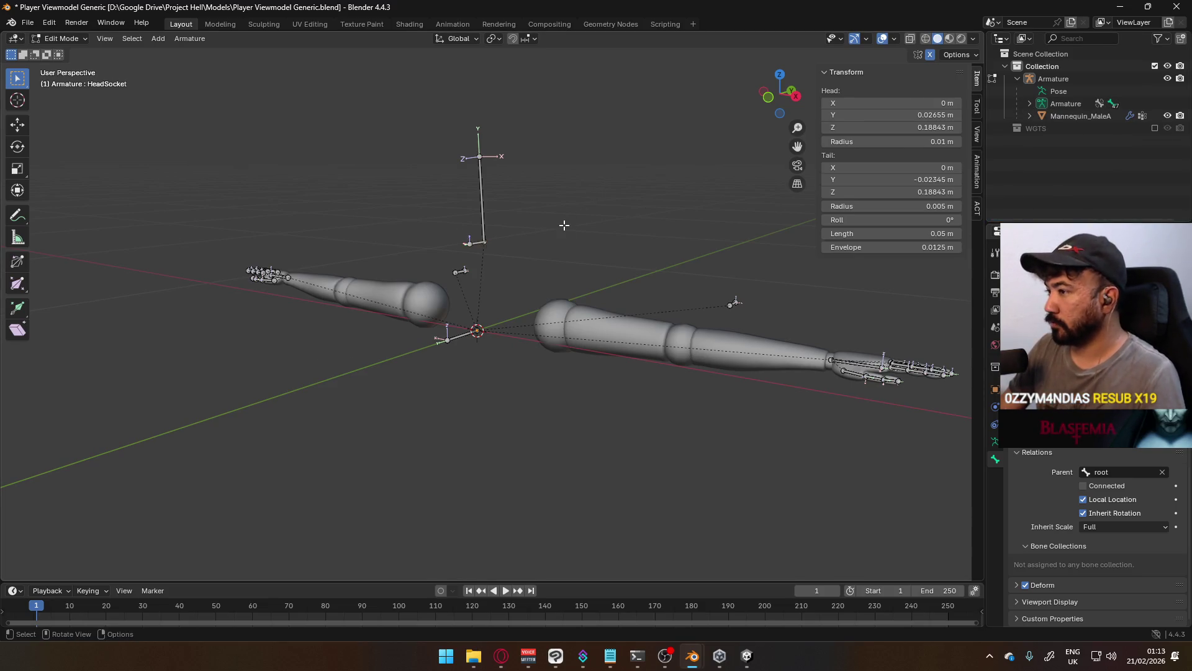
{"action": "key", "text": "Tab"}
{"action": "key", "text": "shift+a"}
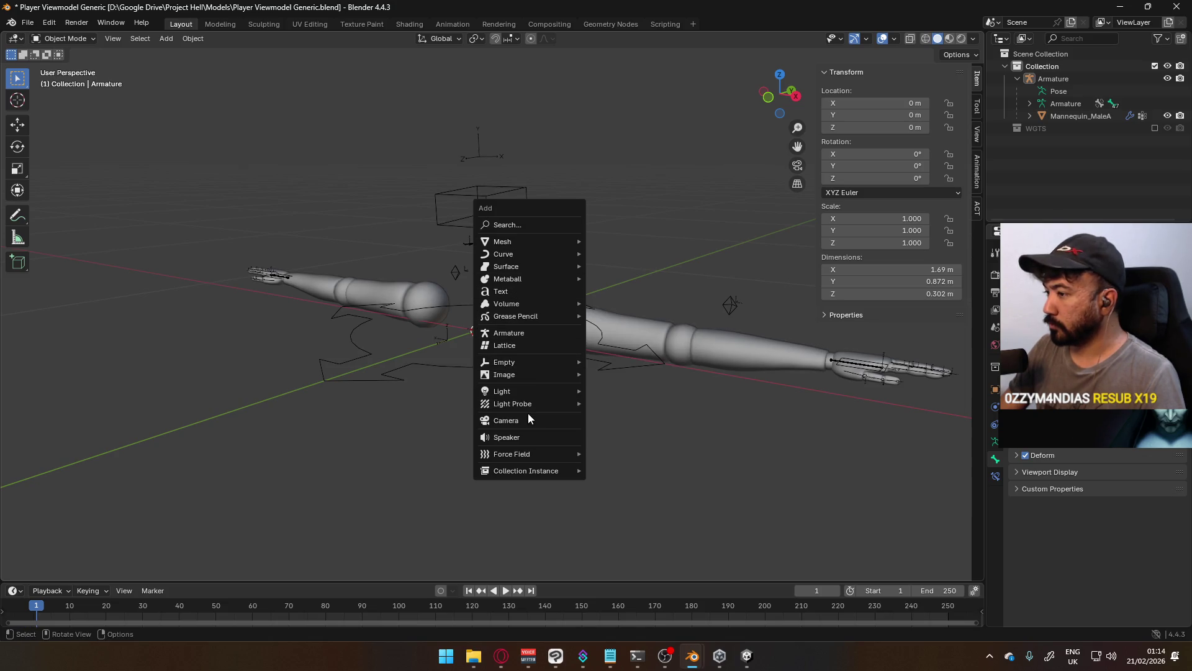
Add a camera to the scene and select it on its own
{"action": "left_click", "coordinate": [508, 421]}
{"action": "mouse_move", "coordinate": [472, 301]}
{"action": "middle_mouse_down"}
{"action": "mouse_move", "coordinate": [565, 291]}
{"action": "mouse_move", "coordinate": [591, 326]}
{"action": "mouse_move", "coordinate": [612, 323]}
{"action": "middle_mouse_up"}
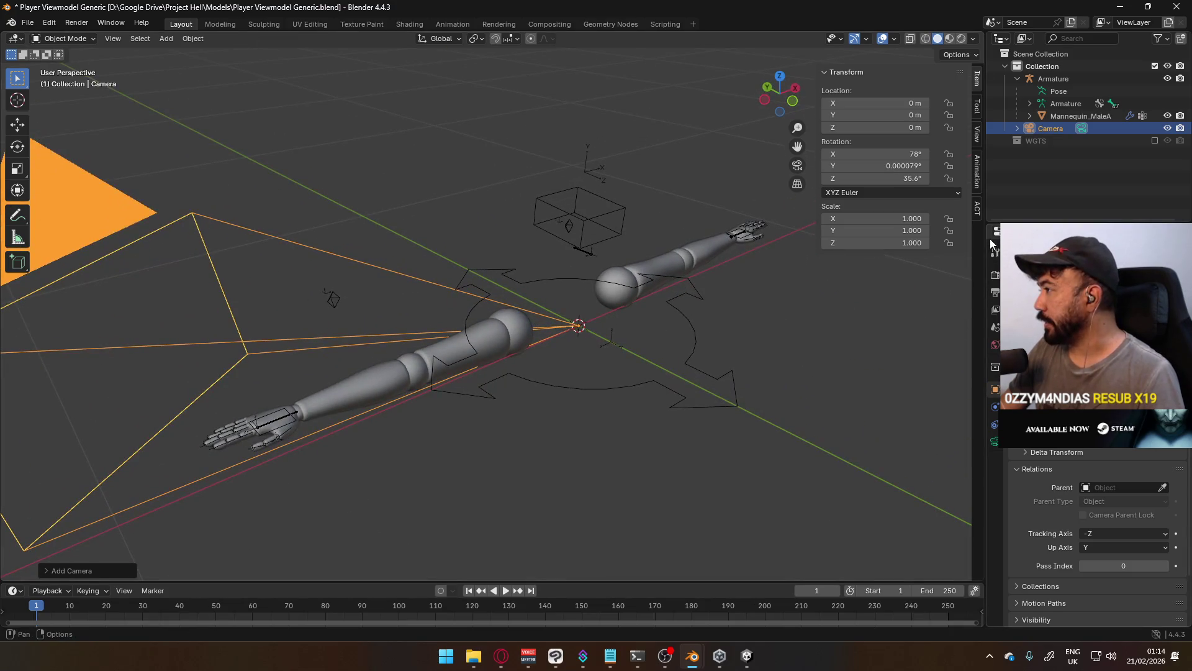
{"action": "left_click", "coordinate": [588, 258], "text": "shift"}
{"action": "left_click", "coordinate": [555, 327]}
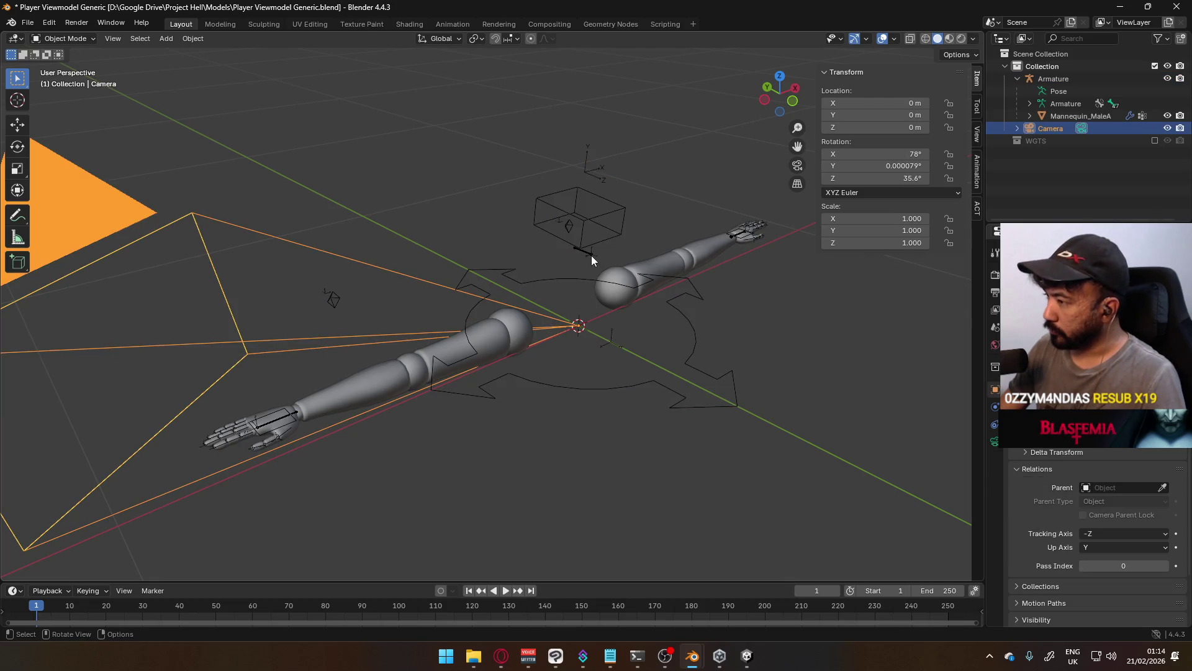
Constrain the camera to the armature's head bone, then select the armature
{"action": "left_click", "coordinate": [995, 424]}
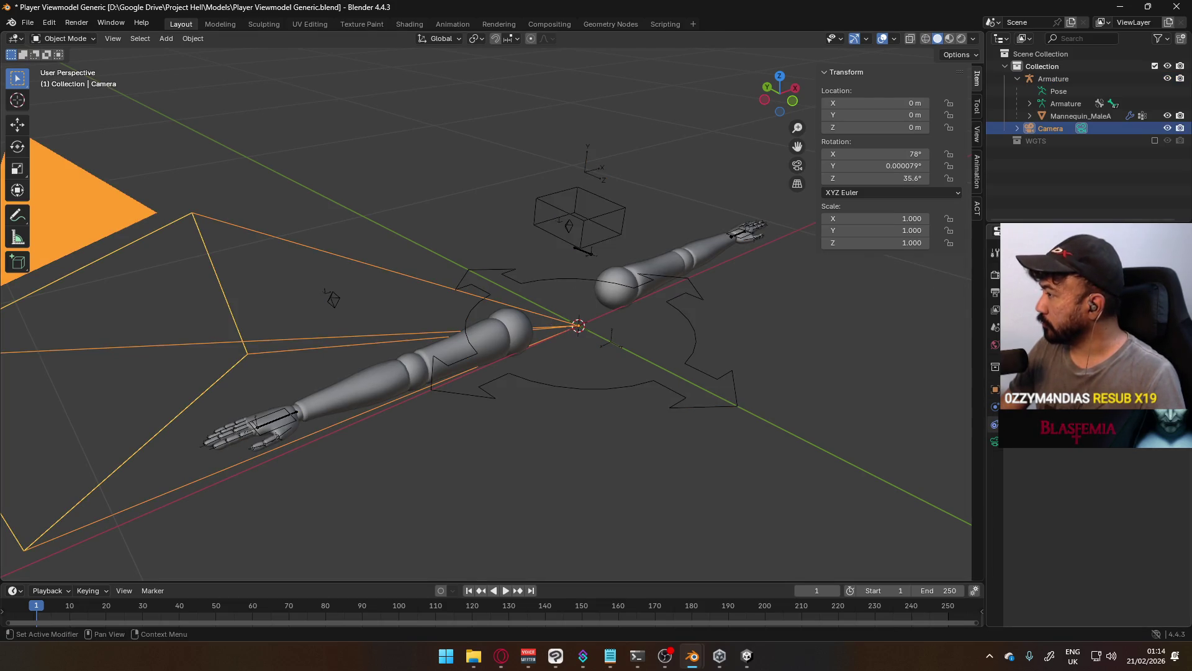
{"action": "left_click", "coordinate": [1093, 265]}
{"action": "left_click", "coordinate": [956, 347]}
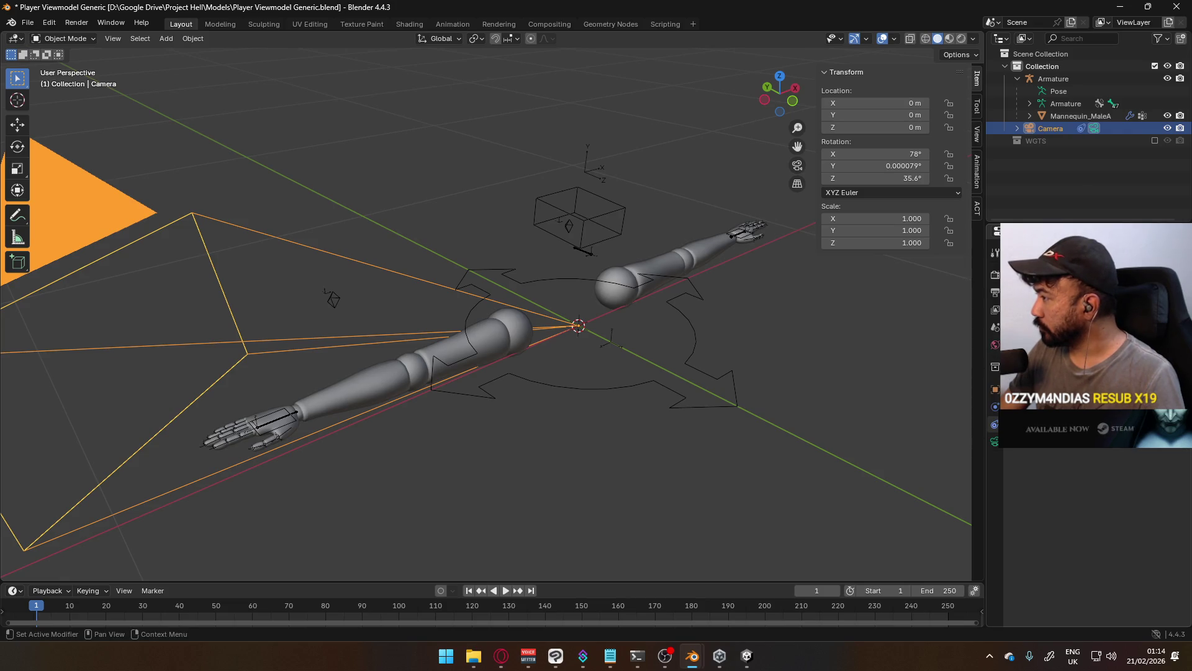
{"action": "left_click", "coordinate": [599, 240]}
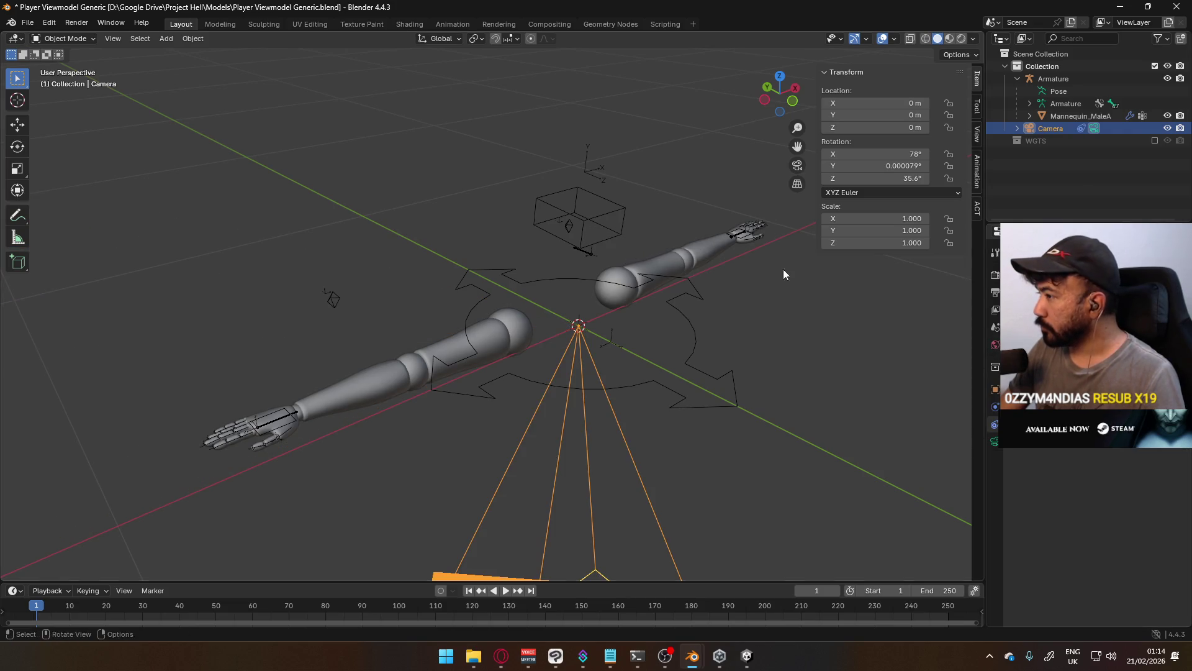
{"action": "left_click", "coordinate": [1087, 335]}
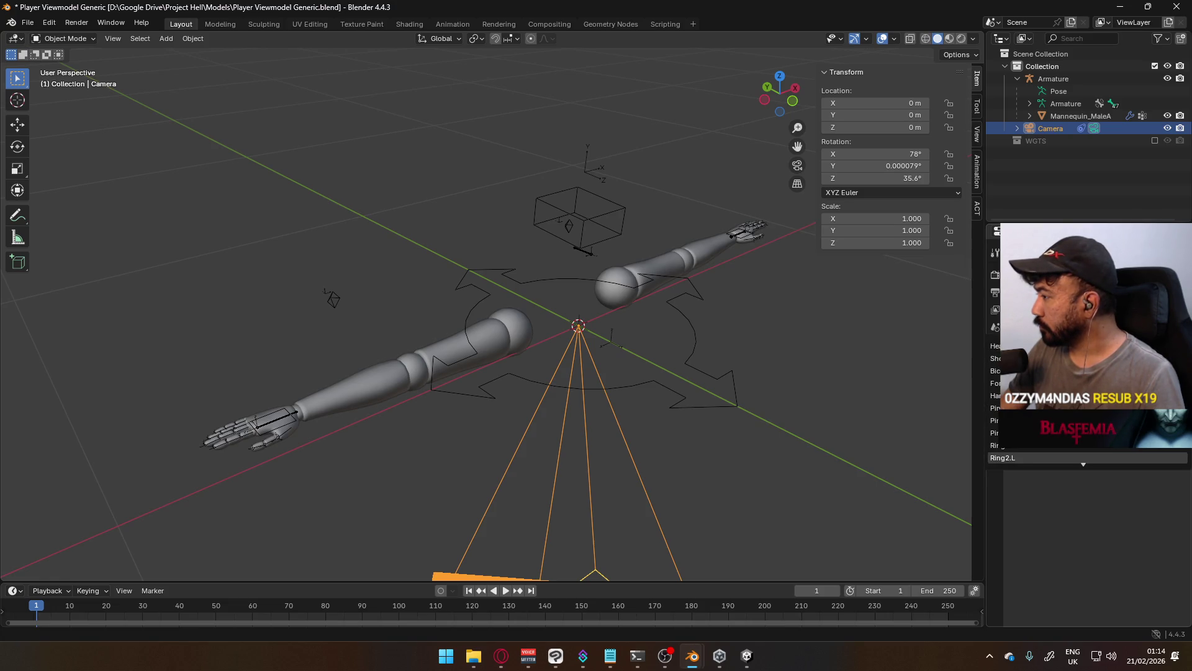
{"action": "type", "text": "h"}
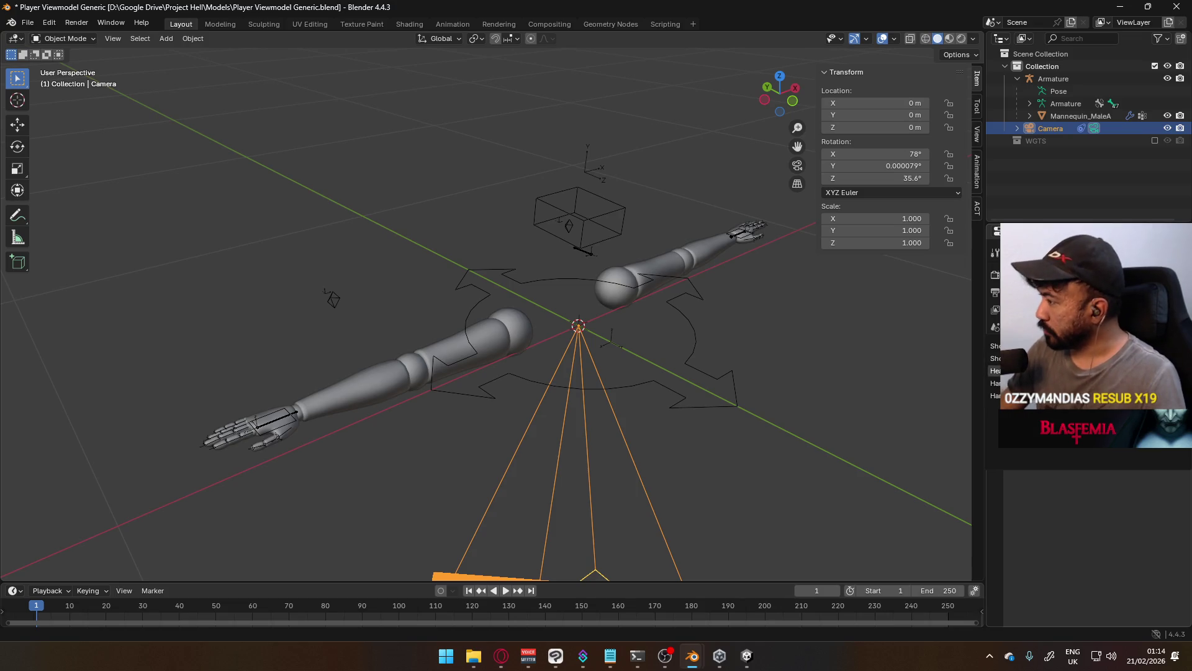
{"action": "left_click", "coordinate": [1024, 371]}
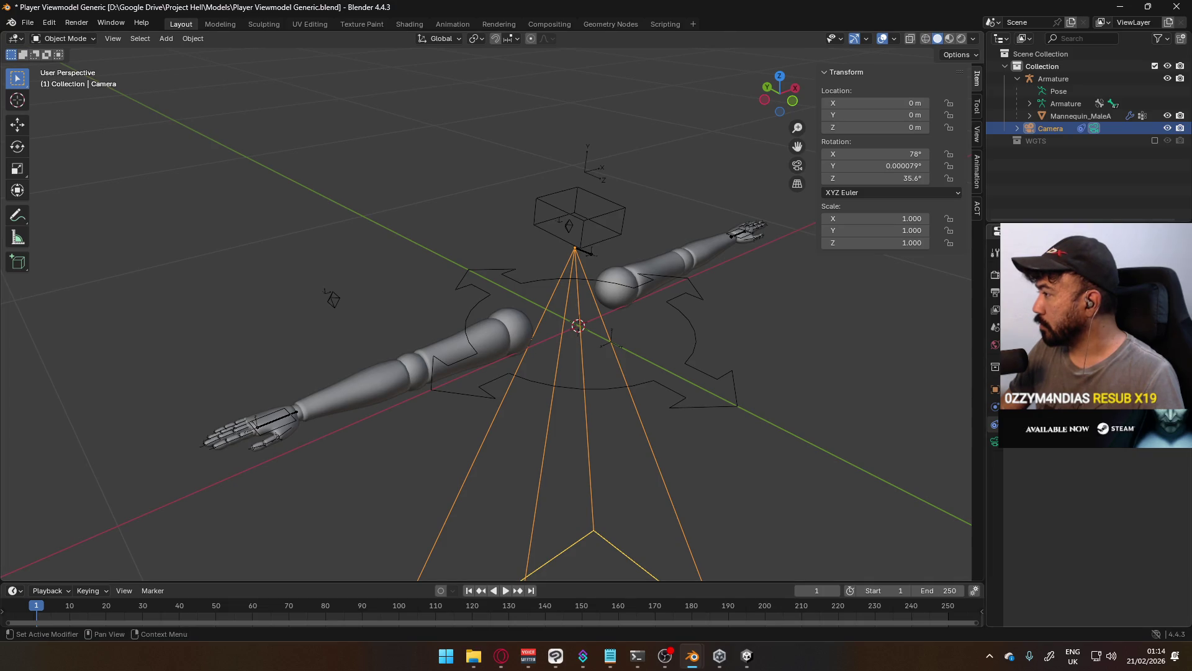
{"action": "left_click", "coordinate": [587, 251]}
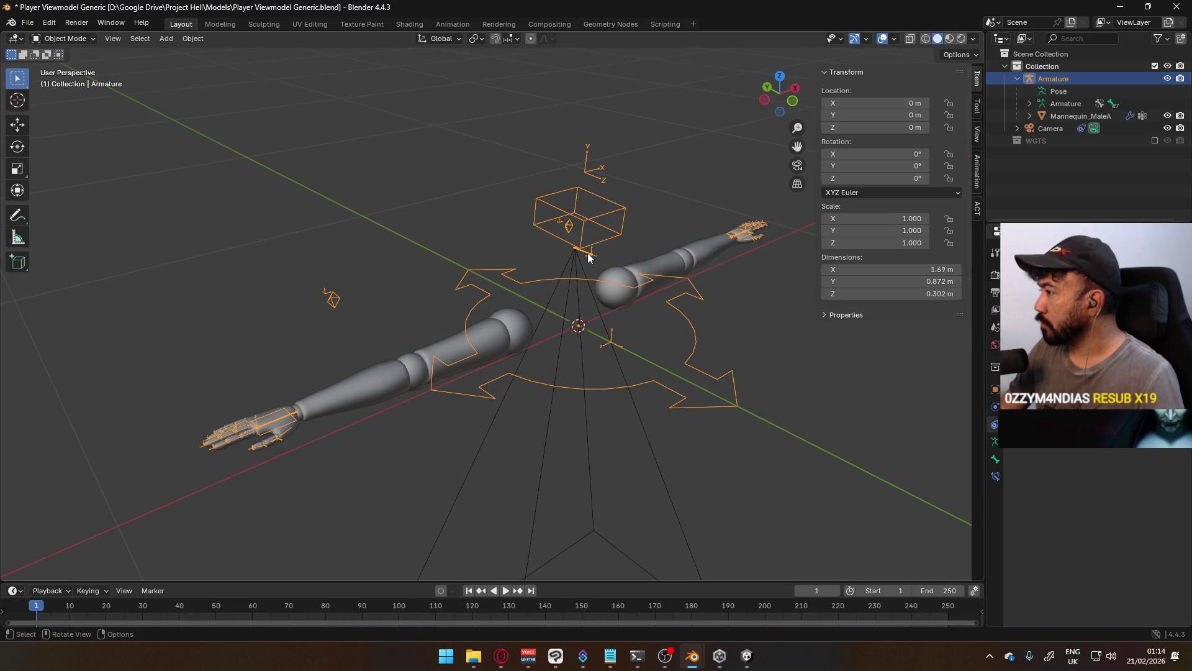
Rotate the HeadSocket bone -90° about global X in Edit Mode, then select the camera in Object Mode
{"action": "left_click", "coordinate": [62, 39]}
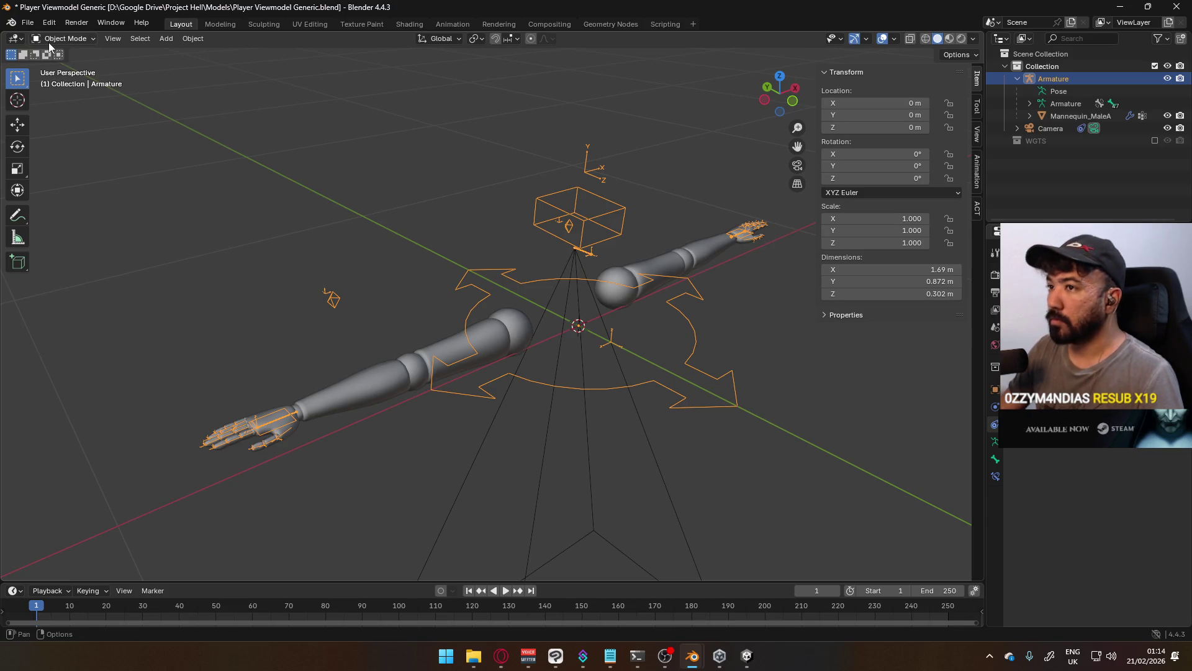
{"action": "left_click", "coordinate": [59, 64]}
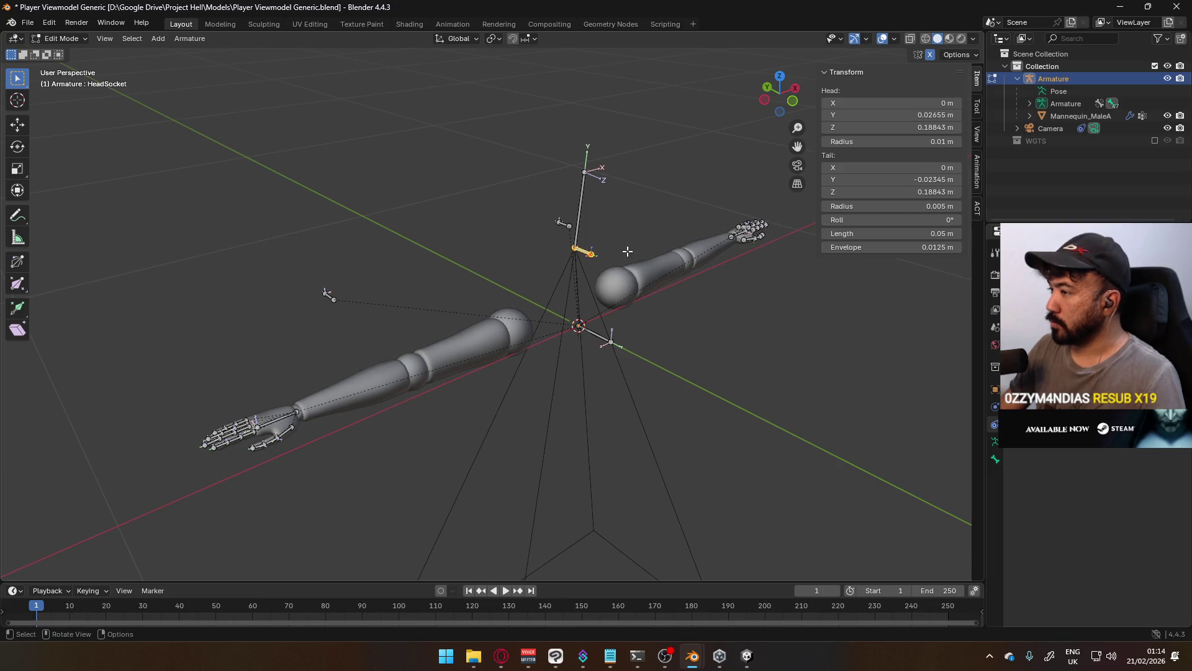
{"action": "key", "text": "r"}
{"action": "key", "text": "x"}
{"action": "key", "text": "0"}
{"action": "type", "text": "-90"}
{"action": "key", "text": "Return"}
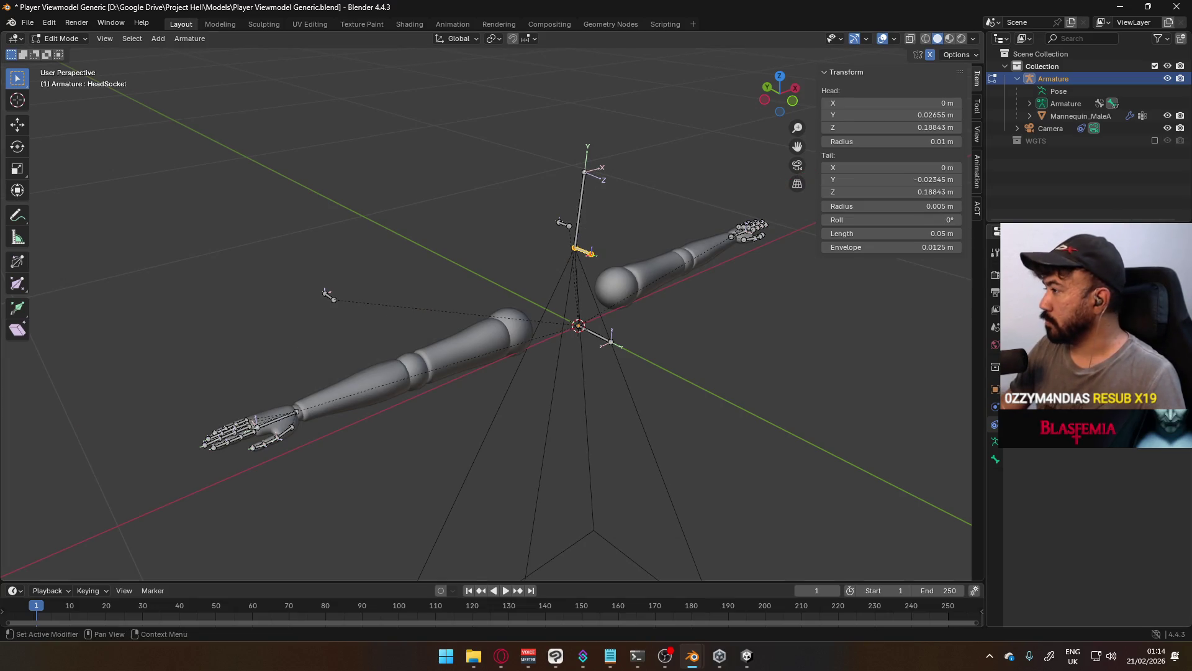
{"action": "key", "text": "Tab"}
{"action": "left_click", "coordinate": [589, 299]}
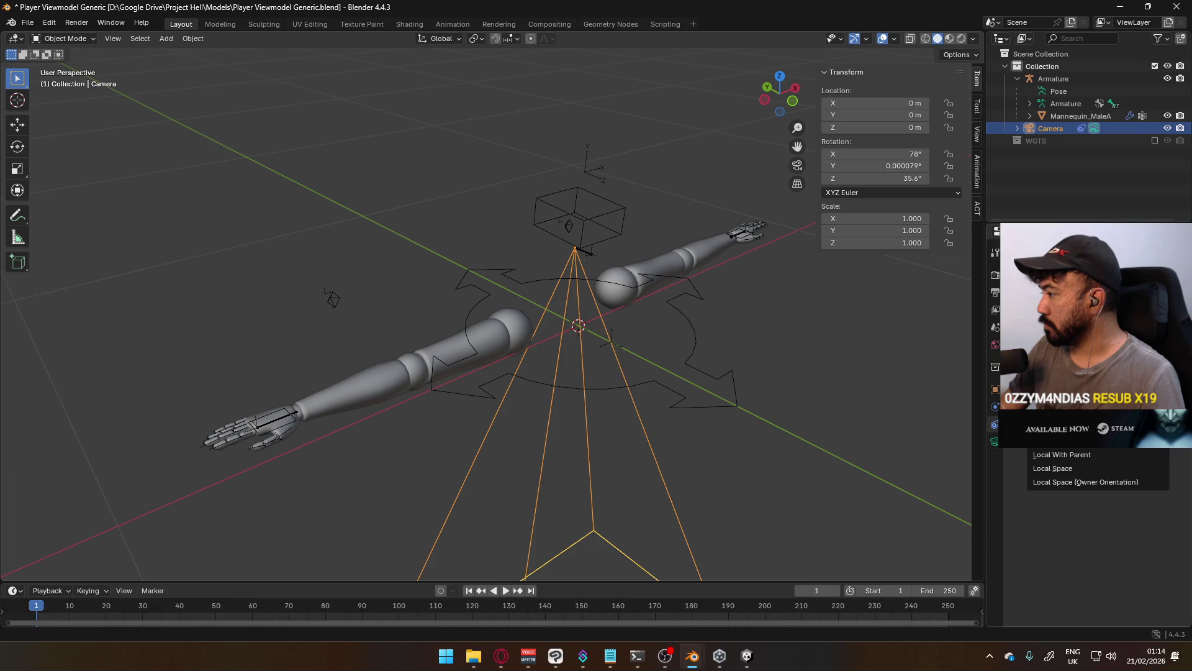
Adjust the camera's existing constraint, trying Local Space and settling on Pose Space
{"action": "left_click", "coordinate": [1100, 429]}
{"action": "key", "text": "Escape"}
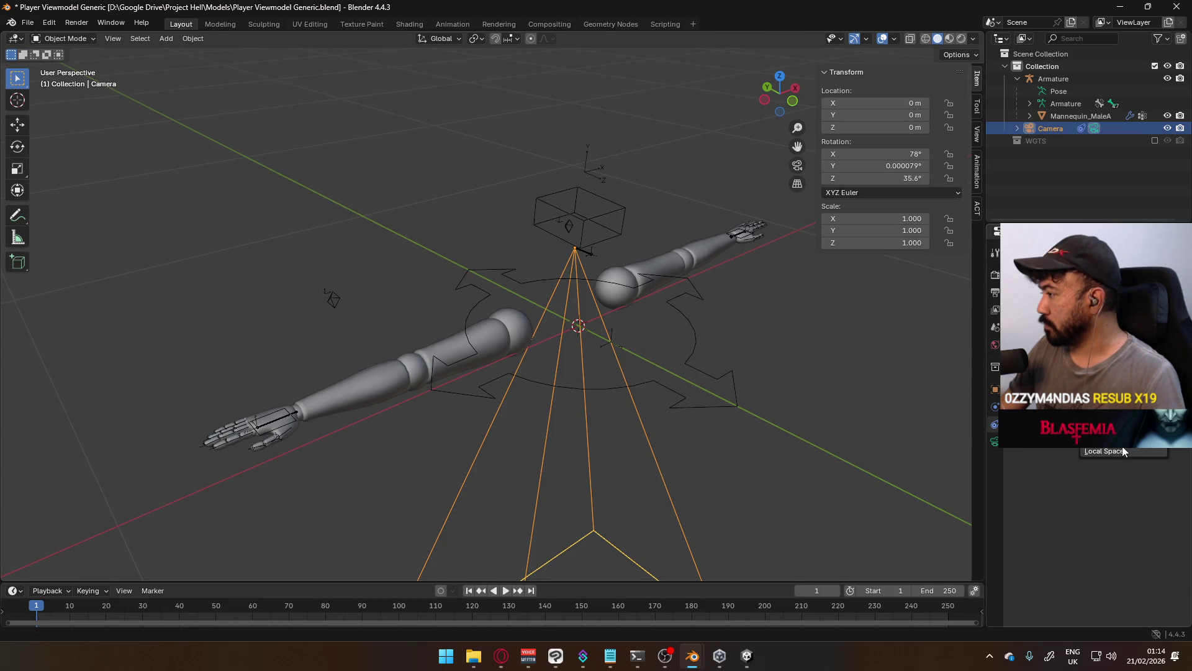
{"action": "left_click", "coordinate": [1123, 446]}
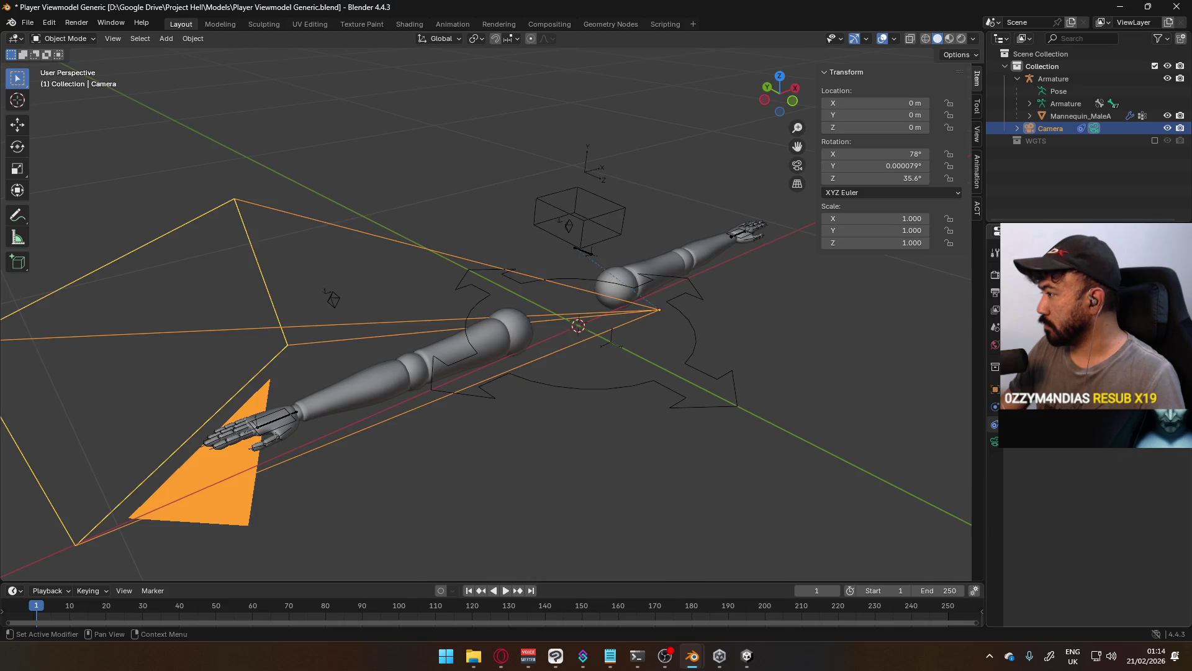
{"action": "left_click", "coordinate": [1127, 453]}
{"action": "left_click", "coordinate": [1099, 438]}
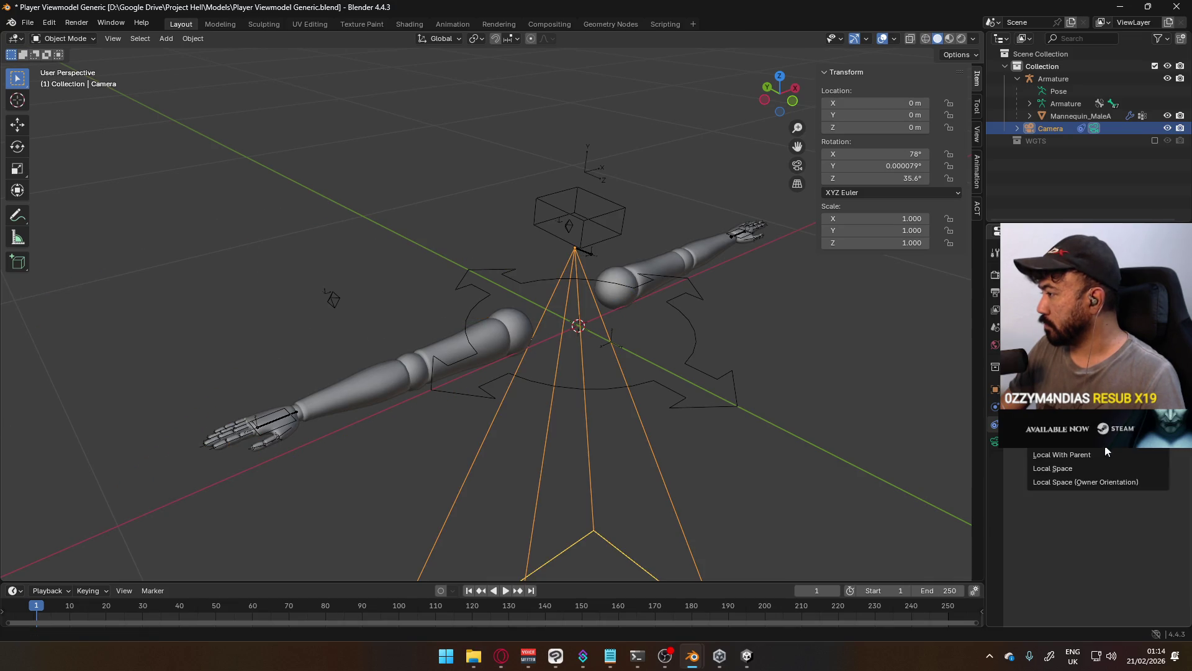
{"action": "left_click", "coordinate": [1104, 468]}
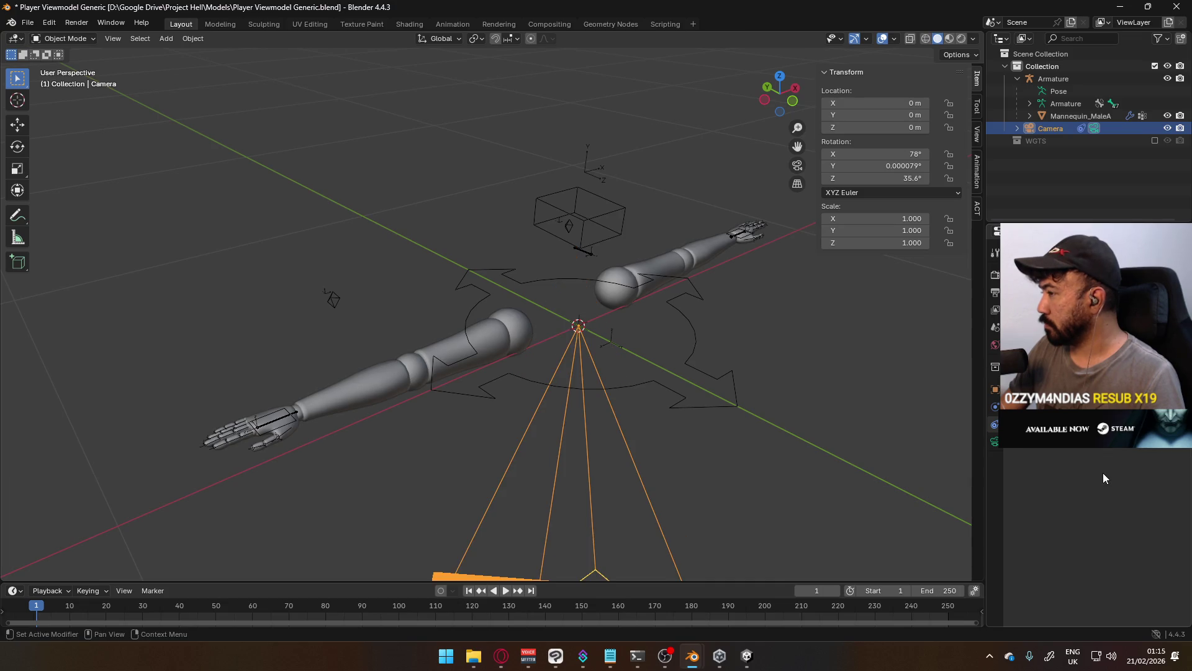
{"action": "left_click", "coordinate": [1101, 436]}
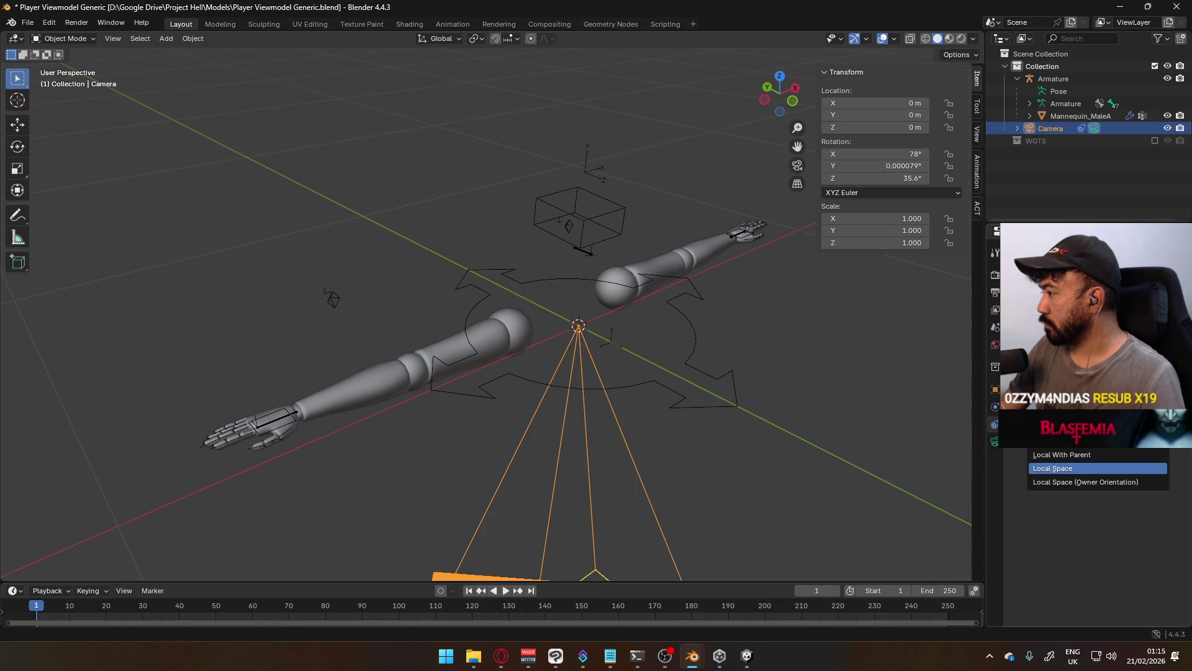
{"action": "left_click", "coordinate": [1089, 447]}
{"action": "left_click", "coordinate": [1093, 410]}
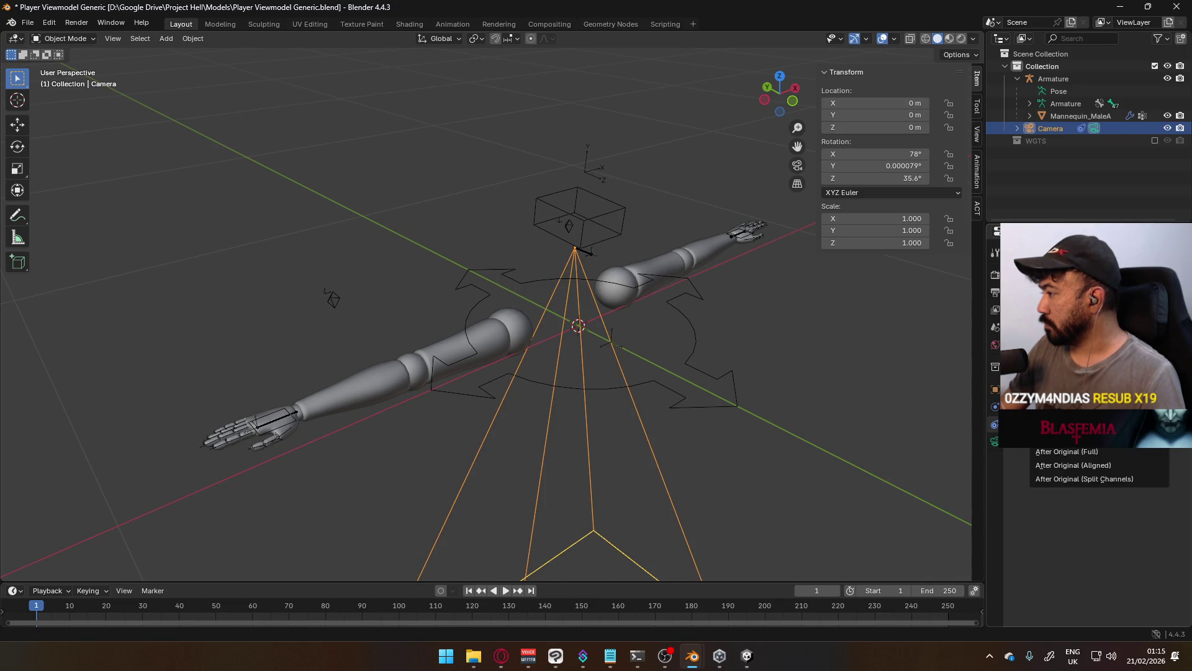
{"action": "left_click", "coordinate": [1093, 422]}
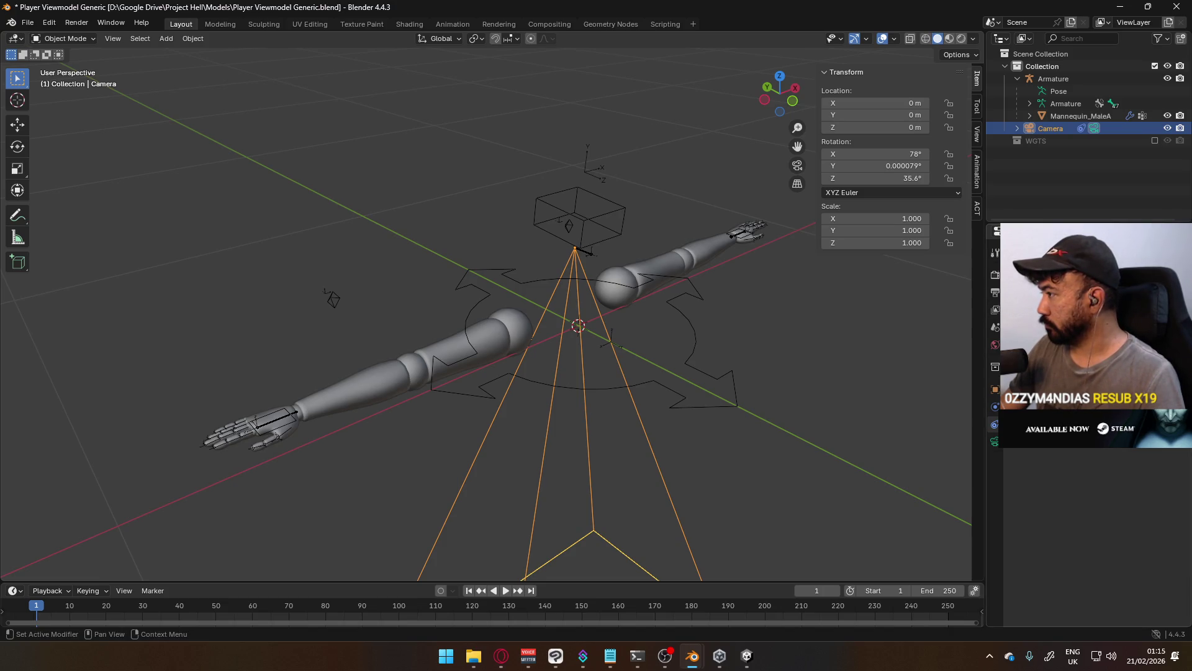
{"action": "left_click", "coordinate": [1093, 422]}
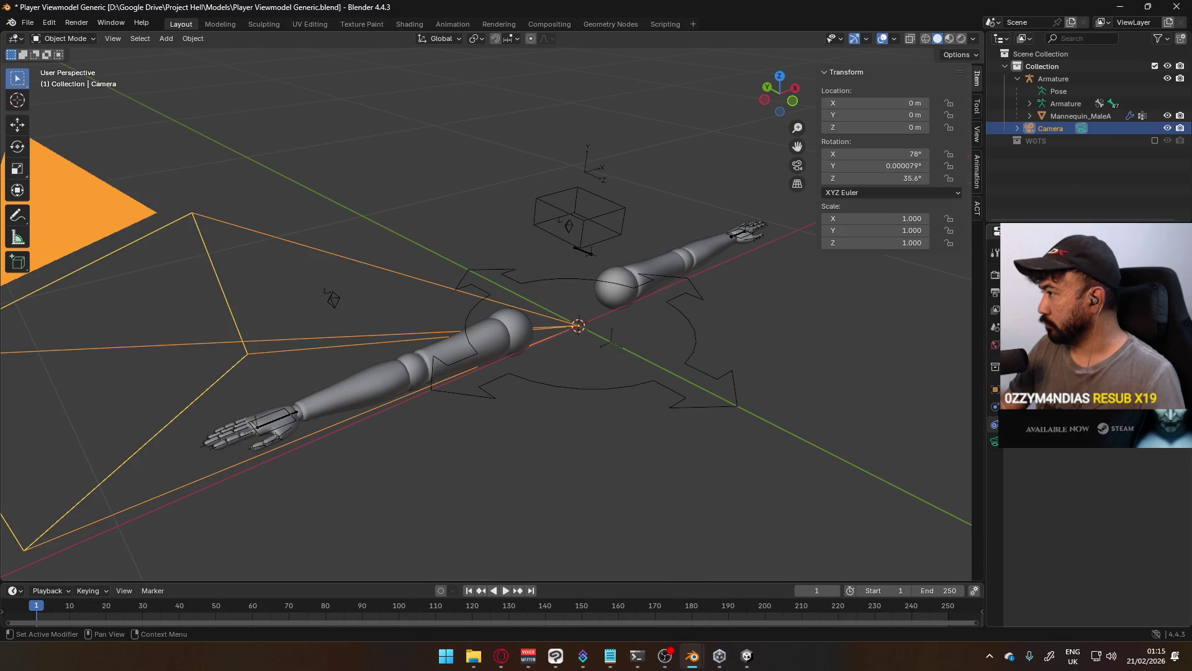
{"action": "left_click", "coordinate": [1093, 422]}
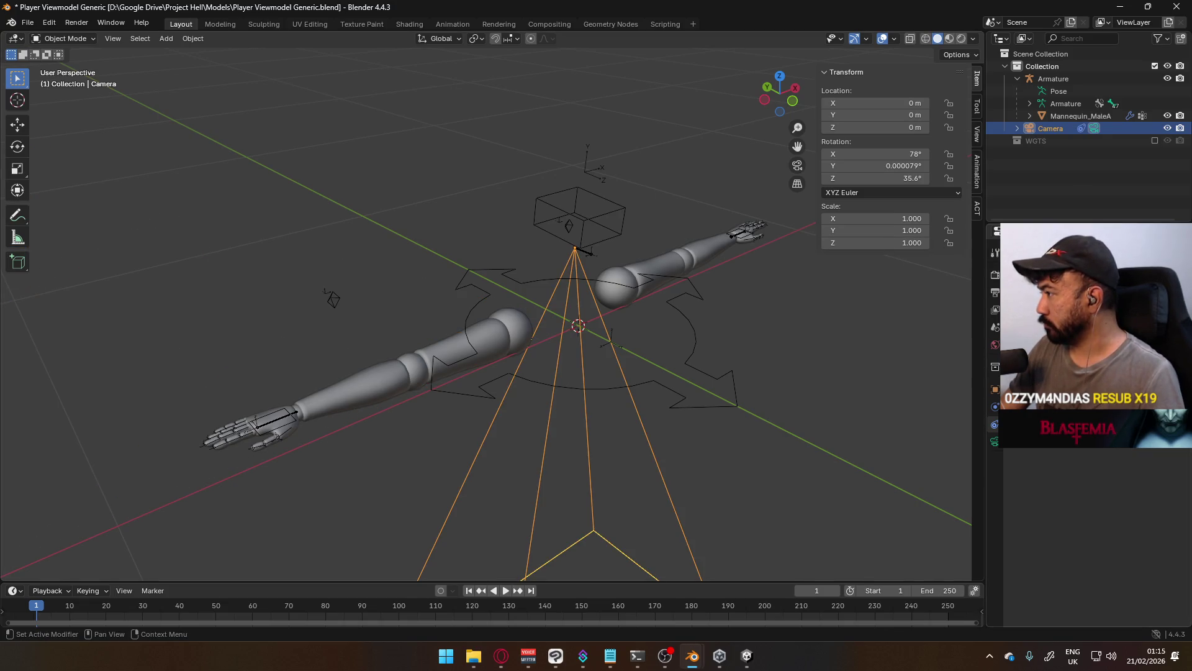
Zero the camera's rotation and add a Copy Location constraint targeting the armature's head bone
{"action": "key", "text": "BackSpace"}
{"action": "key", "text": "BackSpace"}
{"action": "key", "text": "BackSpace"}
{"action": "left_click", "coordinate": [1086, 267]}
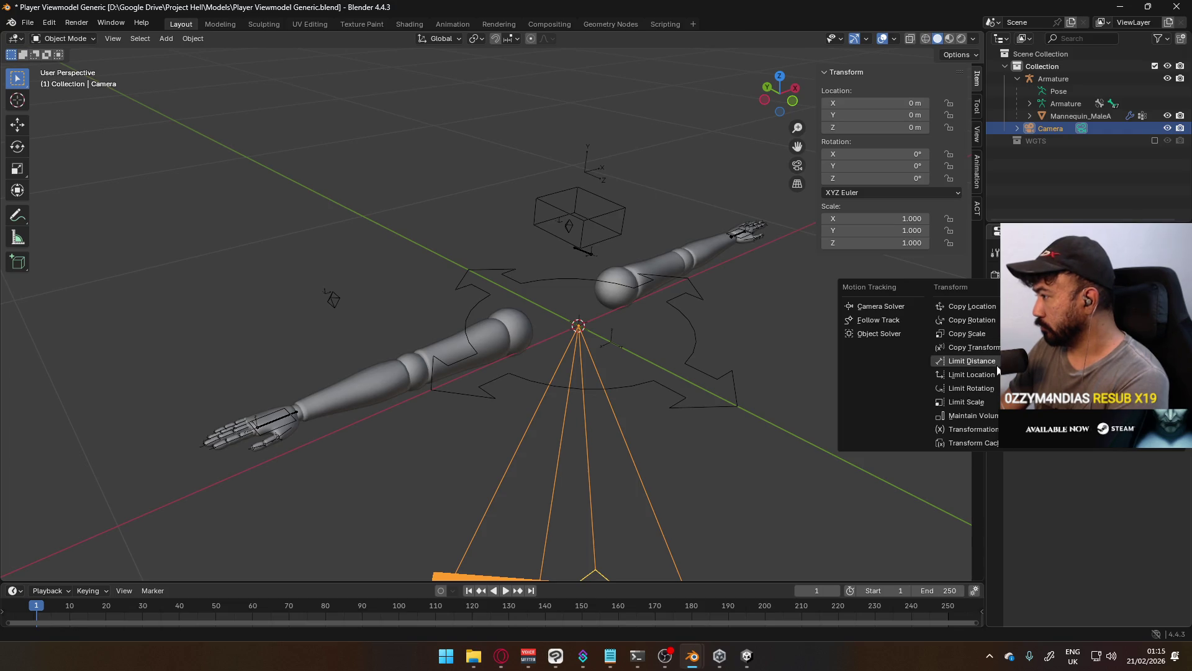
{"action": "left_click", "coordinate": [972, 306]}
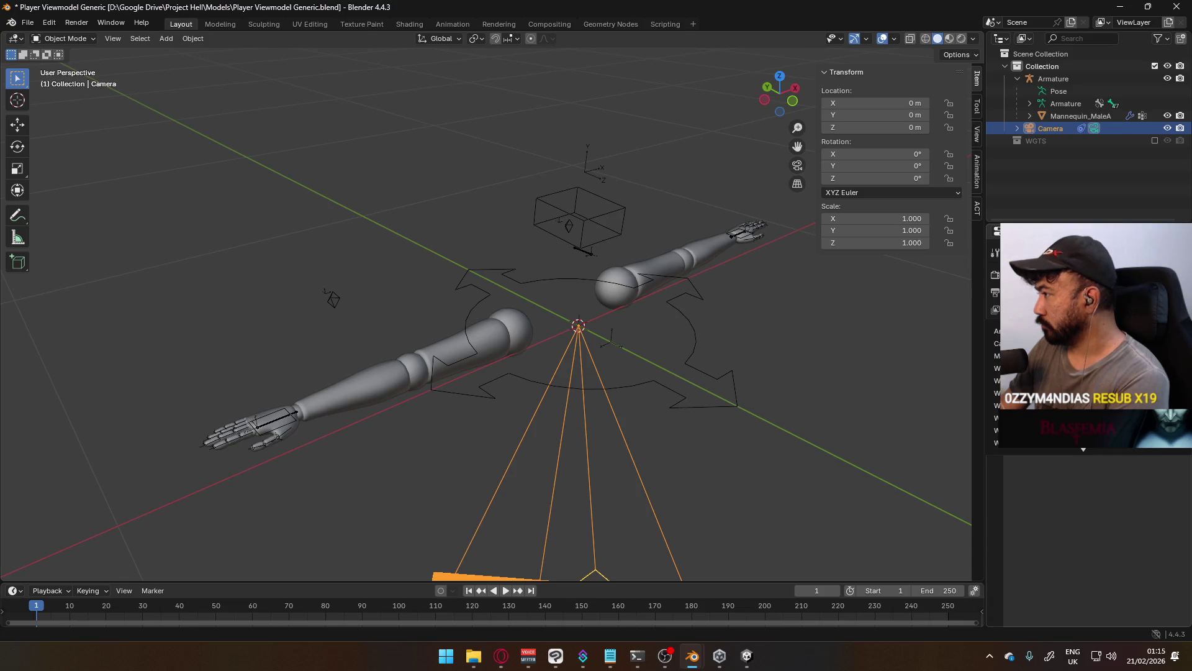
{"action": "left_click", "coordinate": [1024, 331]}
{"action": "left_click", "coordinate": [1056, 329]}
{"action": "type", "text": "h"}
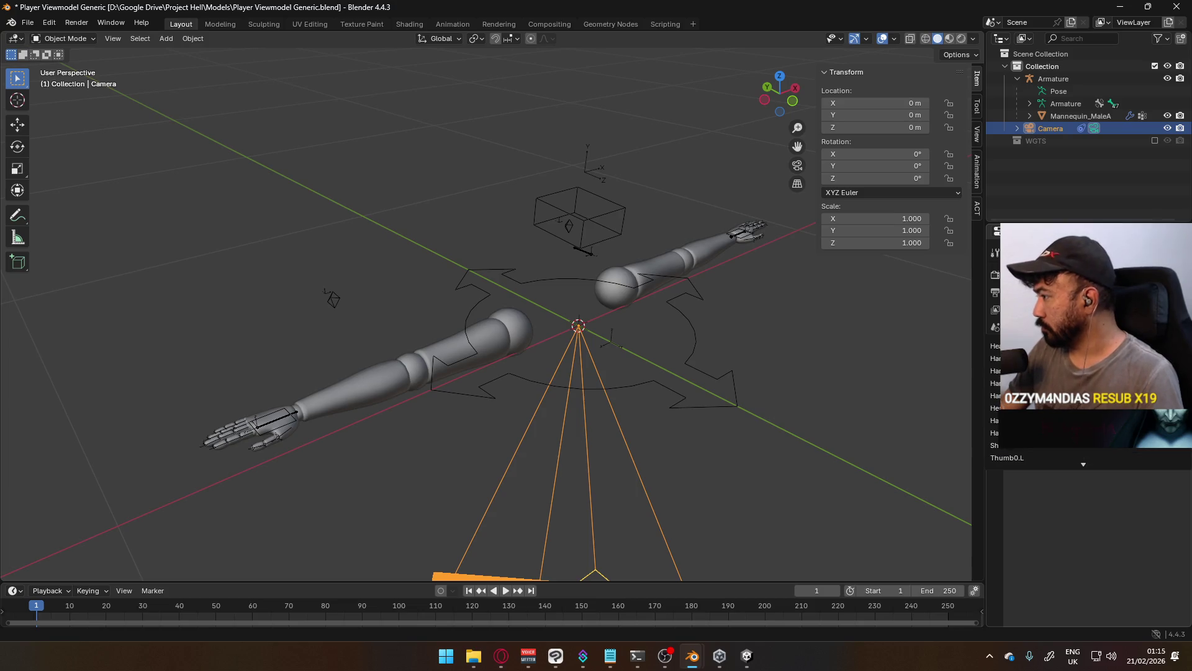
{"action": "key", "text": "Return"}
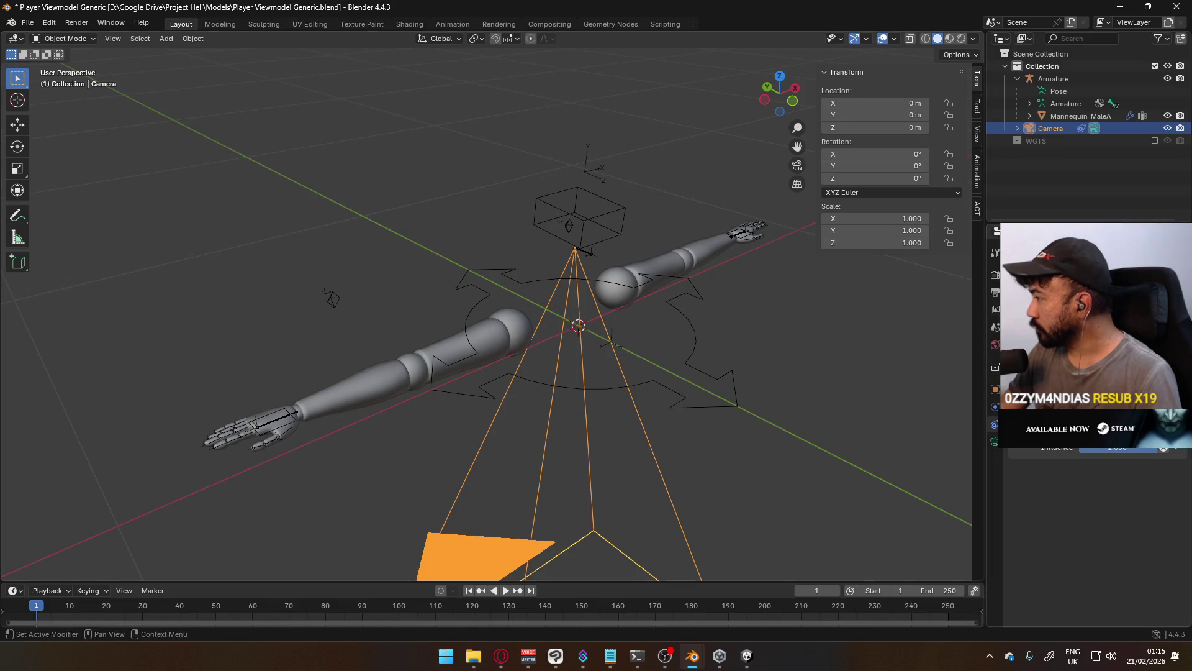
Turn the camera 180° around the Z axis
{"action": "mouse_move", "coordinate": [650, 321]}
{"action": "middle_mouse_down"}
{"action": "mouse_move", "coordinate": [688, 343]}
{"action": "mouse_move", "coordinate": [669, 361]}
{"action": "middle_mouse_up"}
{"action": "type", "text": "r"}
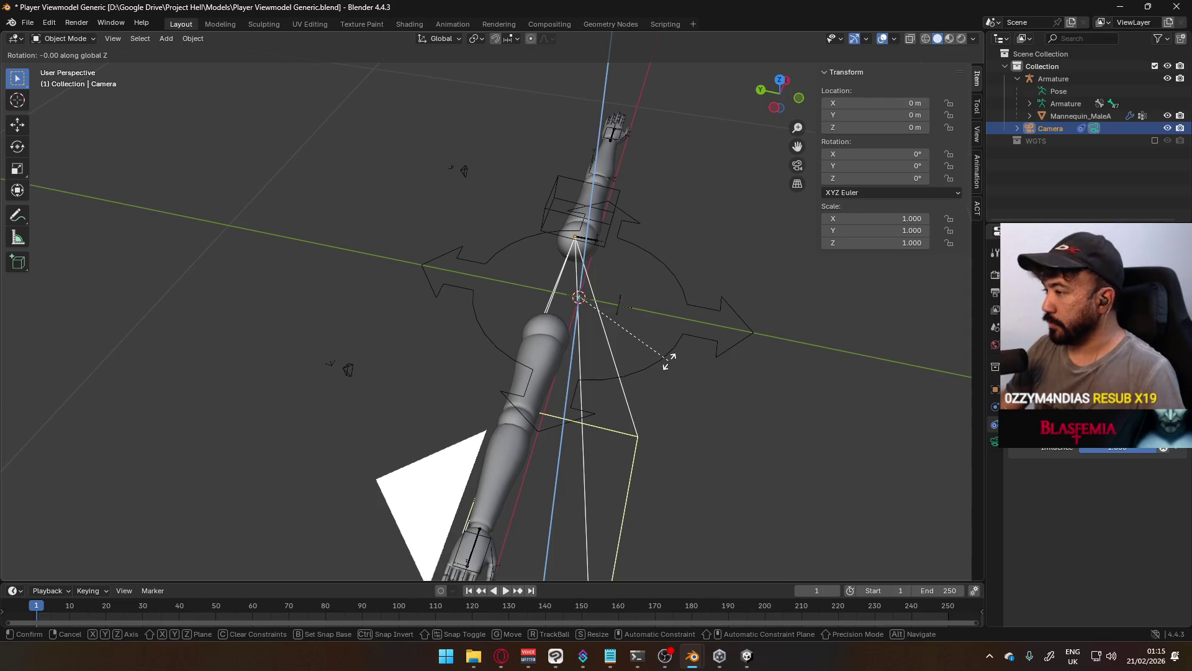
{"action": "type", "text": "180"}
{"action": "key", "text": "Return"}
{"action": "key", "text": "r"}
{"action": "key", "text": "x"}
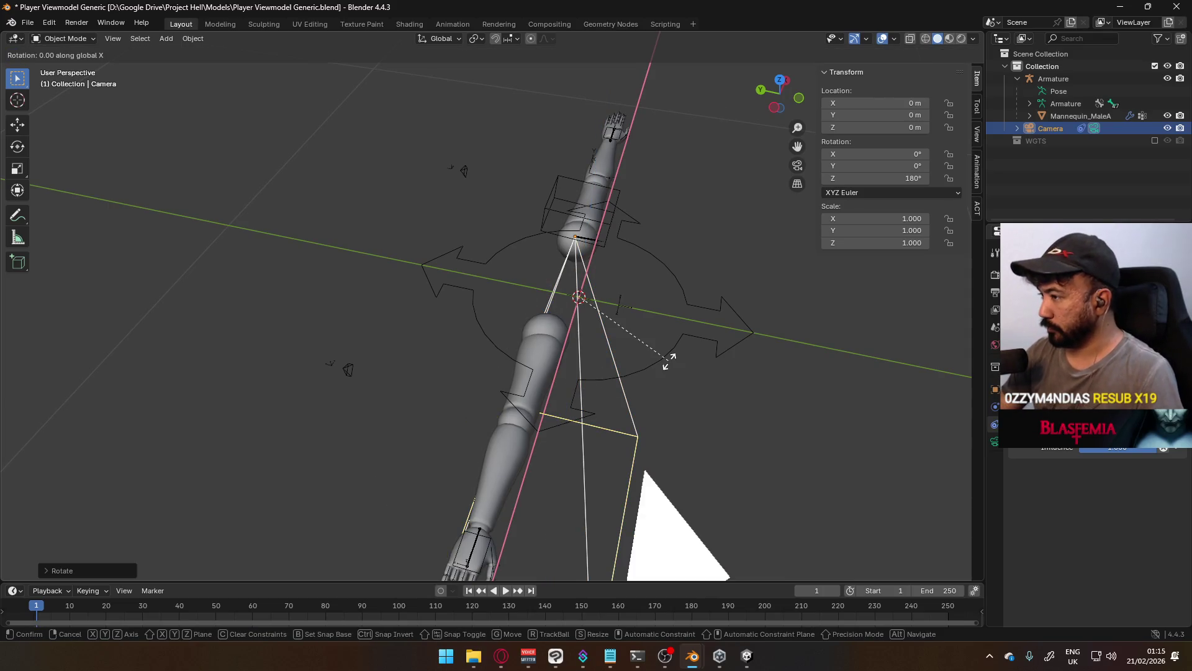
{"action": "key", "text": "Escape"}
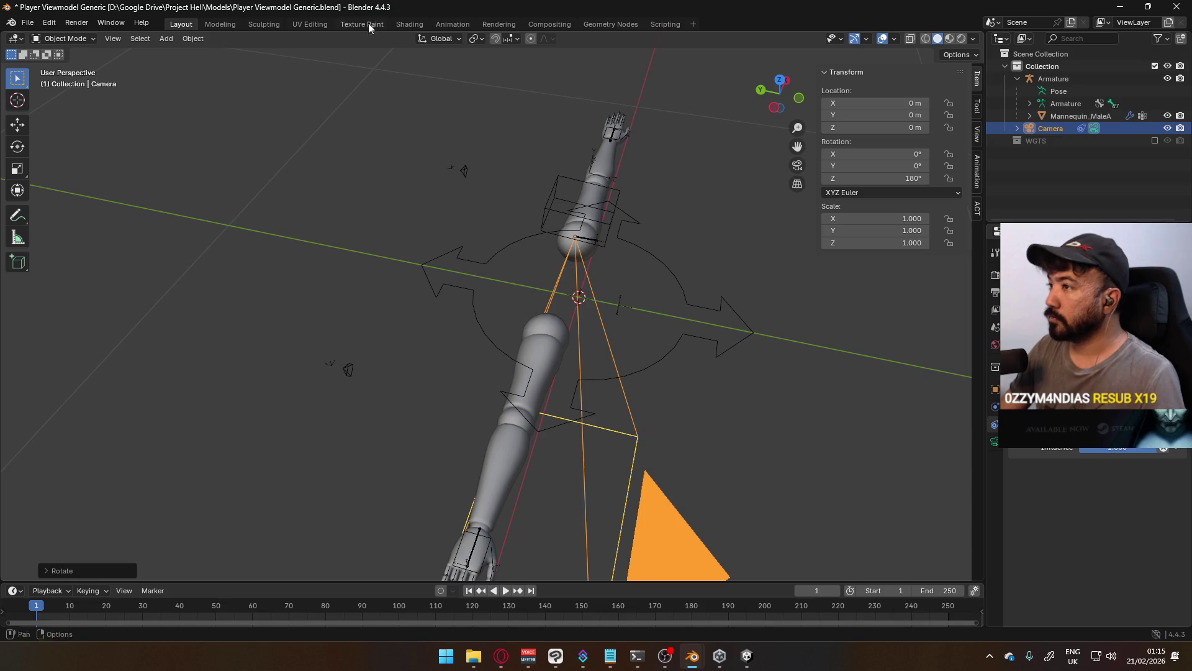
Try rotating the camera about X from several view angles, cancelling each attempt
{"action": "left_click", "coordinate": [473, 39]}
{"action": "mouse_move", "coordinate": [499, 85]}
{"action": "middle_mouse_down"}
{"action": "mouse_move", "coordinate": [605, 199]}
{"action": "mouse_move", "coordinate": [587, 237]}
{"action": "middle_mouse_up"}
{"action": "key", "text": "r"}
{"action": "key", "text": "x"}
{"action": "key", "text": "x"}
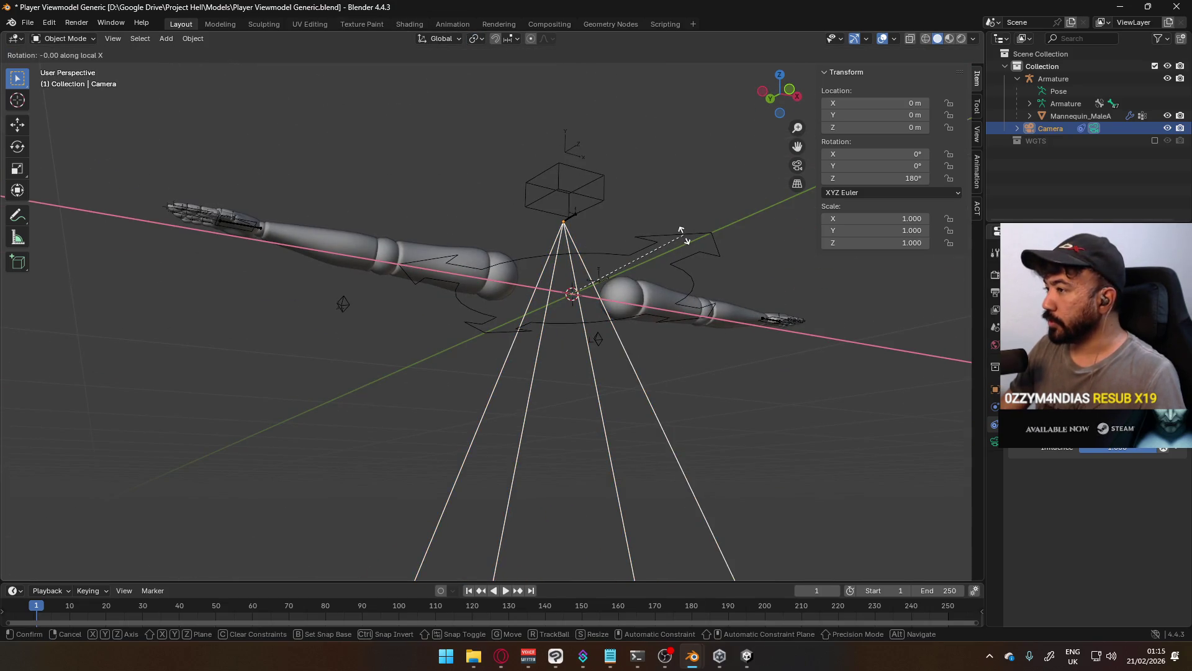
{"action": "key", "text": "Escape"}
{"action": "mouse_move", "coordinate": [681, 231]}
{"action": "middle_mouse_down"}
{"action": "mouse_move", "coordinate": [613, 288]}
{"action": "mouse_move", "coordinate": [684, 289]}
{"action": "middle_mouse_up"}
{"action": "key", "text": "r"}
{"action": "key", "text": "x"}
{"action": "key", "text": "Escape"}
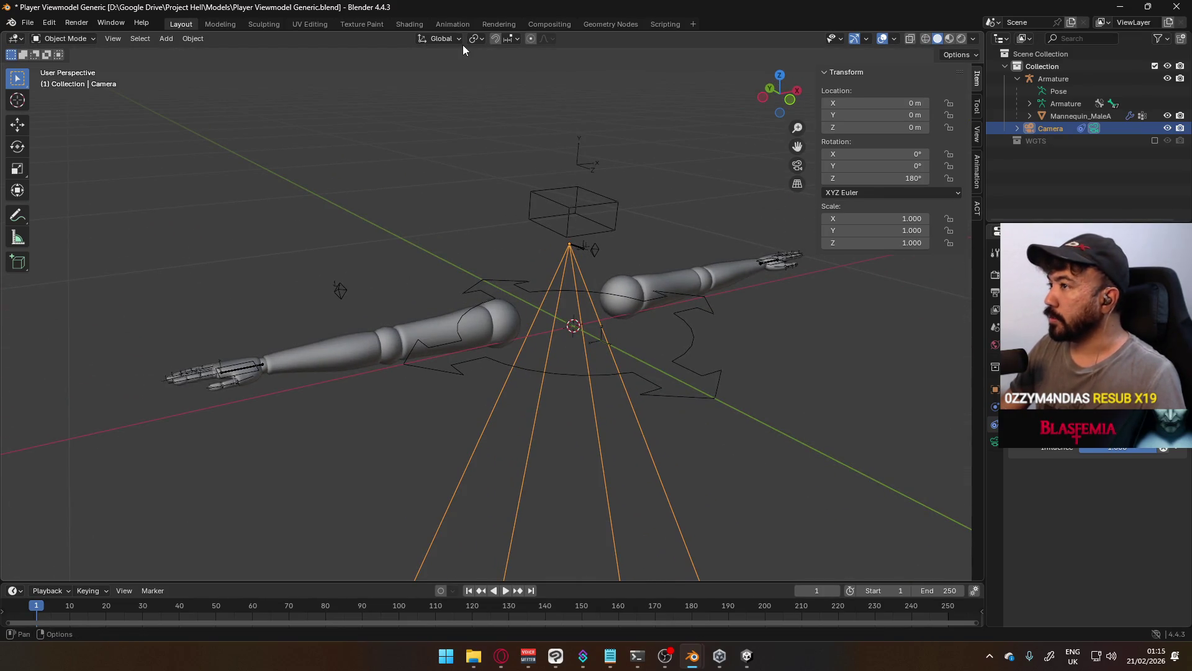
Set the pivot to Active Element and rotate the camera 90° about X
{"action": "left_click", "coordinate": [476, 39]}
{"action": "left_click", "coordinate": [500, 124]}
{"action": "key", "text": "r"}
{"action": "key", "text": "x"}
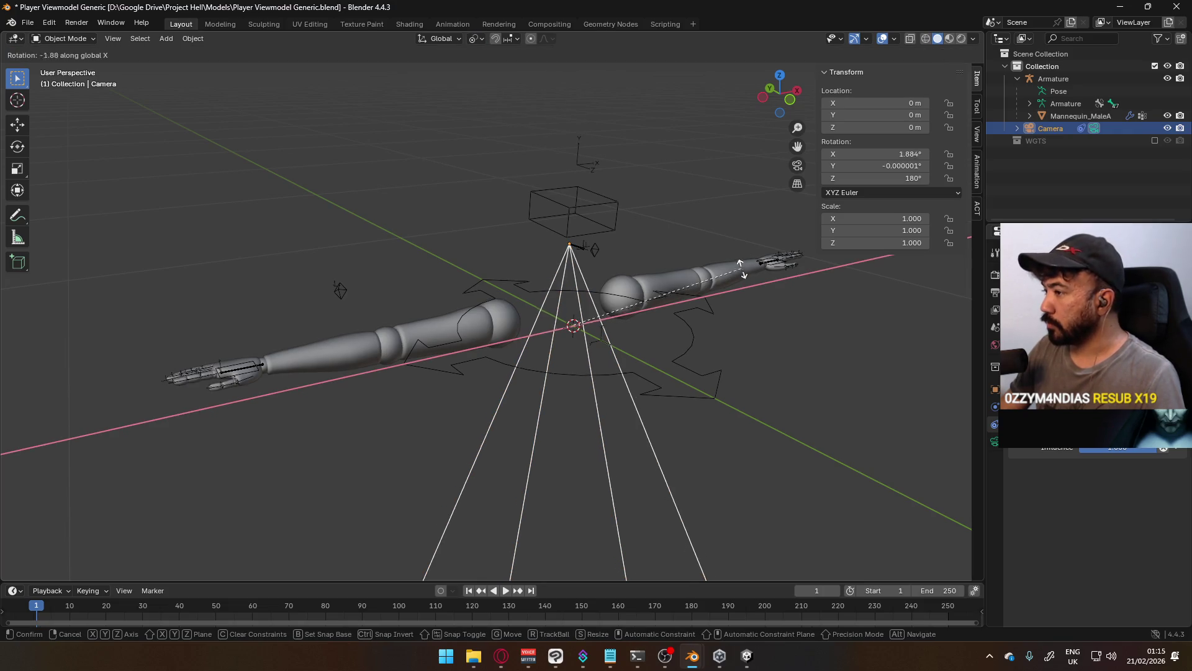
{"action": "middle_click_drag", "start_coordinate": [628, 125], "coordinate": [715, 118], "text": "alt"}
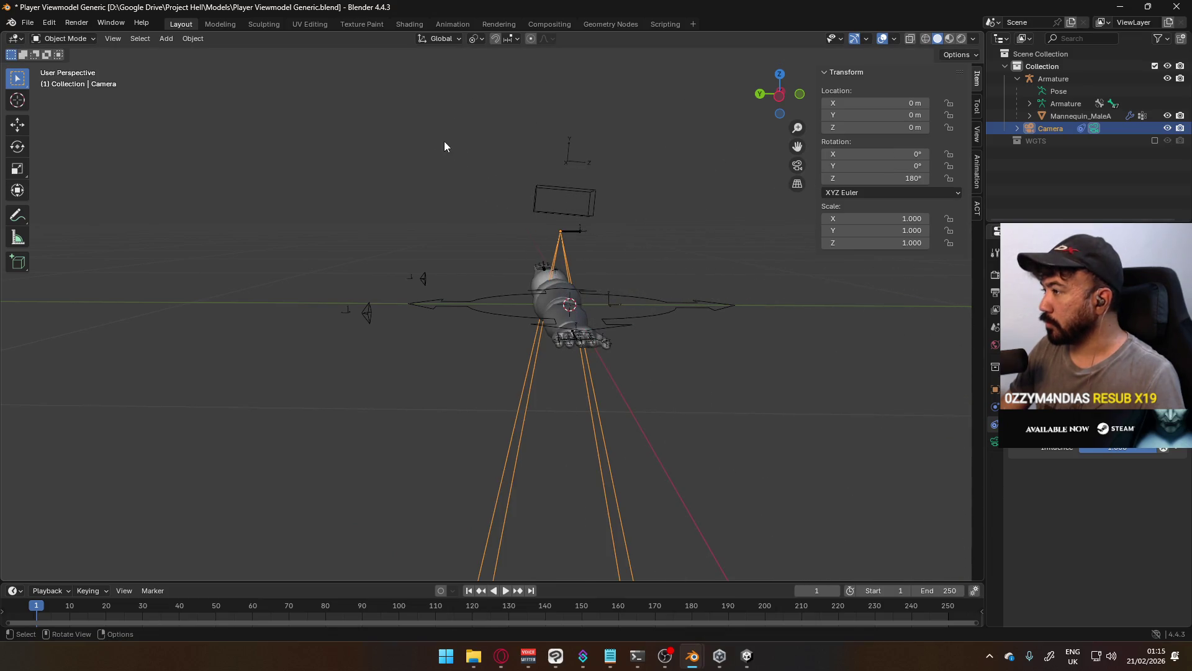
{"action": "type", "text": "90"}
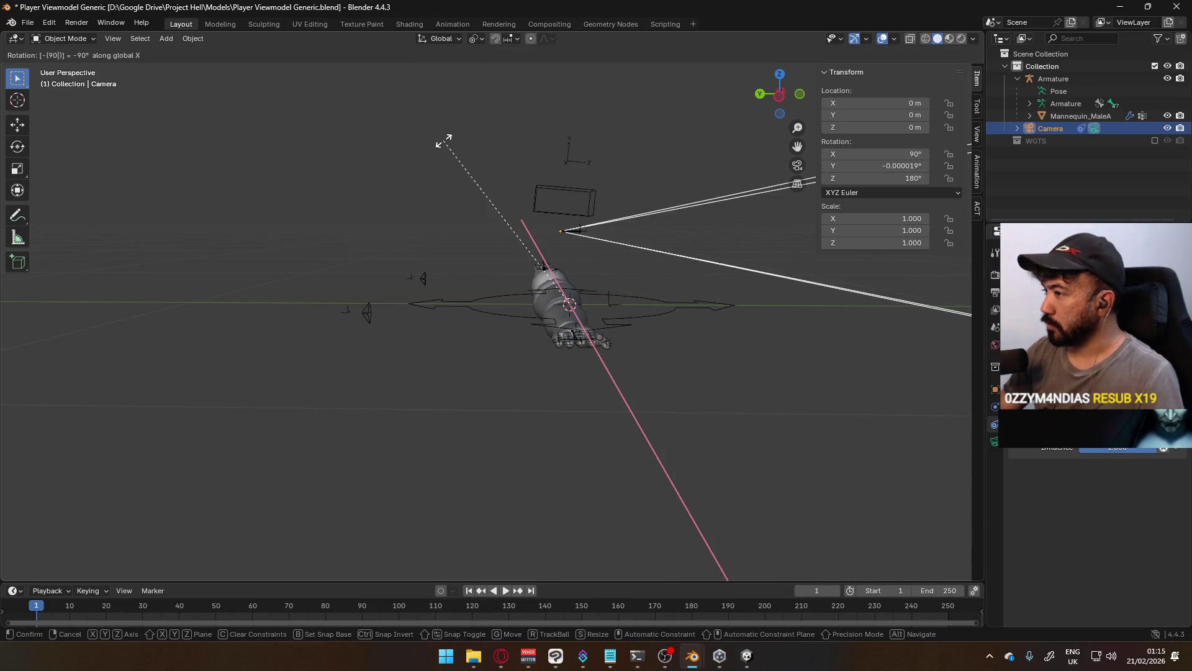
{"action": "key", "text": "Return"}
Set the camera's Y rotation to 0°, leaving X at 90° and Z at 180°
{"action": "key", "text": "ctrl+a"}
{"action": "left_click", "coordinate": [590, 239]}
{"action": "mouse_move", "coordinate": [593, 239]}
{"action": "middle_mouse_down"}
{"action": "mouse_move", "coordinate": [654, 225]}
{"action": "mouse_move", "coordinate": [507, 233]}
{"action": "mouse_move", "coordinate": [537, 221]}
{"action": "mouse_move", "coordinate": [531, 229]}
{"action": "middle_mouse_up"}
{"action": "left_click", "coordinate": [905, 166]}
{"action": "type", "text": "0"}
{"action": "key", "text": "Return"}
{"action": "mouse_move", "coordinate": [652, 242]}
{"action": "middle_mouse_down"}
{"action": "mouse_move", "coordinate": [596, 252]}
{"action": "mouse_move", "coordinate": [605, 260]}
{"action": "mouse_move", "coordinate": [429, 261]}
{"action": "mouse_move", "coordinate": [468, 256]}
{"action": "middle_mouse_up"}
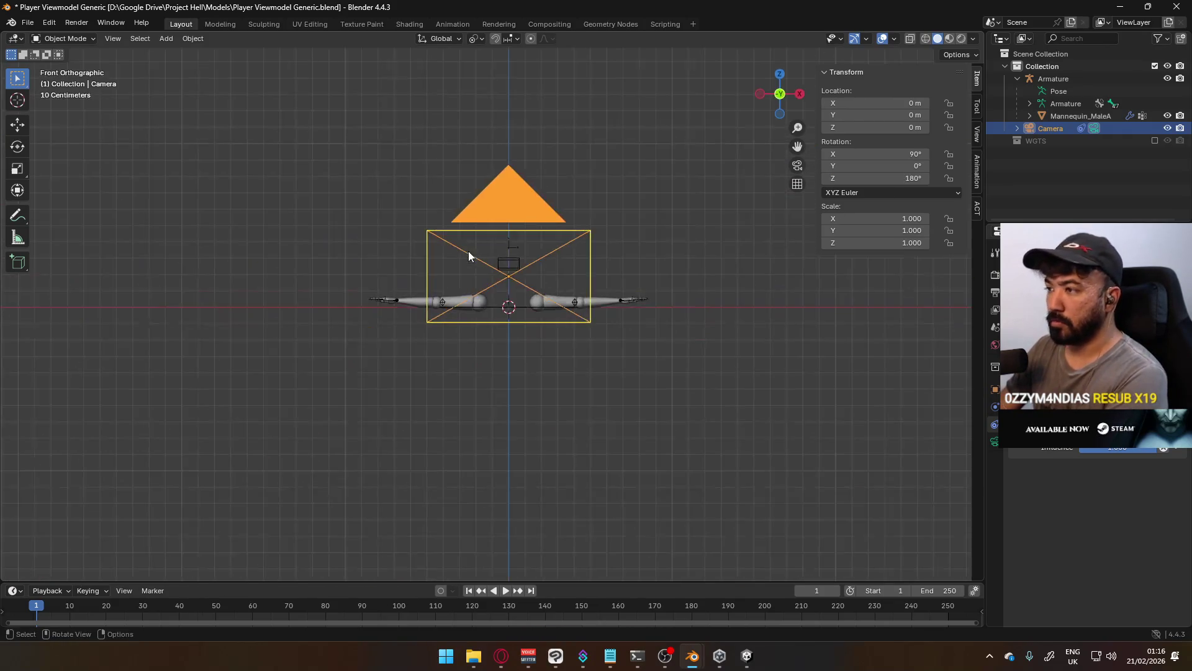
{"action": "left_click", "coordinate": [458, 25]}
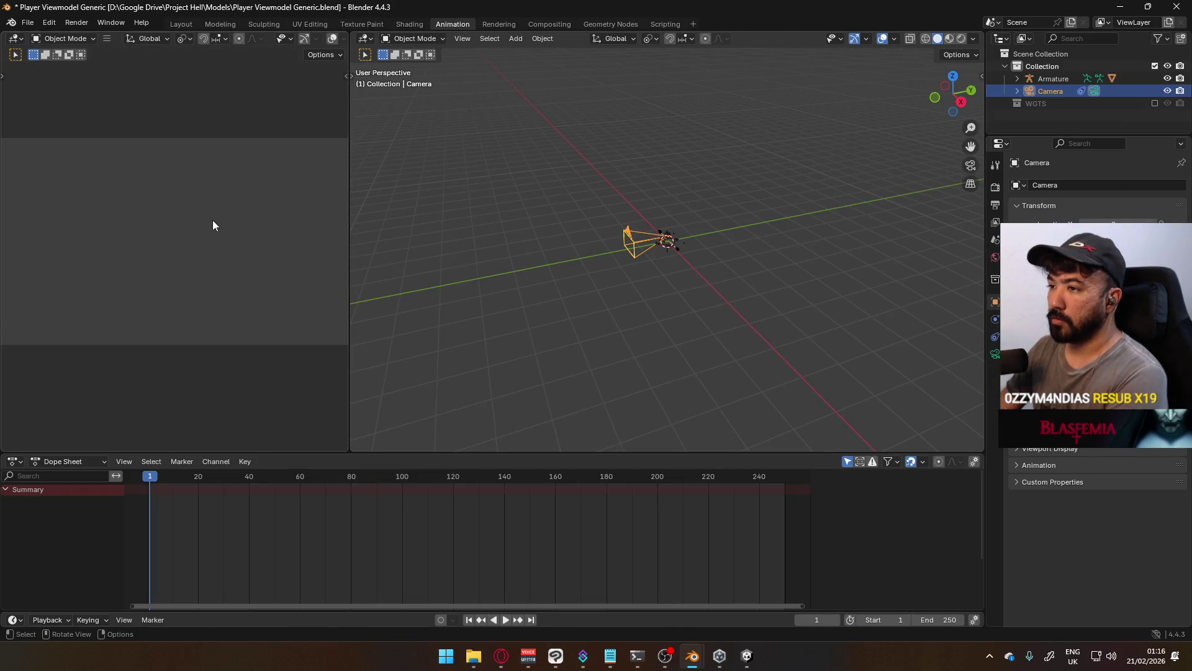
{"action": "scroll", "coordinate": [234, 227], "scroll_direction": "up", "scroll_amount": 3}
{"action": "scroll", "coordinate": [652, 241], "scroll_direction": "up", "scroll_amount": 5}
{"action": "middle_click_drag", "start_coordinate": [657, 241], "coordinate": [408, 155]}
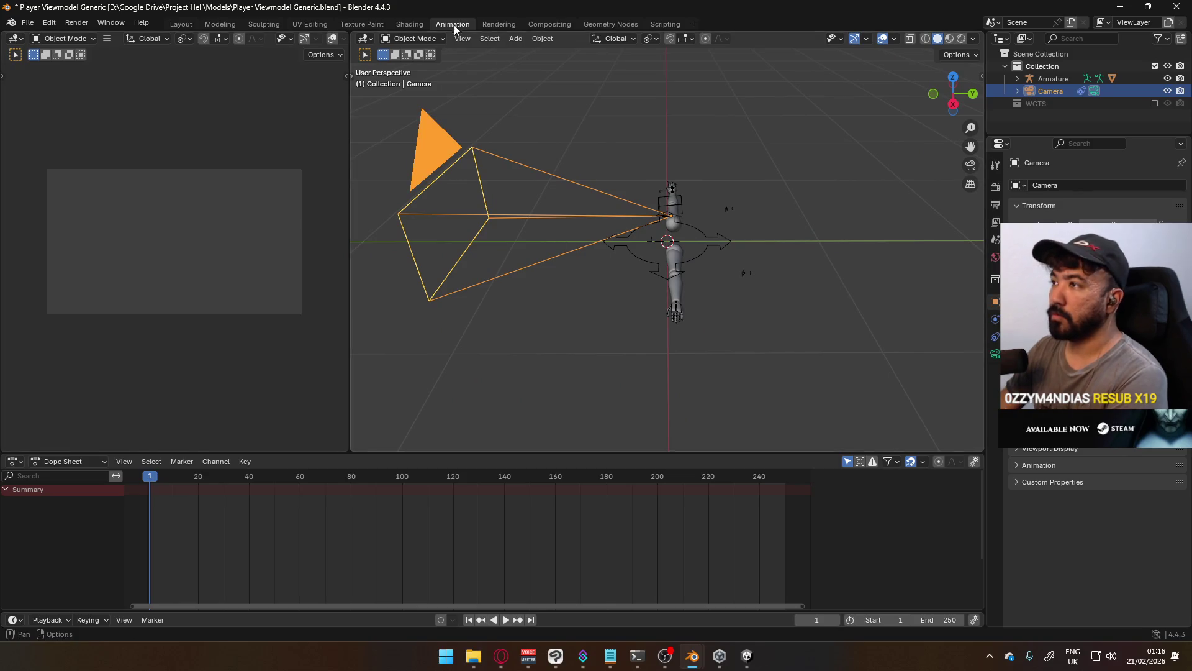
{"action": "left_click", "coordinate": [995, 353]}
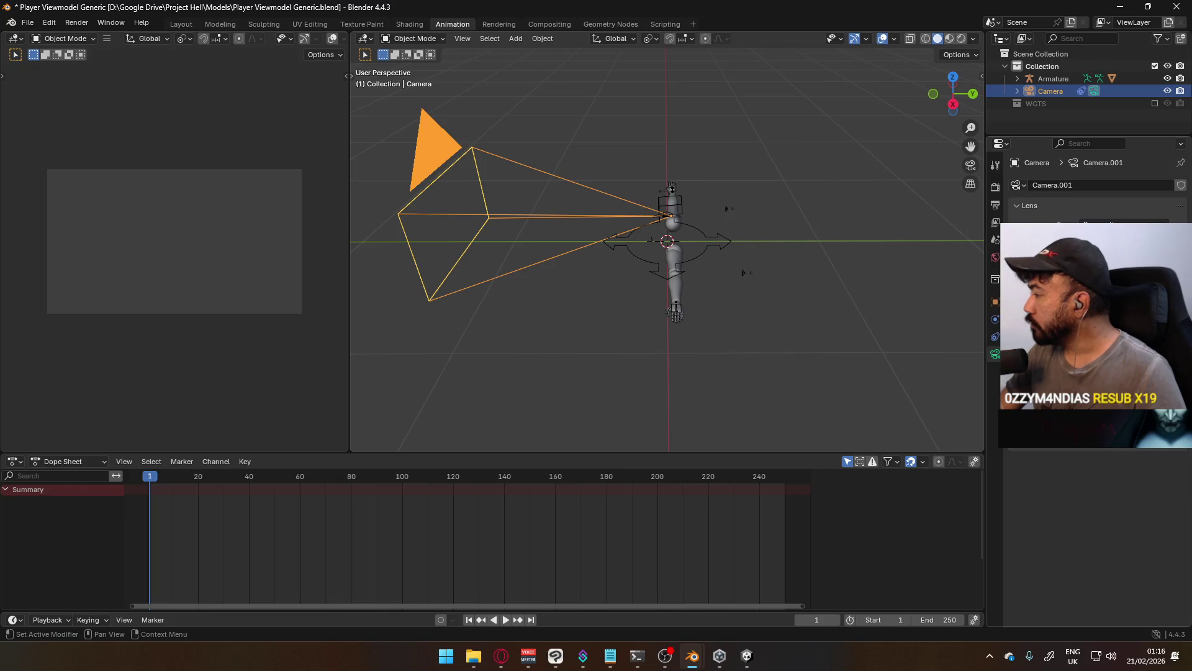
{"action": "mouse_move", "coordinate": [693, 655]}
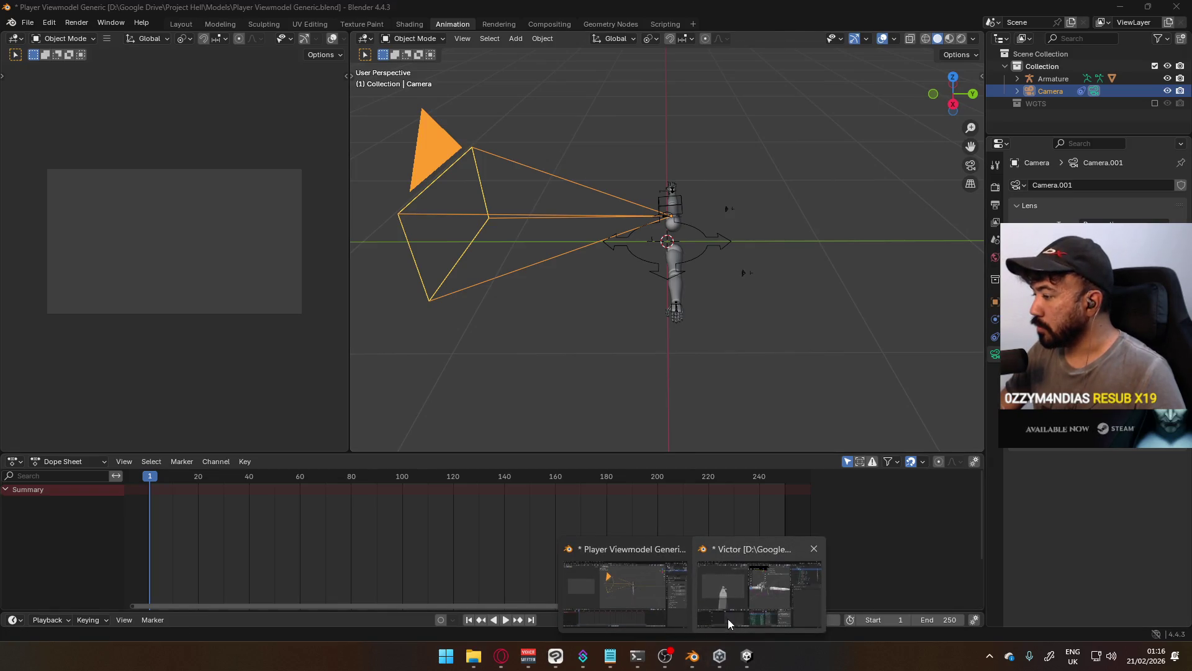
{"action": "left_click", "coordinate": [736, 616]}
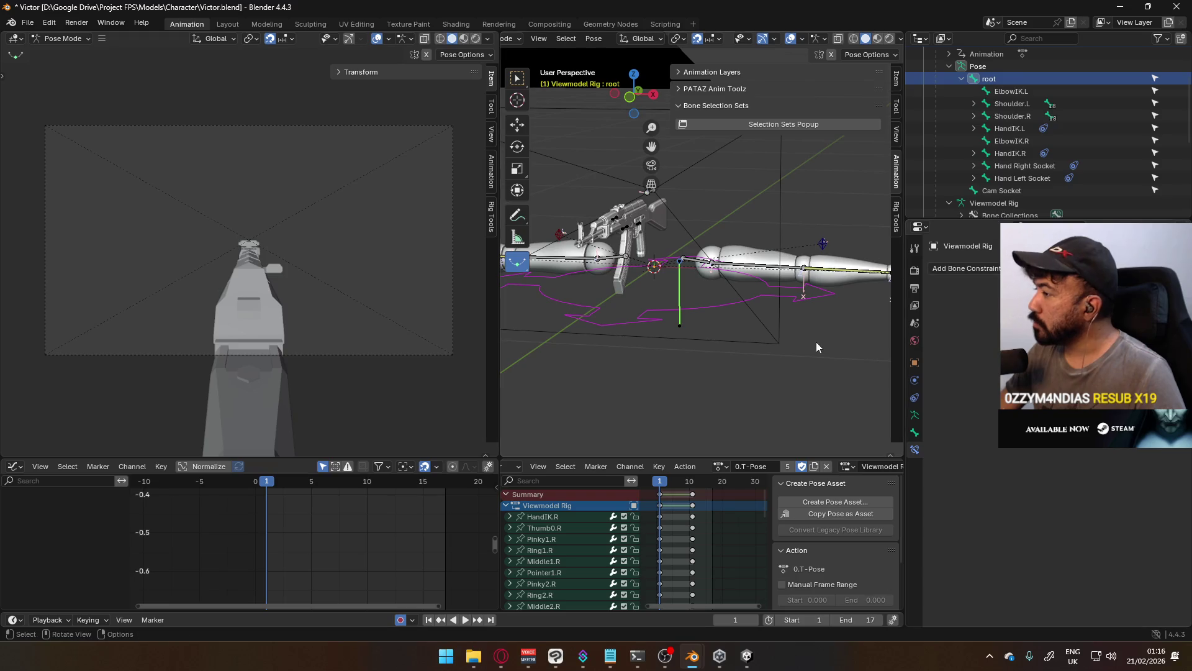
{"action": "scroll", "coordinate": [669, 204], "scroll_direction": "down", "scroll_amount": 3}
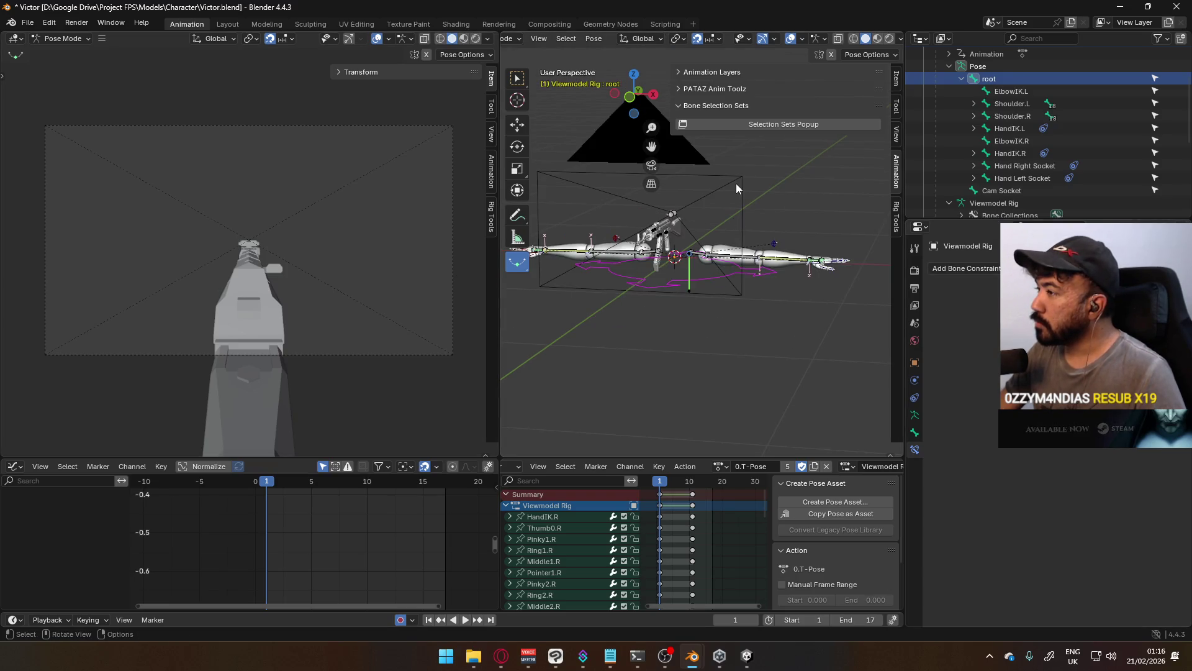
{"action": "left_click", "coordinate": [737, 181]}
{"action": "left_click", "coordinate": [512, 38]}
{"action": "left_click", "coordinate": [497, 52]}
{"action": "left_click", "coordinate": [733, 174]}
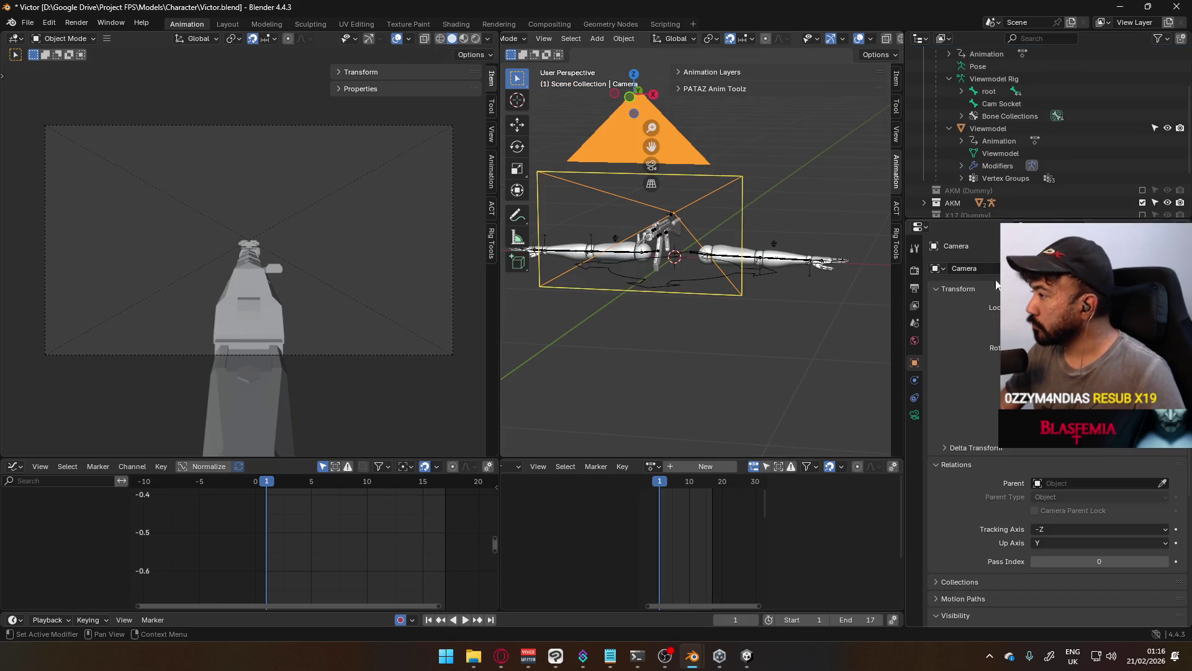
{"action": "left_click", "coordinate": [915, 415]}
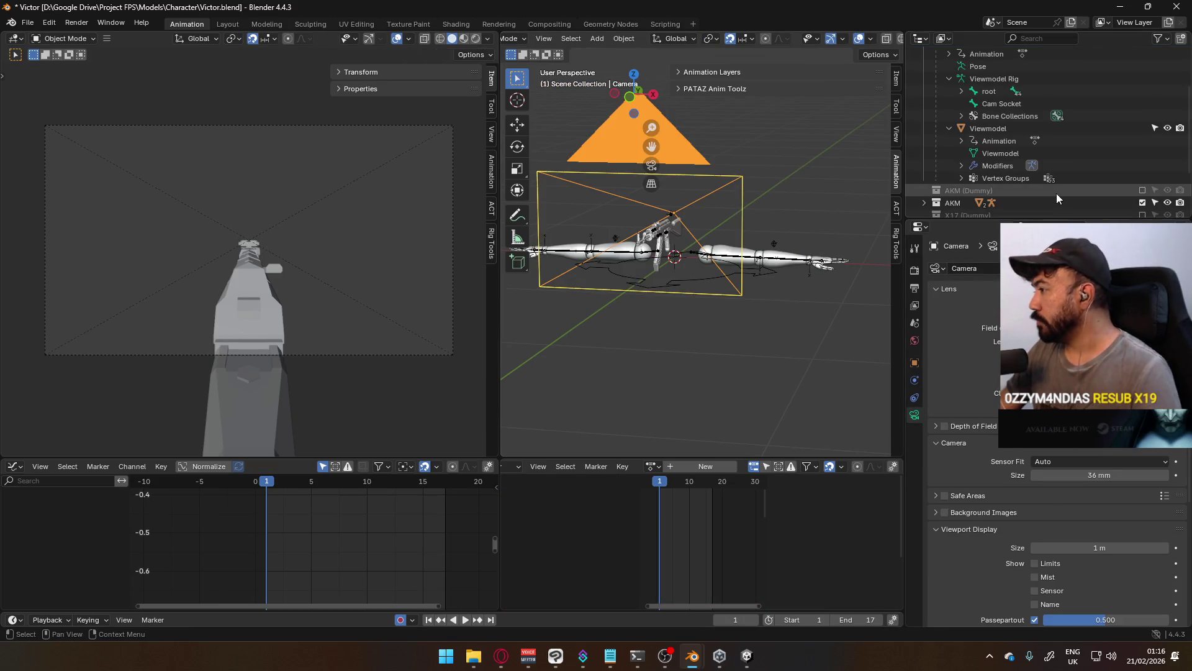
{"action": "key", "text": "alt+Tab"}
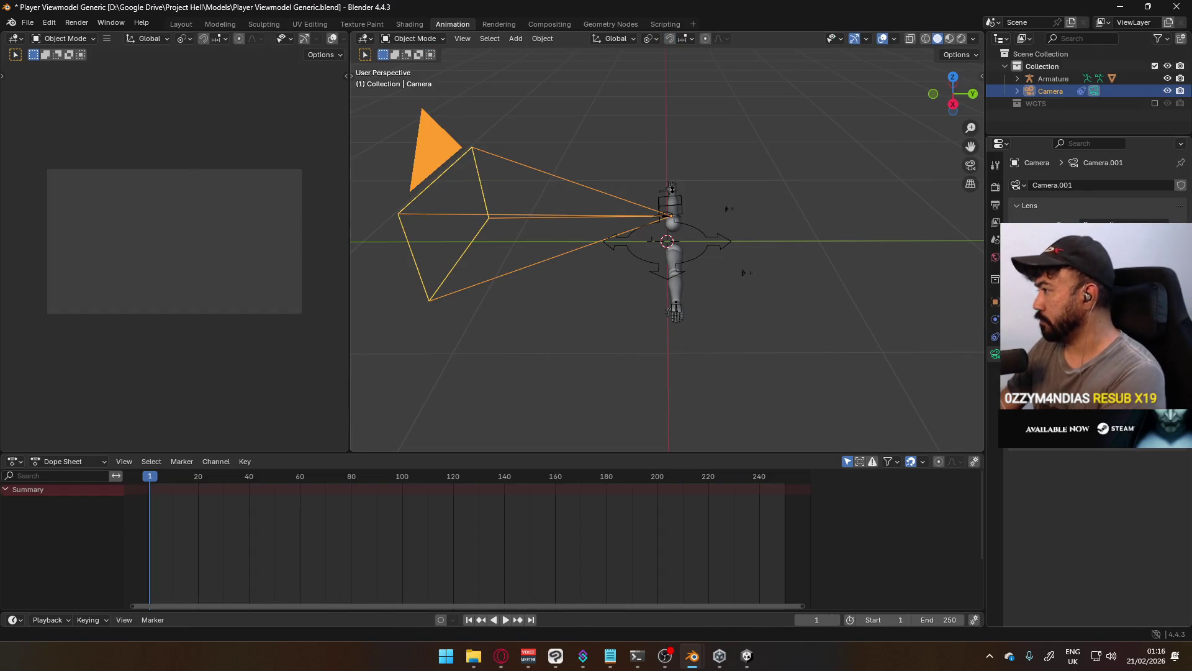
Lower the camera's focal length to widen its field of view
{"action": "left_click_drag", "start_coordinate": [1124, 236], "coordinate": [1093, 236]}
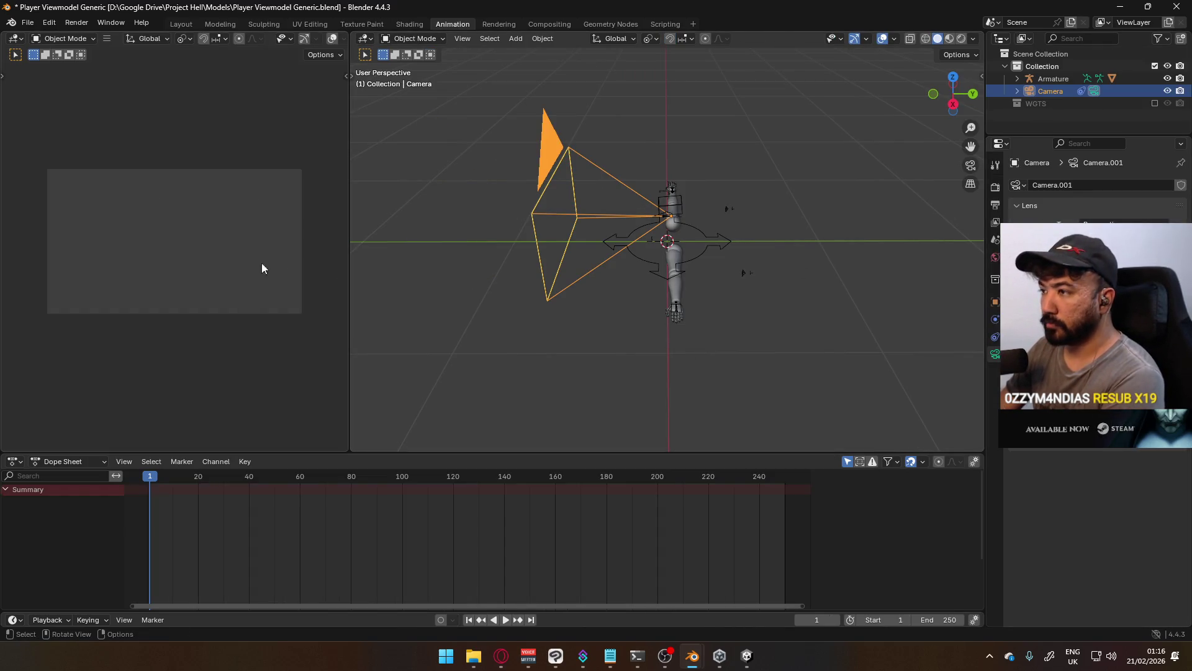
{"action": "mouse_move", "coordinate": [599, 277]}
{"action": "middle_mouse_down"}
{"action": "mouse_move", "coordinate": [720, 215]}
{"action": "mouse_move", "coordinate": [665, 299]}
{"action": "middle_mouse_up"}
{"action": "key", "text": "KP_1"}
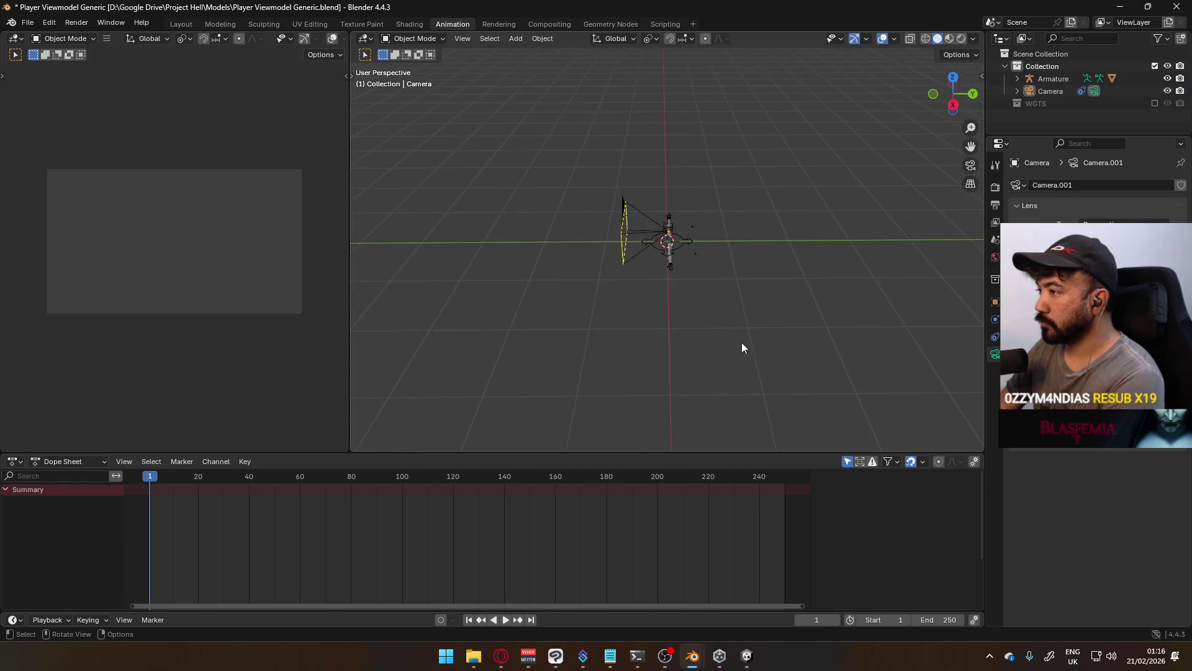
{"action": "key", "text": "shift+a"}
{"action": "key", "text": "Escape"}
{"action": "key", "text": "shift+a"}
{"action": "key", "text": "Escape"}
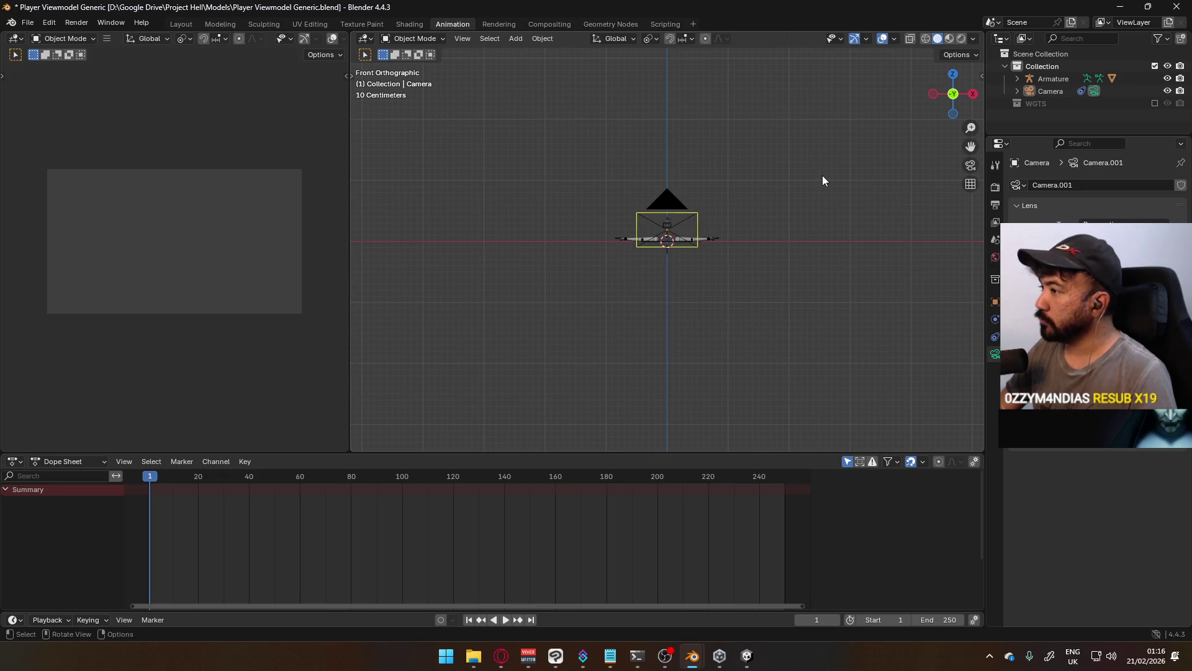
Add a cube, scale it to 0.1 and apply all transforms
{"action": "left_click", "coordinate": [1059, 77]}
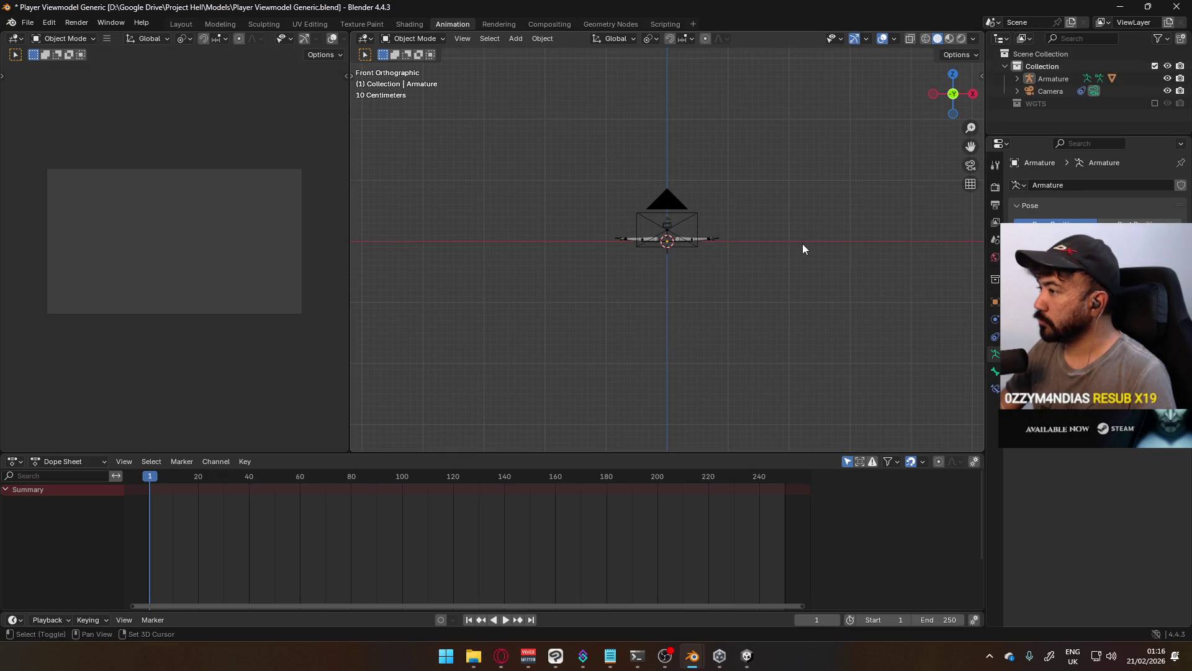
{"action": "key", "text": "shift+a"}
{"action": "mouse_move", "coordinate": [761, 64]}
{"action": "left_click", "coordinate": [859, 75]}
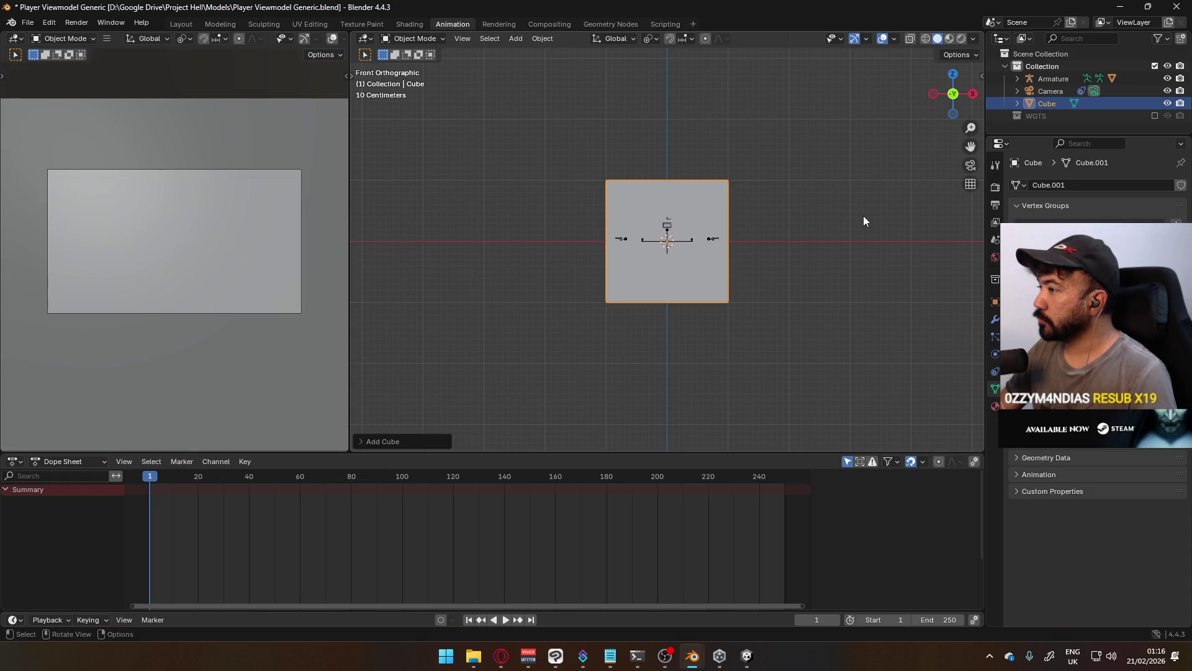
{"action": "key", "text": "s"}
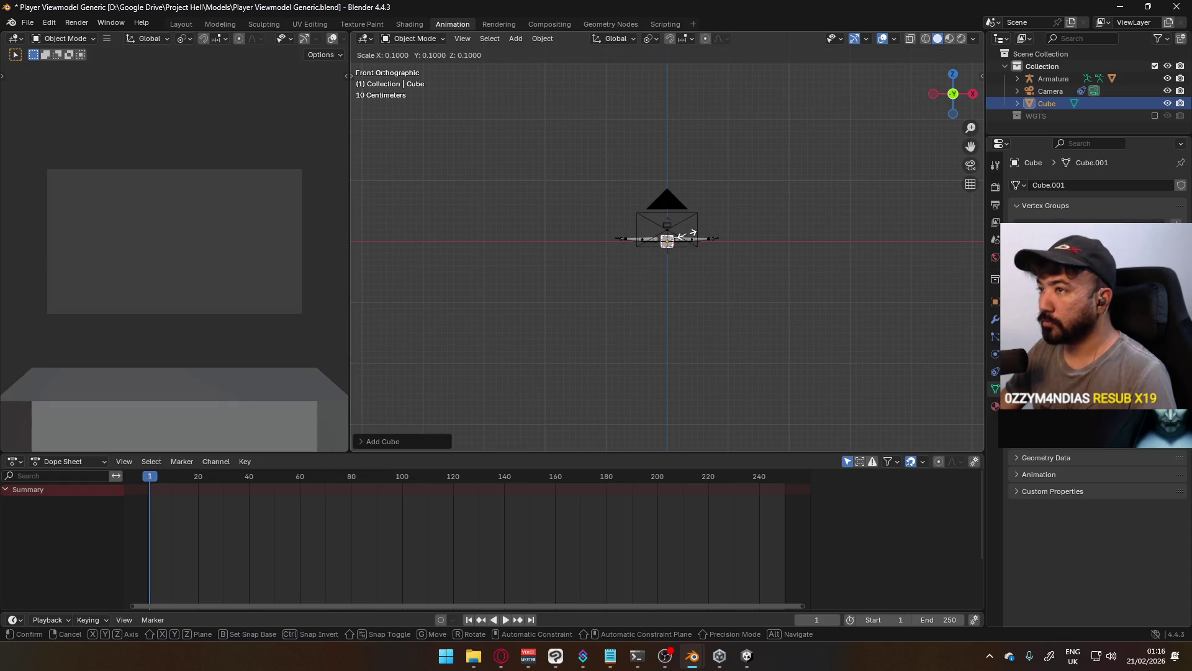
{"action": "left_click", "coordinate": [687, 234]}
{"action": "key", "text": "ctrl+a"}
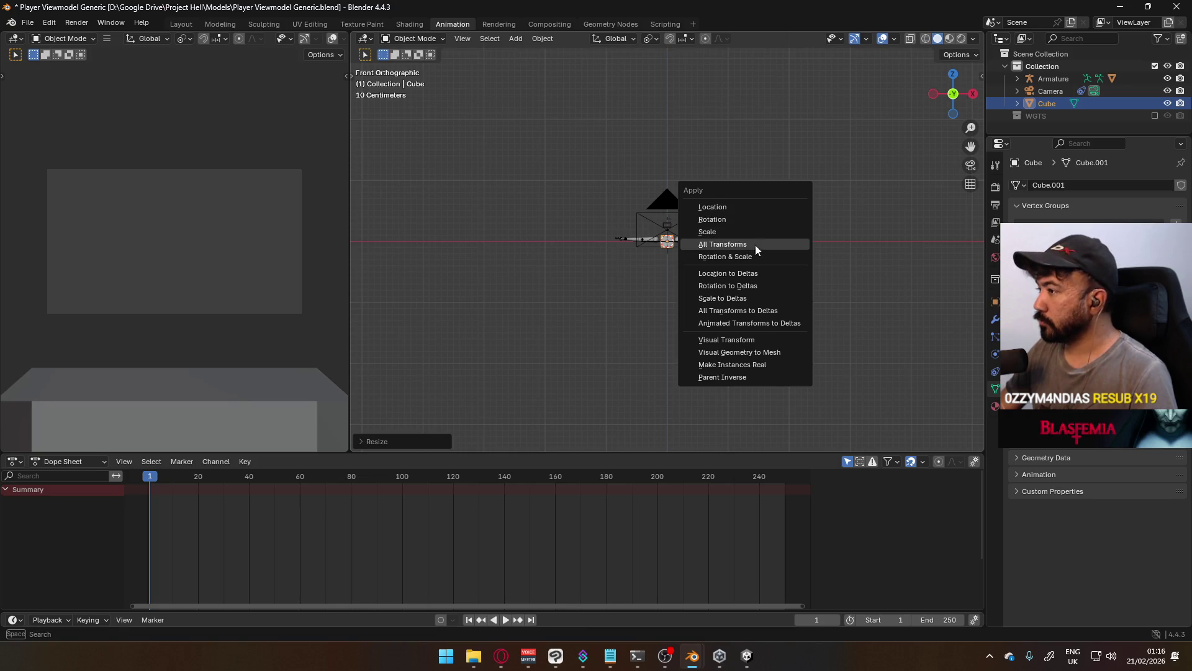
{"action": "left_click", "coordinate": [754, 246]}
Move the cube to sit near the origin beside the rig's hand
{"action": "key", "text": "KP_3"}
{"action": "key", "text": "g"}
{"action": "right_click", "coordinate": [619, 253]}
{"action": "key", "text": "g"}
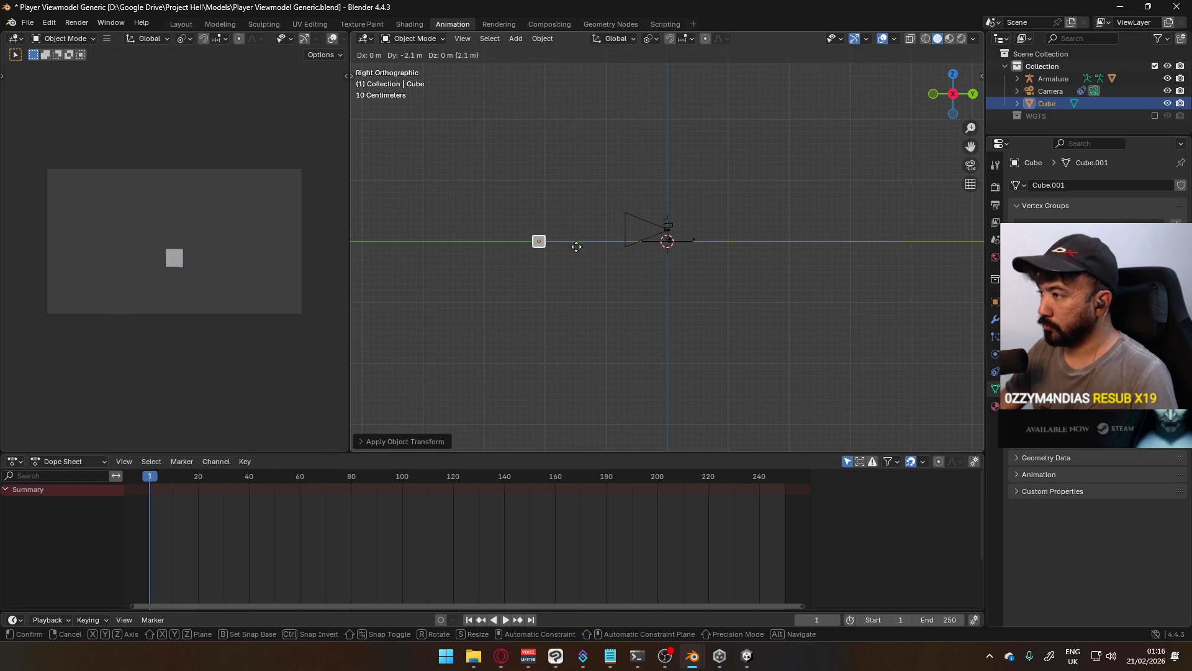
{"action": "right_click", "coordinate": [679, 238]}
{"action": "scroll", "coordinate": [706, 218], "scroll_direction": "up", "scroll_amount": 10}
{"action": "key", "text": "g"}
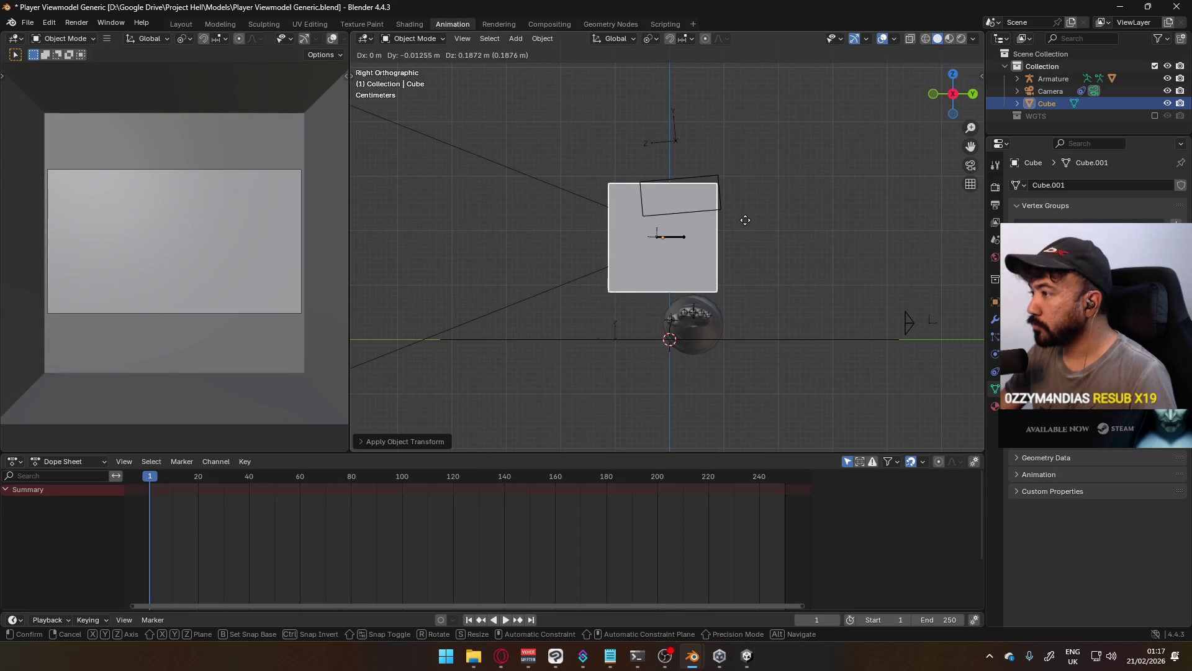
{"action": "left_click", "coordinate": [726, 323]}
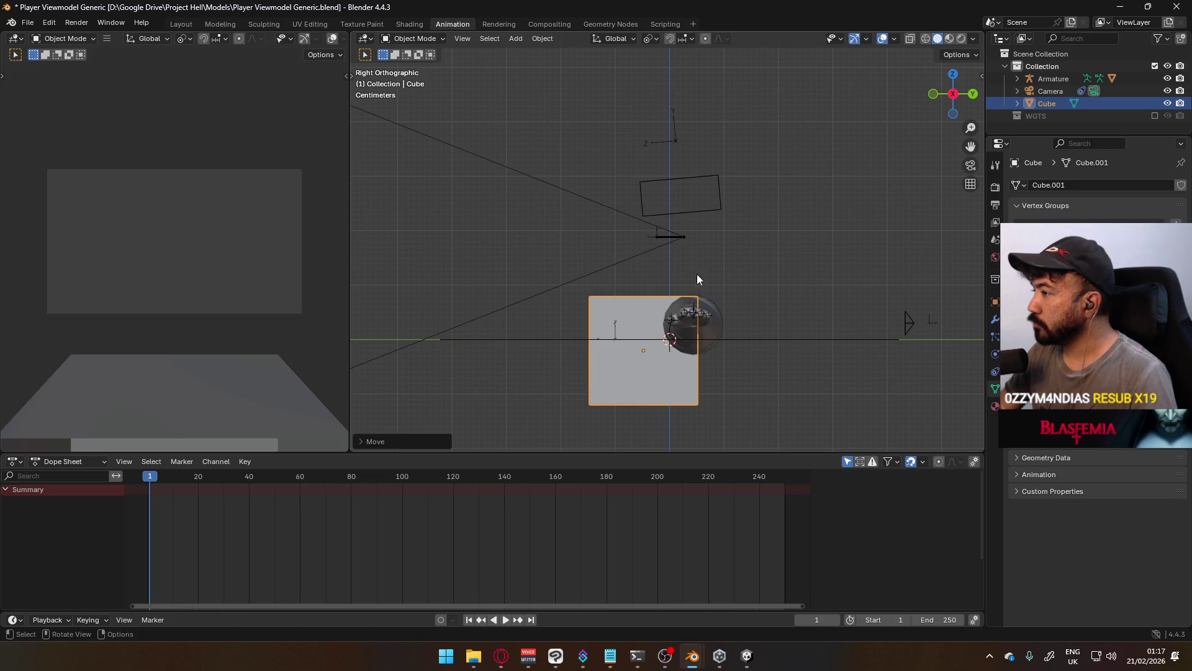
{"action": "key", "text": "g"}
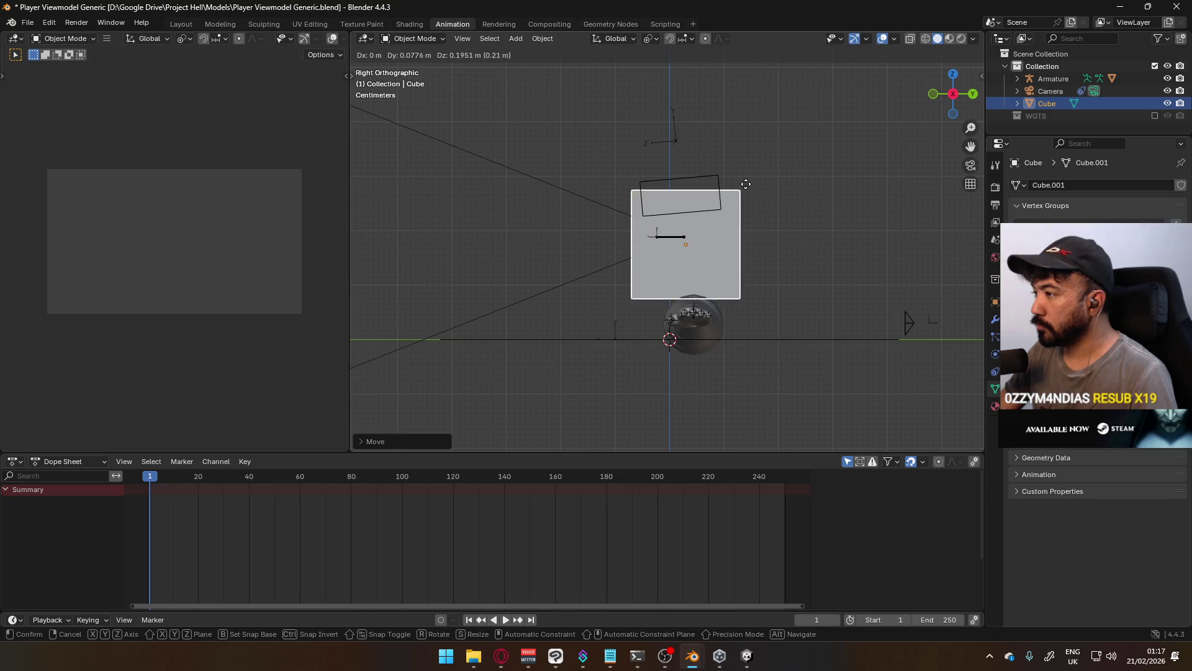
{"action": "left_click", "coordinate": [704, 290]}
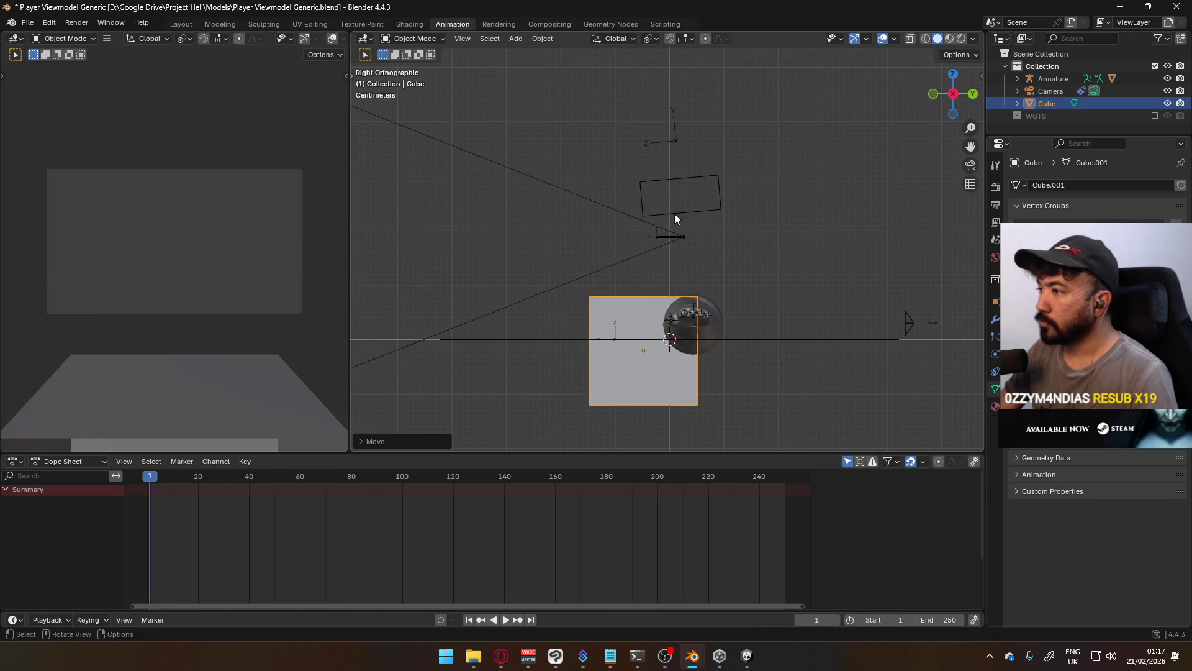
{"action": "left_click", "coordinate": [650, 259]}
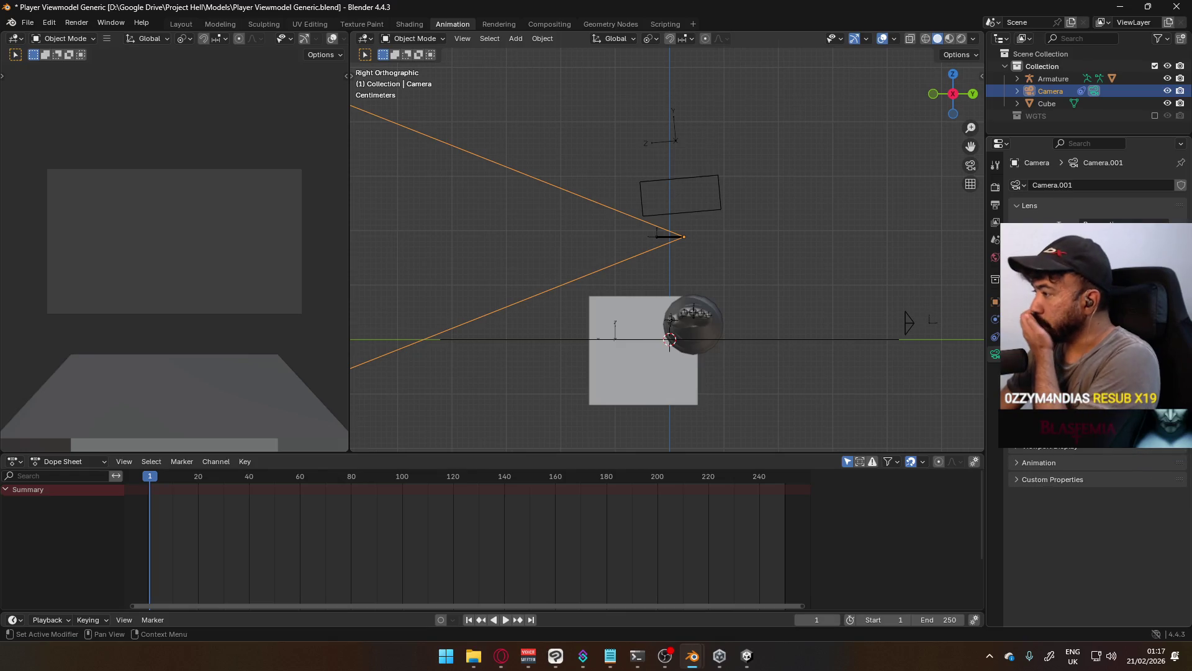
In the camera's Composition Guides, turn off Thirds and turn on Center and Diagonal
{"action": "left_click", "coordinate": [1017, 448]}
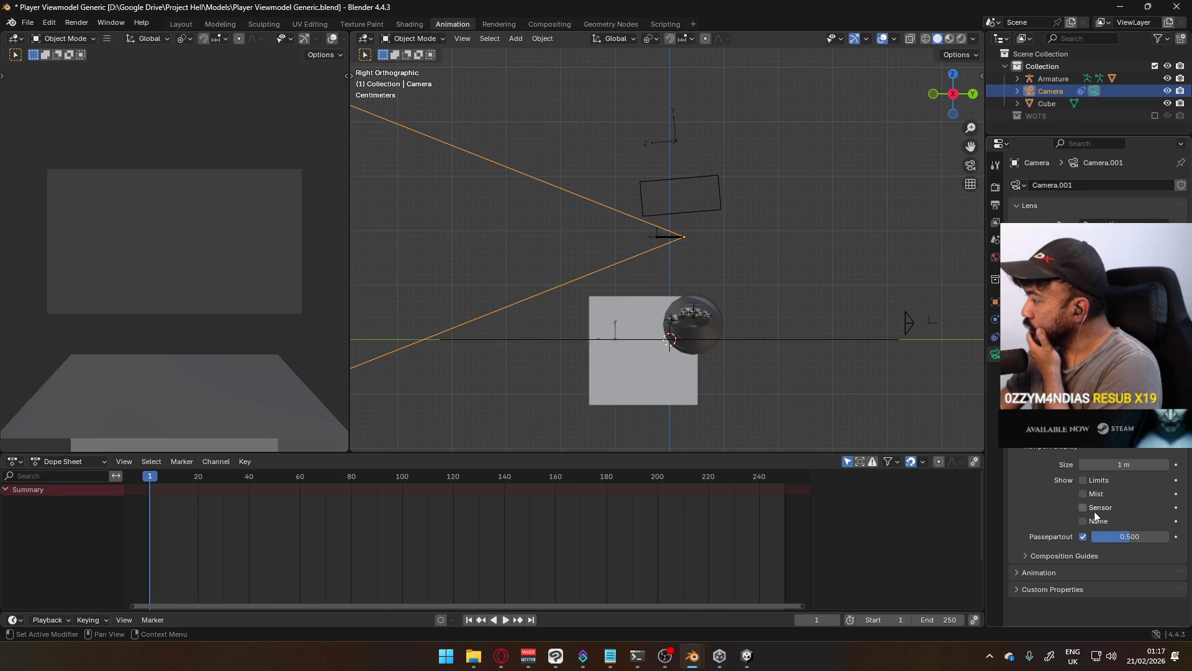
{"action": "left_click", "coordinate": [1077, 556]}
{"action": "scroll", "coordinate": [1084, 528], "scroll_direction": "down", "scroll_amount": 3}
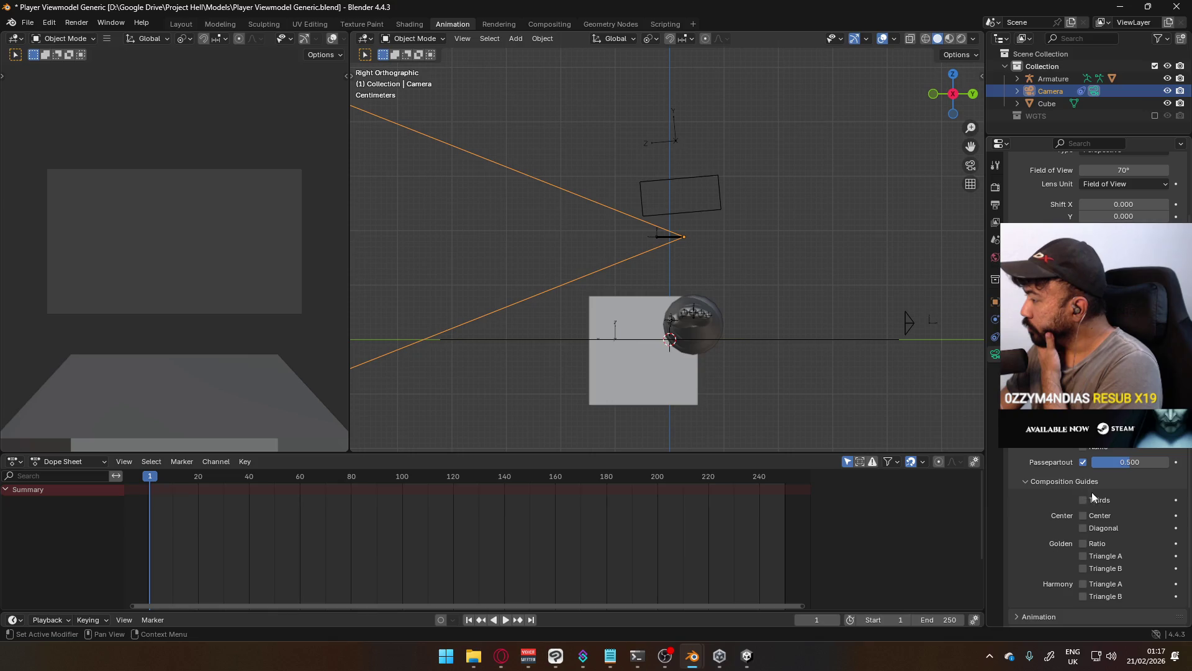
{"action": "left_click", "coordinate": [1095, 503]}
{"action": "left_click", "coordinate": [1086, 516]}
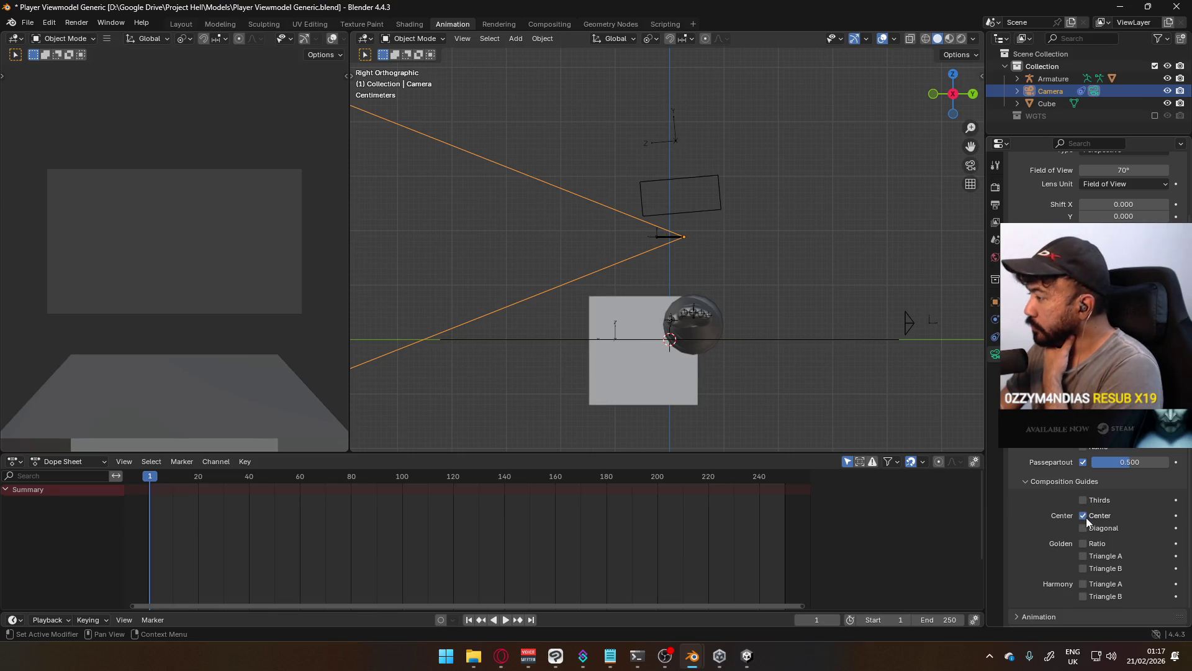
{"action": "left_click", "coordinate": [1083, 526]}
{"action": "scroll", "coordinate": [274, 239], "scroll_direction": "down", "scroll_amount": 3}
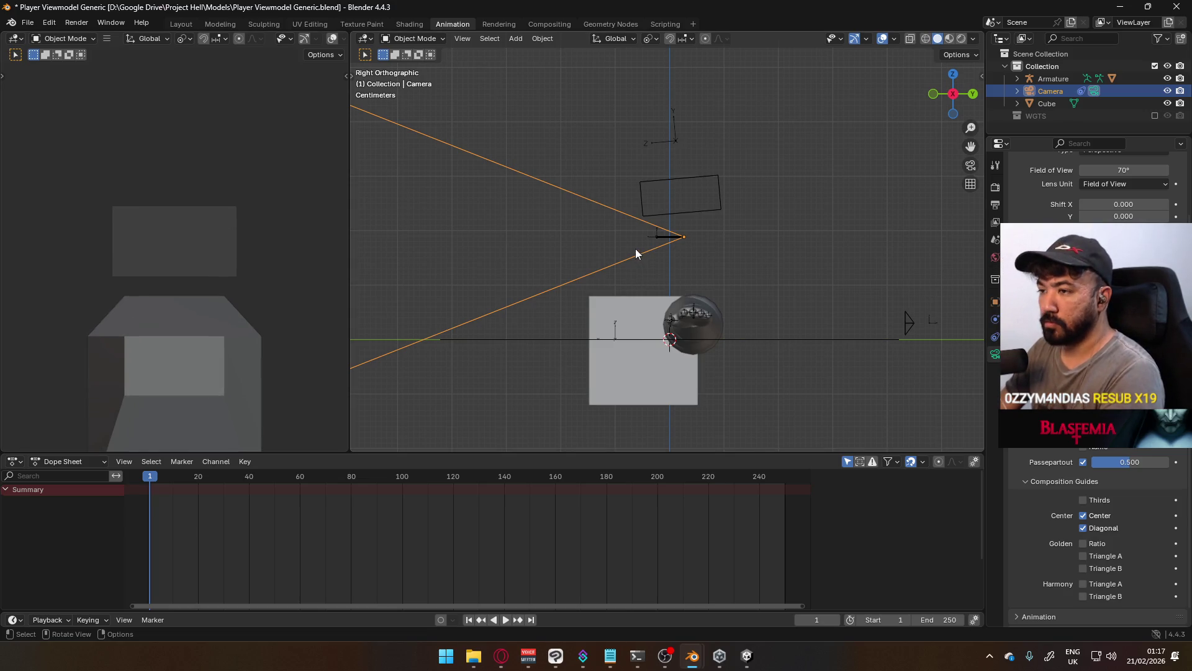
Look through the camera, deselect it, and orbit to see the whole arm rig and cube
{"action": "key", "text": "KP_0"}
{"action": "key", "text": "KP_0"}
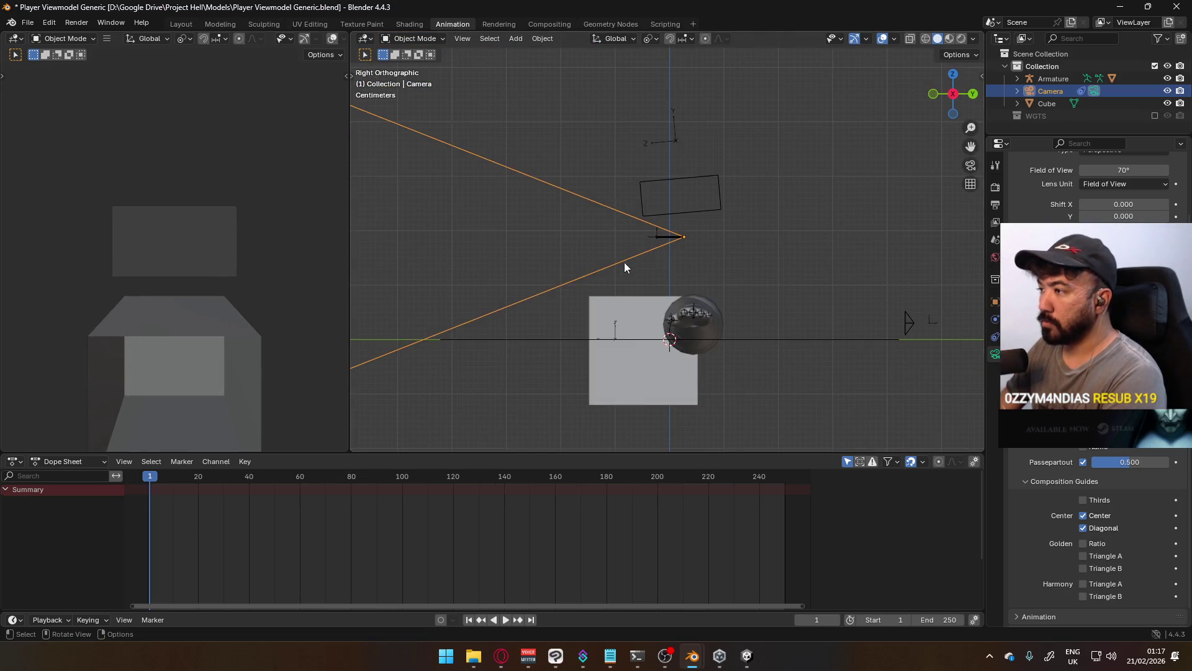
{"action": "left_click", "coordinate": [232, 186]}
{"action": "mouse_move", "coordinate": [229, 230]}
{"action": "middle_mouse_down"}
{"action": "mouse_move", "coordinate": [216, 242]}
{"action": "mouse_move", "coordinate": [277, 237]}
{"action": "mouse_move", "coordinate": [267, 263]}
{"action": "middle_mouse_up"}
{"action": "scroll", "coordinate": [267, 259], "scroll_direction": "down", "scroll_amount": 5}
{"action": "middle_click_drag", "start_coordinate": [198, 184], "coordinate": [11, 200]}
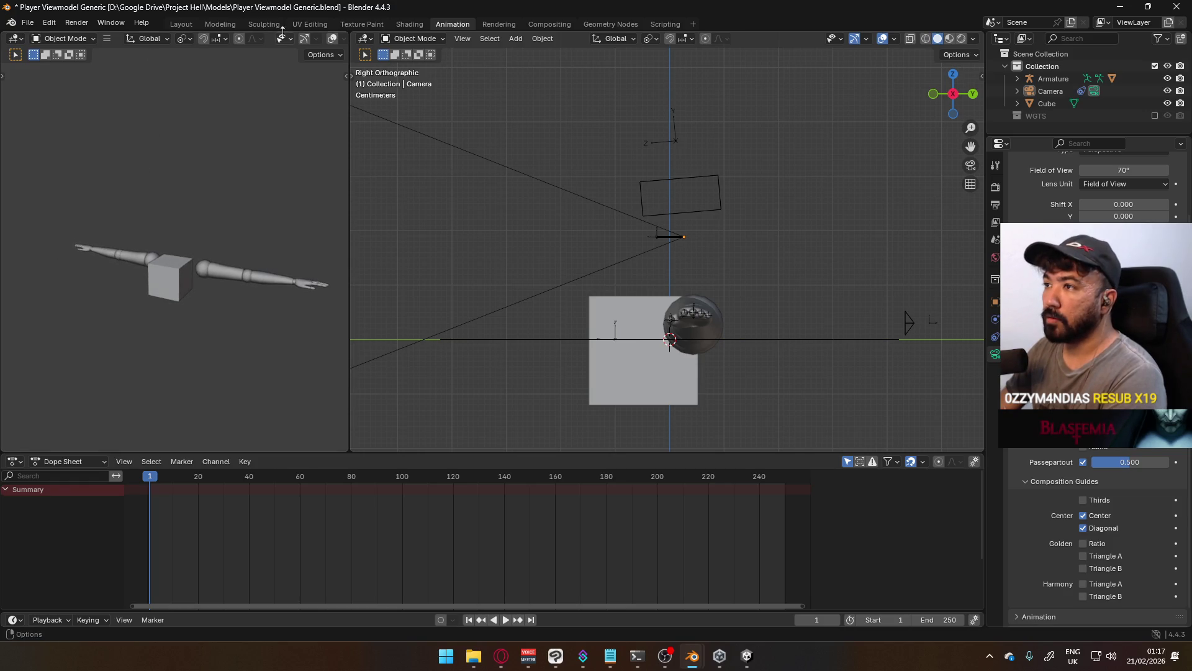
In the side view, show gizmos and overlays so the armature appears, then select the armature
{"action": "scroll", "coordinate": [281, 39], "scroll_direction": "down", "scroll_amount": 3}
{"action": "scroll", "coordinate": [211, 203], "scroll_direction": "down", "scroll_amount": 3}
{"action": "scroll", "coordinate": [212, 206], "scroll_direction": "down", "scroll_amount": 1}
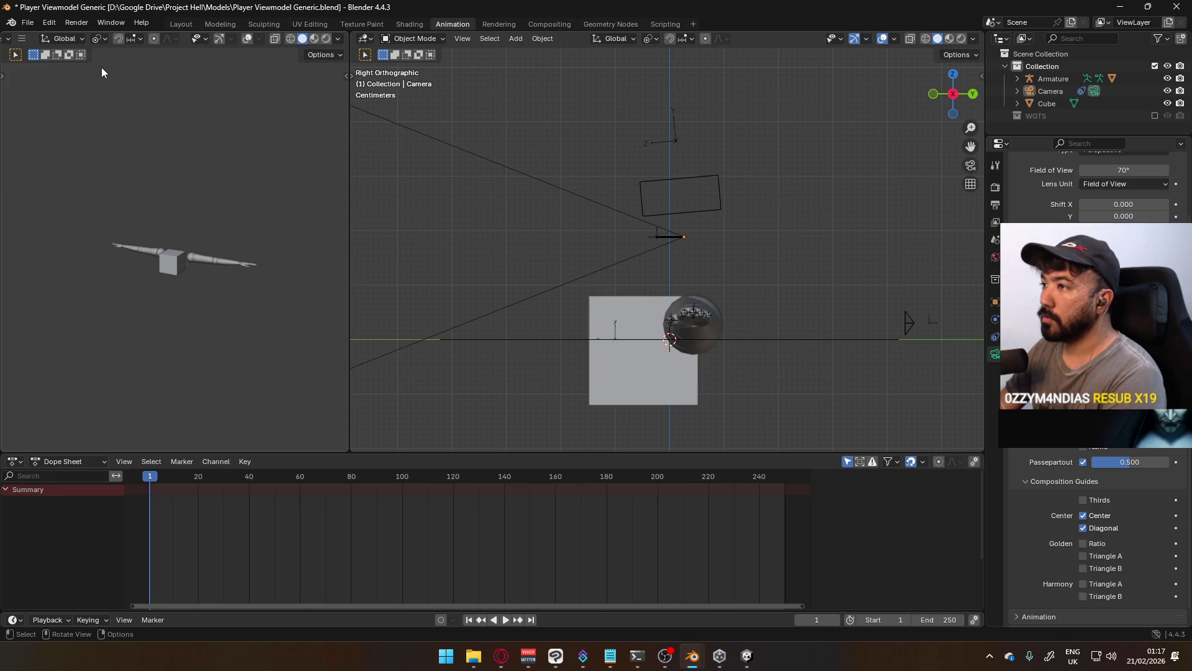
{"action": "key", "text": "KP_6"}
{"action": "key", "text": "KP_6"}
{"action": "key", "text": "KP_6"}
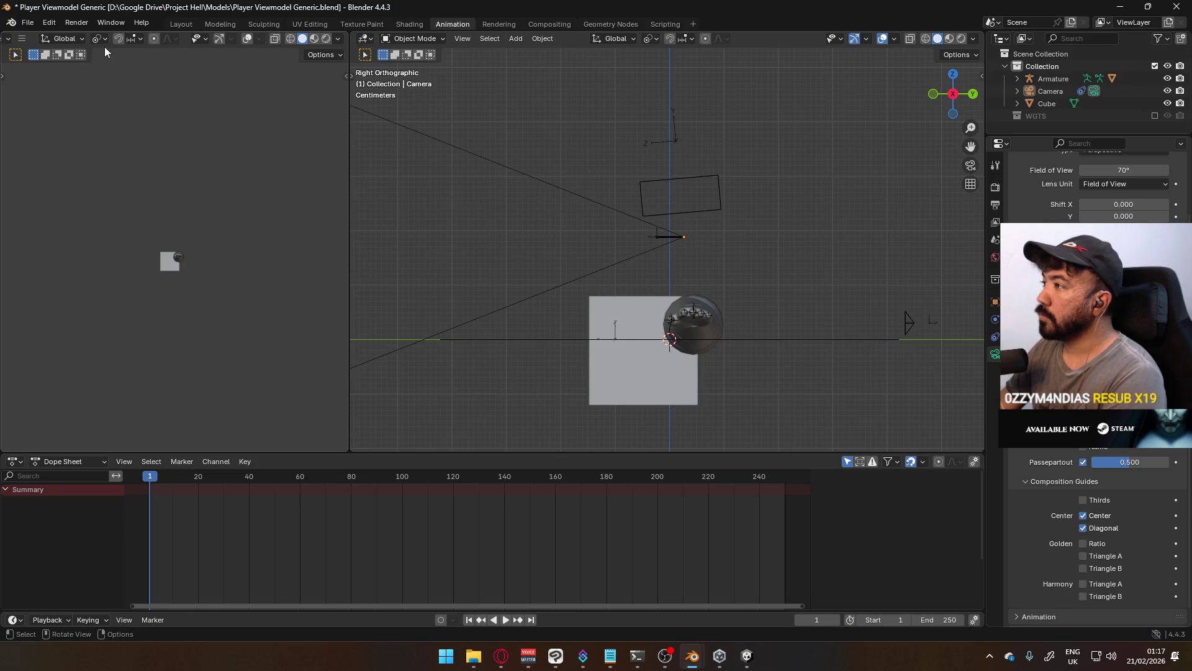
{"action": "left_click", "coordinate": [215, 40]}
{"action": "mouse_move", "coordinate": [121, 217]}
{"action": "middle_mouse_down"}
{"action": "mouse_move", "coordinate": [222, 244]}
{"action": "mouse_move", "coordinate": [199, 244]}
{"action": "middle_mouse_up"}
{"action": "left_click", "coordinate": [191, 245]}
{"action": "left_click", "coordinate": [209, 242]}
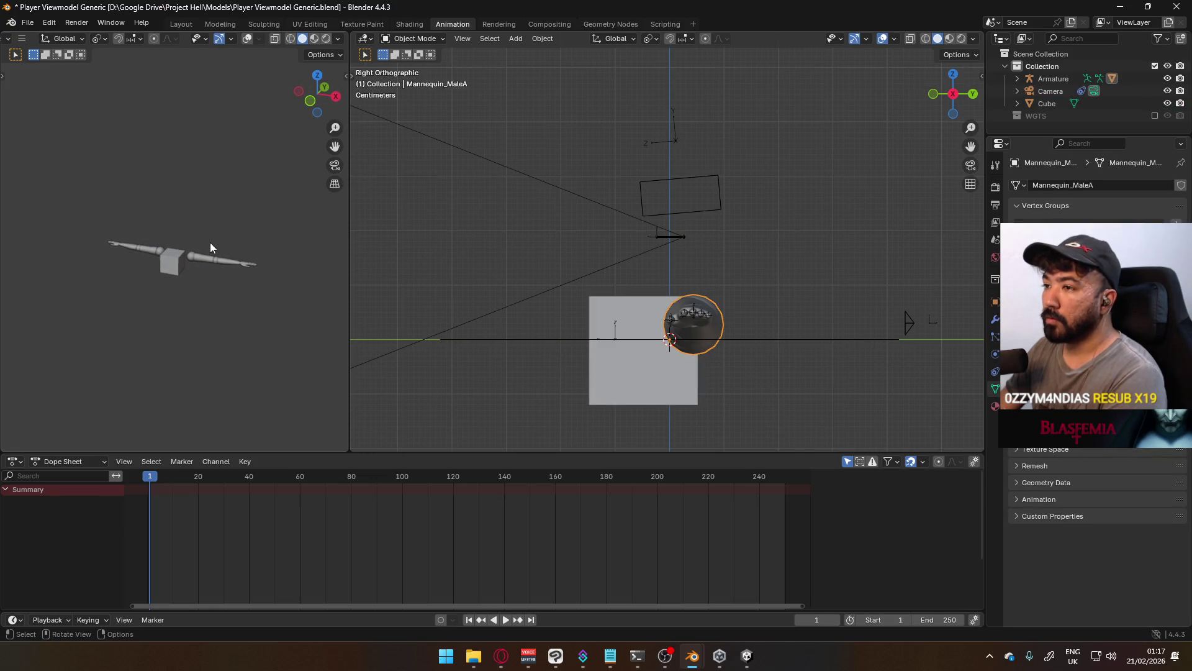
{"action": "left_click", "coordinate": [169, 266]}
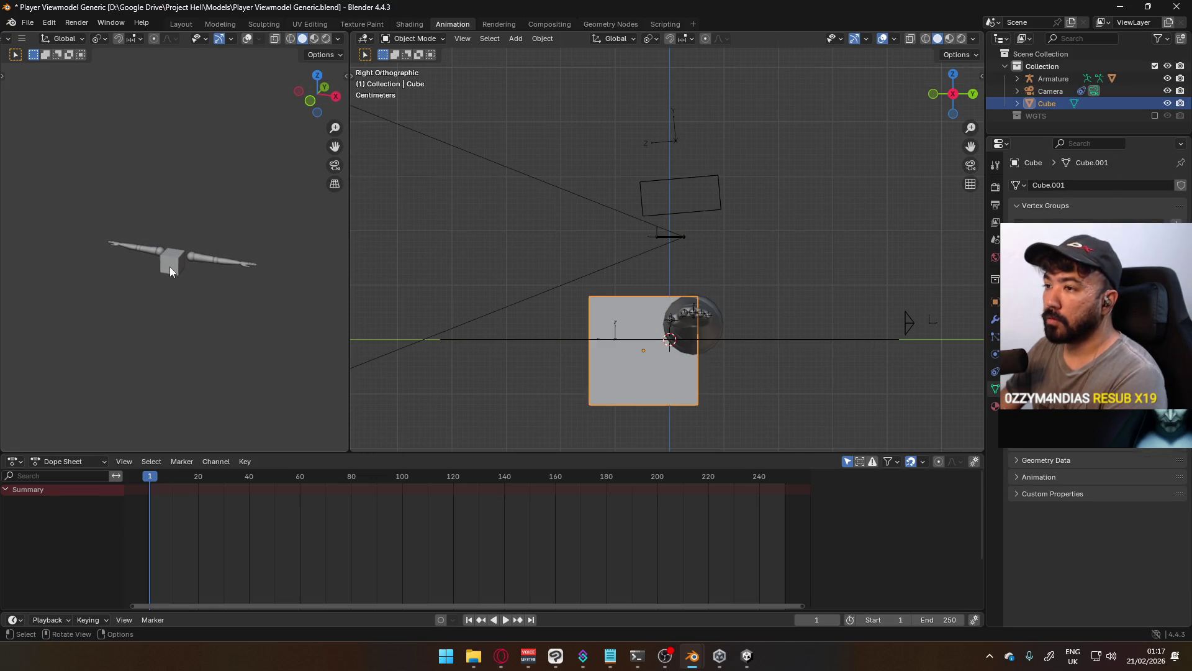
{"action": "left_click", "coordinate": [246, 41]}
{"action": "left_click", "coordinate": [180, 231]}
{"action": "scroll", "coordinate": [210, 229], "scroll_direction": "up", "scroll_amount": 8}
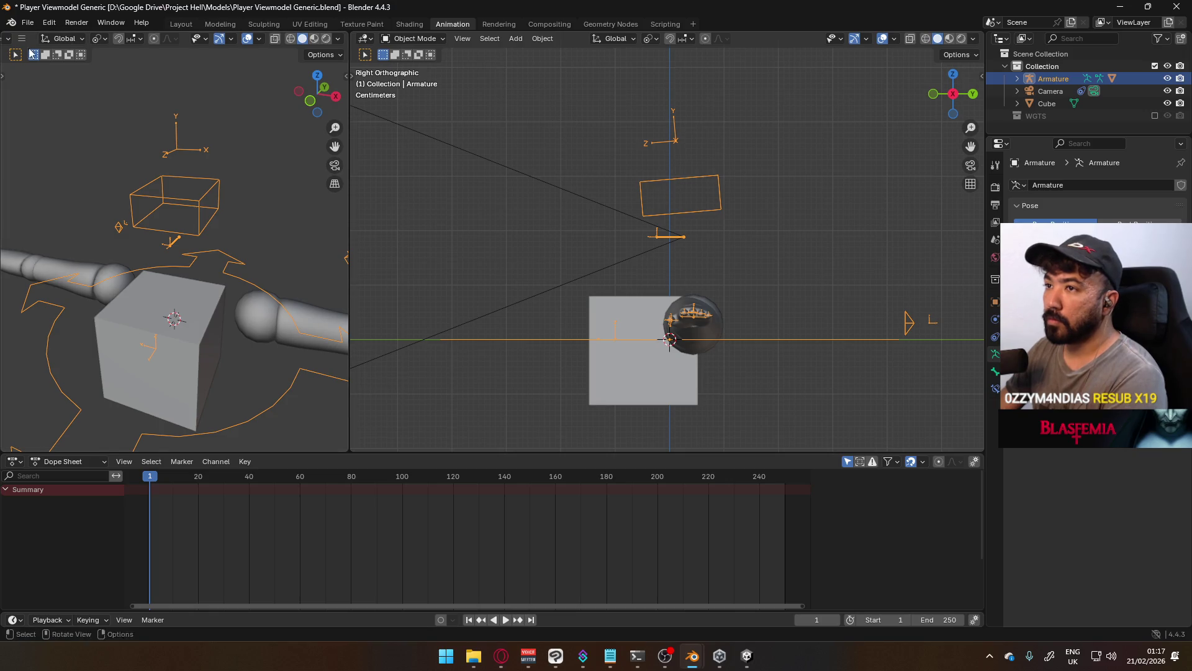
Switch the armature from Edit Mode back to Object Mode and zoom out to the whole rig
{"action": "left_click", "coordinate": [10, 38]}
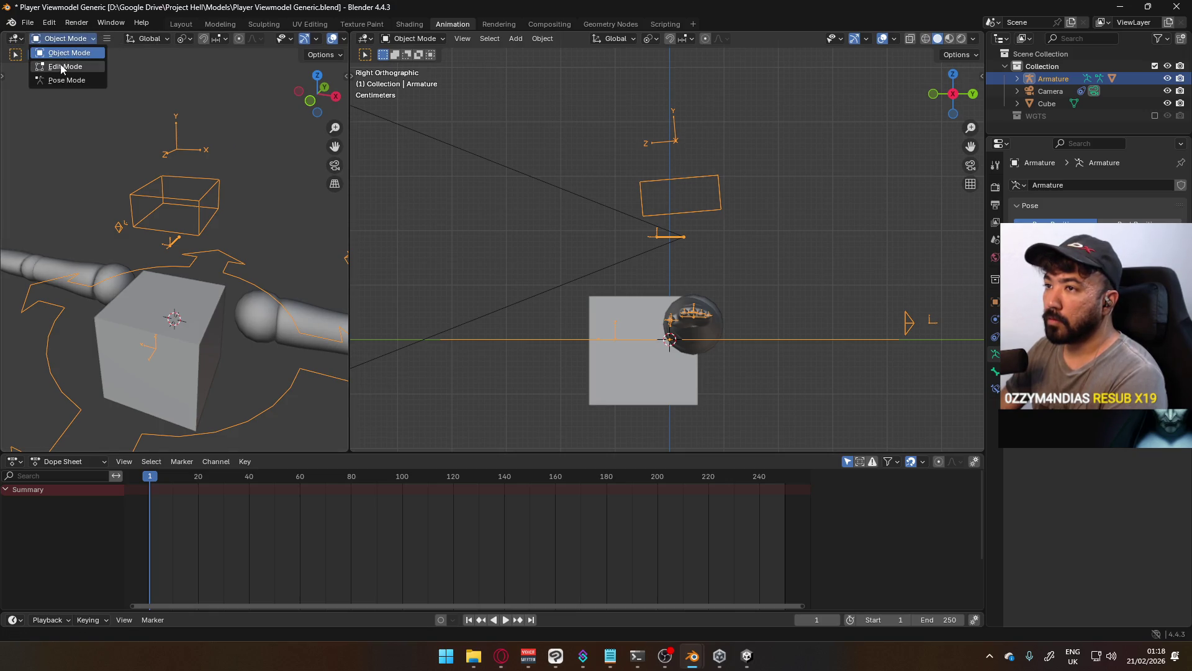
{"action": "left_click", "coordinate": [56, 54]}
{"action": "left_click", "coordinate": [68, 39]}
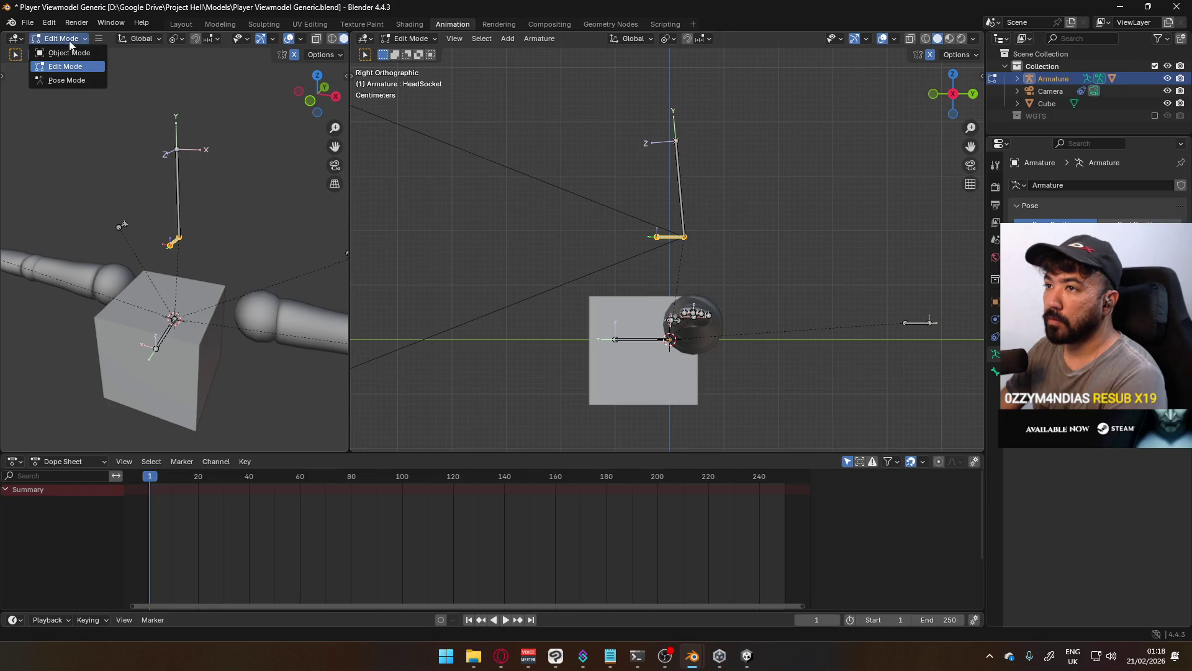
{"action": "left_click", "coordinate": [94, 40]}
{"action": "scroll", "coordinate": [227, 197], "scroll_direction": "down", "scroll_amount": 5}
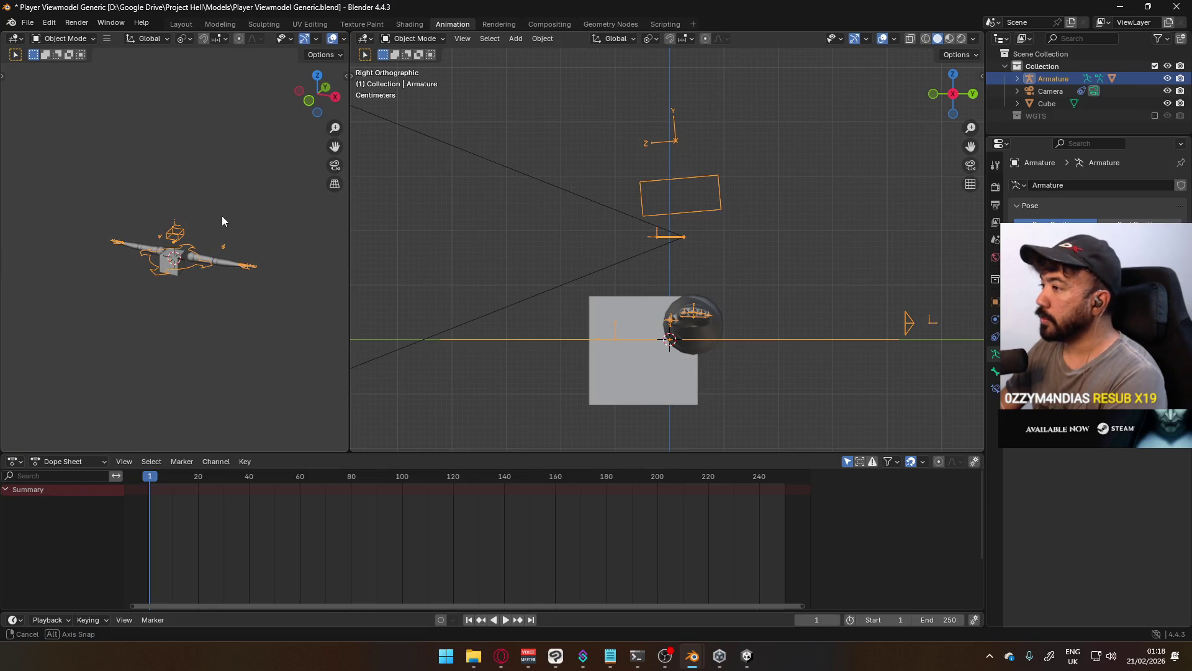
Enable the Extras overlay in the left viewport so the head-mounted camera is drawn
{"action": "middle_click_drag", "start_coordinate": [279, 45], "coordinate": [195, 47]}
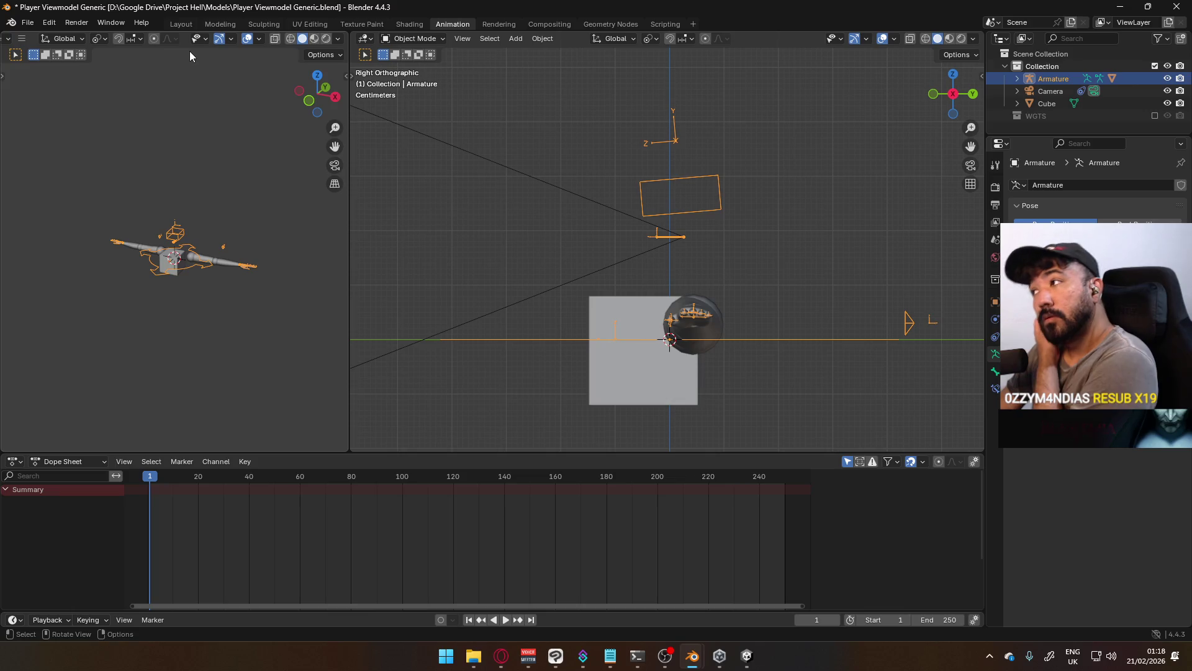
{"action": "left_click", "coordinate": [894, 41]}
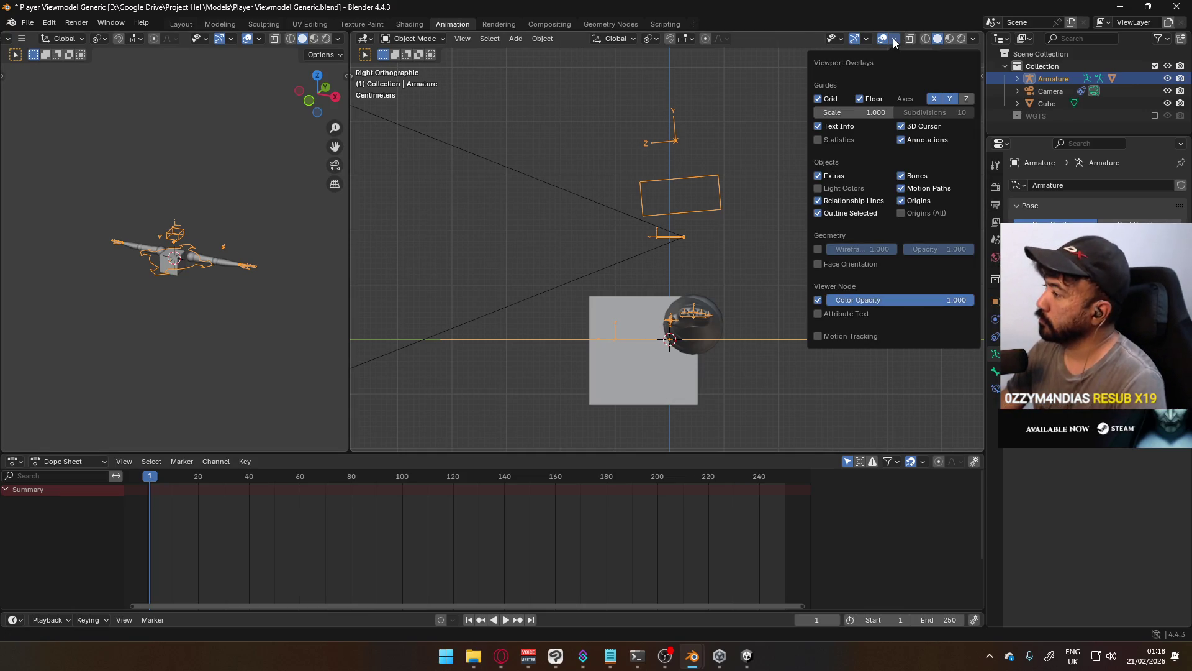
{"action": "left_click", "coordinate": [233, 40]}
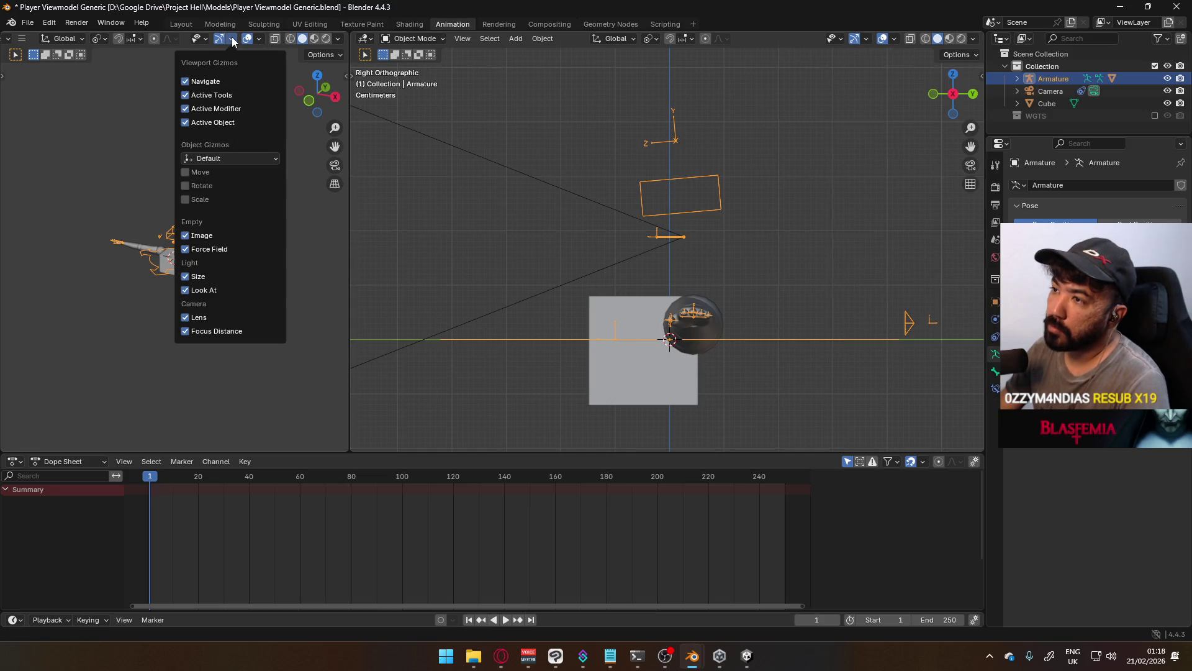
{"action": "left_click", "coordinate": [260, 39]}
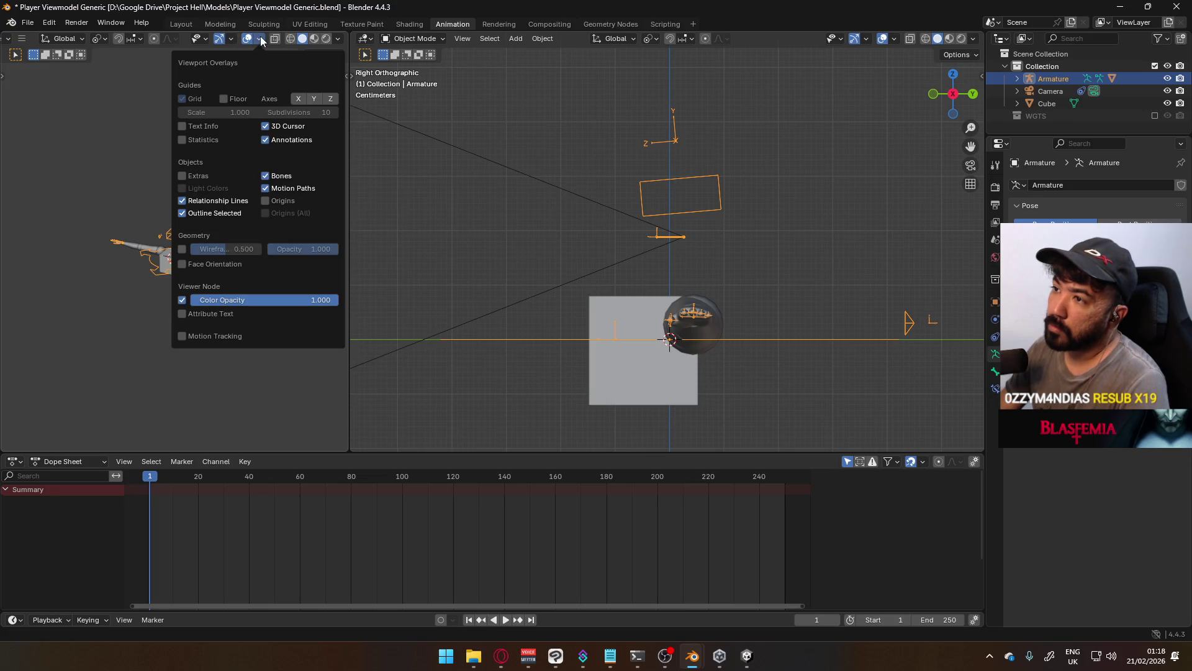
{"action": "left_click", "coordinate": [205, 176]}
Select the camera and view through it in the left viewport
{"action": "left_click", "coordinate": [167, 240]}
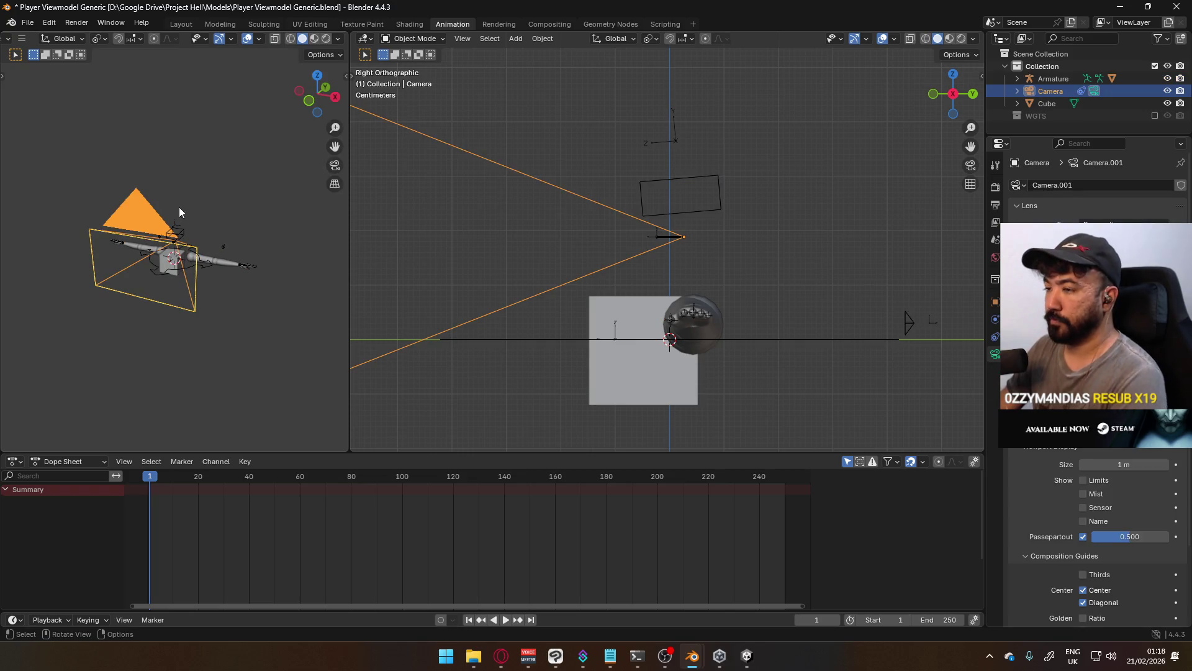
{"action": "key", "text": "KP_0"}
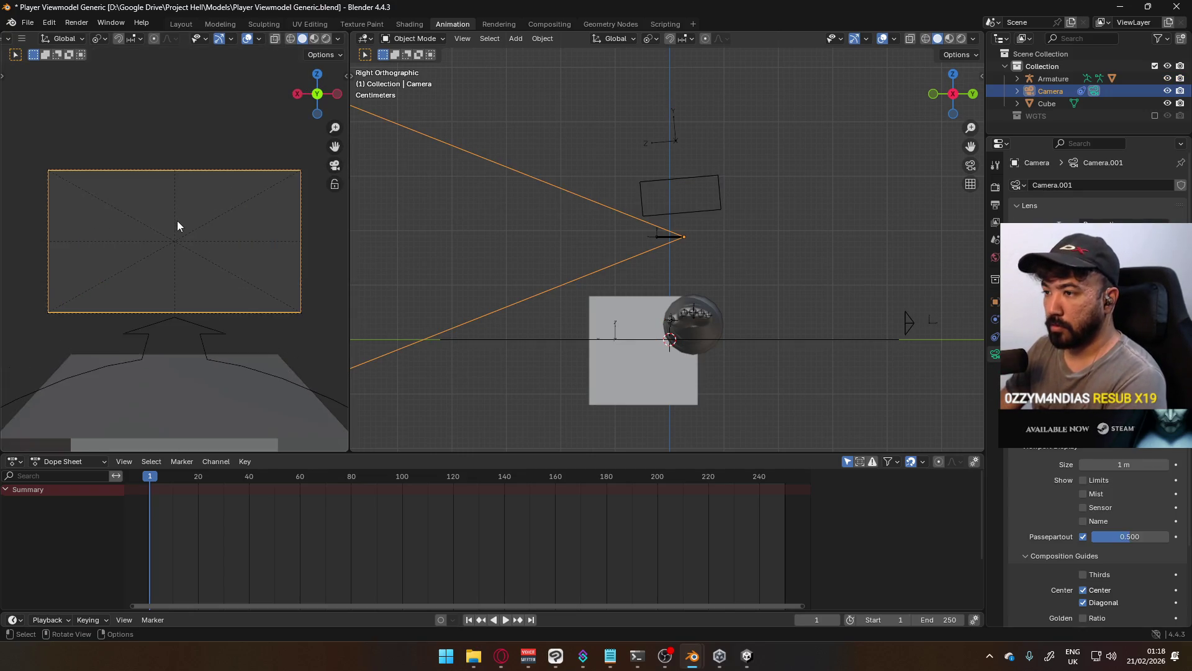
{"action": "scroll", "coordinate": [187, 221], "scroll_direction": "down", "scroll_amount": 1}
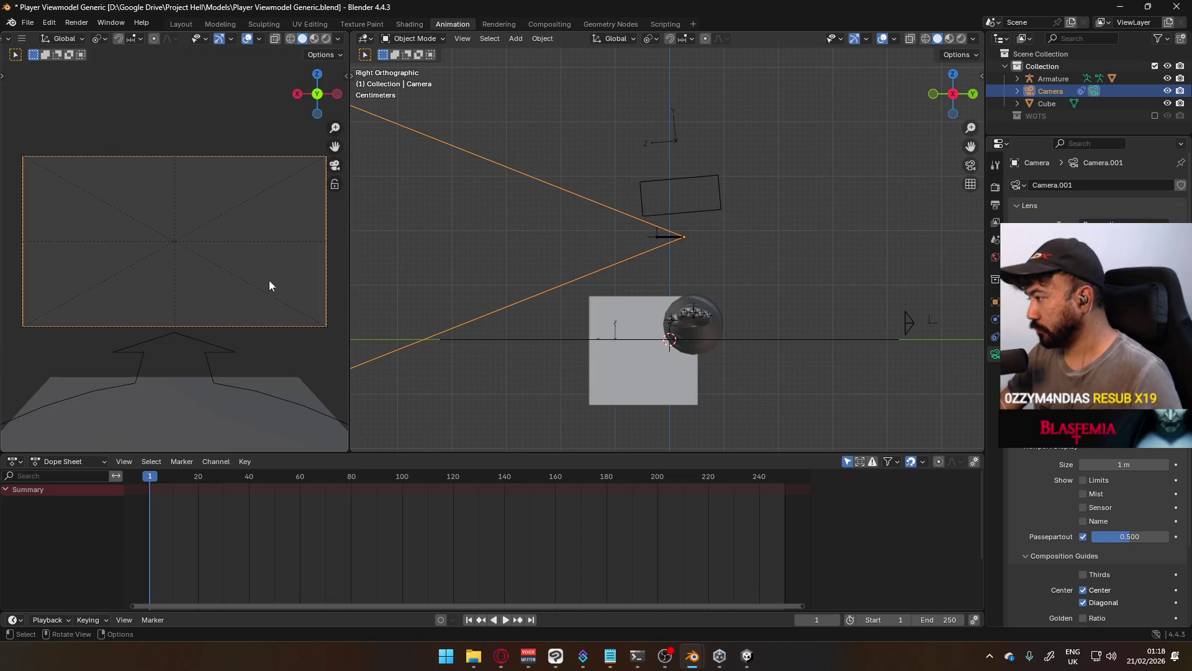
{"action": "scroll", "coordinate": [1081, 559], "scroll_direction": "down", "scroll_amount": 1}
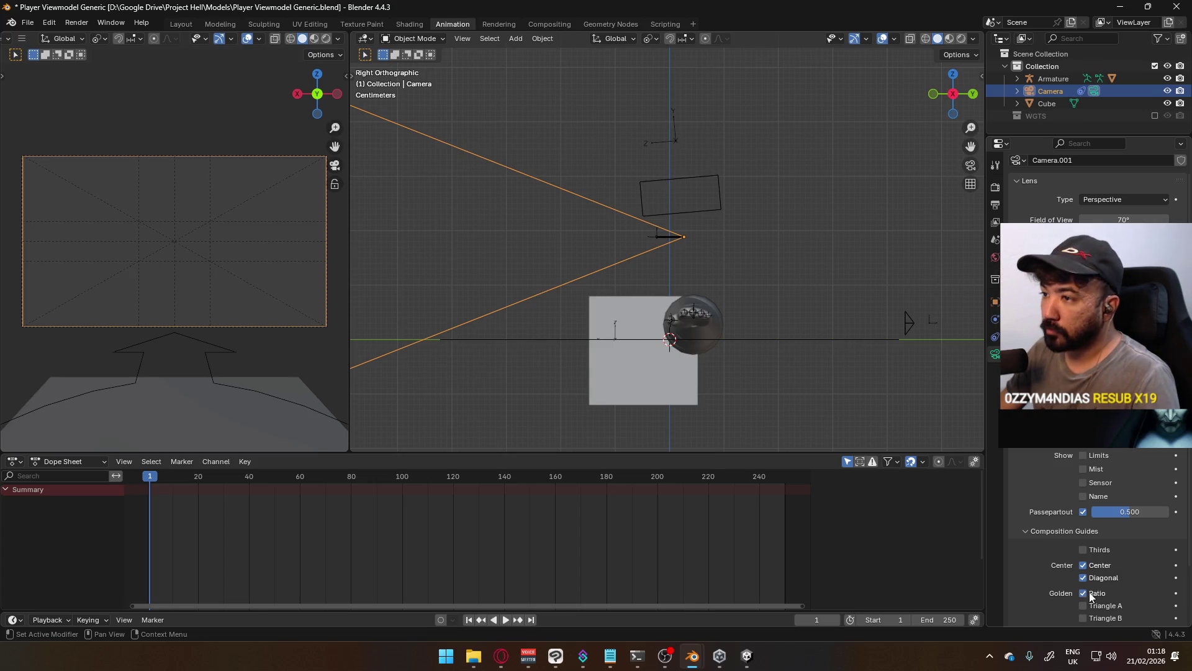
Enable the camera's Golden Ratio composition guide, keeping Harmony triangles off
{"action": "left_click", "coordinate": [1090, 594]}
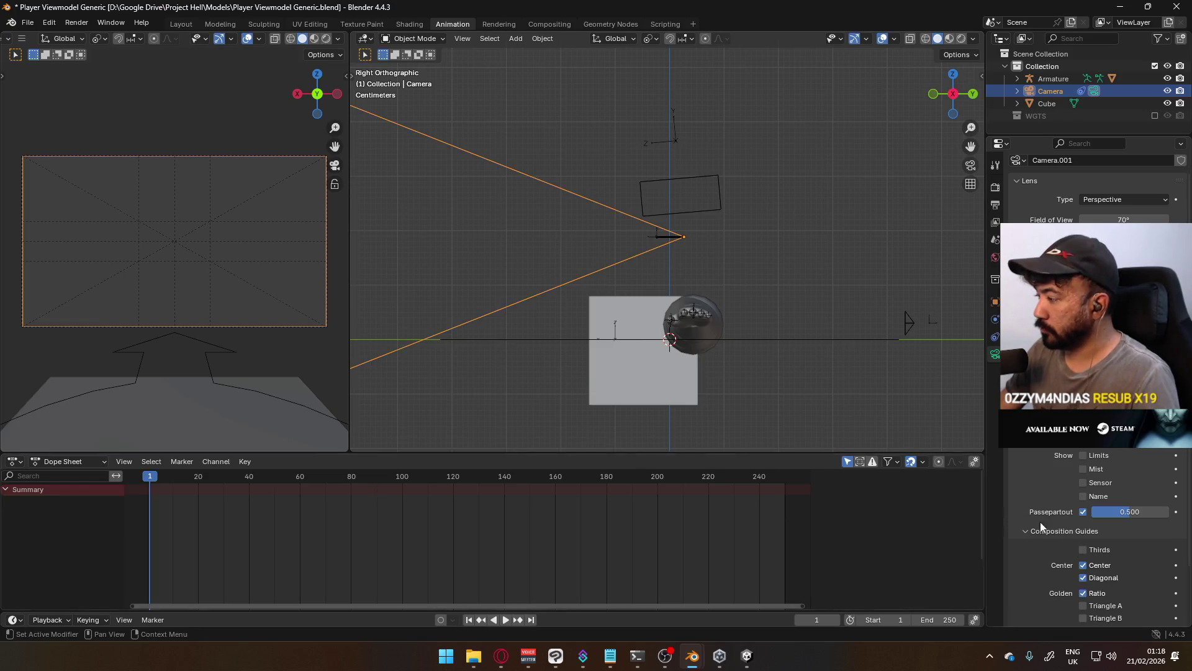
{"action": "scroll", "coordinate": [1114, 532], "scroll_direction": "down", "scroll_amount": 3}
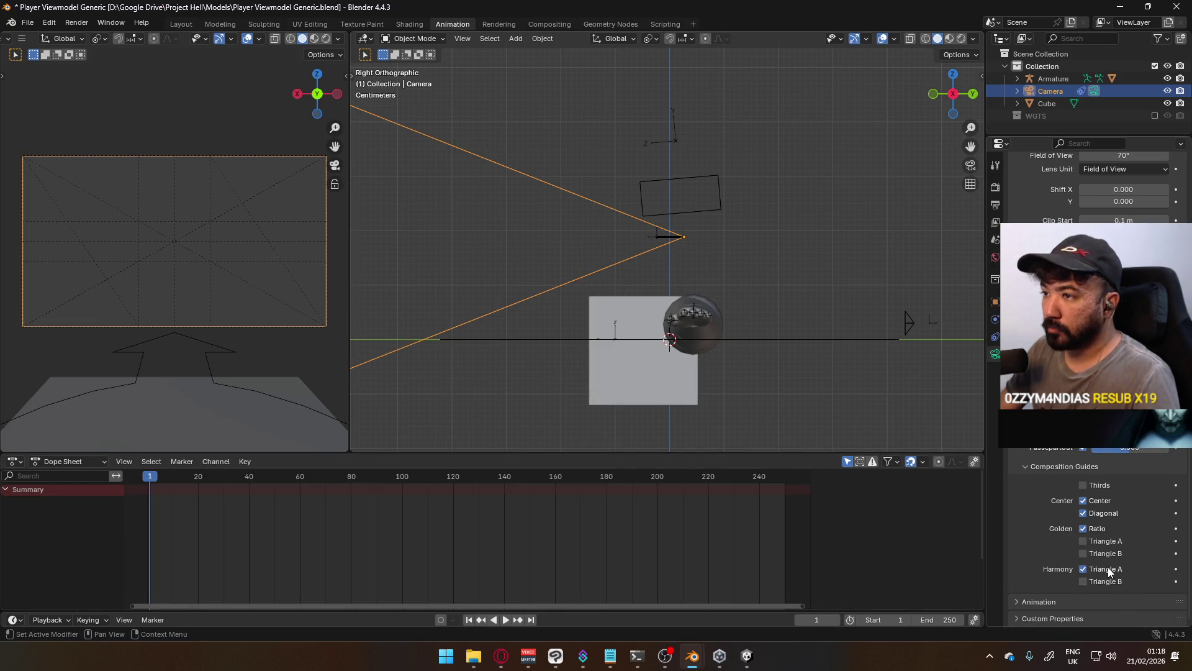
{"action": "left_click_drag", "start_coordinate": [1104, 586], "coordinate": [1032, 549]}
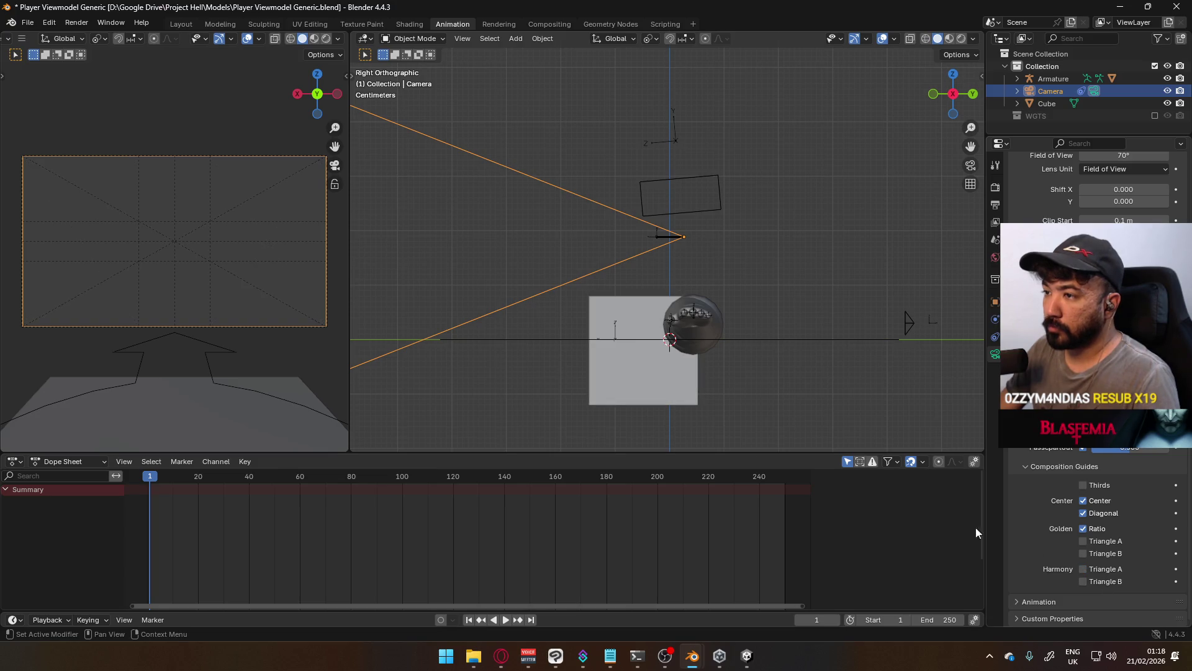
{"action": "scroll", "coordinate": [248, 308], "scroll_direction": "down", "scroll_amount": 3}
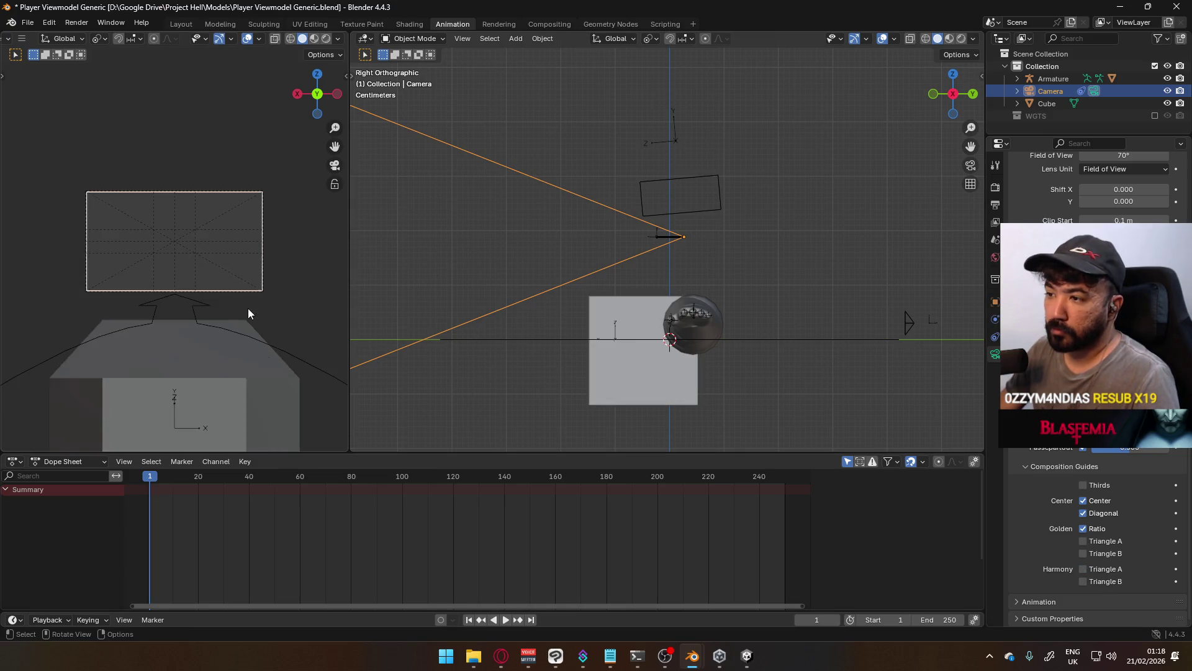
{"action": "scroll", "coordinate": [248, 308], "scroll_direction": "down", "scroll_amount": 3}
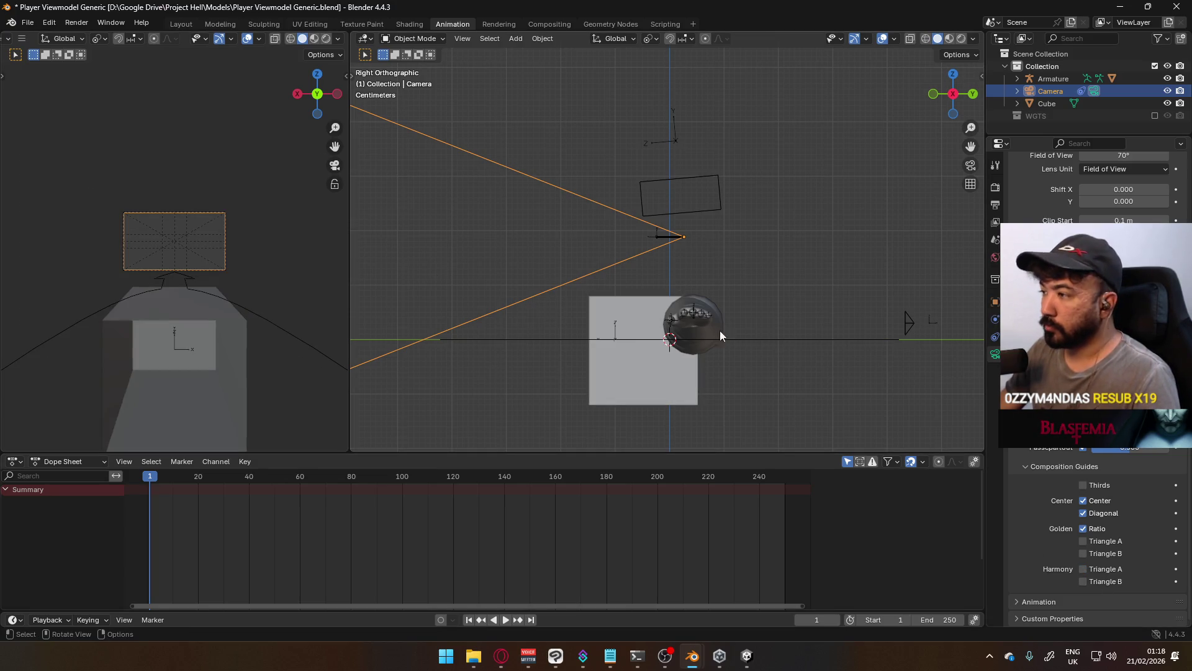
{"action": "left_click", "coordinate": [610, 317]}
Move the cube up and to the left, then select the camera
{"action": "key", "text": "g"}
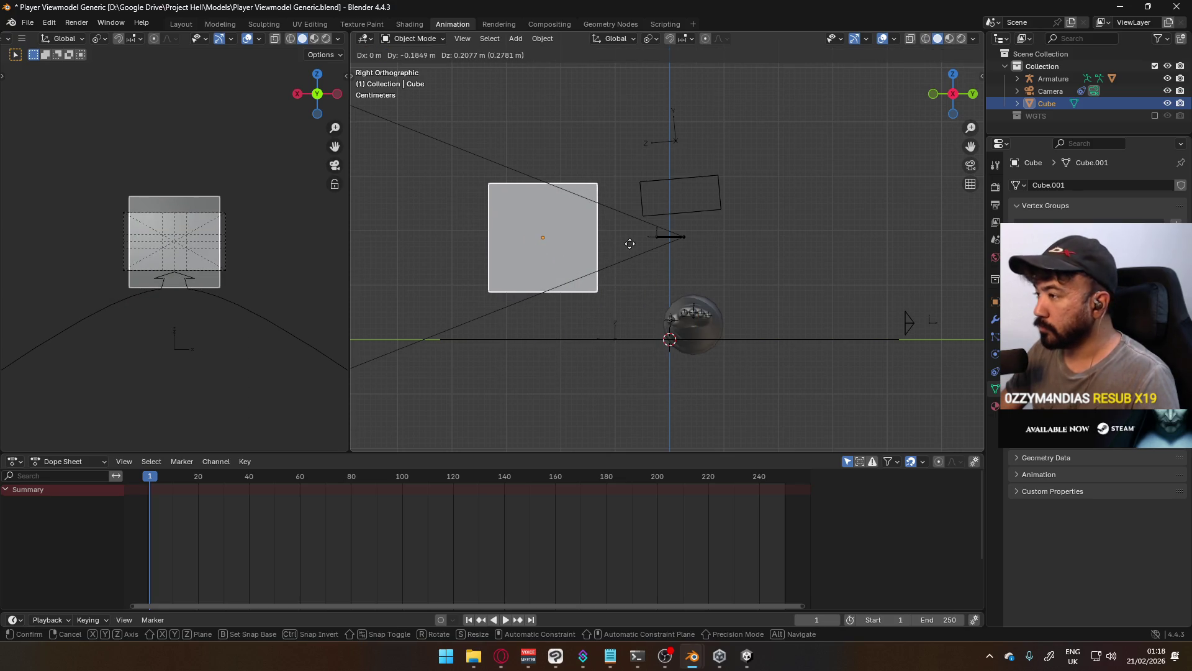
{"action": "left_click", "coordinate": [631, 246]}
{"action": "scroll", "coordinate": [670, 251], "scroll_direction": "up", "scroll_amount": 2}
{"action": "left_click", "coordinate": [672, 243]}
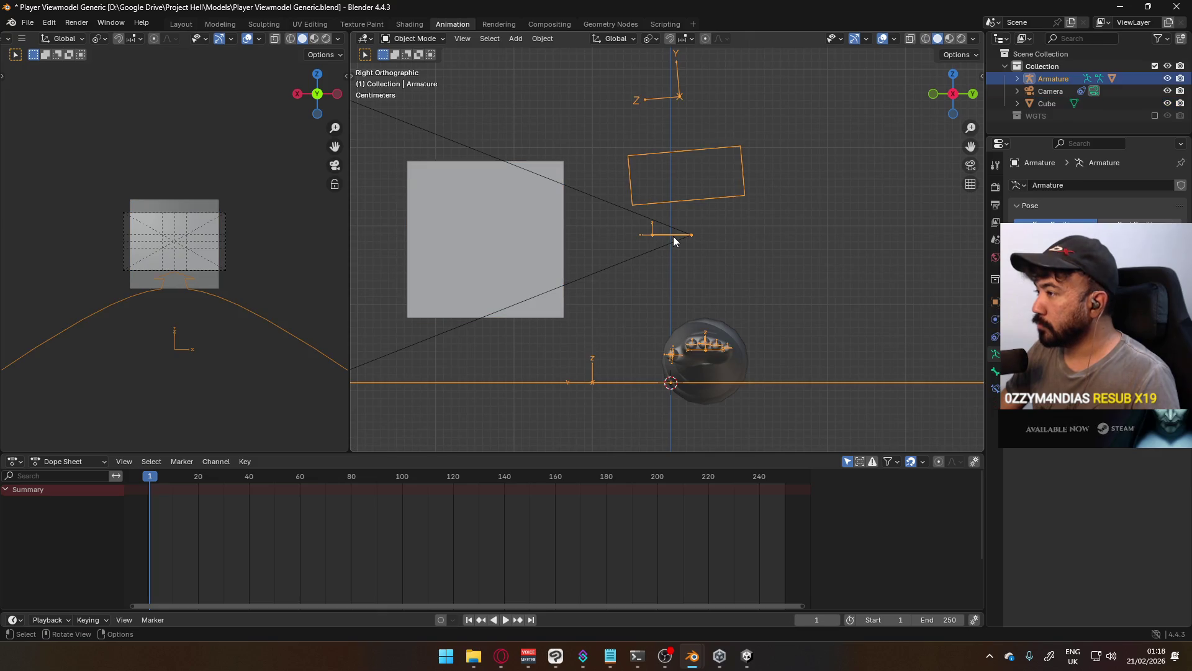
{"action": "left_click", "coordinate": [669, 245]}
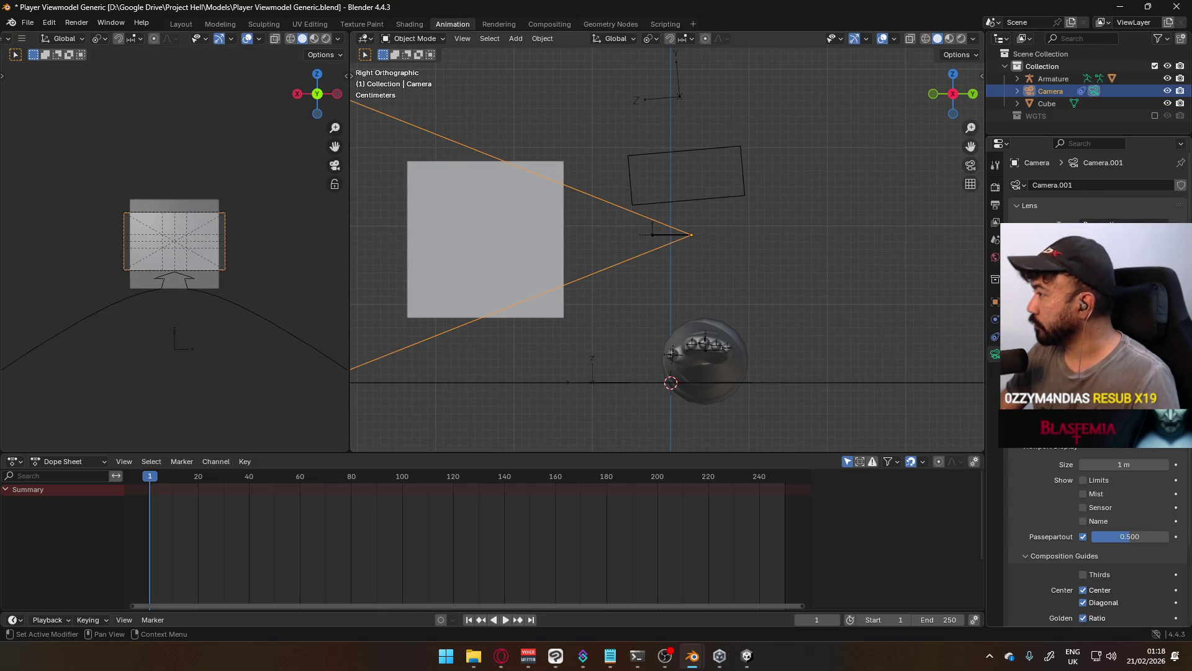
Show the camera's transform values in the sidebar and view its Object Constraints
{"action": "left_click", "coordinate": [996, 165]}
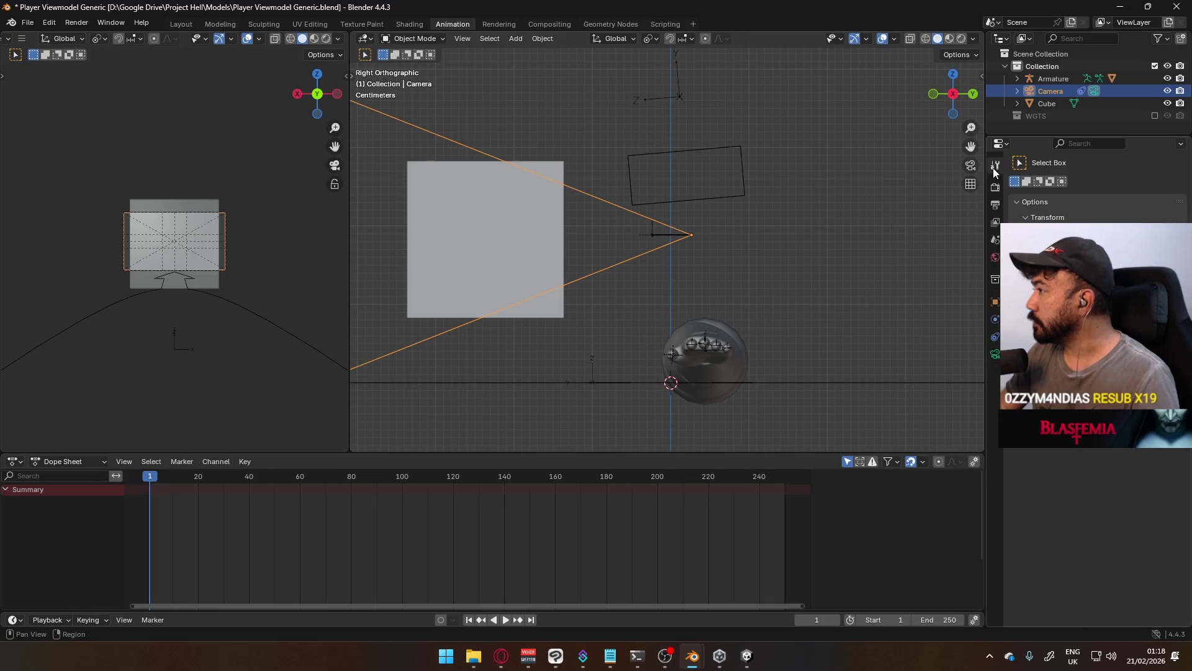
{"action": "key", "text": "n"}
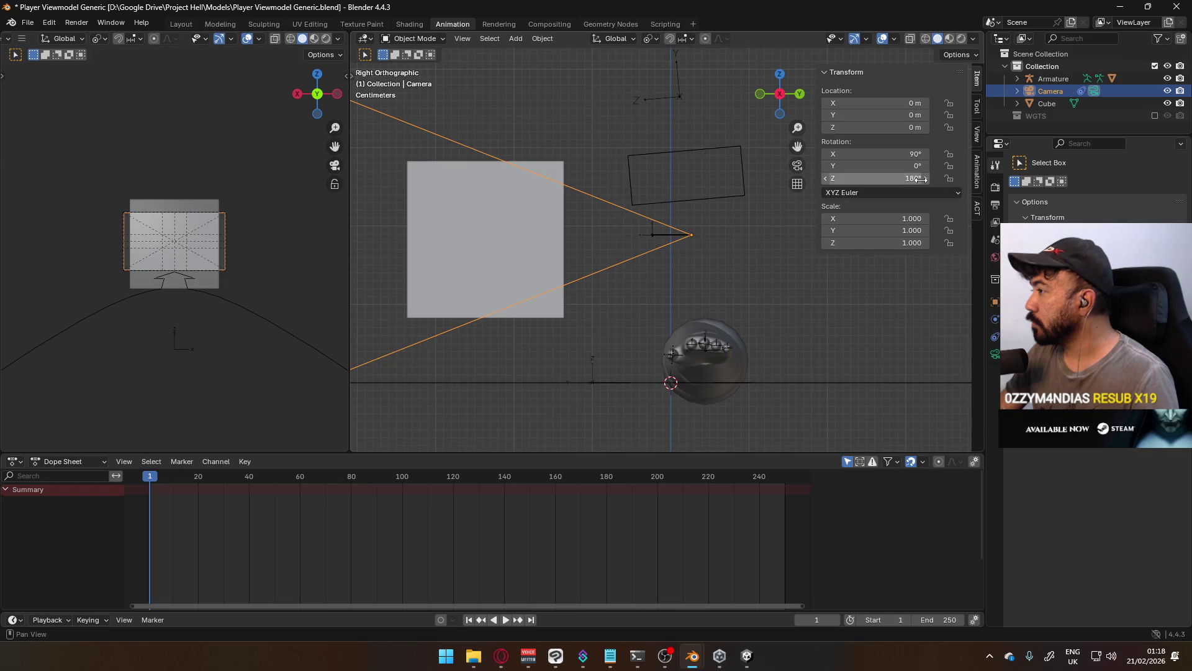
{"action": "left_click", "coordinate": [995, 354]}
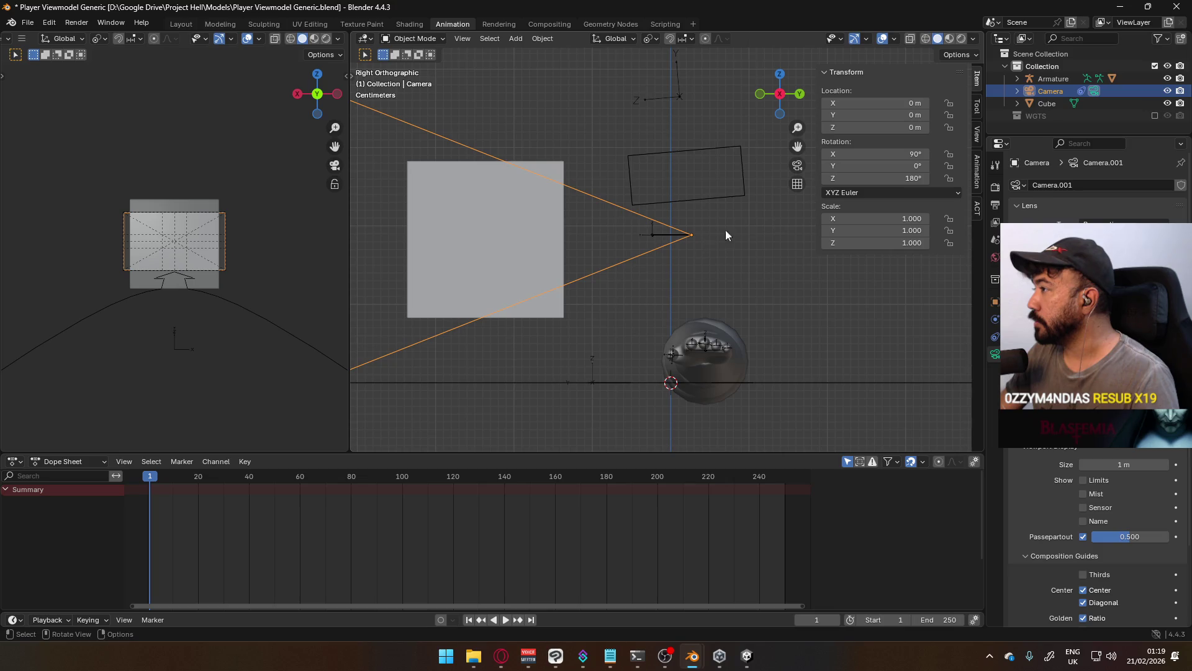
{"action": "scroll", "coordinate": [1093, 311], "scroll_direction": "down", "scroll_amount": 1}
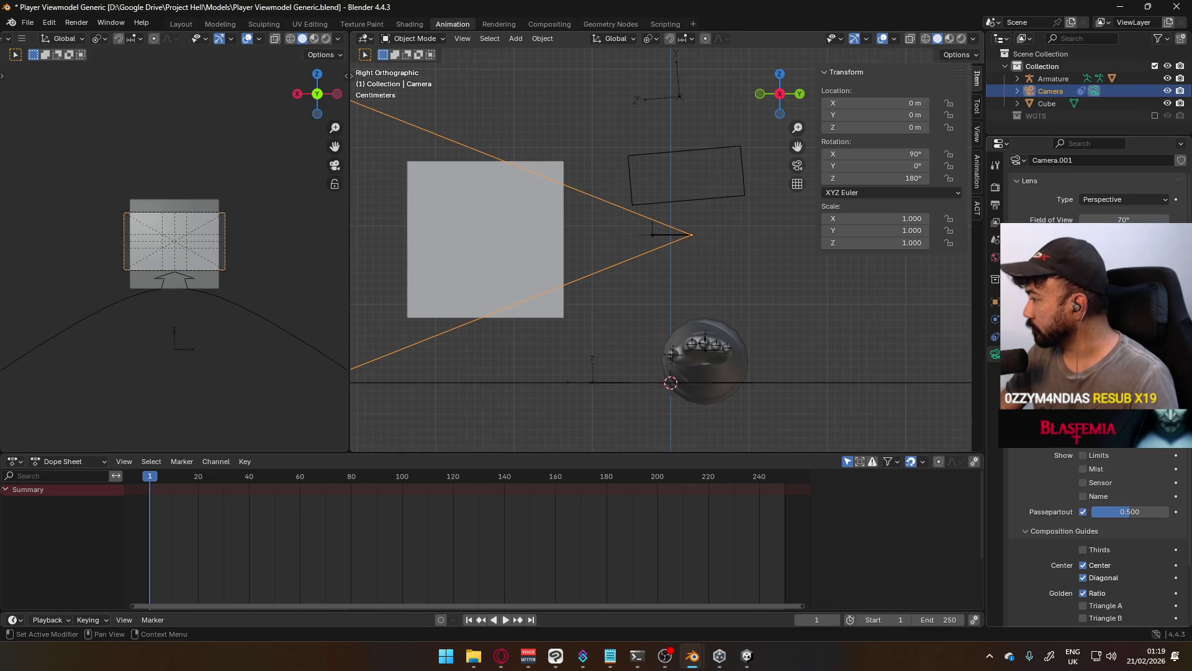
{"action": "scroll", "coordinate": [1093, 311], "scroll_direction": "down", "scroll_amount": 3}
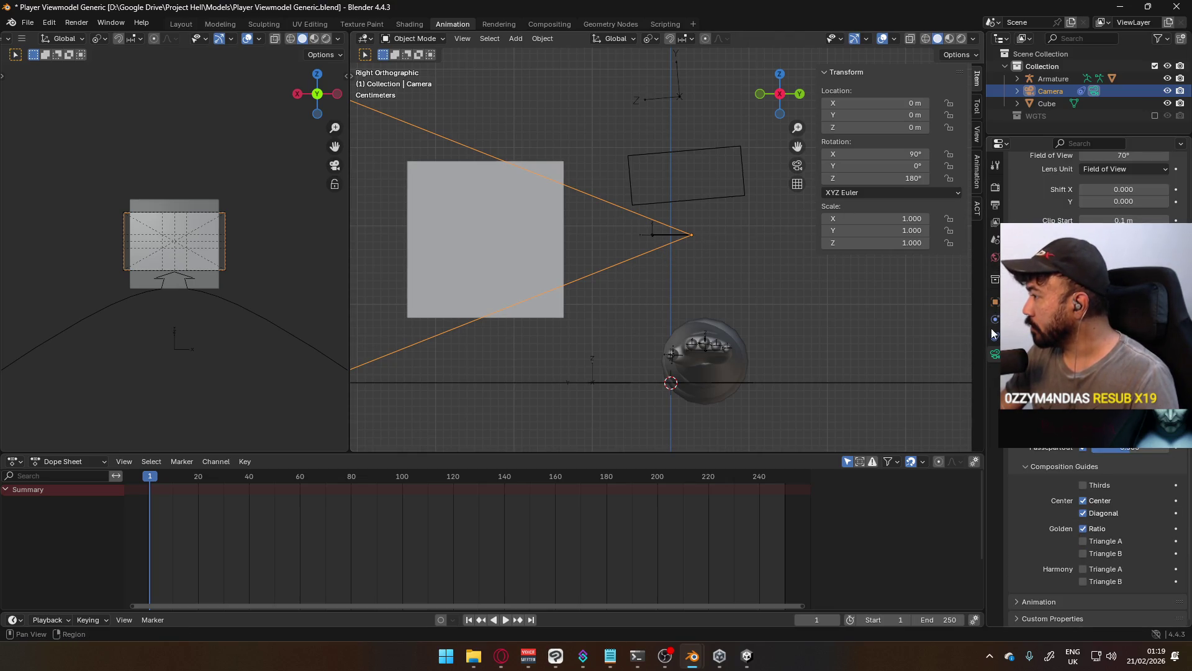
{"action": "left_click", "coordinate": [993, 336]}
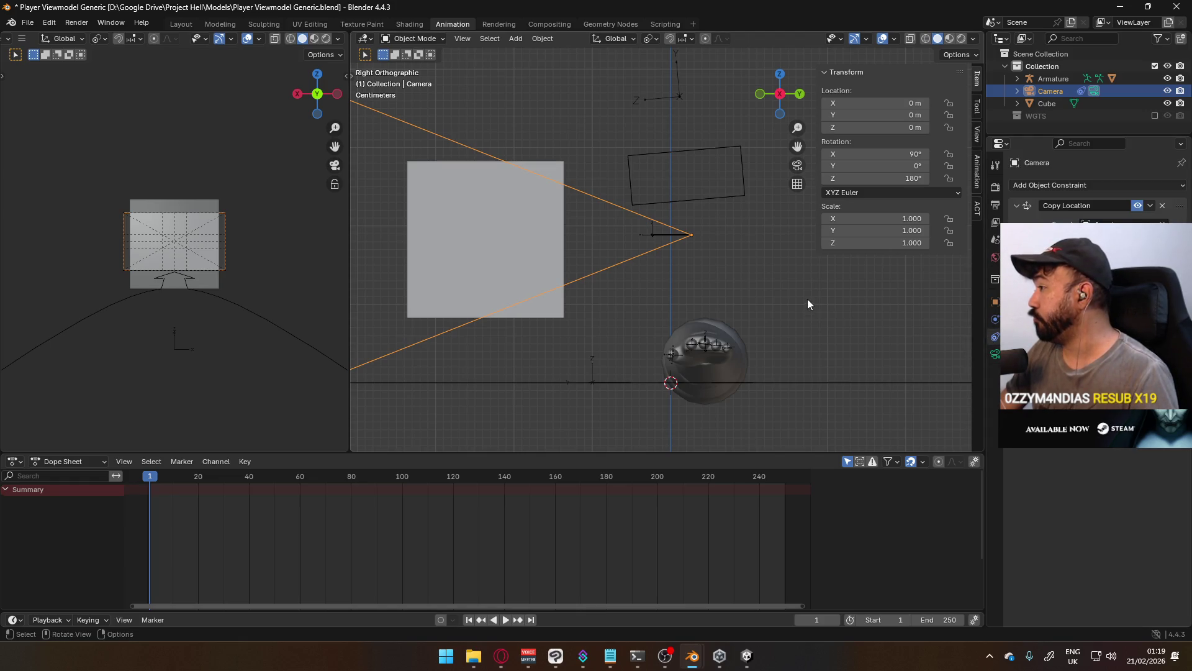
{"action": "left_click", "coordinate": [538, 226]}
Save Player Viewmodel Generic.blend, dismissing the quit prompts
{"action": "key", "text": "ctrl+q"}
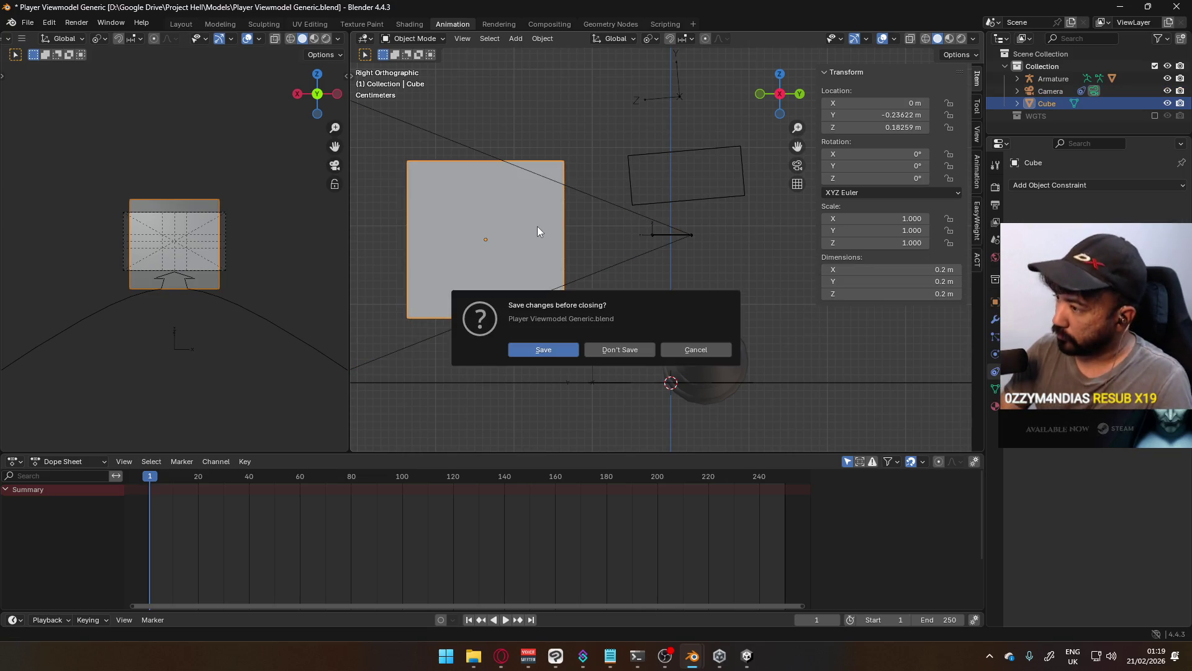
{"action": "key", "text": "Escape"}
{"action": "key", "text": "ctrl+s"}
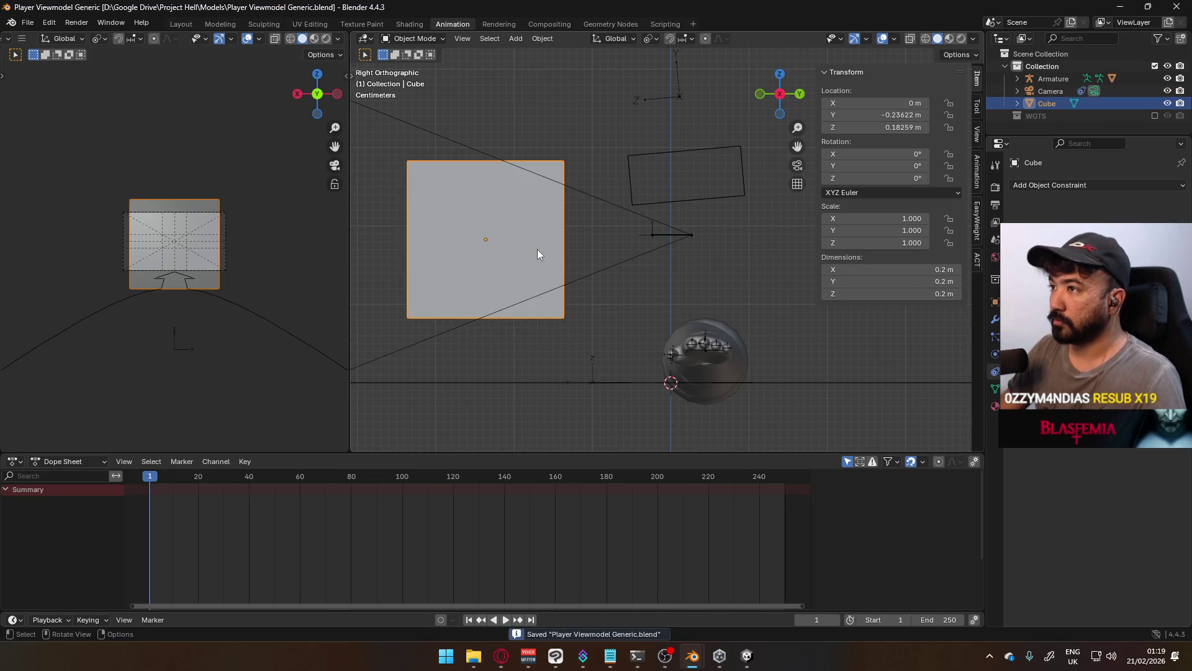
{"action": "key", "text": "ctrl+q"}
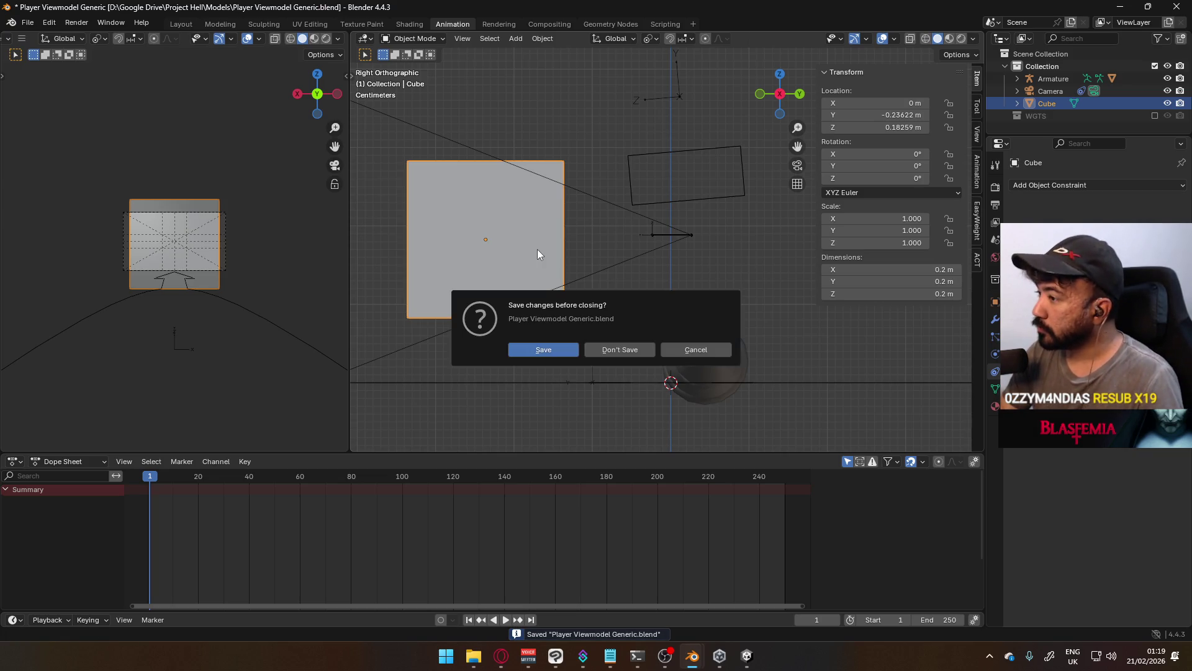
{"action": "key", "text": "Escape"}
Parent the cube to the Armature object using Ctrl+P > Object
{"action": "key", "text": "ctrl+p"}
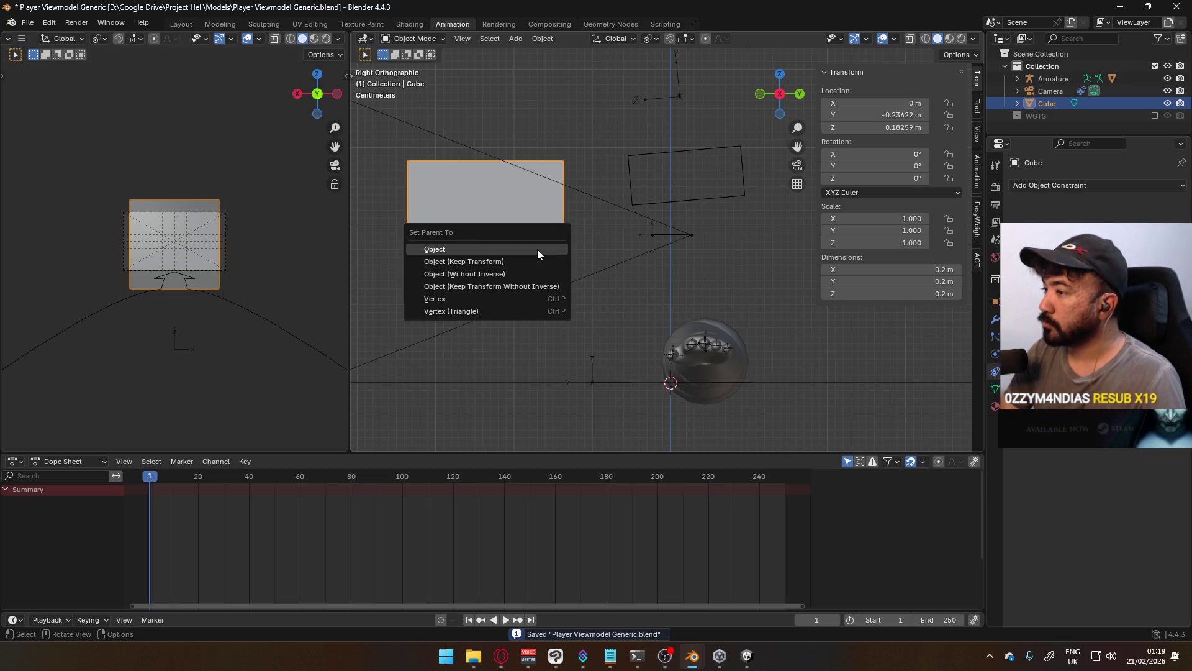
{"action": "left_click", "coordinate": [663, 239]}
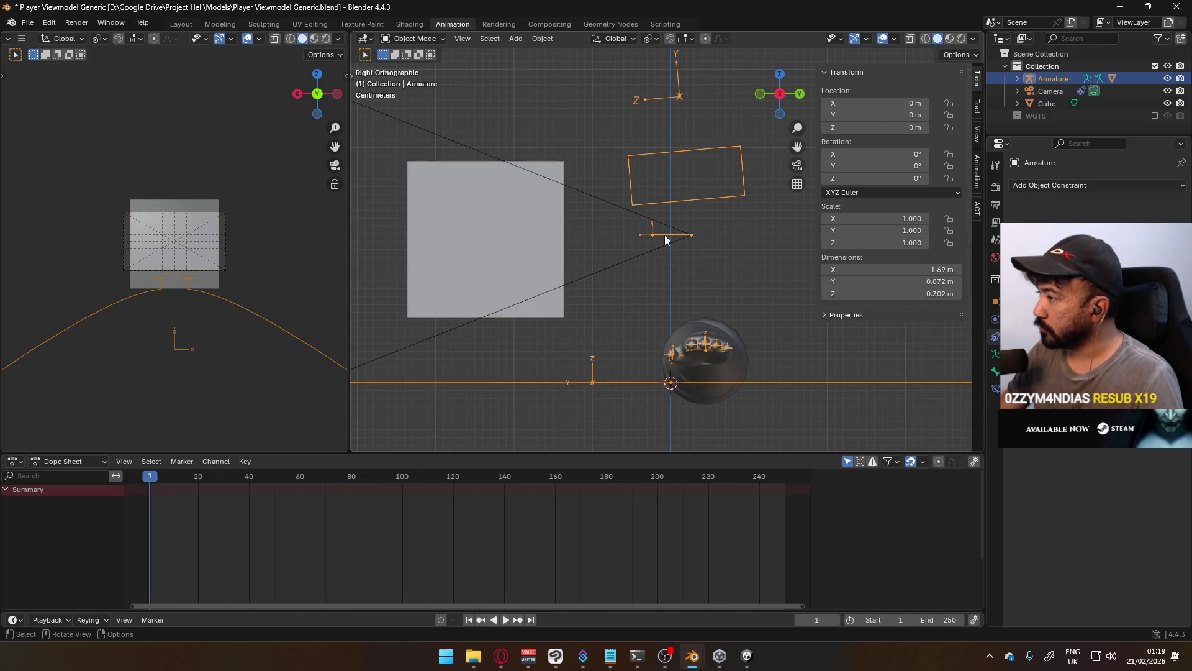
{"action": "key", "text": "Tab"}
{"action": "key", "text": "Tab"}
{"action": "left_click", "coordinate": [535, 229]}
{"action": "left_click", "coordinate": [662, 233], "text": "shift"}
{"action": "key", "text": "ctrl+p"}
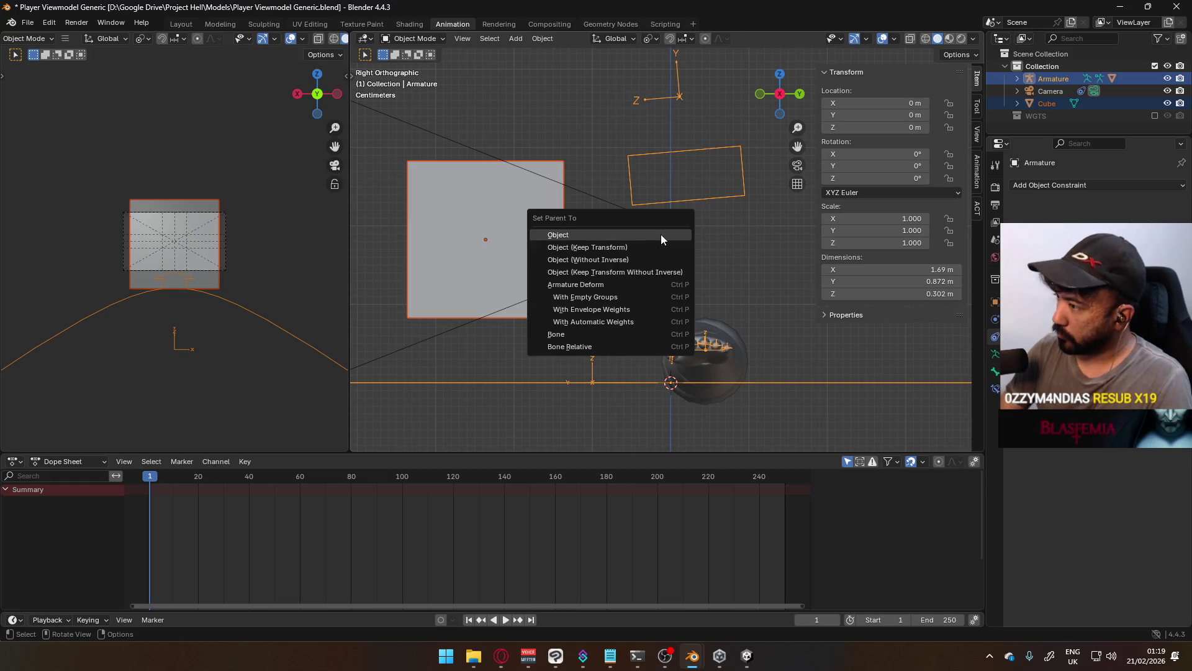
{"action": "left_click", "coordinate": [614, 342]}
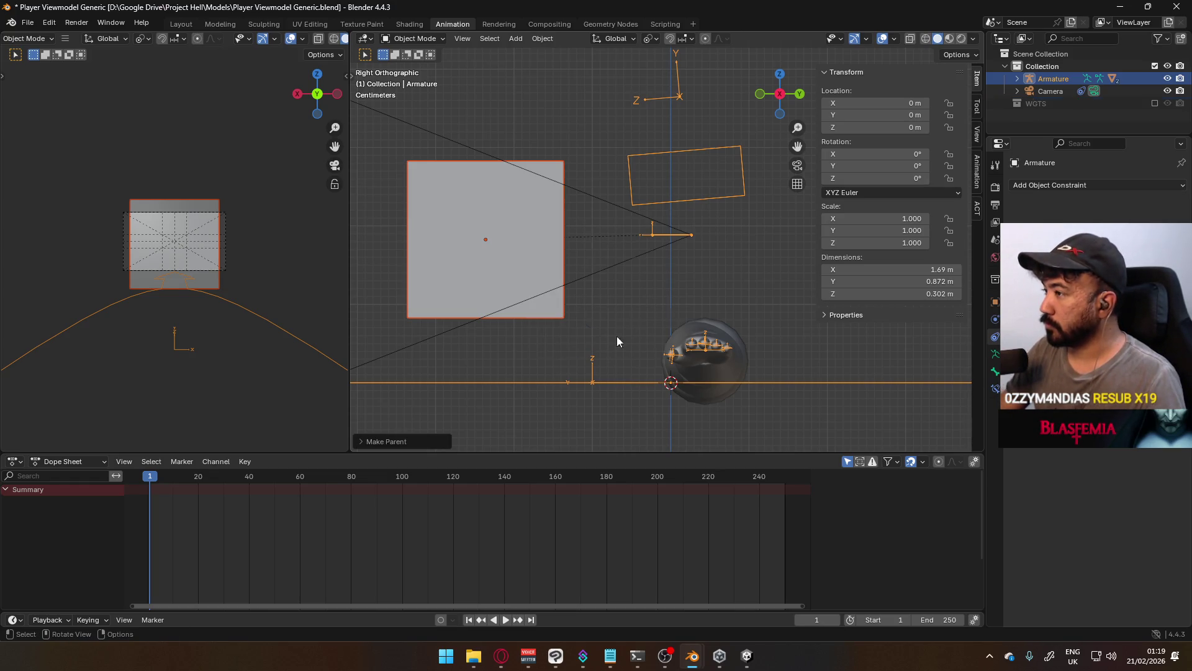
{"action": "left_click", "coordinate": [531, 222]}
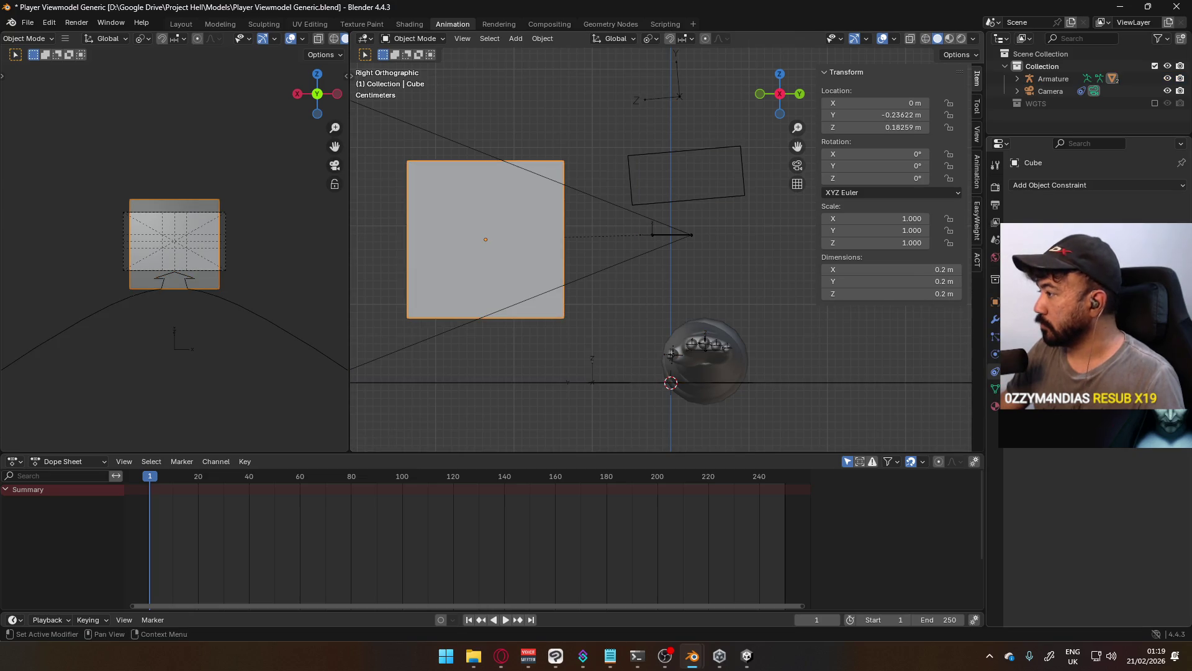
Set the cube's Location Y and Z to 0 in Object properties
{"action": "left_click", "coordinate": [995, 301]}
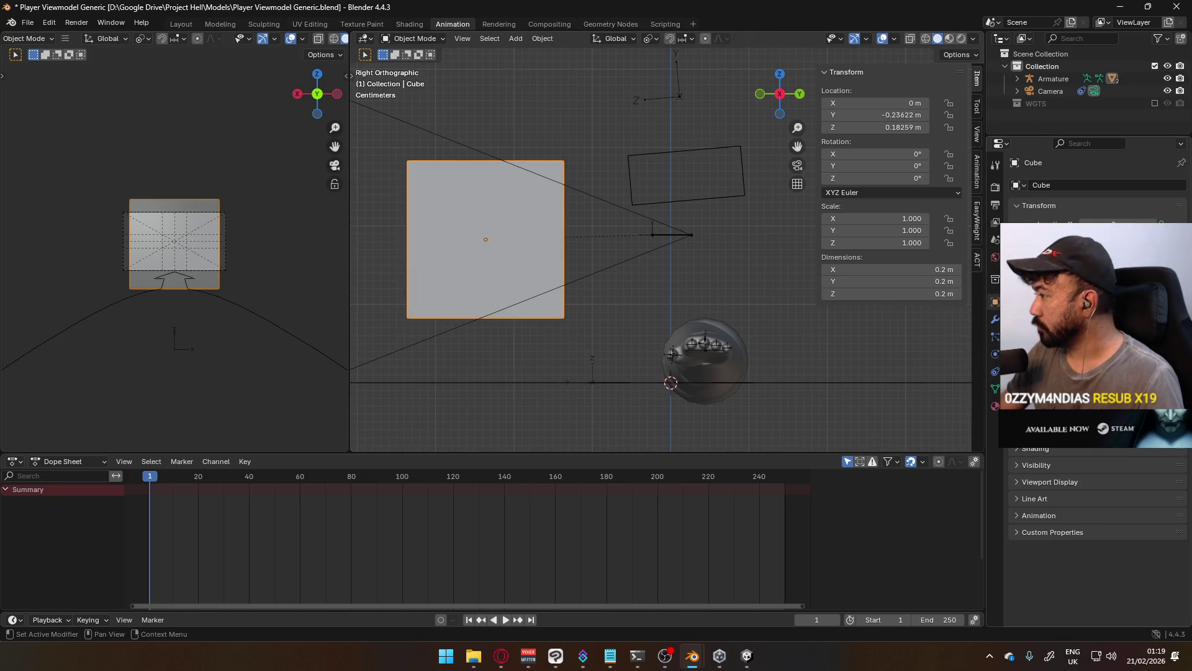
{"action": "scroll", "coordinate": [1096, 527], "scroll_direction": "up", "scroll_amount": 5}
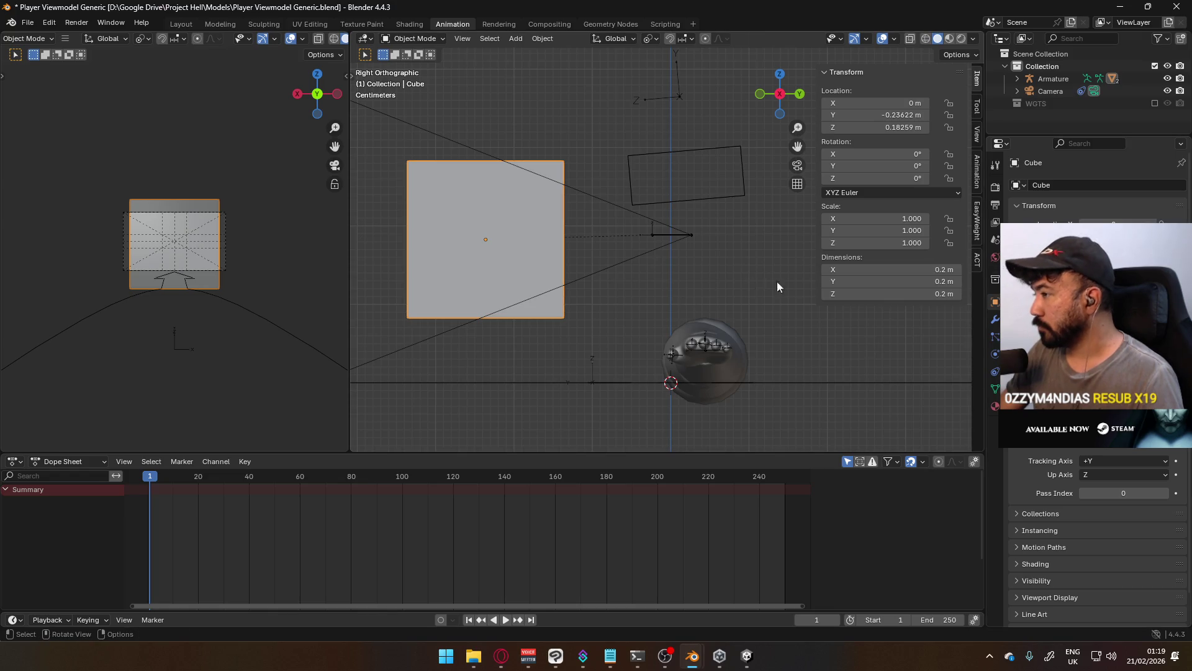
{"action": "left_click", "coordinate": [901, 115]}
{"action": "type", "text": "0"}
{"action": "key", "text": "Return"}
{"action": "left_click", "coordinate": [900, 127]}
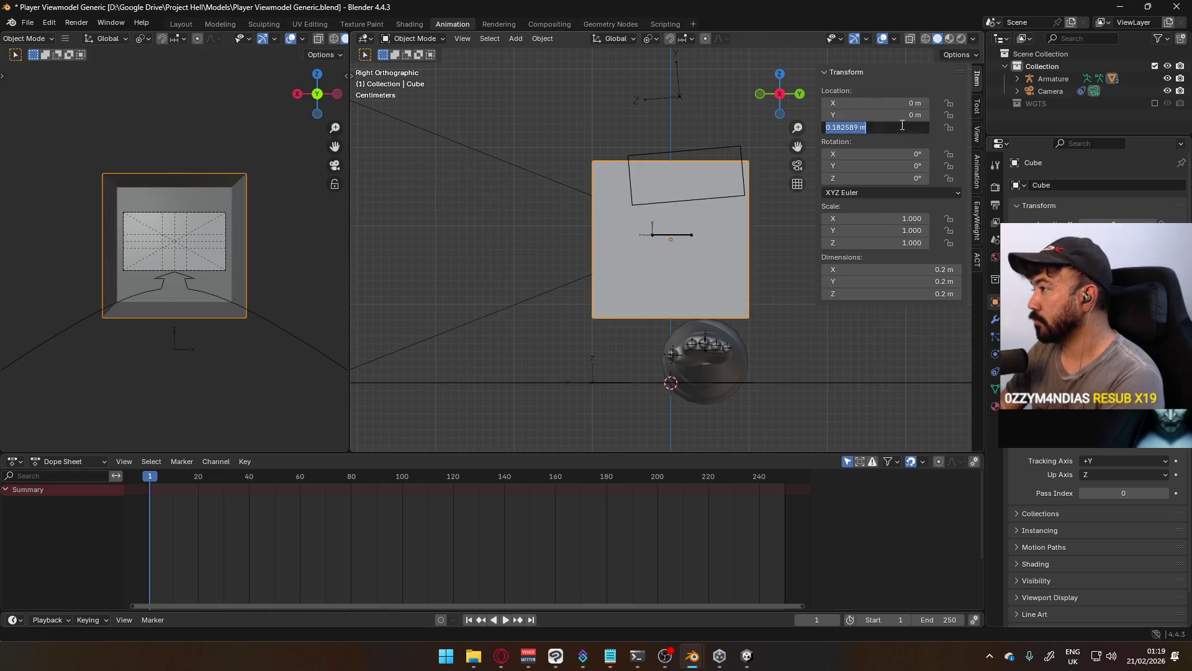
{"action": "type", "text": "0"}
{"action": "key", "text": "Return"}
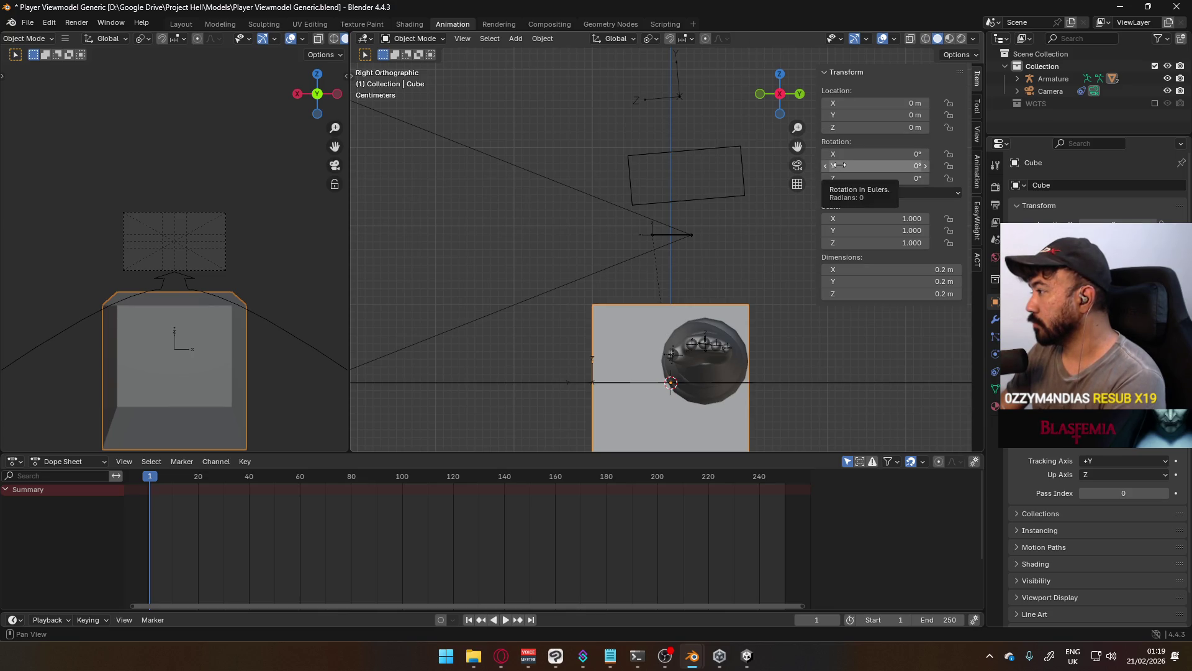
Put the cube back in front of the camera, nudged slightly higher
{"action": "left_click", "coordinate": [1124, 449]}
{"action": "left_click", "coordinate": [1124, 455]}
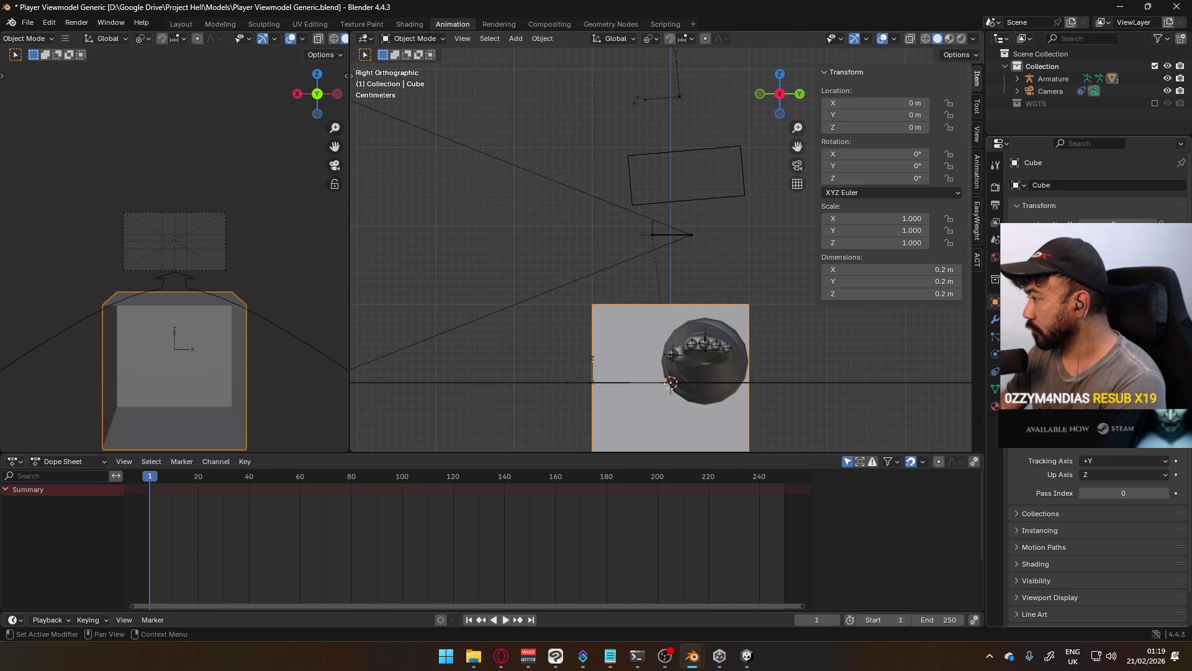
{"action": "mouse_move", "coordinate": [724, 314]}
{"action": "left_mouse_down"}
{"action": "mouse_move", "coordinate": [714, 186]}
{"action": "mouse_move", "coordinate": [569, 258]}
{"action": "left_mouse_up"}
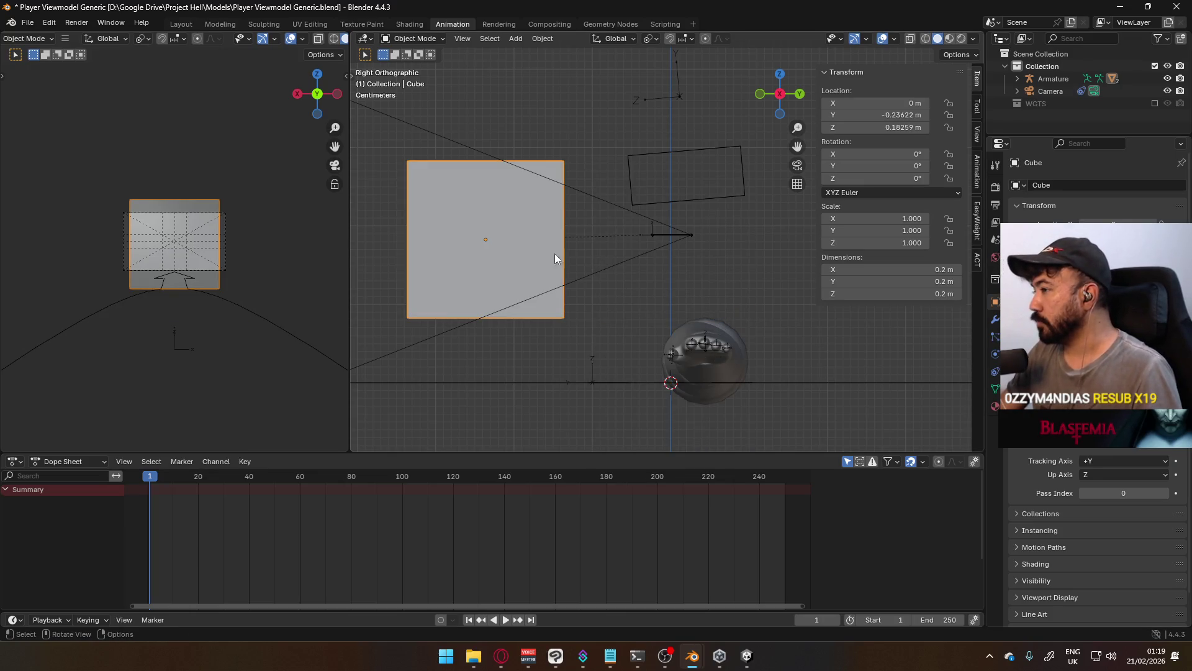
{"action": "key", "text": "g"}
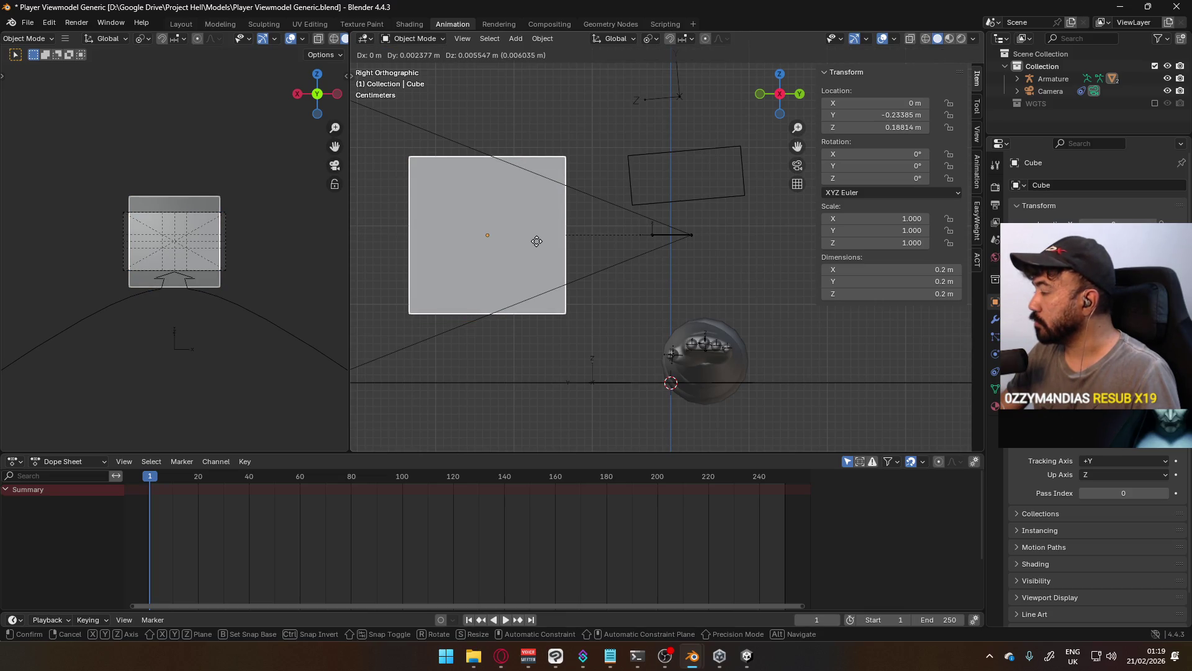
{"action": "left_click", "coordinate": [550, 236]}
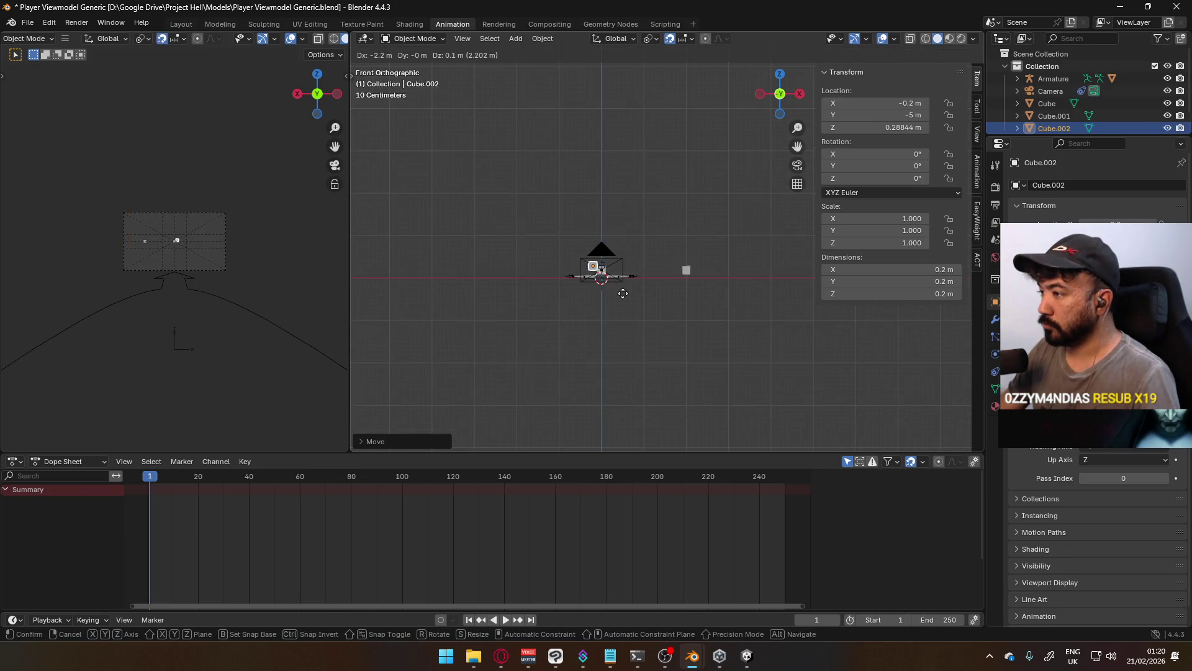
Place a cube copy 2 m to the left and select the row of three cubes
{"action": "left_click", "coordinate": [546, 296]}
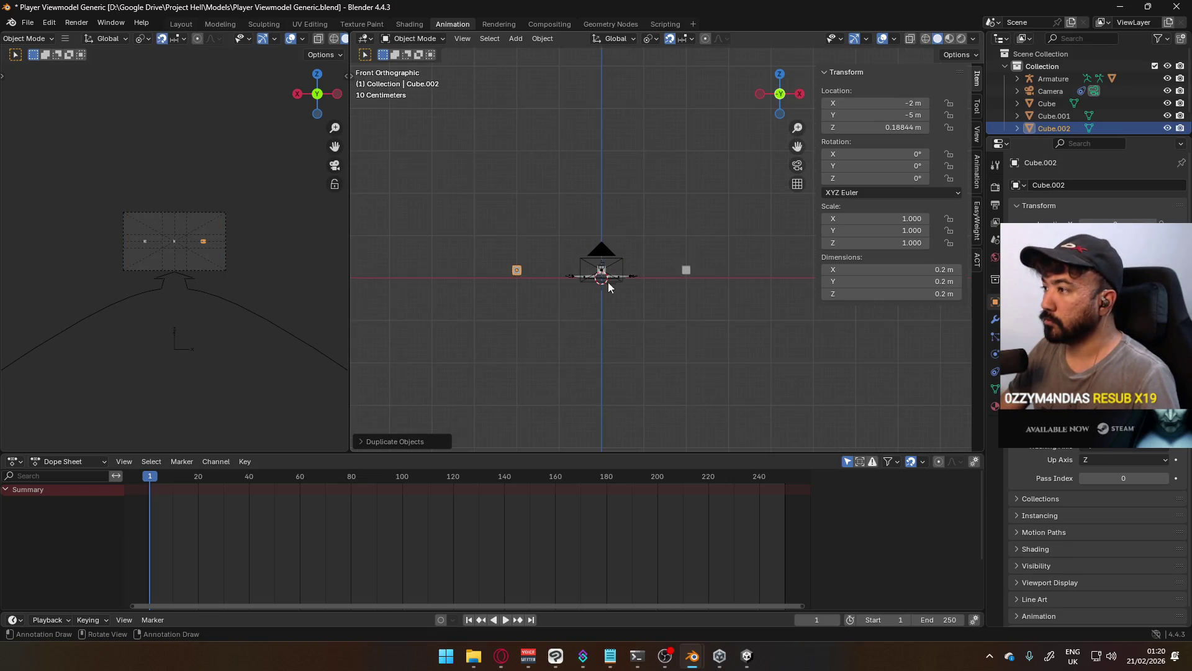
{"action": "scroll", "coordinate": [599, 285], "scroll_direction": "up", "scroll_amount": 2}
{"action": "left_click", "coordinate": [573, 286], "text": "shift"}
{"action": "left_click", "coordinate": [690, 283], "text": "shift"}
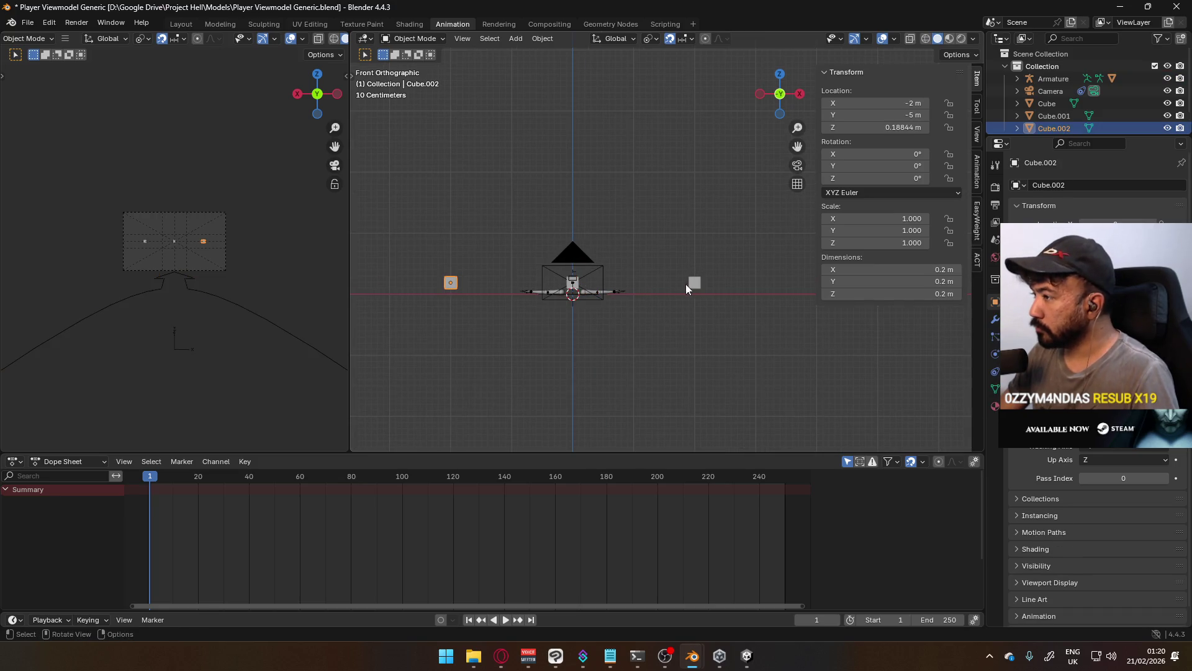
{"action": "scroll", "coordinate": [499, 314], "scroll_direction": "up", "scroll_amount": 3}
{"action": "left_click", "coordinate": [482, 333], "text": "shift"}
{"action": "scroll", "coordinate": [638, 338], "scroll_direction": "down", "scroll_amount": 3}
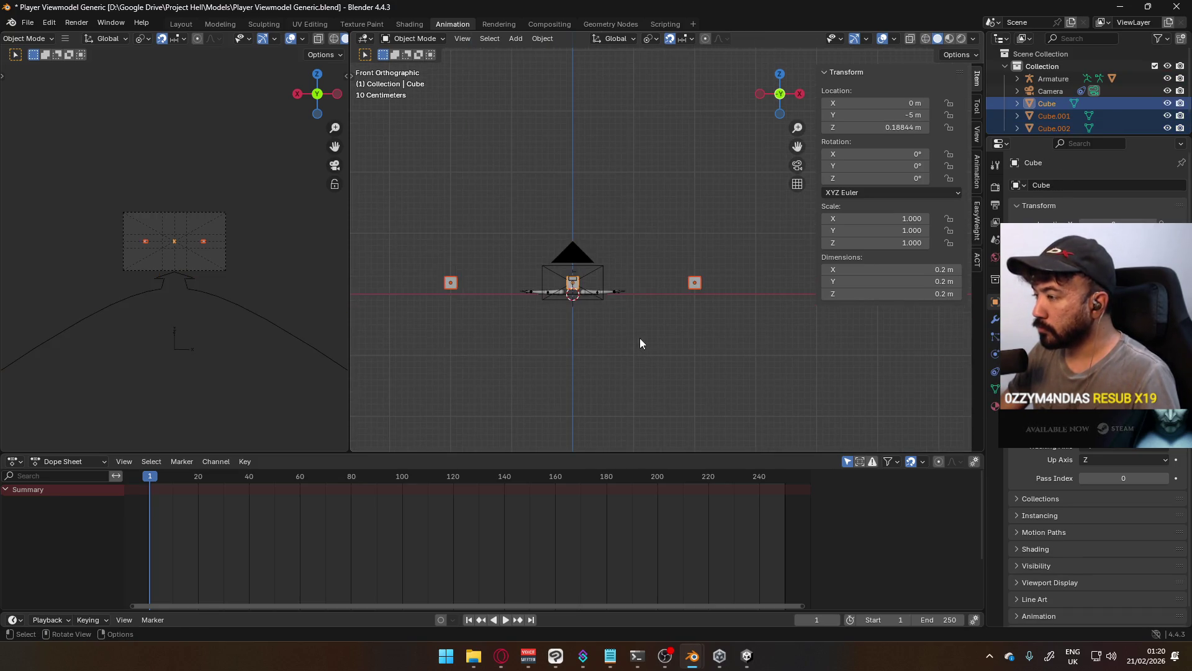
Duplicate the cube row 1.5 m up, then duplicate the top row 3 m down
{"action": "key", "text": "shift+d"}
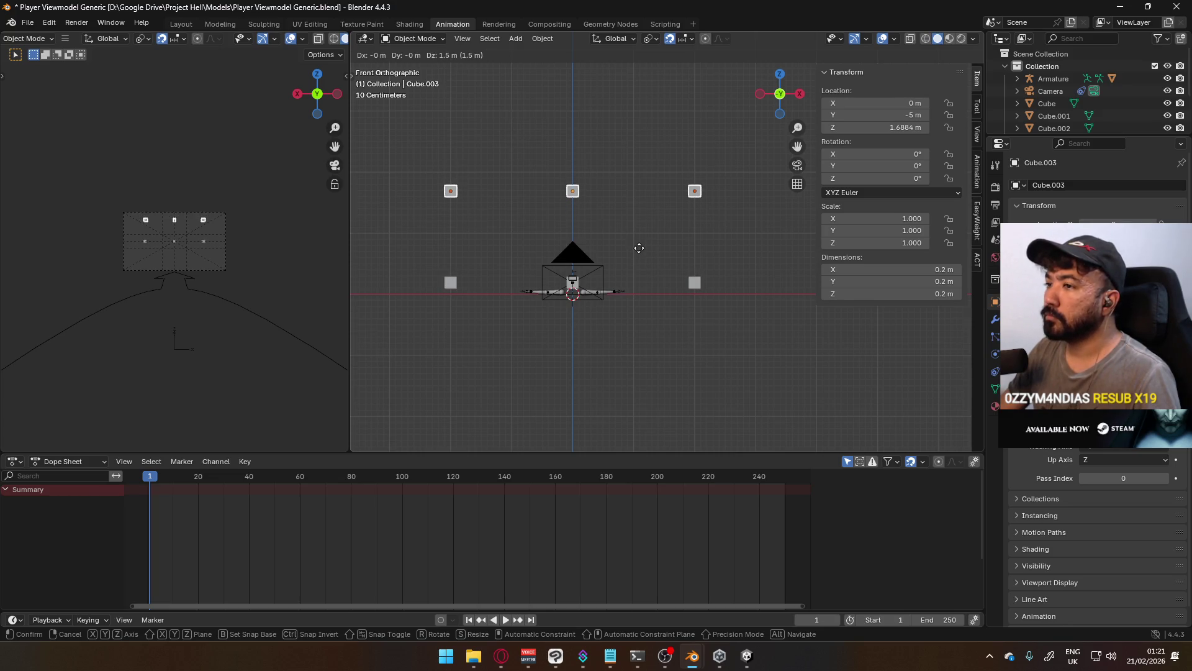
{"action": "left_click", "coordinate": [639, 248]}
{"action": "key", "text": "shift+d"}
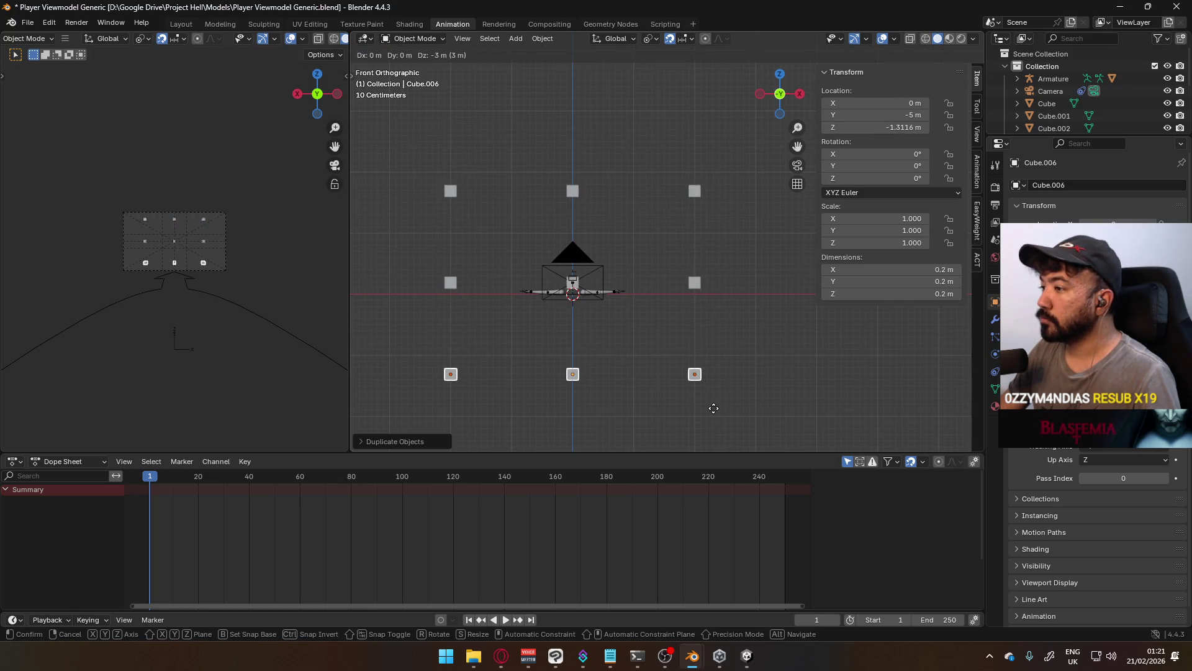
{"action": "left_click", "coordinate": [714, 408]}
Select all nine cubes with the original Cube active and join them with Ctrl+J
{"action": "scroll", "coordinate": [216, 280], "scroll_direction": "up", "scroll_amount": 5}
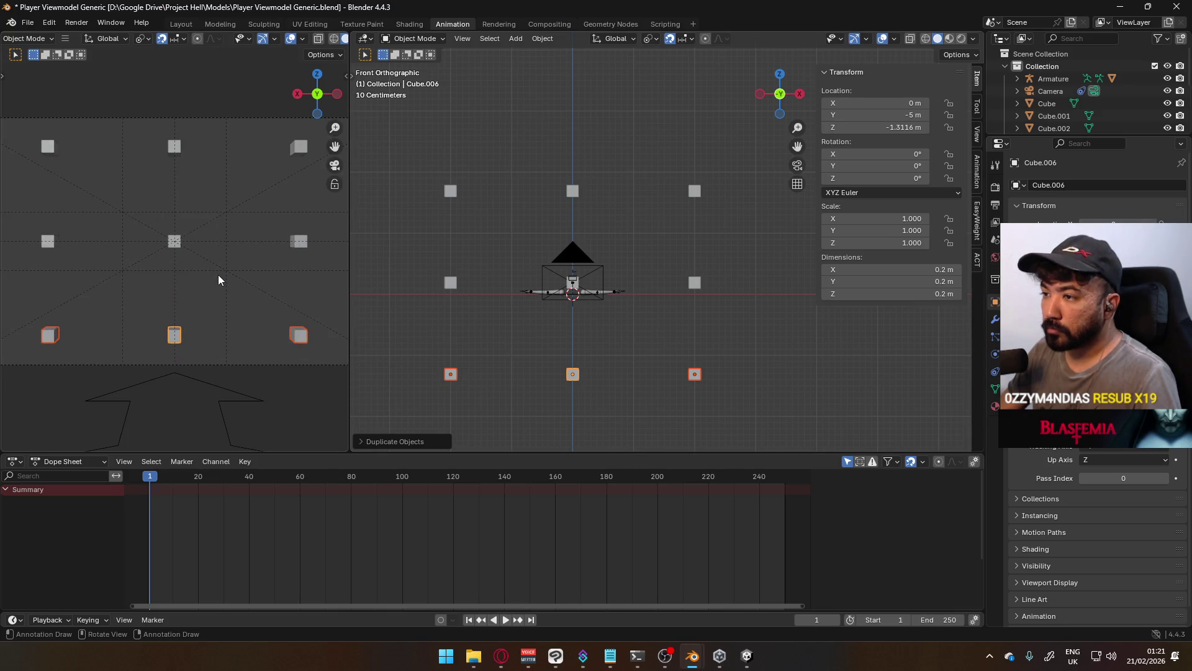
{"action": "scroll", "coordinate": [218, 274], "scroll_direction": "down", "scroll_amount": 4}
{"action": "scroll", "coordinate": [225, 274], "scroll_direction": "up", "scroll_amount": 2}
{"action": "scroll", "coordinate": [232, 273], "scroll_direction": "down", "scroll_amount": 5}
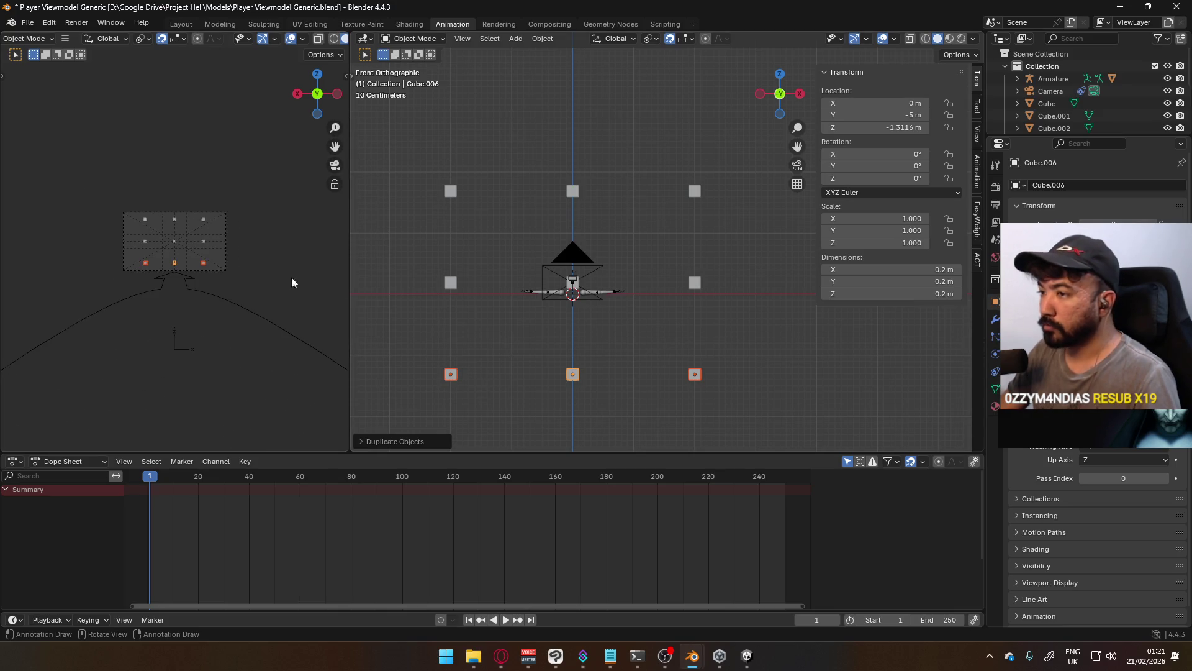
{"action": "mouse_move", "coordinate": [665, 229]}
{"action": "middle_mouse_down"}
{"action": "mouse_move", "coordinate": [587, 271]}
{"action": "mouse_move", "coordinate": [494, 269]}
{"action": "mouse_move", "coordinate": [548, 241]}
{"action": "mouse_move", "coordinate": [538, 289]}
{"action": "mouse_move", "coordinate": [601, 262]}
{"action": "middle_mouse_up"}
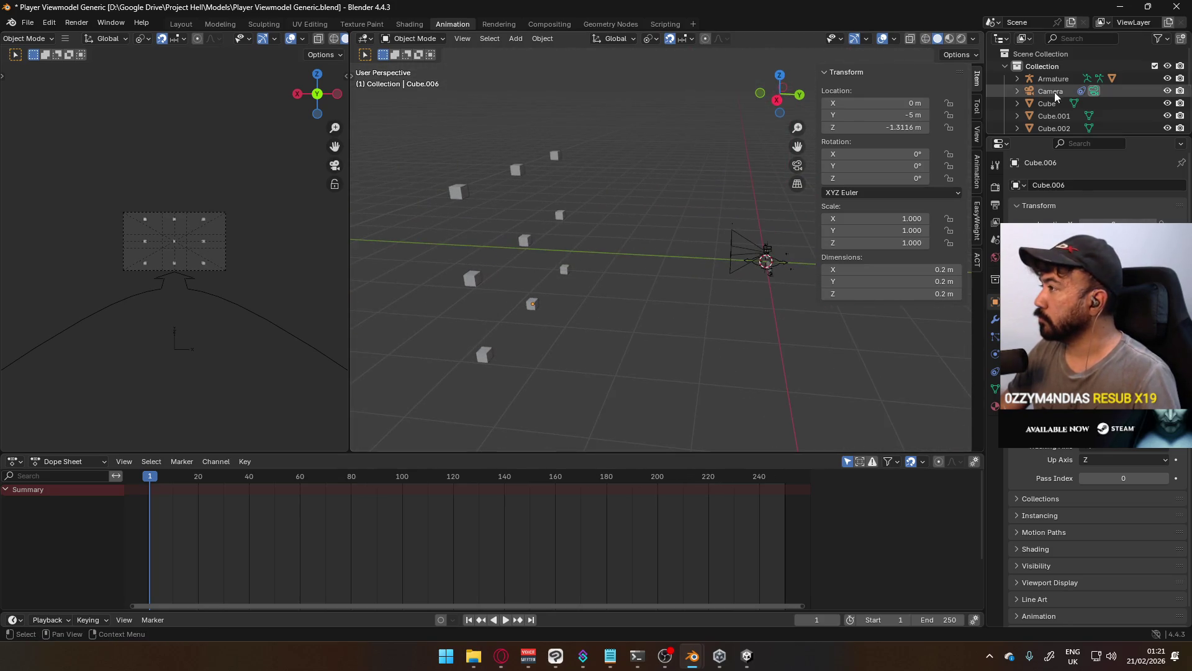
{"action": "scroll", "coordinate": [1068, 87], "scroll_direction": "down", "scroll_amount": 3}
{"action": "key", "text": "a"}
{"action": "left_click", "coordinate": [530, 241], "text": "shift"}
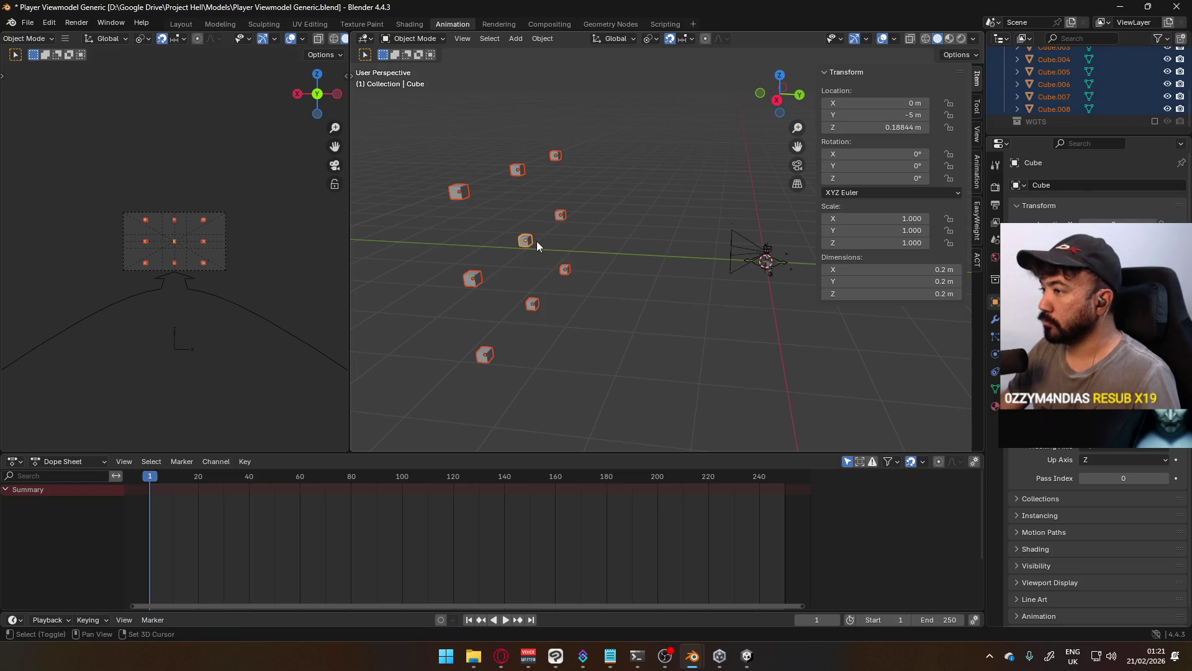
{"action": "key", "text": "ctrl+j"}
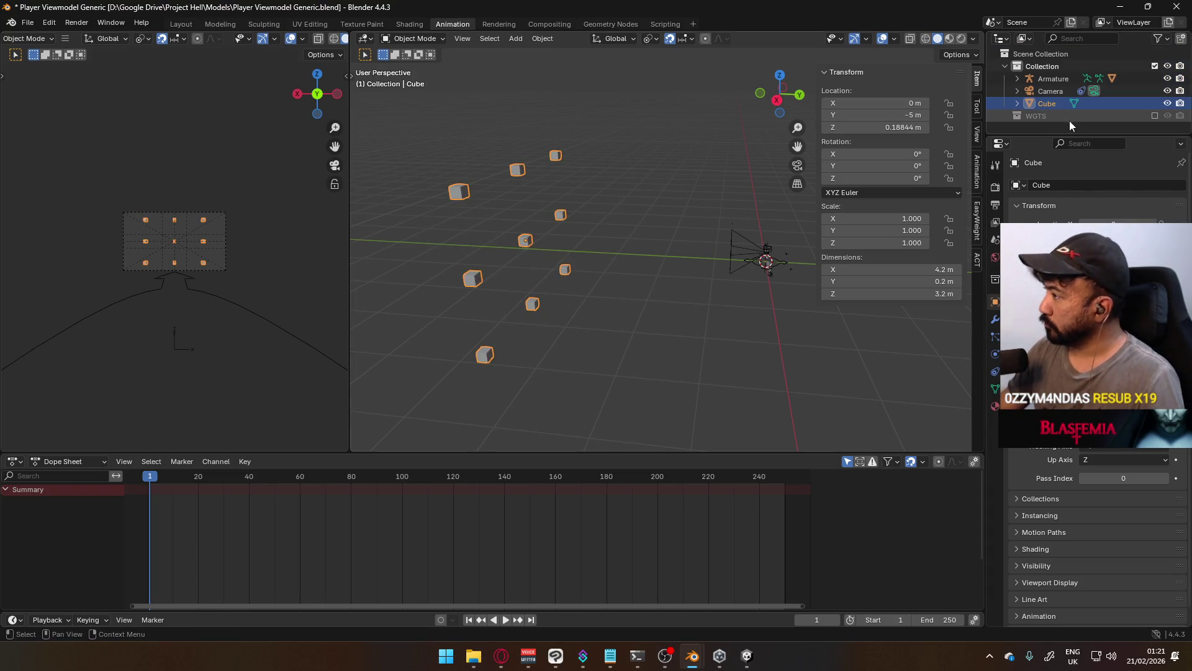
Rename the merged cube object to 'View Guides' in the Outliner
{"action": "double_click", "coordinate": [1062, 104]}
{"action": "type", "text": "View Gu"}
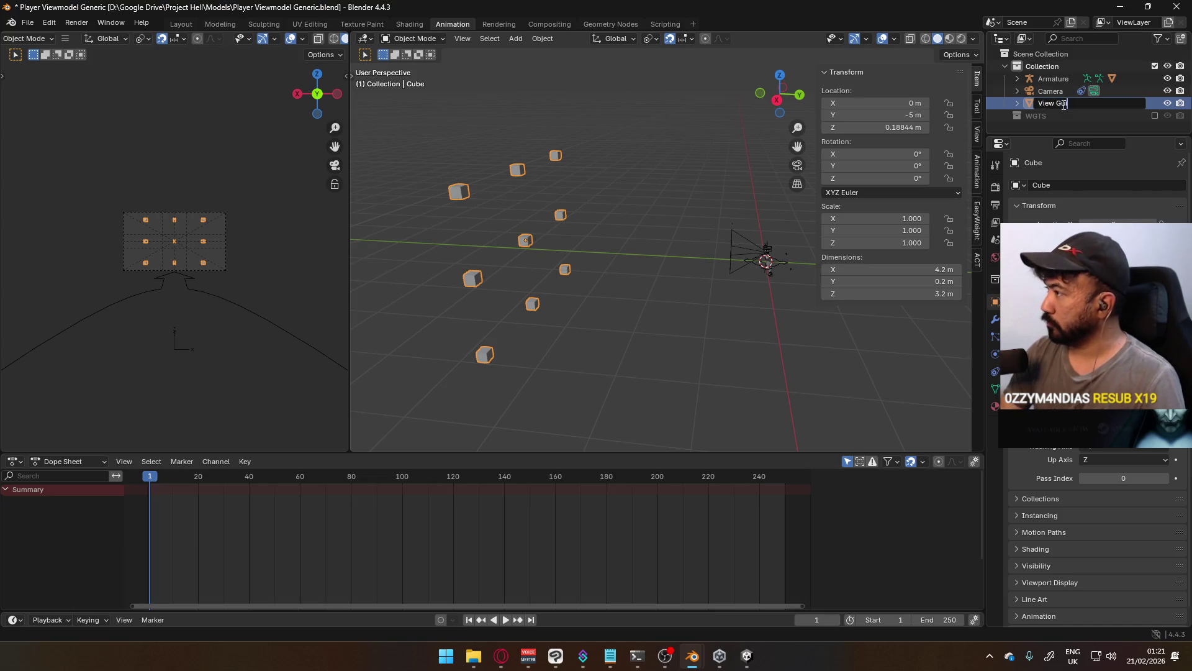
{"action": "type", "text": "ides"}
{"action": "key", "text": "Return"}
Select the Armature and switch it into Pose Mode
{"action": "left_click", "coordinate": [655, 277]}
{"action": "scroll", "coordinate": [605, 267], "scroll_direction": "up", "scroll_amount": 2}
{"action": "scroll", "coordinate": [651, 252], "scroll_direction": "up", "scroll_amount": 2}
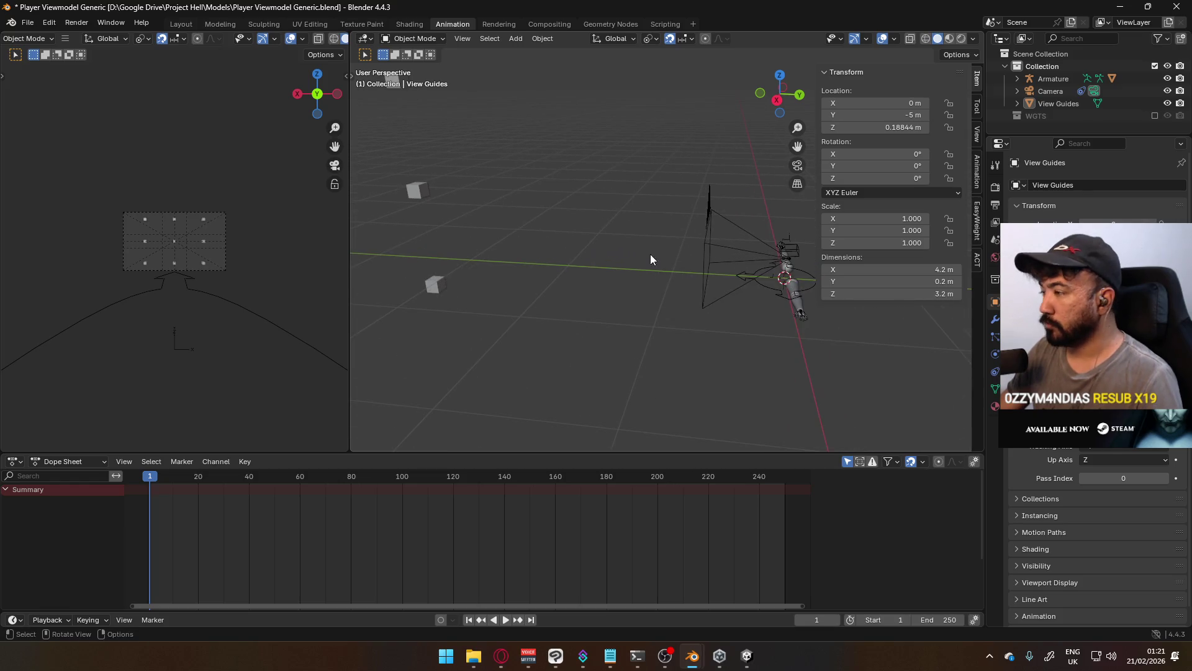
{"action": "scroll", "coordinate": [163, 236], "scroll_direction": "up", "scroll_amount": 4}
{"action": "scroll", "coordinate": [211, 229], "scroll_direction": "down", "scroll_amount": 1}
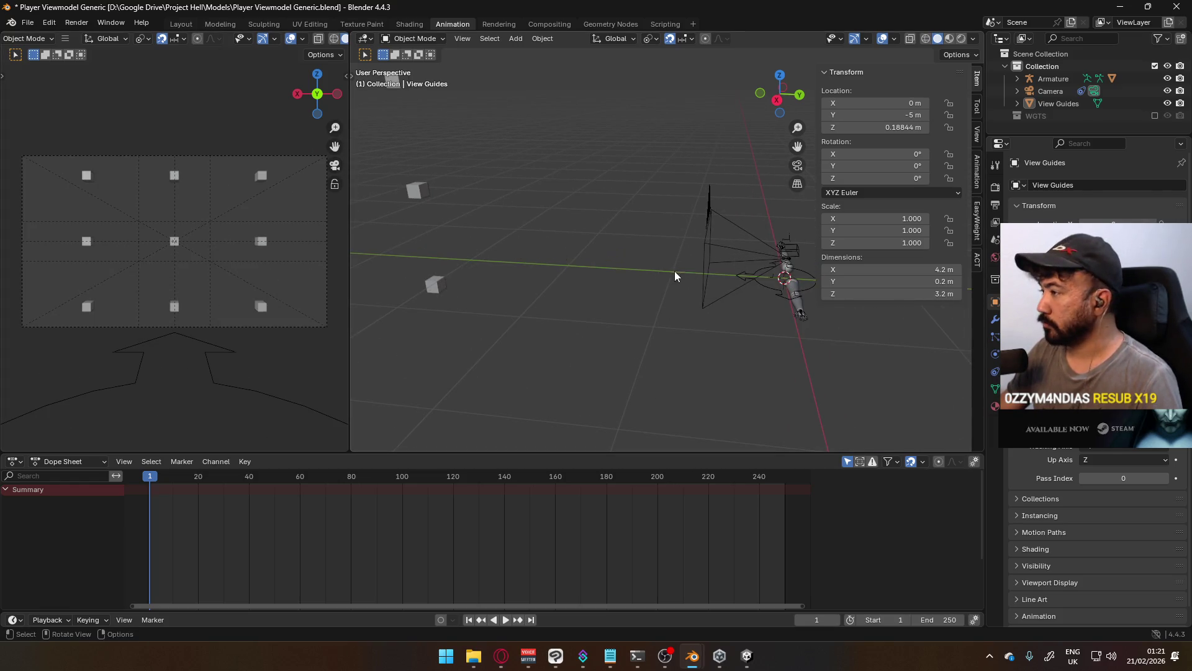
{"action": "mouse_move", "coordinate": [676, 277]}
{"action": "middle_mouse_down"}
{"action": "mouse_move", "coordinate": [417, 189]}
{"action": "mouse_move", "coordinate": [912, 184]}
{"action": "middle_mouse_up"}
{"action": "mouse_move", "coordinate": [613, 229]}
{"action": "middle_mouse_down"}
{"action": "mouse_move", "coordinate": [677, 245]}
{"action": "mouse_move", "coordinate": [708, 223]}
{"action": "mouse_move", "coordinate": [637, 251]}
{"action": "middle_mouse_up"}
{"action": "left_click", "coordinate": [568, 282]}
{"action": "left_click", "coordinate": [571, 279]}
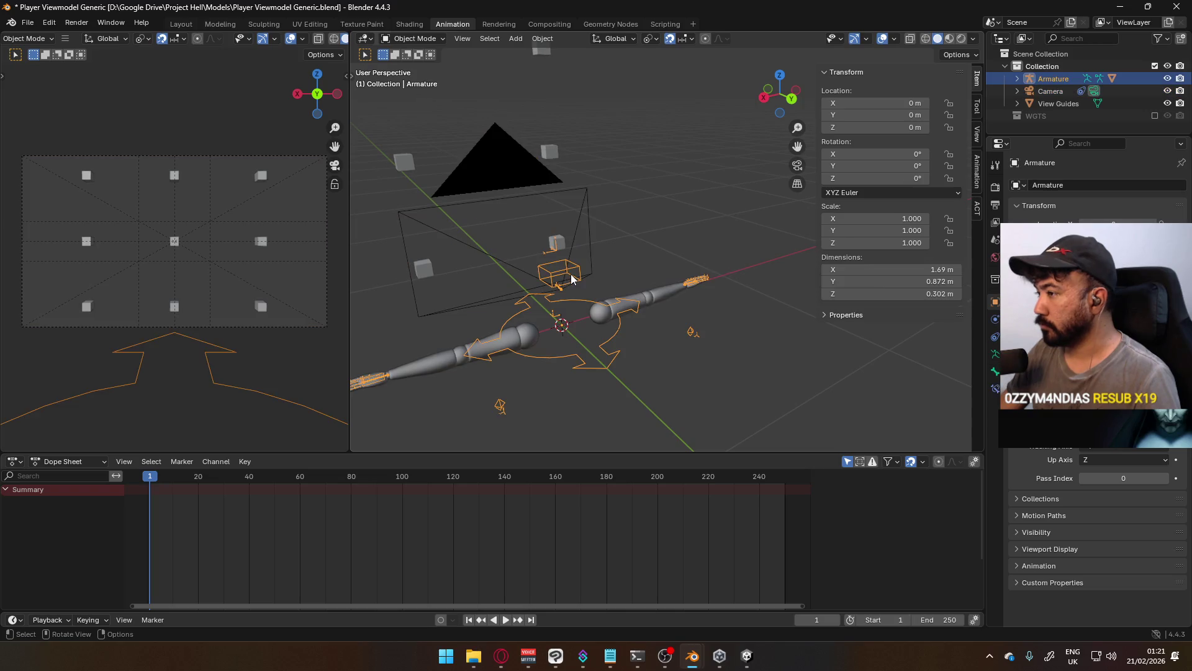
{"action": "mouse_move", "coordinate": [518, 259]}
{"action": "middle_mouse_down"}
{"action": "mouse_move", "coordinate": [623, 215]}
{"action": "mouse_move", "coordinate": [483, 263]}
{"action": "mouse_move", "coordinate": [718, 233]}
{"action": "middle_mouse_up"}
{"action": "left_click", "coordinate": [416, 40]}
{"action": "left_click", "coordinate": [416, 80]}
Move the HandIK.R control, constrained to the global X axis
{"action": "mouse_move", "coordinate": [646, 298]}
{"action": "middle_mouse_down"}
{"action": "mouse_move", "coordinate": [684, 296]}
{"action": "mouse_move", "coordinate": [657, 292]}
{"action": "middle_mouse_up"}
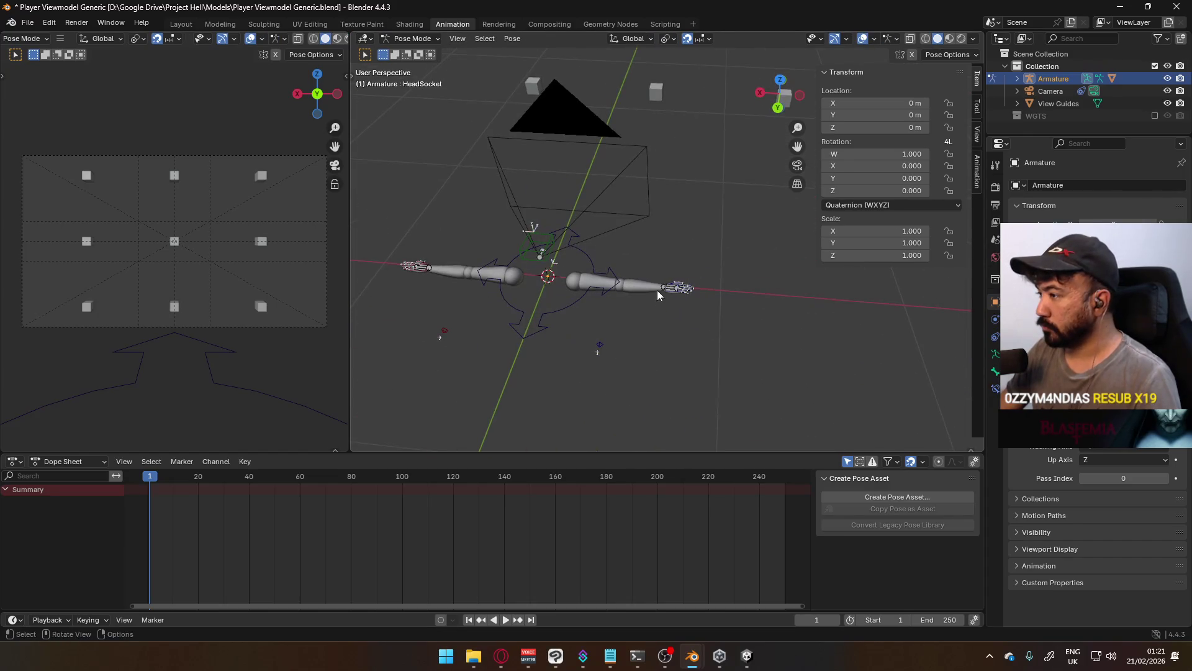
{"action": "key", "text": "g"}
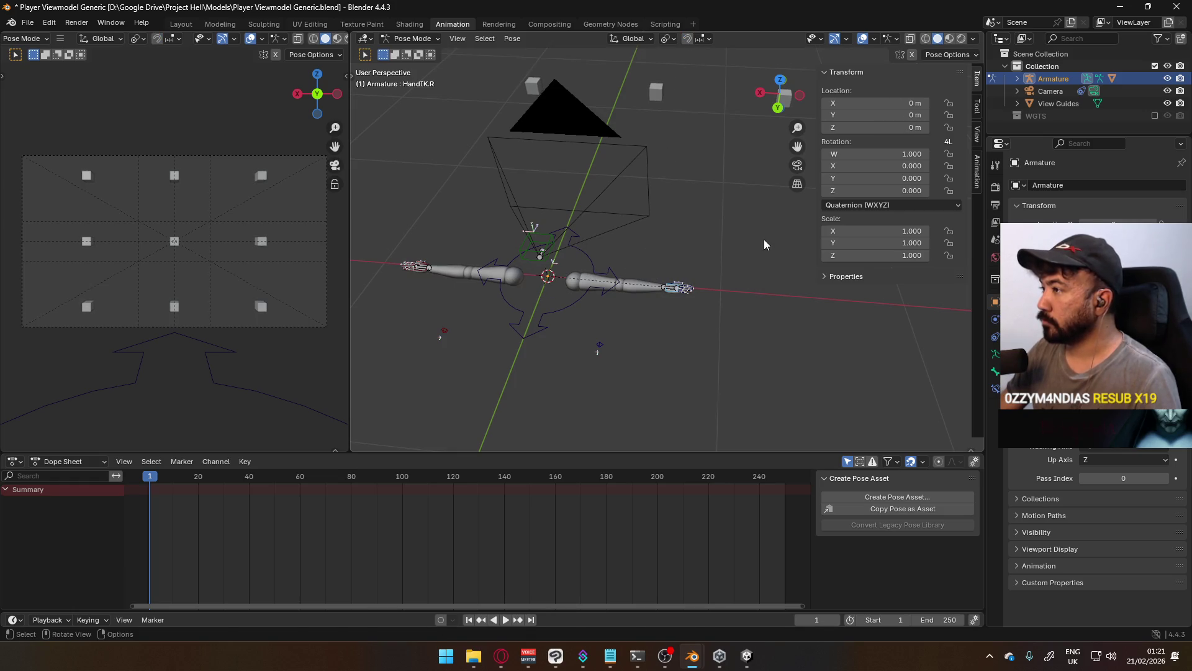
{"action": "mouse_move", "coordinate": [681, 165]}
{"action": "mouse_move", "coordinate": [681, 165]}
{"action": "middle_mouse_down", "text": "alt"}
{"action": "mouse_move", "coordinate": [705, 165]}
{"action": "mouse_move", "coordinate": [743, 139]}
{"action": "middle_mouse_up", "text": "alt"}
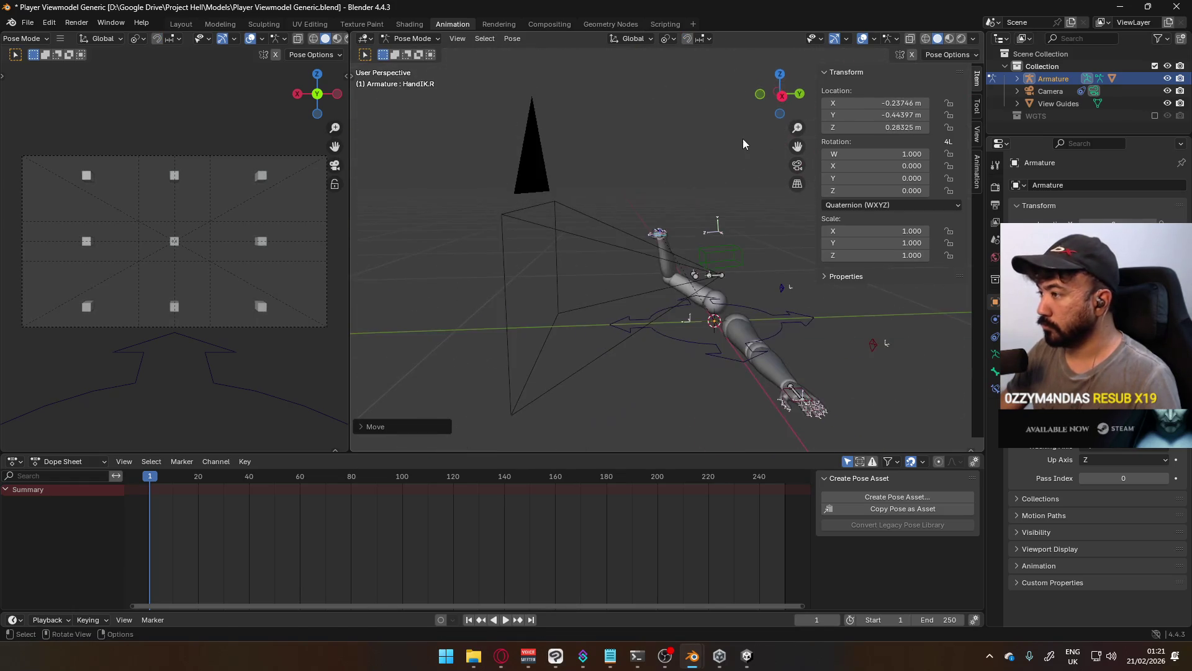
{"action": "mouse_move", "coordinate": [713, 180]}
{"action": "middle_mouse_down", "text": "alt"}
{"action": "mouse_move", "coordinate": [777, 194]}
{"action": "mouse_move", "coordinate": [707, 231]}
{"action": "middle_mouse_up", "text": "alt"}
{"action": "key", "text": "x"}
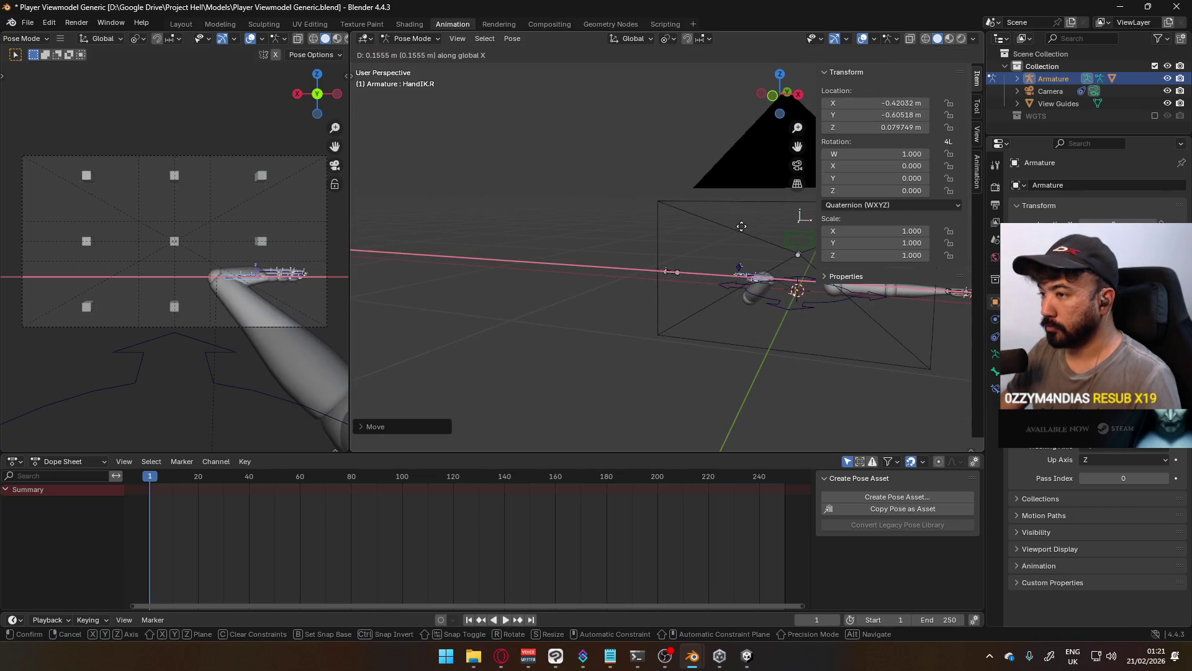
Rotate HandIK.R about Z and Y, then move it to -0.414, -0.569, 0.046 m
{"action": "key", "text": "r"}
{"action": "key", "text": "z"}
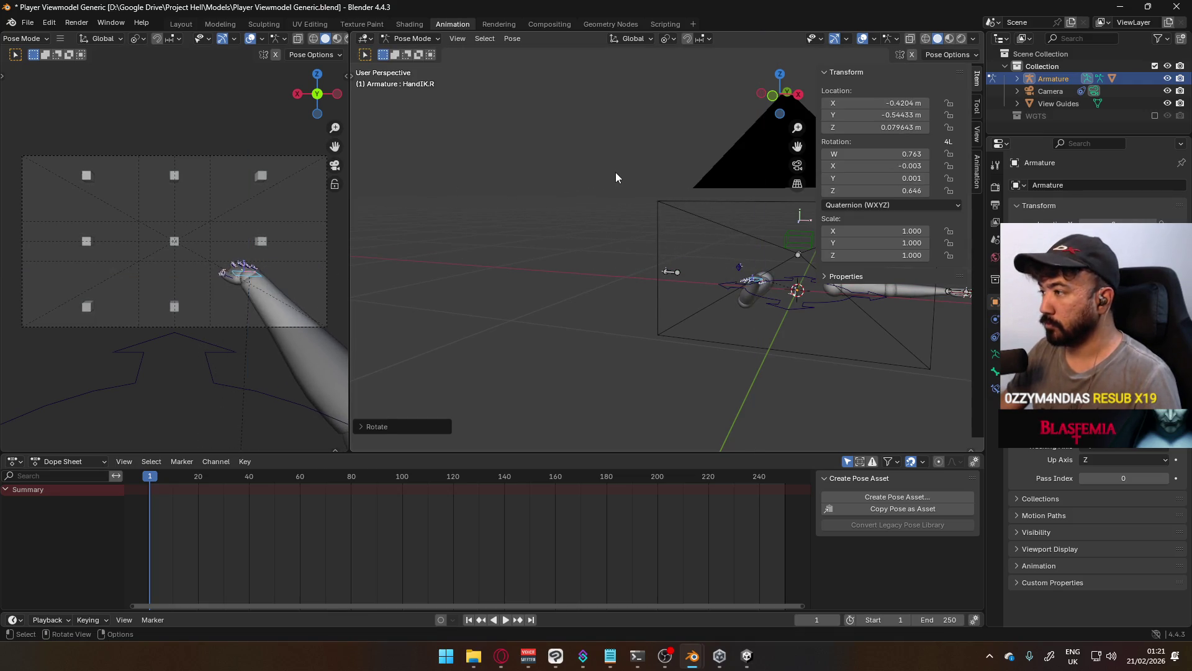
{"action": "left_click", "coordinate": [579, 155]}
{"action": "right_click", "coordinate": [655, 181]}
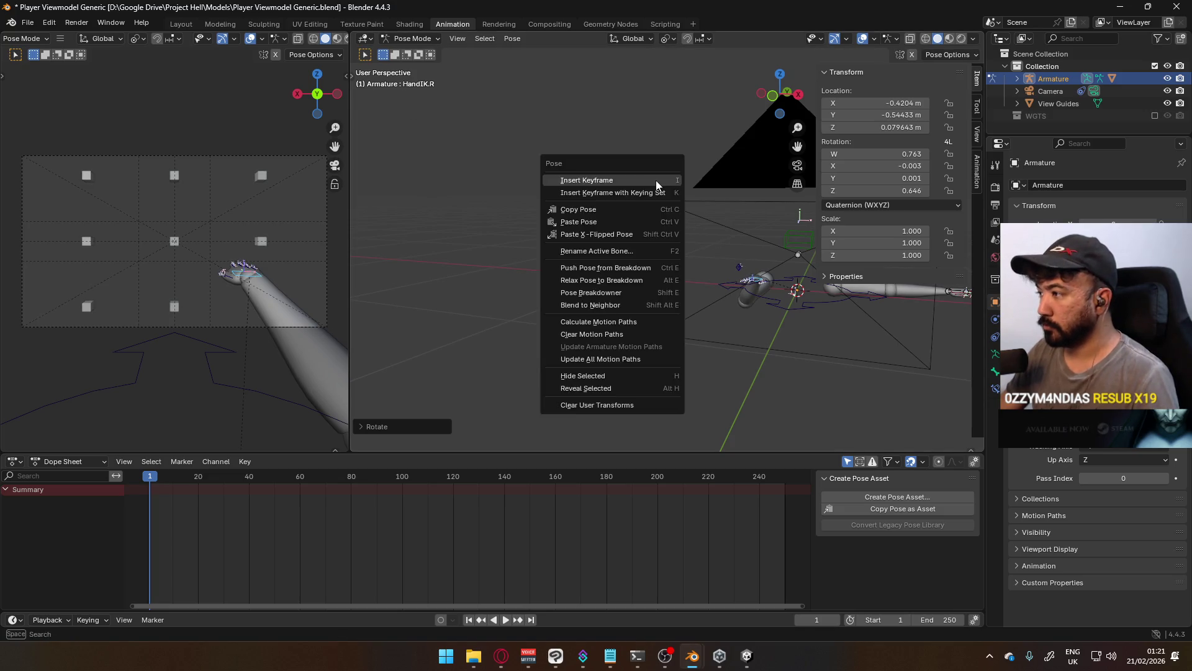
{"action": "key", "text": "Escape"}
{"action": "key", "text": "r"}
{"action": "key", "text": "y"}
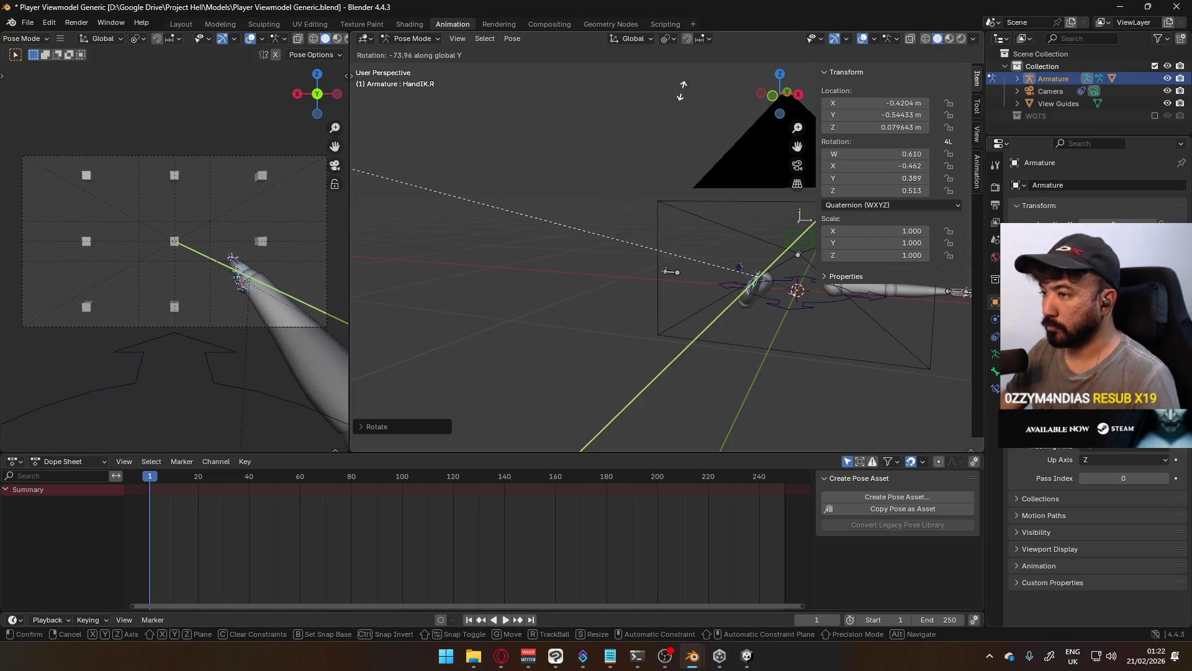
{"action": "left_click", "coordinate": [365, 202]}
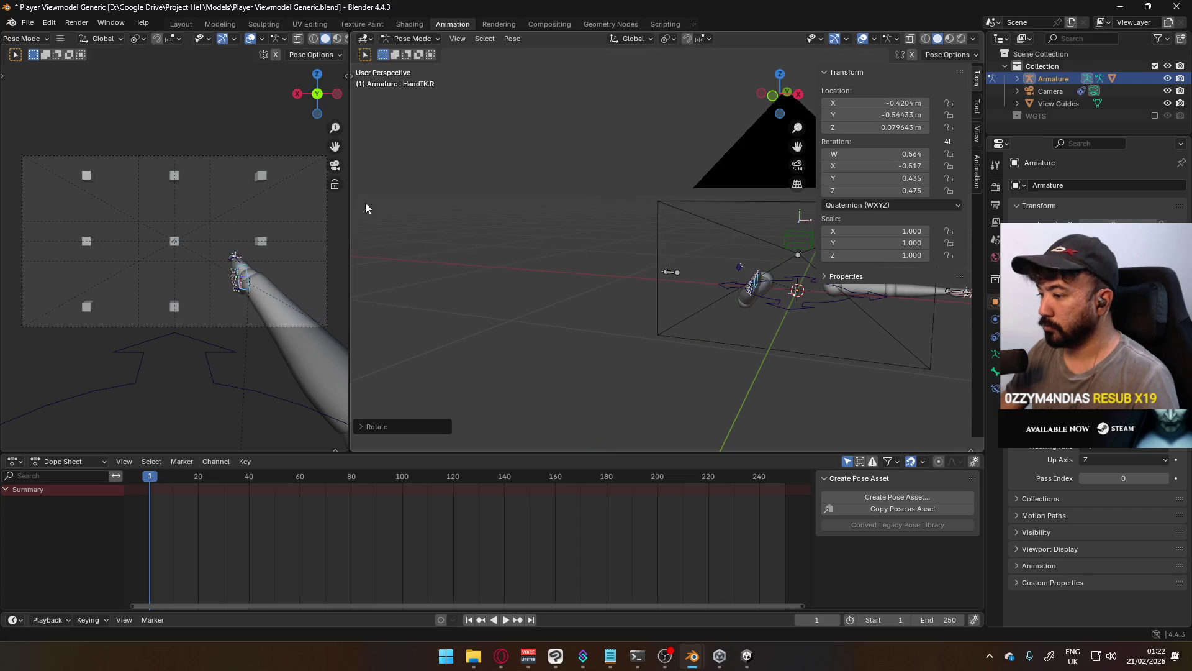
{"action": "key", "text": "g"}
{"action": "left_click", "coordinate": [788, 292]}
{"action": "mouse_move", "coordinate": [787, 289]}
{"action": "middle_mouse_down"}
{"action": "mouse_move", "coordinate": [729, 289]}
{"action": "mouse_move", "coordinate": [680, 263]}
{"action": "mouse_move", "coordinate": [692, 263]}
{"action": "middle_mouse_up"}
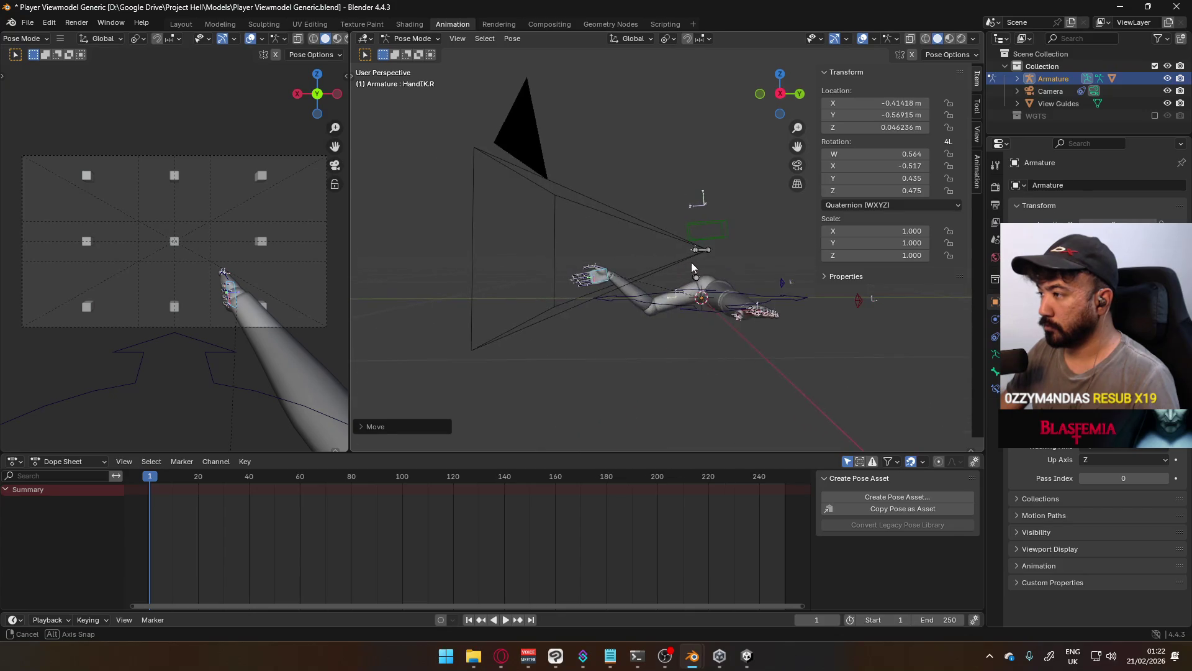
{"action": "key", "text": "KP_3"}
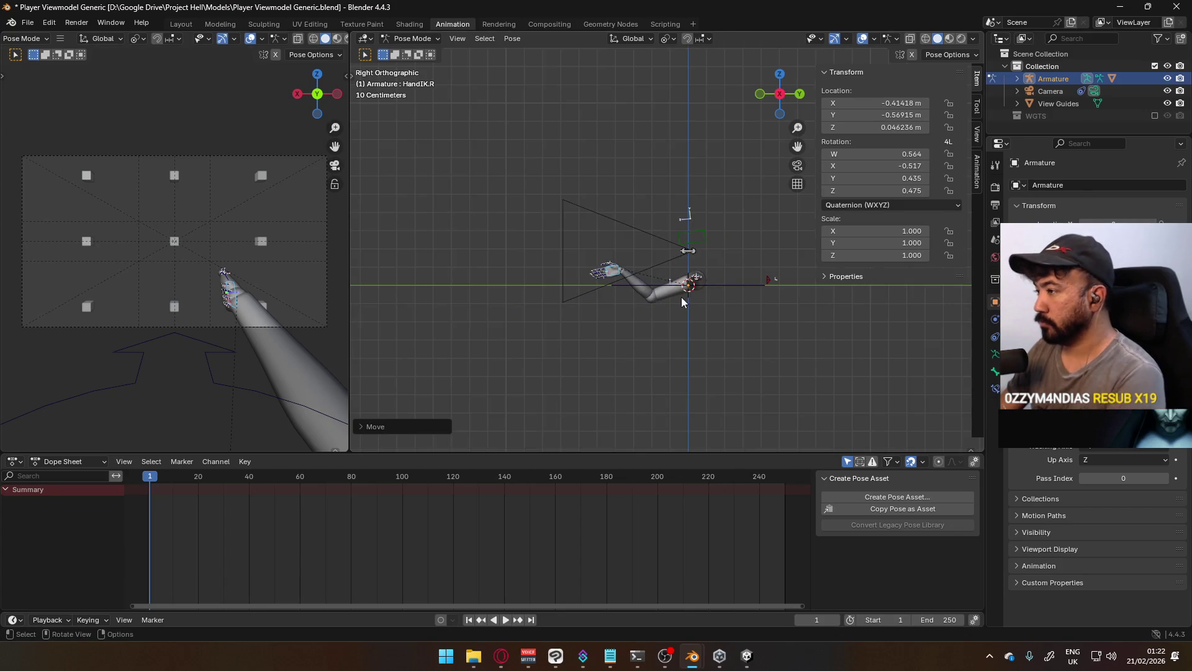
Expand the armature's children in the outliner and cycle it through Object Mode back to Pose Mode
{"action": "scroll", "coordinate": [682, 297], "scroll_direction": "up", "scroll_amount": 5}
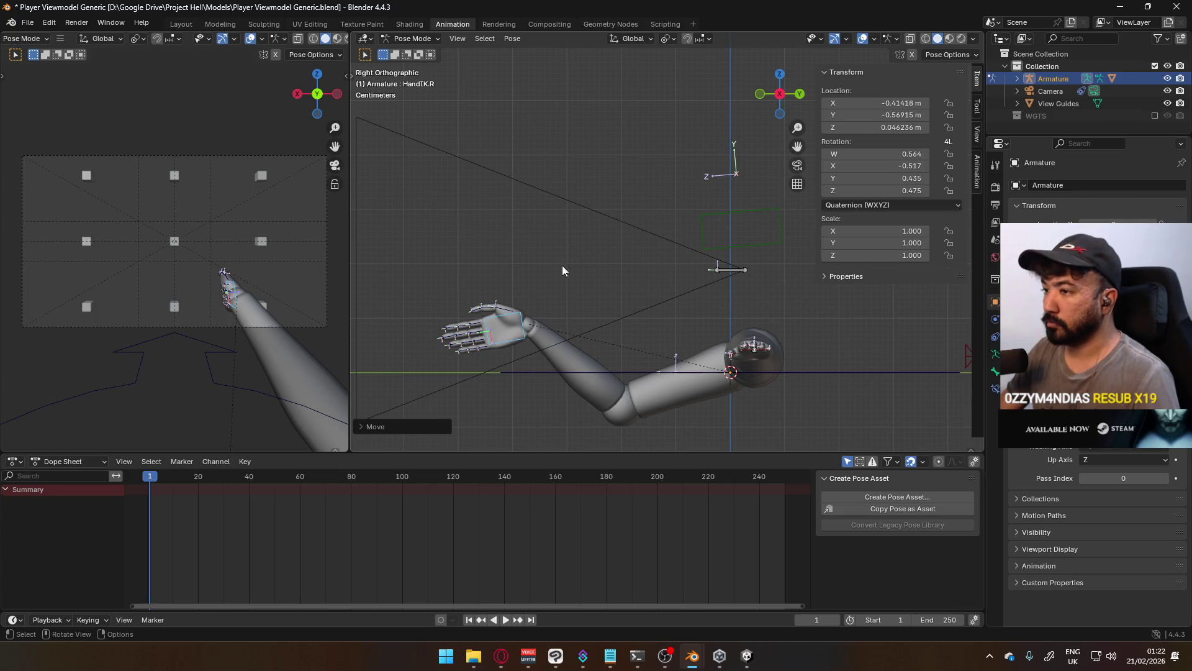
{"action": "left_click", "coordinate": [1017, 78]}
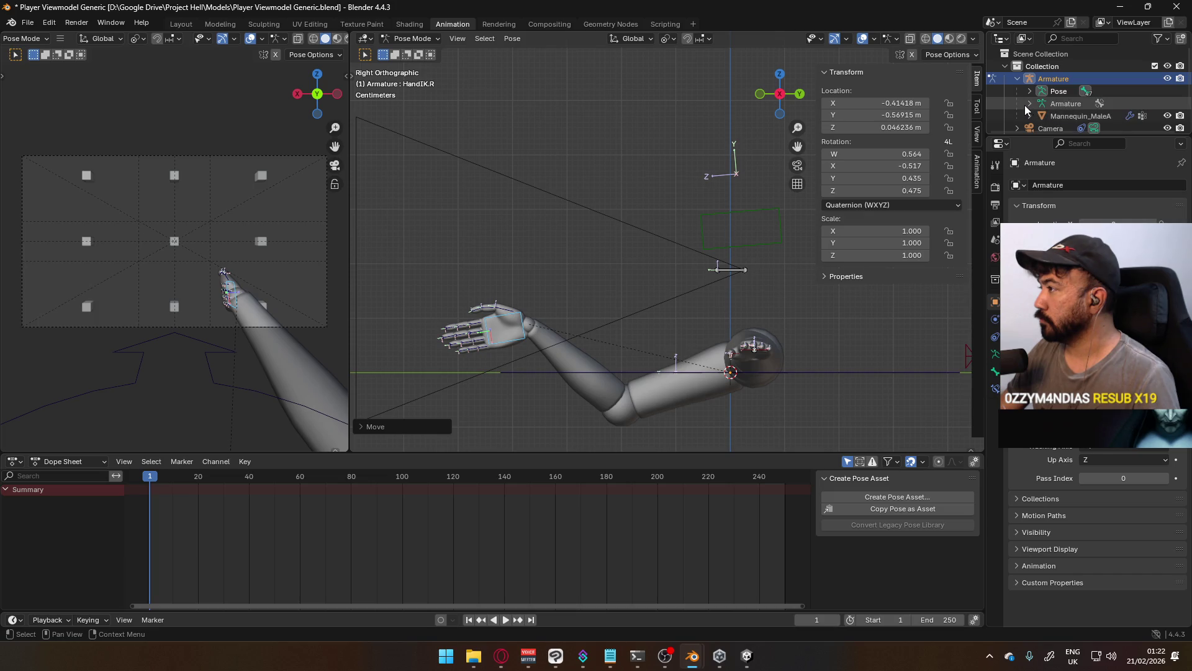
{"action": "left_click", "coordinate": [401, 38]}
{"action": "left_click", "coordinate": [410, 50]}
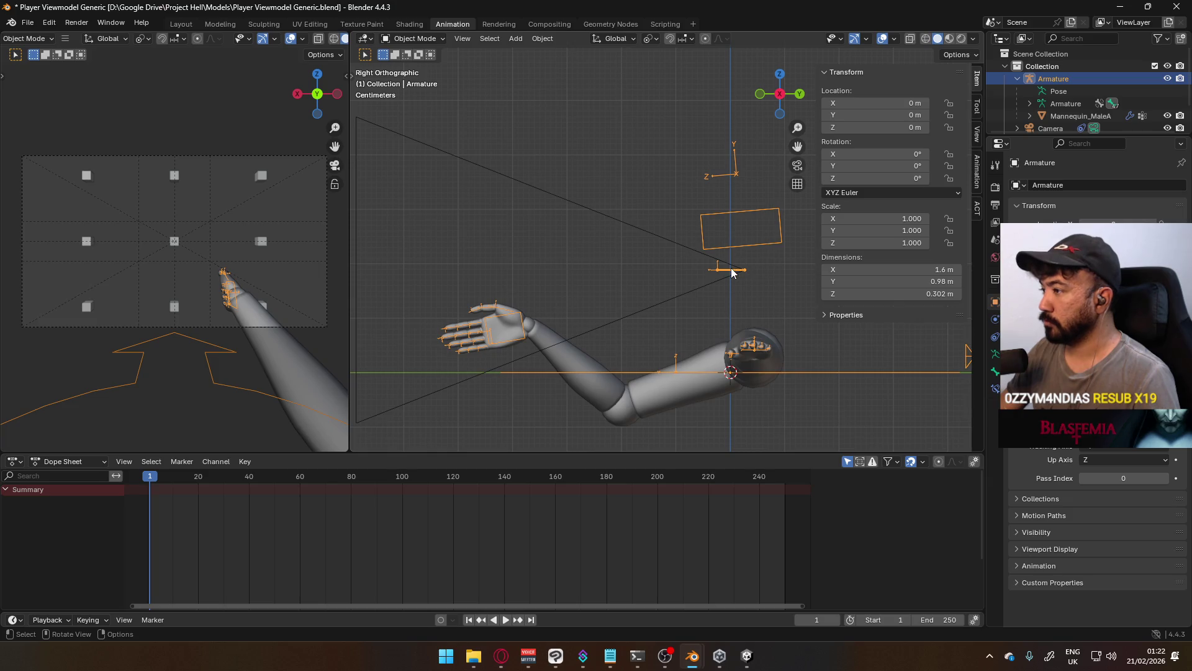
{"action": "left_click", "coordinate": [411, 38]}
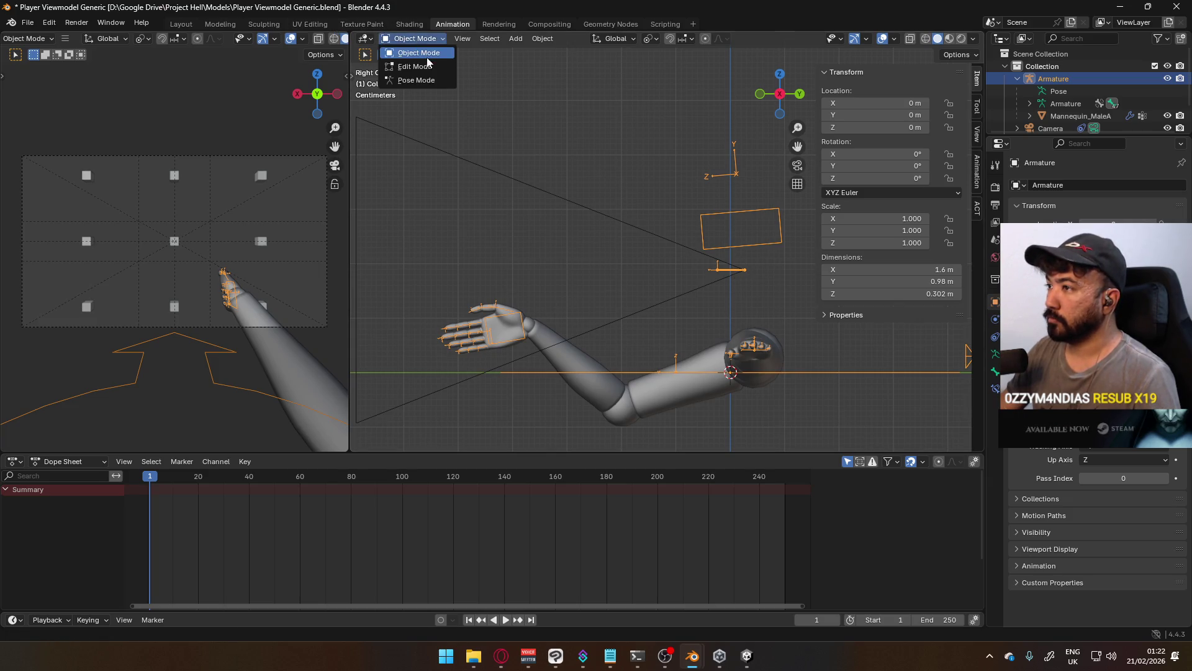
{"action": "left_click", "coordinate": [411, 76]}
Move the HeadSocket bone along the global Y axis, viewed from above
{"action": "key", "text": "g"}
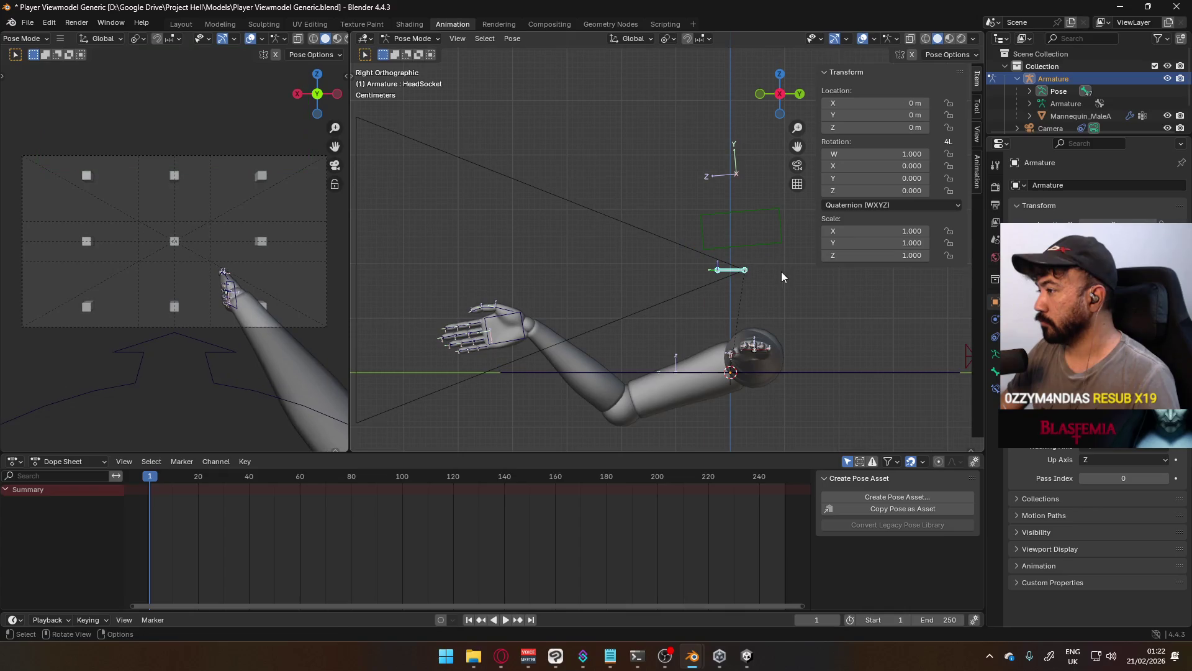
{"action": "key", "text": "y"}
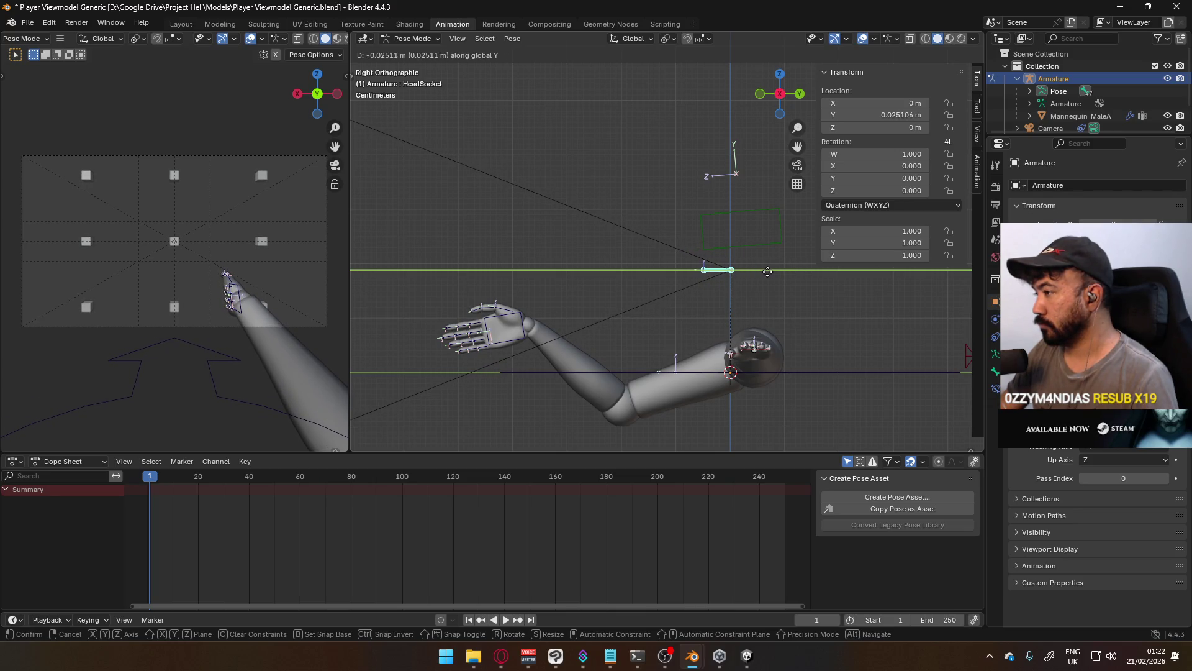
{"action": "key", "text": "Escape"}
{"action": "mouse_move", "coordinate": [758, 271]}
{"action": "middle_mouse_down", "text": "alt"}
{"action": "mouse_move", "coordinate": [806, 266]}
{"action": "mouse_move", "coordinate": [430, 269]}
{"action": "mouse_move", "coordinate": [740, 208]}
{"action": "middle_mouse_up", "text": "alt"}
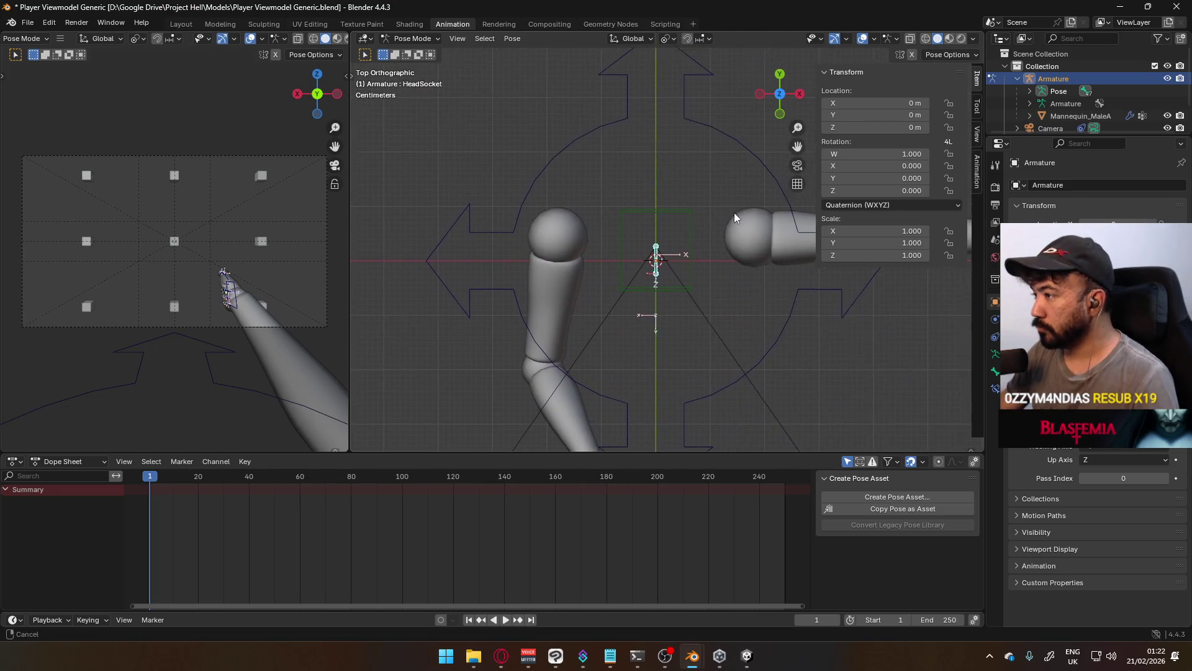
{"action": "scroll", "coordinate": [703, 245], "scroll_direction": "up", "scroll_amount": 2}
{"action": "key", "text": "g"}
{"action": "key", "text": "y"}
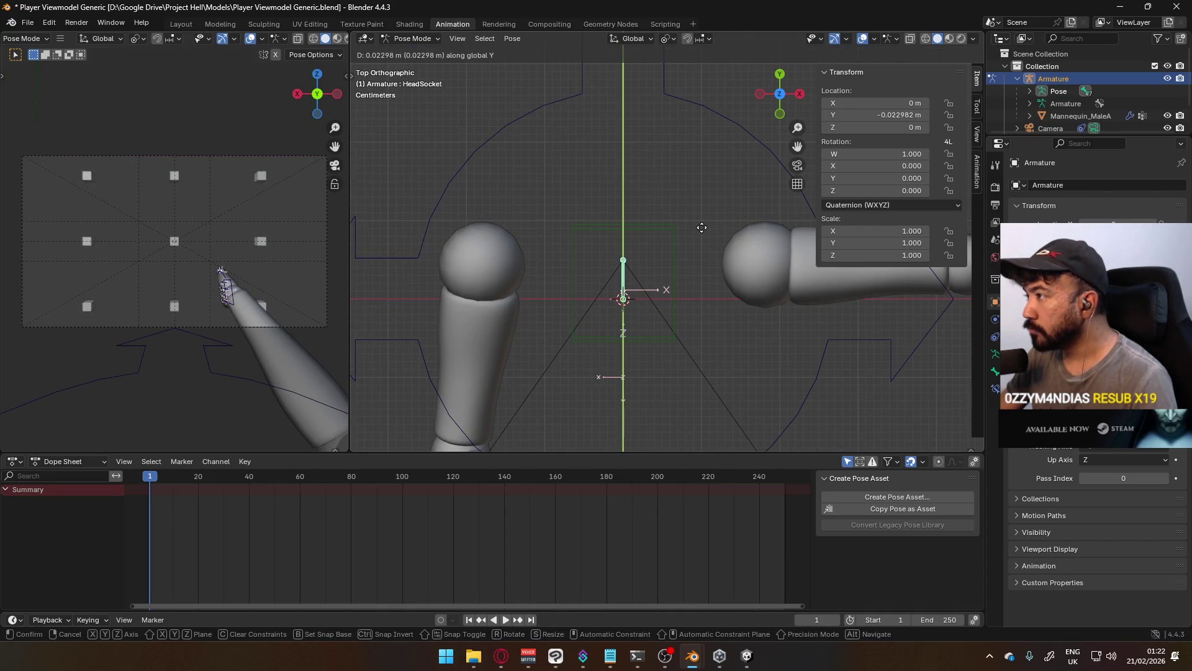
{"action": "left_click", "coordinate": [701, 228]}
Set HeadSocket's Location Y to -0.023 m and copy that value
{"action": "double_click", "coordinate": [880, 115]}
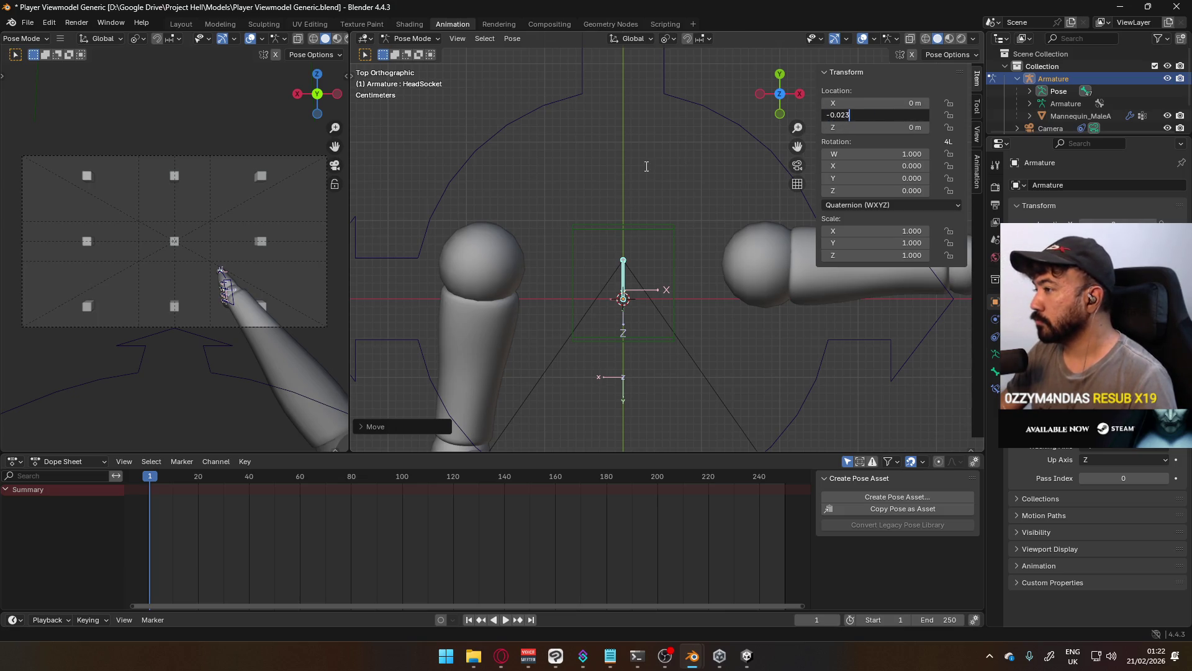
{"action": "key", "text": "Return"}
{"action": "mouse_move", "coordinate": [660, 211]}
{"action": "middle_mouse_down"}
{"action": "mouse_move", "coordinate": [728, 291]}
{"action": "mouse_move", "coordinate": [648, 193]}
{"action": "middle_mouse_up"}
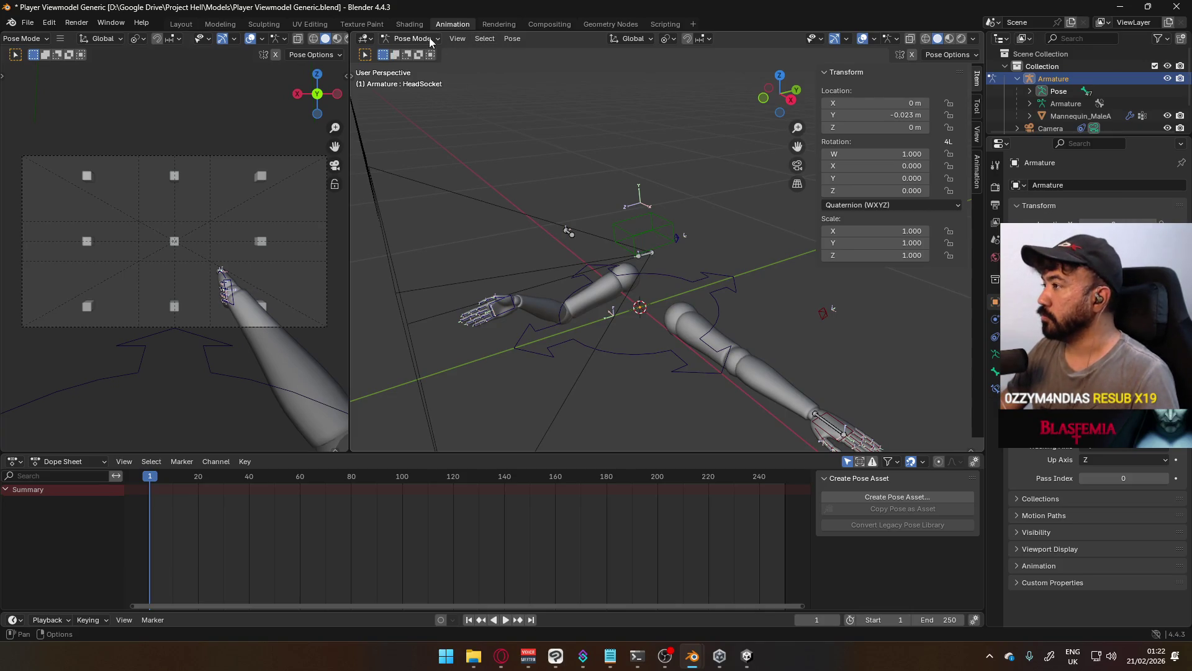
{"action": "left_click", "coordinate": [869, 115]}
{"action": "left_click", "coordinate": [413, 35]}
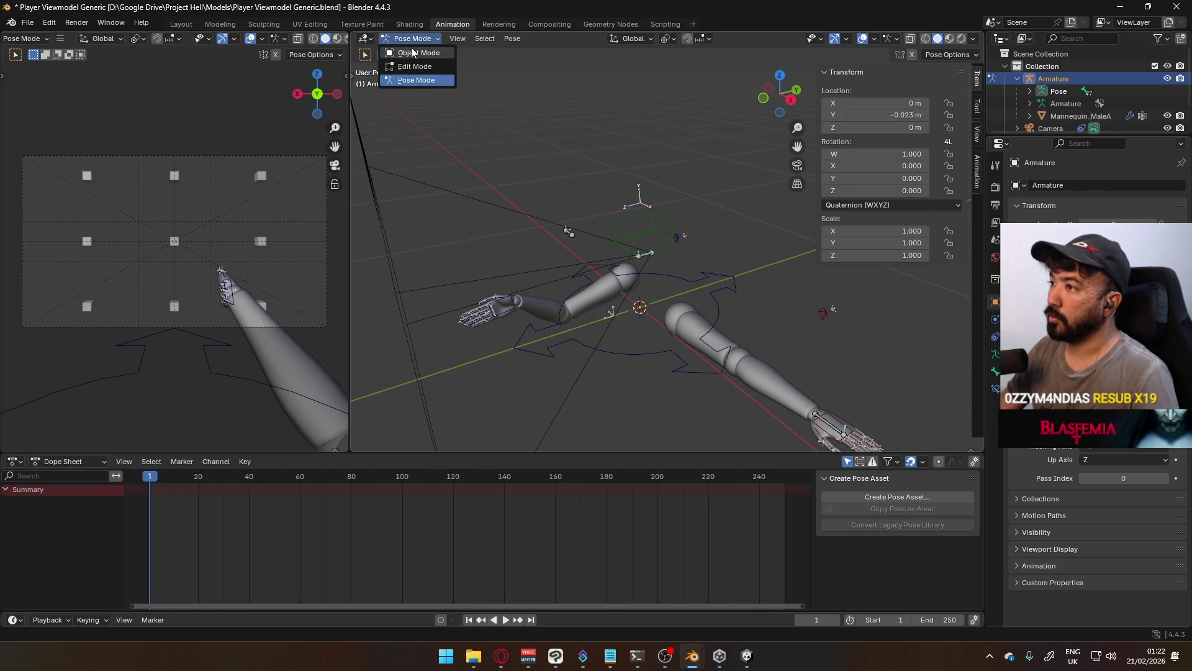
In Edit Mode, paste -0.023 m into HeadSocket's head Y, then undo it
{"action": "left_click", "coordinate": [416, 68]}
{"action": "left_click", "coordinate": [891, 115]}
{"action": "type", "text": "-0.023"}
{"action": "key", "text": "Return"}
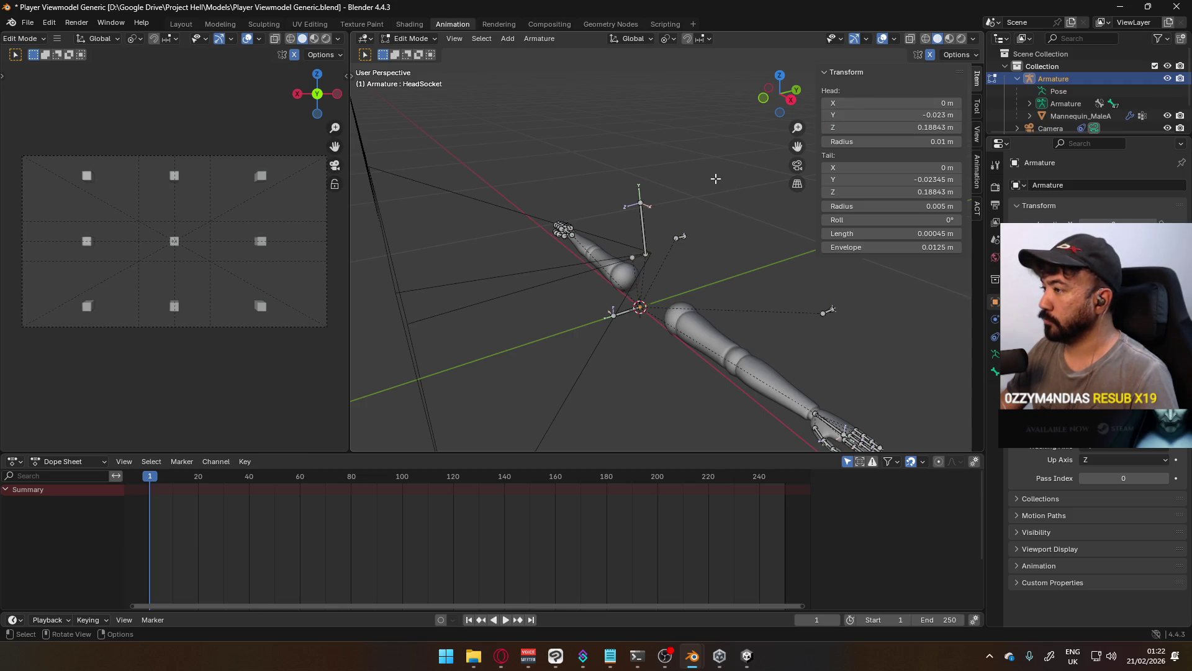
{"action": "key", "text": "ctrl+z"}
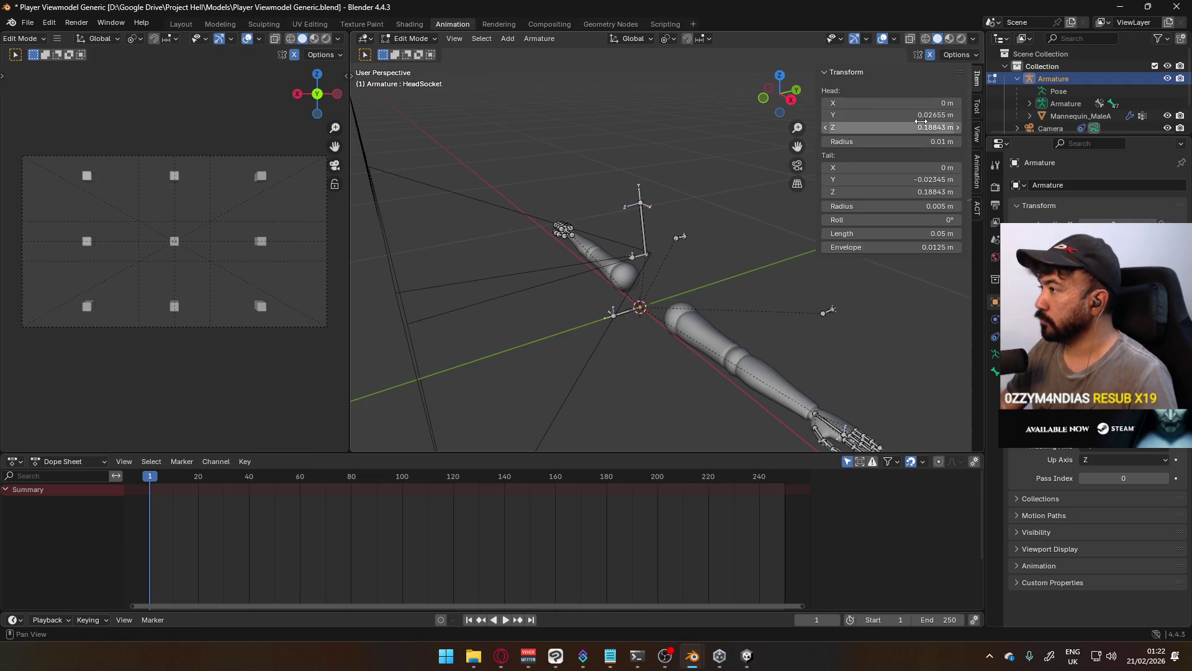
Try a tail Y of -0.023 m, undo it, and inspect the bone from the right side
{"action": "left_click", "coordinate": [924, 126]}
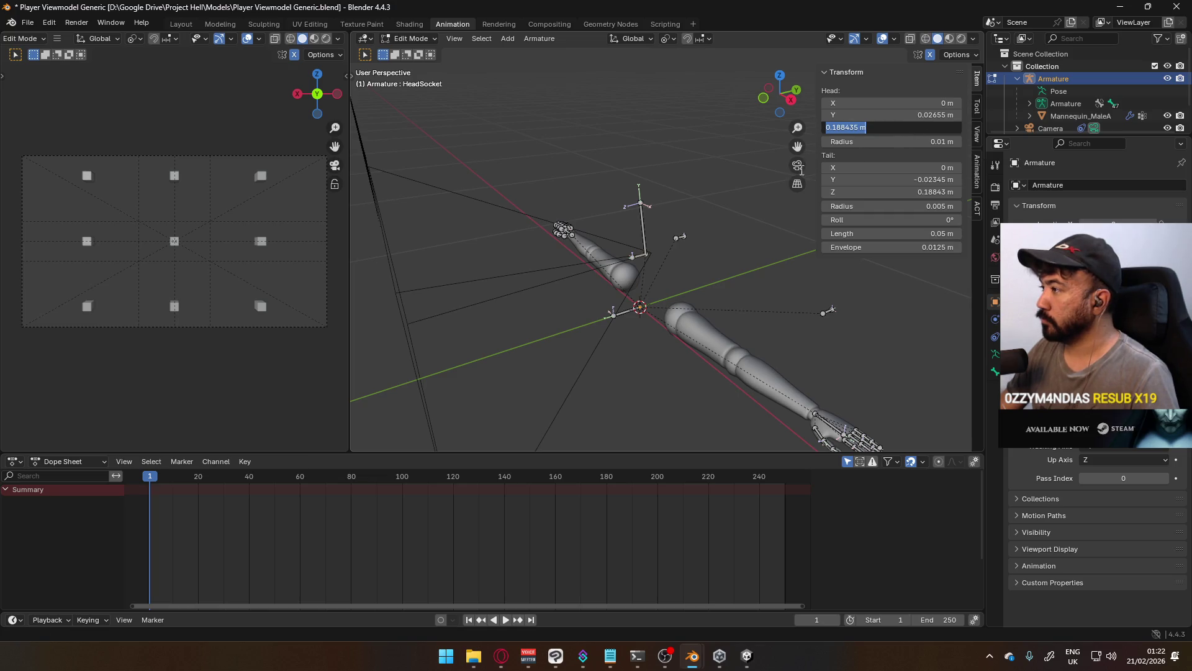
{"action": "key", "text": "Return"}
{"action": "left_click", "coordinate": [902, 180]}
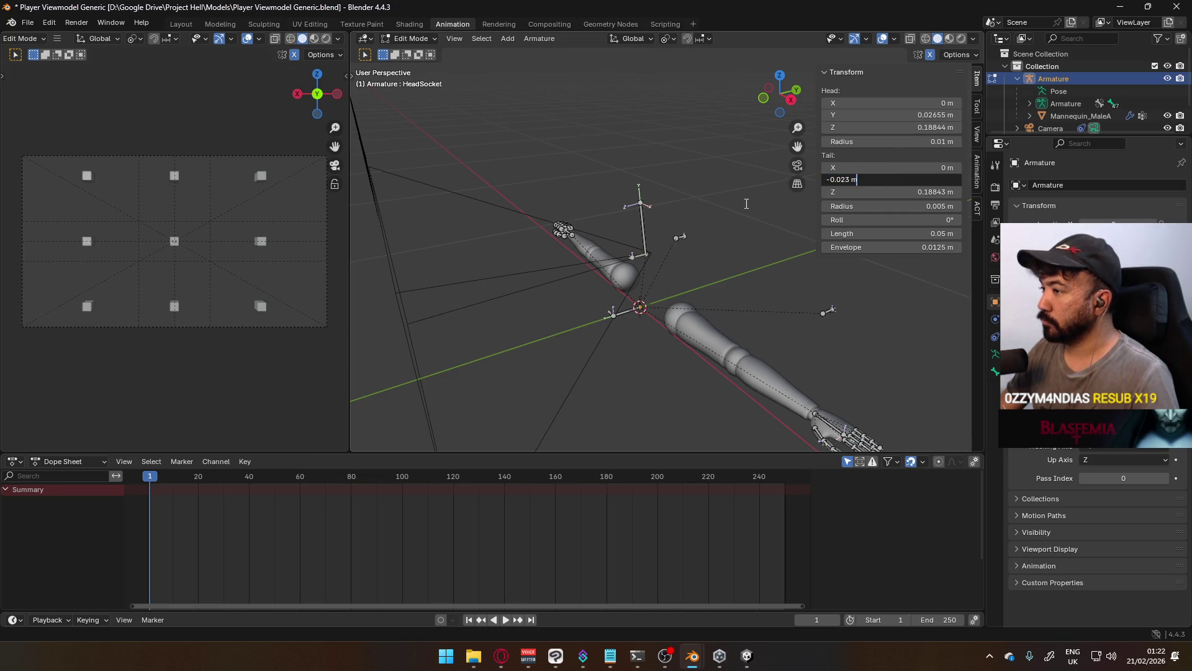
{"action": "key", "text": "Return"}
{"action": "key", "text": "ctrl+z"}
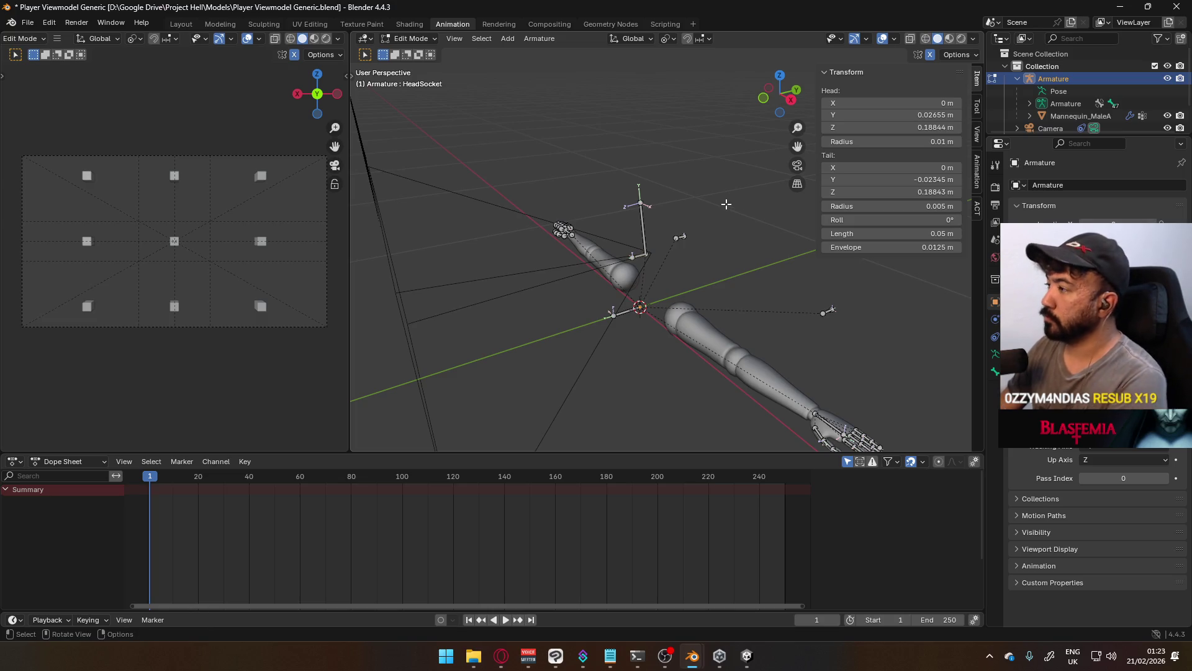
{"action": "key", "text": "KP_3"}
{"action": "scroll", "coordinate": [693, 207], "scroll_direction": "up", "scroll_amount": 8}
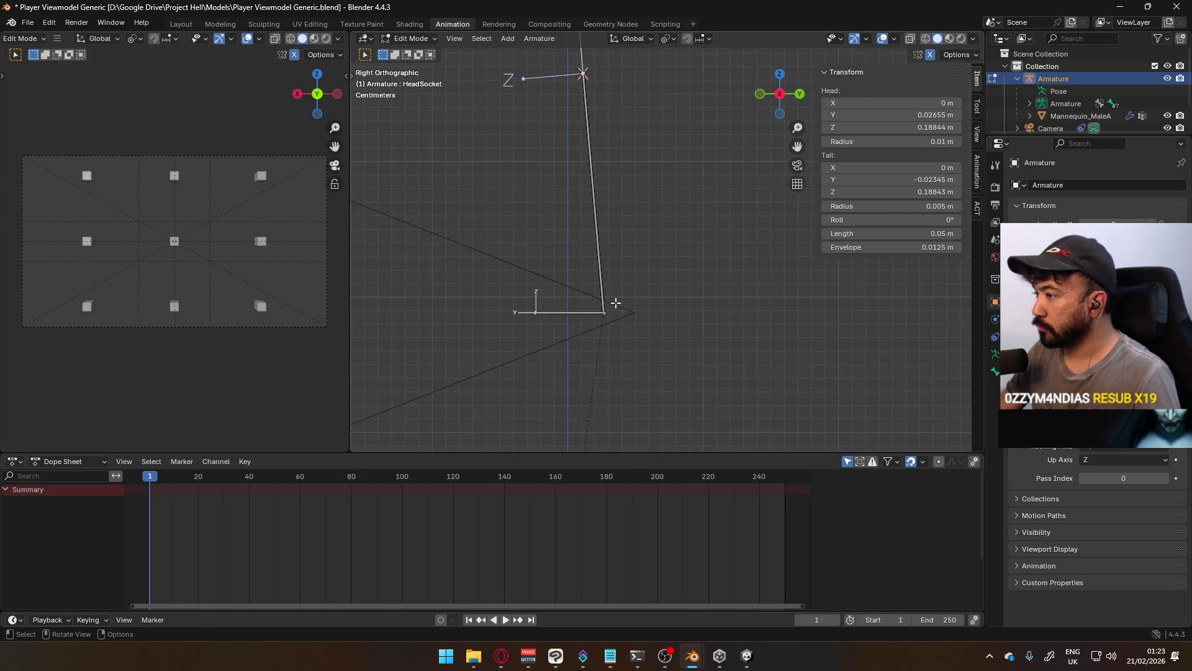
{"action": "key", "text": "g"}
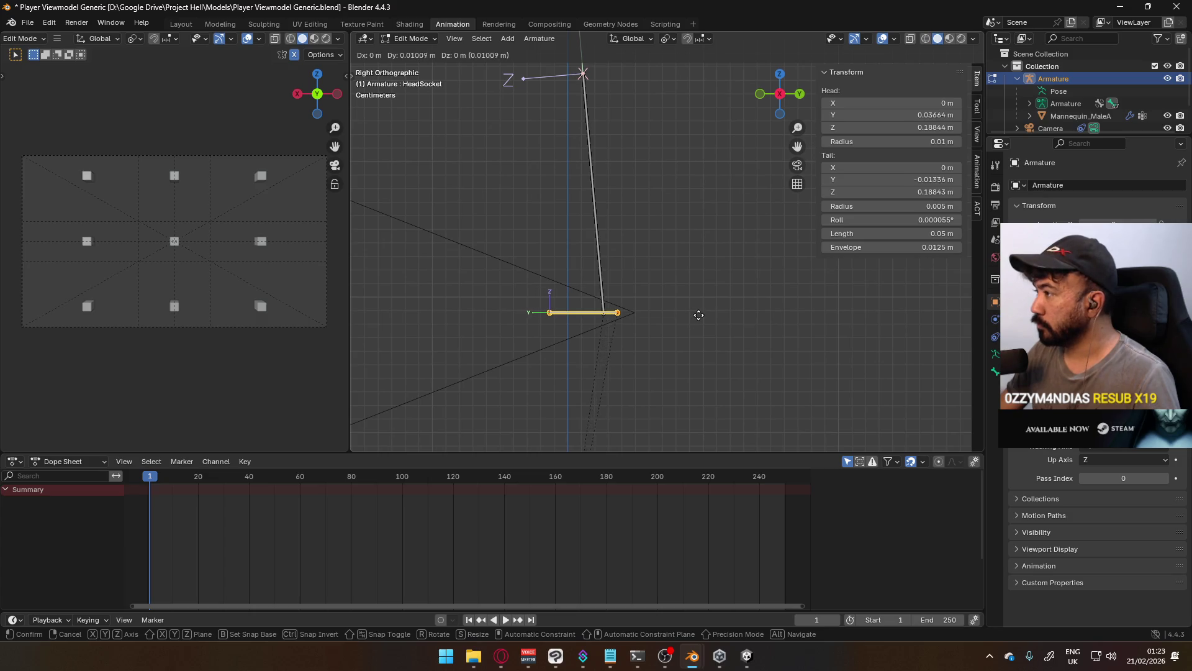
{"action": "key", "text": "Escape"}
{"action": "scroll", "coordinate": [788, 280], "scroll_direction": "down", "scroll_amount": 4}
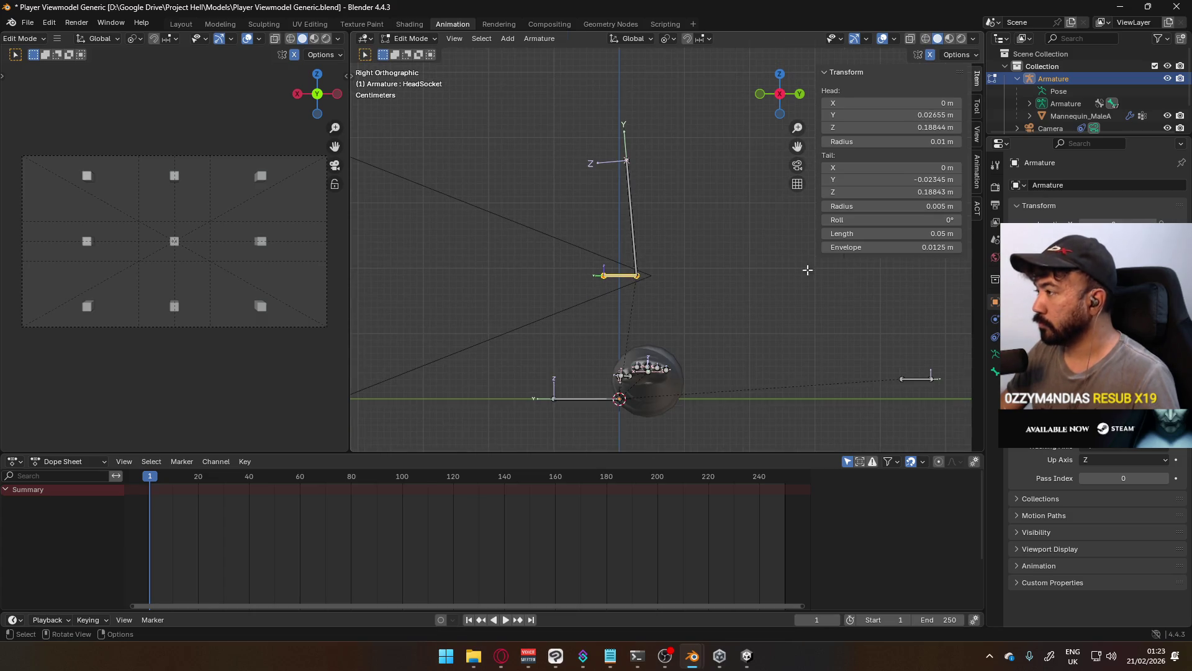
Set HeadSocket's tail Y to 0 m and head Y to 0.023 m
{"action": "left_click", "coordinate": [918, 180]}
{"action": "type", "text": "0"}
{"action": "key", "text": "Return"}
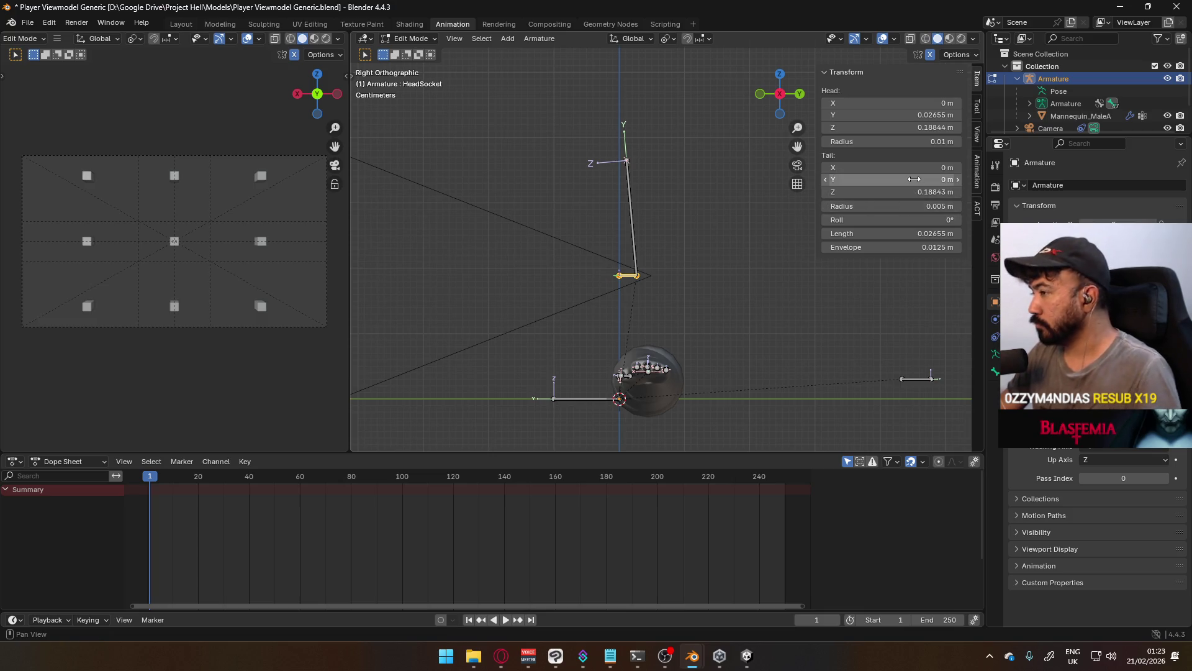
{"action": "left_click", "coordinate": [891, 114]}
{"action": "type", "text": "23"}
{"action": "key", "text": "Return"}
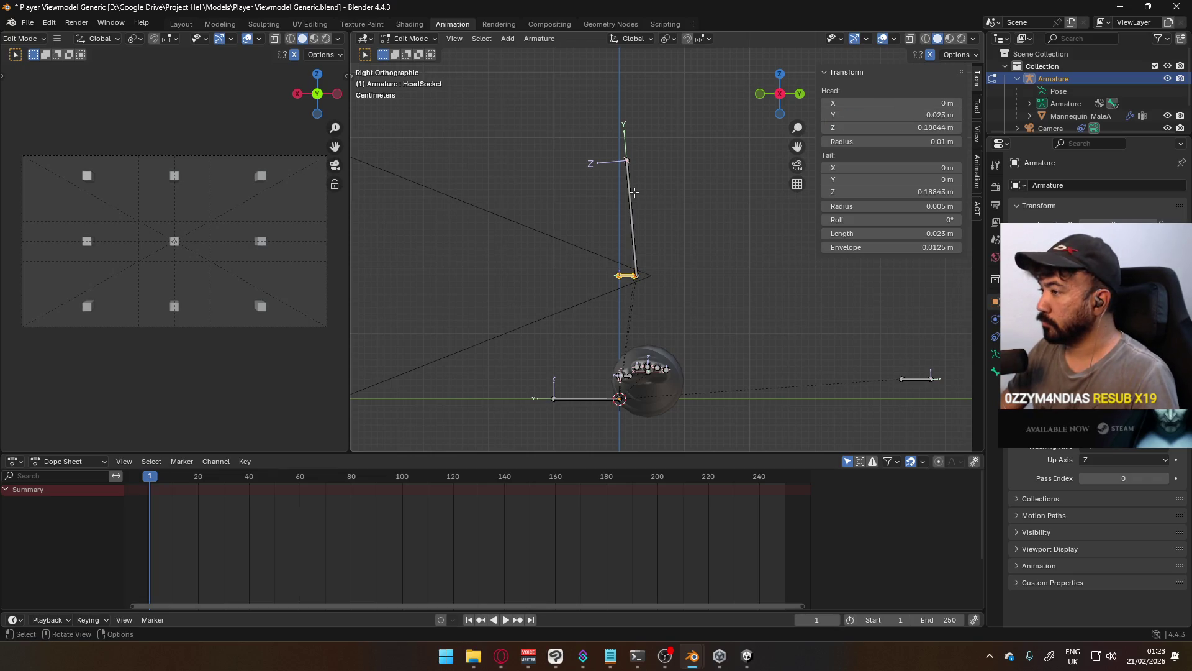
{"action": "key", "text": "g"}
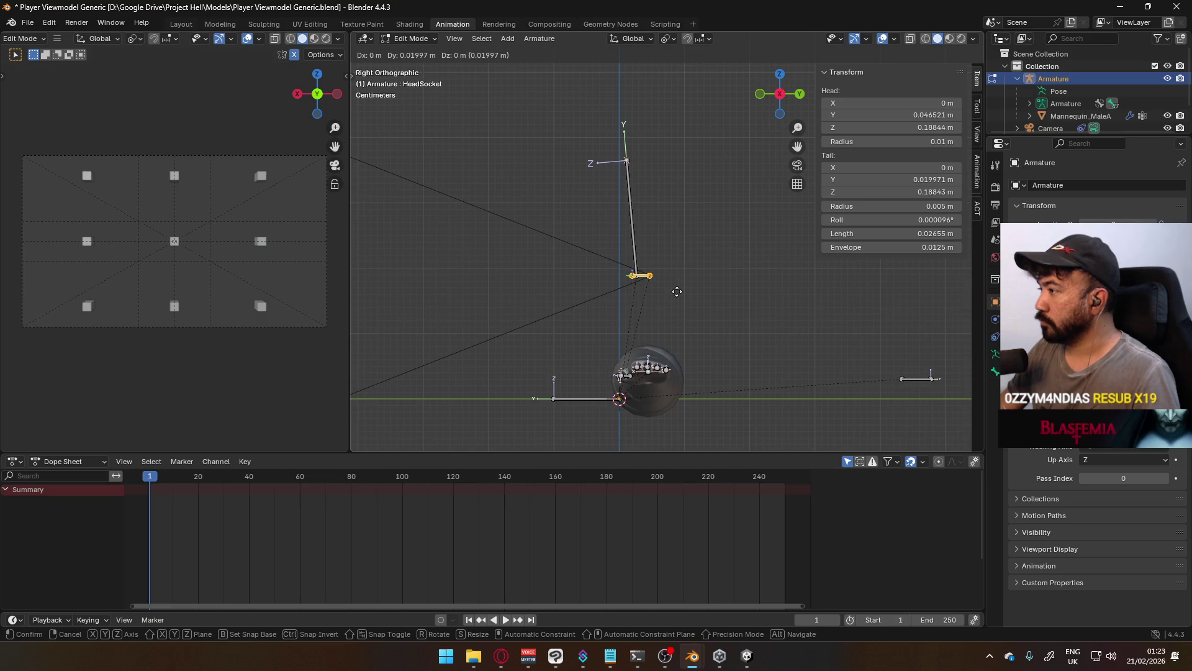
{"action": "right_click", "coordinate": [677, 291]}
Set the bone length to 0.025 m and confirm the tail Y value
{"action": "left_click", "coordinate": [931, 233]}
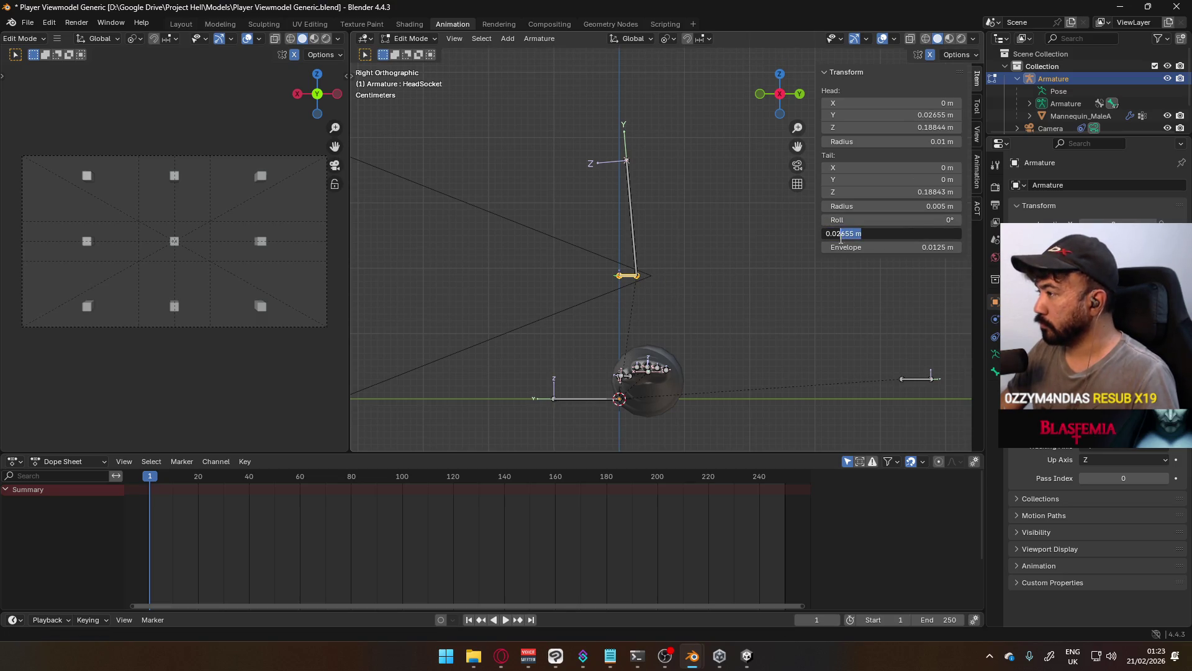
{"action": "key", "text": "Return"}
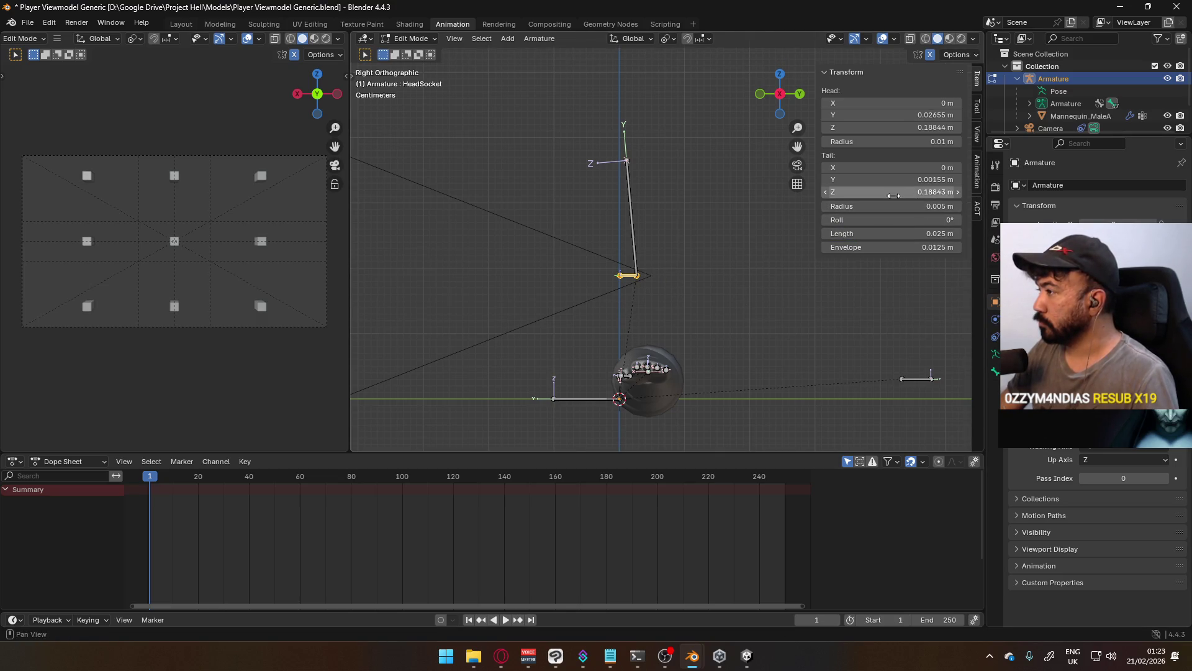
{"action": "left_click", "coordinate": [873, 180]}
{"action": "left_click", "coordinate": [873, 183]}
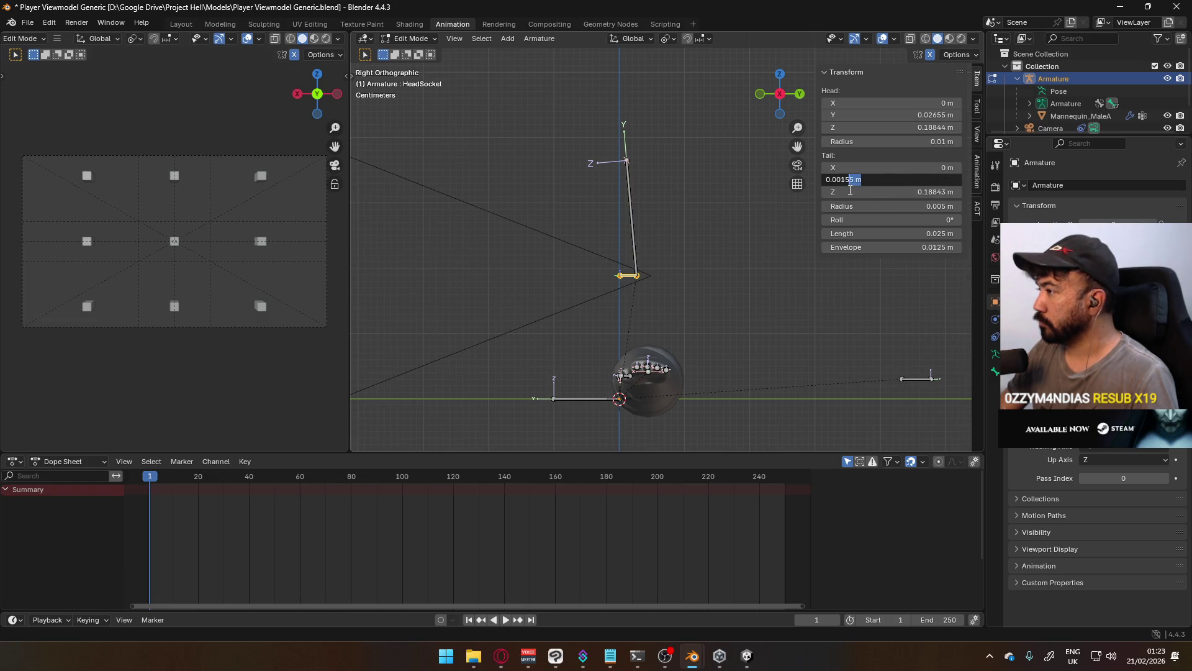
{"action": "key", "text": "Return"}
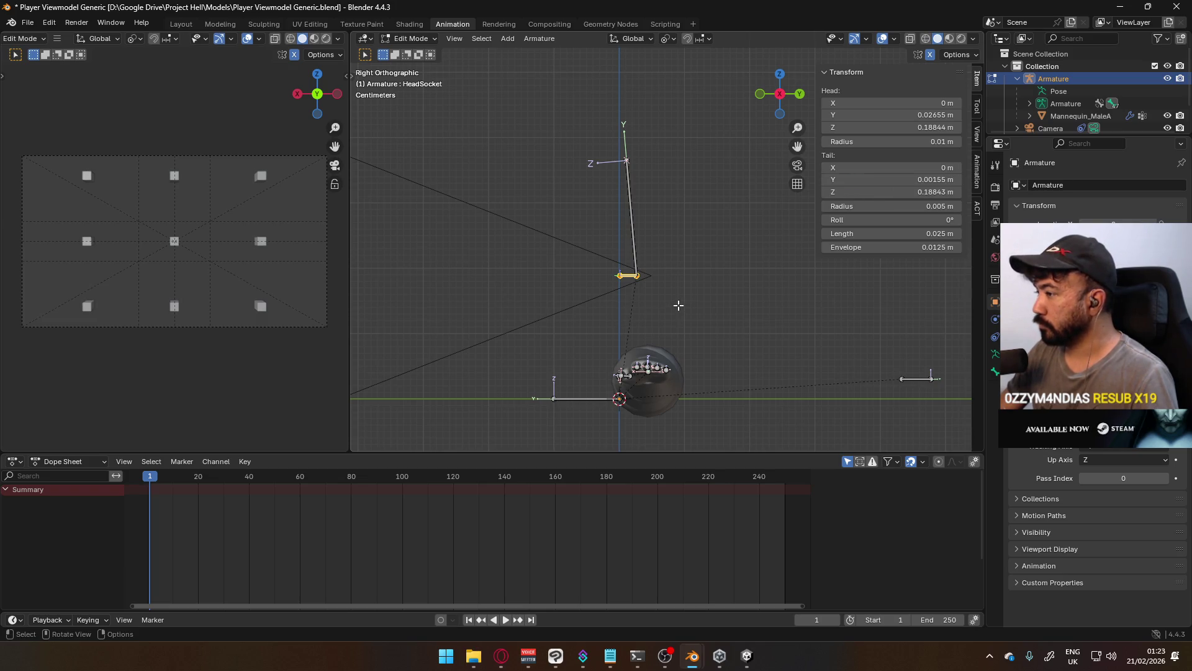
{"action": "key", "text": "KP_7"}
Shift the bone along Y so its head sits at Y 0.04655 m
{"action": "key", "text": "g"}
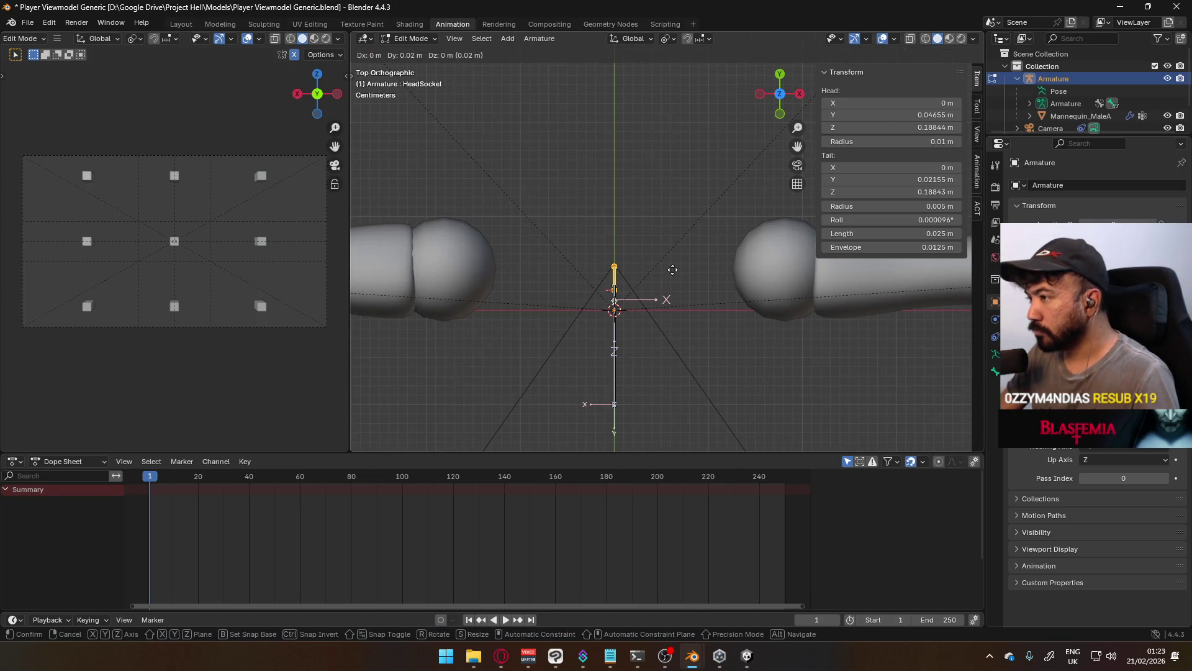
{"action": "left_click", "coordinate": [673, 269]}
{"action": "scroll", "coordinate": [652, 267], "scroll_direction": "down", "scroll_amount": 2}
{"action": "mouse_move", "coordinate": [640, 264]}
{"action": "middle_mouse_down"}
{"action": "mouse_move", "coordinate": [591, 341]}
{"action": "mouse_move", "coordinate": [633, 147]}
{"action": "mouse_move", "coordinate": [711, 202]}
{"action": "middle_mouse_up"}
{"action": "key", "text": "g"}
{"action": "left_click", "coordinate": [720, 246], "text": "ctrl"}
{"action": "key", "text": "Tab"}
{"action": "key", "text": "Tab"}
{"action": "key", "text": "Tab"}
{"action": "key", "text": "Tab"}
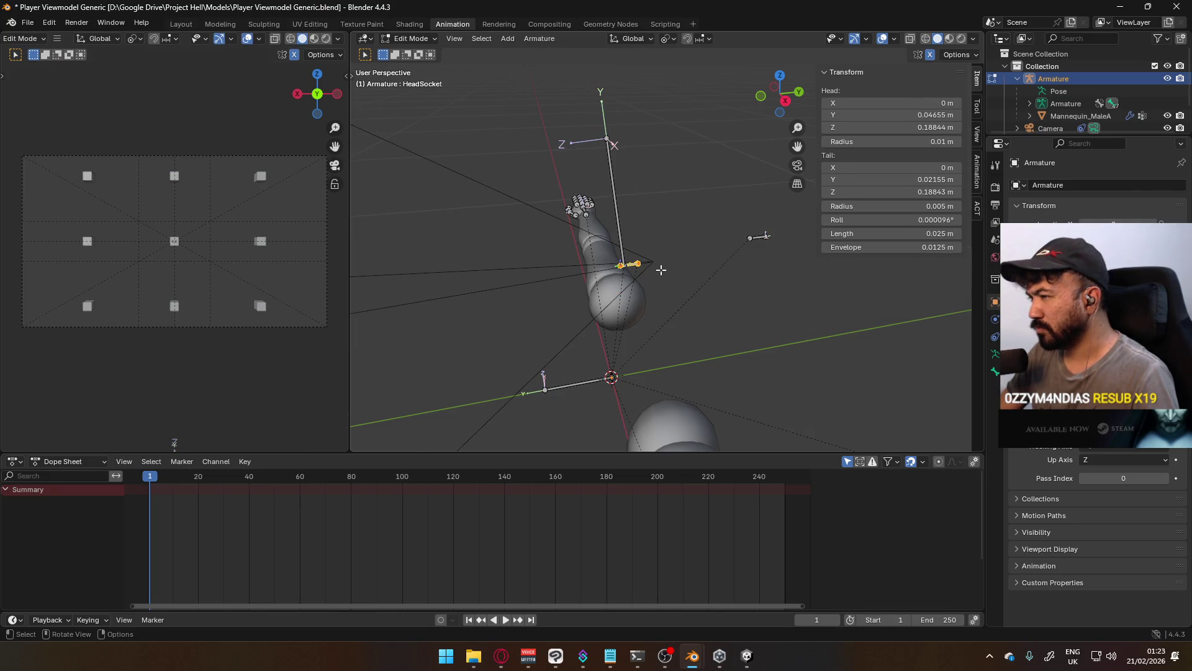
{"action": "key", "text": "Tab"}
{"action": "left_click", "coordinate": [415, 39]}
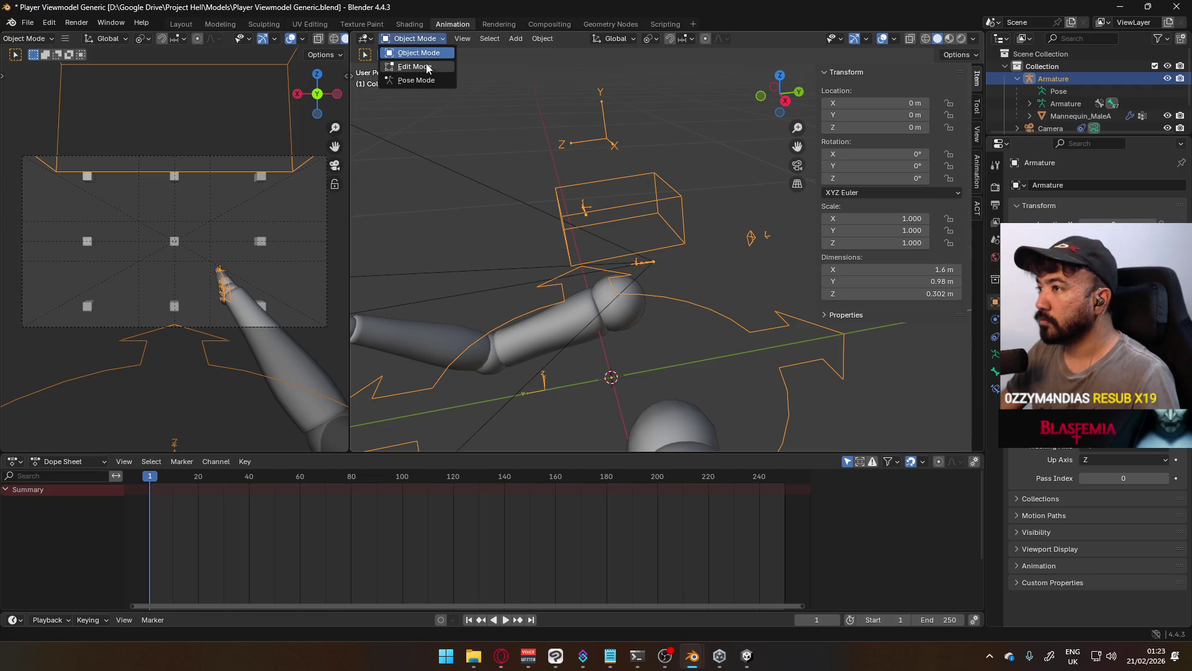
In Pose Mode, select all bones and clear their rotation back to the rest pose
{"action": "left_click", "coordinate": [425, 74]}
{"action": "key", "text": "a"}
{"action": "key", "text": "alt+r"}
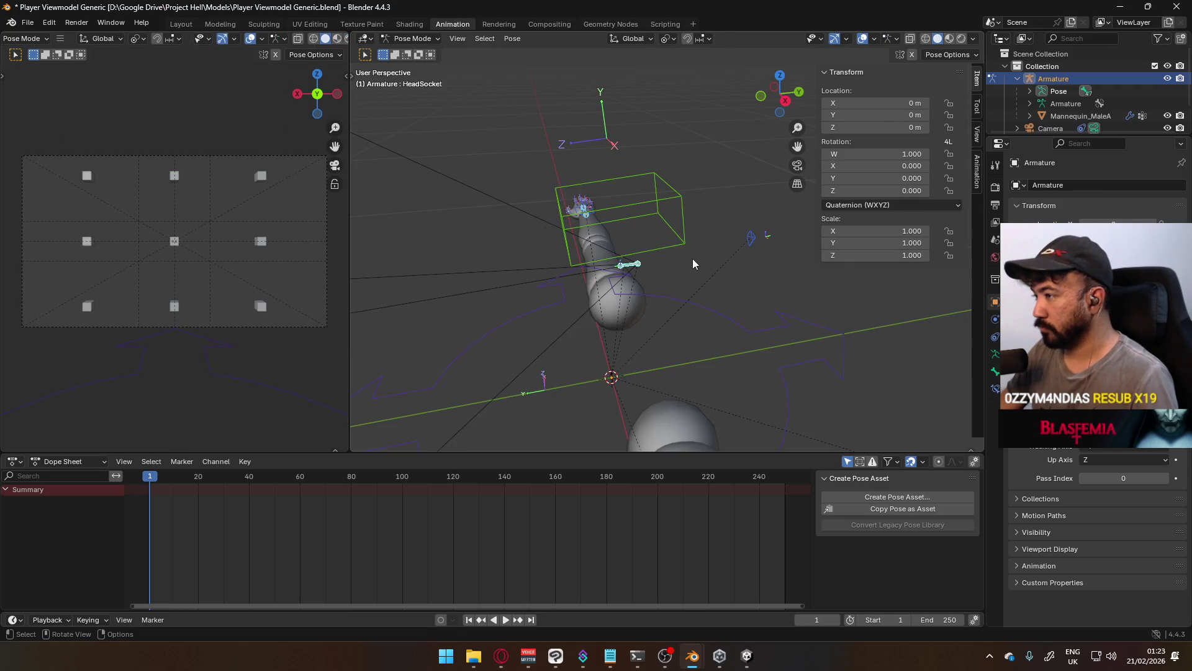
{"action": "middle_click_drag", "start_coordinate": [676, 257], "coordinate": [662, 219]}
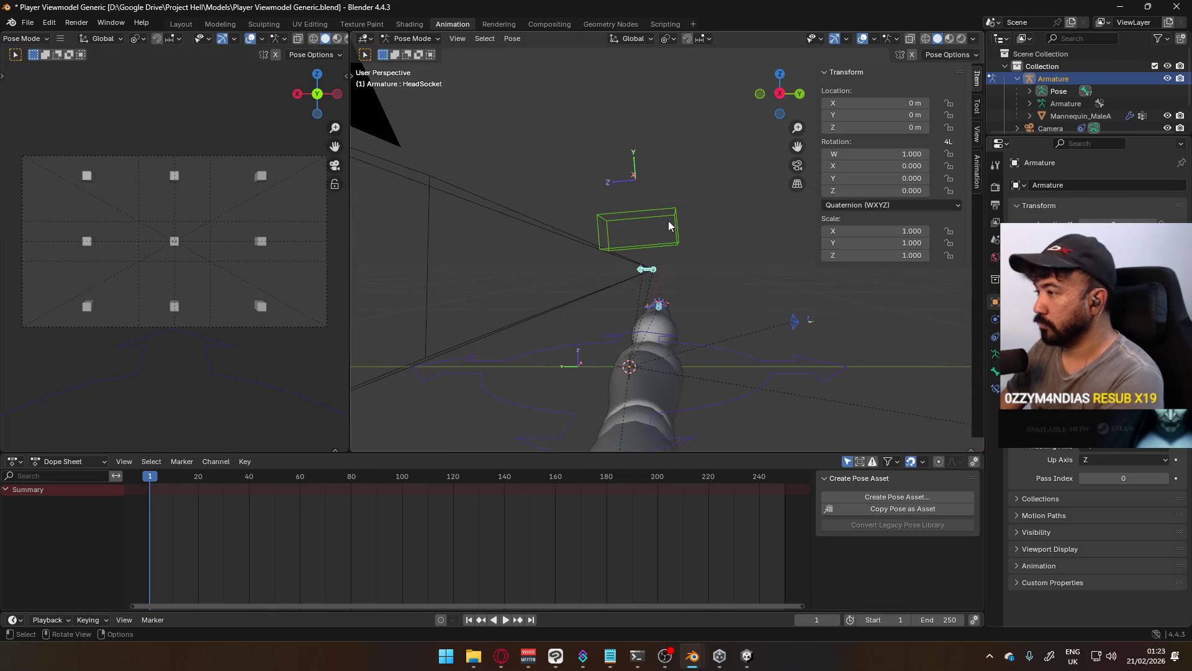
{"action": "key", "text": "KP_7"}
{"action": "key", "text": "KP_1"}
{"action": "key", "text": "KP_8"}
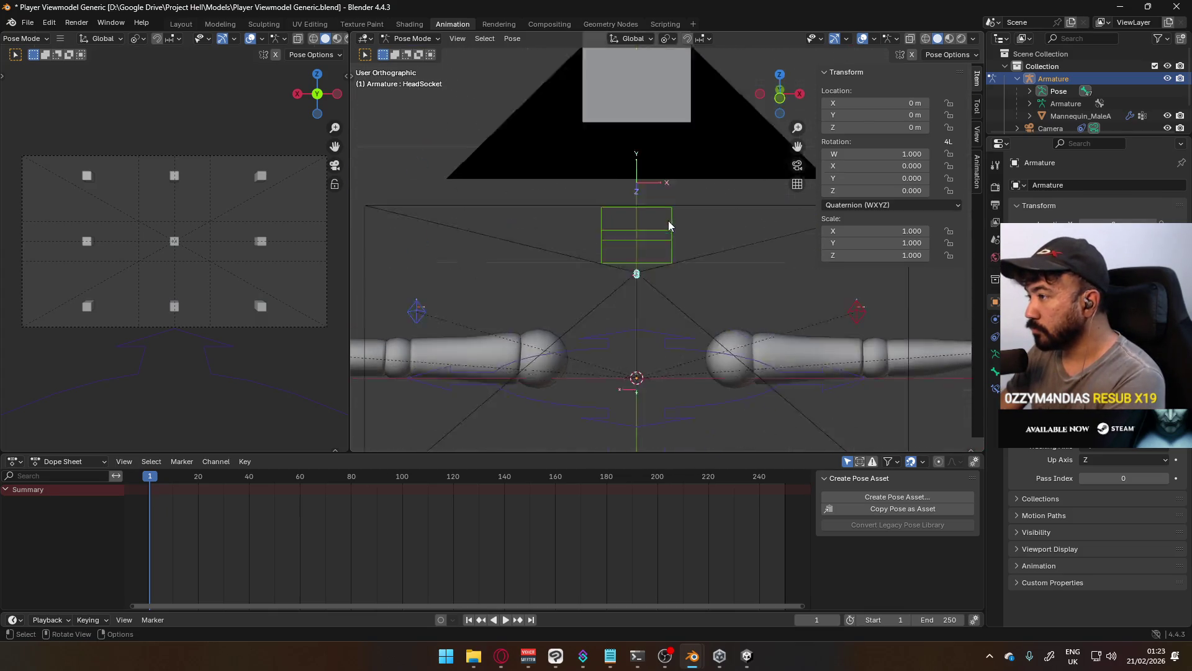
{"action": "key", "text": "KP_3"}
Delete the stray extra bone from the armature in Edit Mode
{"action": "left_click", "coordinate": [415, 39]}
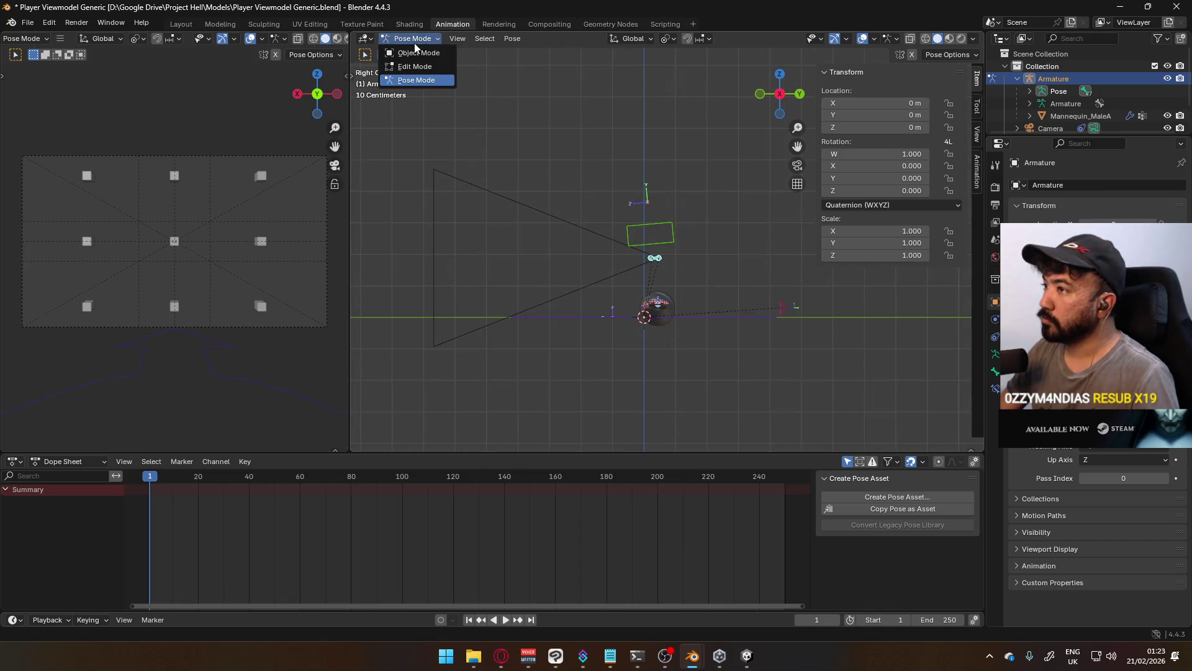
{"action": "left_click", "coordinate": [416, 53]}
{"action": "scroll", "coordinate": [686, 226], "scroll_direction": "up", "scroll_amount": 3}
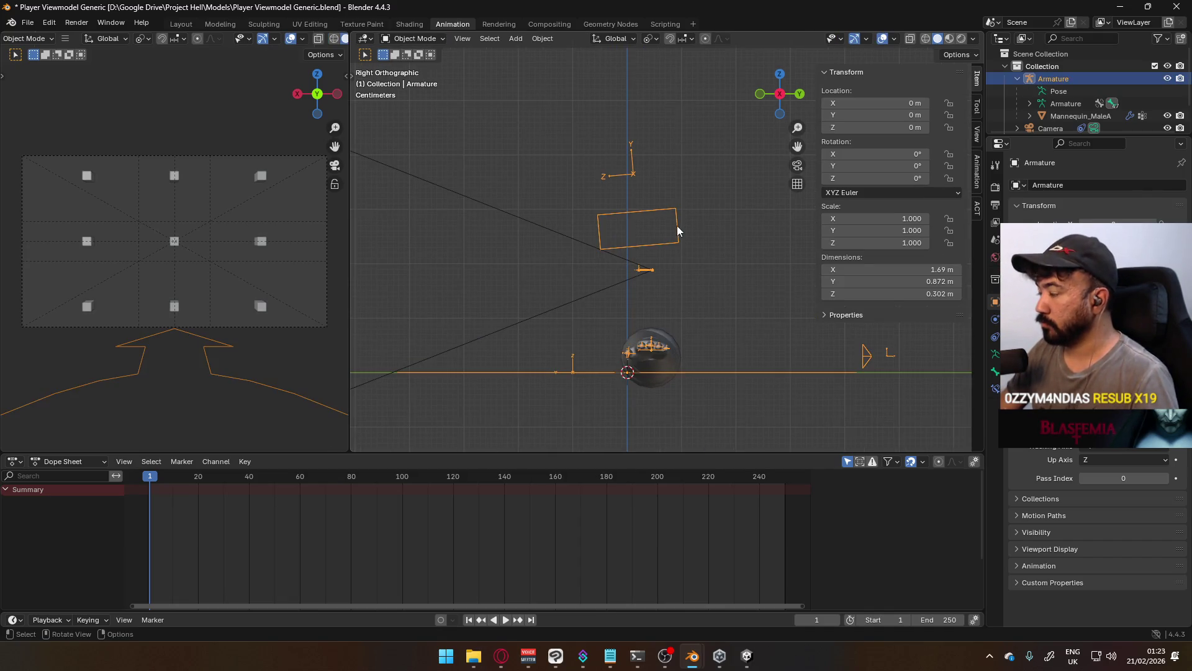
{"action": "key", "text": "Tab"}
{"action": "left_click", "coordinate": [639, 219]}
{"action": "key", "text": "x"}
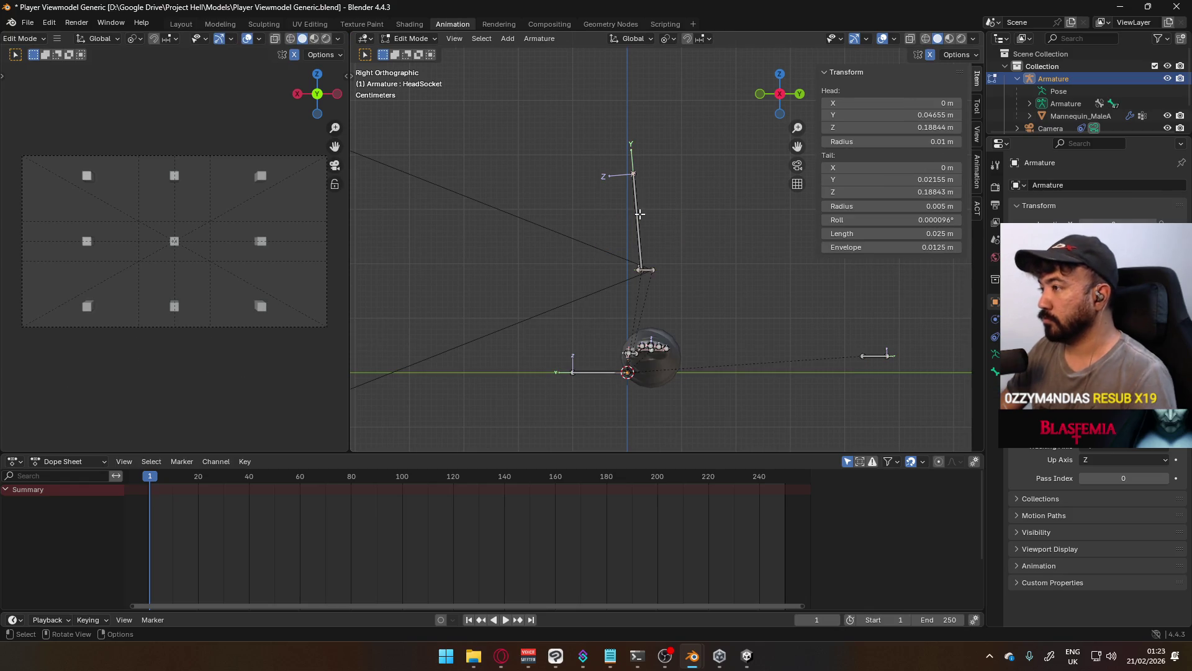
{"action": "left_click", "coordinate": [640, 218]}
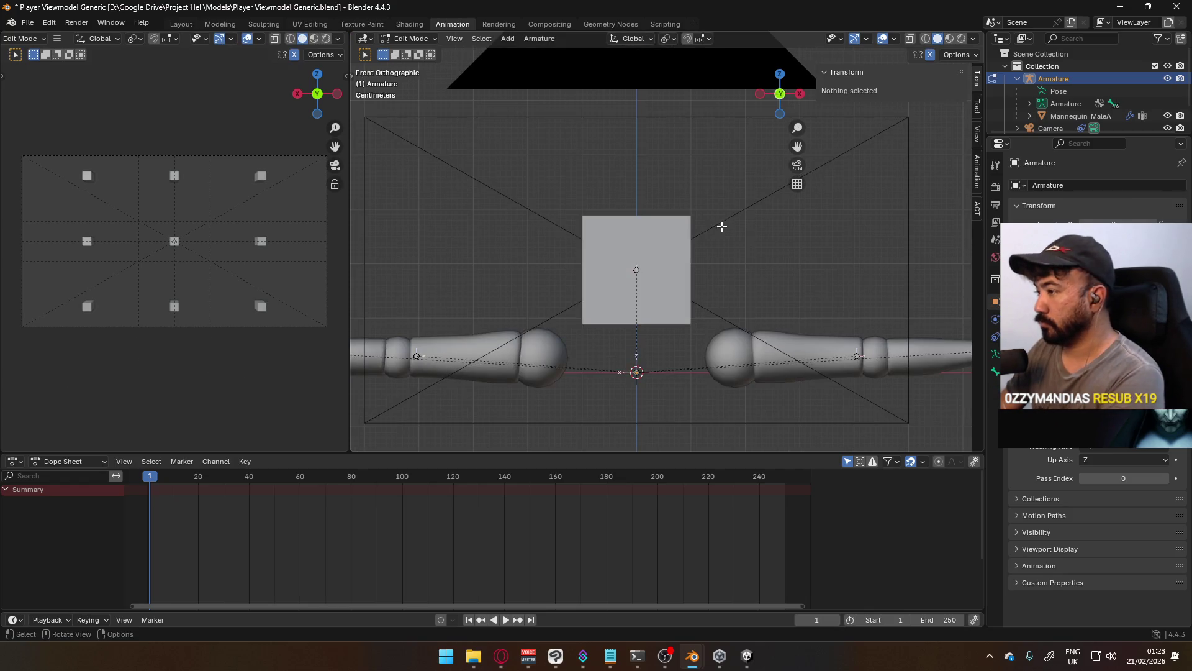
Save Player Viewmodel Generic.blend and bring up File Explorer
{"action": "mouse_move", "coordinate": [717, 250]}
{"action": "middle_mouse_down"}
{"action": "mouse_move", "coordinate": [825, 309]}
{"action": "mouse_move", "coordinate": [534, 289]}
{"action": "mouse_move", "coordinate": [379, 297]}
{"action": "middle_mouse_up"}
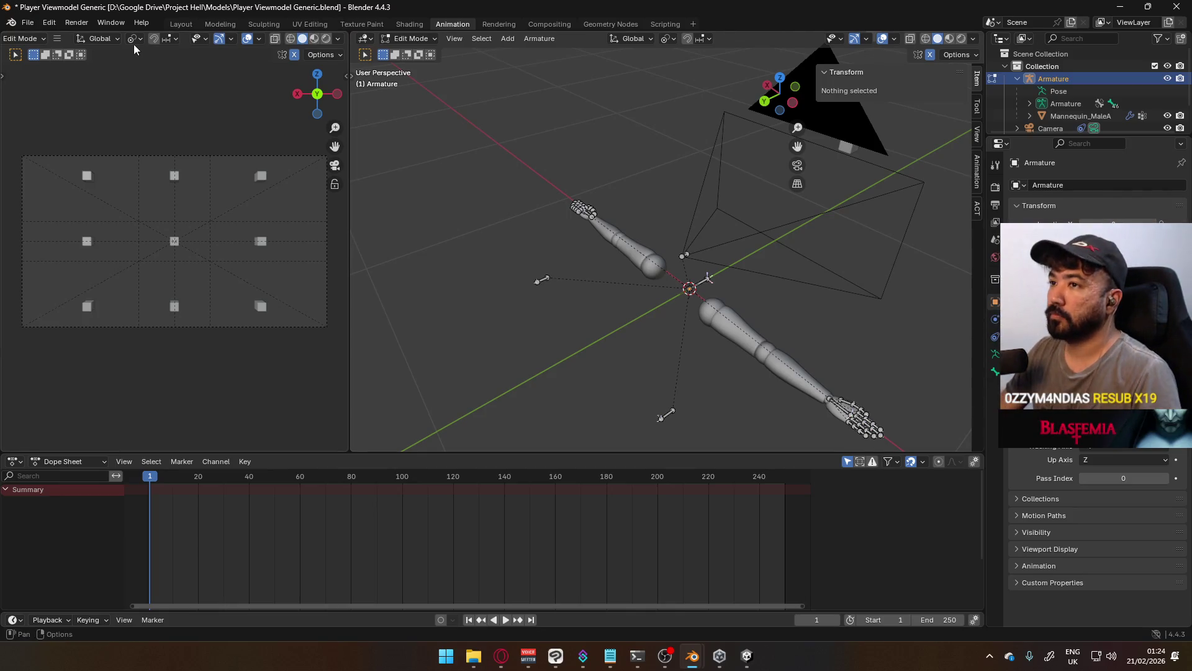
{"action": "key", "text": "ctrl+s"}
{"action": "left_click", "coordinate": [473, 656]}
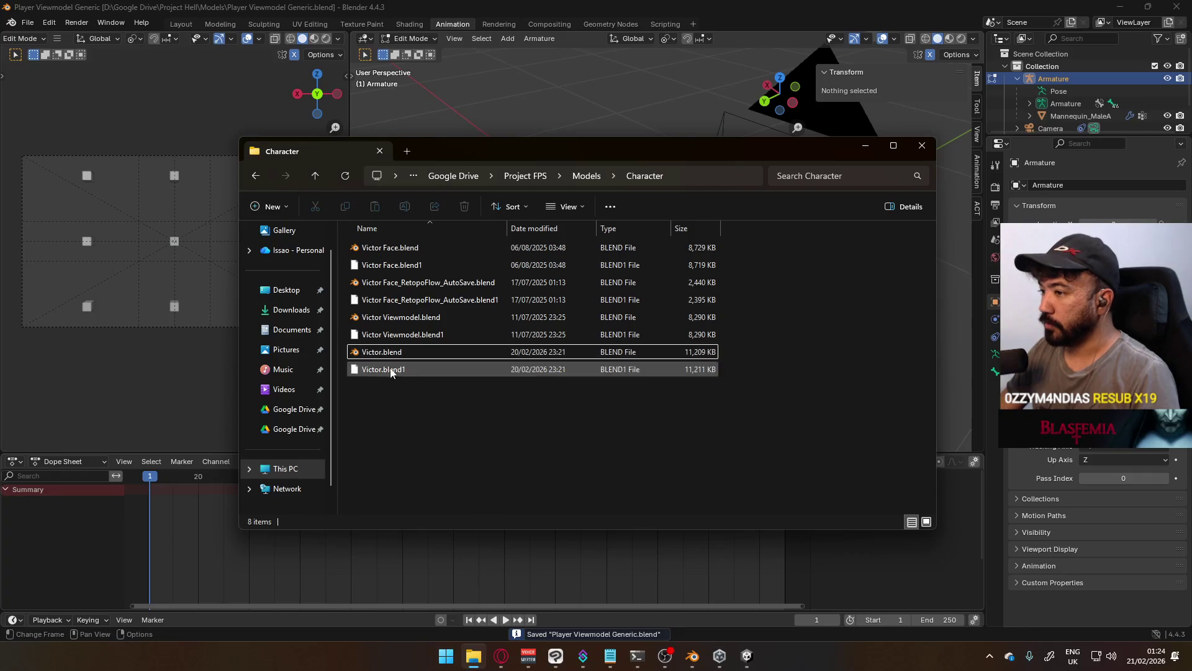
Navigate File Explorer up to Google Drive and into Project Hell's Models folder
{"action": "left_click", "coordinate": [518, 180]}
{"action": "left_click", "coordinate": [550, 175]}
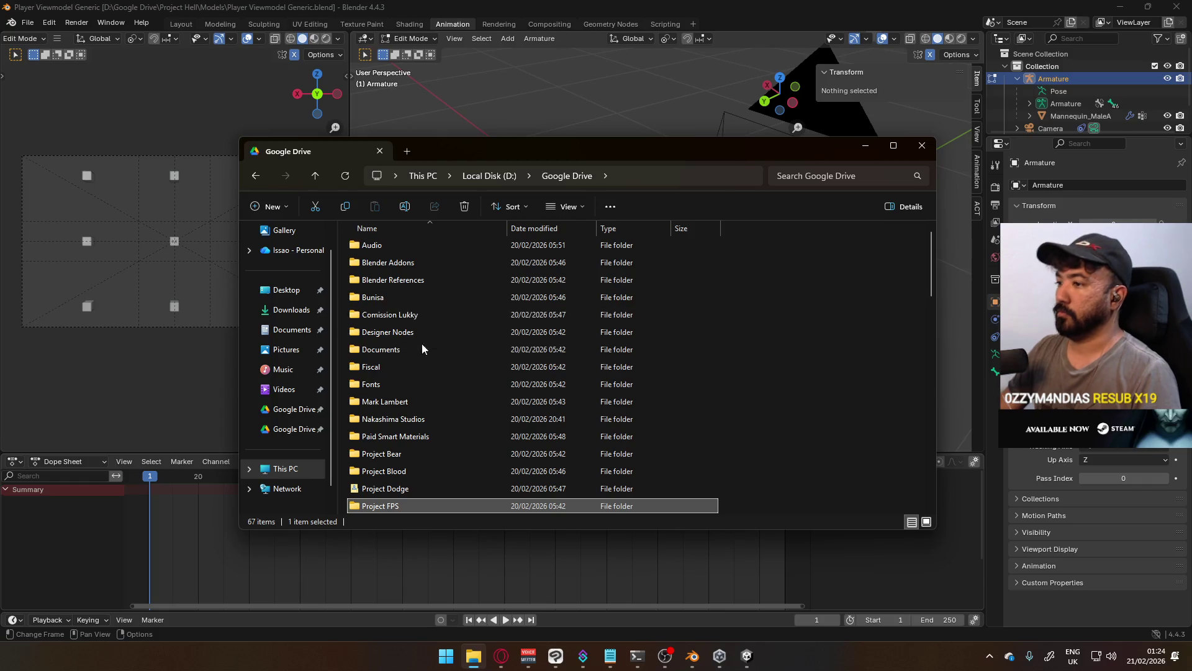
{"action": "scroll", "coordinate": [422, 364], "scroll_direction": "down", "scroll_amount": 3}
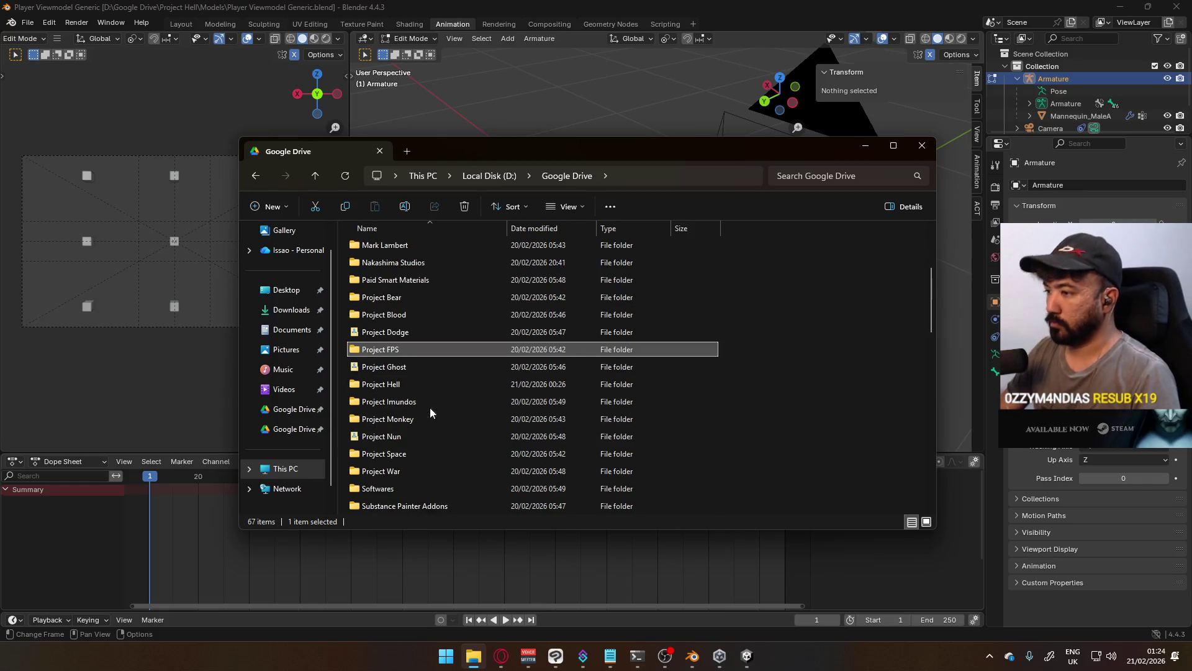
{"action": "double_click", "coordinate": [433, 386]}
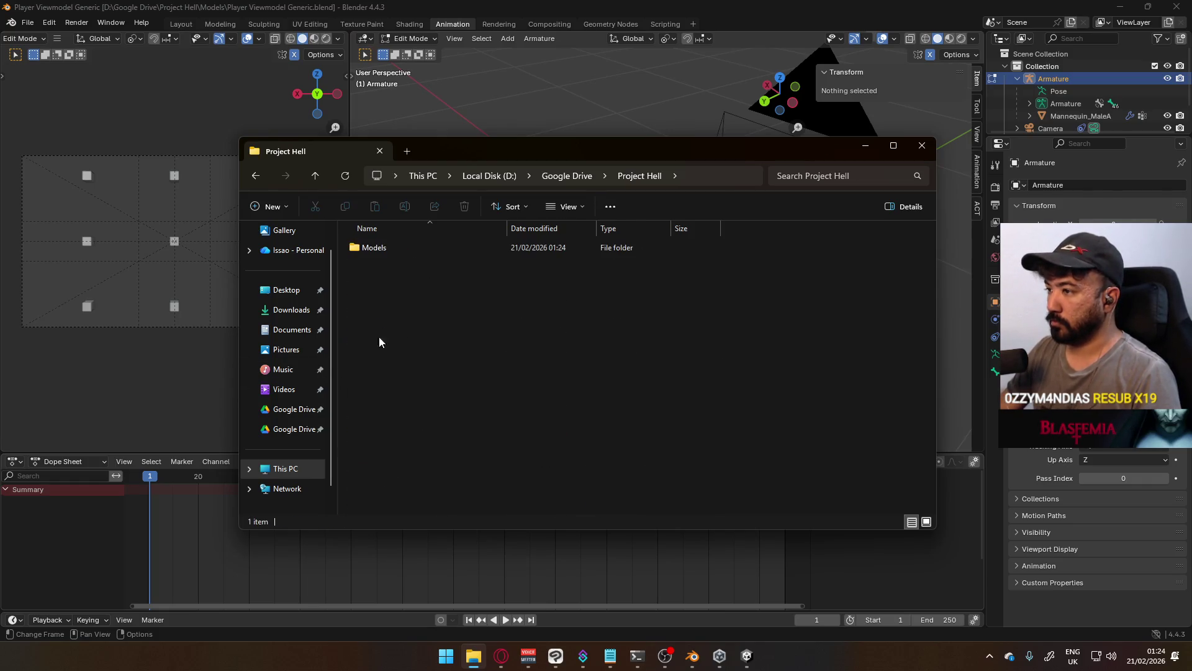
{"action": "double_click", "coordinate": [376, 256]}
{"action": "right_click", "coordinate": [396, 328]}
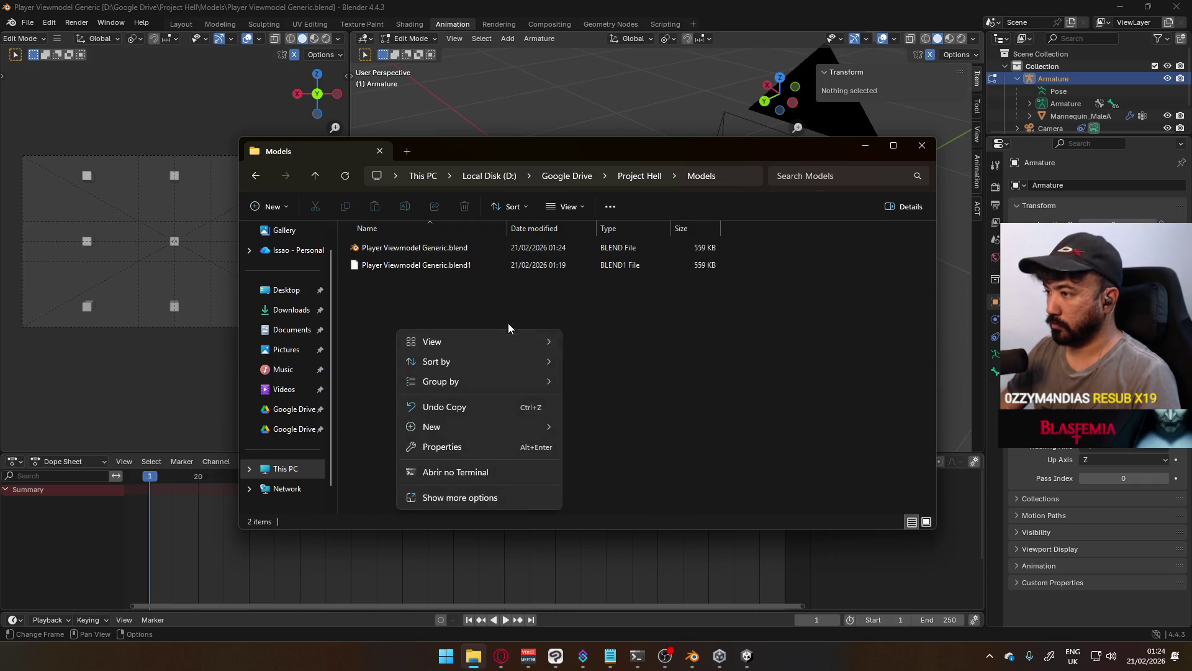
{"action": "left_click", "coordinate": [437, 304]}
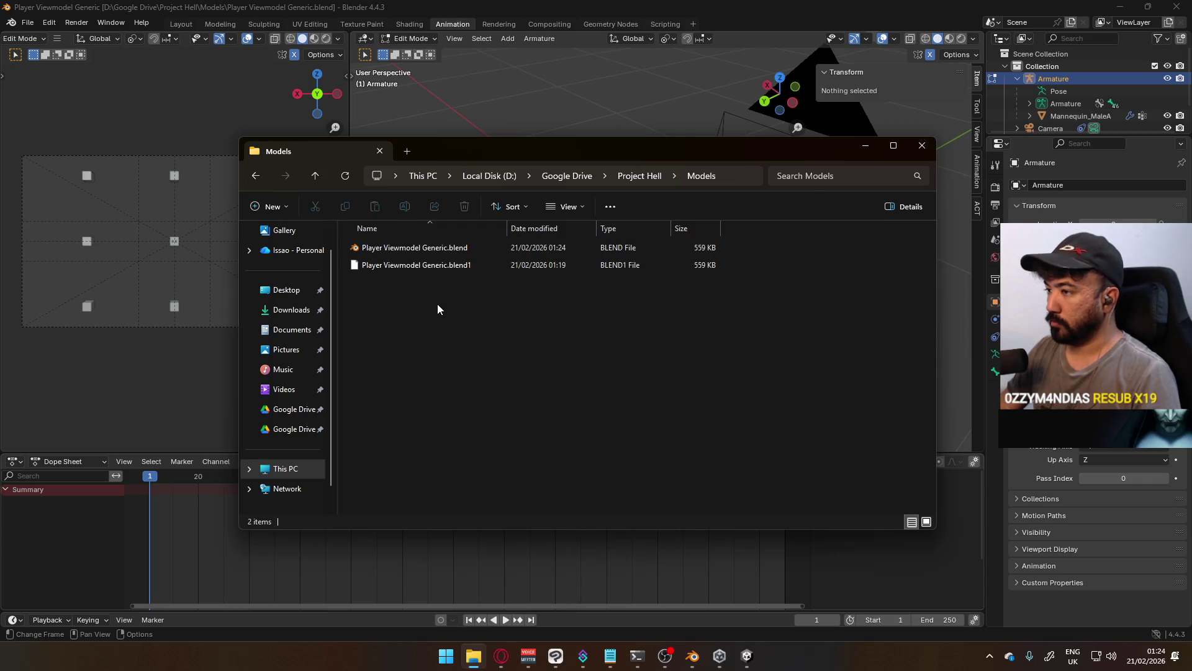
Start a new General file in Blender
{"action": "left_click", "coordinate": [30, 22]}
{"action": "mouse_move", "coordinate": [63, 39]}
{"action": "left_click", "coordinate": [180, 36]}
{"action": "left_click", "coordinate": [27, 22]}
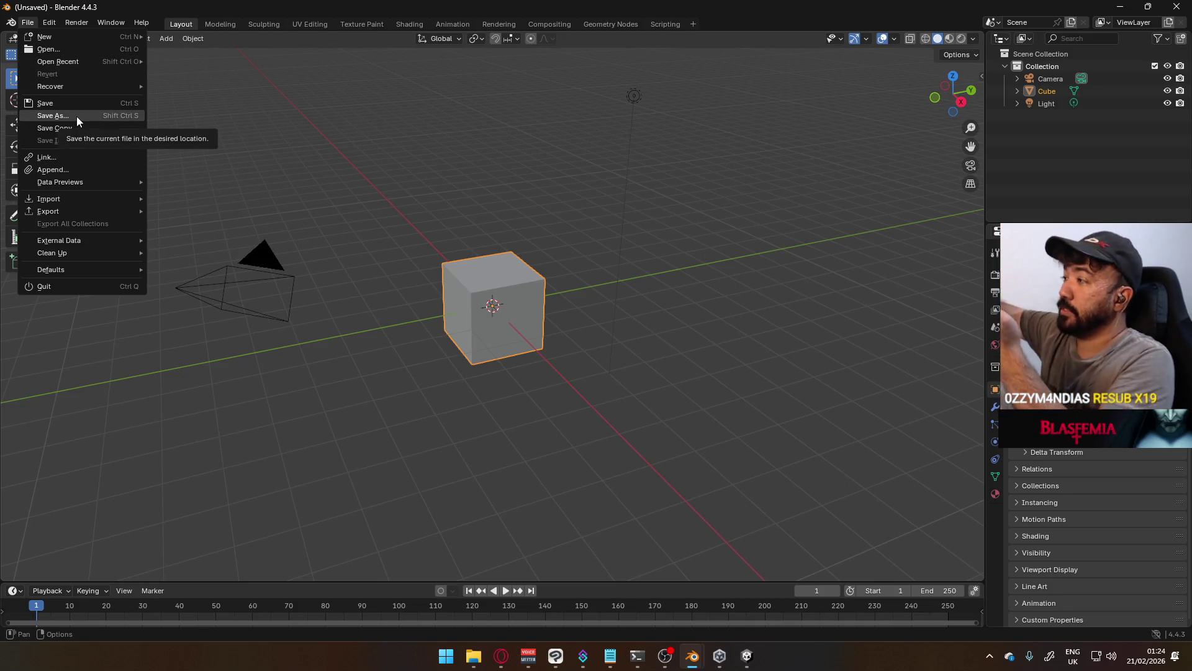
Delete the default camera, cube and light, then start File > Append
{"action": "left_click_drag", "start_coordinate": [102, 99], "coordinate": [734, 393]}
{"action": "key", "text": "Delete"}
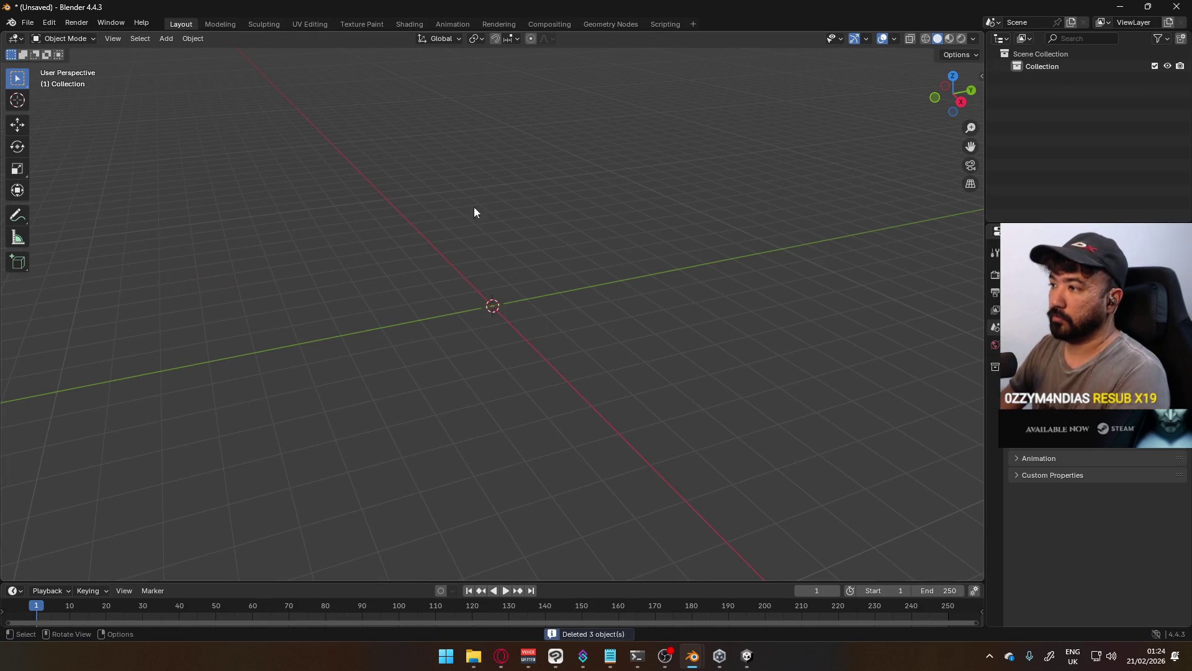
{"action": "left_click", "coordinate": [28, 23]}
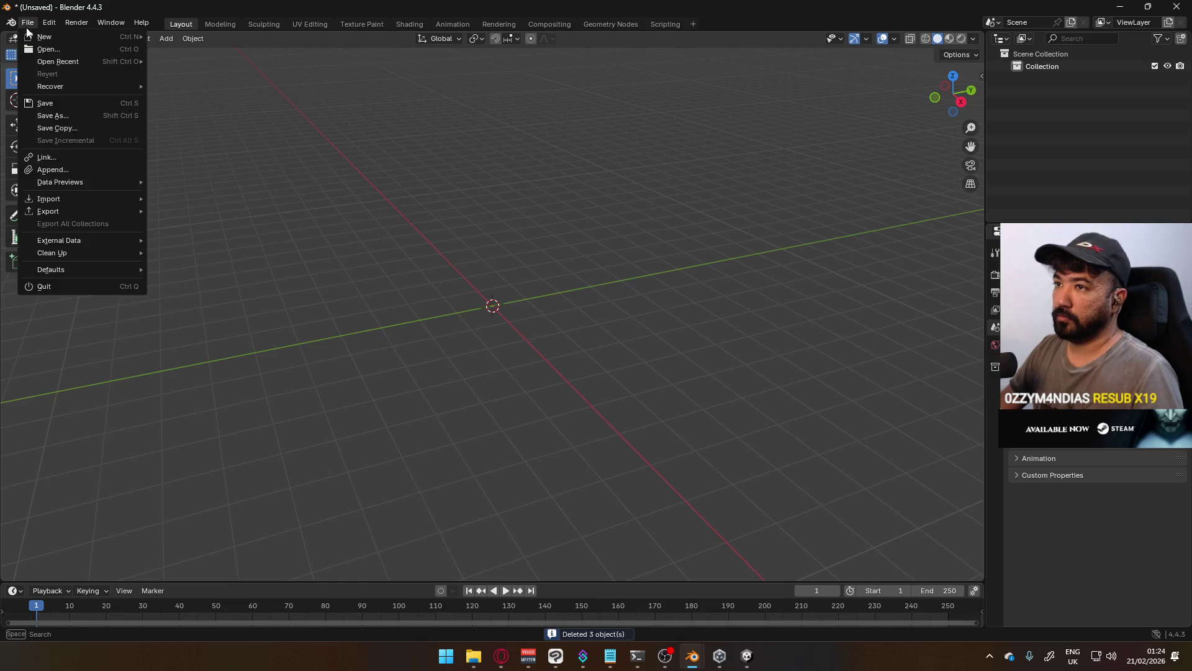
{"action": "left_click", "coordinate": [95, 167]}
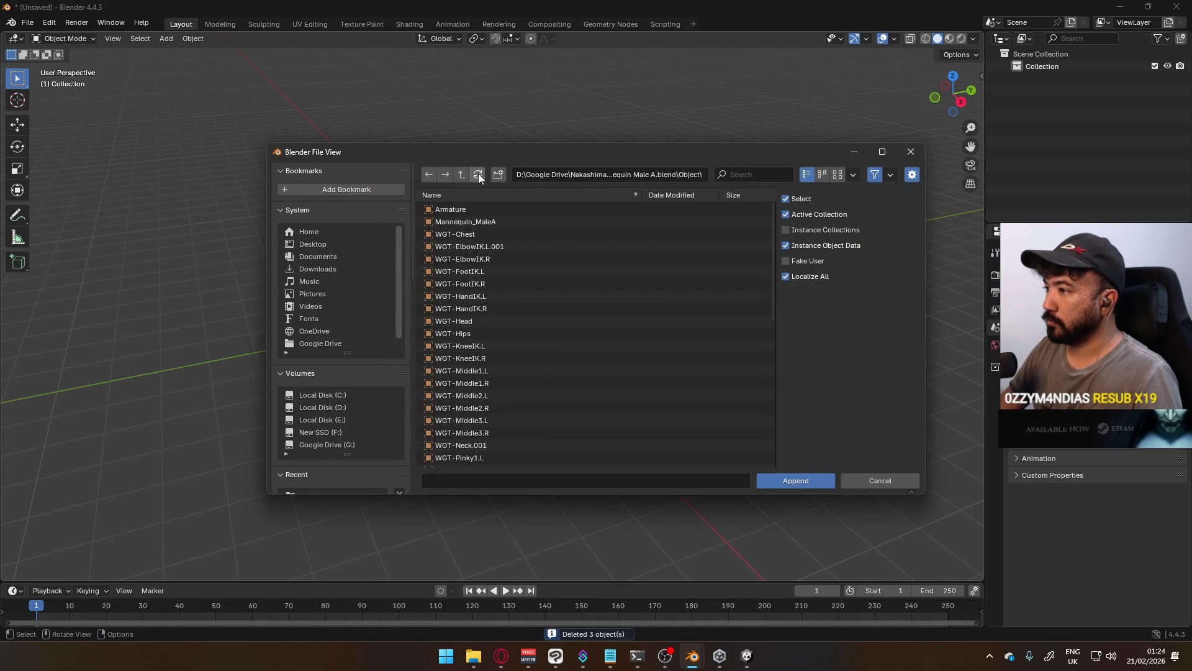
Climb the Append browser's parent folders to D:\Google Drive, then return to Explorer
{"action": "left_click", "coordinate": [460, 173]}
{"action": "left_click", "coordinate": [461, 174]}
{"action": "left_click", "coordinate": [461, 173]}
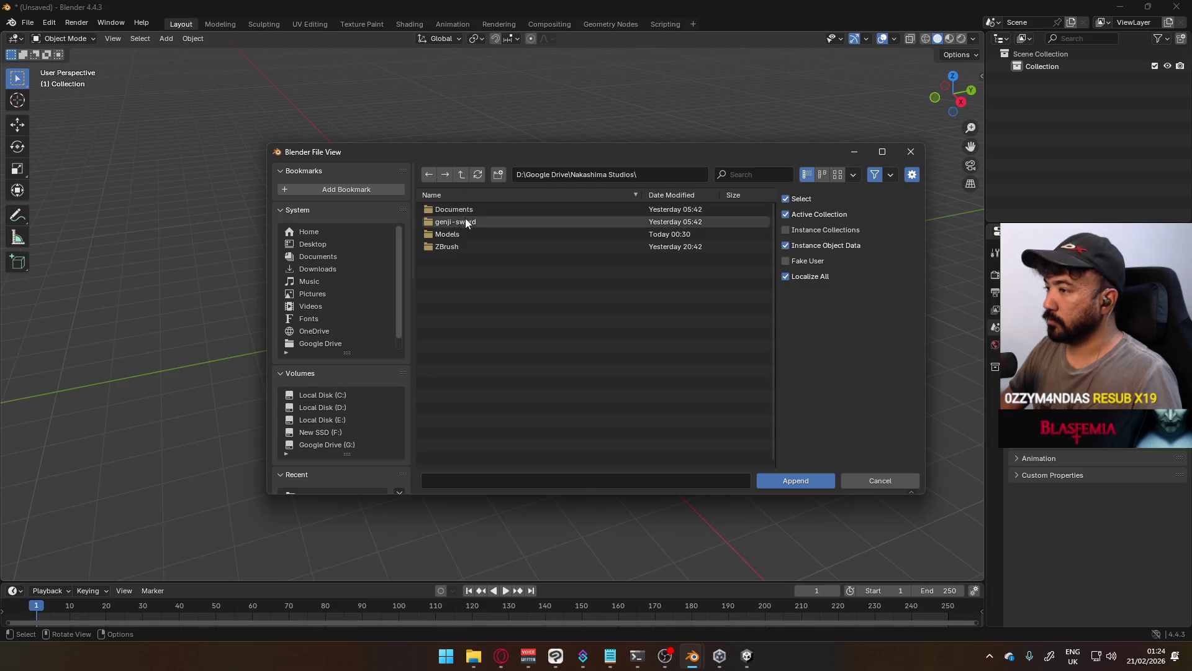
{"action": "left_click", "coordinate": [459, 174]}
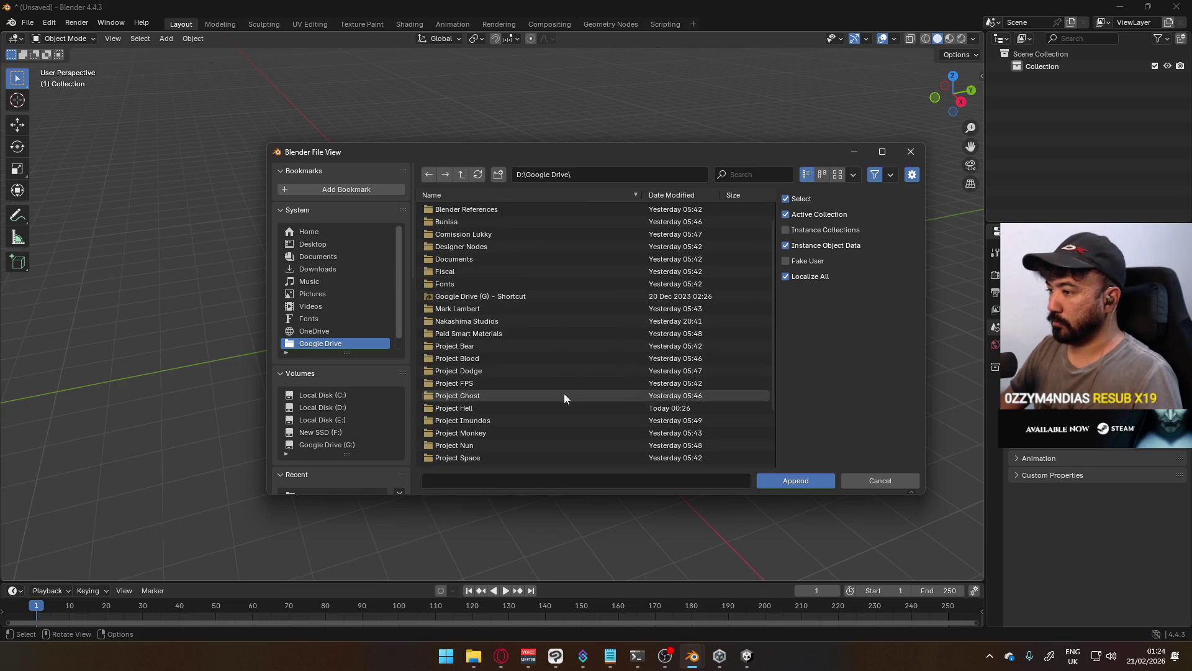
{"action": "scroll", "coordinate": [540, 388], "scroll_direction": "down", "scroll_amount": 2}
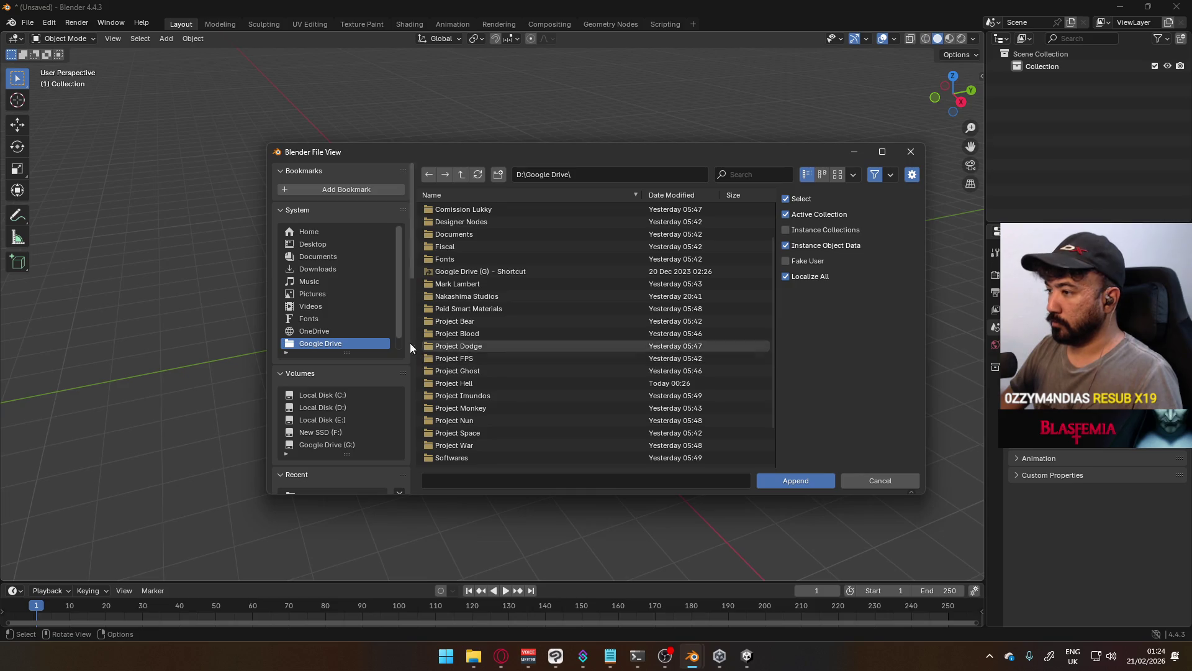
{"action": "left_click", "coordinate": [491, 359]}
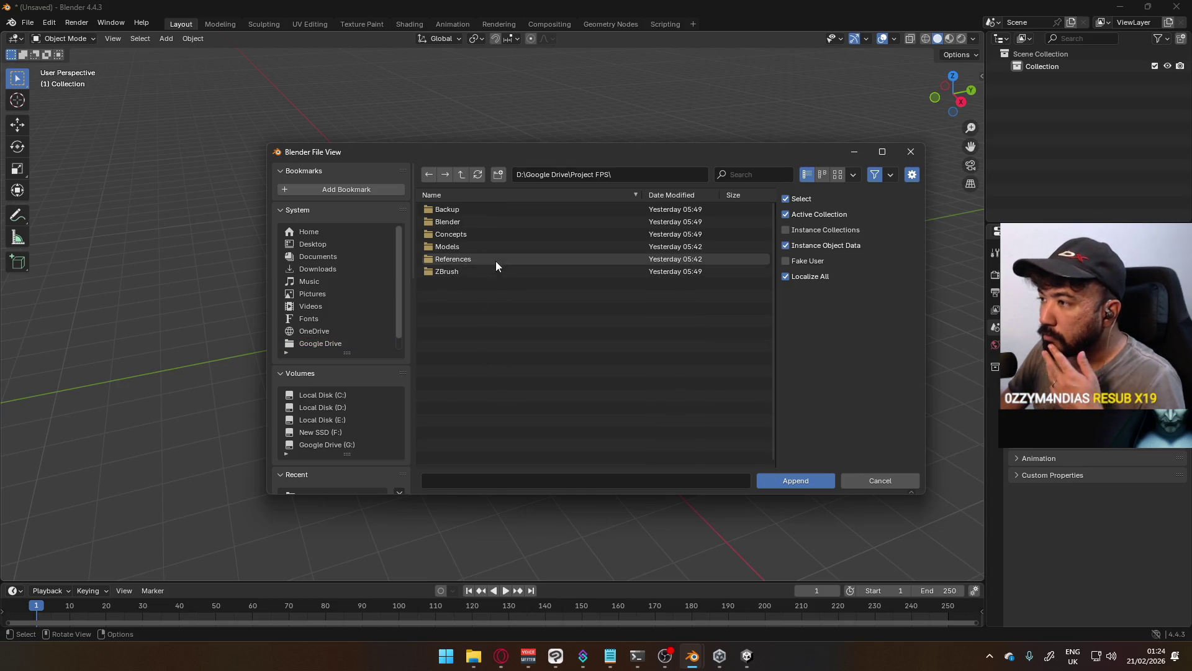
{"action": "left_click", "coordinate": [460, 177]}
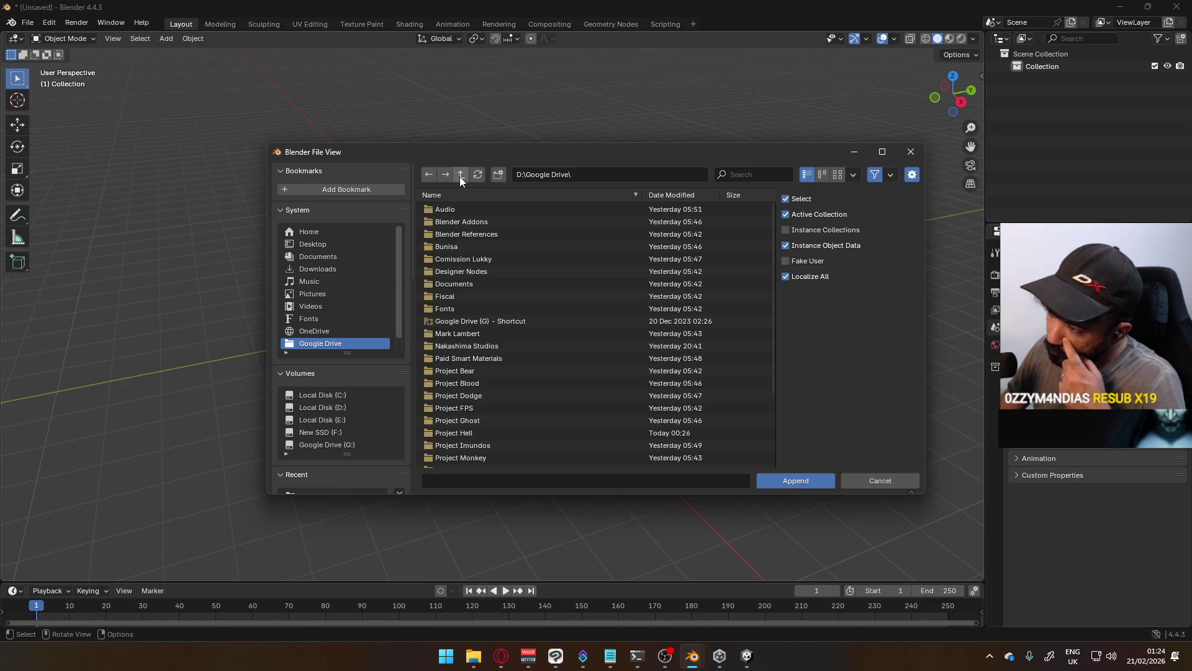
{"action": "left_click", "coordinate": [473, 656]}
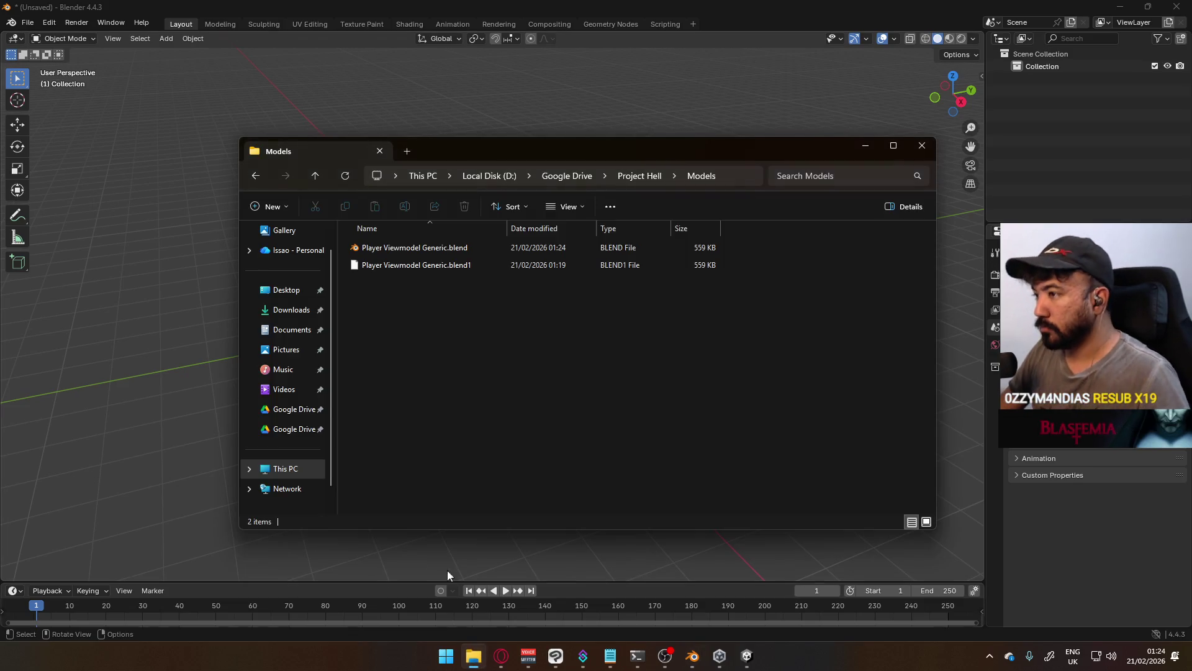
Create a new 'basemeshes' folder inside Nakashima Studios\Models
{"action": "left_click", "coordinate": [567, 176]}
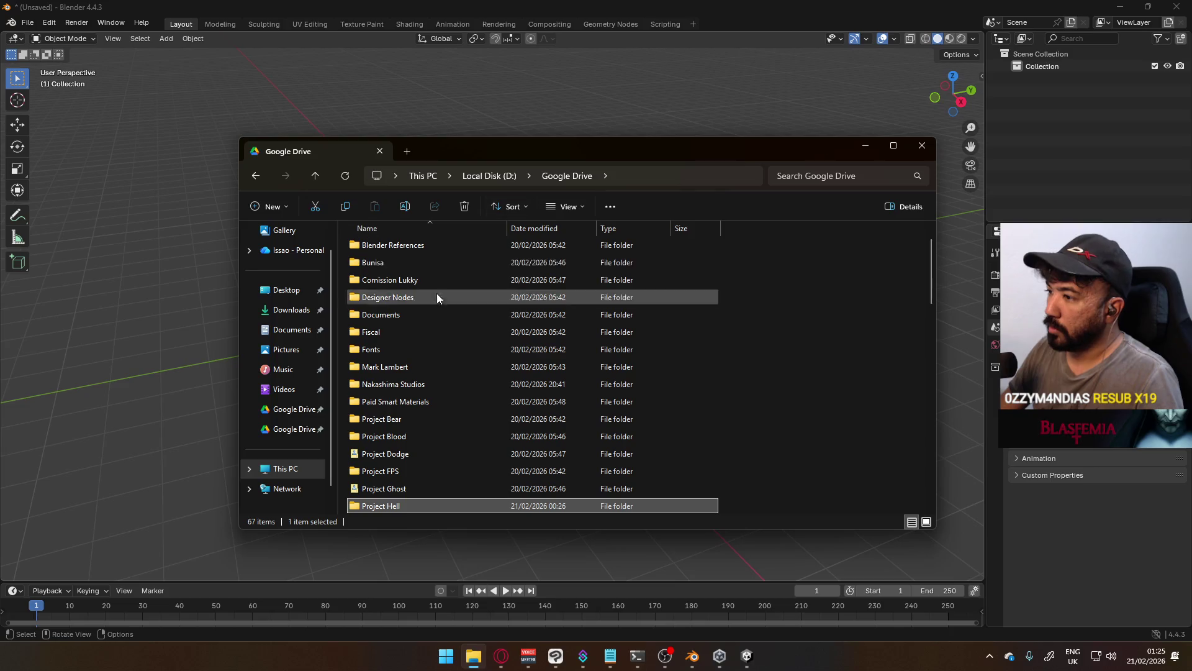
{"action": "double_click", "coordinate": [473, 382]}
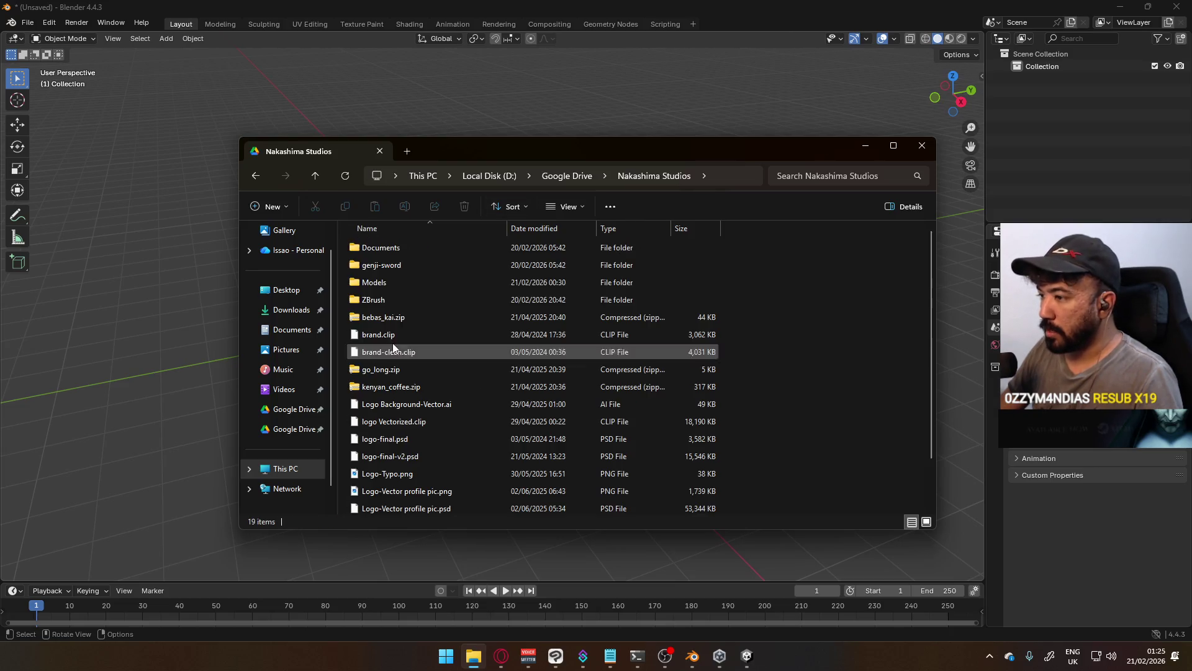
{"action": "double_click", "coordinate": [438, 266]}
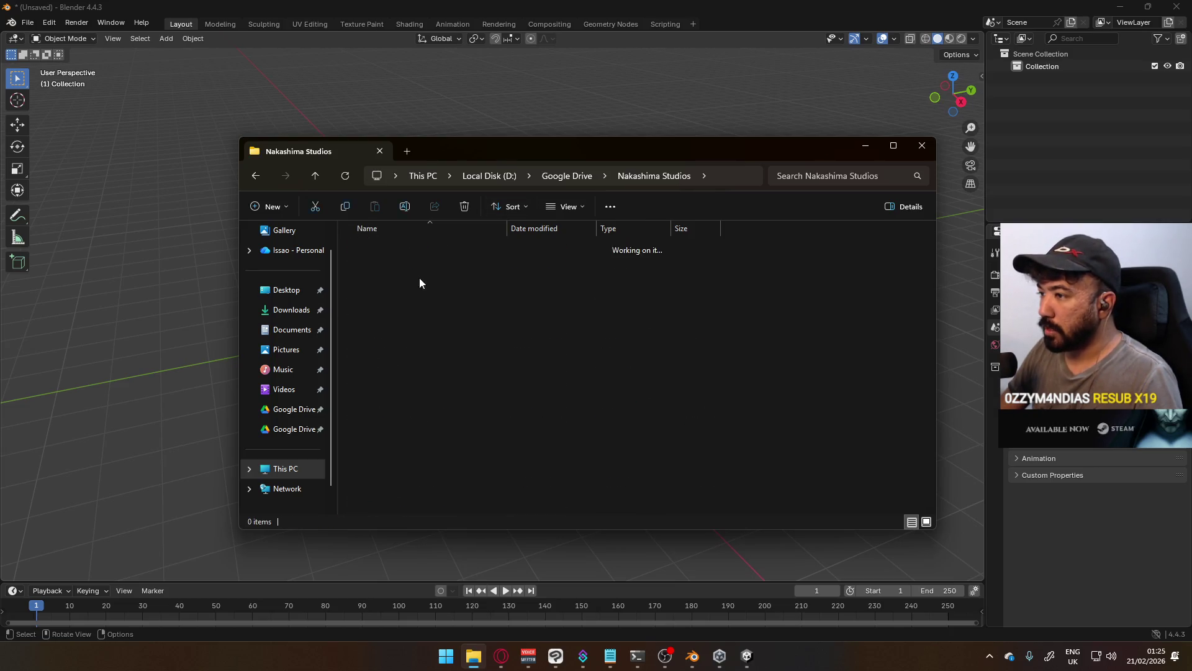
{"action": "left_click", "coordinate": [621, 176]}
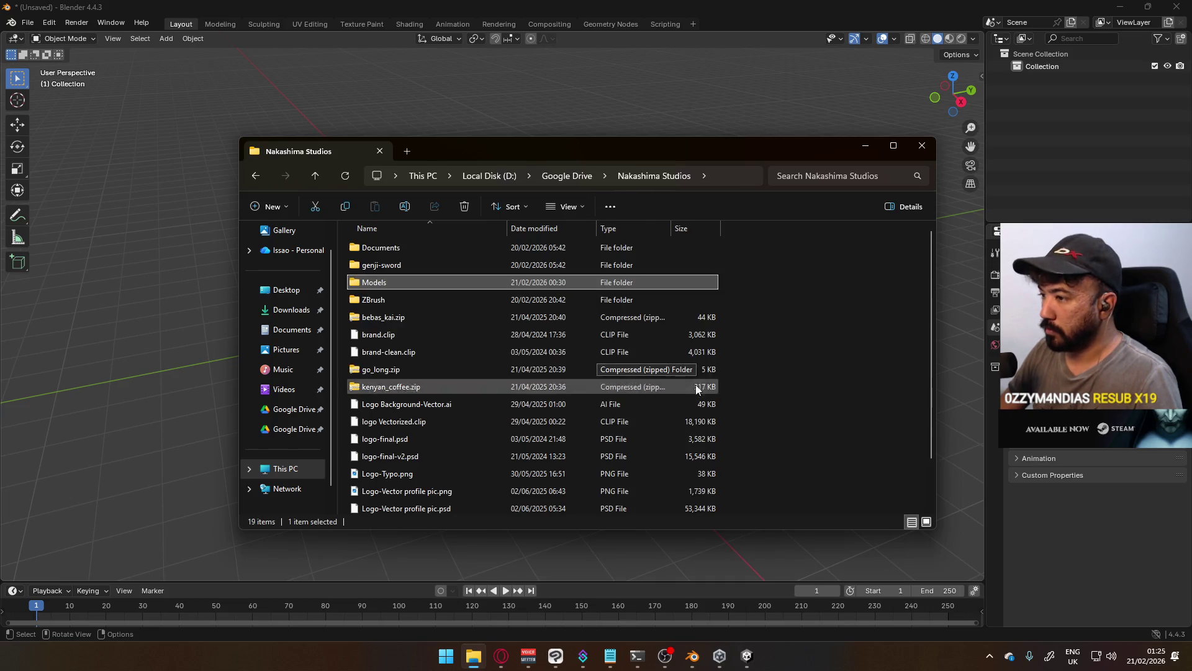
{"action": "double_click", "coordinate": [420, 281]}
{"action": "right_click", "coordinate": [495, 340]}
{"action": "mouse_move", "coordinate": [472, 426]}
{"action": "left_click", "coordinate": [664, 426]}
{"action": "type", "text": "TastyTony Basem"}
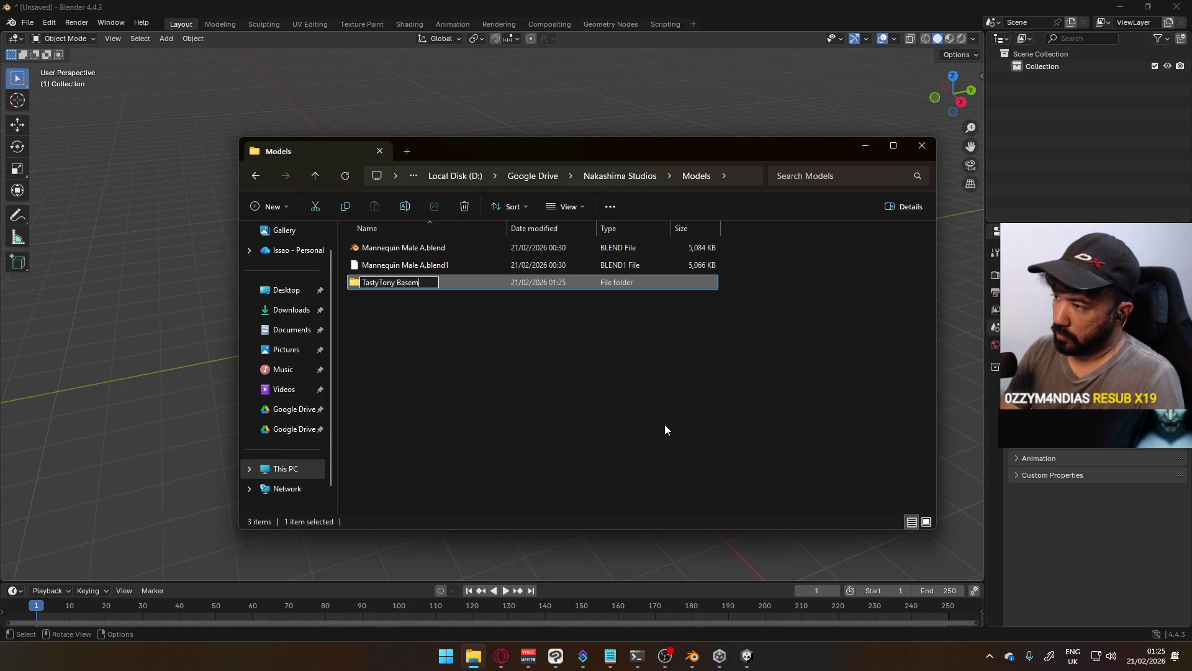
{"action": "type", "text": "es"}
{"action": "key", "text": "Return"}
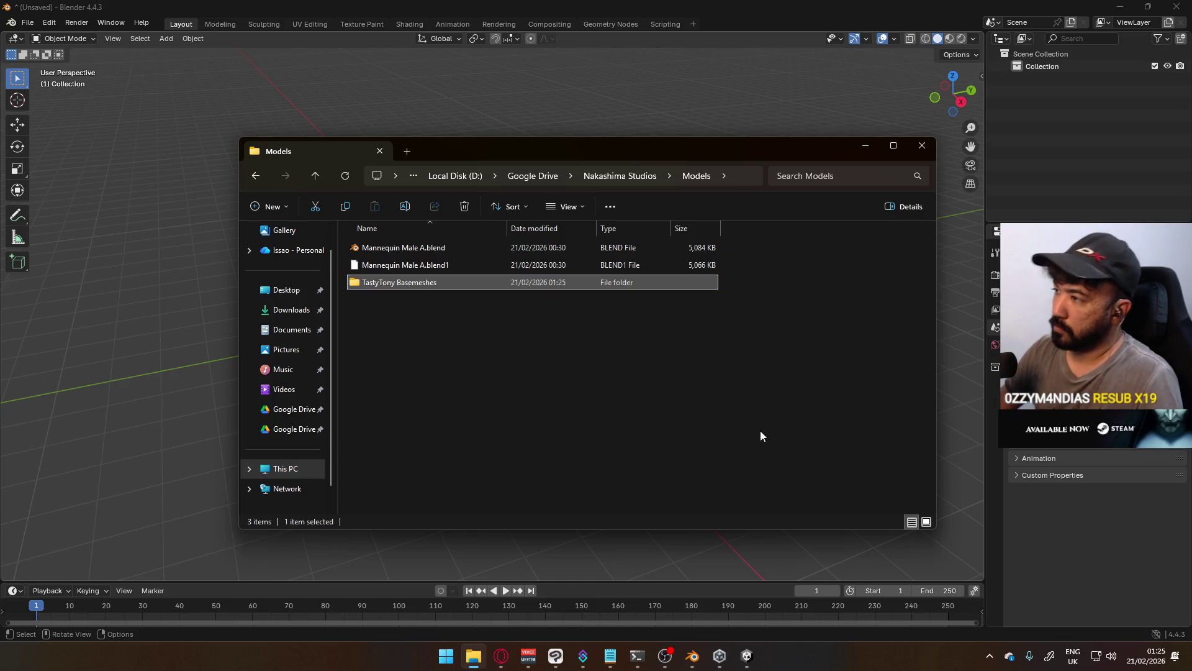
Browse back up to Google Drive and into Project Hell's Models folder
{"action": "left_click", "coordinate": [618, 177]}
{"action": "left_click", "coordinate": [696, 175]}
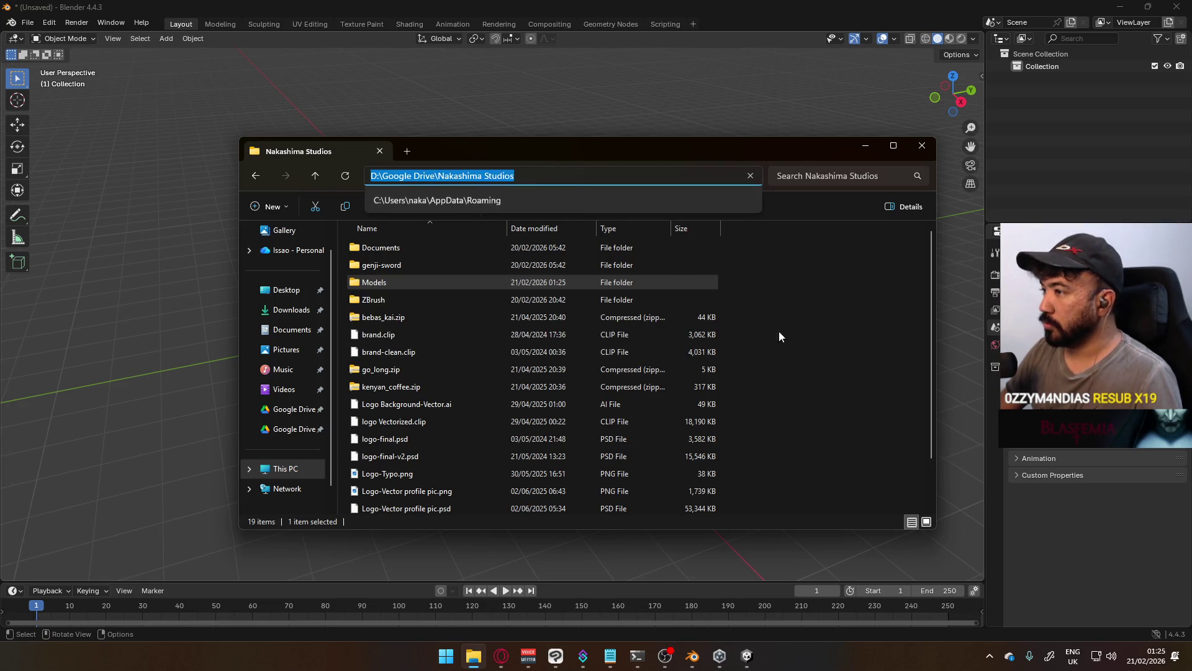
{"action": "key", "text": "Escape"}
{"action": "left_click", "coordinate": [567, 176]}
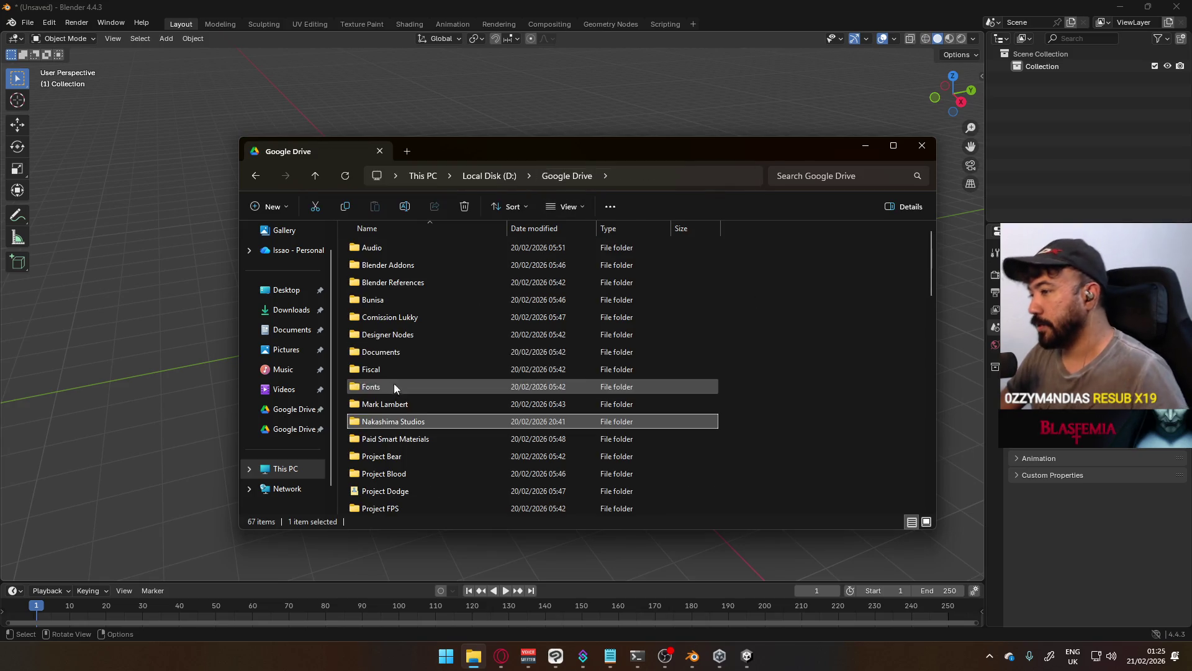
{"action": "scroll", "coordinate": [447, 453], "scroll_direction": "down", "scroll_amount": 2}
{"action": "double_click", "coordinate": [442, 453]}
{"action": "double_click", "coordinate": [422, 244]}
Open Project War > Models > the Ref tastytony folder of low-poly weapon zips
{"action": "left_click", "coordinate": [566, 175]}
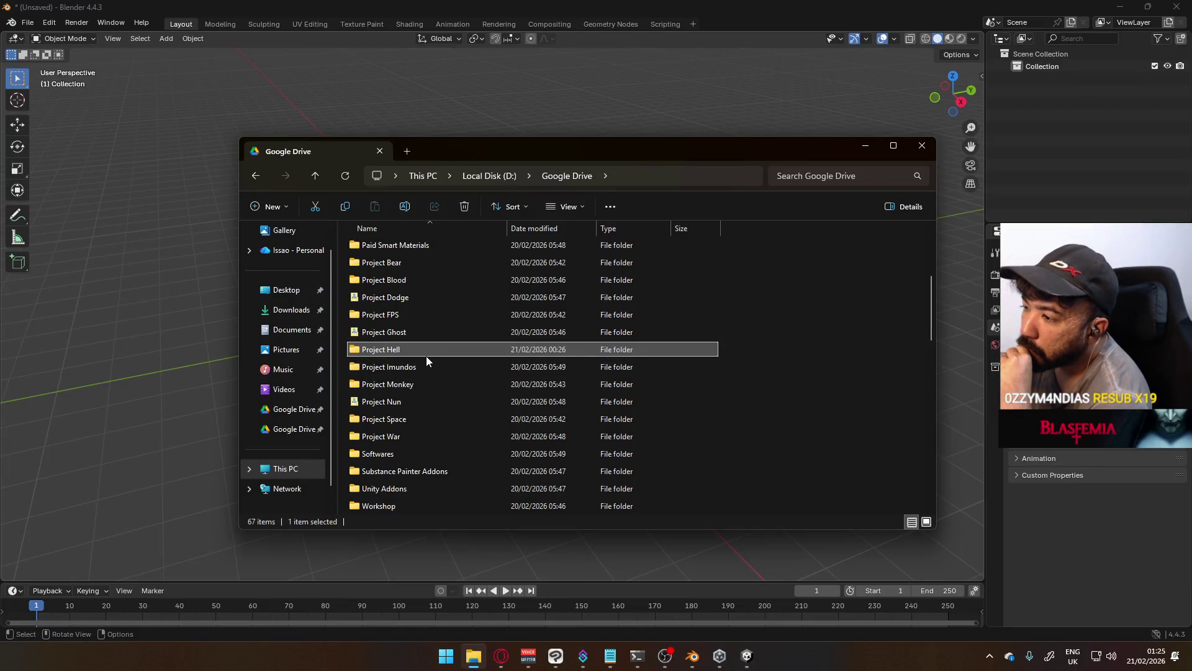
{"action": "left_click", "coordinate": [408, 439]}
{"action": "double_click", "coordinate": [408, 438]}
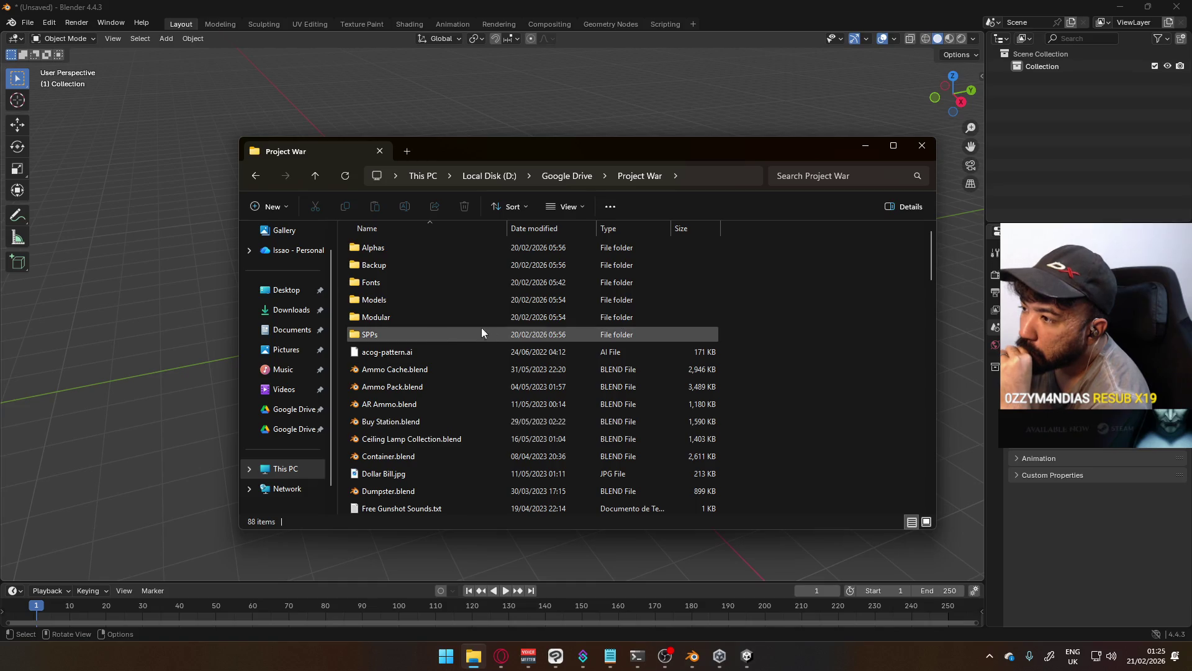
{"action": "double_click", "coordinate": [389, 297]}
{"action": "double_click", "coordinate": [392, 368]}
{"action": "scroll", "coordinate": [397, 369], "scroll_direction": "down", "scroll_amount": 6}
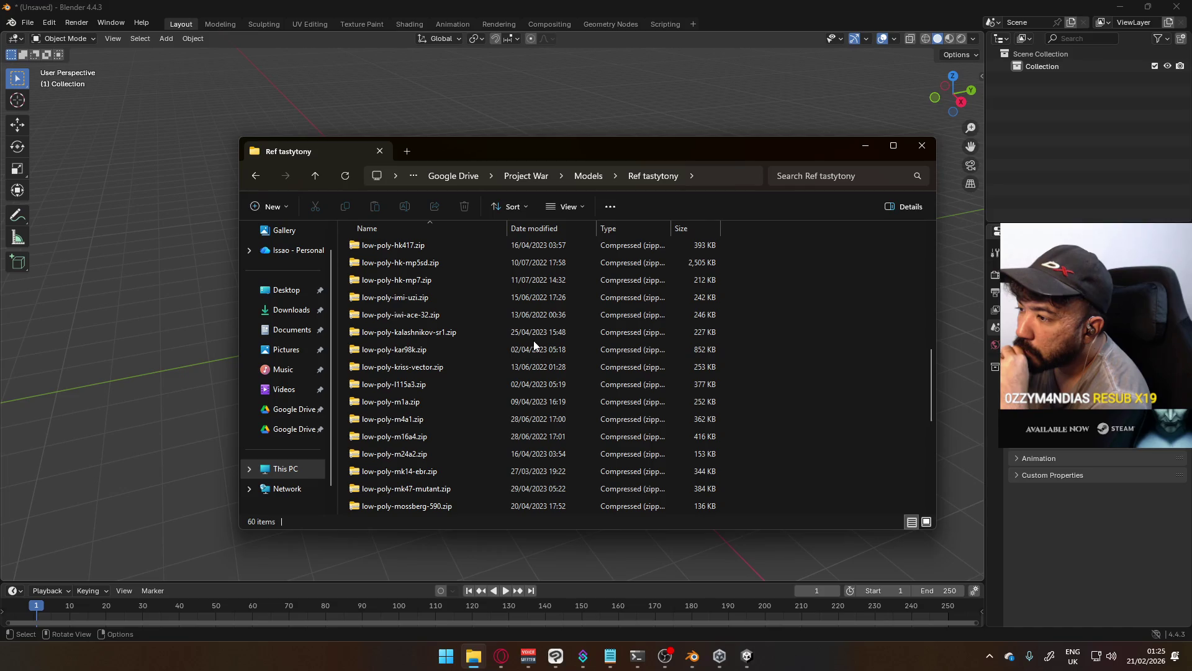
Go back to Project War's Models folder and select MP5.blend
{"action": "left_click", "coordinate": [589, 178]}
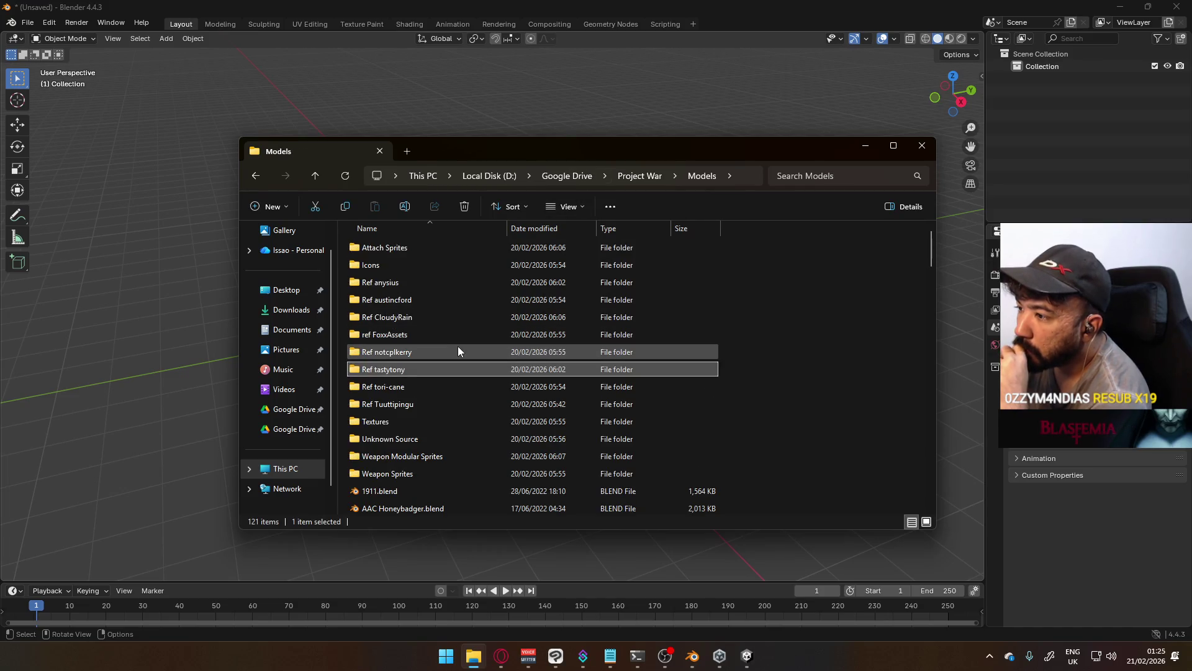
{"action": "scroll", "coordinate": [429, 372], "scroll_direction": "down", "scroll_amount": 5}
{"action": "scroll", "coordinate": [442, 382], "scroll_direction": "down", "scroll_amount": 6}
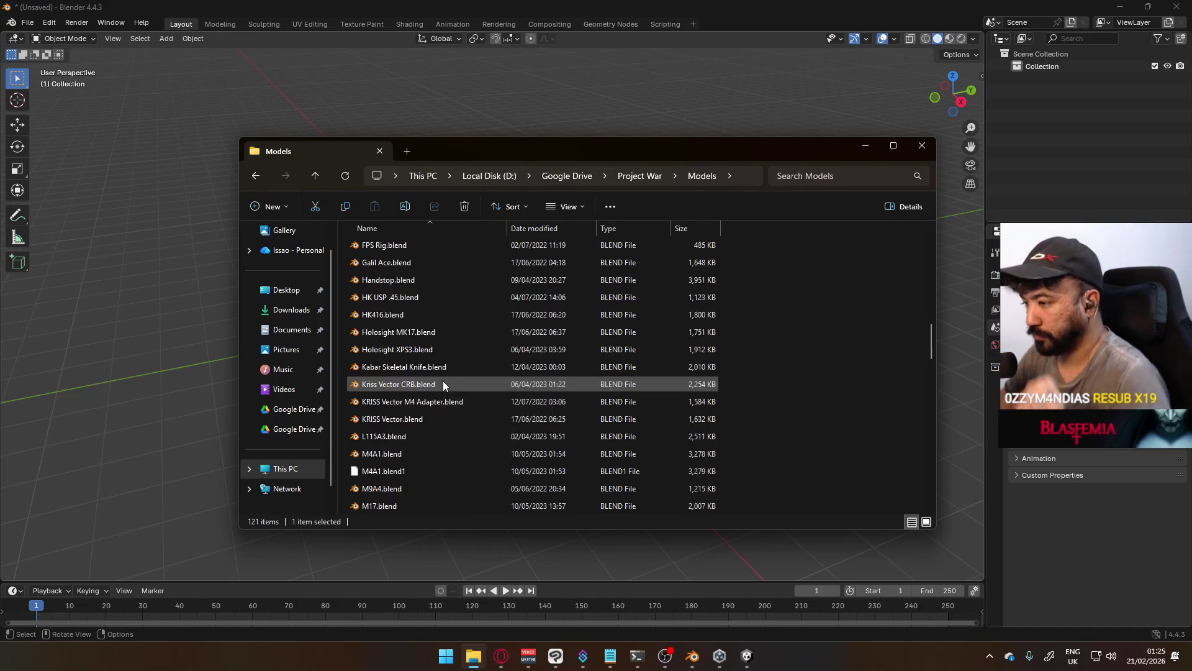
{"action": "scroll", "coordinate": [435, 373], "scroll_direction": "down", "scroll_amount": 5}
{"action": "left_click", "coordinate": [410, 436]}
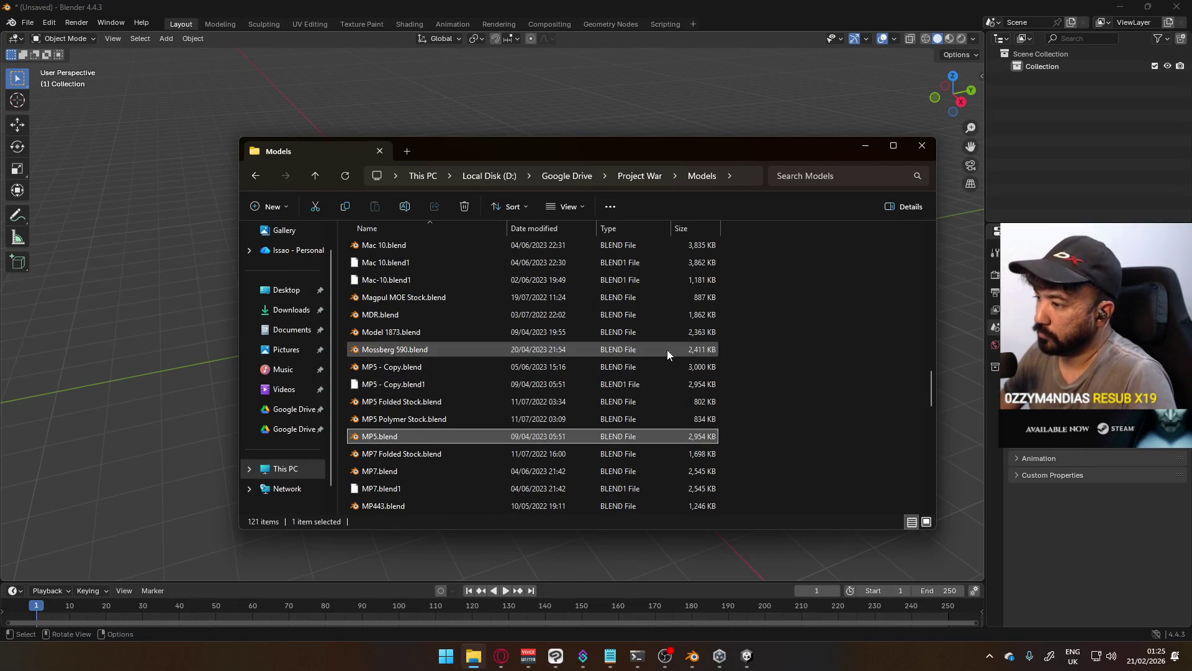
Delete the TastyTony Basemeshes folder from Nakashima Studios\Models
{"action": "left_click", "coordinate": [565, 176]}
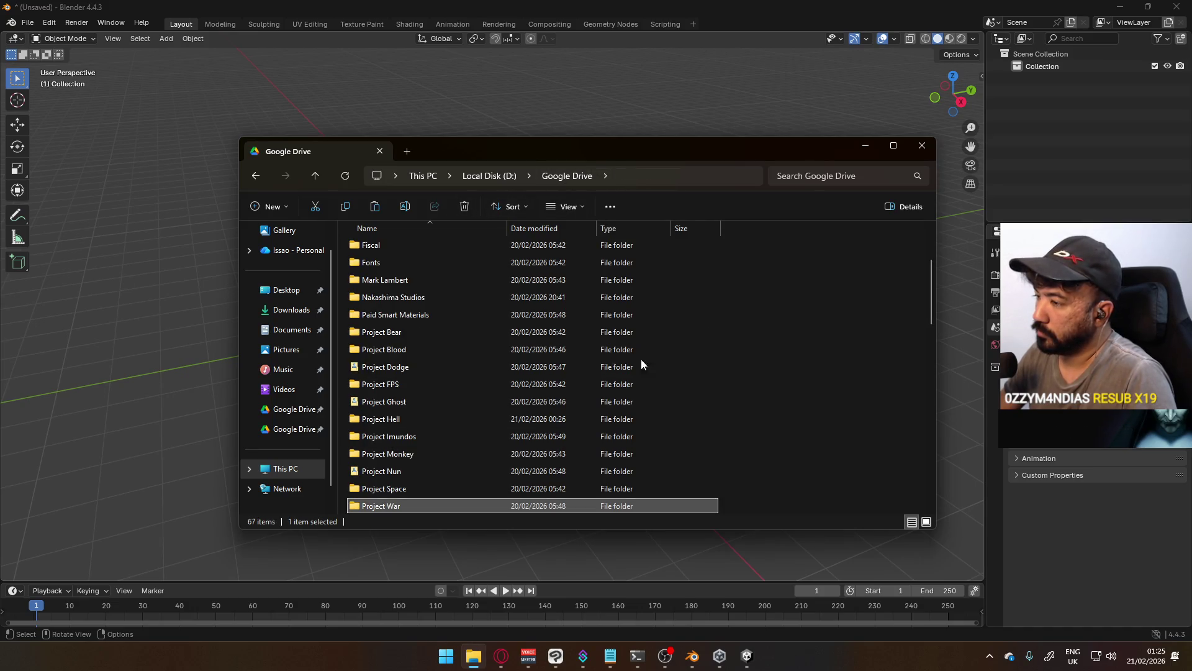
{"action": "double_click", "coordinate": [434, 300]}
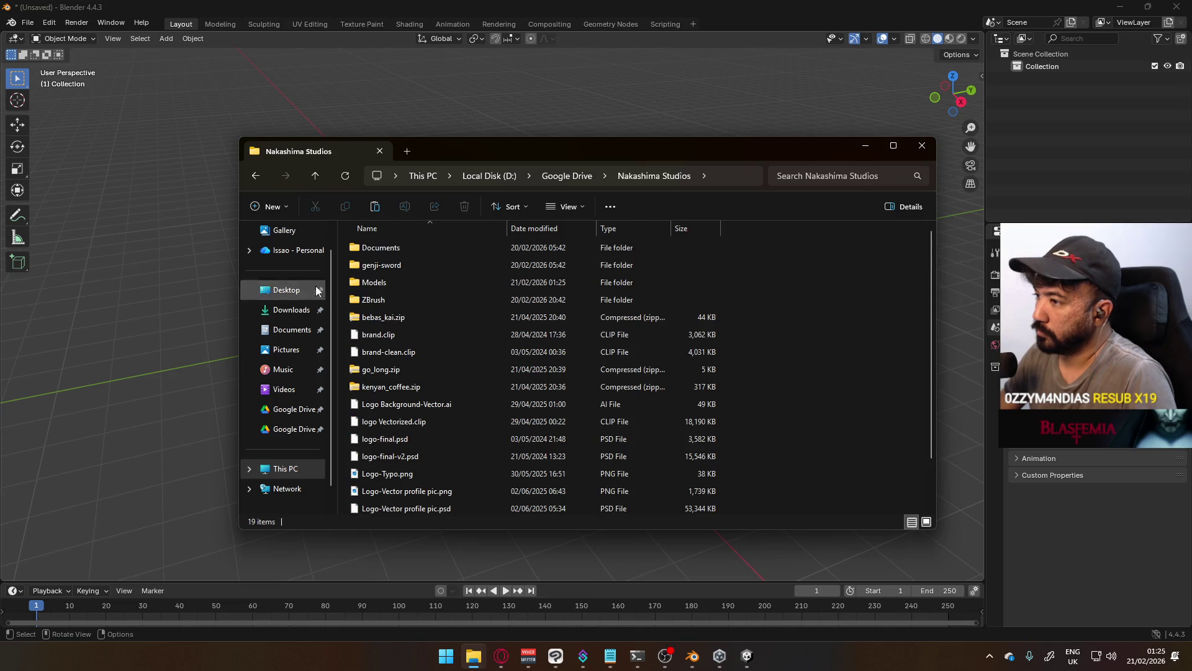
{"action": "double_click", "coordinate": [392, 282]}
{"action": "left_click", "coordinate": [445, 248]}
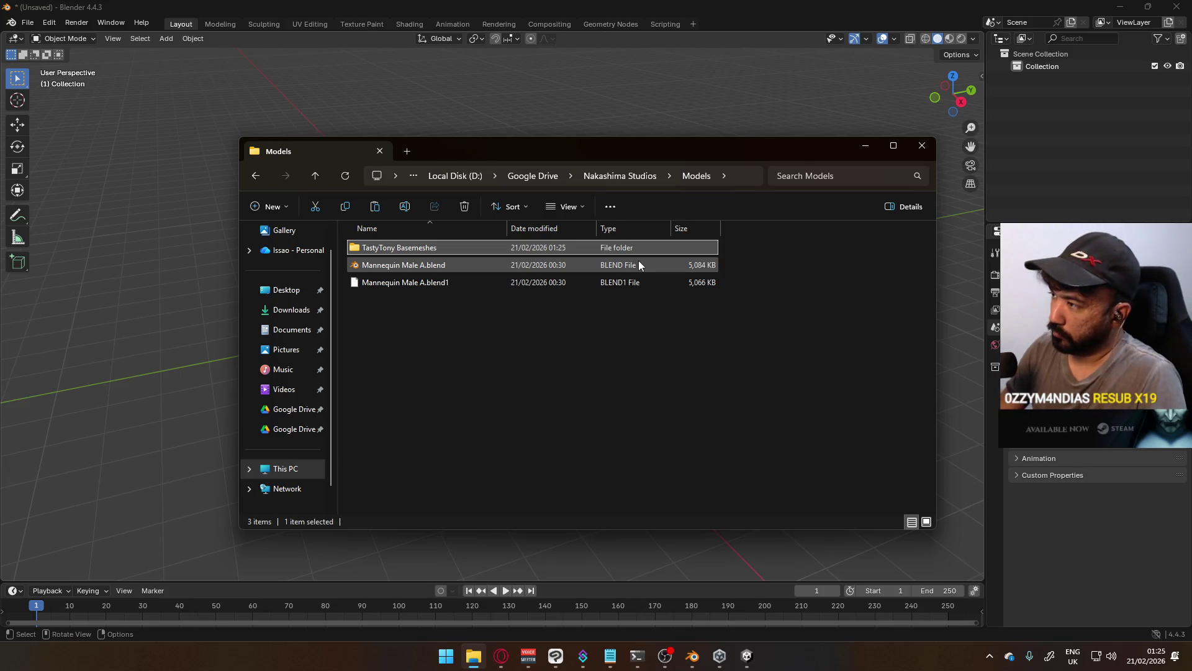
{"action": "key", "text": "Delete"}
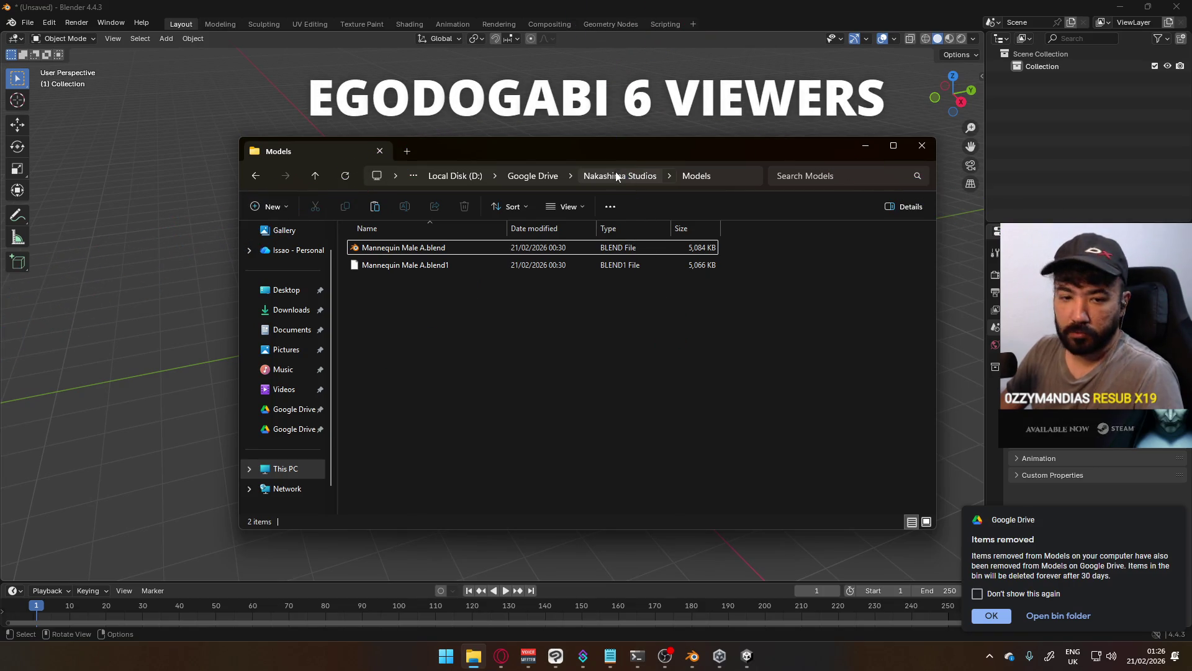
Create a new folder named Weapons in Nakashima Studios\Models
{"action": "right_click", "coordinate": [462, 373]}
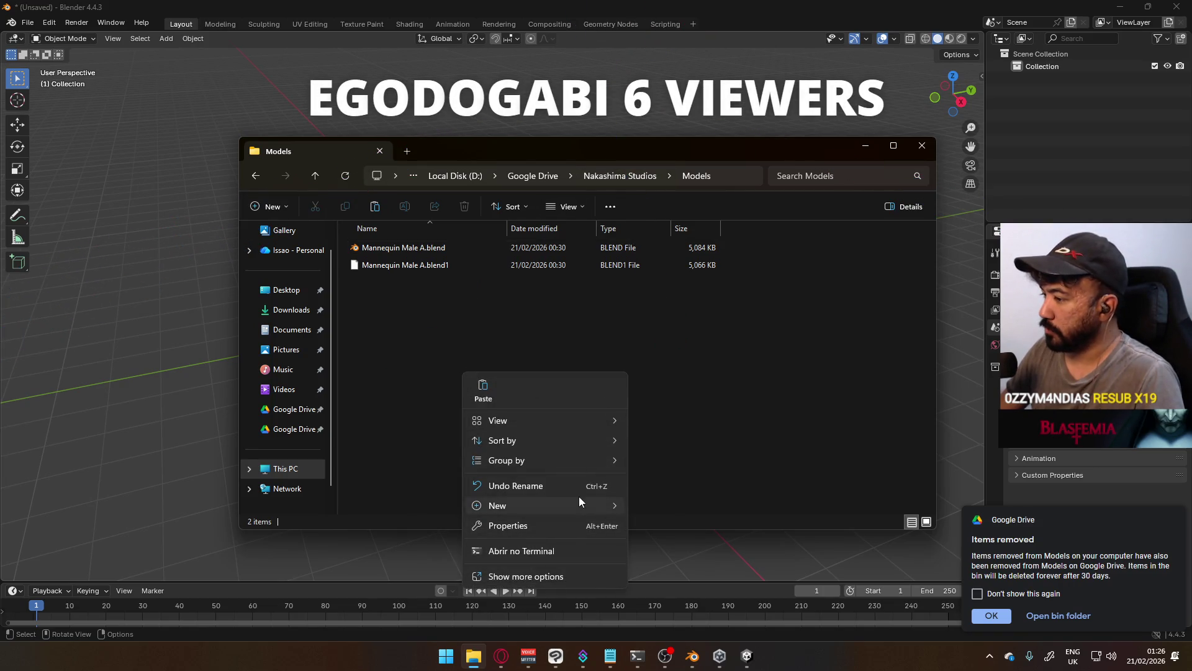
{"action": "mouse_move", "coordinate": [580, 500]}
{"action": "left_click", "coordinate": [669, 328]}
{"action": "type", "text": "Weapo"}
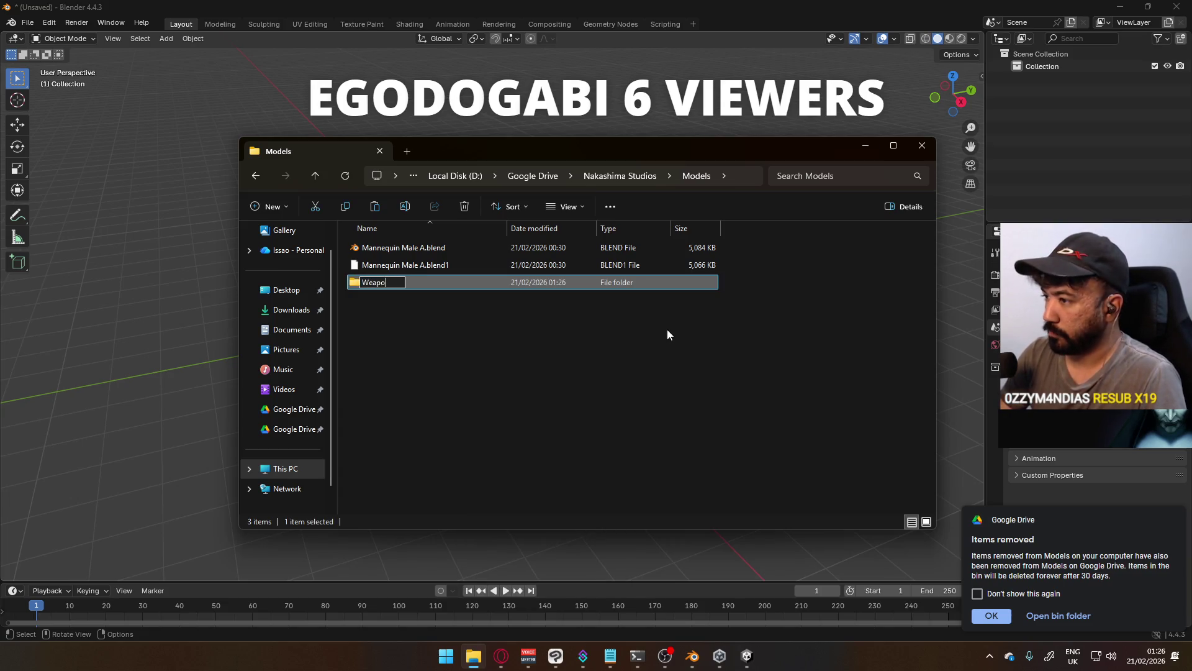
{"action": "type", "text": "ns"}
{"action": "key", "text": "Return"}
{"action": "key", "text": "Return"}
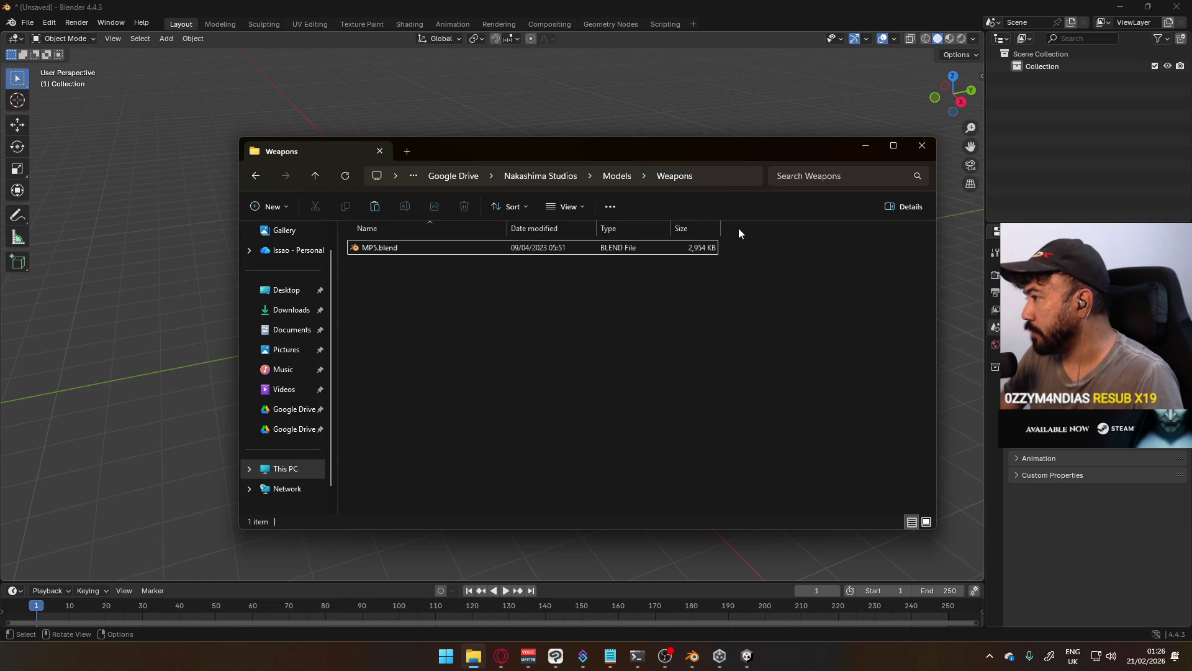
Select MP5.blend, move the Explorer window aside, and bring Blender's Append browser forward
{"action": "left_click", "coordinate": [434, 248]}
{"action": "left_click", "coordinate": [721, 356]}
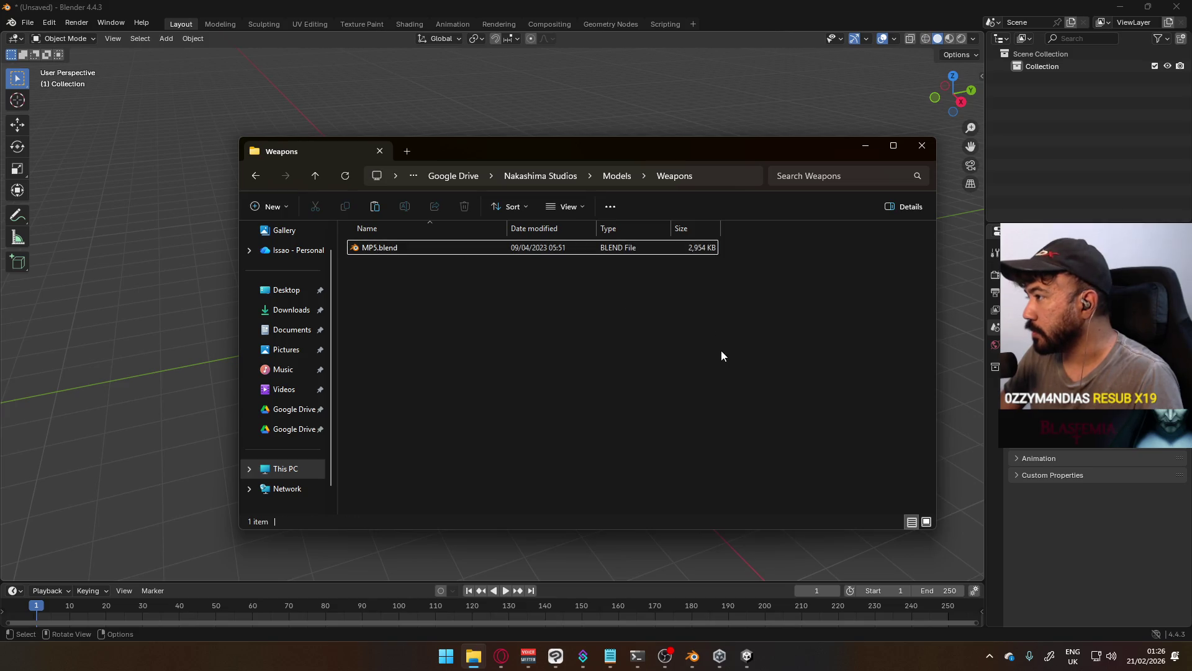
{"action": "mouse_move", "coordinate": [482, 162]}
{"action": "left_mouse_down"}
{"action": "mouse_move", "coordinate": [509, 158]}
{"action": "mouse_move", "coordinate": [431, 182]}
{"action": "mouse_move", "coordinate": [520, 215]}
{"action": "mouse_move", "coordinate": [538, 163]}
{"action": "left_mouse_up"}
{"action": "left_click", "coordinate": [538, 163]}
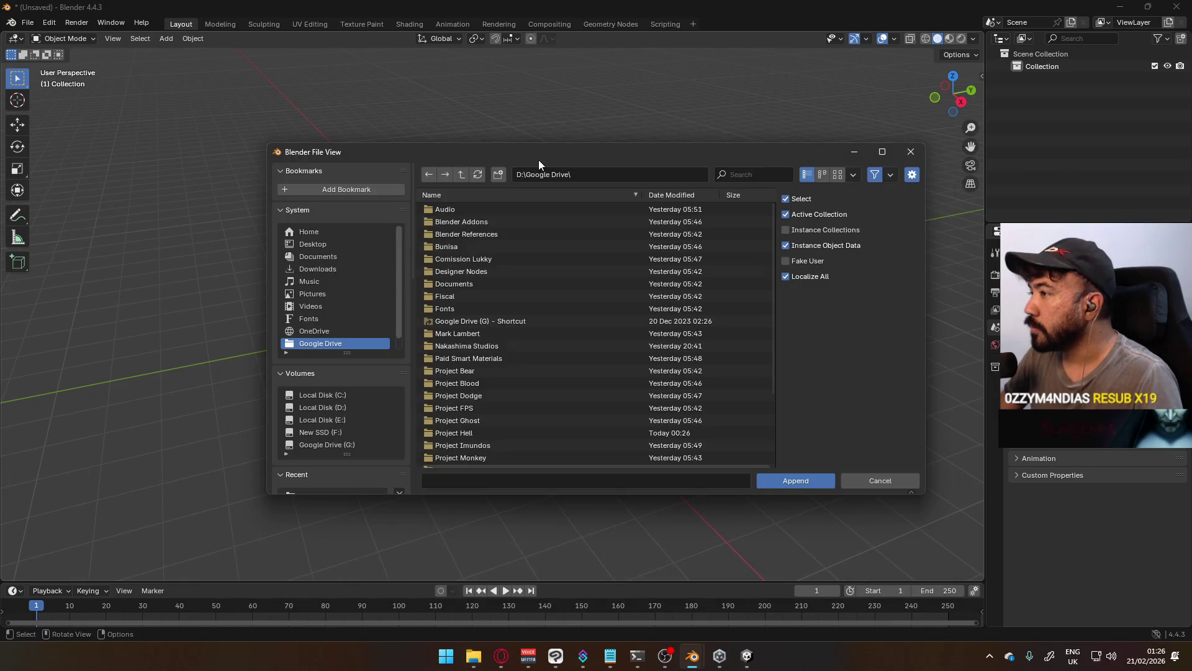
Close Blender's file view and browse Explorer's Models and Weapons folders, returning to Nakashima Studios
{"action": "left_click", "coordinate": [918, 155]}
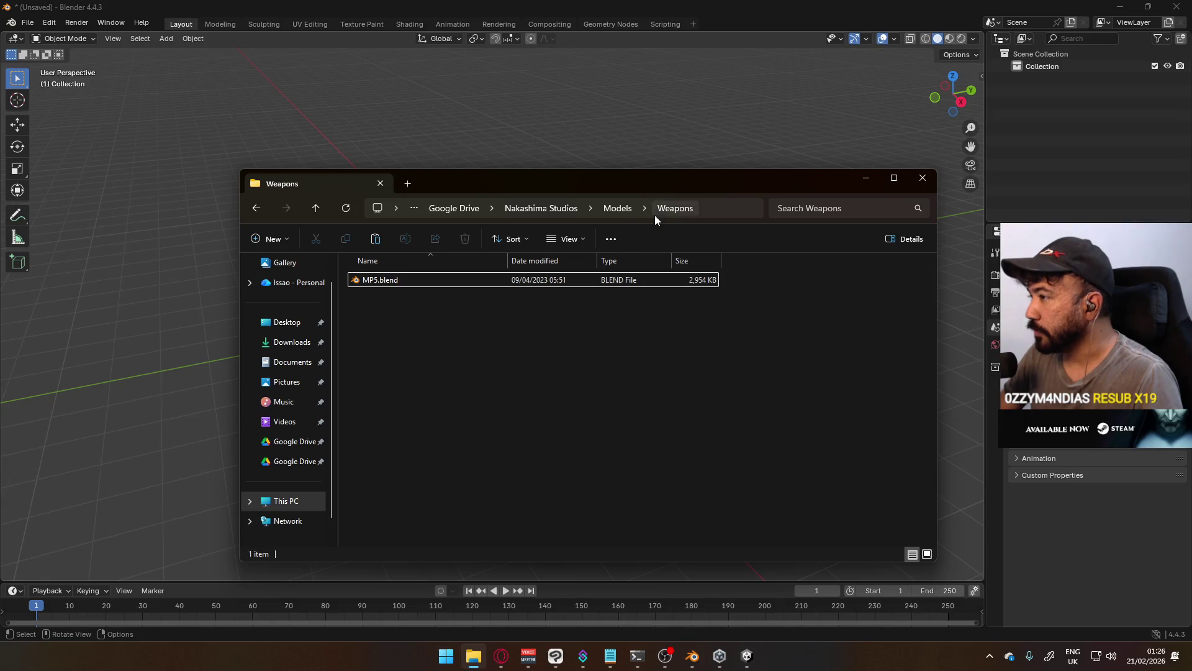
{"action": "left_click", "coordinate": [708, 208]}
{"action": "key", "text": "Escape"}
{"action": "left_click", "coordinate": [619, 208]}
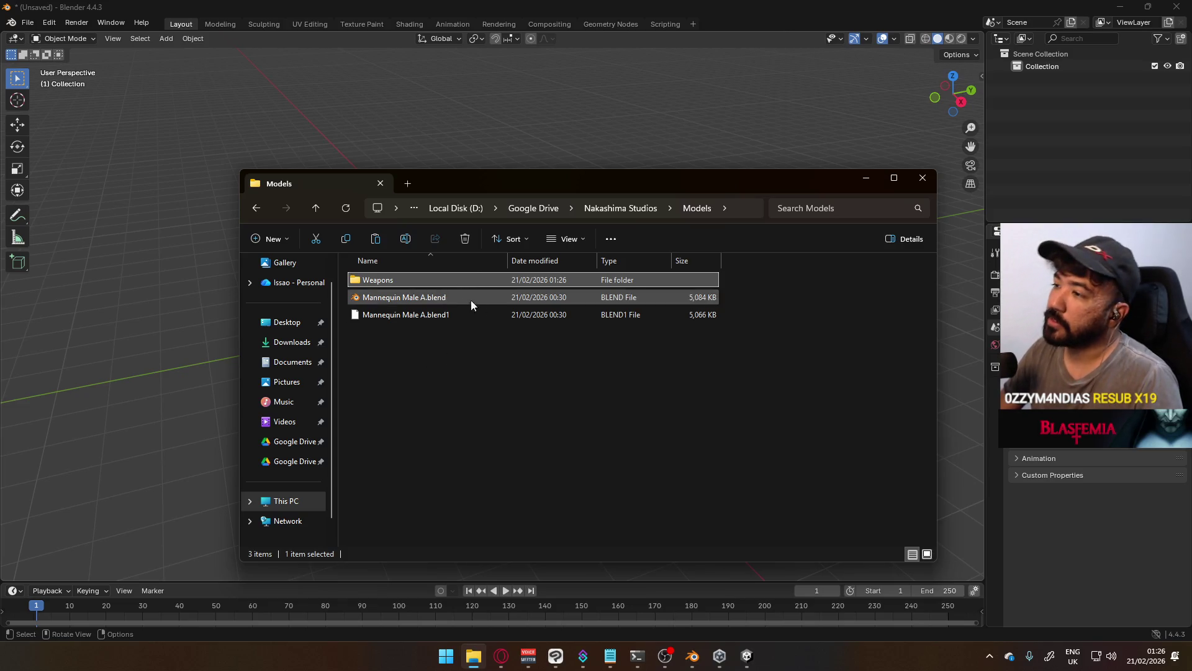
{"action": "double_click", "coordinate": [434, 280]}
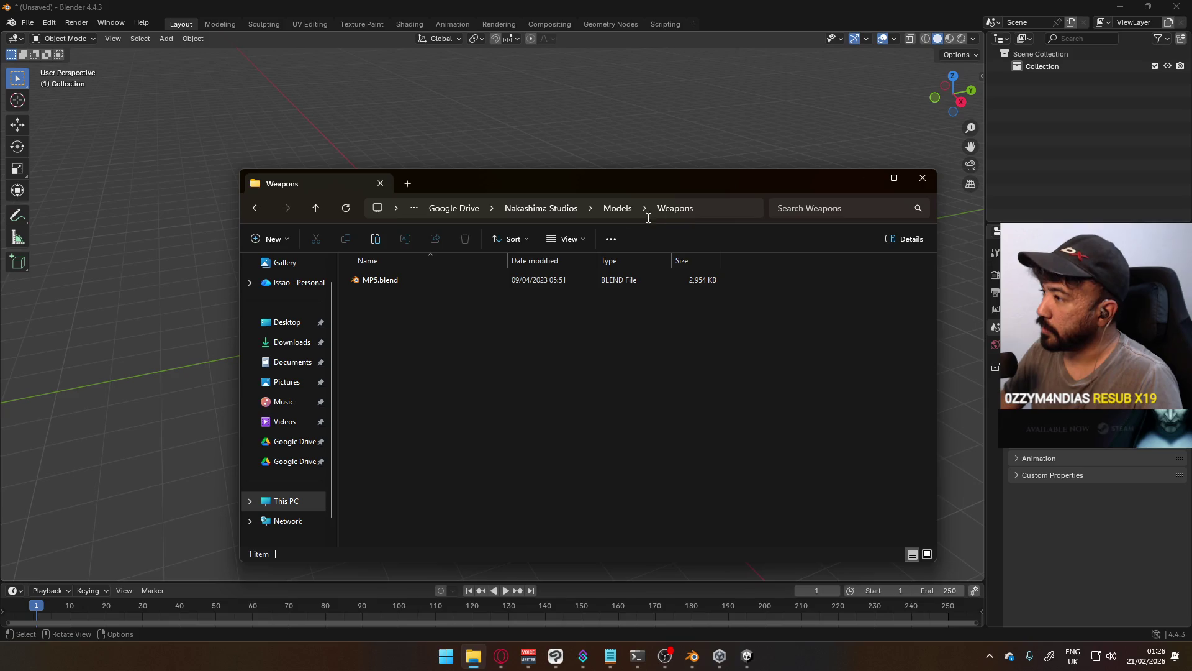
{"action": "key", "text": "BackSpace"}
{"action": "left_click", "coordinate": [621, 215]}
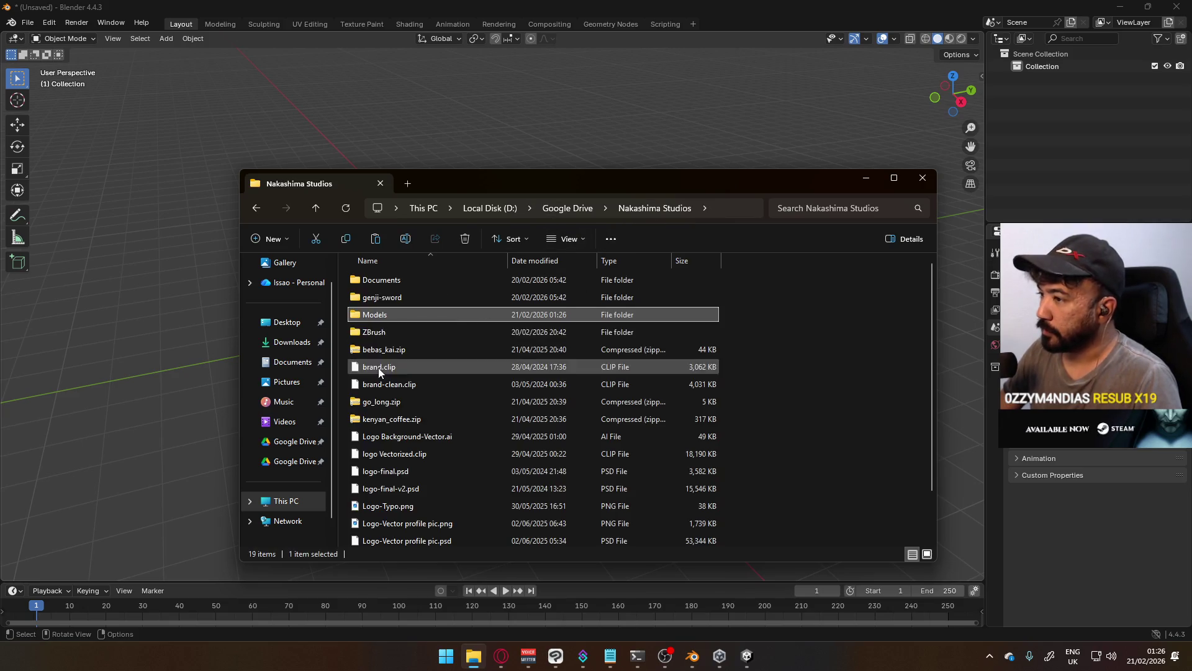
{"action": "double_click", "coordinate": [408, 314]}
{"action": "double_click", "coordinate": [438, 279]}
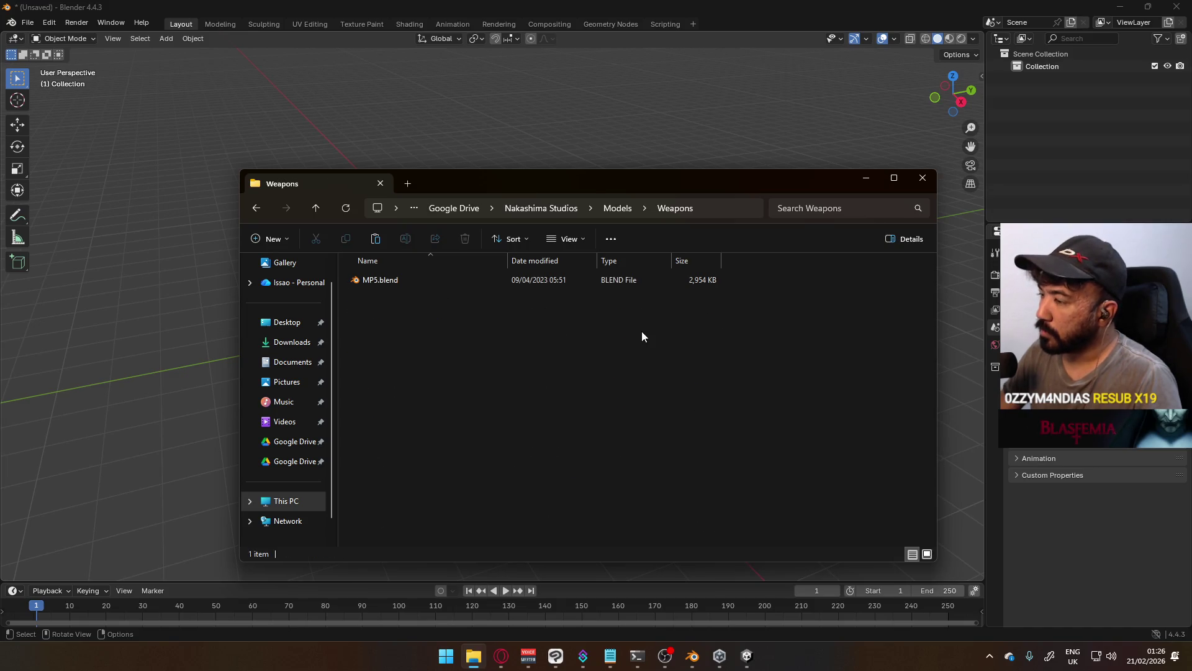
{"action": "left_click", "coordinate": [615, 213]}
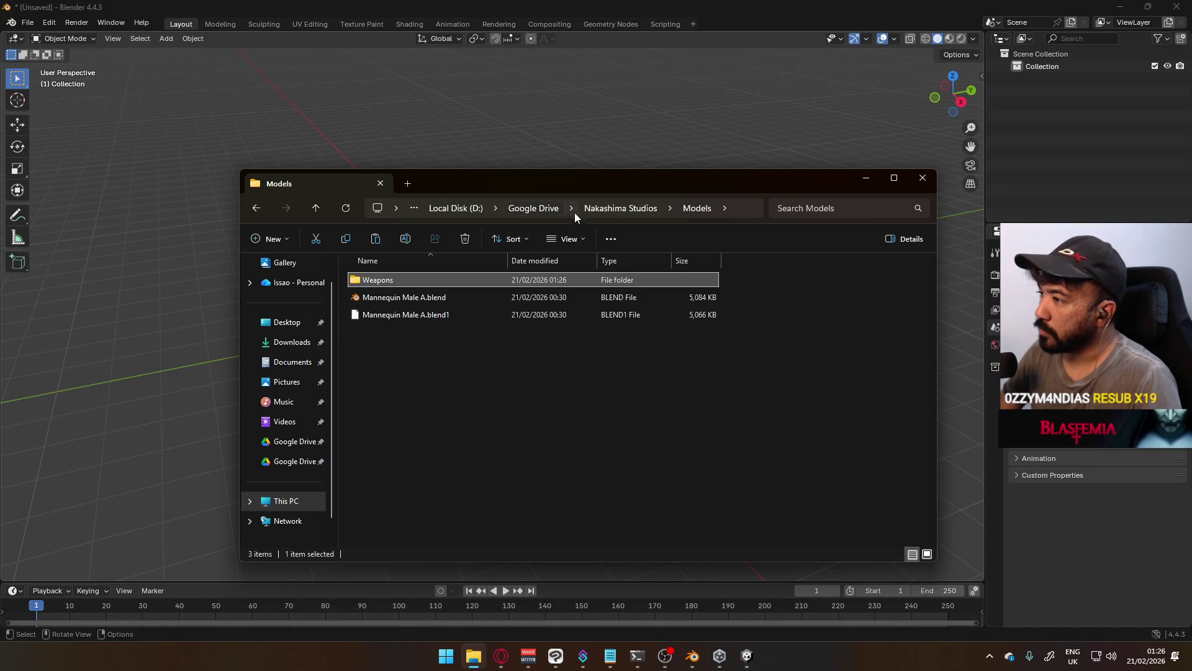
{"action": "left_click", "coordinate": [612, 212]}
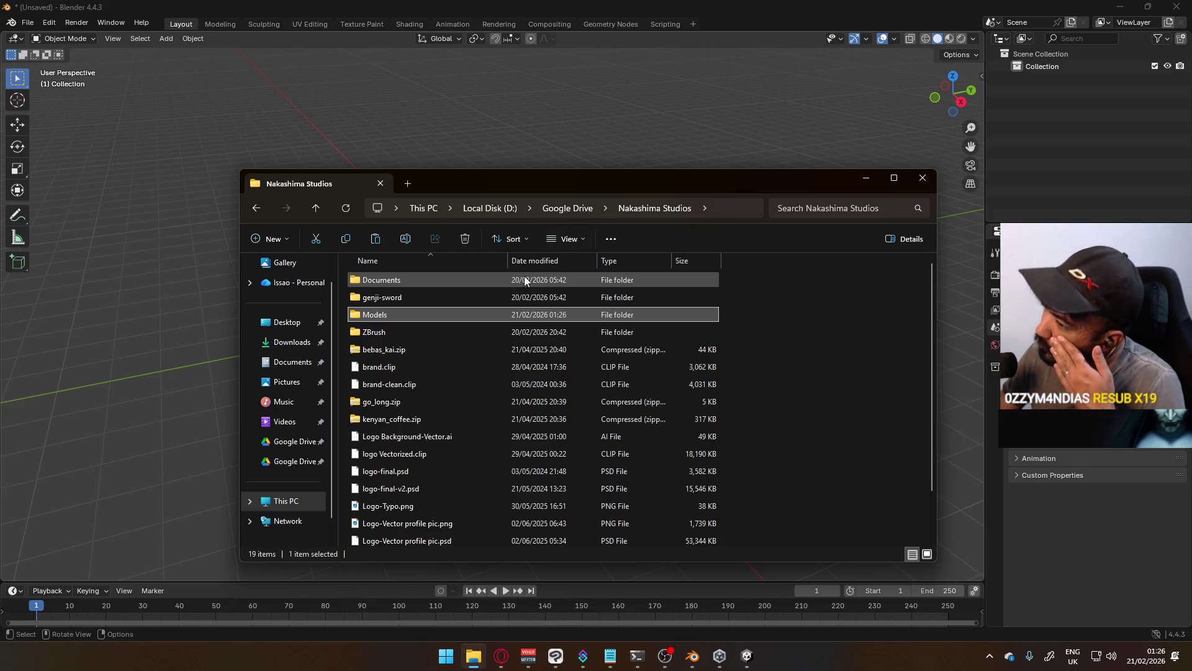
Go up to Google Drive, reopen Nakashima Studios, and return to Blender's File menu
{"action": "left_click", "coordinate": [566, 210]}
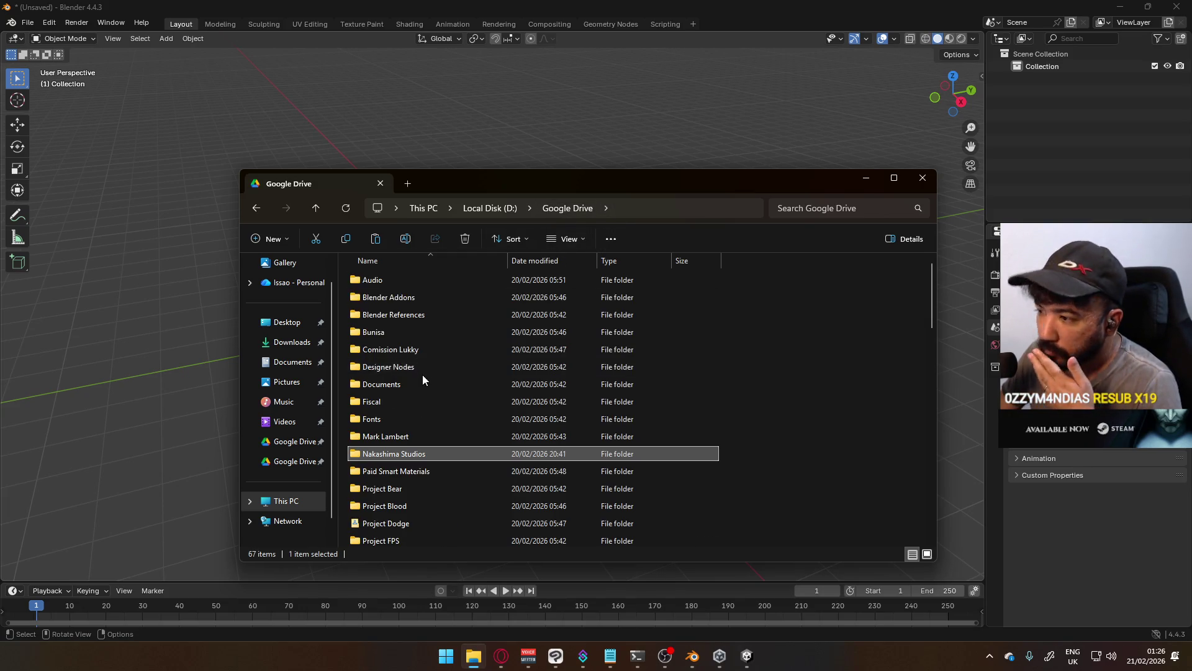
{"action": "scroll", "coordinate": [442, 356], "scroll_direction": "down", "scroll_amount": 1}
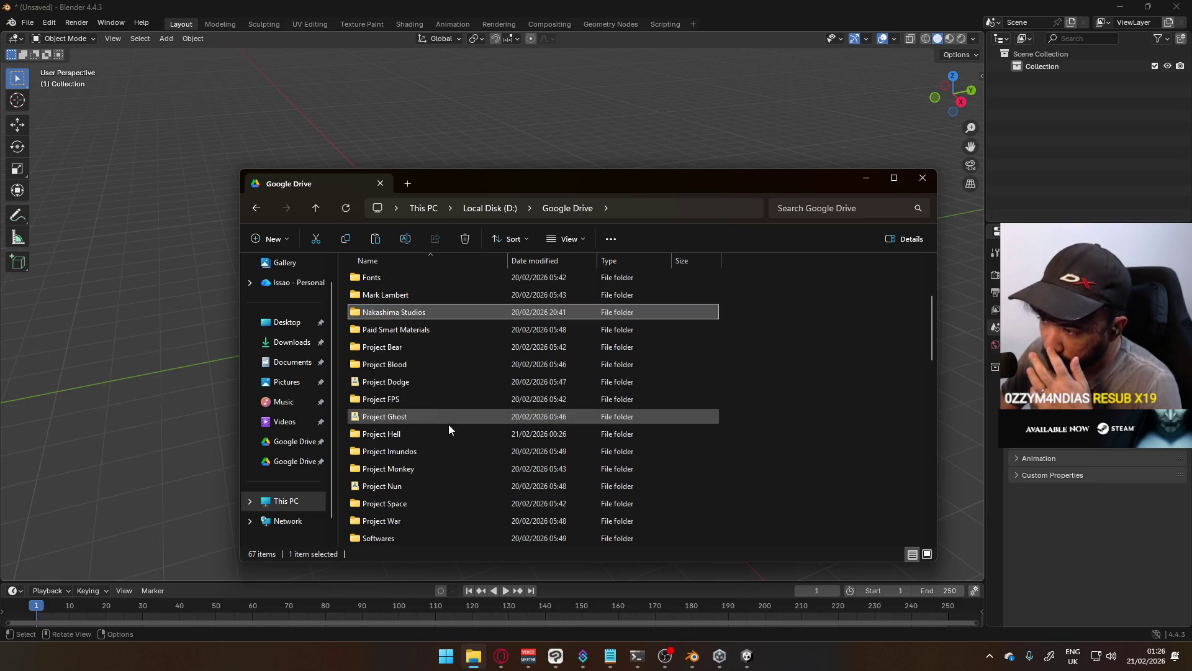
{"action": "scroll", "coordinate": [453, 450], "scroll_direction": "down", "scroll_amount": 1}
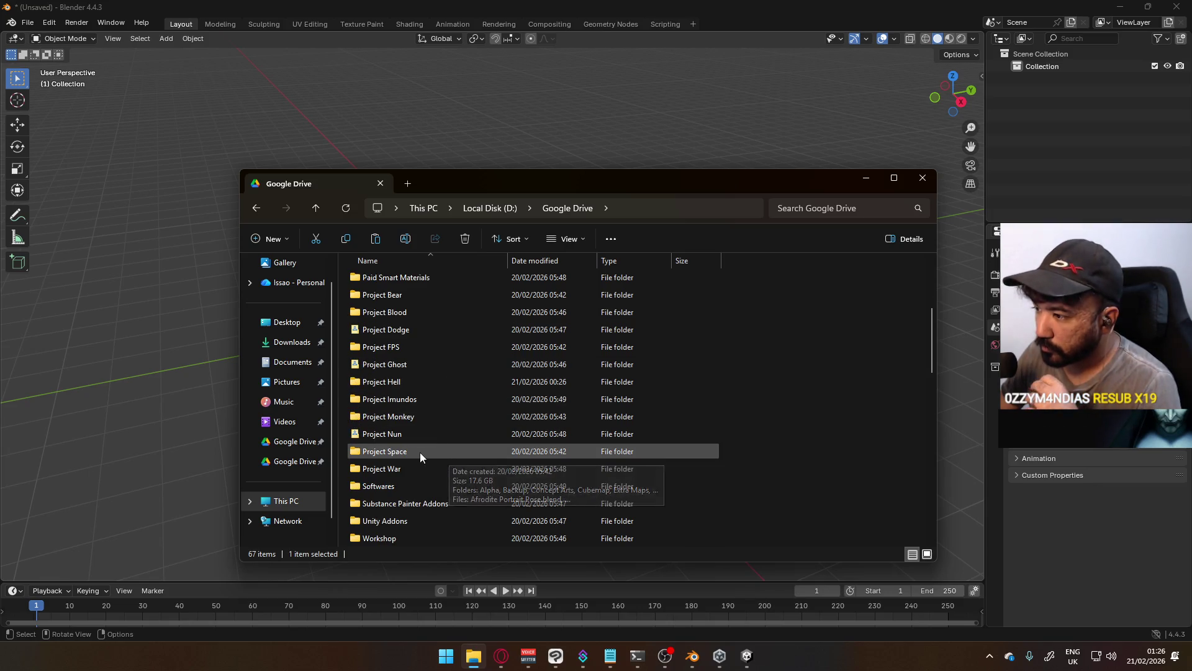
{"action": "scroll", "coordinate": [445, 428], "scroll_direction": "up", "scroll_amount": 1}
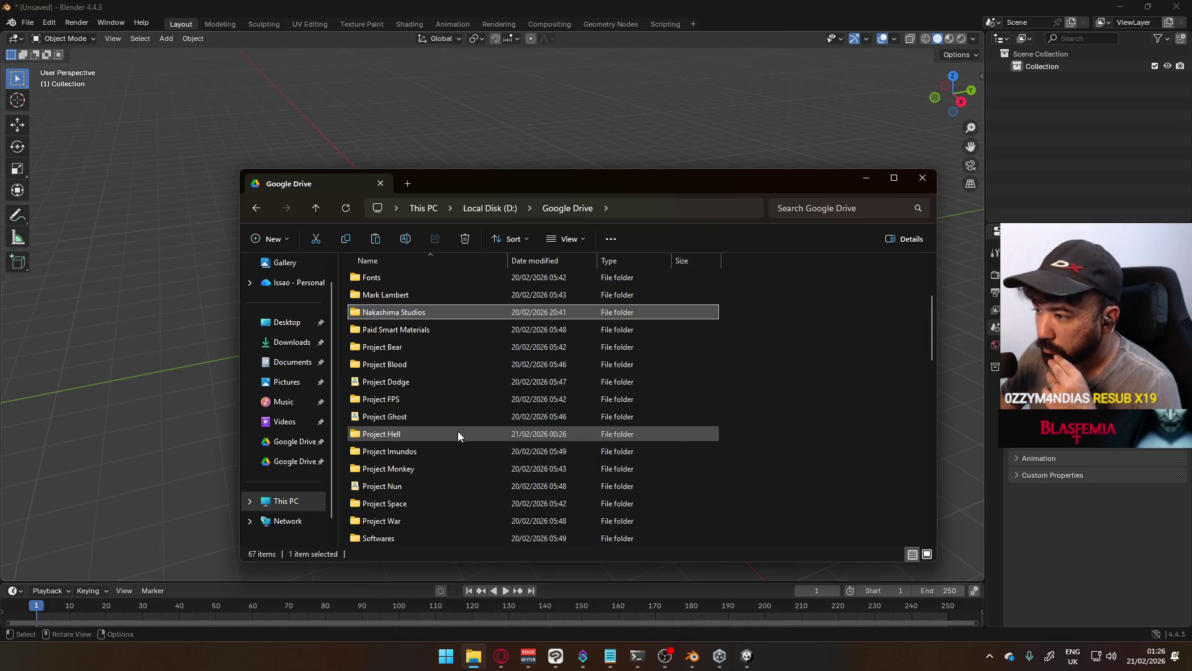
{"action": "double_click", "coordinate": [414, 313]}
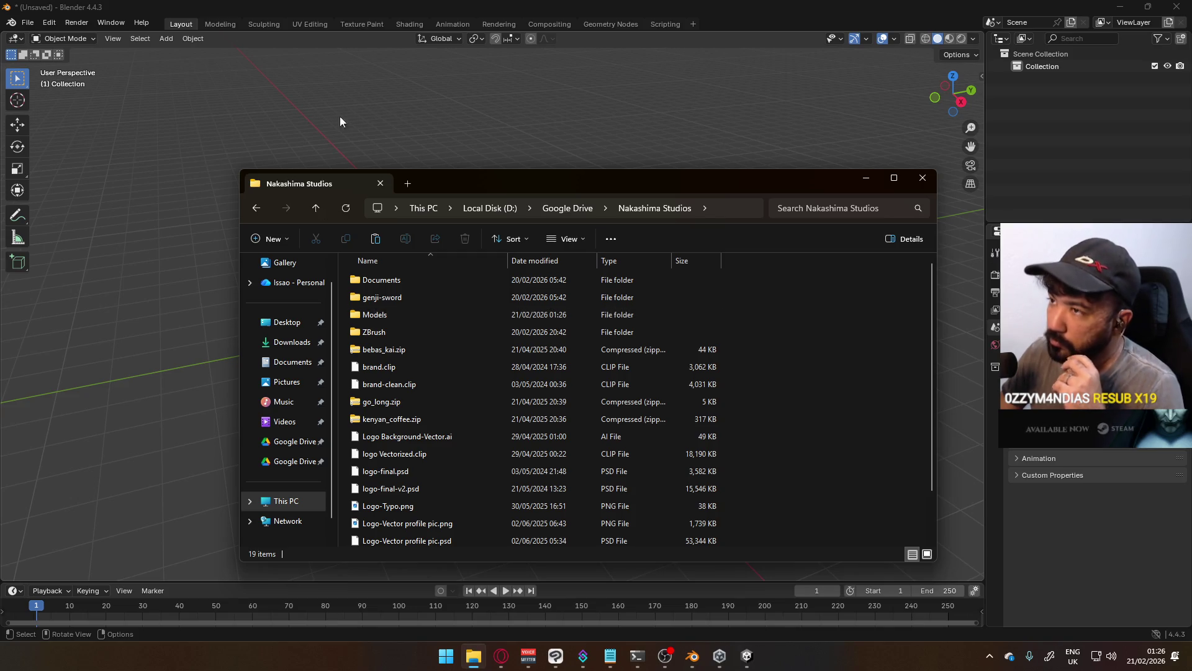
{"action": "left_click", "coordinate": [333, 127]}
{"action": "left_click", "coordinate": [27, 23]}
In File > Append, browse to Project FPS > Models > Character > Victor.blend\Object
{"action": "left_click", "coordinate": [96, 168]}
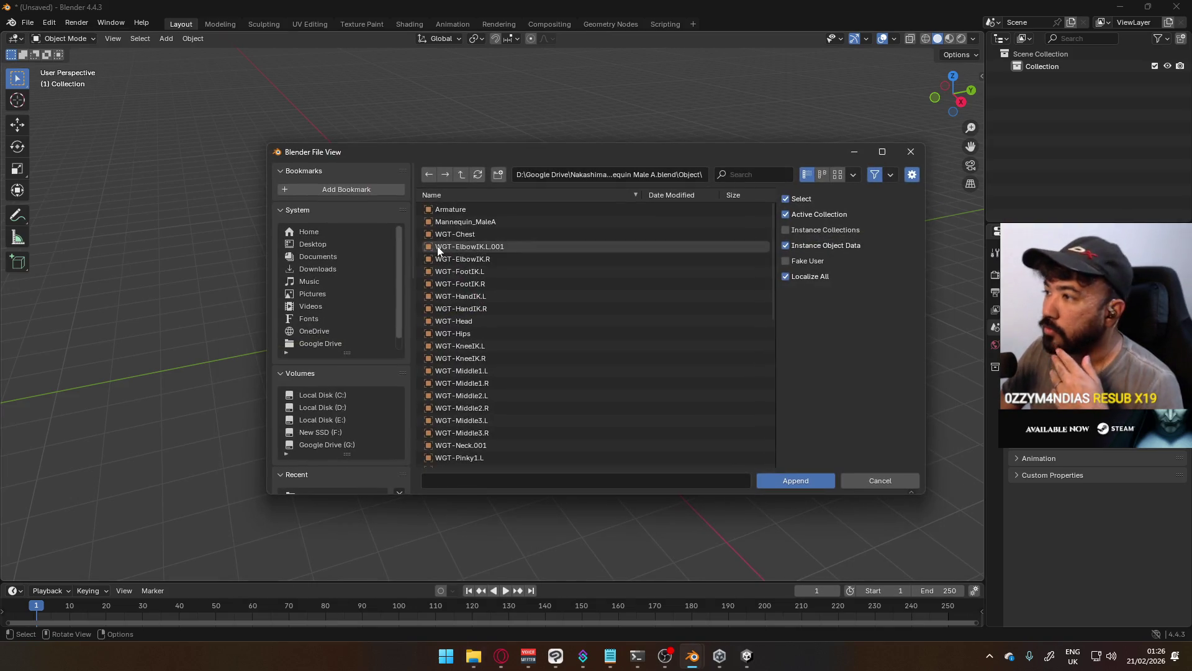
{"action": "left_click", "coordinate": [462, 174]}
{"action": "left_click", "coordinate": [462, 173]}
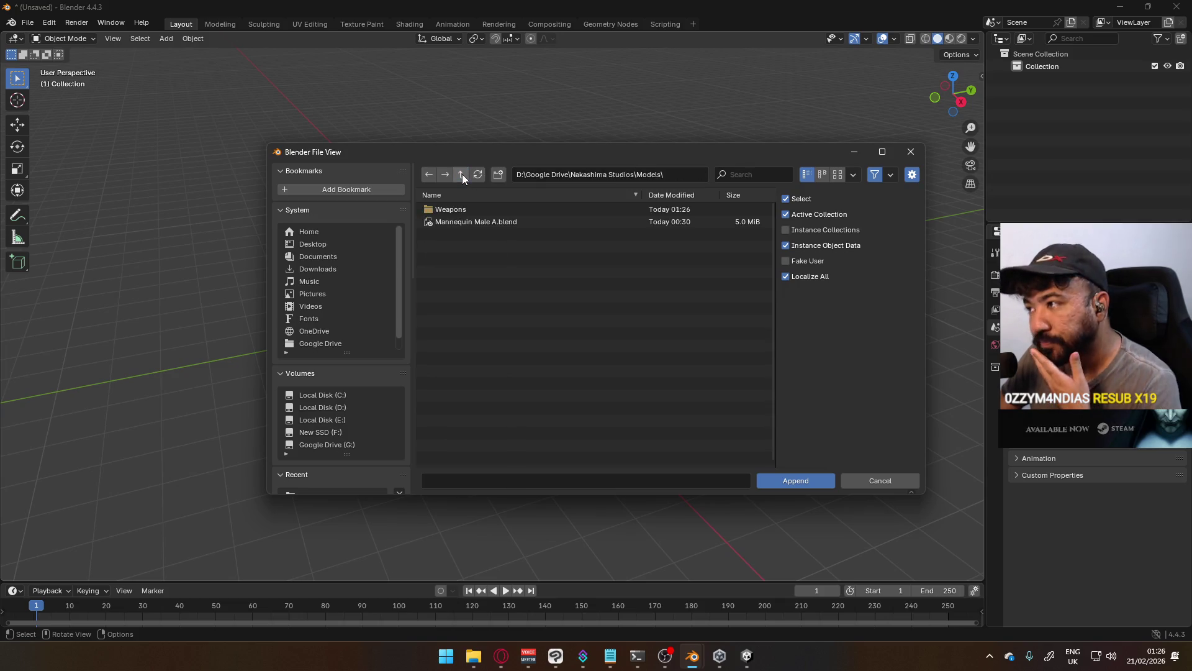
{"action": "left_click", "coordinate": [462, 174]}
{"action": "scroll", "coordinate": [503, 311], "scroll_direction": "down", "scroll_amount": 2}
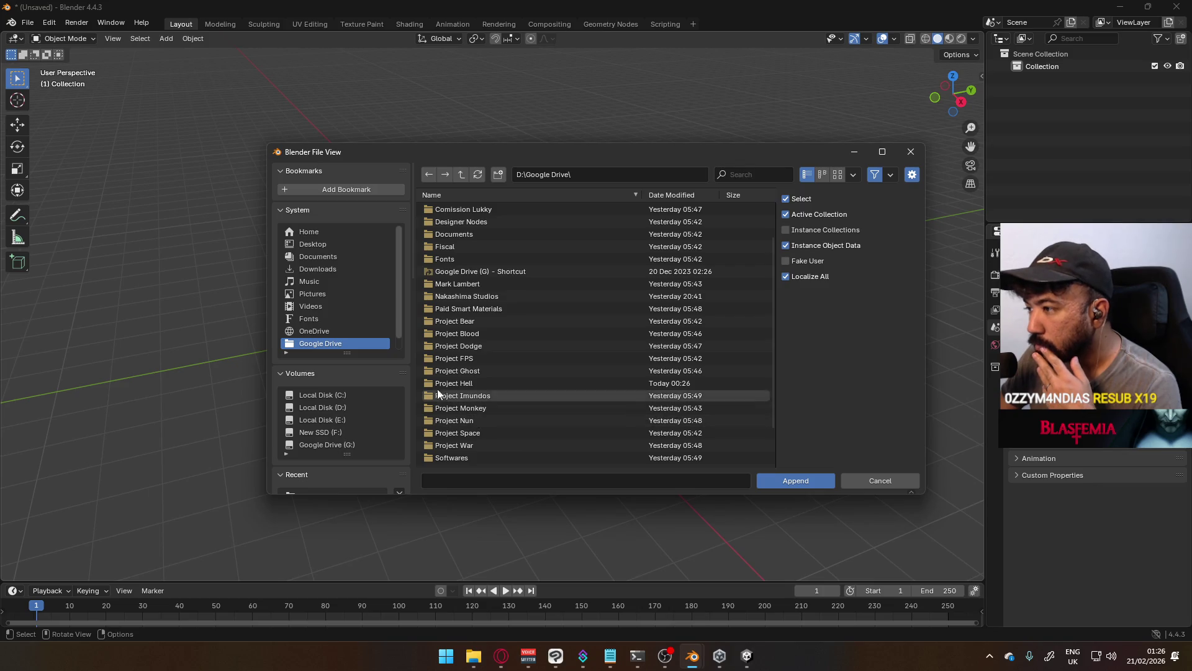
{"action": "left_click", "coordinate": [472, 359]}
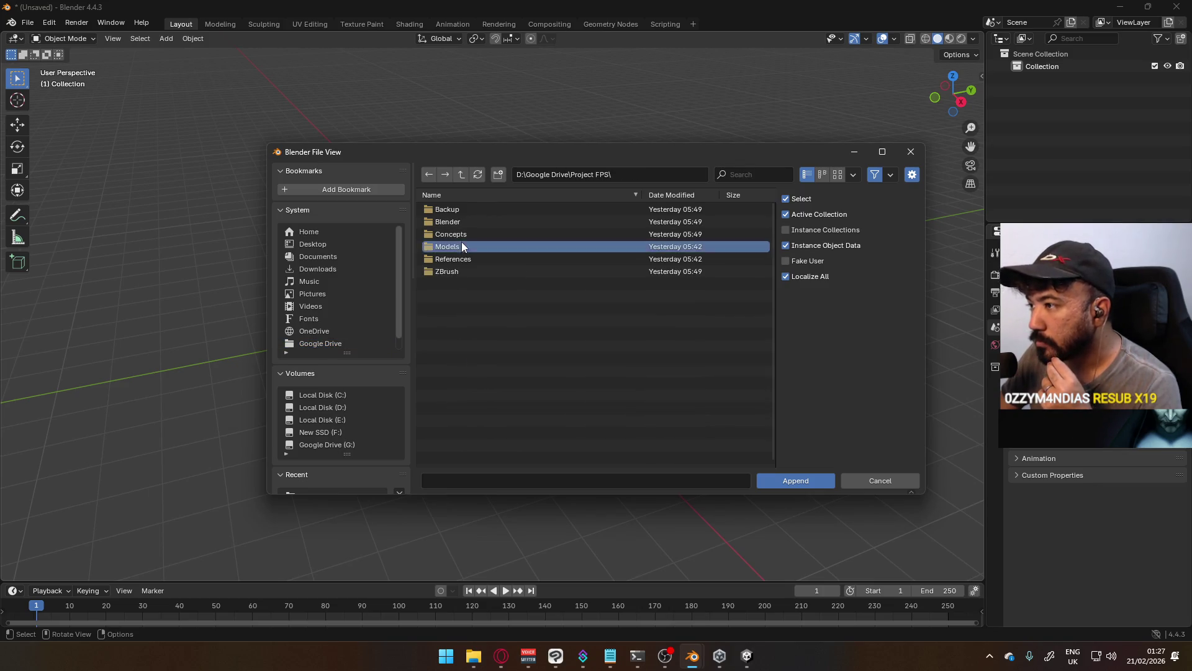
{"action": "left_click", "coordinate": [461, 243]}
{"action": "left_click", "coordinate": [478, 210]}
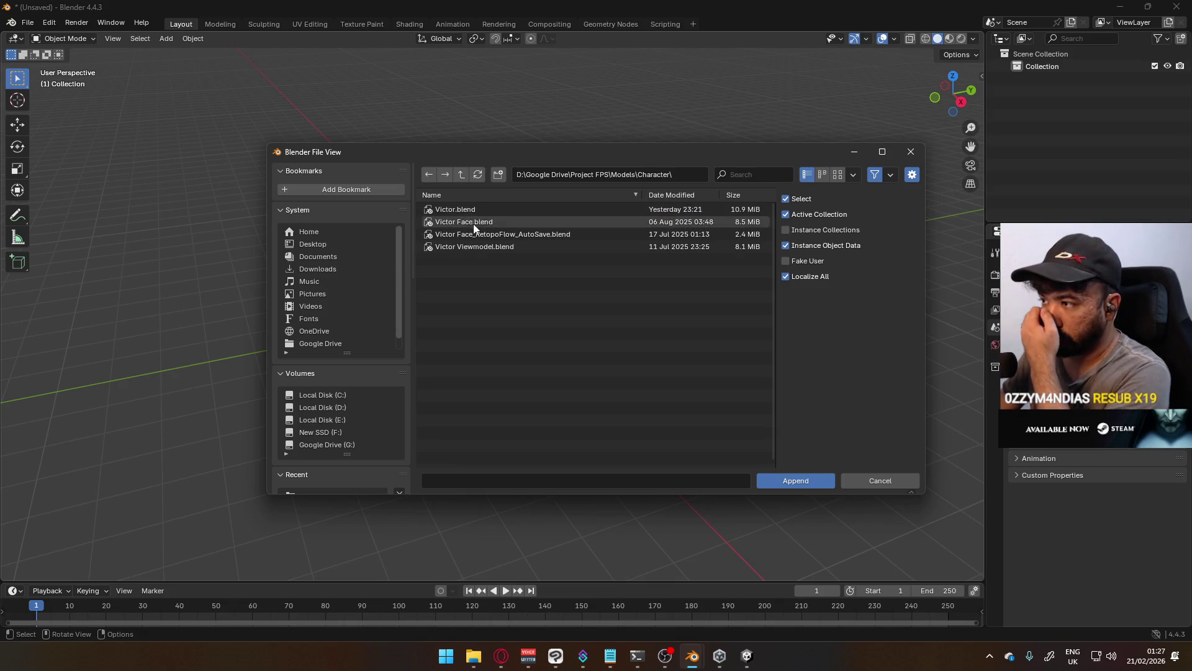
{"action": "double_click", "coordinate": [482, 210]}
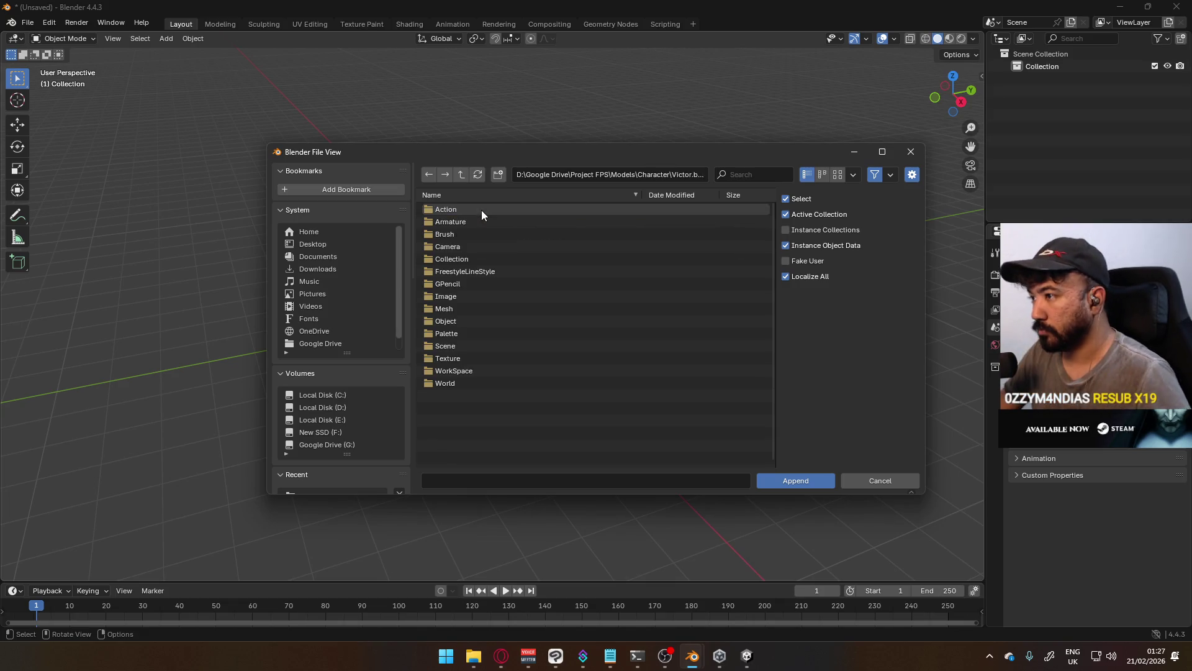
{"action": "left_click", "coordinate": [470, 316]}
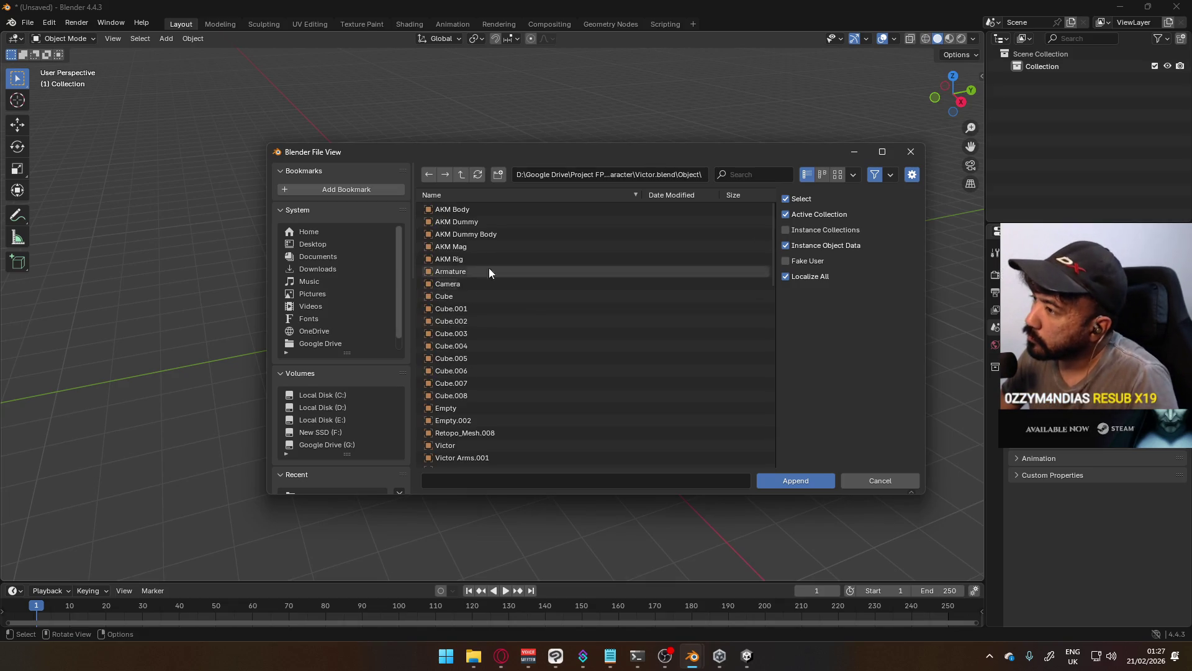
Select AKM Body, AKM Mag and AKM Rig for appending
{"action": "left_click", "coordinate": [483, 210]}
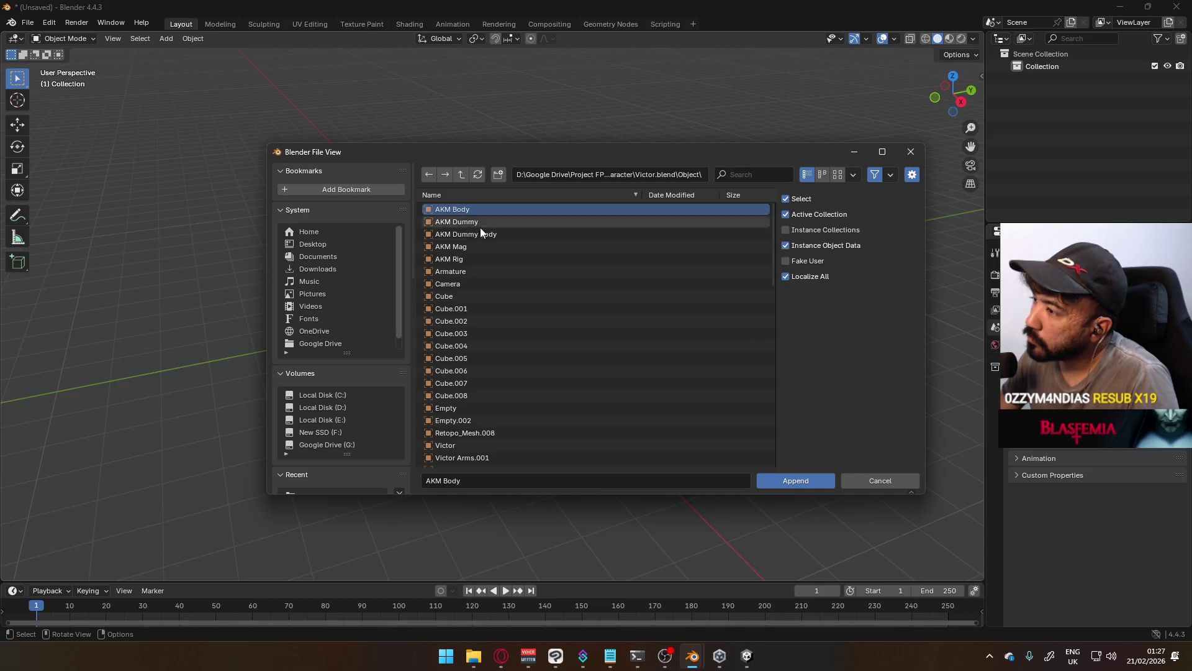
{"action": "left_click", "coordinate": [474, 248], "text": "ctrl"}
{"action": "left_click", "coordinate": [528, 258], "text": "ctrl"}
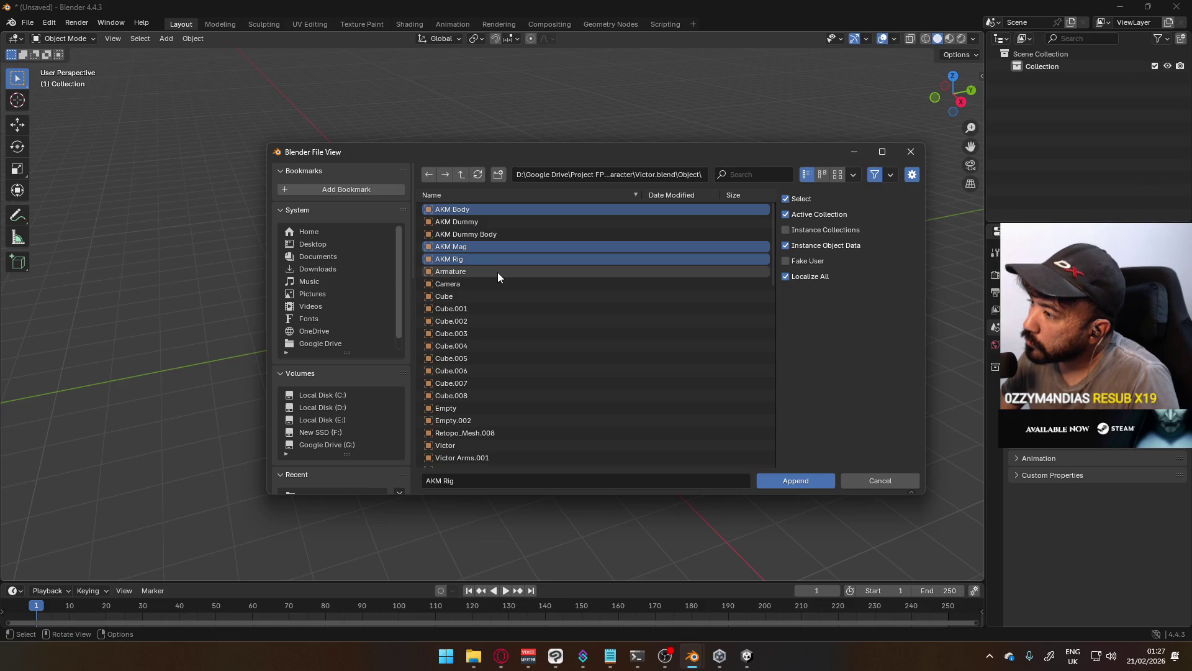
{"action": "scroll", "coordinate": [503, 271], "scroll_direction": "down", "scroll_amount": 5}
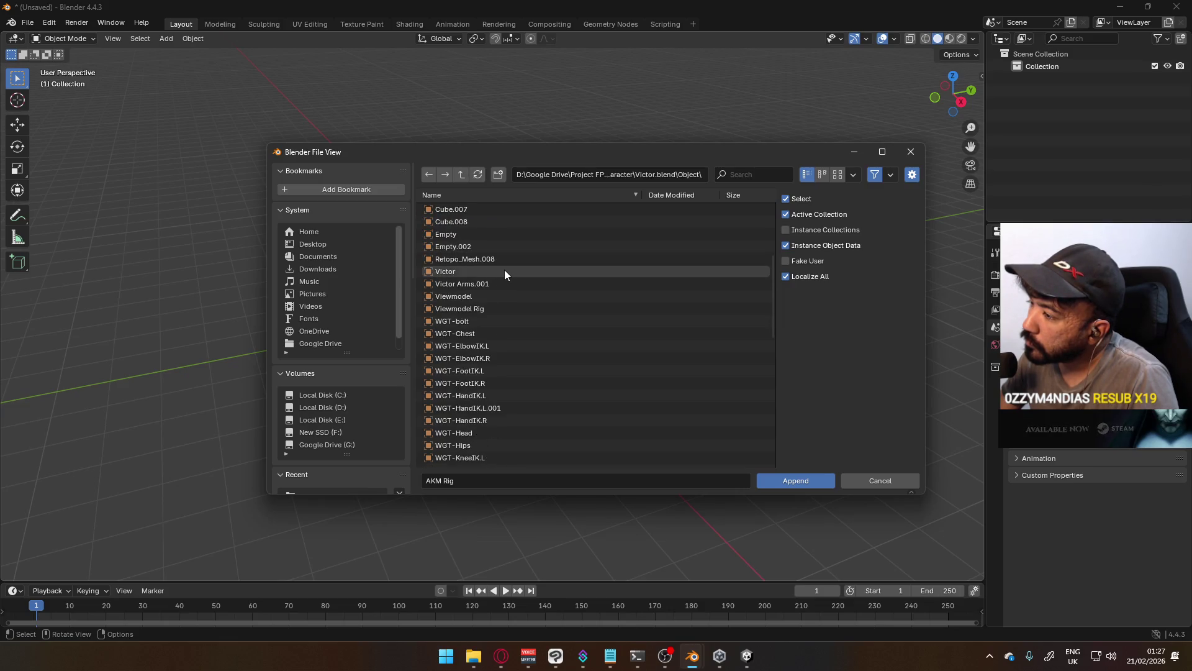
{"action": "scroll", "coordinate": [510, 271], "scroll_direction": "down", "scroll_amount": 10}
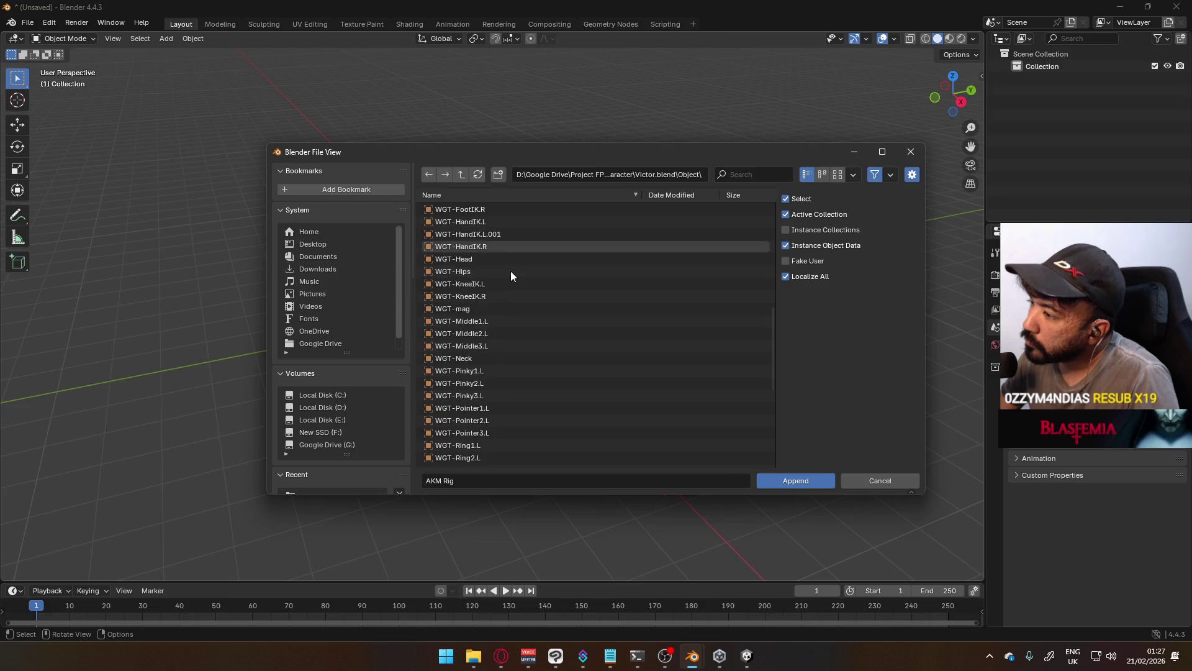
{"action": "scroll", "coordinate": [512, 272], "scroll_direction": "up", "scroll_amount": 12}
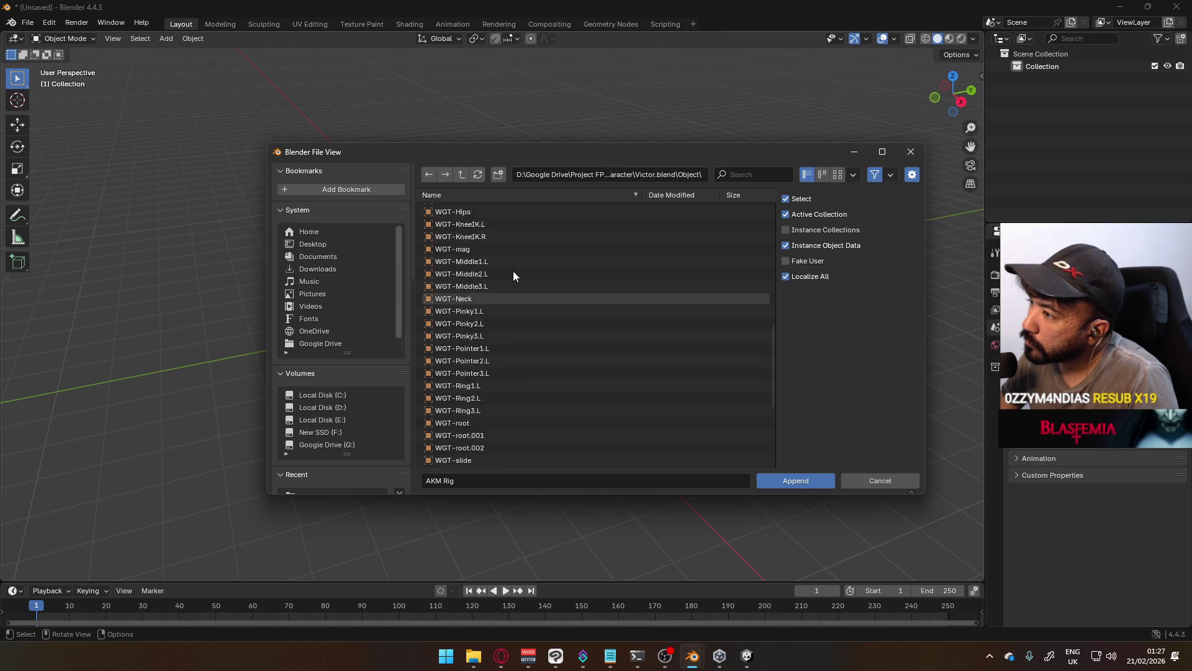
{"action": "scroll", "coordinate": [513, 272], "scroll_direction": "up", "scroll_amount": 4}
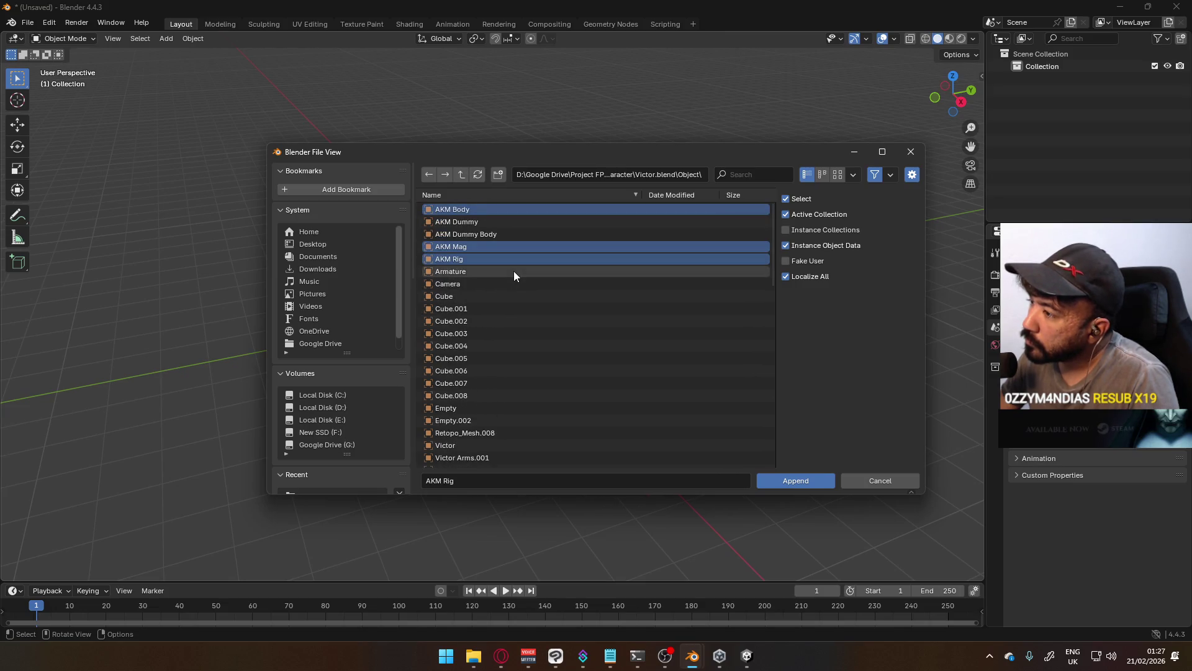
{"action": "scroll", "coordinate": [514, 275], "scroll_direction": "down", "scroll_amount": 12}
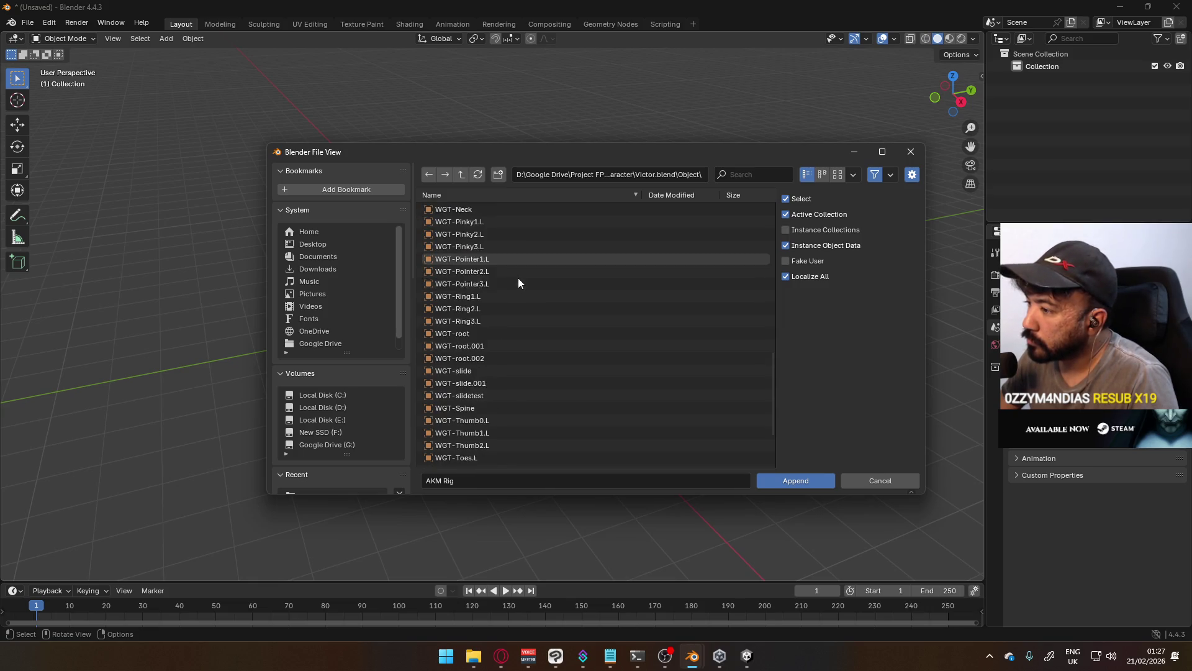
{"action": "scroll", "coordinate": [519, 283], "scroll_direction": "down", "scroll_amount": 5}
Add X17 body, X17 mag, X17 Rig and X17 slide to the append selection
{"action": "left_click", "coordinate": [494, 399]}
{"action": "left_click", "coordinate": [494, 435], "text": "ctrl"}
{"action": "left_click", "coordinate": [488, 447], "text": "ctrl"}
{"action": "left_click", "coordinate": [491, 462], "text": "ctrl"}
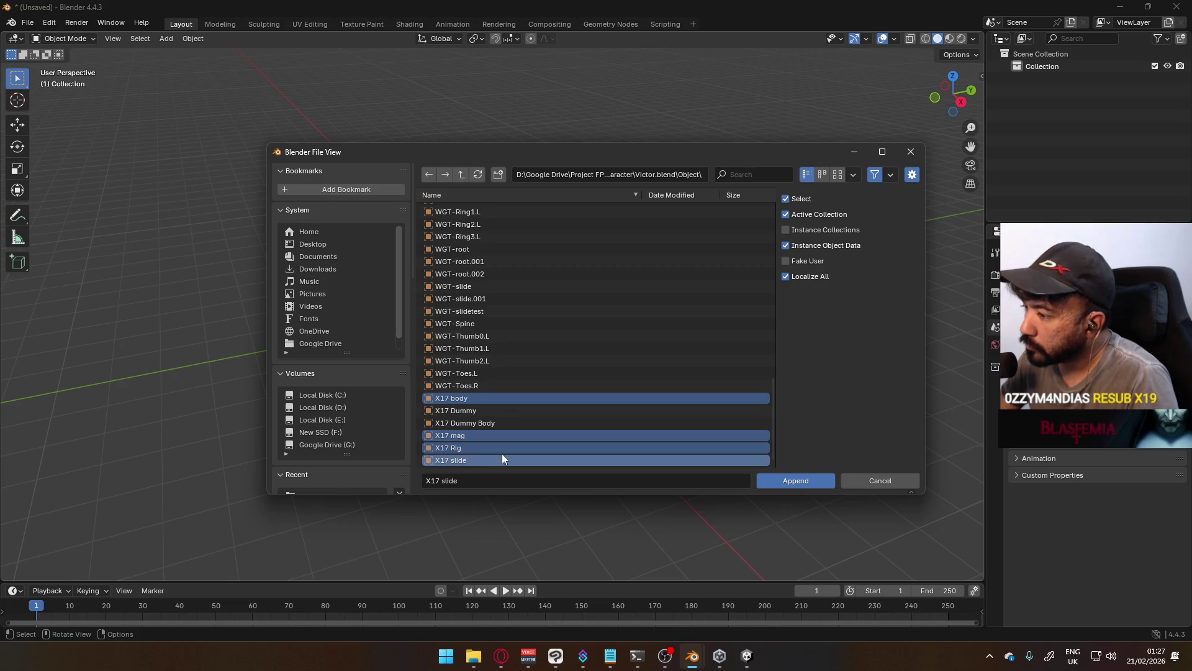
{"action": "scroll", "coordinate": [536, 376], "scroll_direction": "up", "scroll_amount": 7}
{"action": "scroll", "coordinate": [538, 376], "scroll_direction": "up", "scroll_amount": 12}
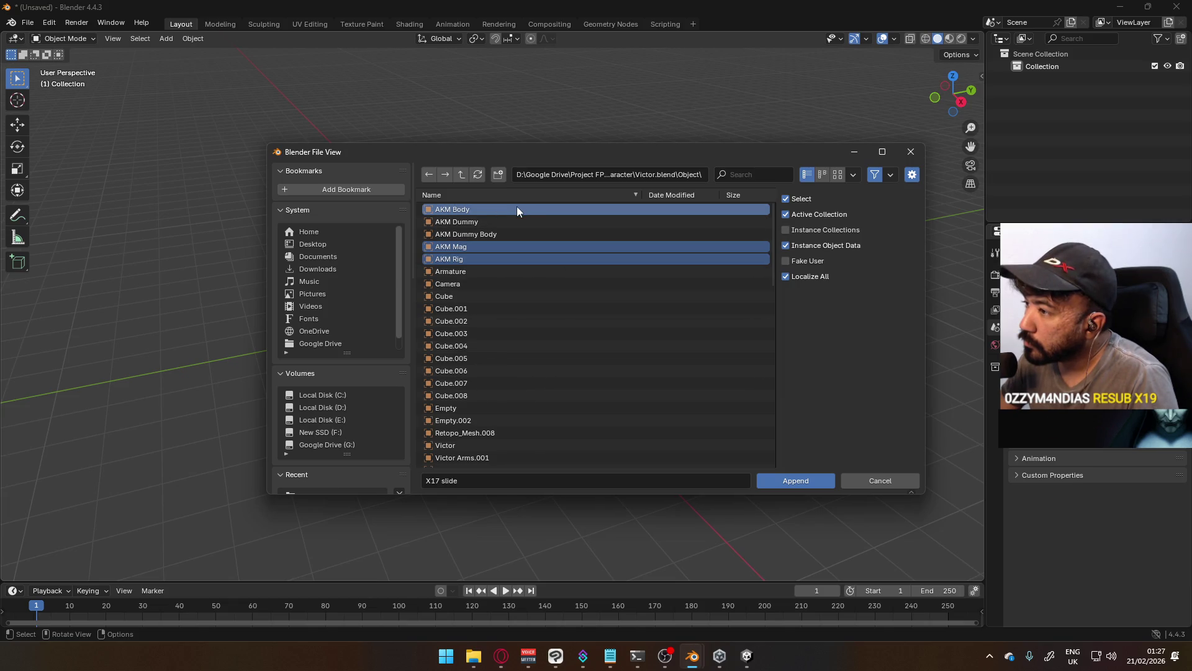
Append the selected AKM and X17 objects into the scene
{"action": "left_click", "coordinate": [794, 482]}
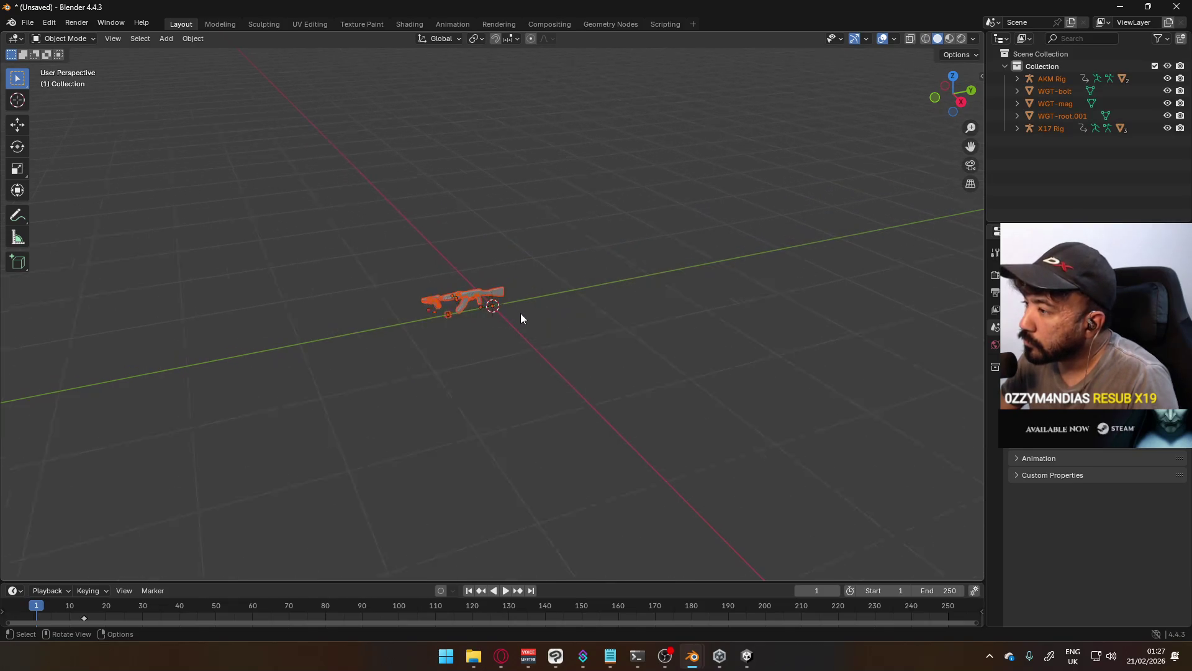
{"action": "scroll", "coordinate": [520, 313], "scroll_direction": "up", "scroll_amount": 8}
{"action": "mouse_move", "coordinate": [463, 304]}
{"action": "middle_mouse_down"}
{"action": "mouse_move", "coordinate": [531, 248]}
{"action": "mouse_move", "coordinate": [519, 286]}
{"action": "middle_mouse_up"}
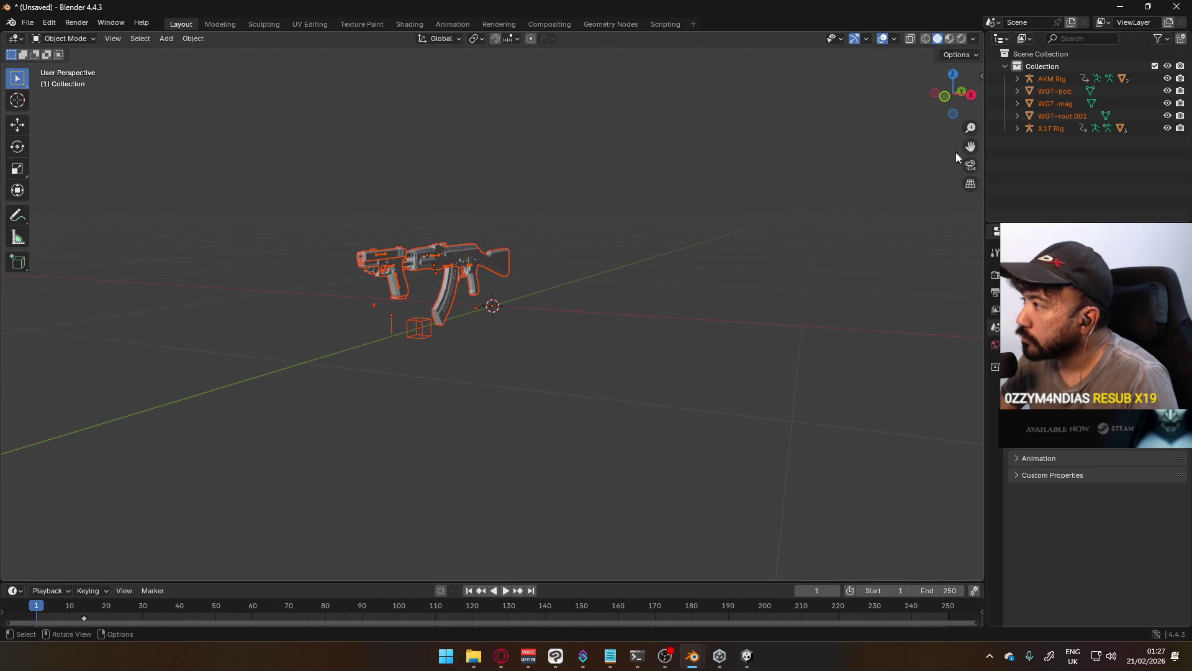
Delete the stray WGT-root.001, WGT-mag and WGT-bolt objects
{"action": "left_click", "coordinate": [1064, 117]}
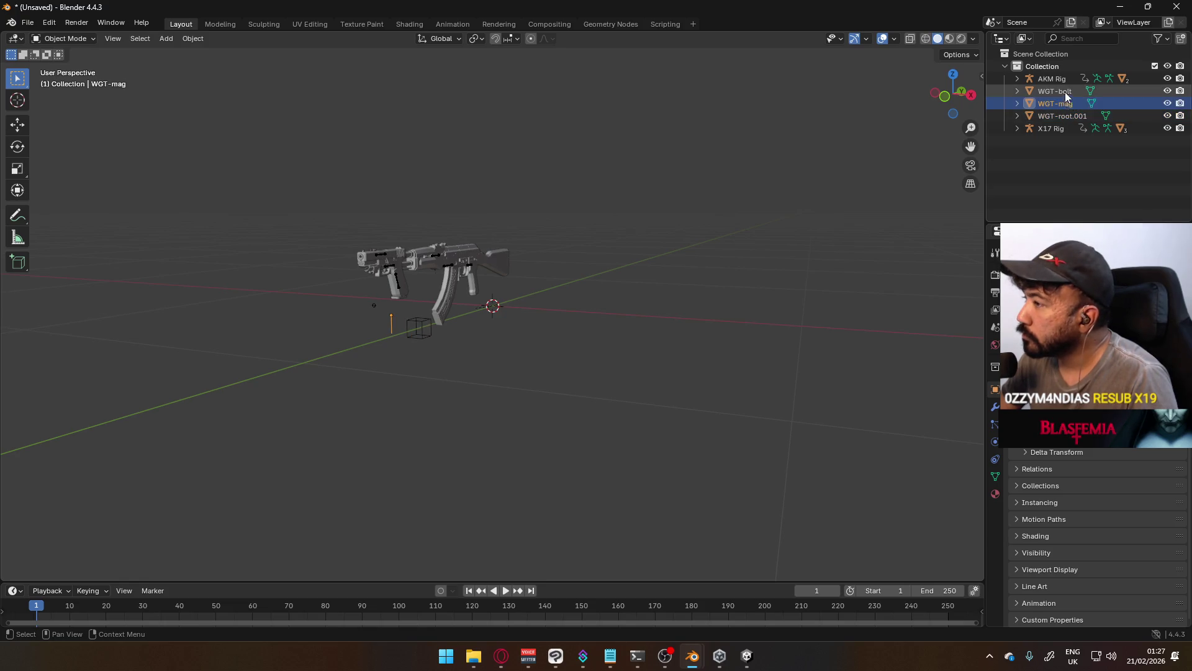
{"action": "left_click", "coordinate": [1064, 82]}
{"action": "middle_click_drag", "start_coordinate": [646, 168], "coordinate": [500, 210]}
{"action": "left_click", "coordinate": [1059, 92]}
{"action": "left_click", "coordinate": [1071, 116], "text": "shift"}
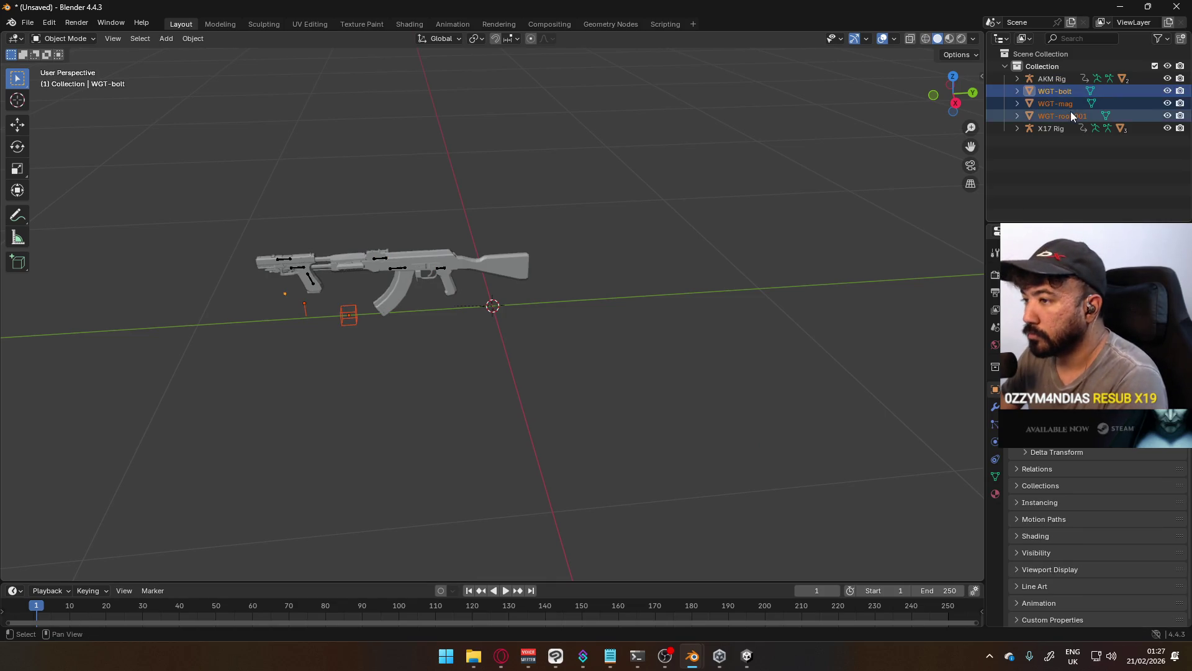
{"action": "key", "text": "Delete"}
From the side view, clear animation data on both AKM Rig and X17 Rig
{"action": "left_click", "coordinate": [441, 281]}
{"action": "key", "text": "KP_3"}
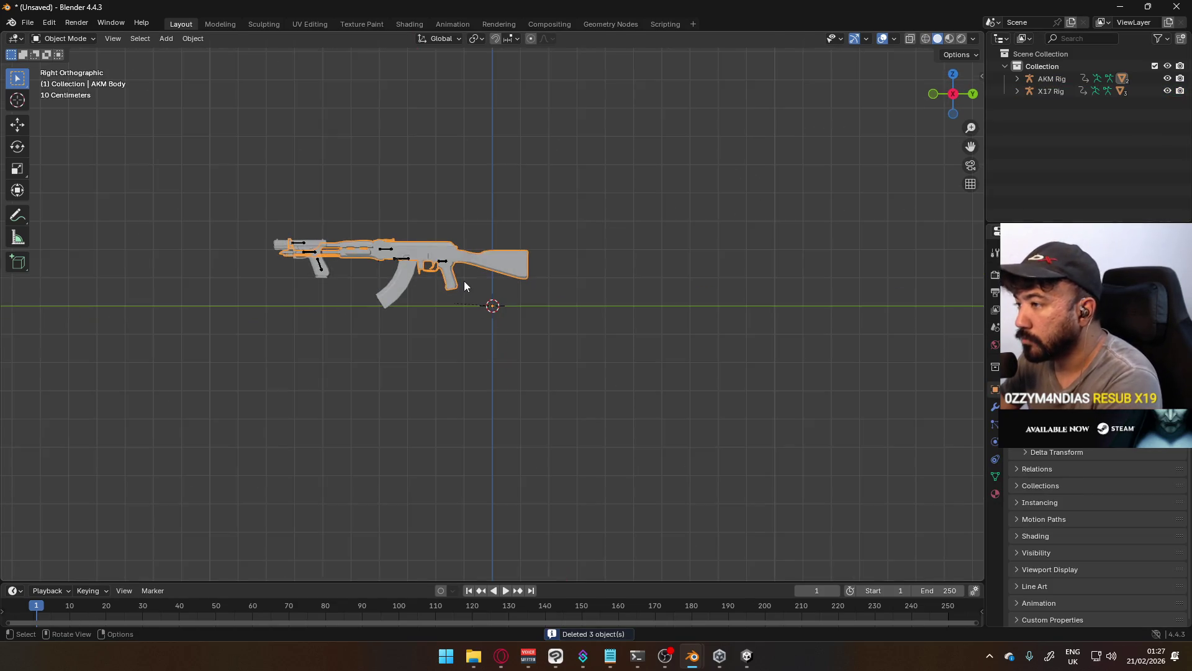
{"action": "left_click", "coordinate": [443, 264]}
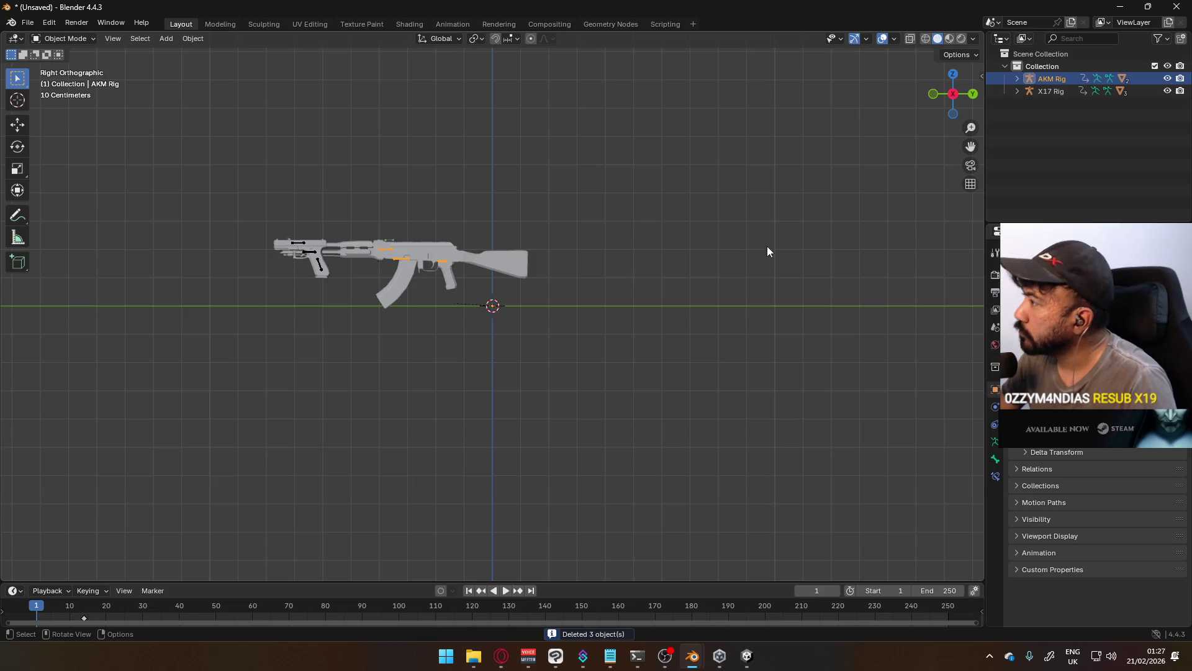
{"action": "left_click", "coordinate": [1019, 77]}
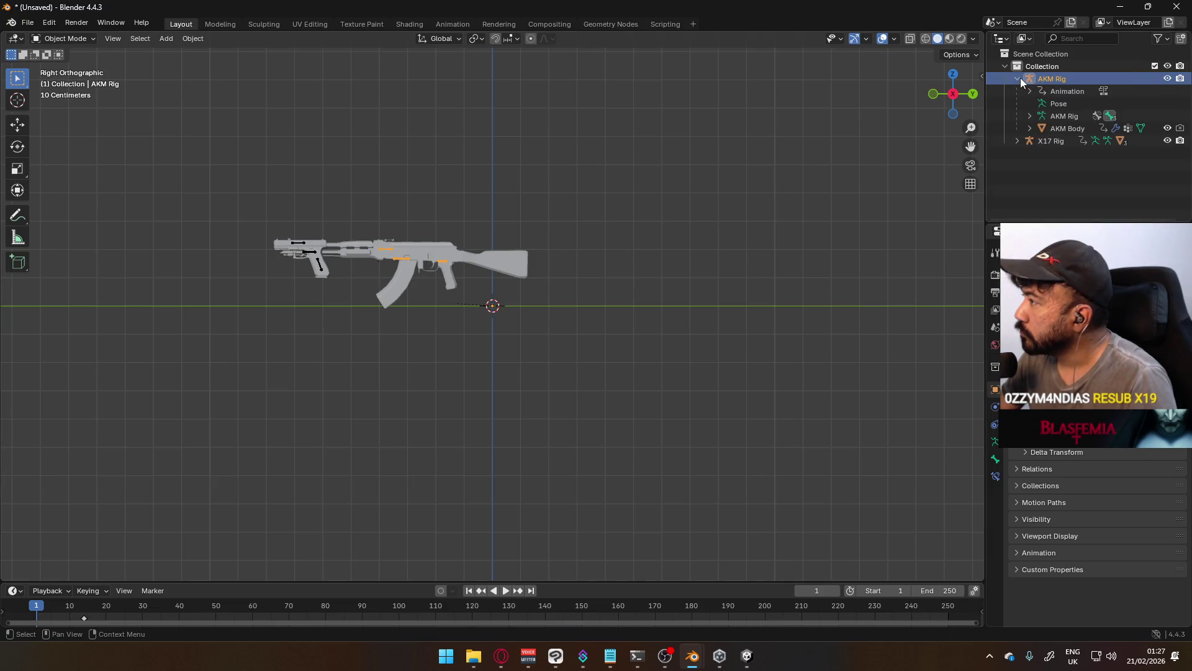
{"action": "right_click", "coordinate": [1048, 92]}
{"action": "left_click", "coordinate": [1048, 92]}
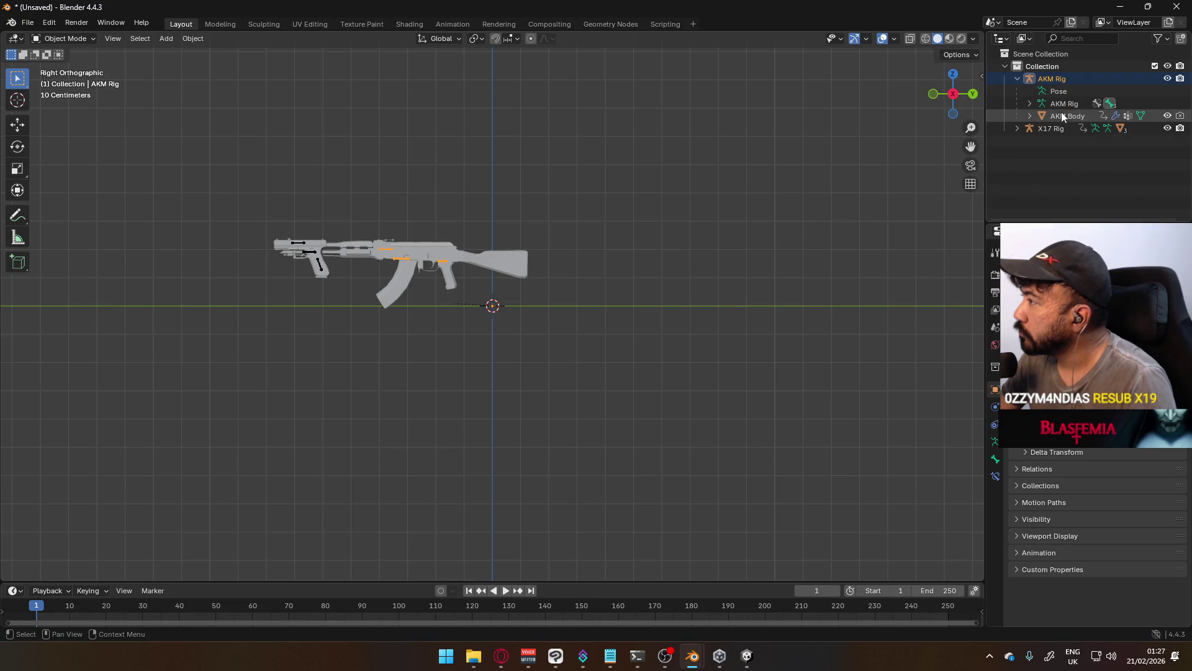
{"action": "left_click", "coordinate": [1018, 128]}
{"action": "right_click", "coordinate": [1045, 136]}
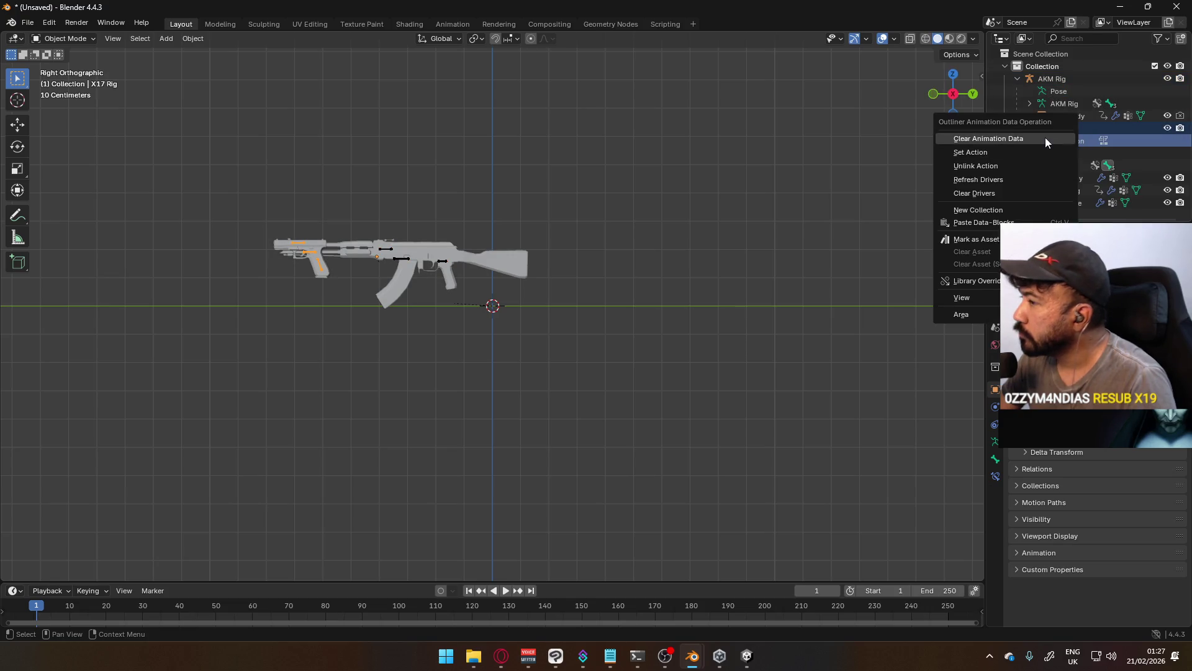
{"action": "left_click", "coordinate": [1045, 137]}
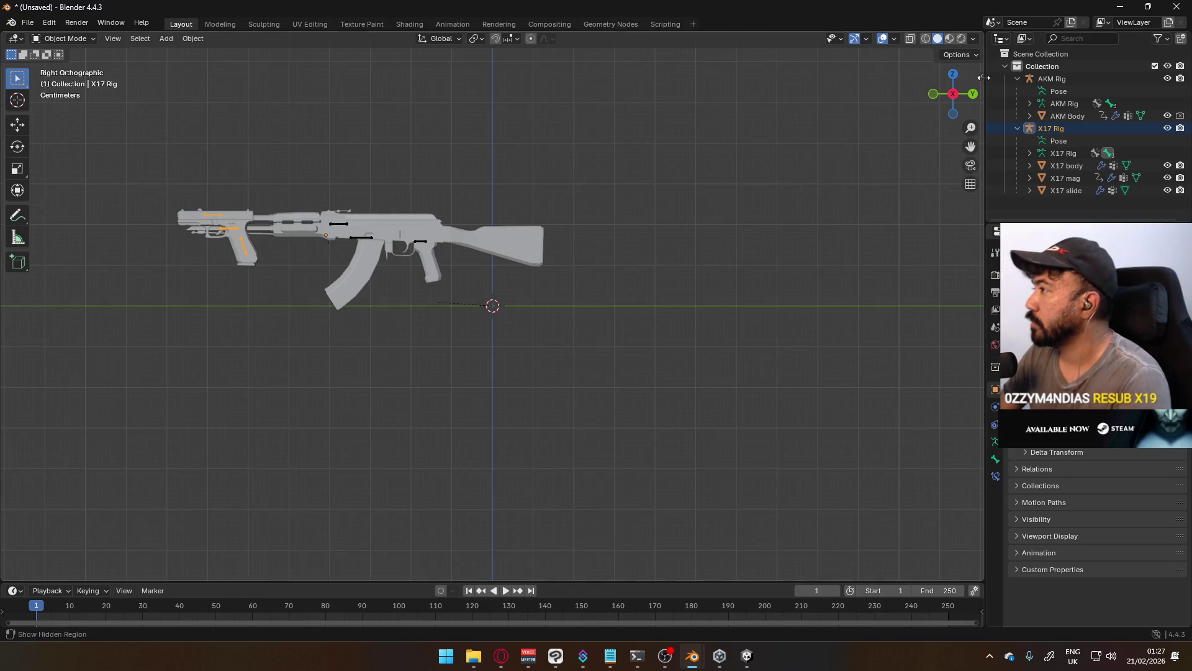
Set the X17 Rig's Location Y and Z to 0
{"action": "key", "text": "n"}
{"action": "left_click", "coordinate": [911, 116]}
{"action": "type", "text": "0"}
{"action": "key", "text": "Return"}
{"action": "left_click", "coordinate": [911, 127]}
{"action": "type", "text": "0"}
{"action": "key", "text": "Return"}
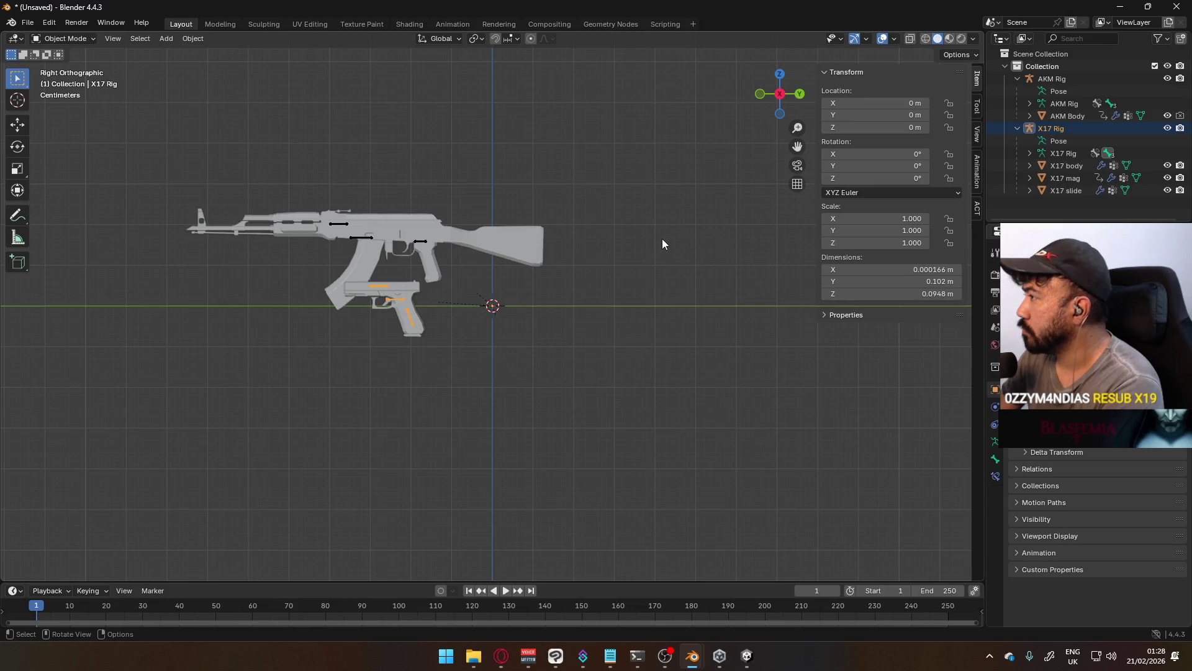
Clear the AKM Body mesh's animation data
{"action": "left_click", "coordinate": [1064, 178]}
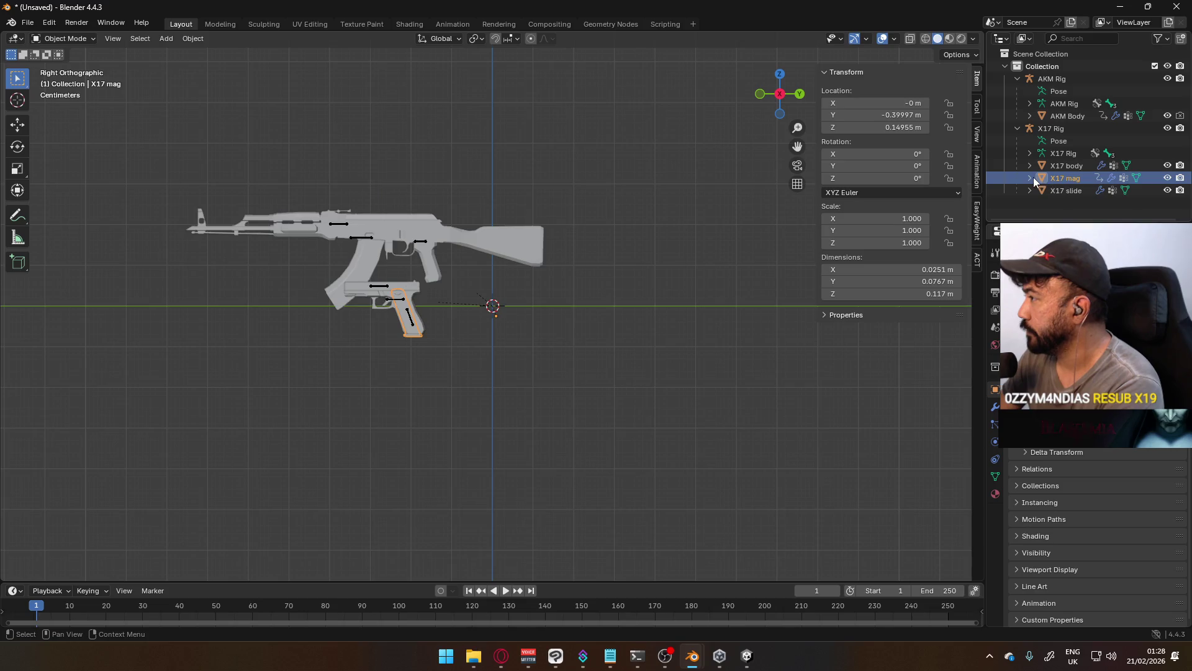
{"action": "left_click", "coordinate": [1030, 178]}
{"action": "right_click", "coordinate": [1060, 188]}
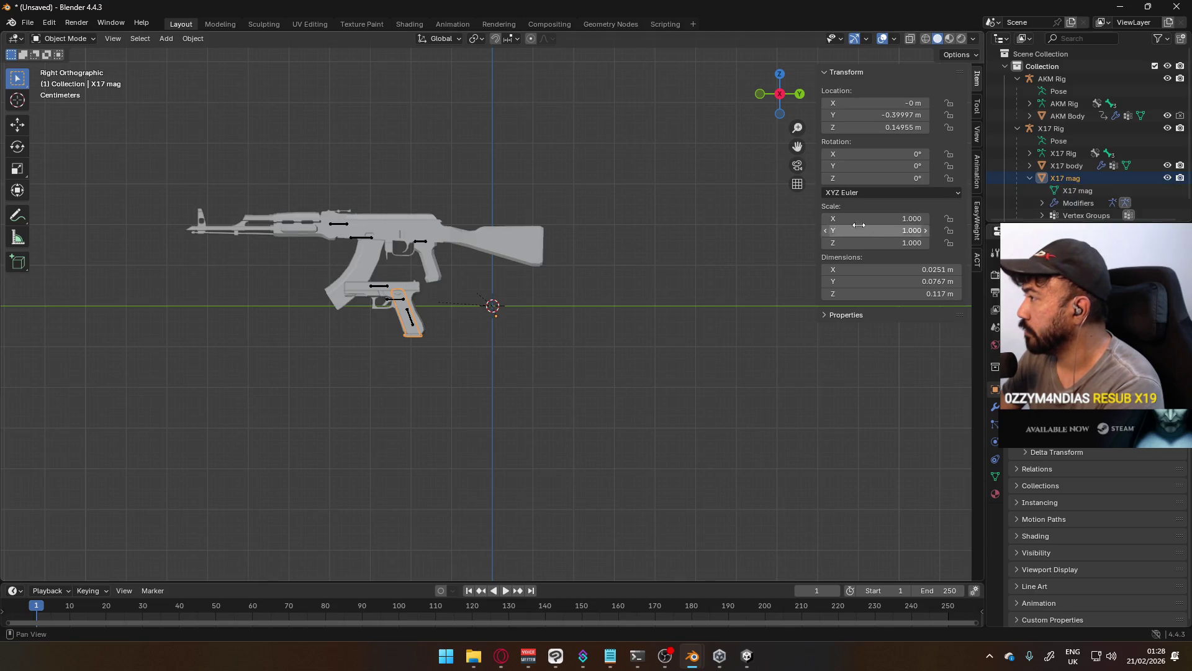
{"action": "left_click", "coordinate": [390, 291]}
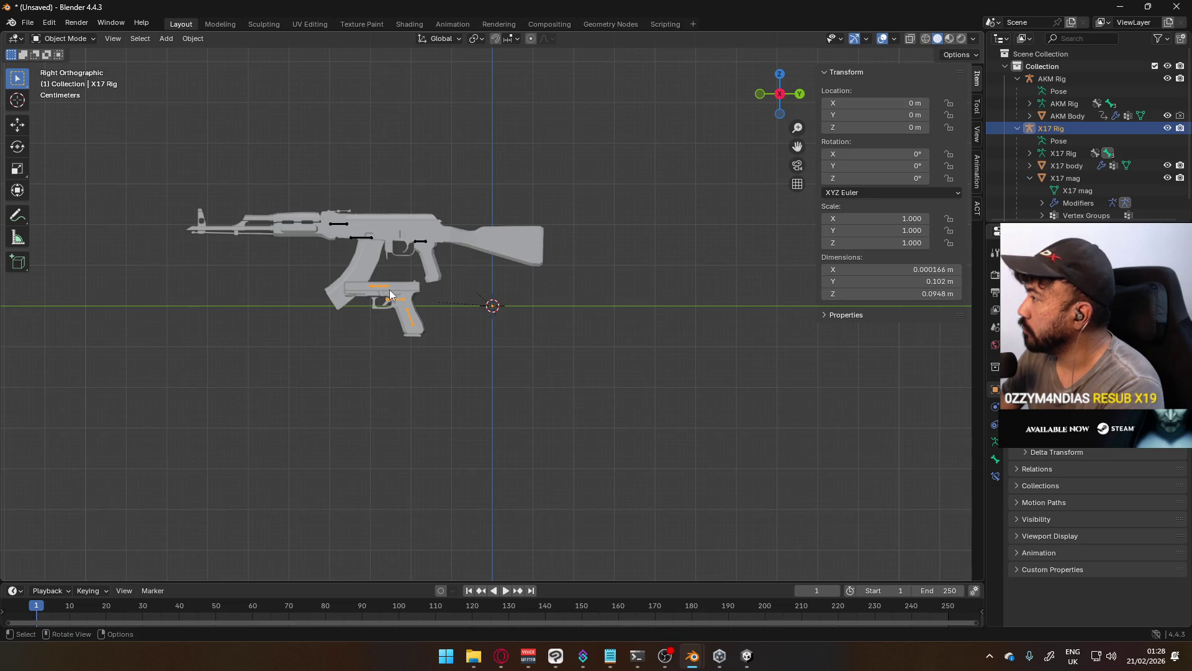
{"action": "left_click", "coordinate": [1068, 116]}
{"action": "left_click", "coordinate": [1030, 116]}
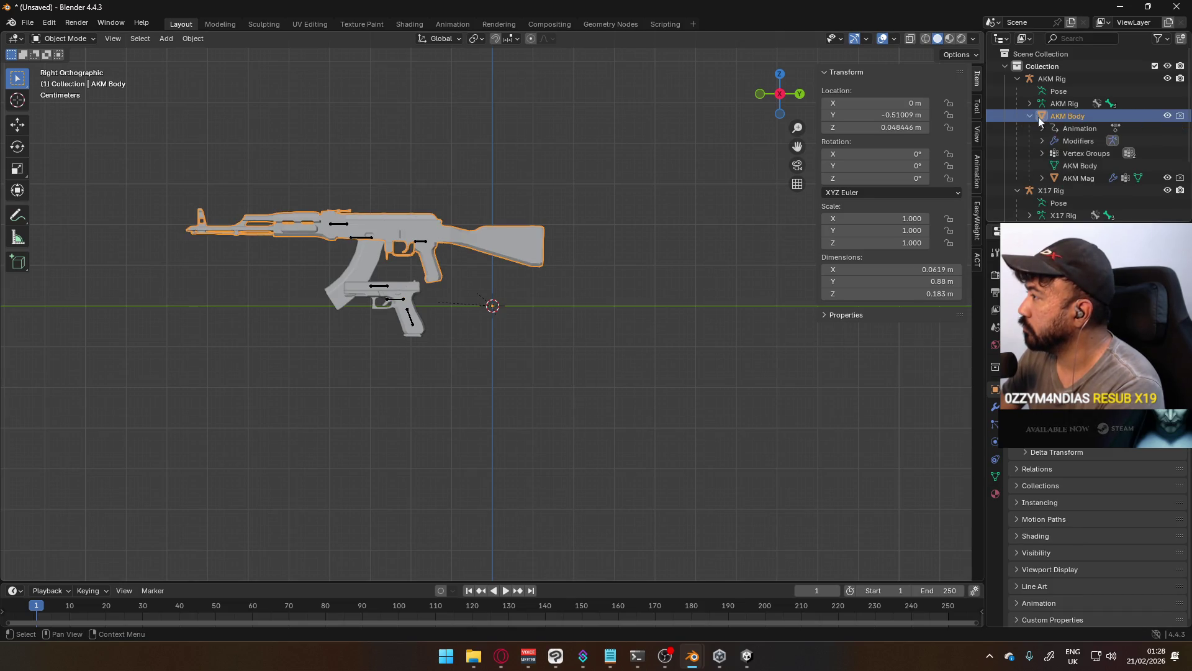
{"action": "right_click", "coordinate": [1069, 127]}
{"action": "left_click", "coordinate": [1071, 128]}
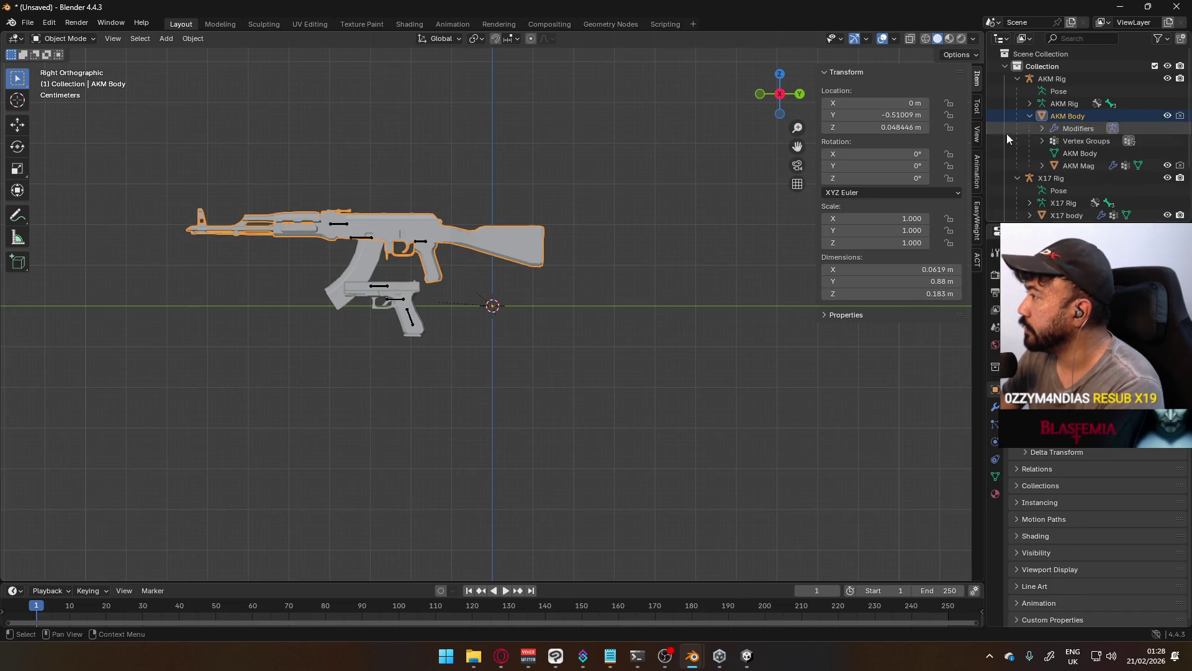
Leave the AKM Rig at origin and start moving the AKM Body down toward the pistol
{"action": "left_click", "coordinate": [422, 240]}
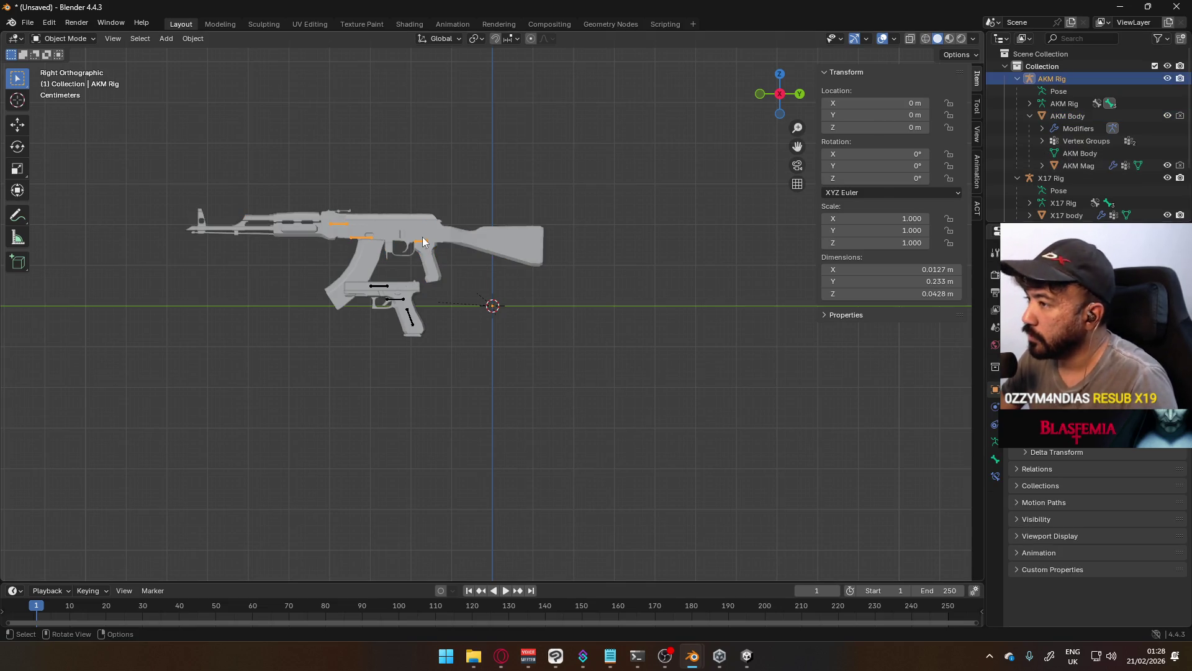
{"action": "scroll", "coordinate": [421, 237], "scroll_direction": "up", "scroll_amount": 4}
{"action": "key", "text": "g"}
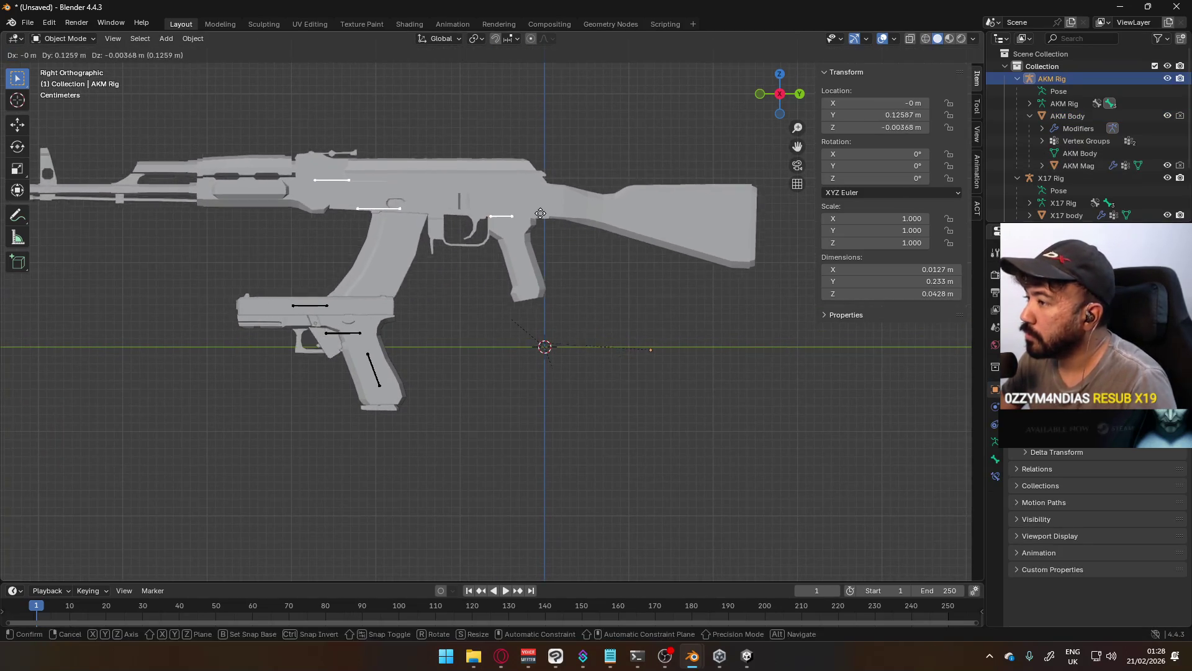
{"action": "right_click", "coordinate": [520, 215]}
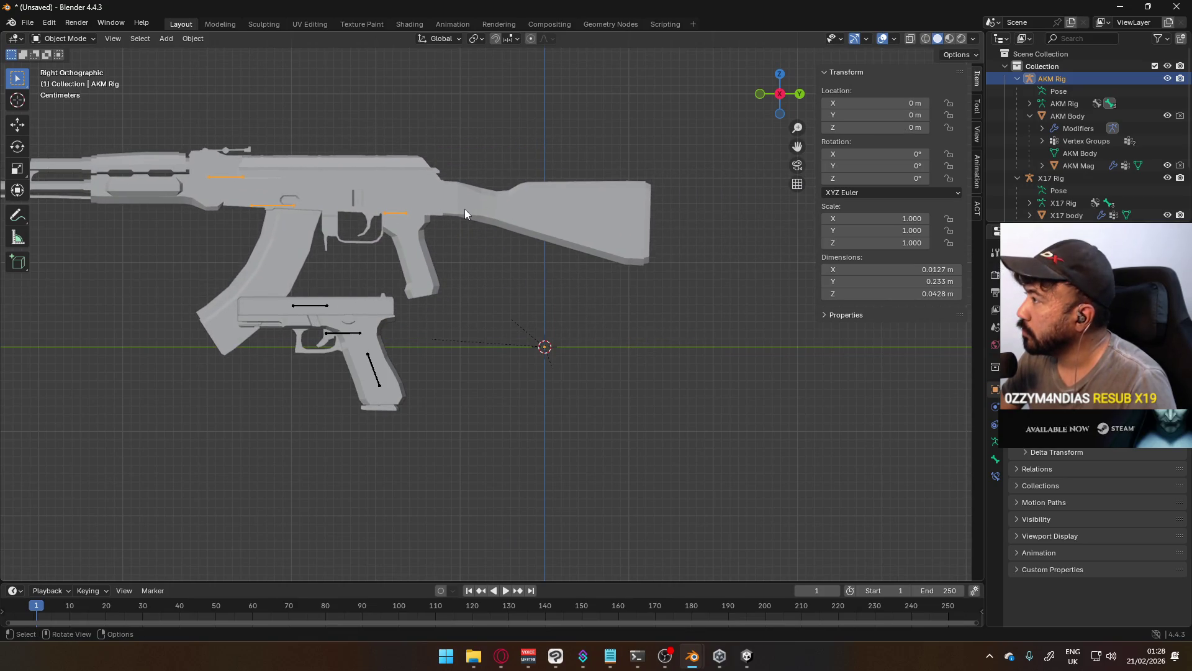
{"action": "left_click", "coordinate": [1076, 116]}
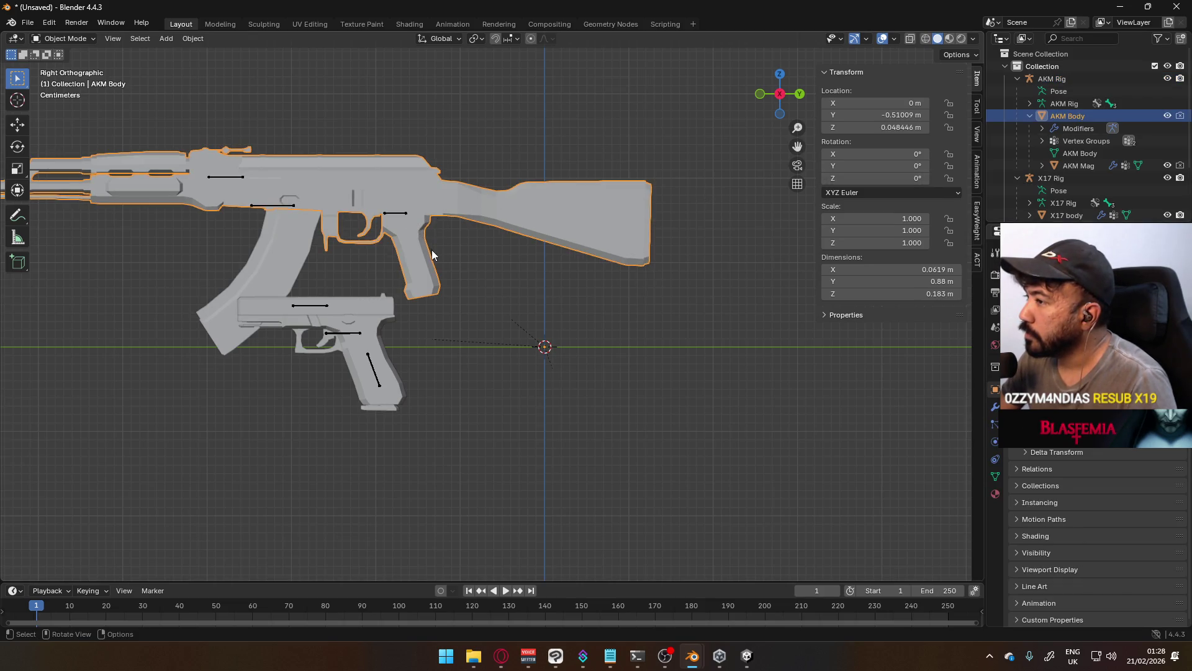
{"action": "key", "text": "g"}
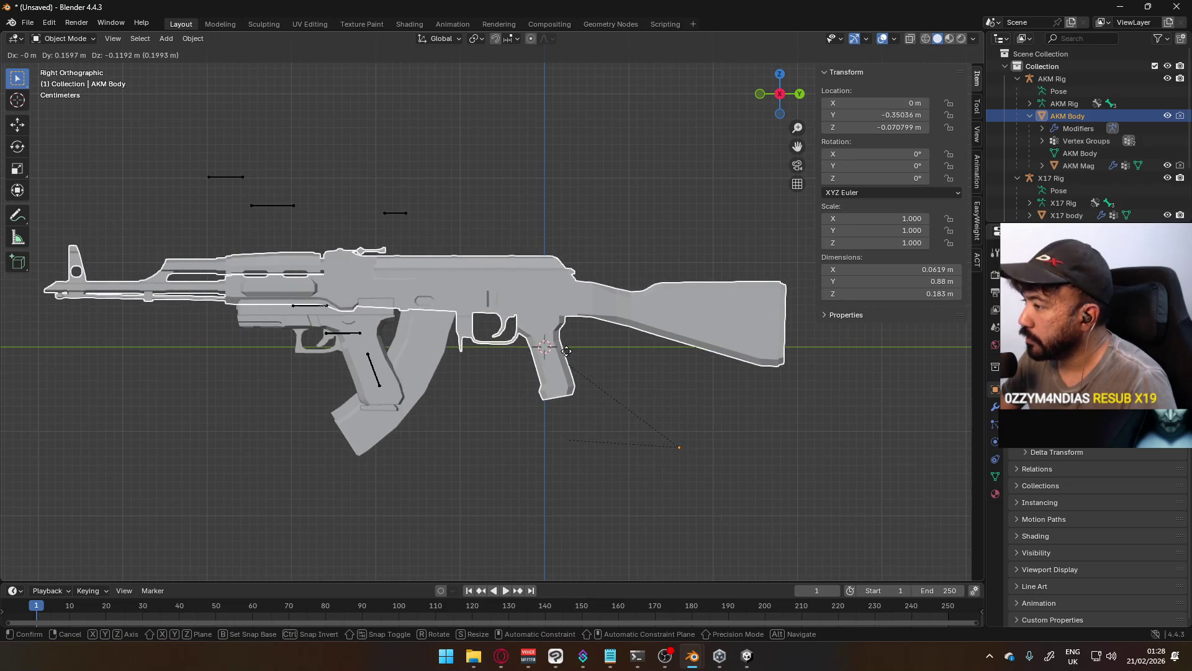
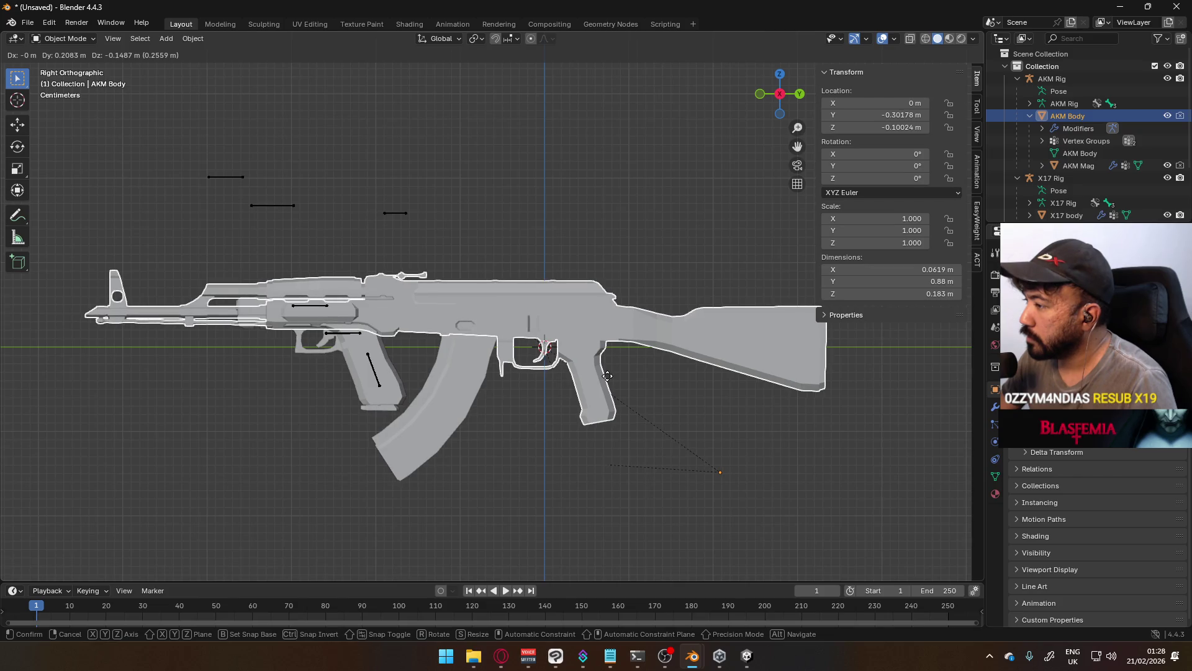
Drop the AKM Body in place, apply its location so it reads 0 m, then select AKM Rig
{"action": "left_click", "coordinate": [606, 371]}
{"action": "key", "text": "ctrl+a"}
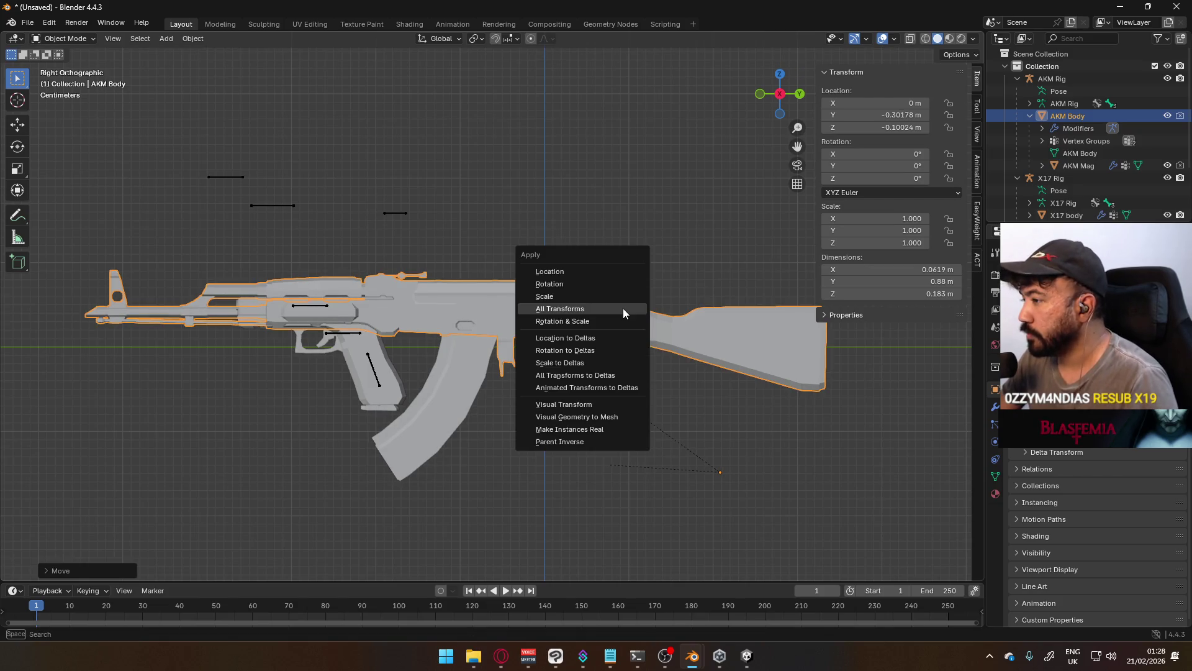
{"action": "left_click", "coordinate": [613, 272]}
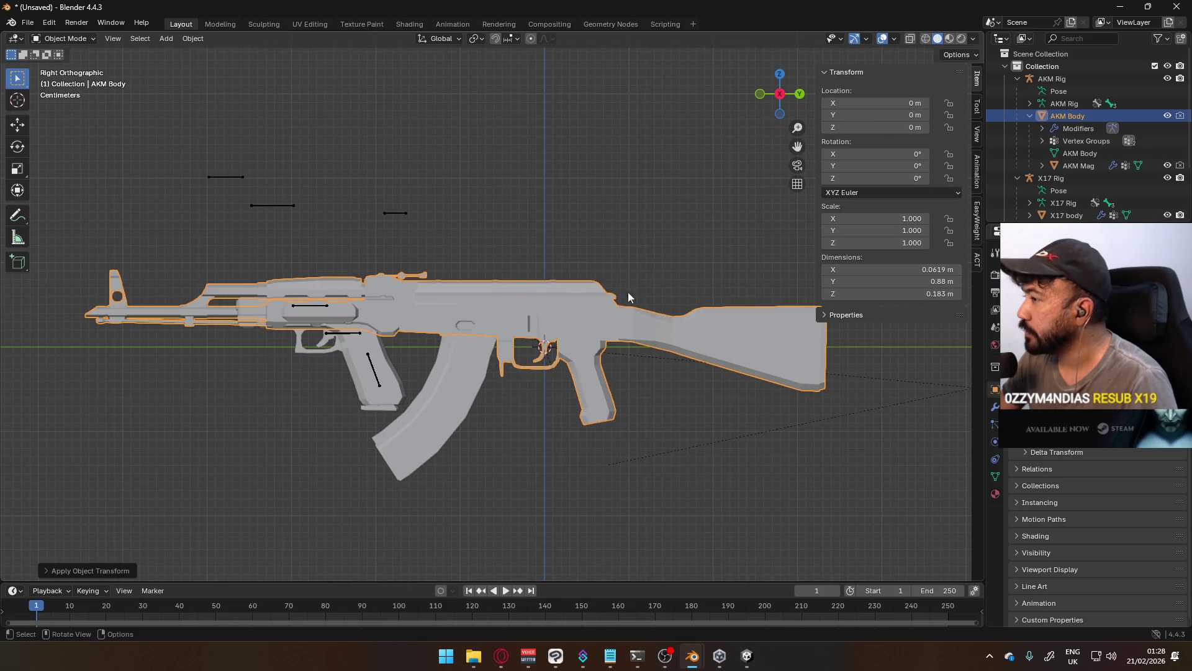
{"action": "scroll", "coordinate": [696, 360], "scroll_direction": "down", "scroll_amount": 3}
{"action": "scroll", "coordinate": [612, 336], "scroll_direction": "up", "scroll_amount": 1}
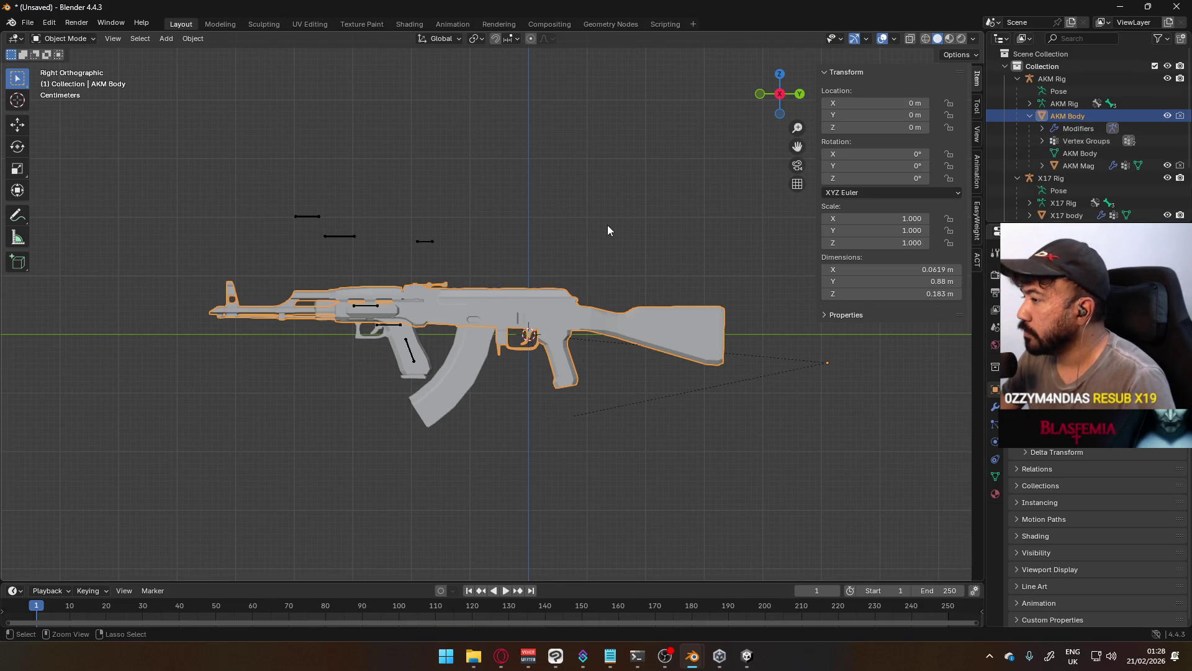
{"action": "left_click", "coordinate": [1052, 79]}
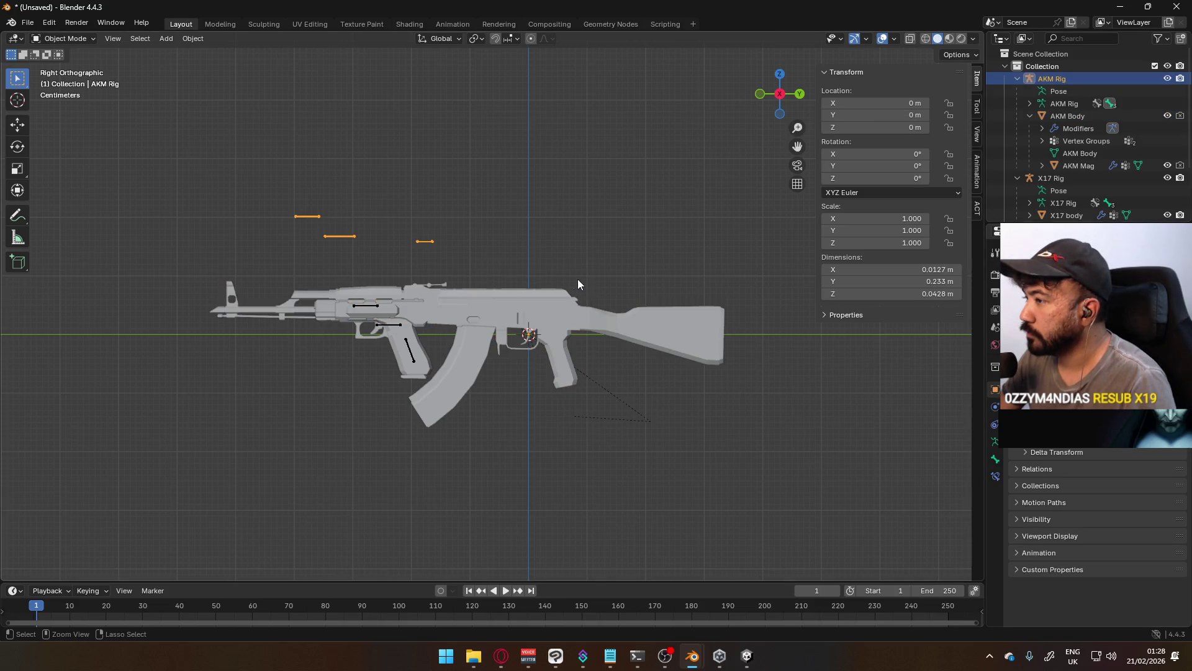
Undo the last change, then select the AKM Rig and move it into place
{"action": "key", "text": "ctrl+z"}
{"action": "key", "text": "ctrl+z"}
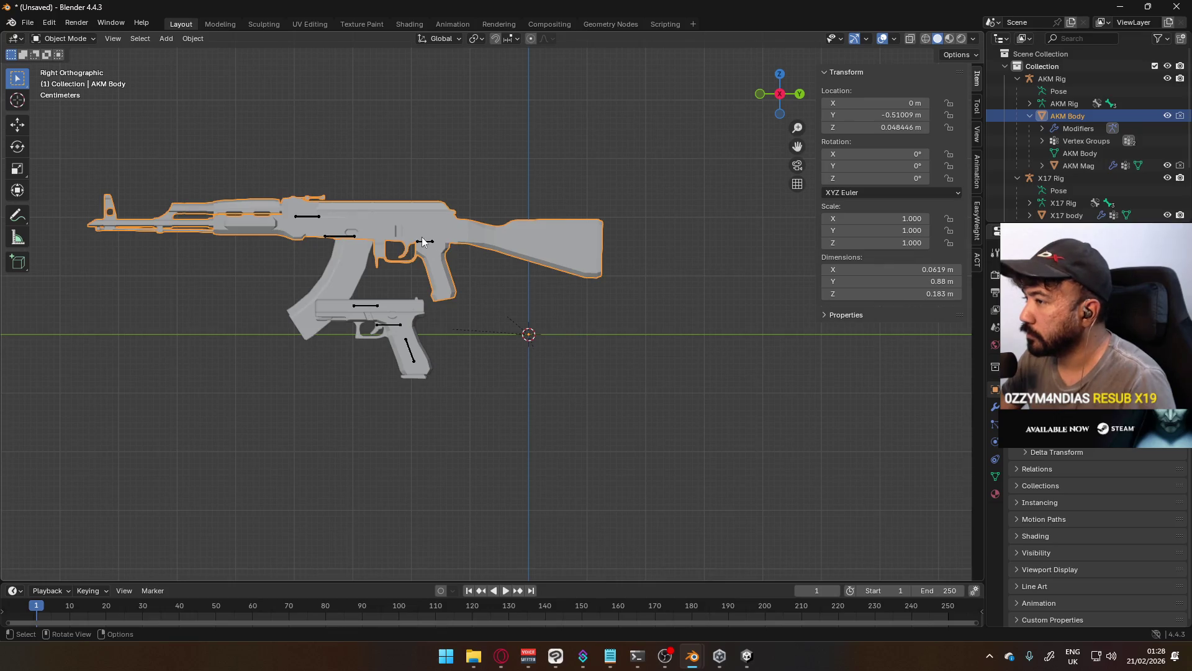
{"action": "left_click", "coordinate": [422, 242]}
{"action": "key", "text": "g"}
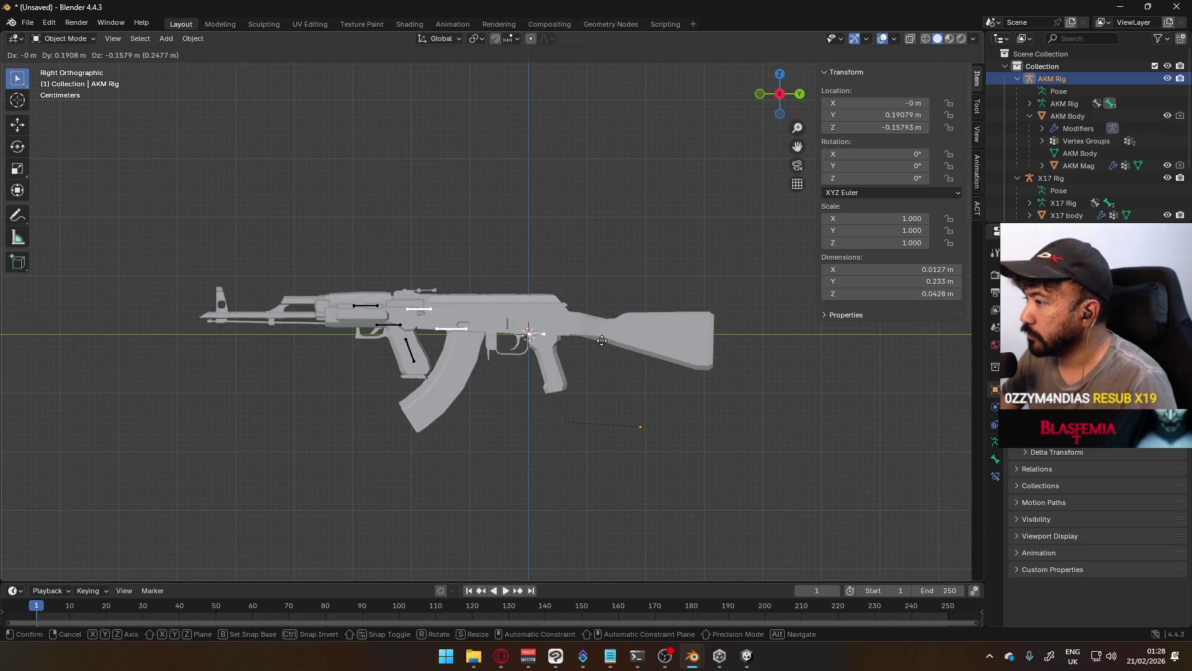
{"action": "left_click", "coordinate": [602, 340]}
{"action": "scroll", "coordinate": [646, 388], "scroll_direction": "up", "scroll_amount": 5}
Set the AKM Rig's Y and Z location to 0 m and enter Edit Mode
{"action": "left_click", "coordinate": [878, 115]}
{"action": "type", "text": "0"}
{"action": "key", "text": "Return"}
{"action": "left_click", "coordinate": [879, 127]}
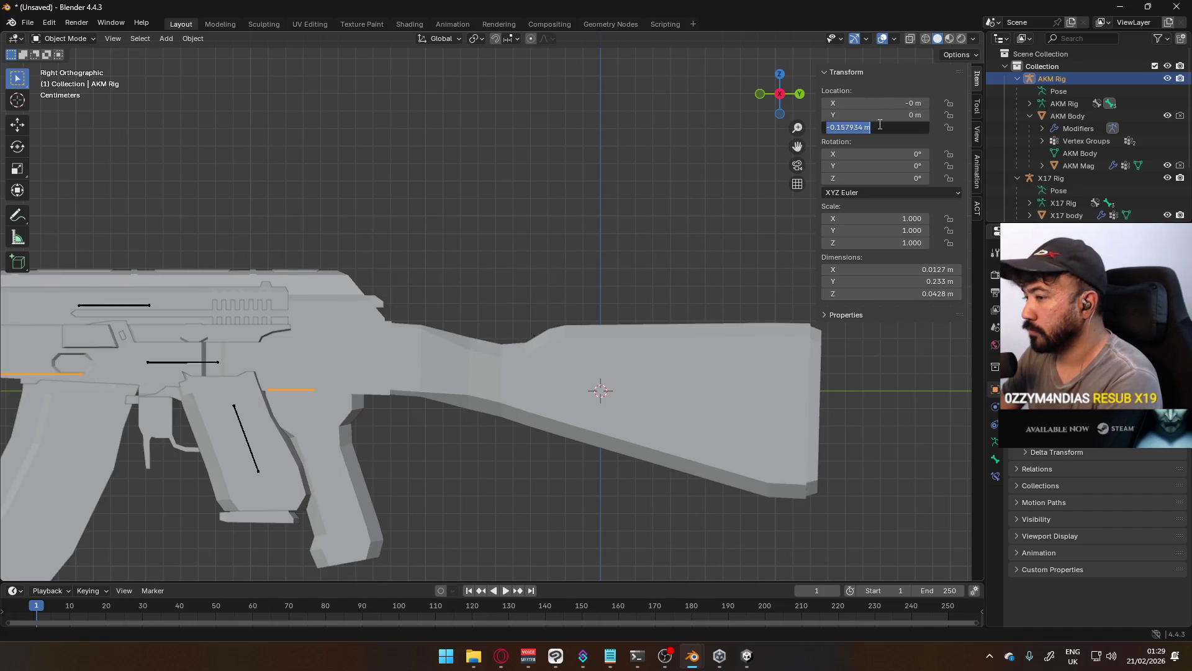
{"action": "type", "text": "0"}
{"action": "key", "text": "Return"}
{"action": "scroll", "coordinate": [521, 233], "scroll_direction": "down", "scroll_amount": 3}
{"action": "key", "text": "Tab"}
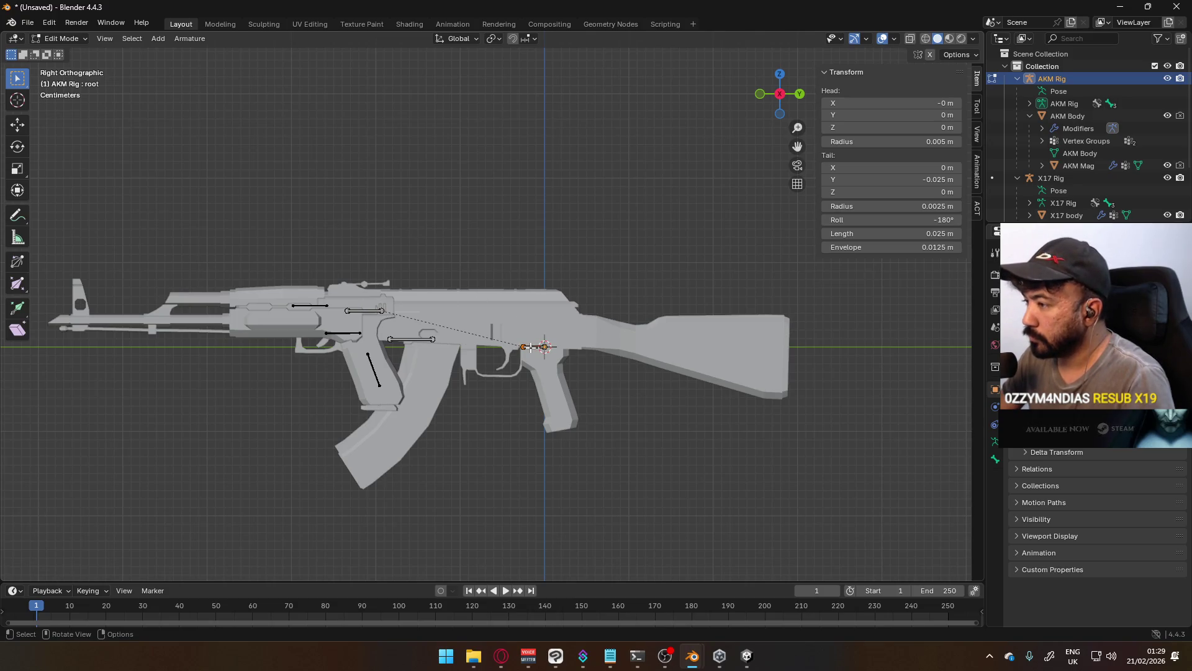
Snap the 3D cursor to the AKM root bone's head, then to its tail
{"action": "key", "text": "F3"}
{"action": "type", "text": "cursor to sel"}
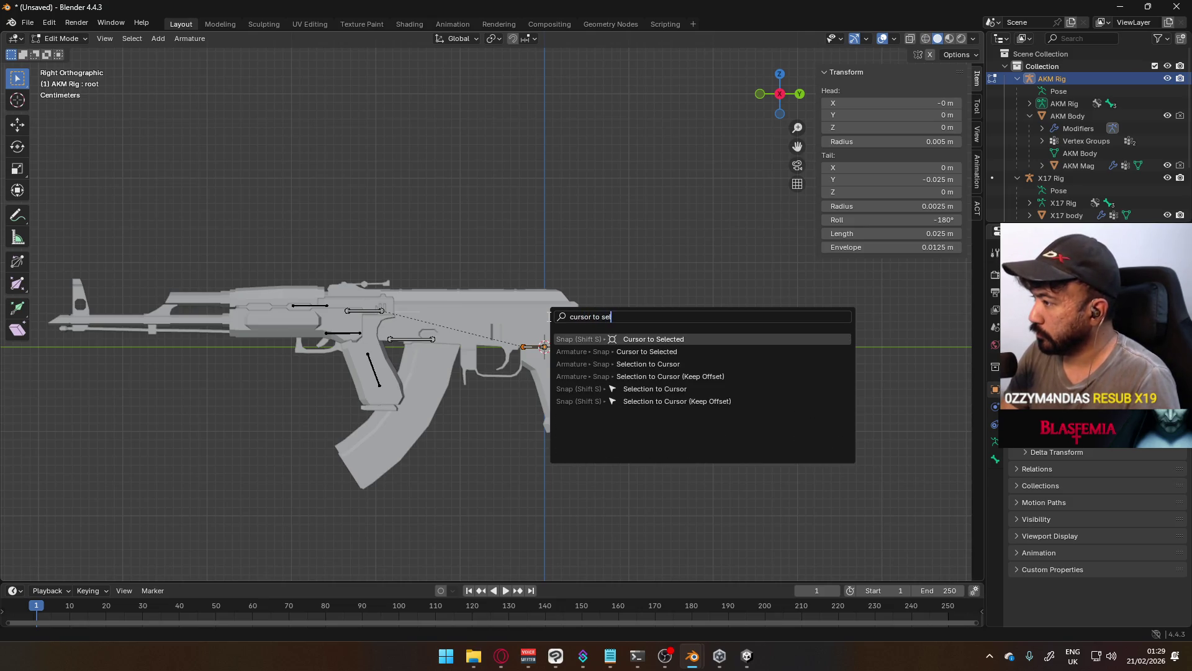
{"action": "key", "text": "Return"}
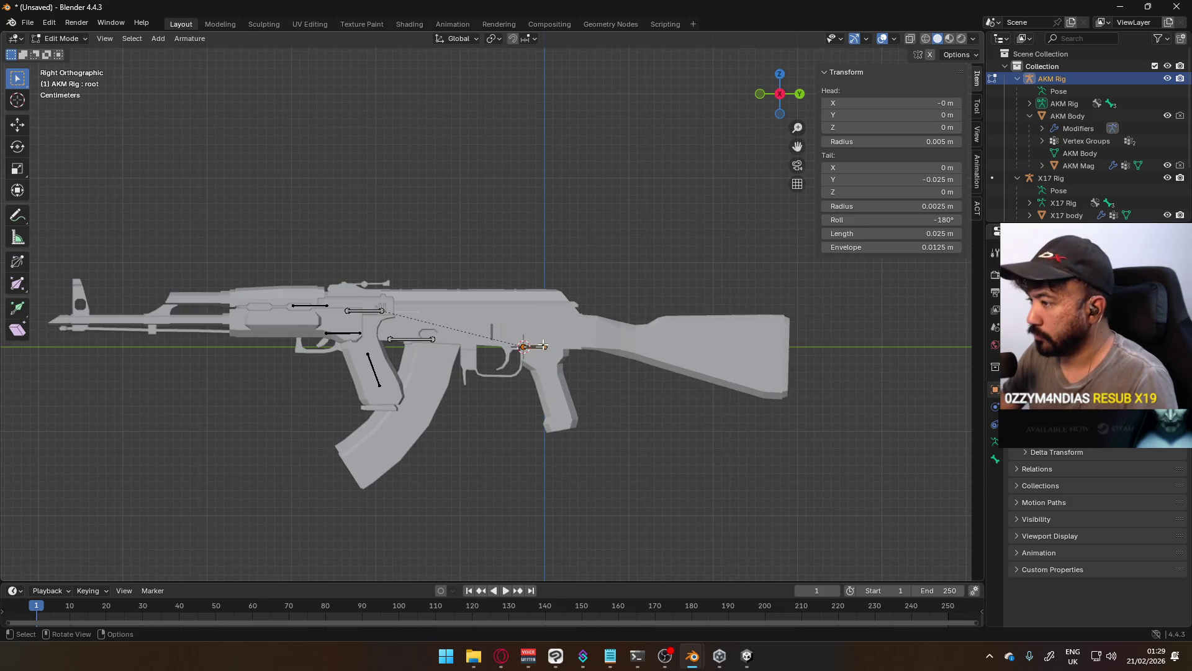
{"action": "middle_click_drag", "start_coordinate": [524, 302], "coordinate": [549, 336]}
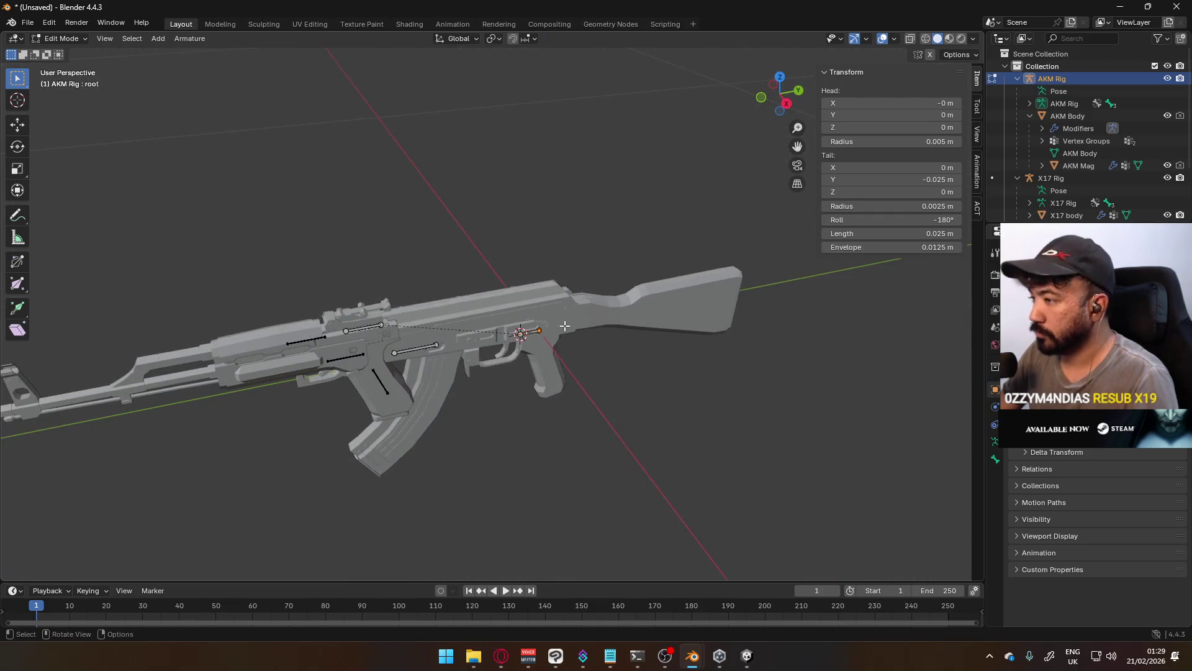
{"action": "key", "text": "F3"}
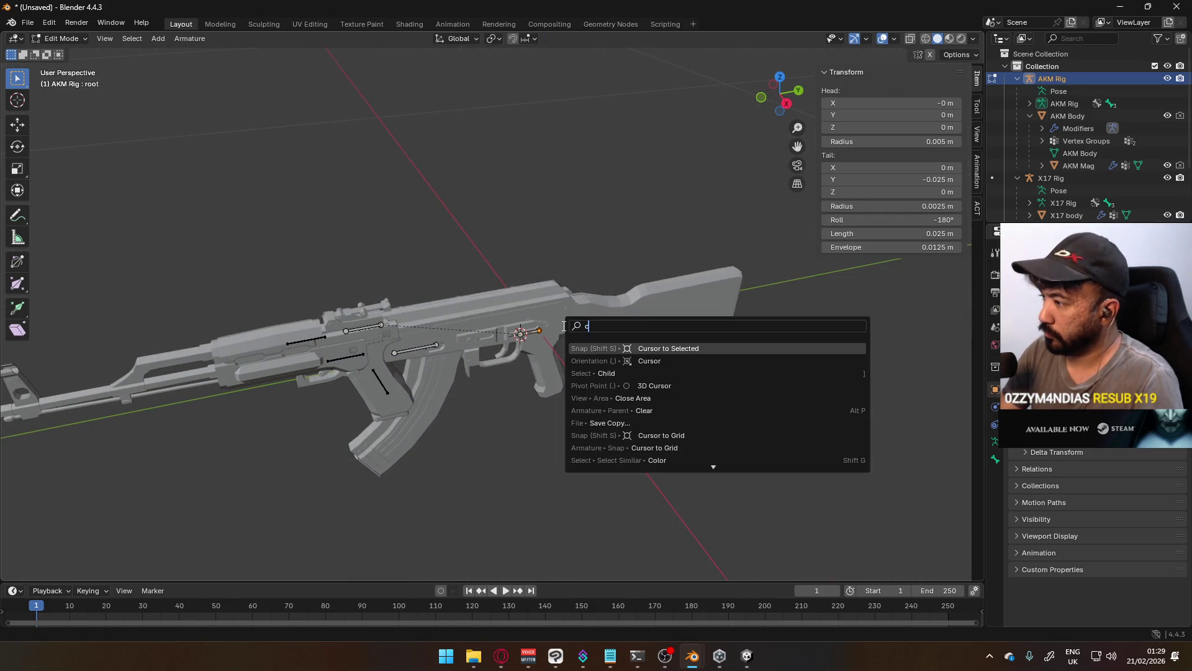
{"action": "key", "text": "Return"}
{"action": "key", "text": "F3"}
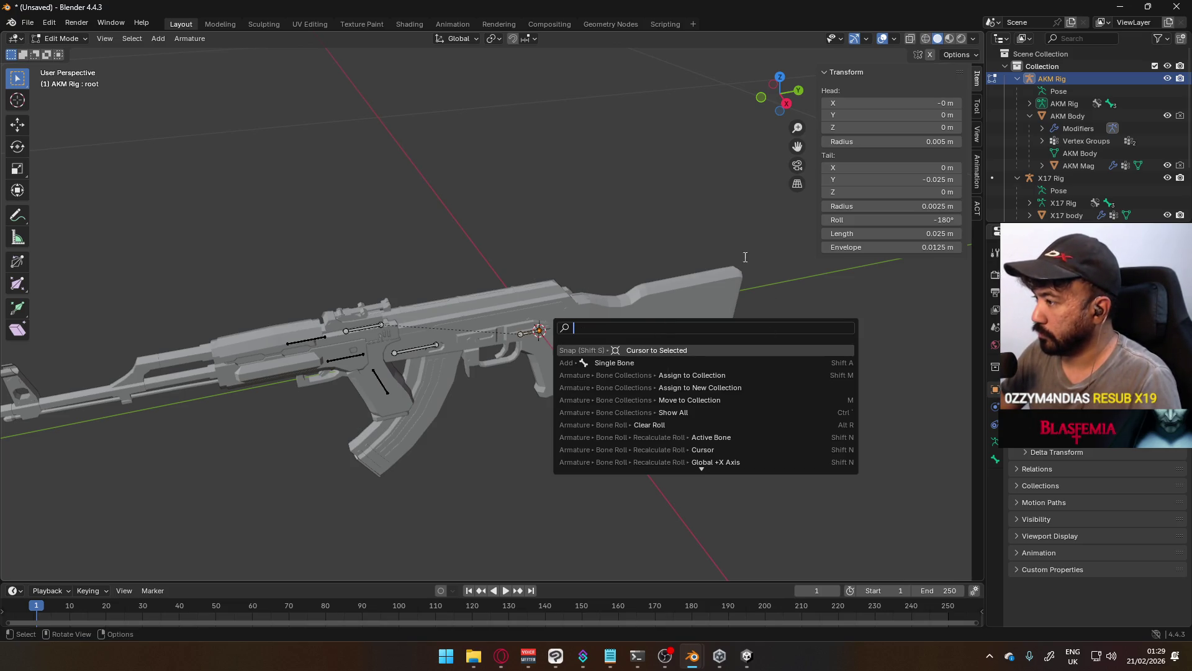
{"action": "key", "text": "Escape"}
Clear the AKM Rig's location in Object Mode and switch the rig to Pose Mode
{"action": "key", "text": "Tab"}
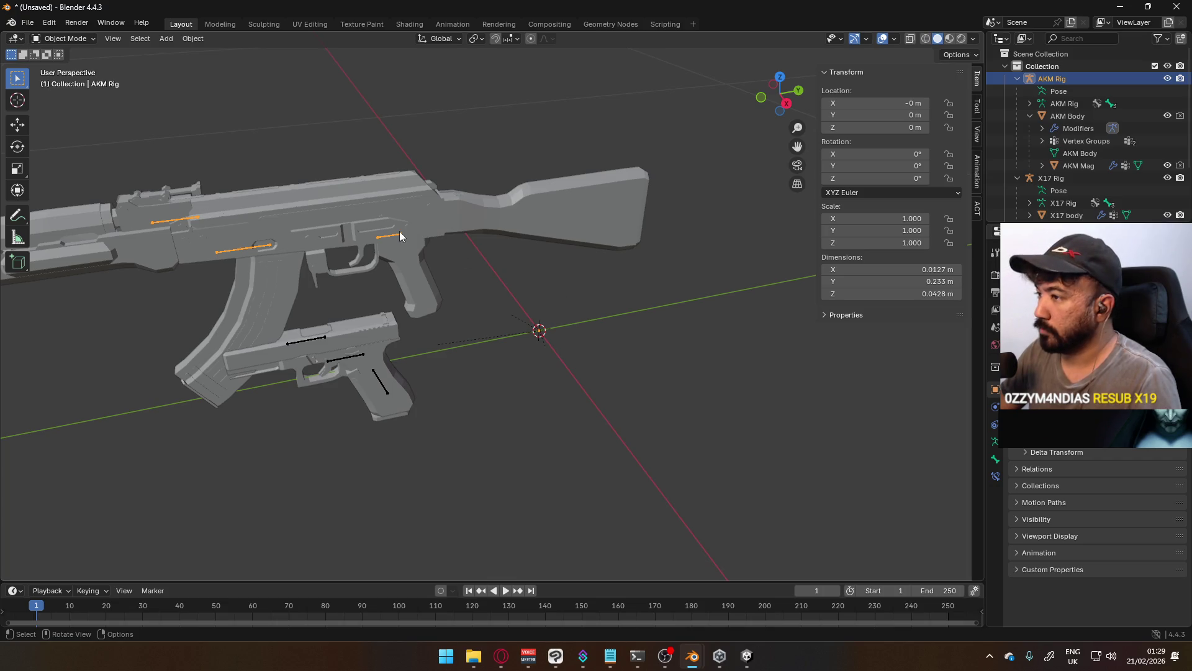
{"action": "key", "text": "Tab"}
{"action": "middle_click_drag", "start_coordinate": [570, 325], "coordinate": [541, 271]}
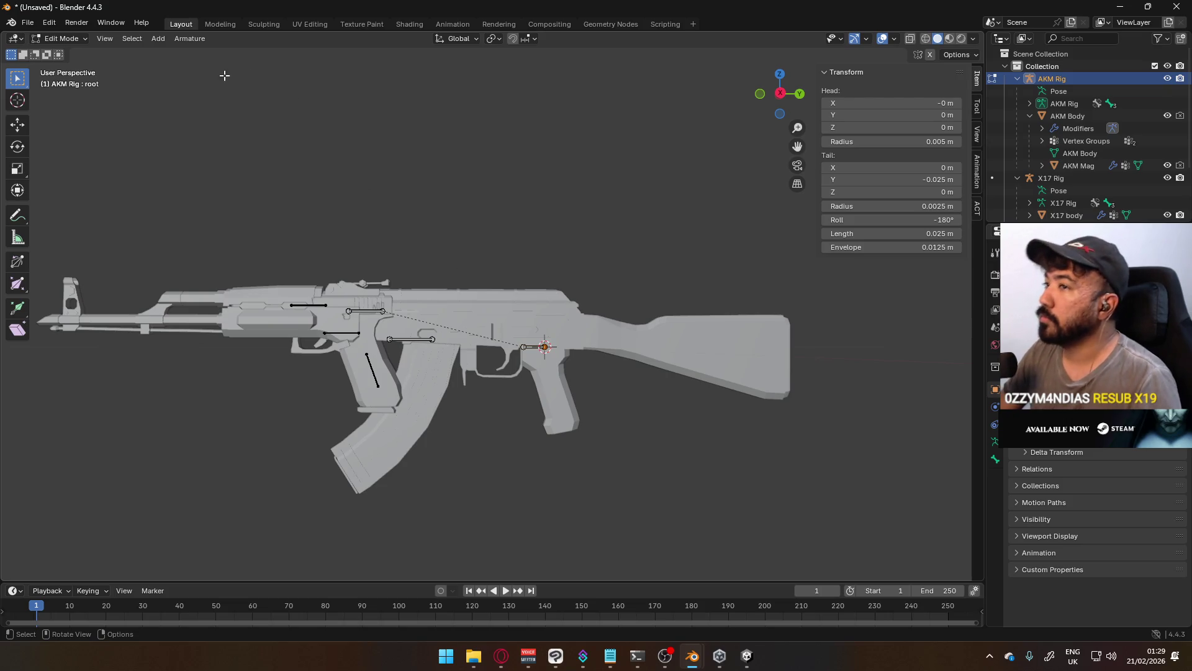
{"action": "key", "text": "Tab"}
{"action": "key", "text": "alt+g"}
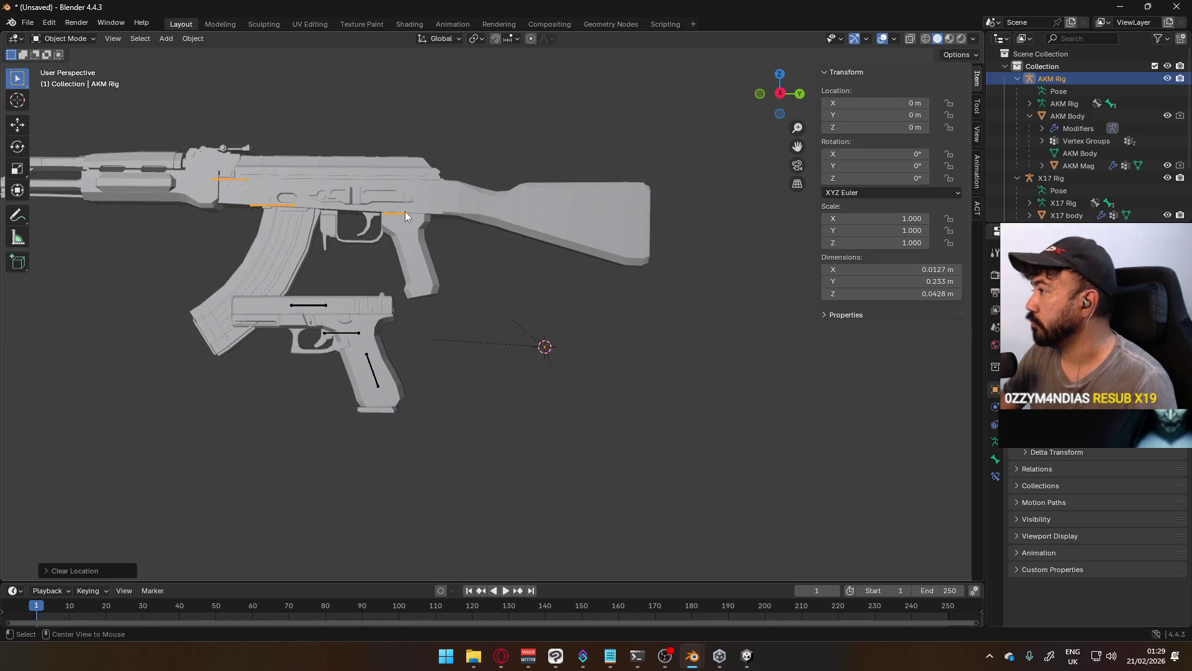
{"action": "key", "text": "Tab"}
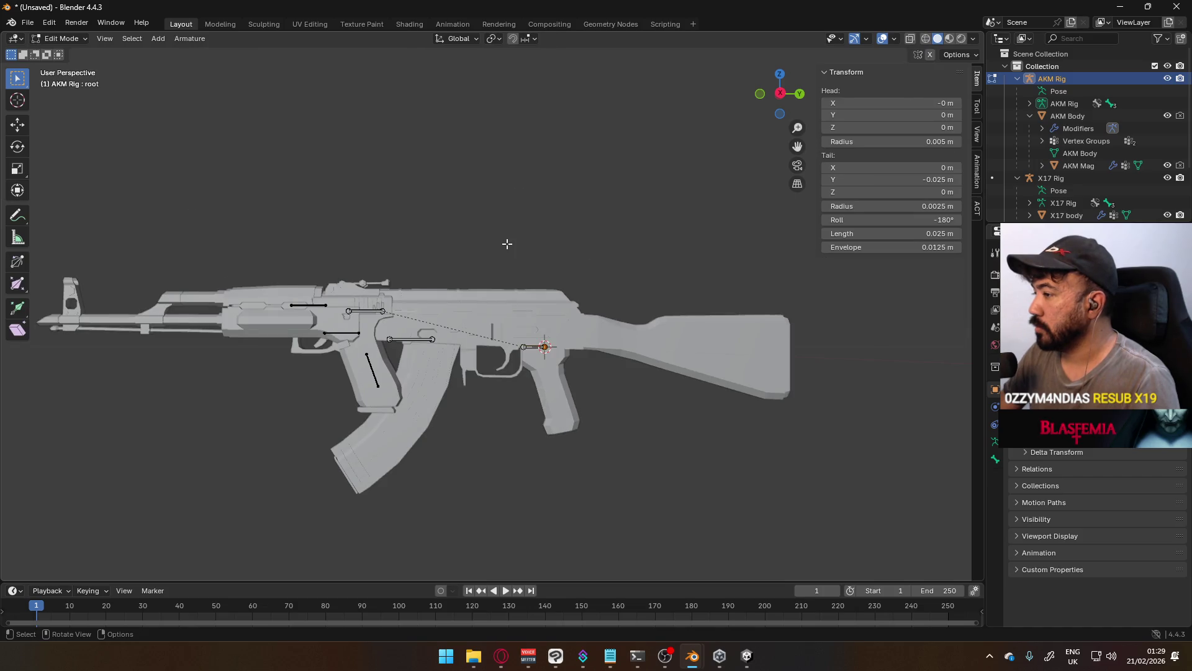
{"action": "key", "text": "Tab"}
{"action": "key", "text": "Tab"}
{"action": "key", "text": "Tab"}
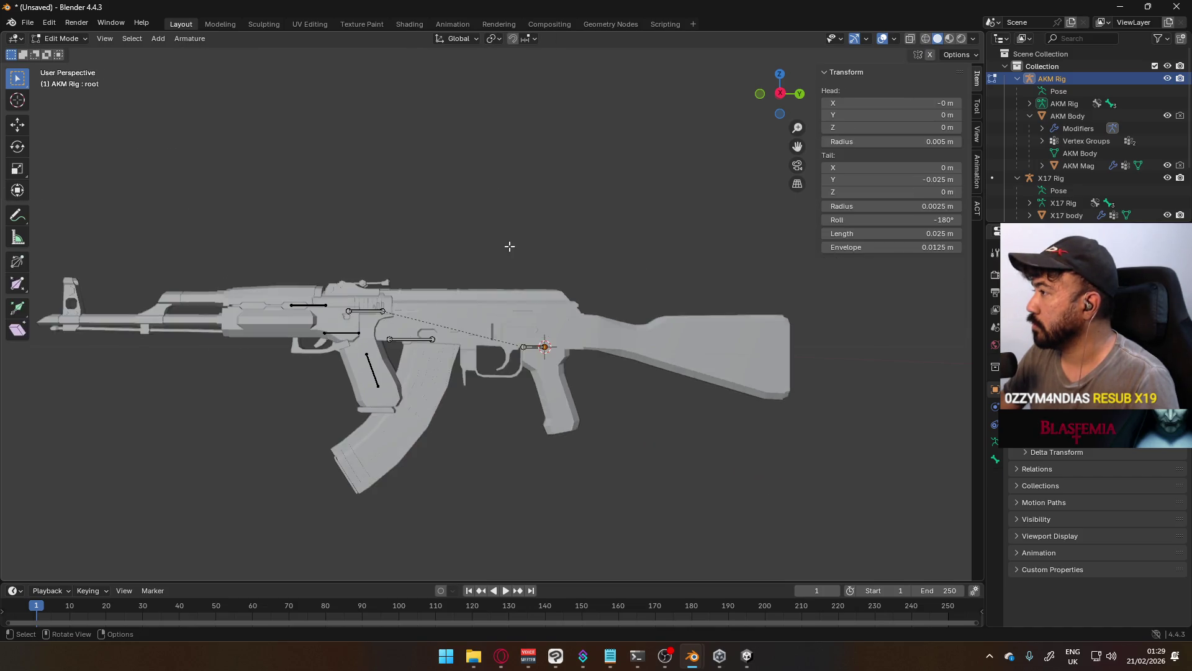
{"action": "left_click", "coordinate": [73, 39]}
{"action": "left_click", "coordinate": [62, 79]}
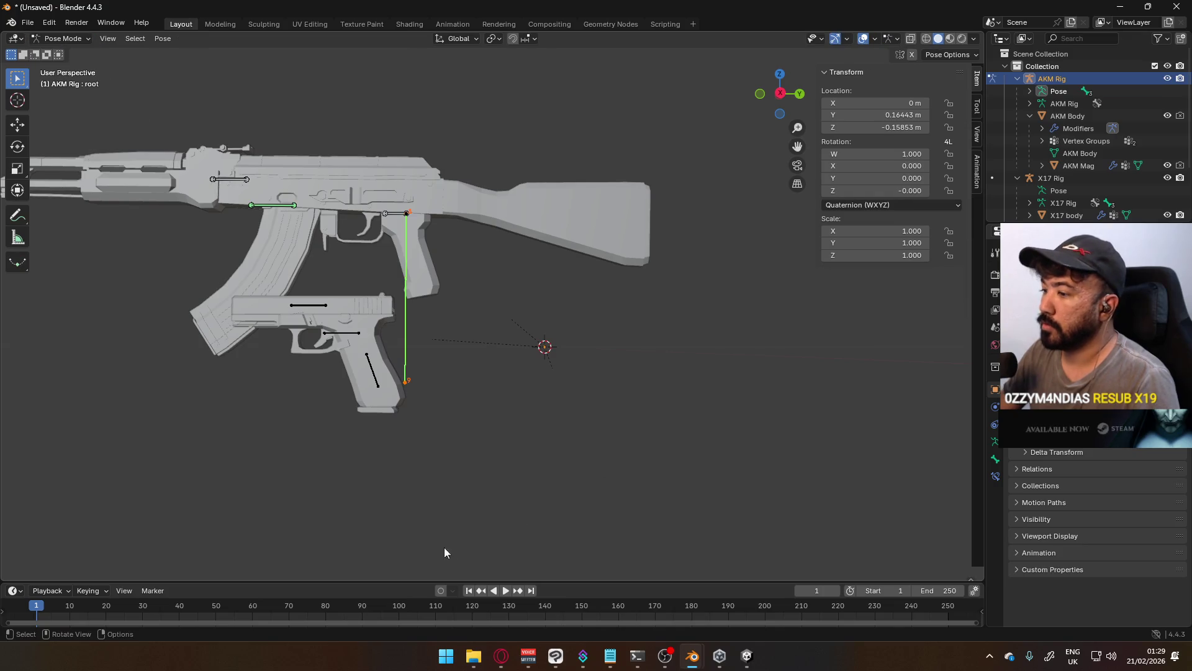
Switch to the Animation workspace, set the Dope Sheet to Action Editor and browse actions
{"action": "left_click", "coordinate": [459, 26]}
{"action": "left_click", "coordinate": [62, 461]}
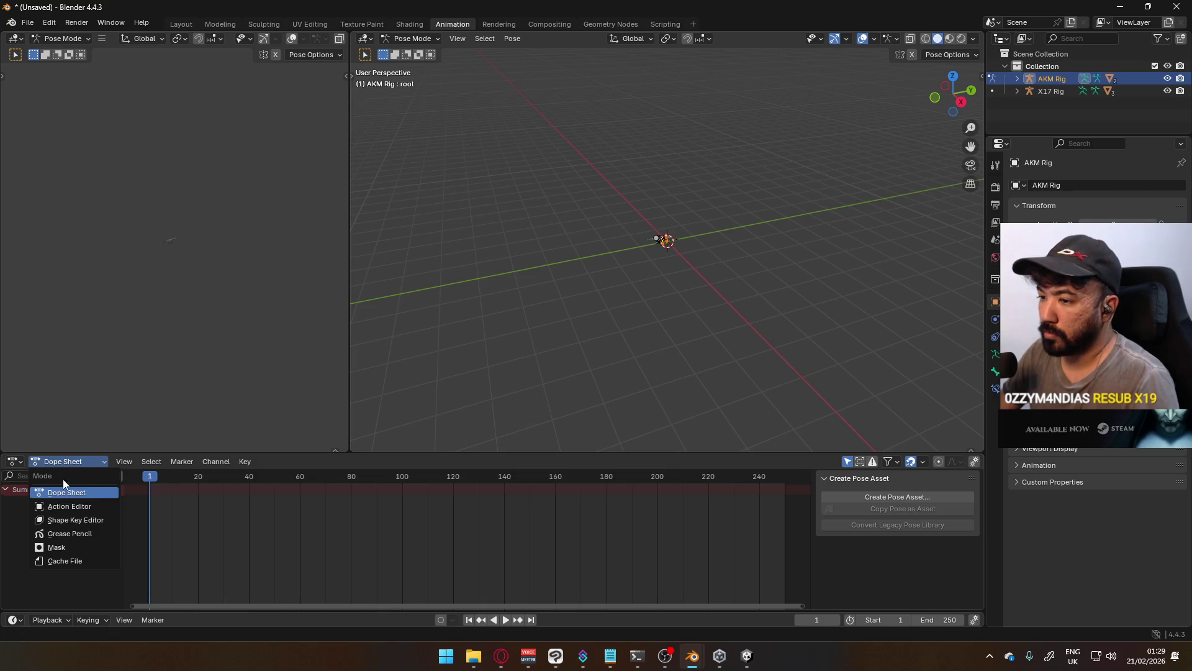
{"action": "left_click", "coordinate": [65, 507]}
{"action": "scroll", "coordinate": [672, 279], "scroll_direction": "up", "scroll_amount": 10}
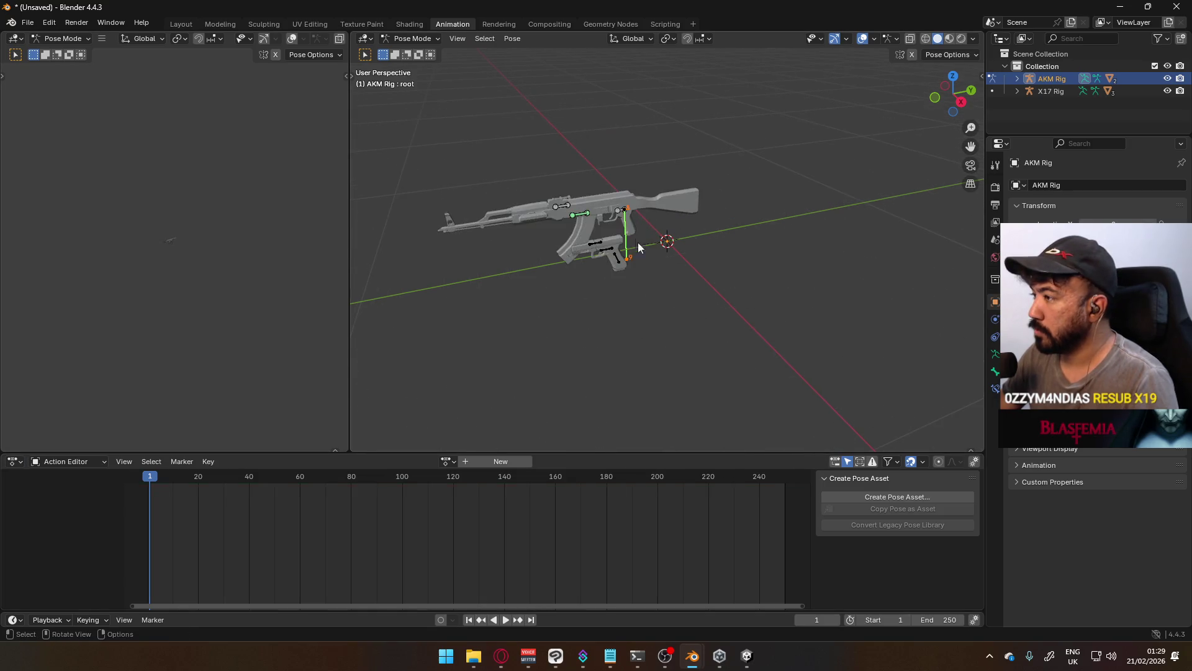
{"action": "left_click", "coordinate": [534, 152]}
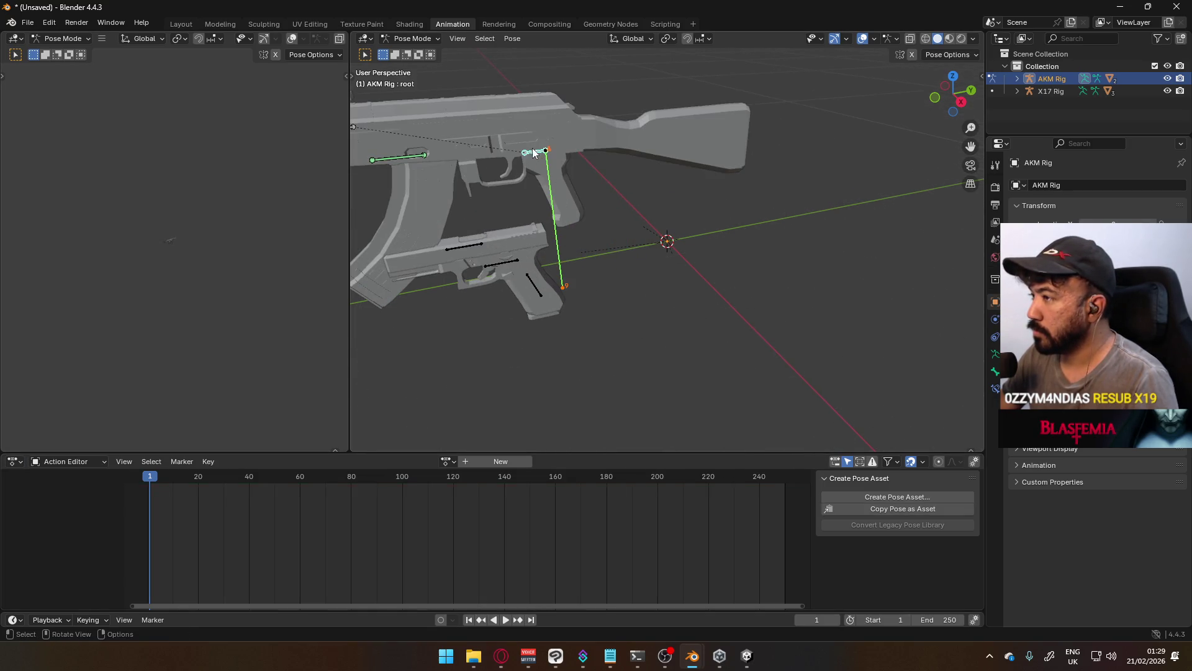
{"action": "left_click", "coordinate": [447, 461]}
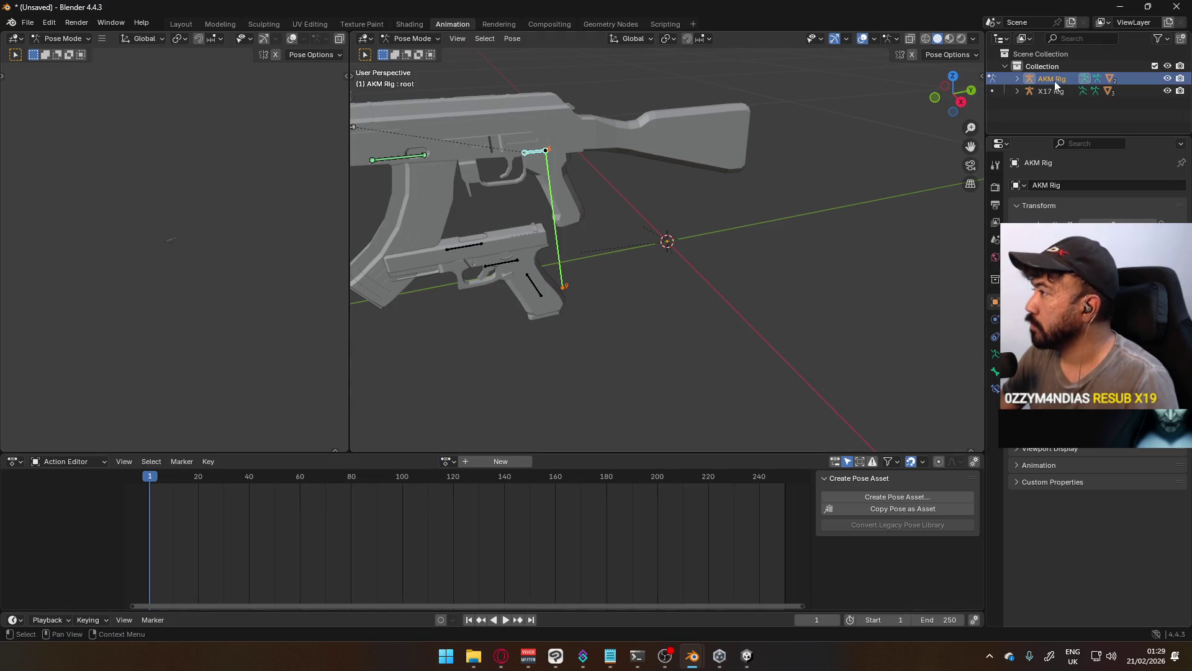
Set the Outliner display mode to Blender File and expand the Actions list
{"action": "left_click", "coordinate": [1018, 79]}
{"action": "left_click", "coordinate": [1030, 103]}
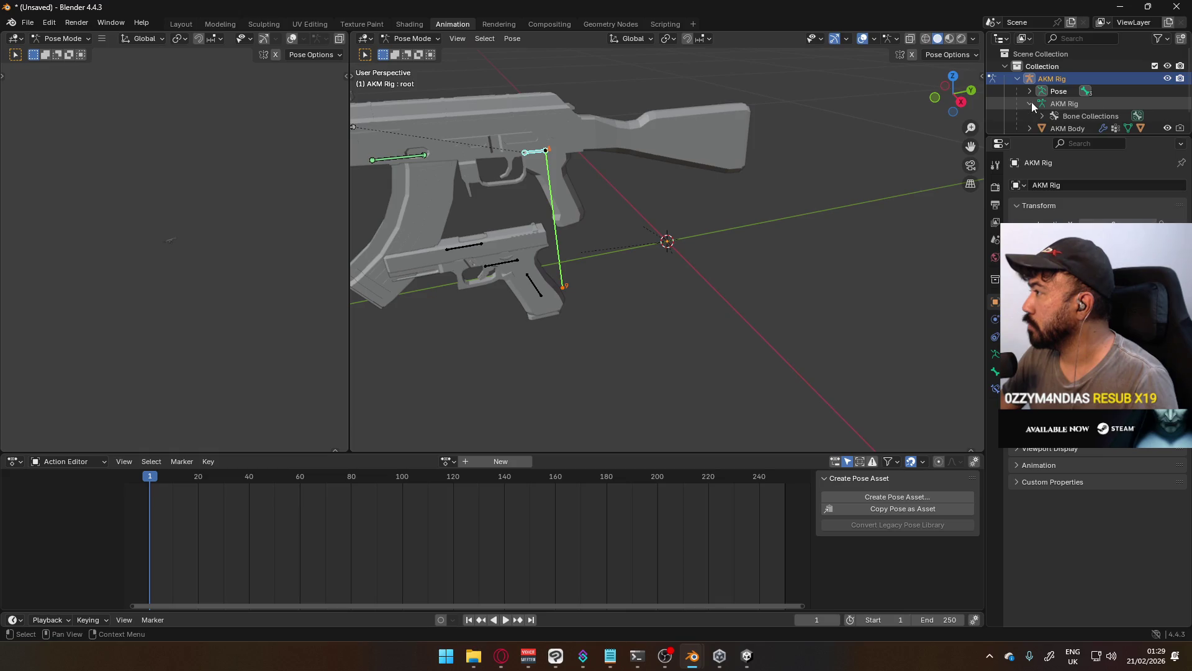
{"action": "left_click", "coordinate": [1030, 104]}
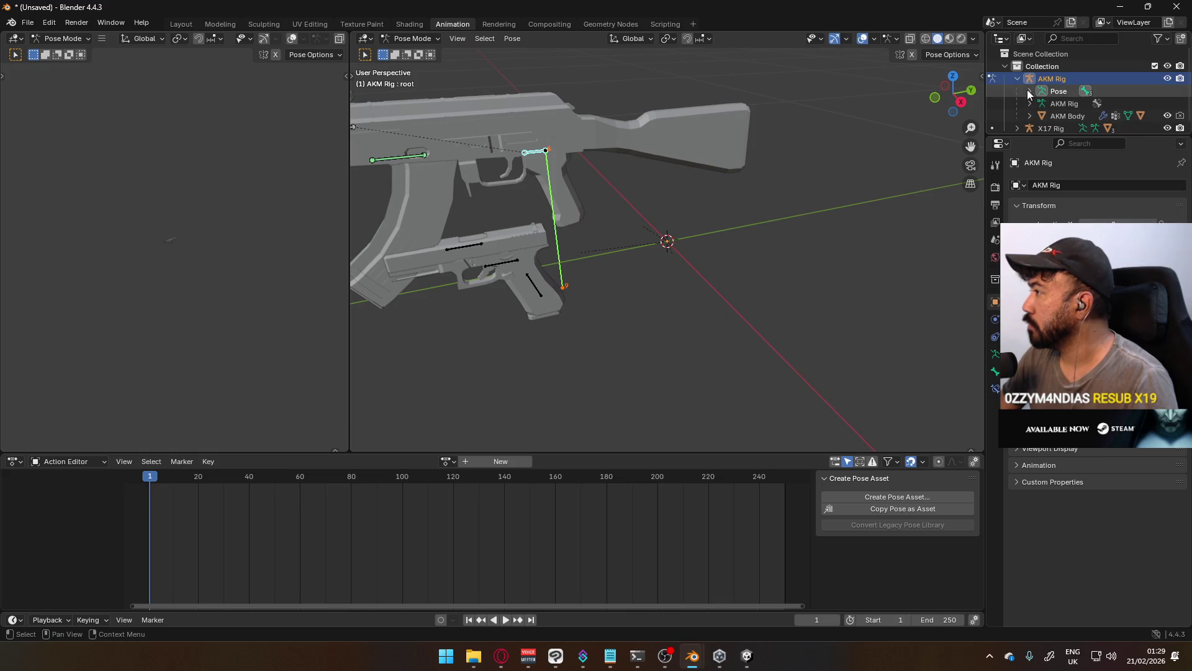
{"action": "left_click", "coordinate": [1027, 38]}
{"action": "left_click", "coordinate": [1057, 109]}
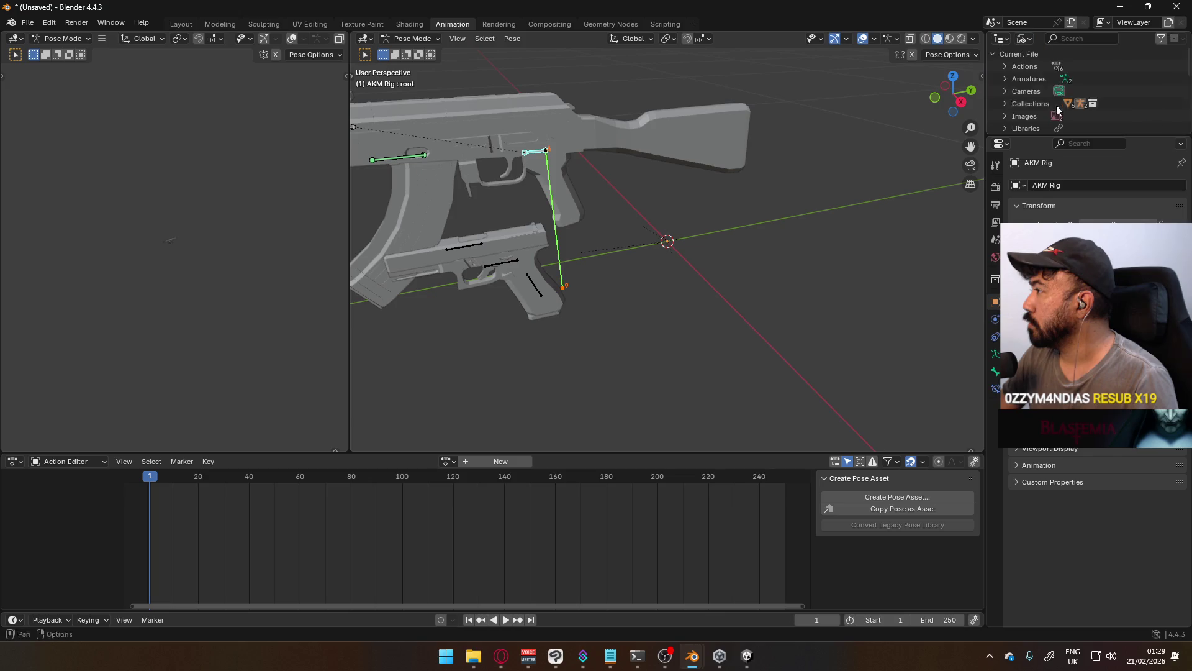
{"action": "left_click", "coordinate": [1012, 66]}
Delete the stored actions, then reselect a bone on the AKM rig
{"action": "right_click", "coordinate": [1057, 79]}
{"action": "left_click", "coordinate": [1056, 75]}
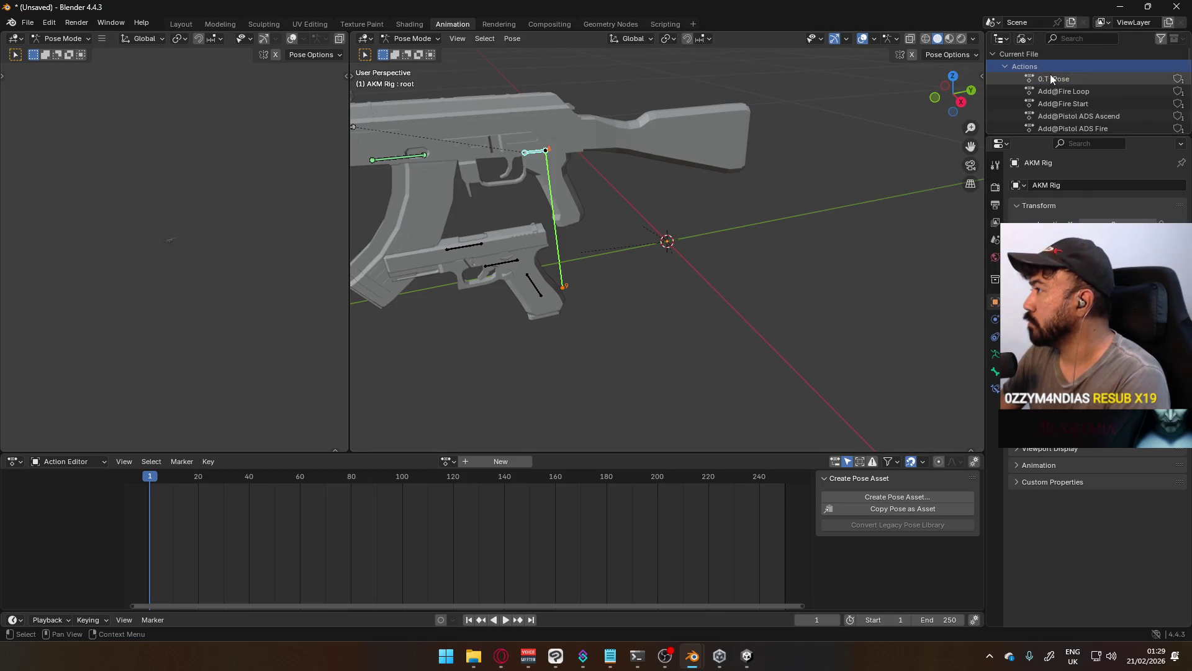
{"action": "scroll", "coordinate": [1084, 100], "scroll_direction": "down", "scroll_amount": 3}
{"action": "scroll", "coordinate": [1084, 98], "scroll_direction": "down", "scroll_amount": 10}
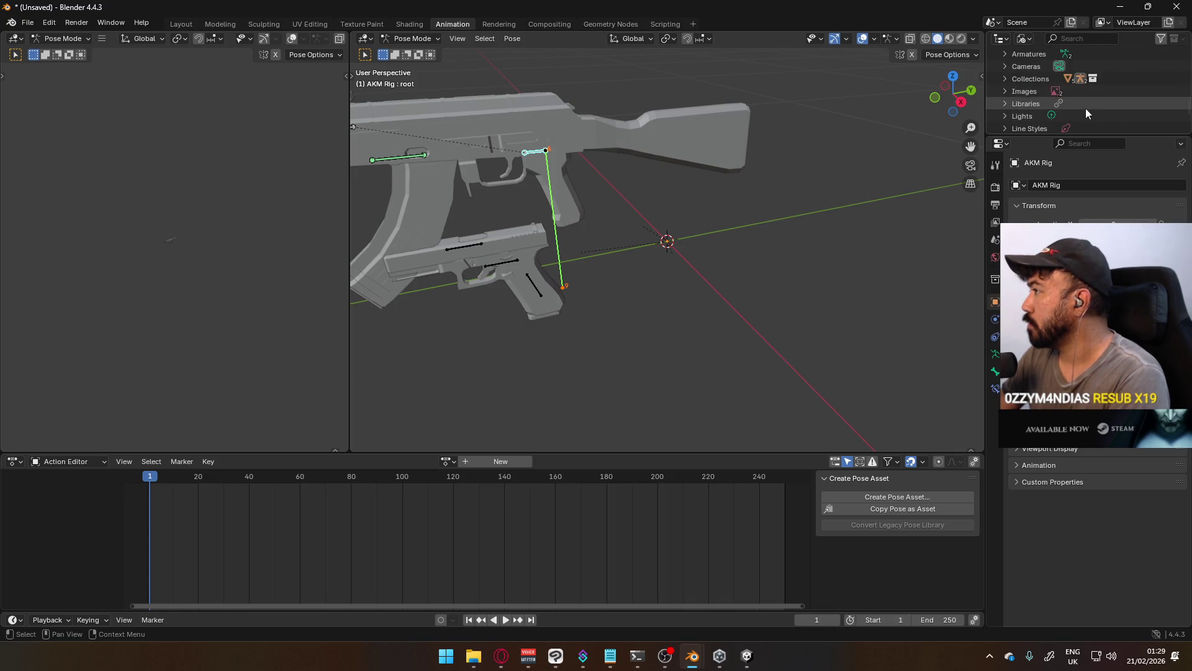
{"action": "scroll", "coordinate": [1085, 90], "scroll_direction": "down", "scroll_amount": 5}
{"action": "right_click", "coordinate": [1084, 91]}
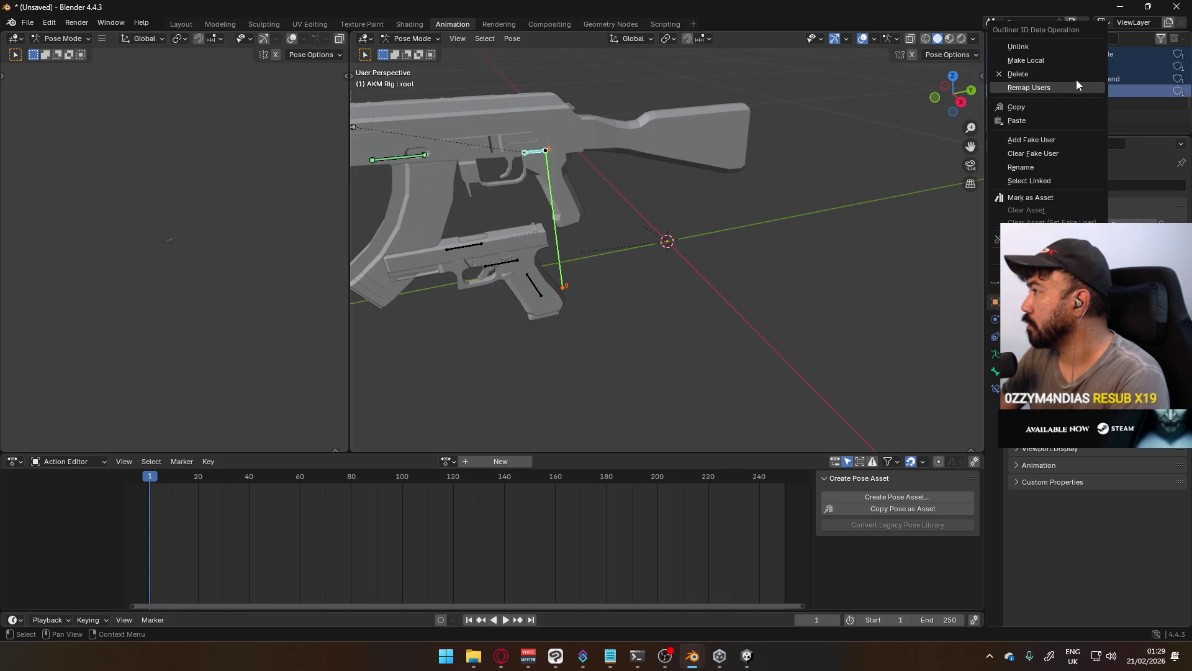
{"action": "left_click", "coordinate": [1073, 75]}
{"action": "scroll", "coordinate": [1056, 118], "scroll_direction": "up", "scroll_amount": 15}
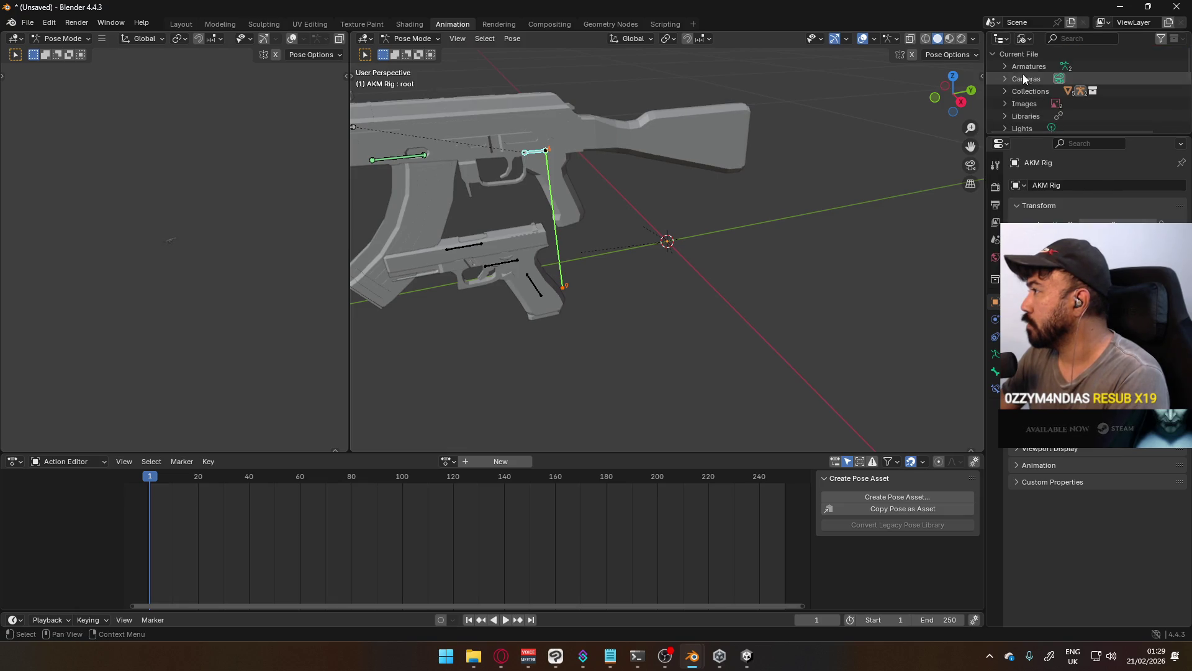
{"action": "key", "text": "alt+a"}
{"action": "left_click", "coordinate": [522, 148]}
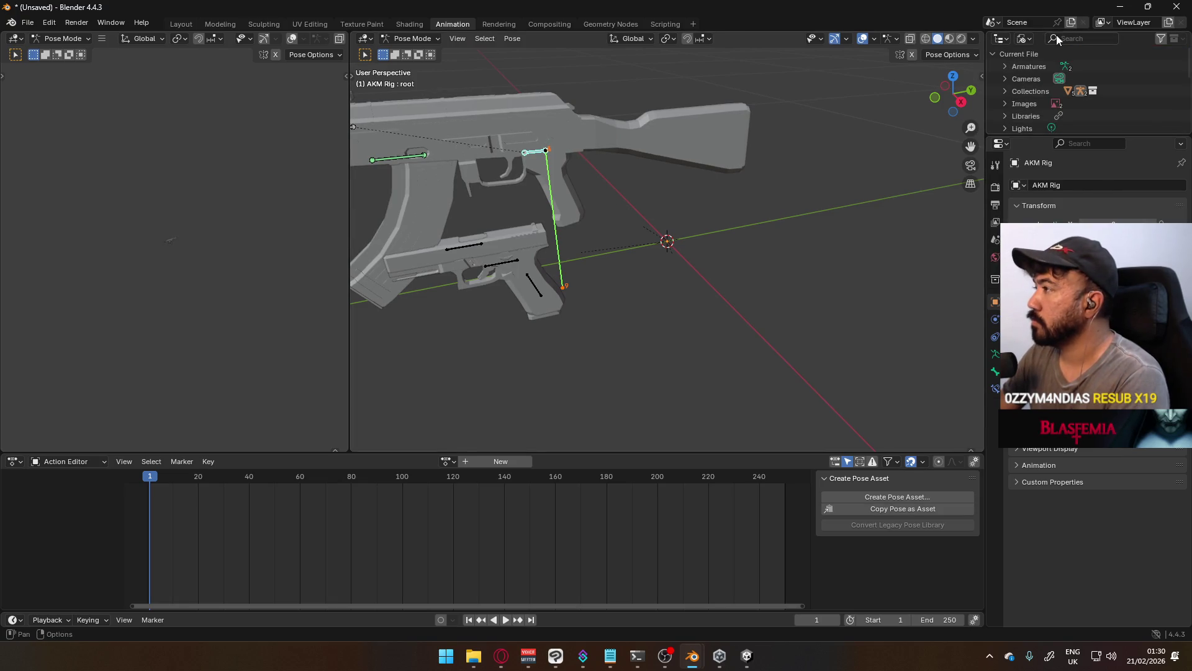
Return the AKM Rig to Object Mode and view the weapons from the right side
{"action": "left_click", "coordinate": [411, 38]}
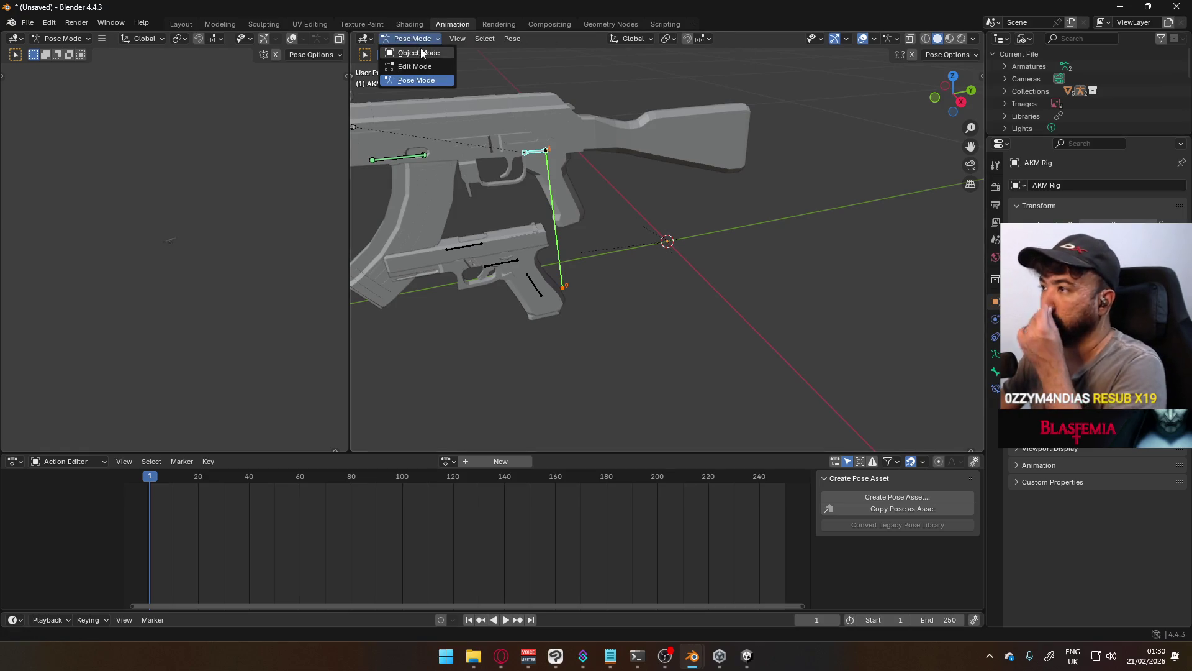
{"action": "left_click", "coordinate": [420, 48]}
{"action": "left_click", "coordinate": [547, 148]}
{"action": "key", "text": "KP_3"}
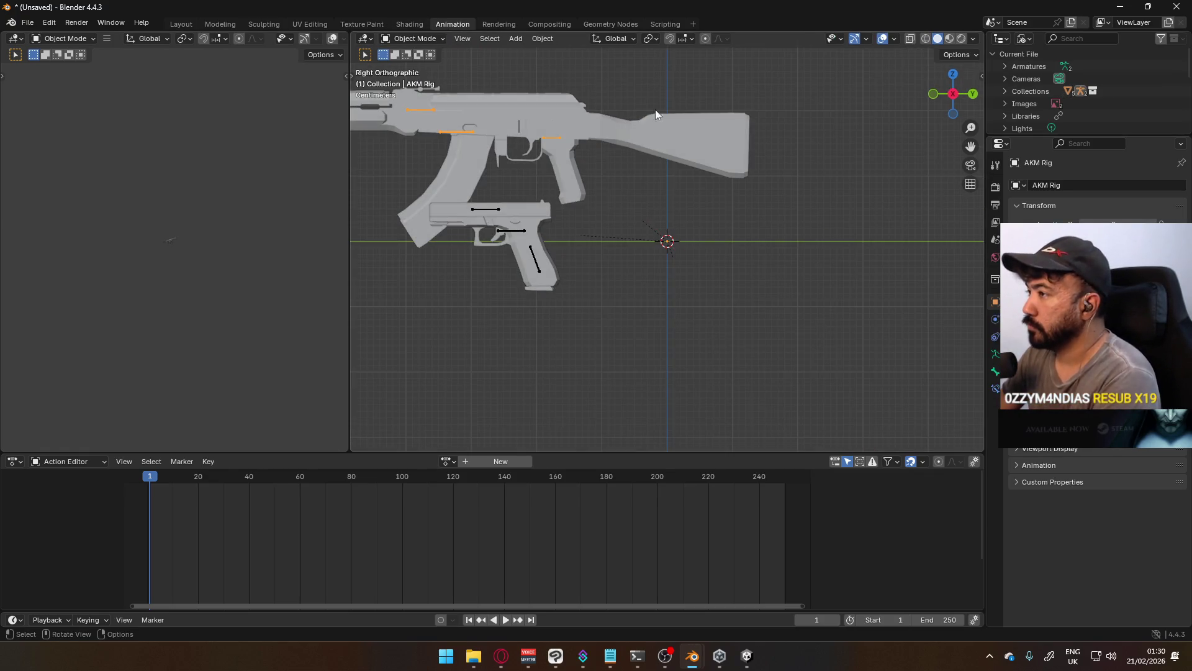
{"action": "left_click", "coordinate": [982, 76]}
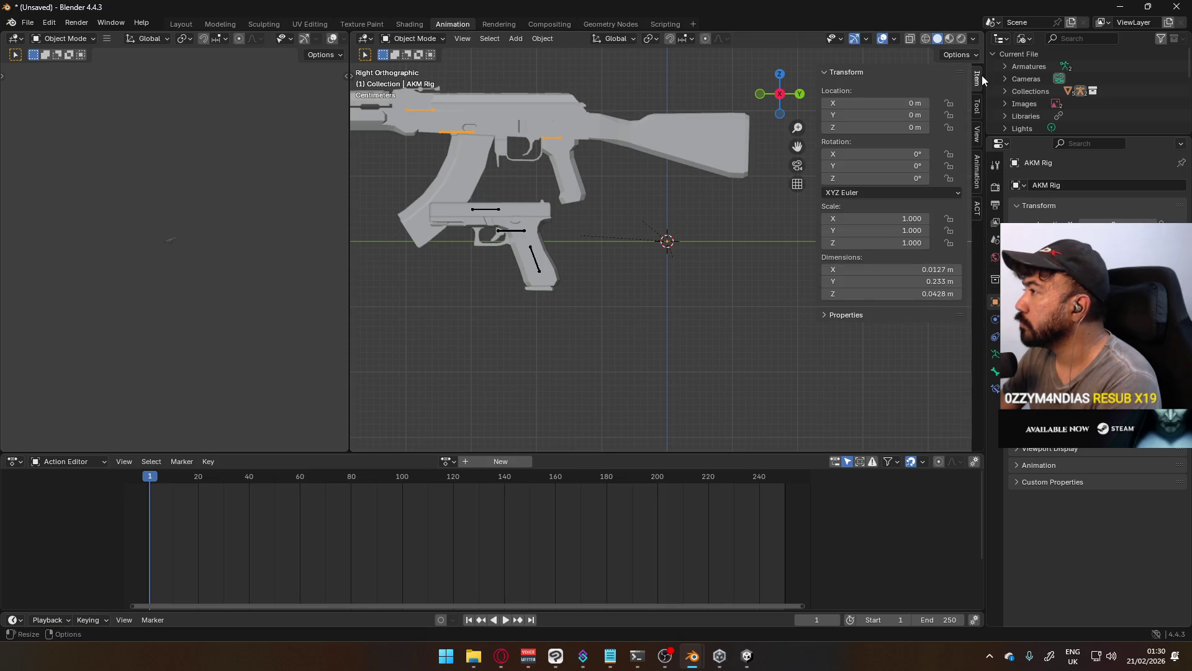
Try repositioning the AKM Body along Y and Z, then undo it
{"action": "left_click", "coordinate": [548, 131]}
{"action": "left_click_drag", "start_coordinate": [895, 116], "coordinate": [910, 116]}
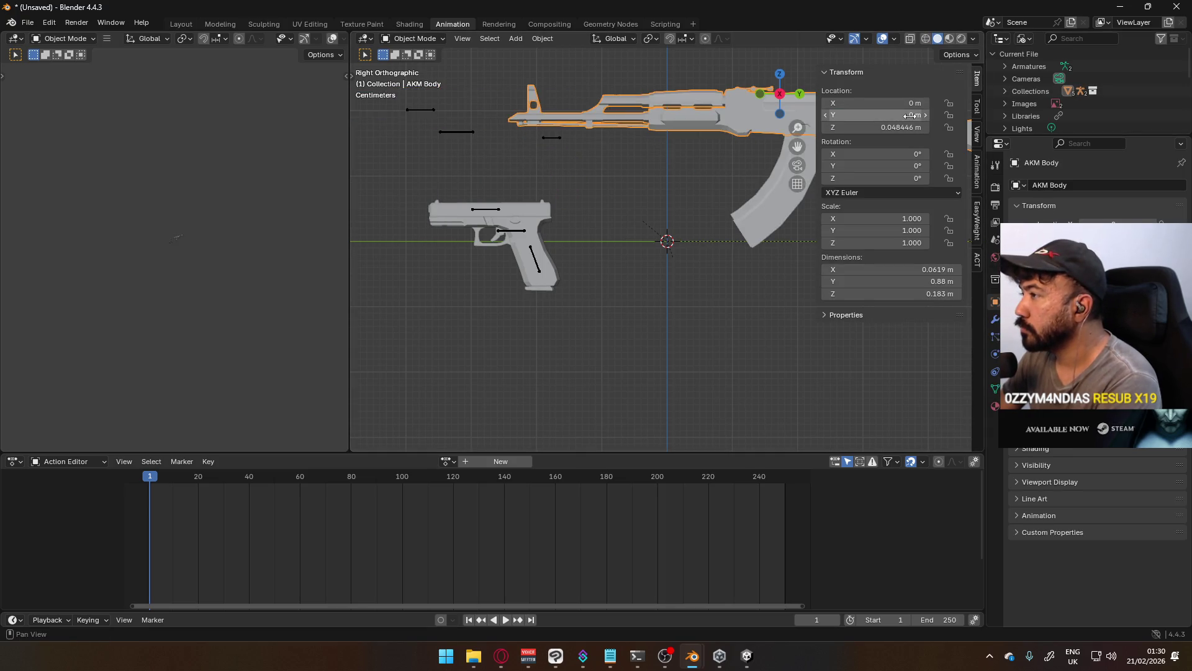
{"action": "left_click", "coordinate": [893, 127]}
{"action": "type", "text": "0"}
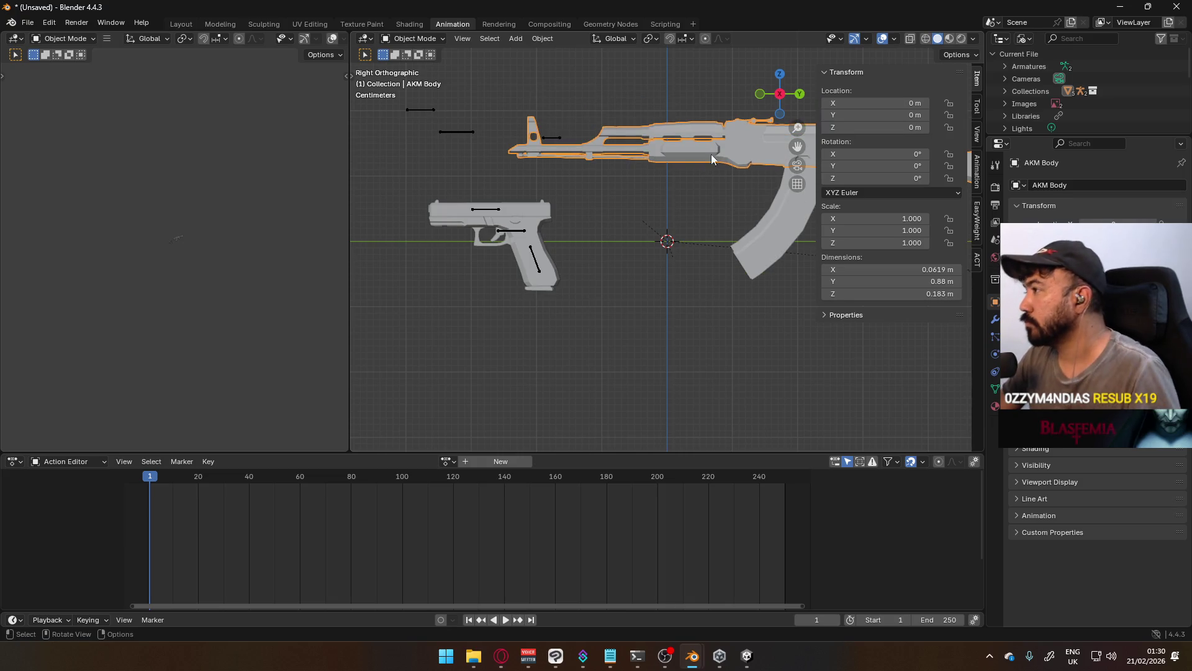
{"action": "key", "text": "ctrl+z"}
Move the AKM Rig, check its bones and armature data, then undo back to Object Mode
{"action": "left_click", "coordinate": [557, 140]}
{"action": "key", "text": "g"}
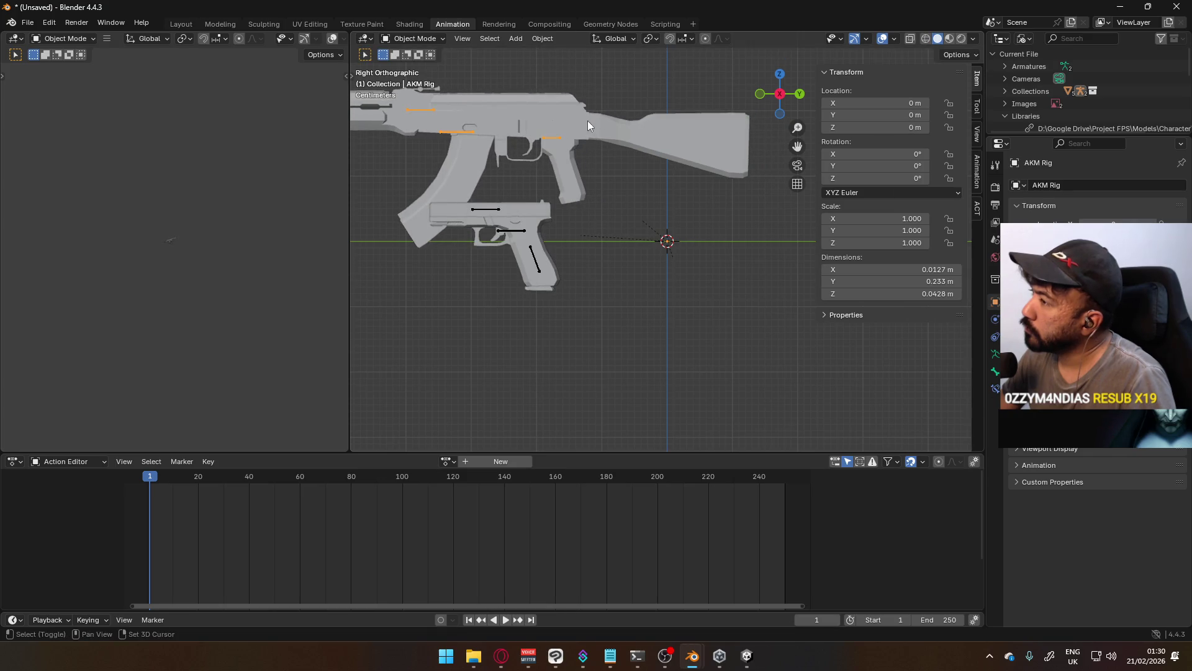
{"action": "left_click", "coordinate": [631, 209]}
{"action": "key", "text": "Tab"}
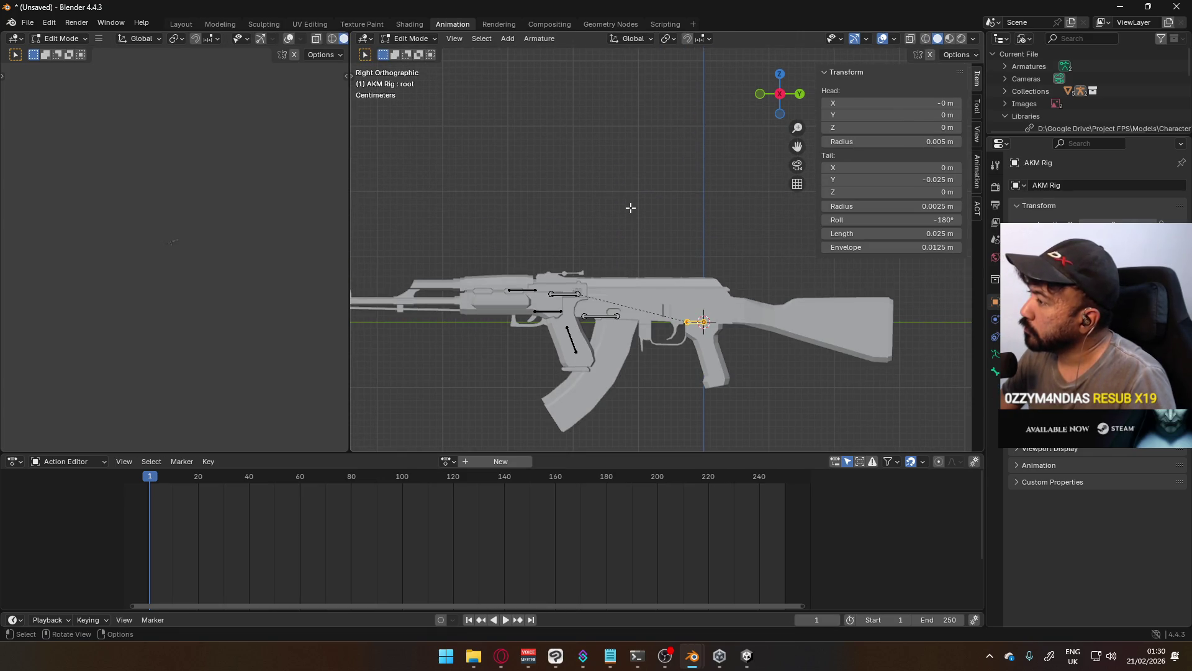
{"action": "left_click", "coordinate": [995, 353]}
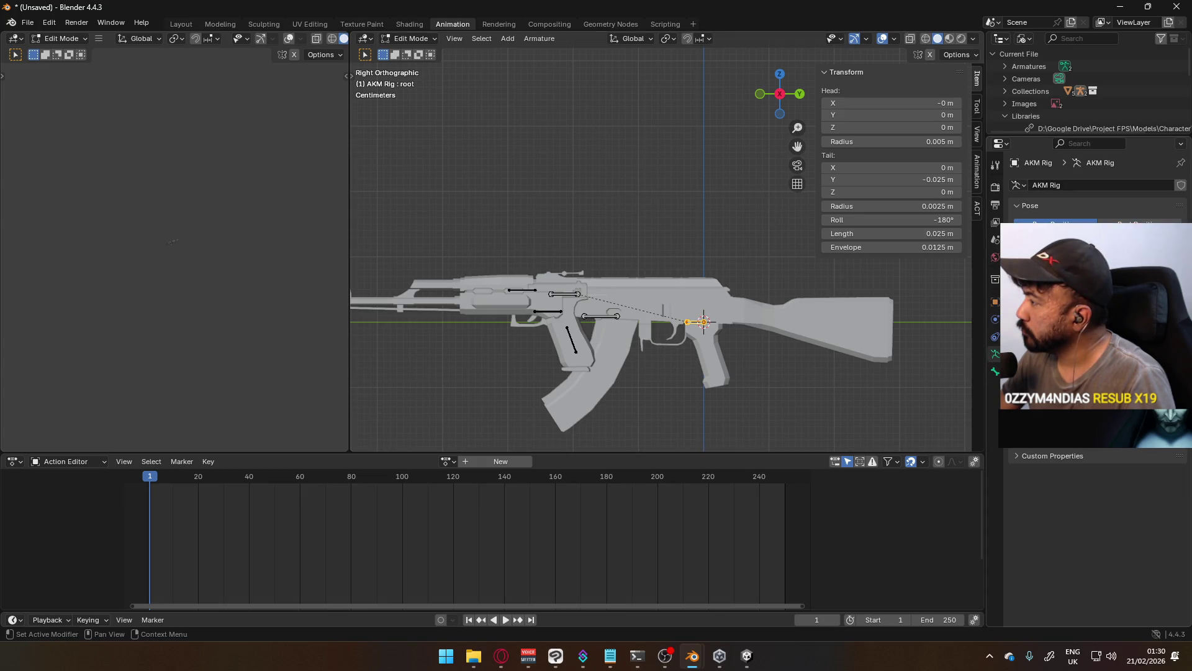
{"action": "key", "text": "ctrl+z"}
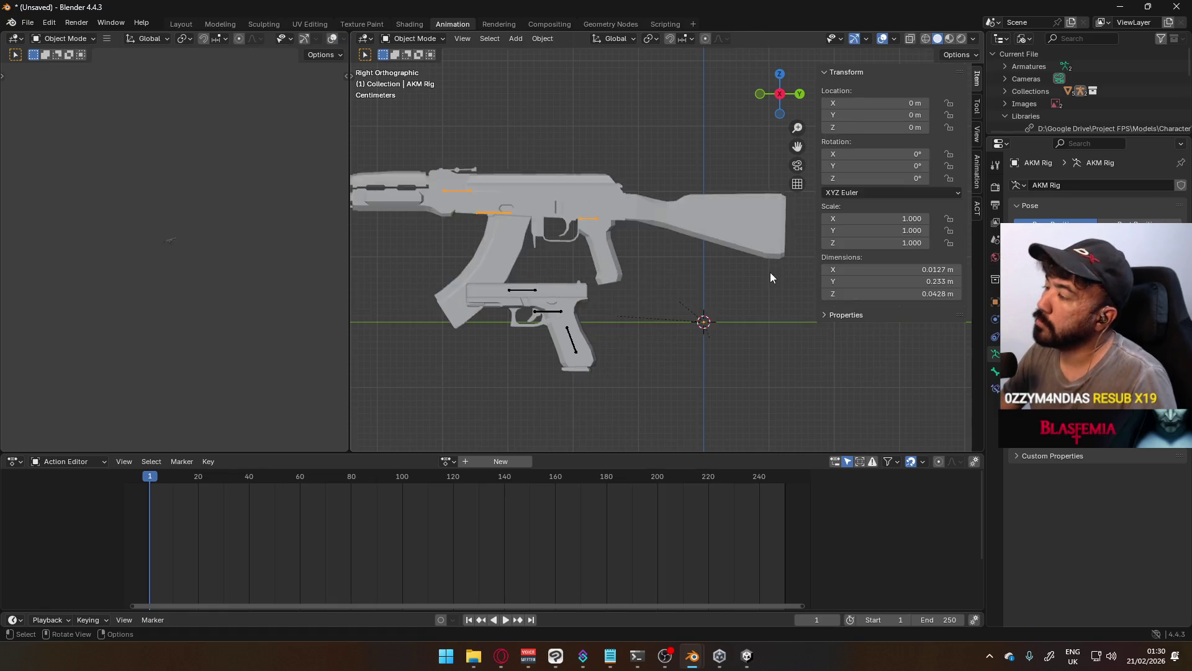
{"action": "key", "text": "ctrl+shift+z"}
{"action": "key", "text": "ctrl+z"}
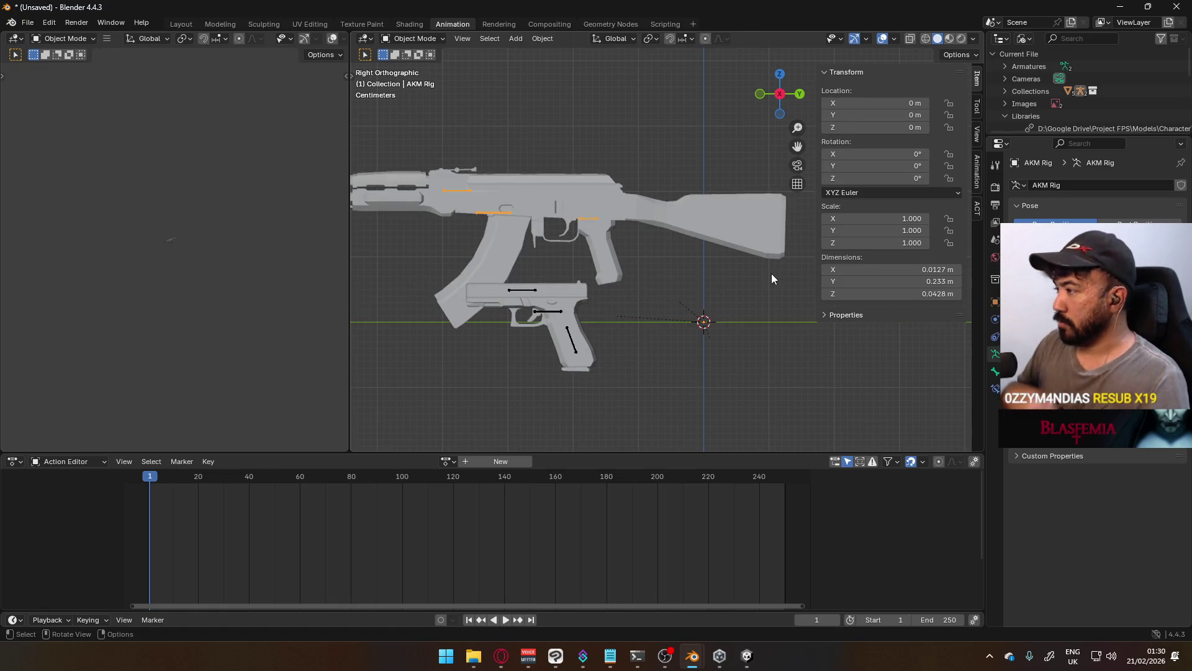
{"action": "key", "text": "ctrl+shift+z"}
{"action": "key", "text": "ctrl+z"}
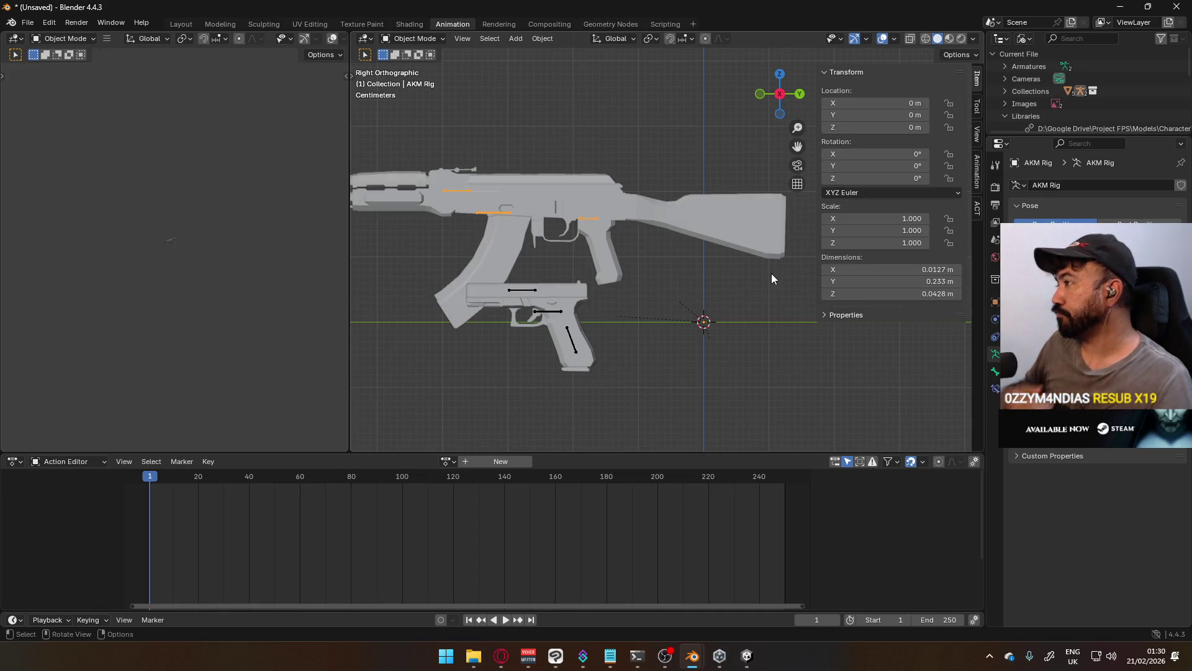
Select the AKM Rig and switch the Outliner display mode to View Layer
{"action": "left_click", "coordinate": [1005, 66]}
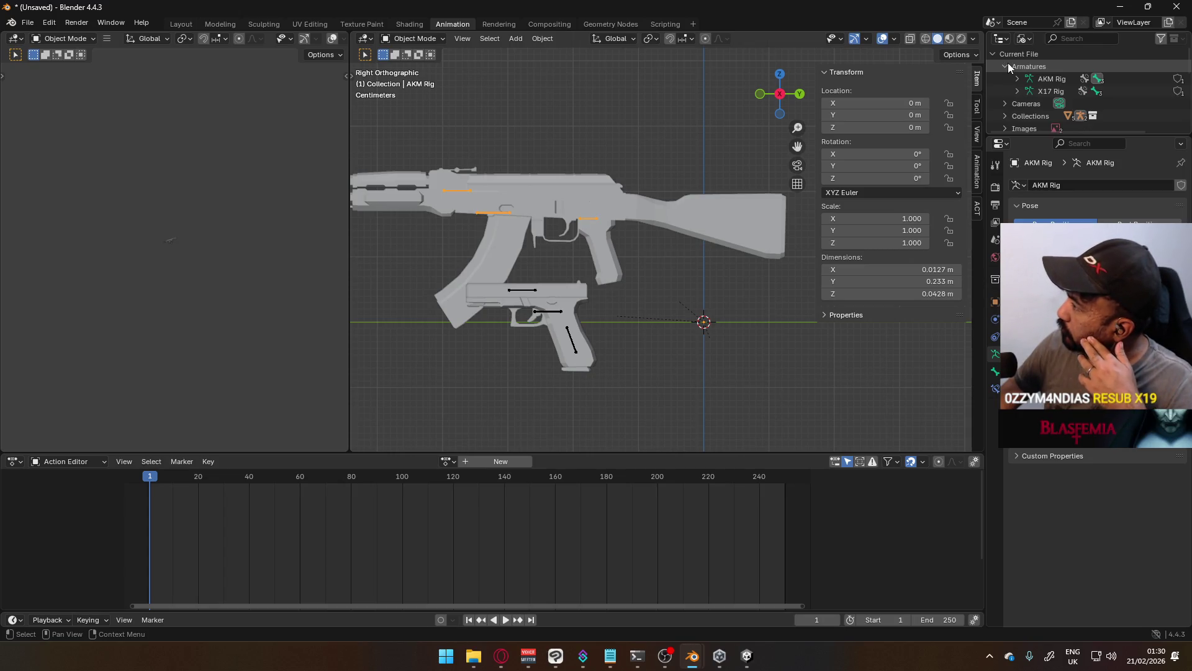
{"action": "left_click", "coordinate": [1007, 63]}
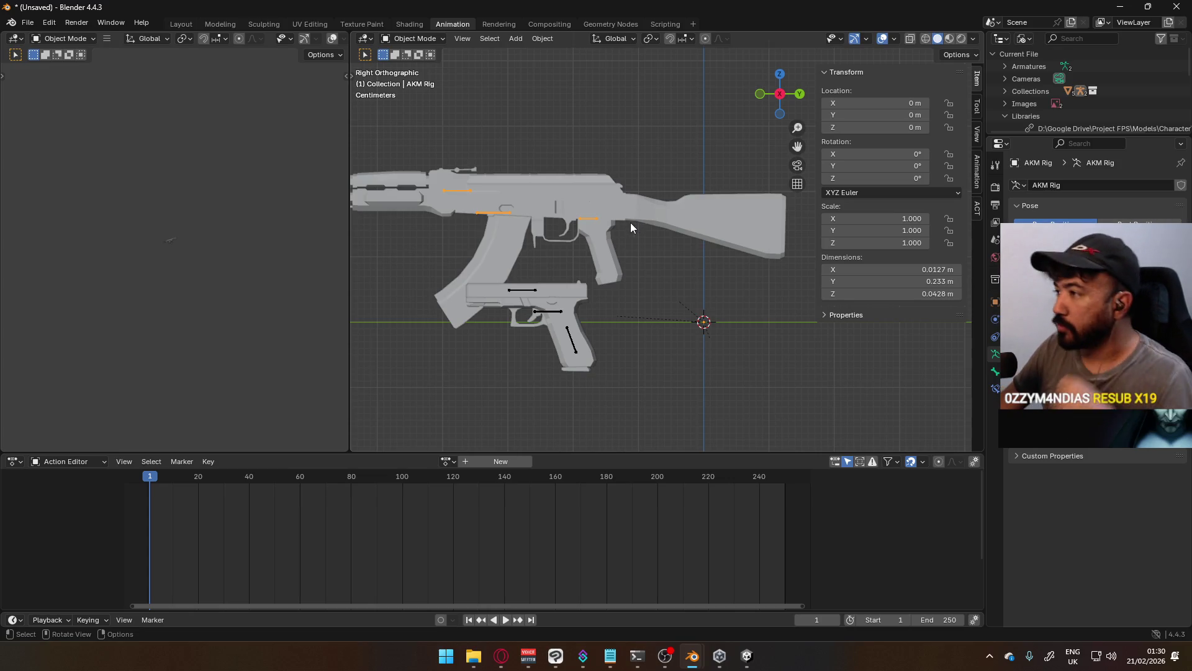
{"action": "left_click", "coordinate": [629, 201]}
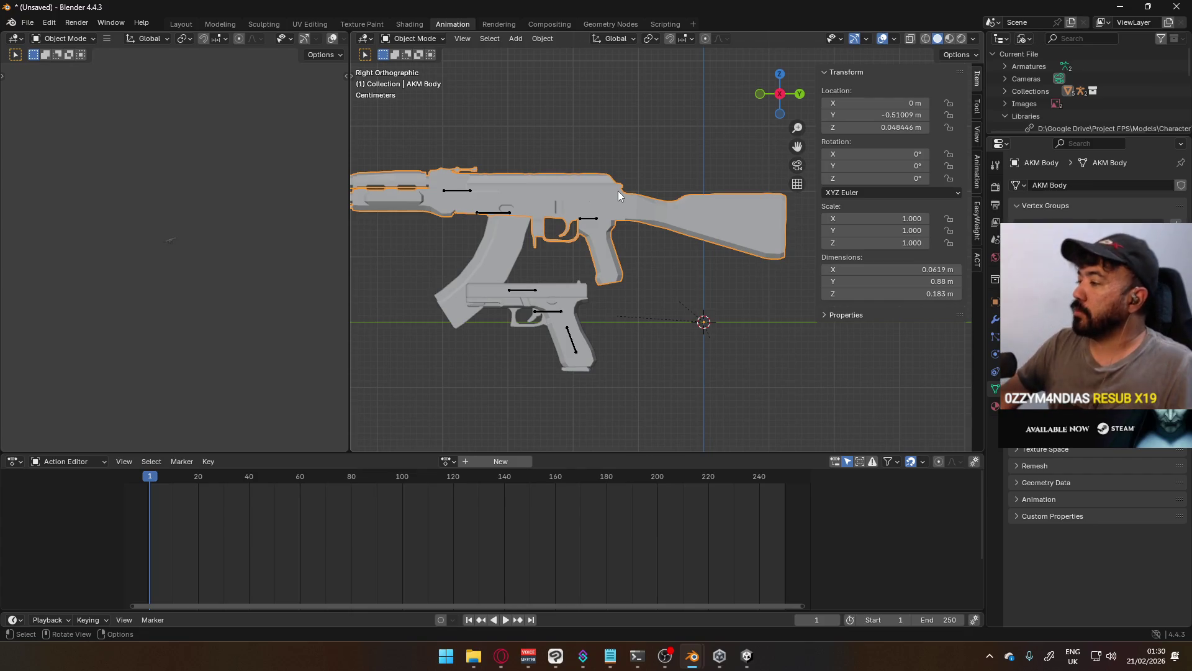
{"action": "left_click", "coordinate": [589, 221]}
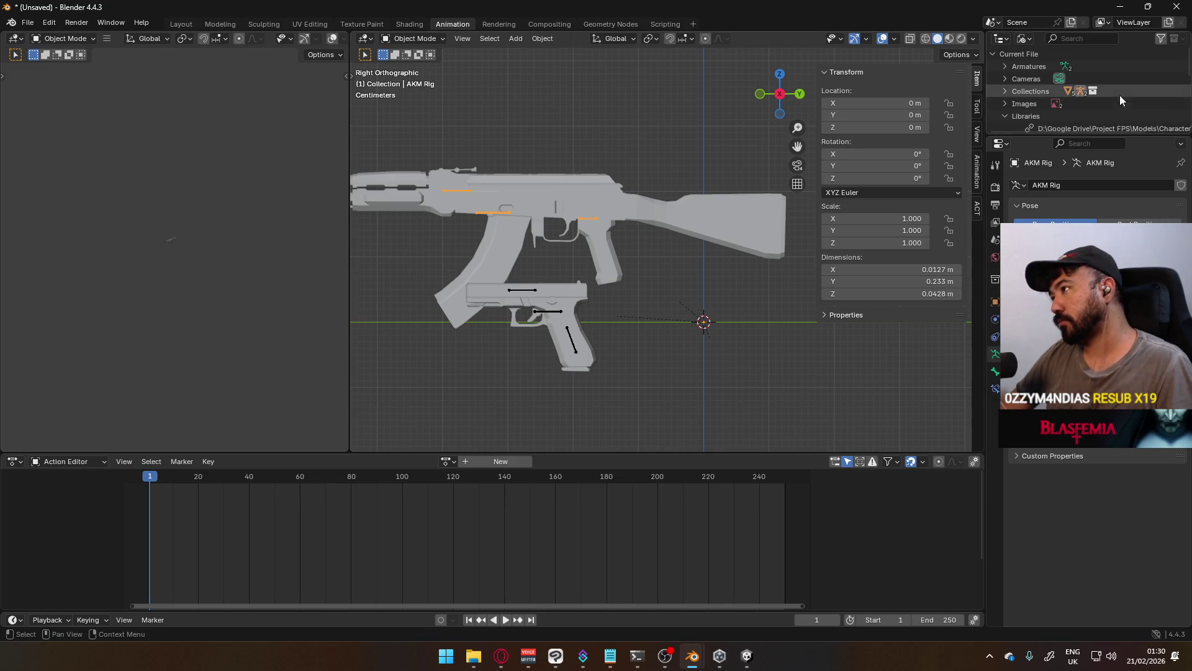
{"action": "left_click", "coordinate": [1034, 38]}
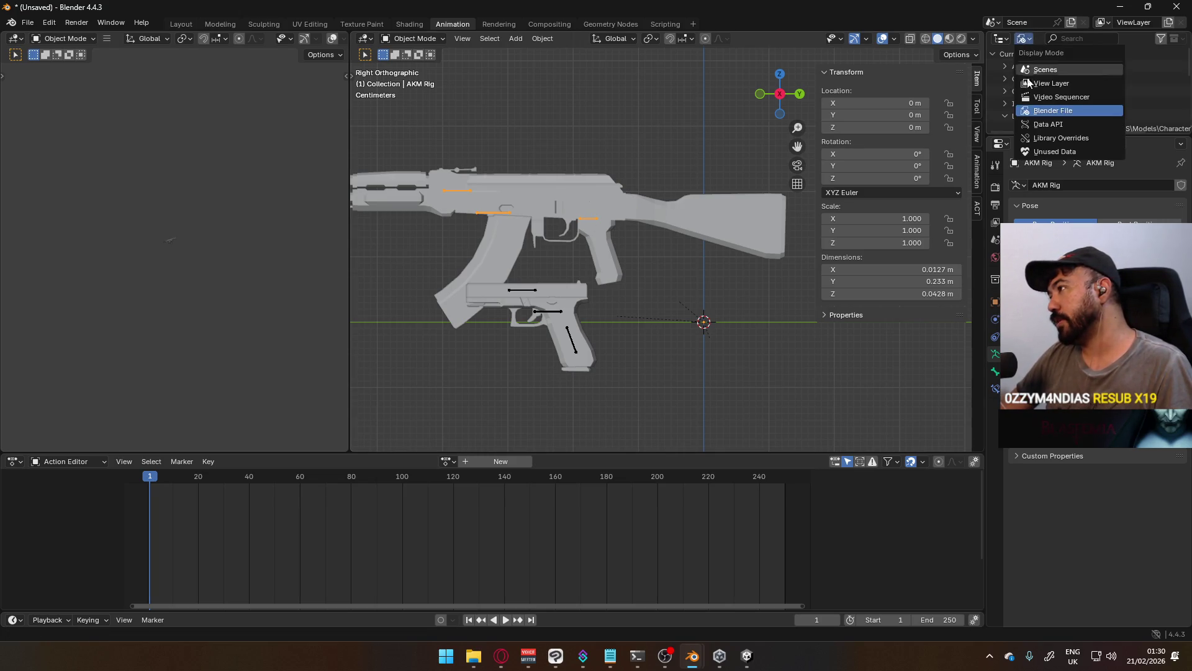
{"action": "left_click", "coordinate": [1048, 83]}
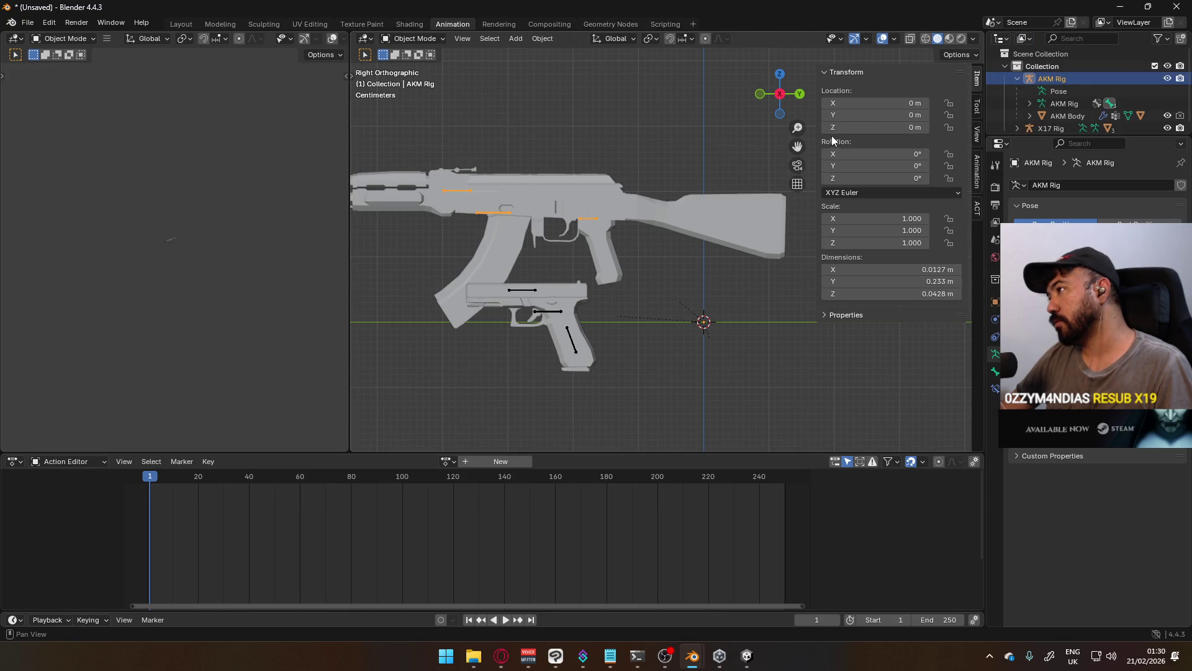
{"action": "key", "text": "ctrl+Tab"}
Toggle the AKM Rig into Edit Mode and open its Armature context menu
{"action": "left_click", "coordinate": [663, 132]}
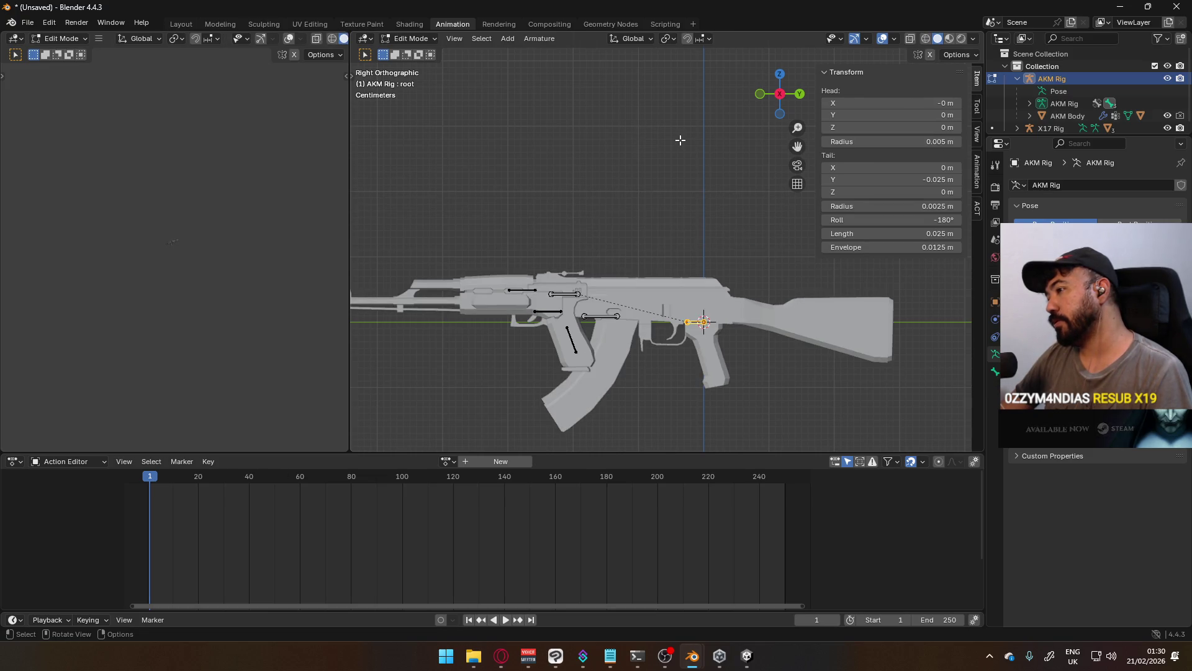
{"action": "key", "text": "Tab"}
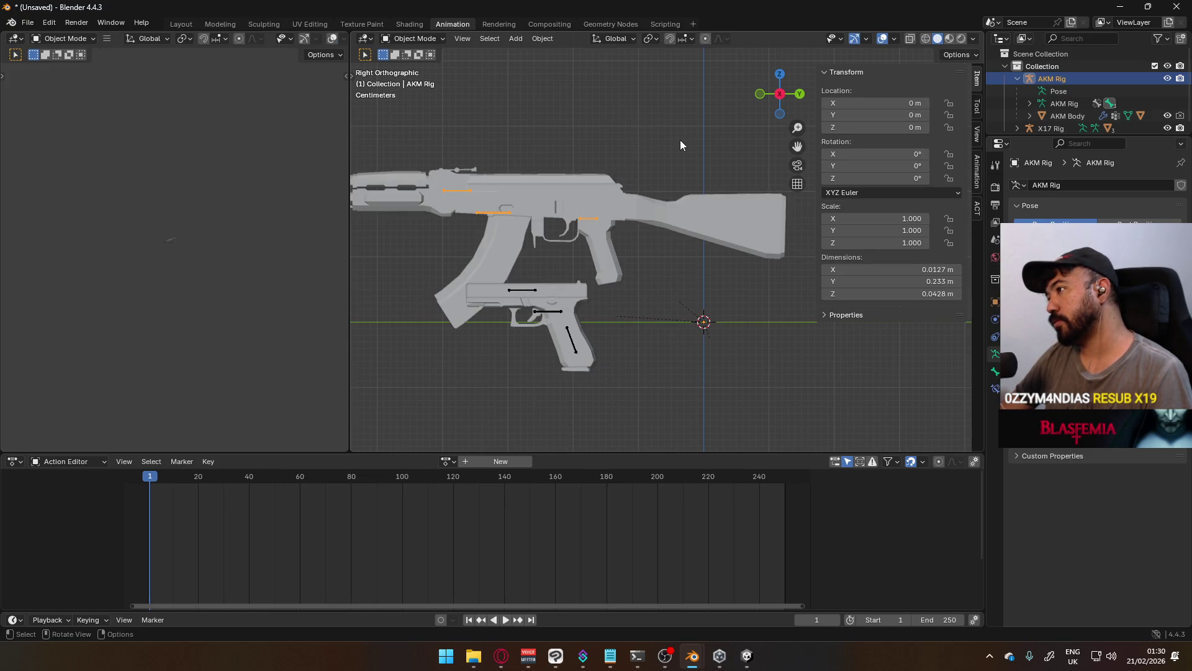
{"action": "key", "text": "Tab"}
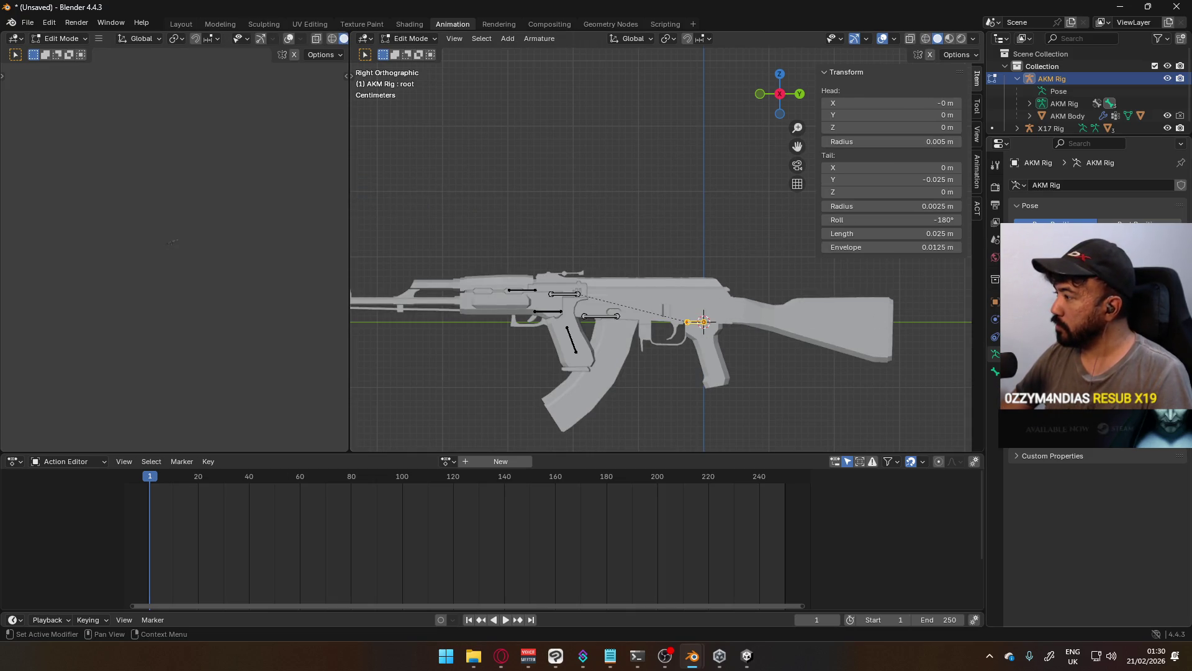
{"action": "right_click", "coordinate": [690, 322]}
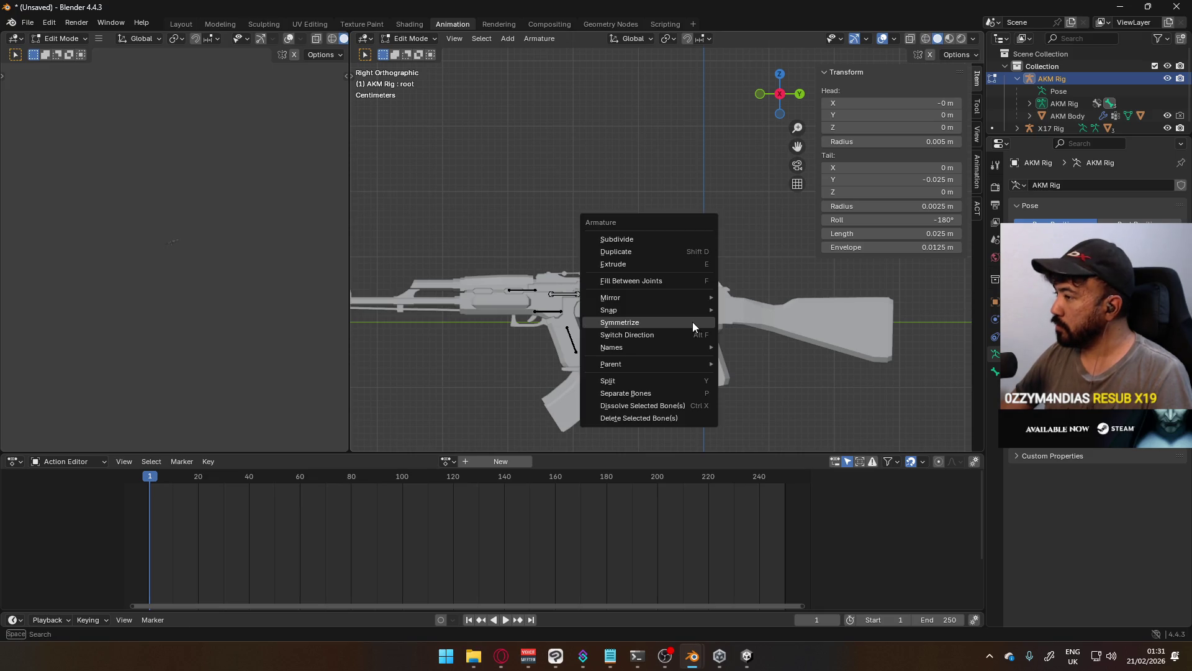
Search the operators for 'rest pos' and 'set as', then cancel without running one
{"action": "key", "text": "F3"}
{"action": "type", "text": "rest po"}
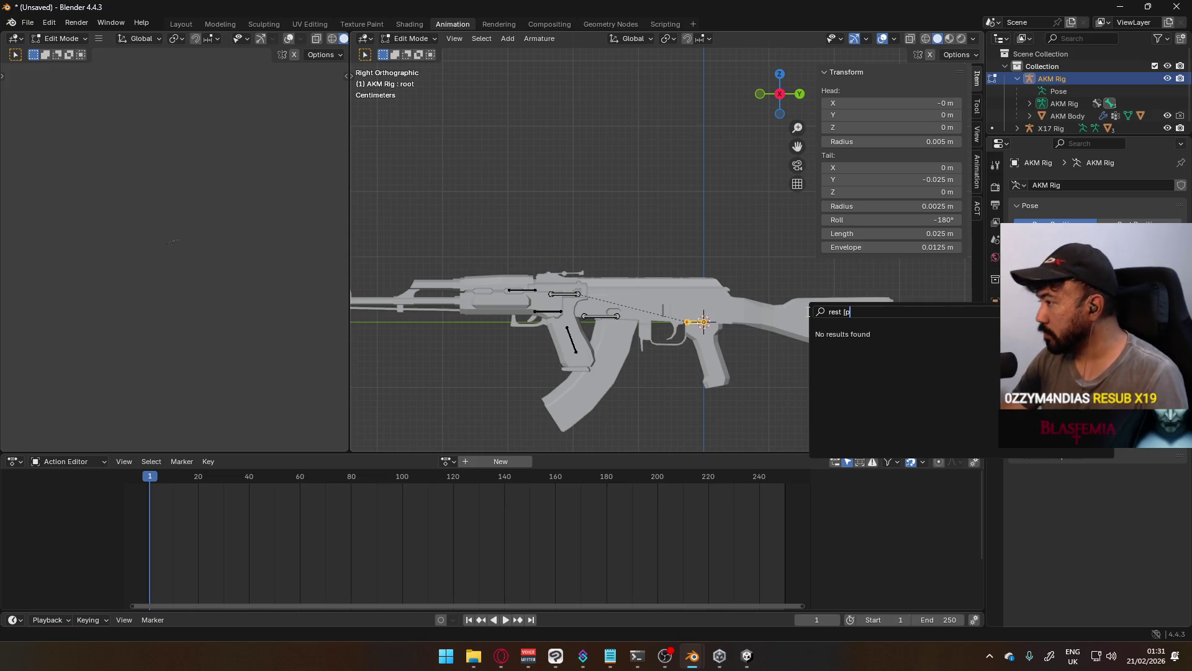
{"action": "type", "text": "s"}
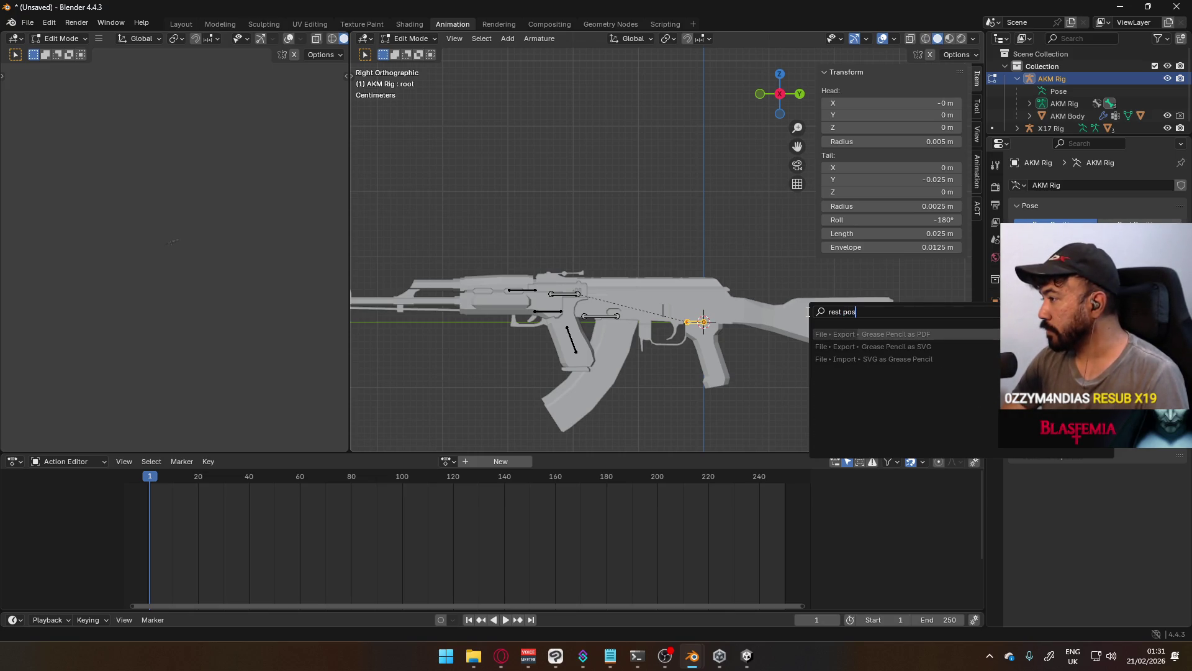
{"action": "key", "text": "BackSpace"}
{"action": "key", "text": "BackSpace"}
{"action": "key", "text": "BackSpace"}
{"action": "type", "text": "set"}
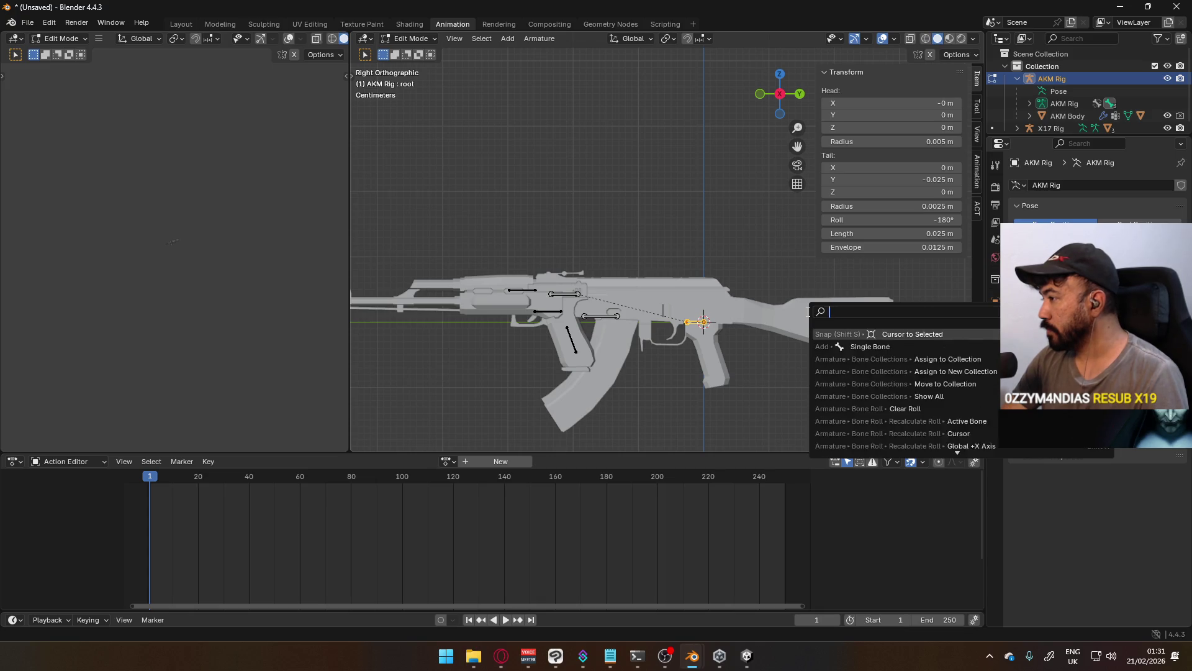
{"action": "type", "text": " as"}
{"action": "key", "text": "Escape"}
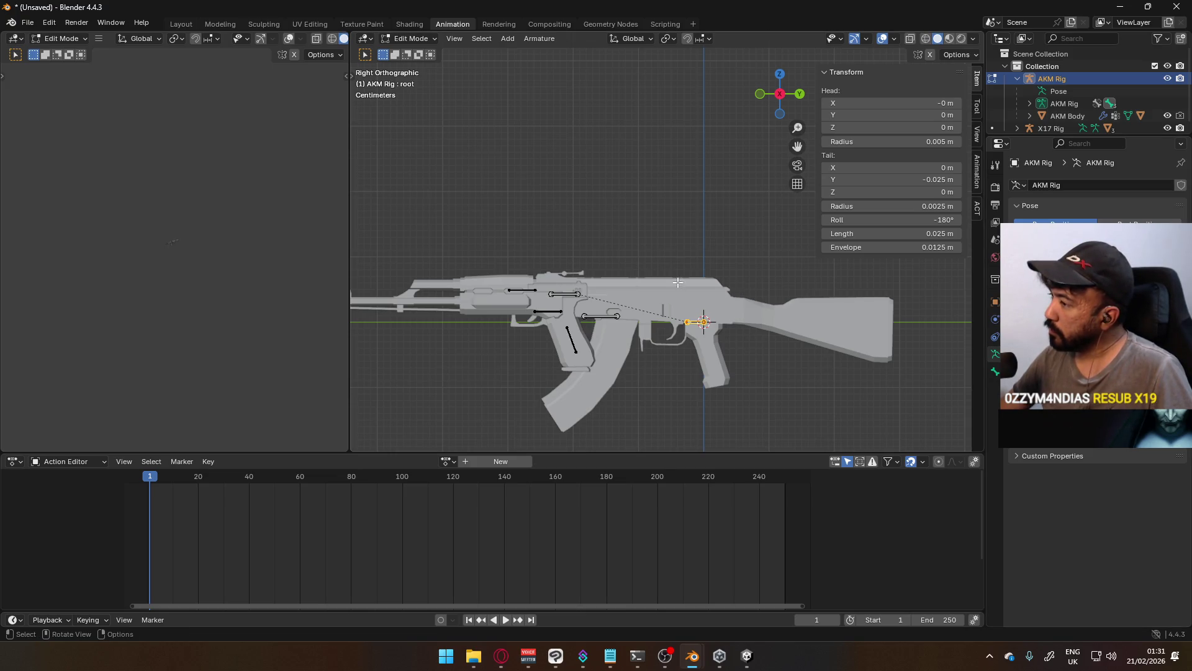
Put the AKM Rig in Pose Mode and clear the root bone's location with Alt+G
{"action": "left_click", "coordinate": [421, 39]}
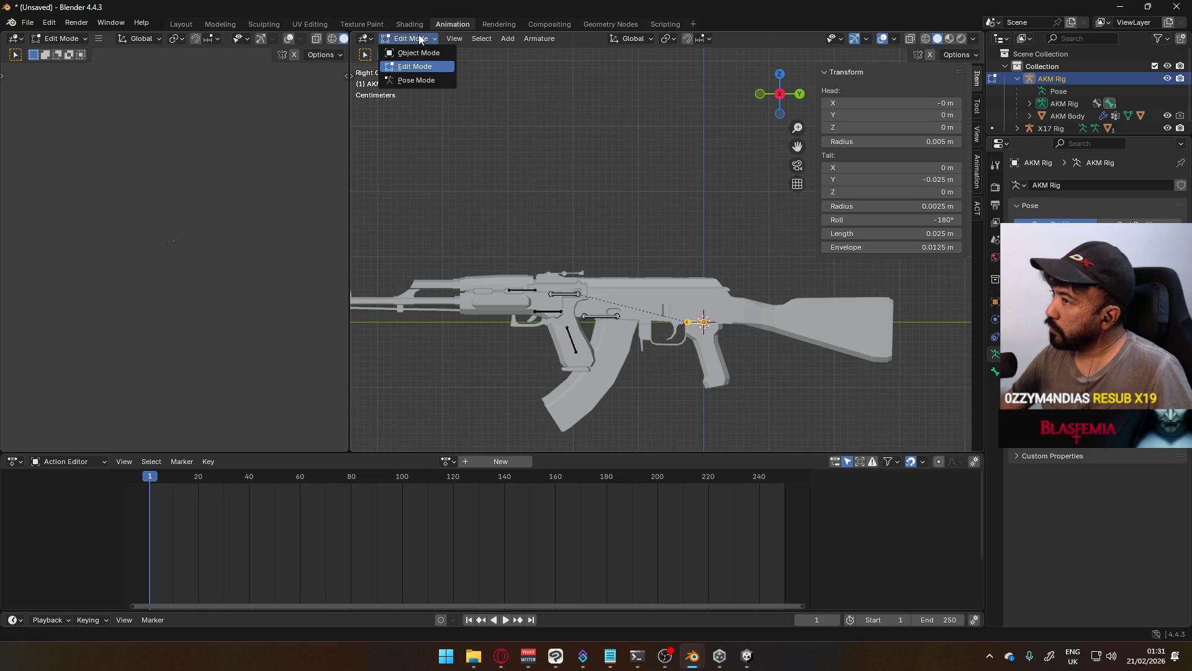
{"action": "left_click", "coordinate": [417, 80]}
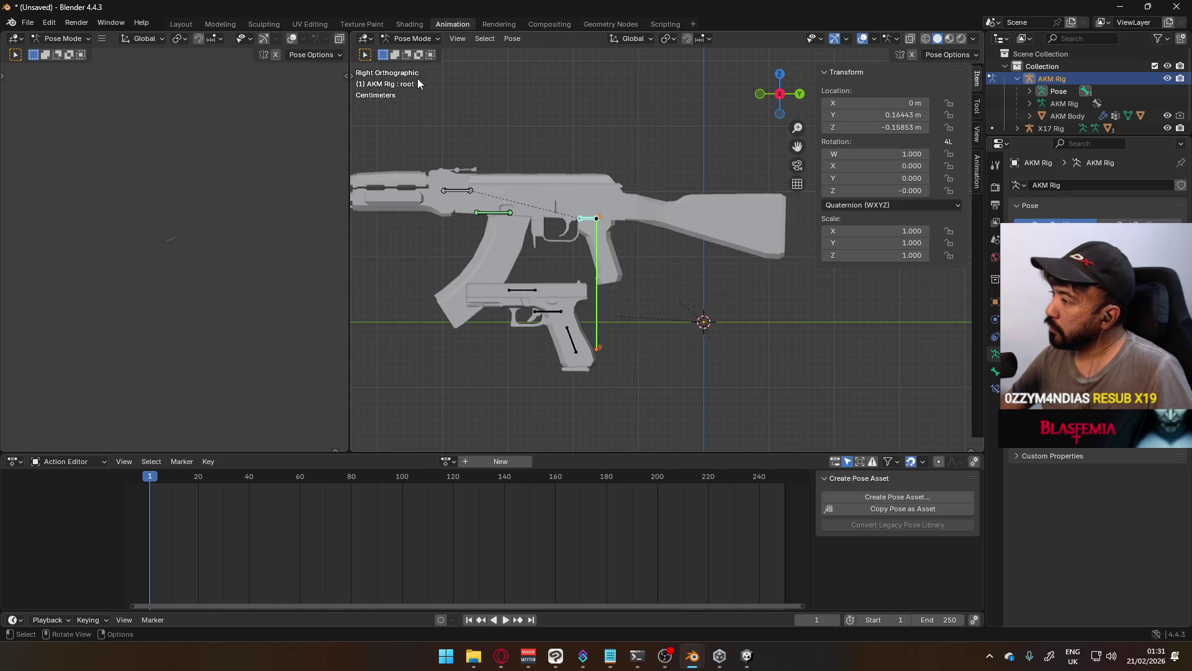
{"action": "left_click", "coordinate": [888, 114]}
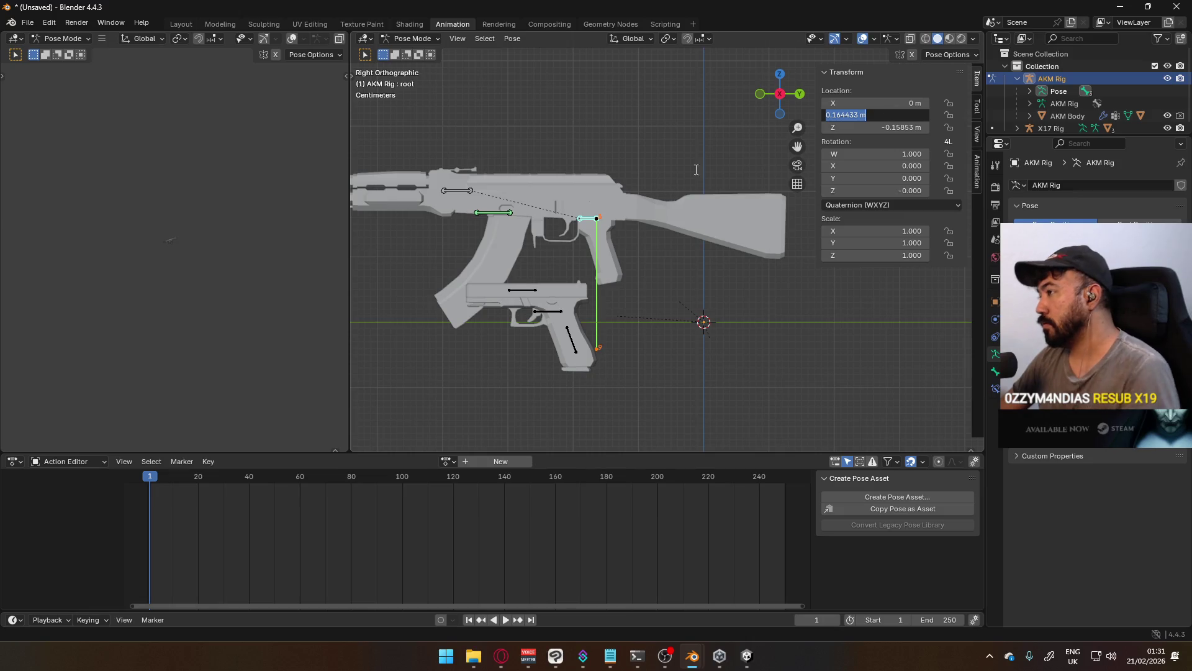
{"action": "key", "text": "Escape"}
{"action": "key", "text": "alt+g"}
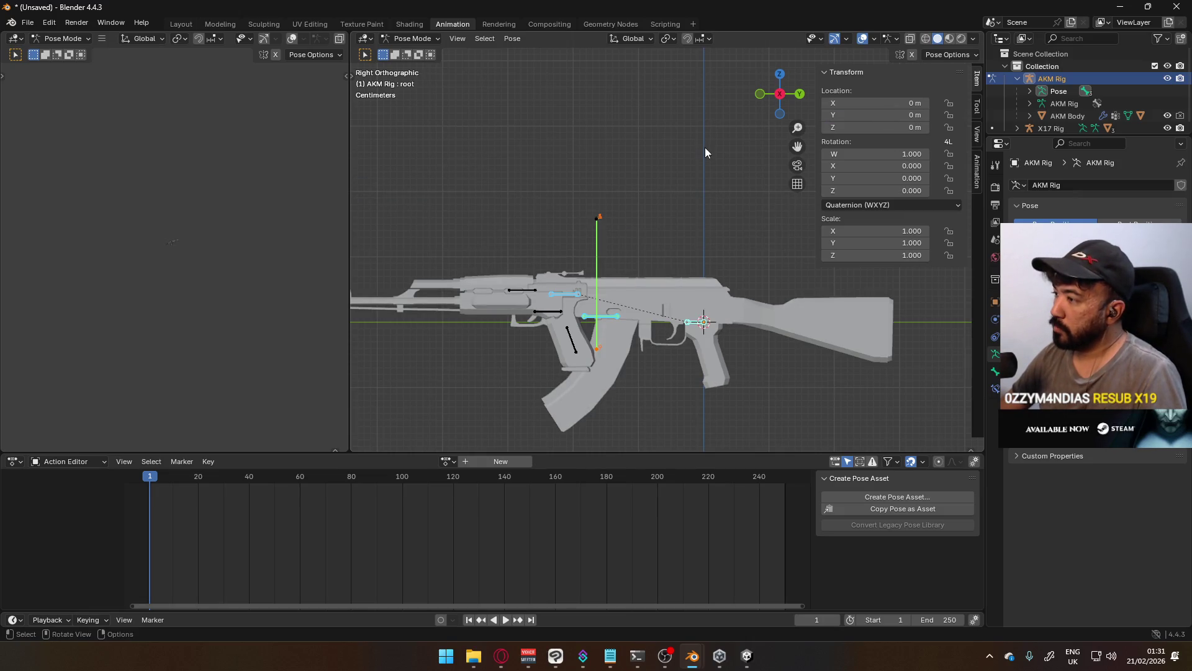
Return to Object Mode, select the AKM Rig and orbit around the rifle
{"action": "left_click", "coordinate": [413, 39]}
{"action": "left_click", "coordinate": [413, 52]}
{"action": "left_click", "coordinate": [724, 317]}
{"action": "left_click", "coordinate": [698, 320]}
{"action": "mouse_move", "coordinate": [635, 281]}
{"action": "middle_mouse_down"}
{"action": "mouse_move", "coordinate": [694, 314]}
{"action": "mouse_move", "coordinate": [598, 340]}
{"action": "mouse_move", "coordinate": [762, 229]}
{"action": "mouse_move", "coordinate": [668, 311]}
{"action": "mouse_move", "coordinate": [677, 318]}
{"action": "middle_mouse_up"}
From a side view, move the AKM Rig about 0.4 m higher
{"action": "scroll", "coordinate": [631, 307], "scroll_direction": "down", "scroll_amount": 2}
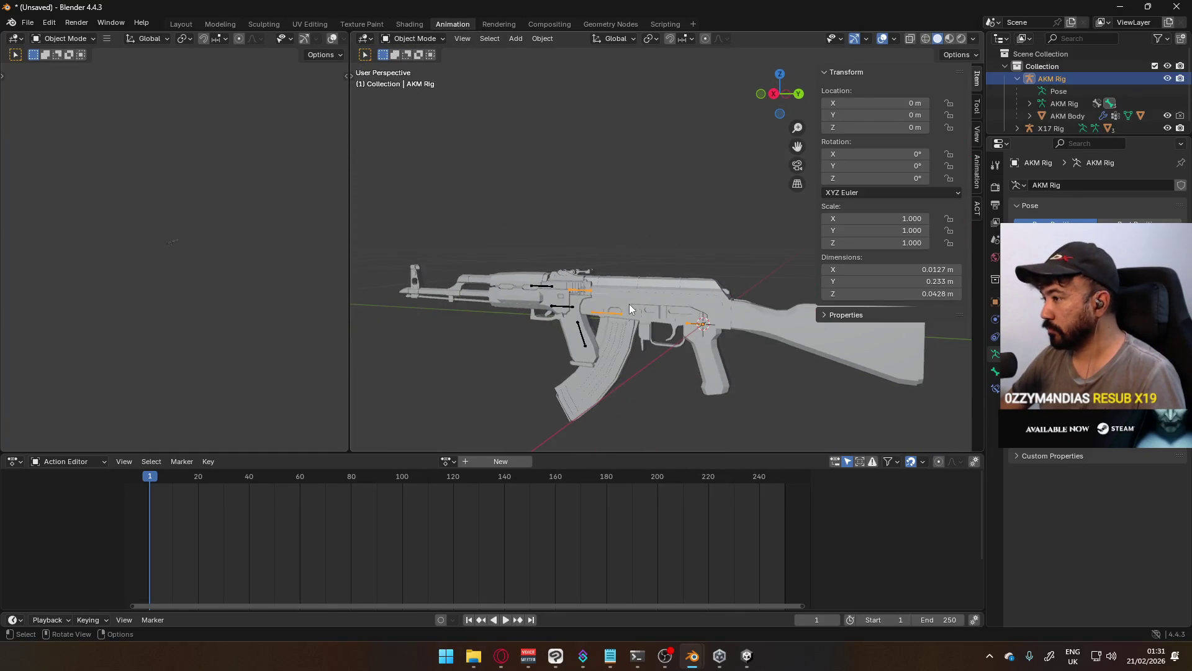
{"action": "mouse_move", "coordinate": [672, 303]}
{"action": "middle_mouse_down", "text": "alt"}
{"action": "mouse_move", "coordinate": [672, 267]}
{"action": "mouse_move", "coordinate": [688, 305]}
{"action": "mouse_move", "coordinate": [737, 321]}
{"action": "middle_mouse_up", "text": "alt"}
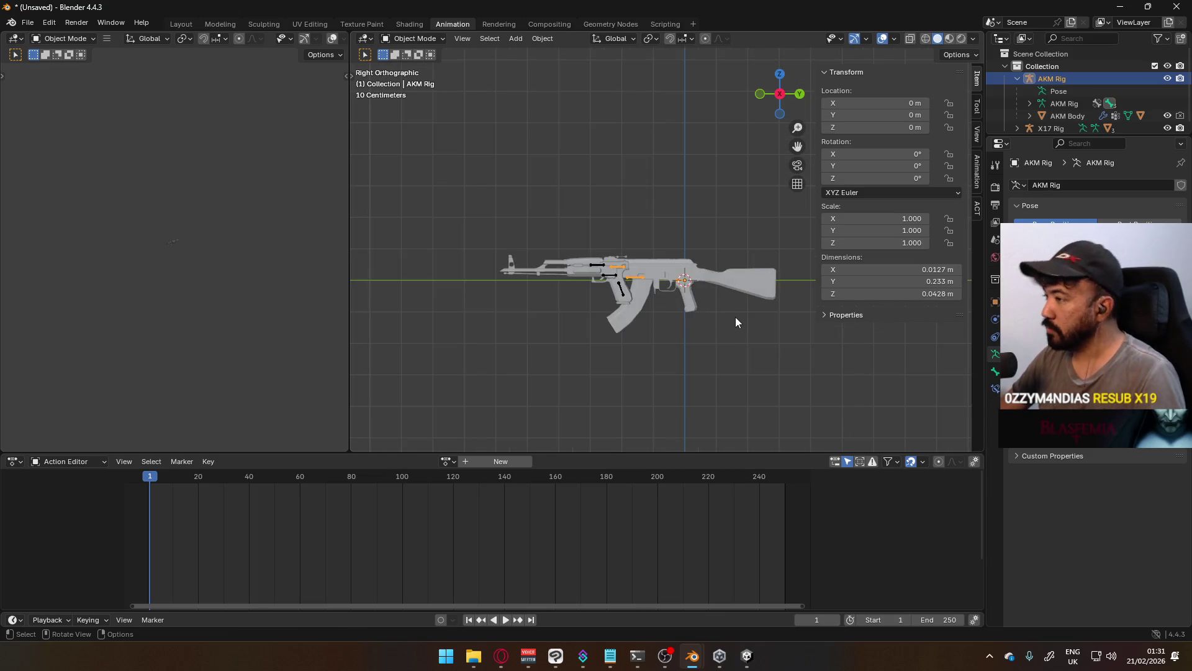
{"action": "key", "text": "g"}
{"action": "left_click", "coordinate": [729, 202]}
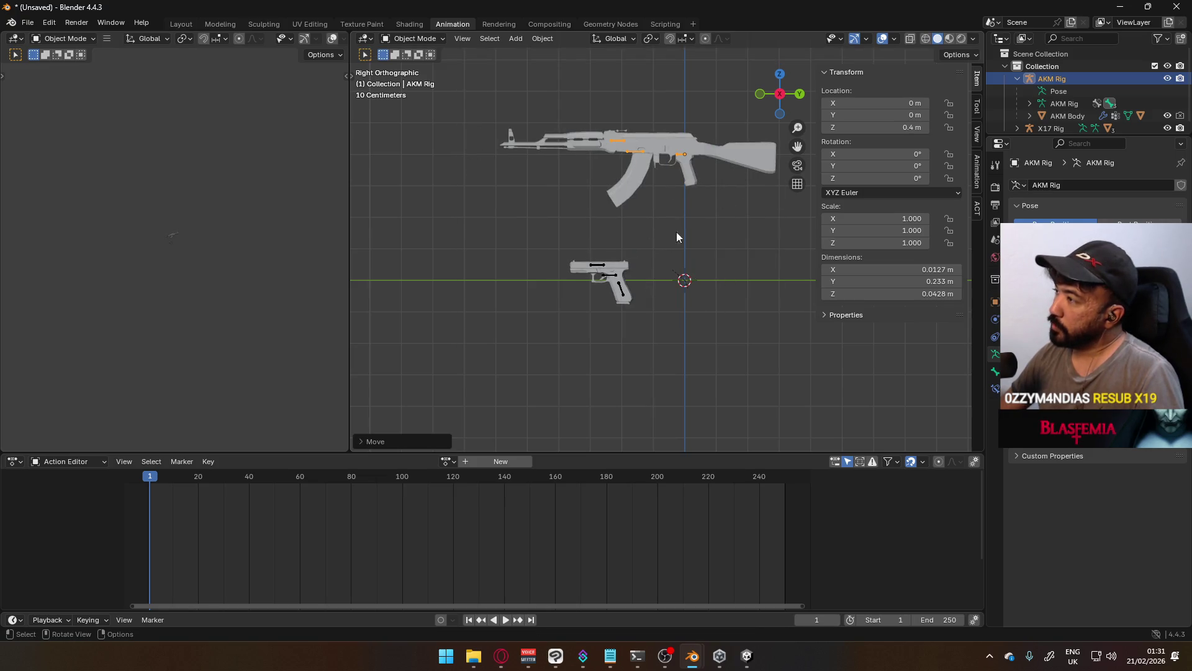
Reselect the AKM Rig and settle it at a height of 0.5 m
{"action": "left_click", "coordinate": [626, 269]}
{"action": "left_click", "coordinate": [681, 154]}
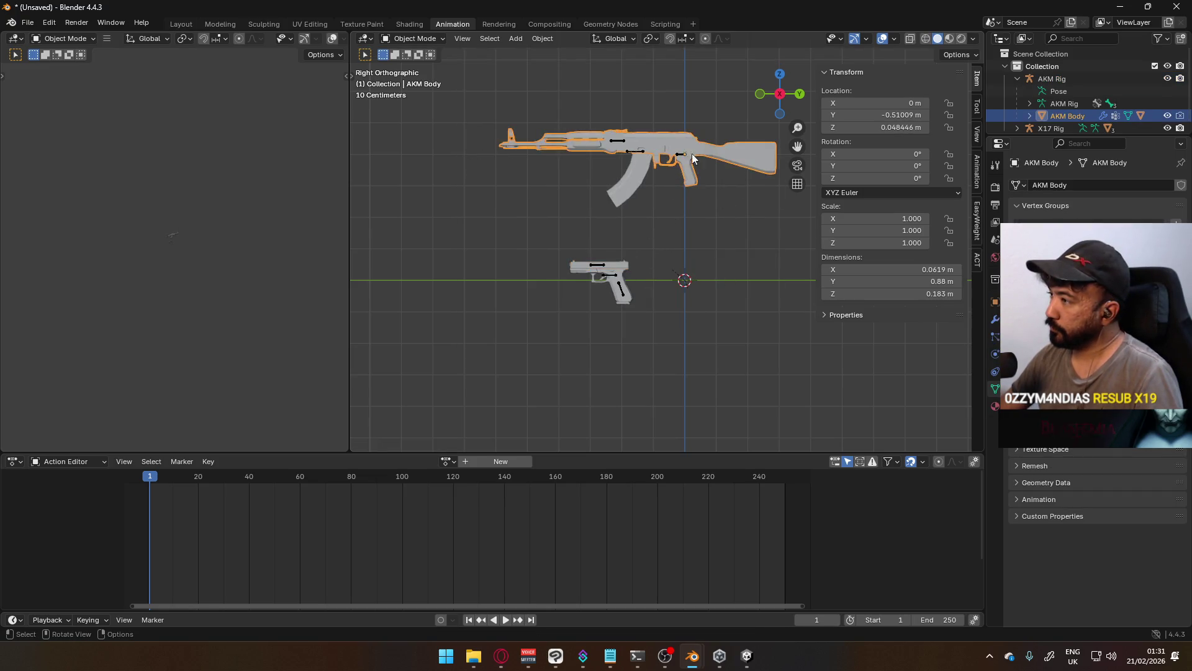
{"action": "scroll", "coordinate": [689, 162], "scroll_direction": "down", "scroll_amount": 3}
{"action": "scroll", "coordinate": [706, 177], "scroll_direction": "up", "scroll_amount": 1}
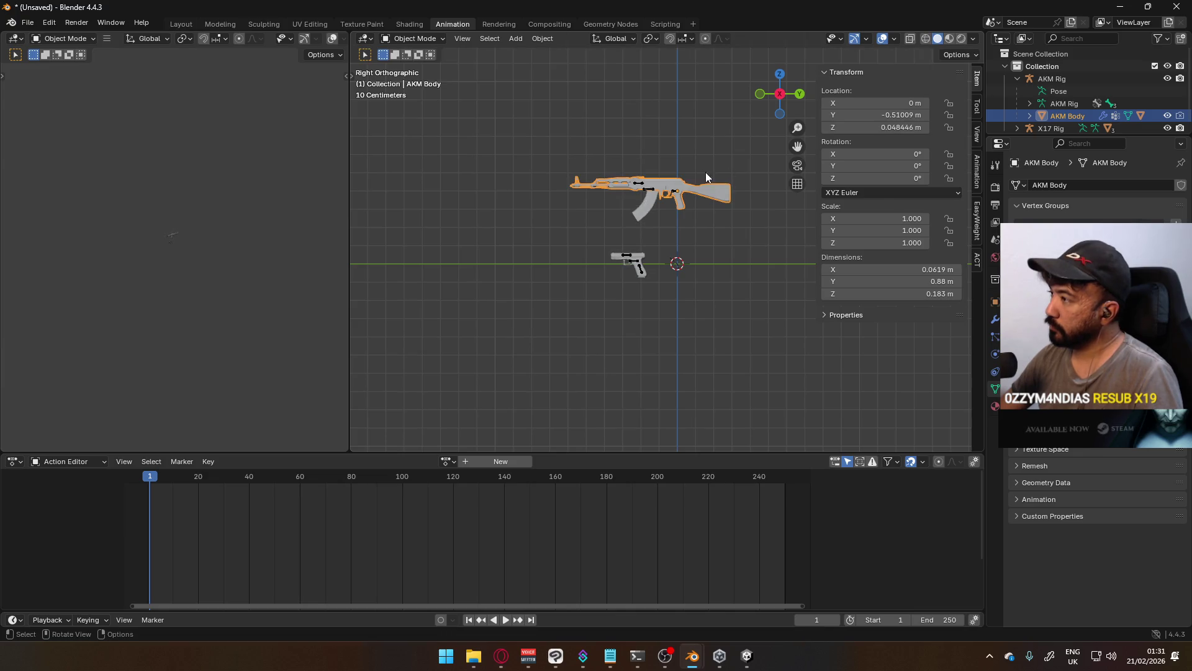
{"action": "left_click", "coordinate": [674, 193]}
{"action": "key", "text": "g"}
{"action": "left_click", "coordinate": [698, 226]}
{"action": "scroll", "coordinate": [644, 267], "scroll_direction": "up", "scroll_amount": 3}
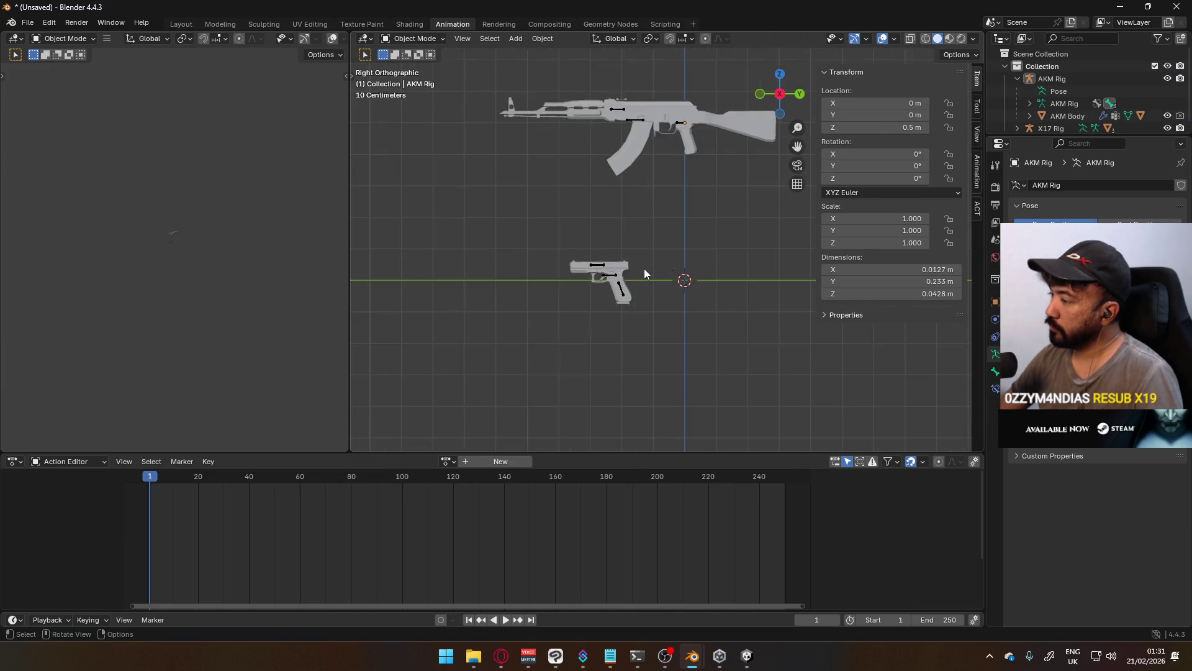
{"action": "scroll", "coordinate": [592, 286], "scroll_direction": "up", "scroll_amount": 2}
Select the X17 pistol rig and zoom in to inspect it
{"action": "left_click", "coordinate": [593, 287]}
{"action": "scroll", "coordinate": [615, 291], "scroll_direction": "up", "scroll_amount": 2}
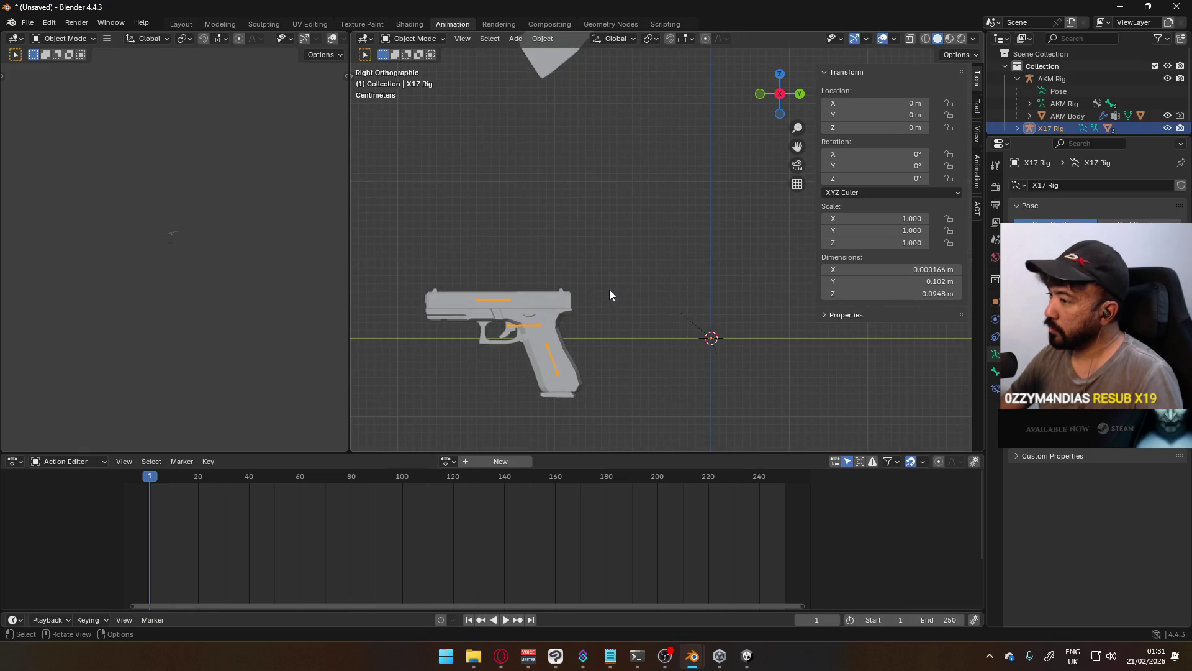
{"action": "scroll", "coordinate": [613, 264], "scroll_direction": "down", "scroll_amount": 3}
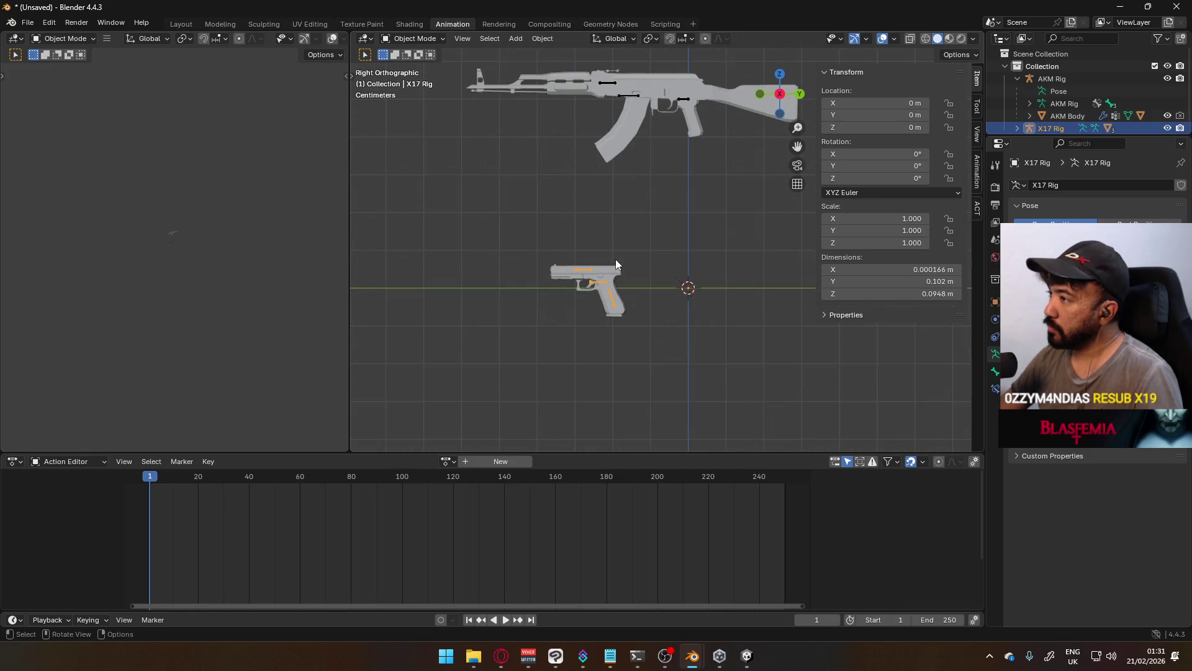
{"action": "scroll", "coordinate": [617, 259], "scroll_direction": "up", "scroll_amount": 5}
{"action": "scroll", "coordinate": [578, 320], "scroll_direction": "down", "scroll_amount": 2}
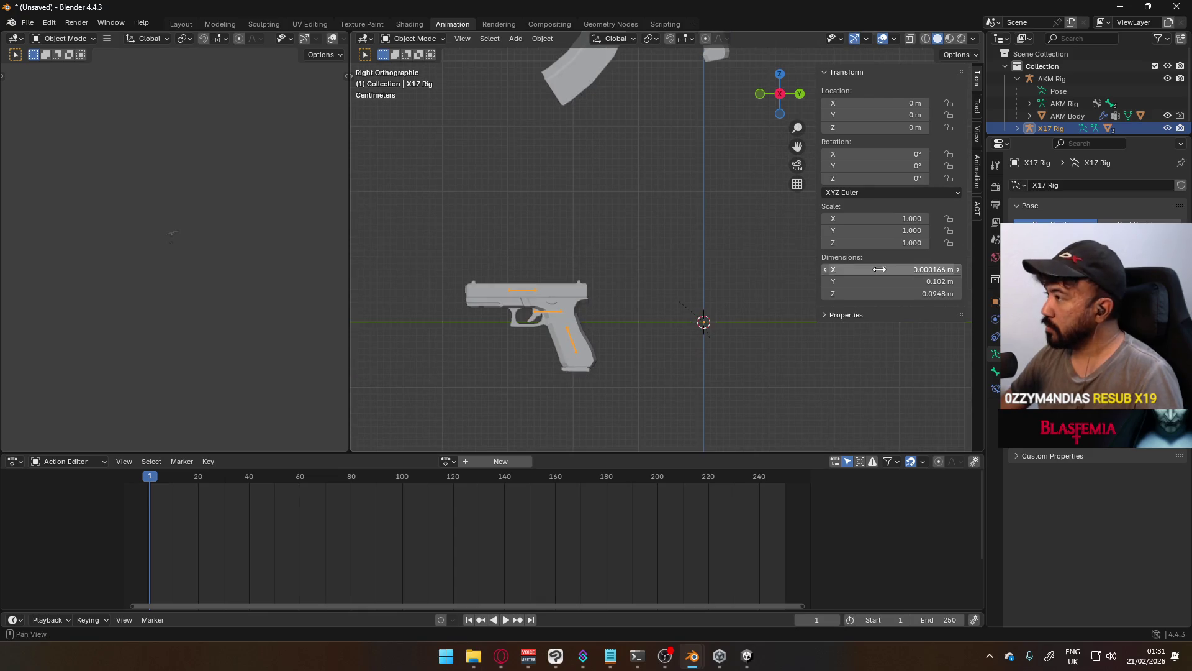
In the web browser, start the Top Gun: Maverick OST video, then minimize the browser
{"action": "key", "text": "alt+Tab"}
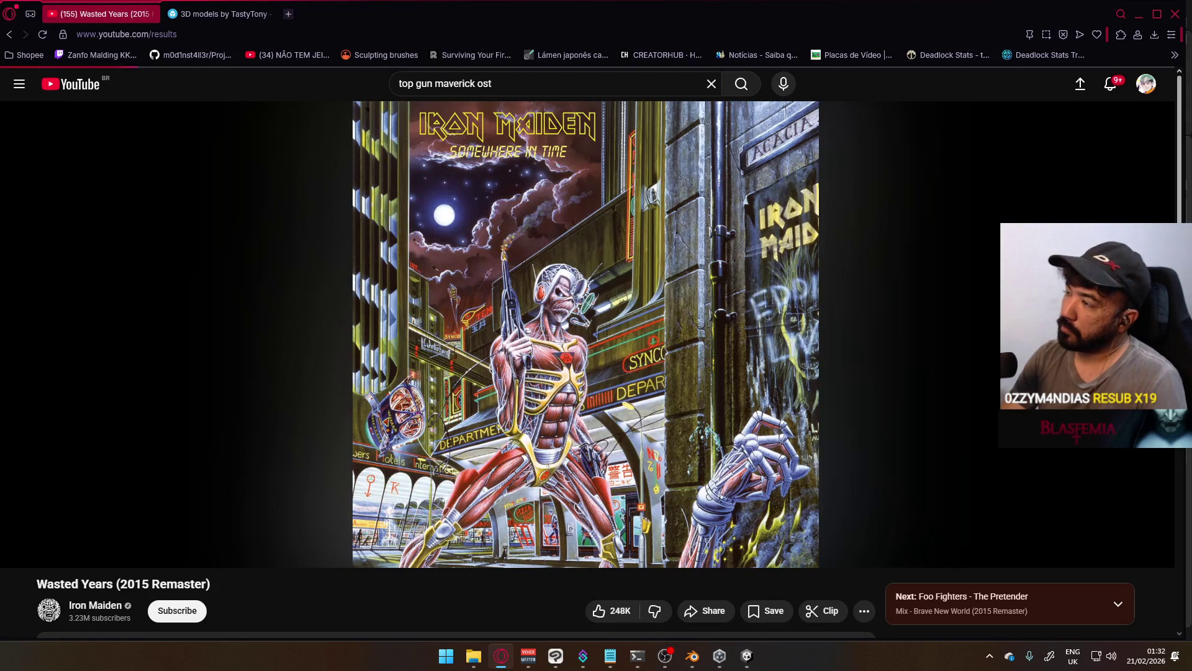
{"action": "key", "text": "alt+Left"}
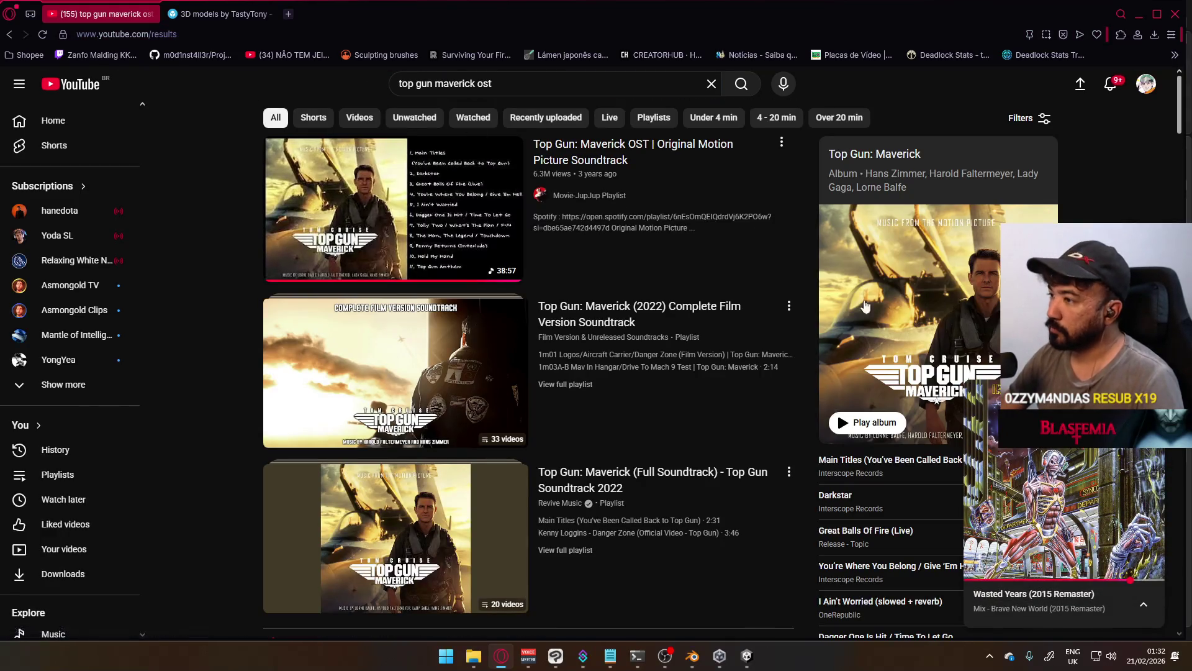
{"action": "left_click", "coordinate": [491, 167]}
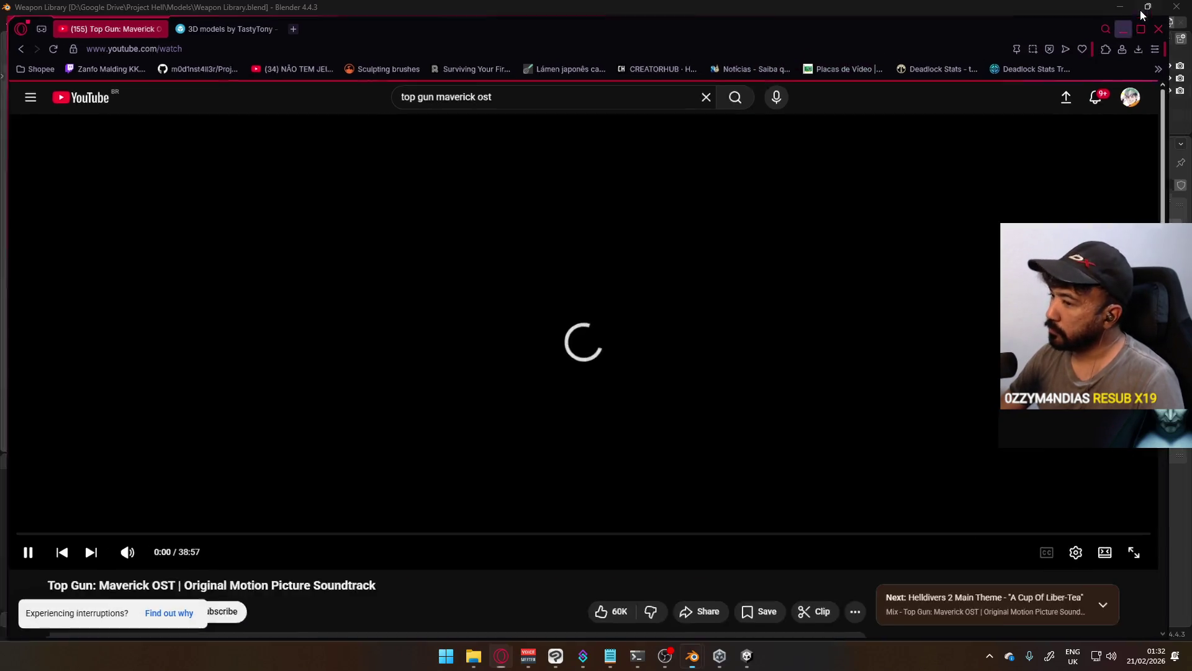
{"action": "left_click", "coordinate": [1139, 14]}
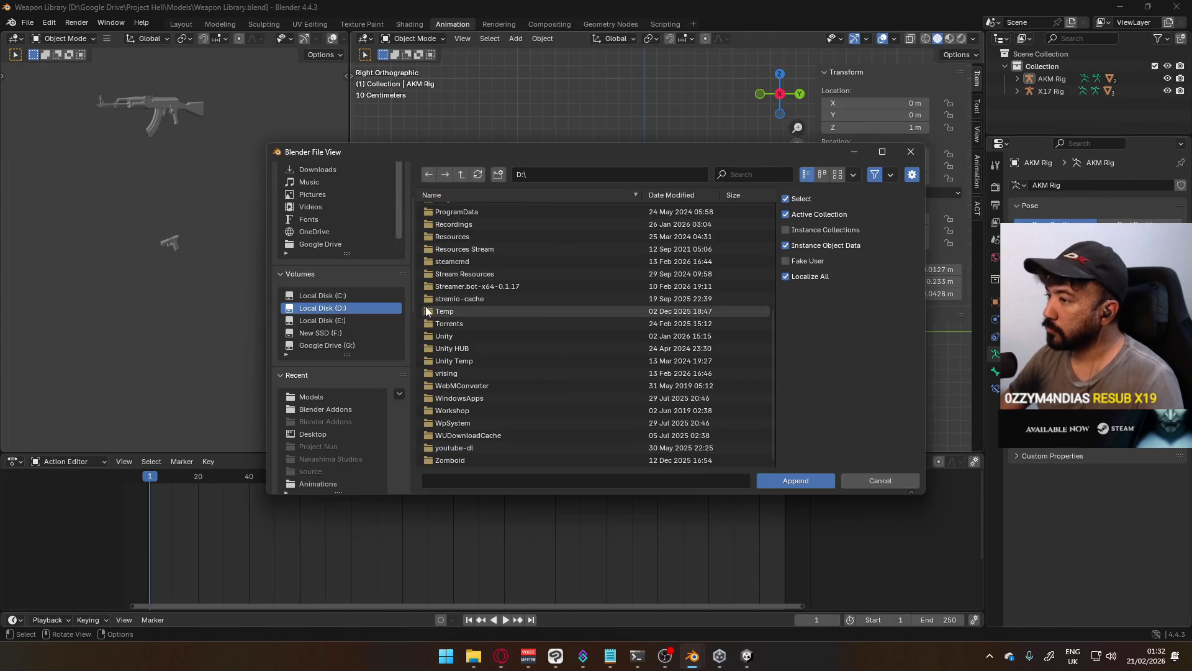
Browse to D:\Google Drive\Project War\Models and open MP5.blend
{"action": "scroll", "coordinate": [475, 320], "scroll_direction": "up", "scroll_amount": 5}
{"action": "scroll", "coordinate": [501, 306], "scroll_direction": "up", "scroll_amount": 3}
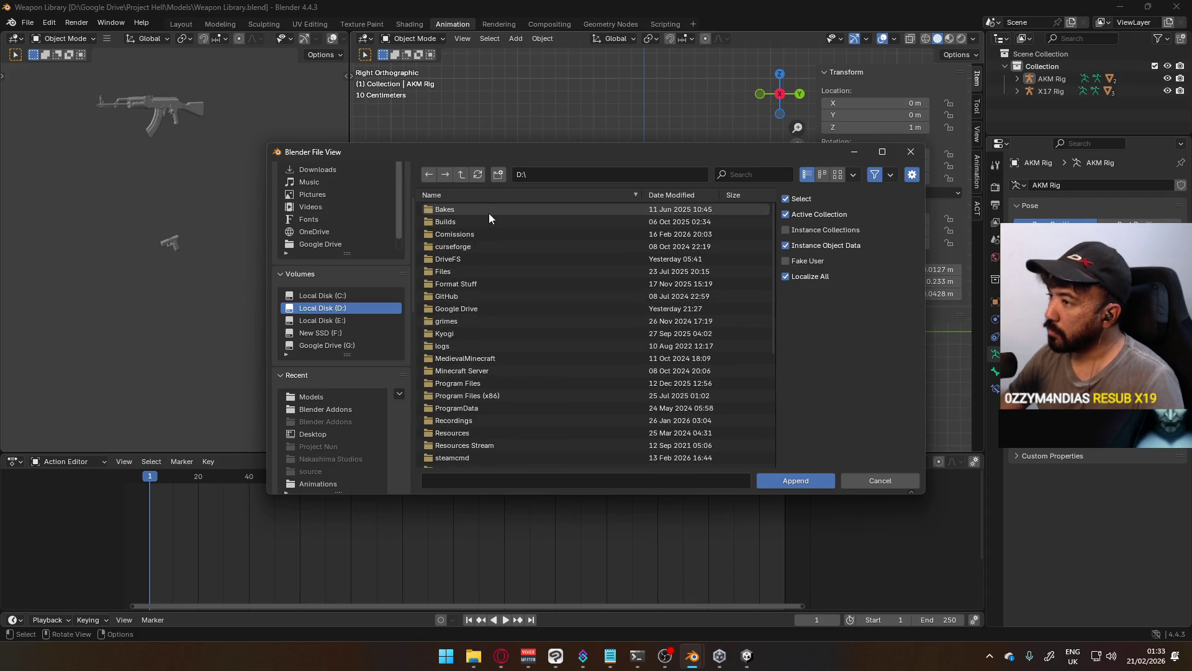
{"action": "scroll", "coordinate": [494, 286], "scroll_direction": "down", "scroll_amount": 6}
{"action": "scroll", "coordinate": [538, 344], "scroll_direction": "up", "scroll_amount": 4}
{"action": "scroll", "coordinate": [490, 258], "scroll_direction": "up", "scroll_amount": 2}
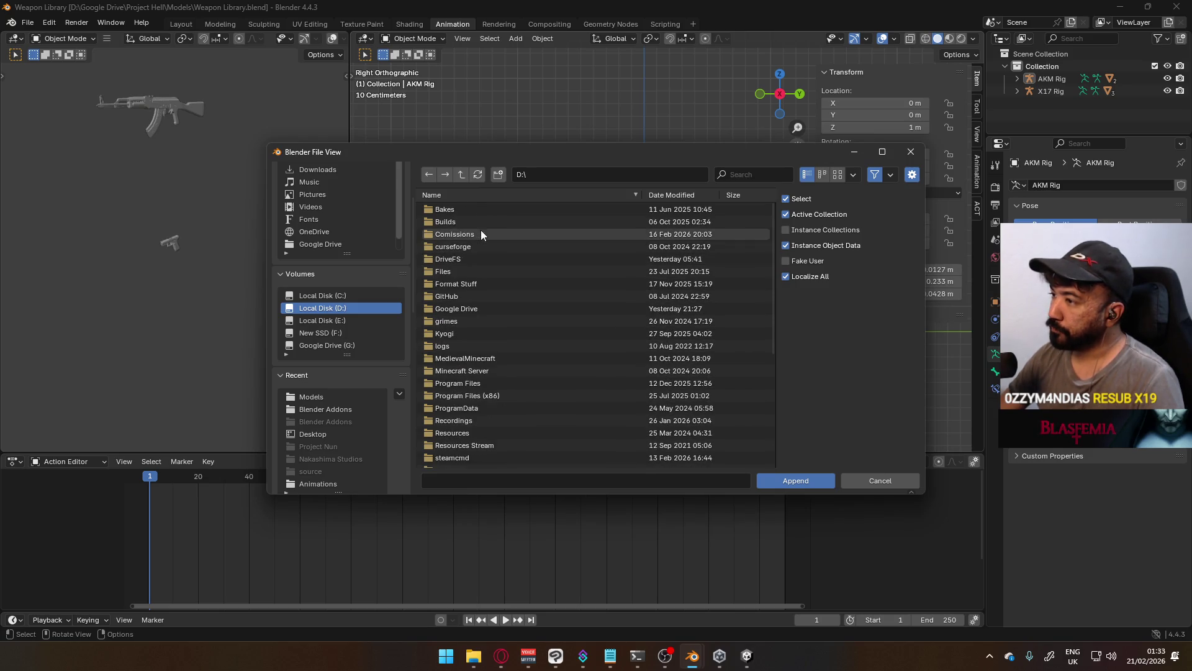
{"action": "scroll", "coordinate": [487, 266], "scroll_direction": "down", "scroll_amount": 1}
{"action": "scroll", "coordinate": [487, 266], "scroll_direction": "up", "scroll_amount": 1}
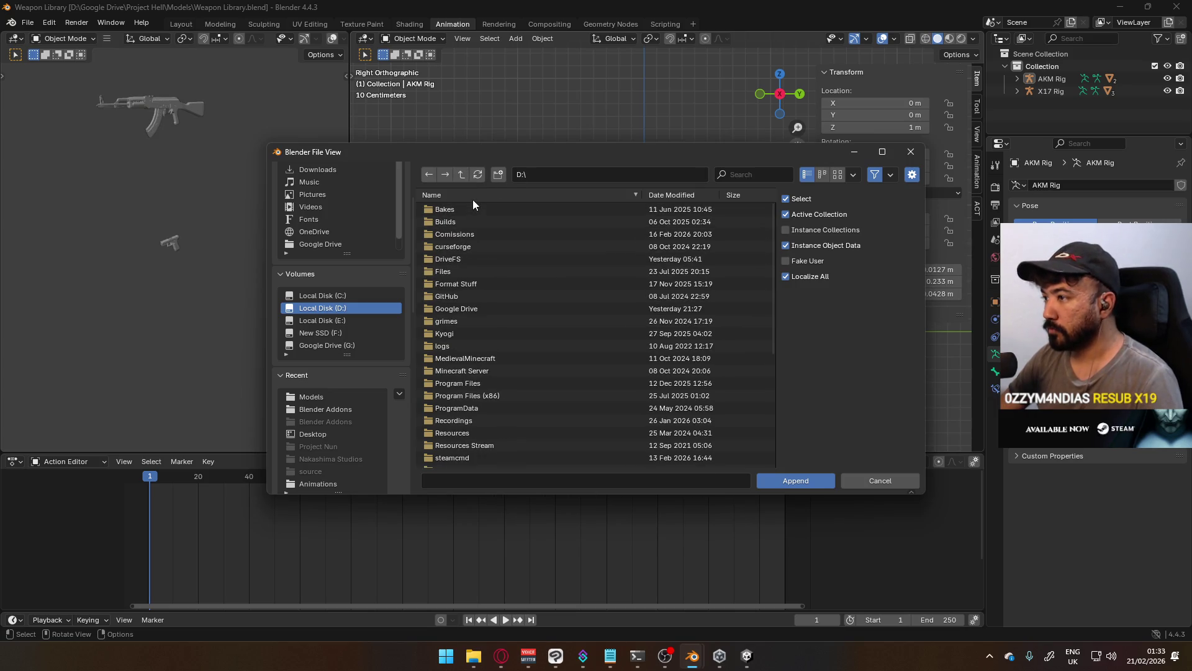
{"action": "left_click", "coordinate": [463, 307]}
{"action": "scroll", "coordinate": [481, 287], "scroll_direction": "down", "scroll_amount": 4}
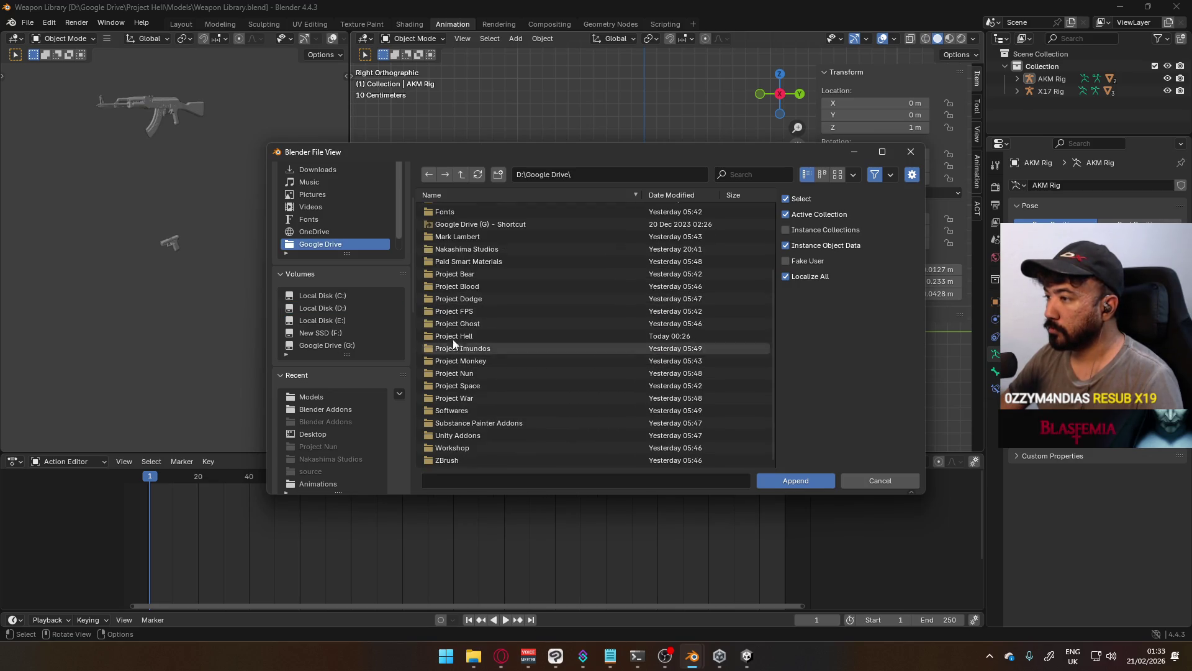
{"action": "left_click", "coordinate": [472, 397]}
{"action": "left_click", "coordinate": [451, 246]}
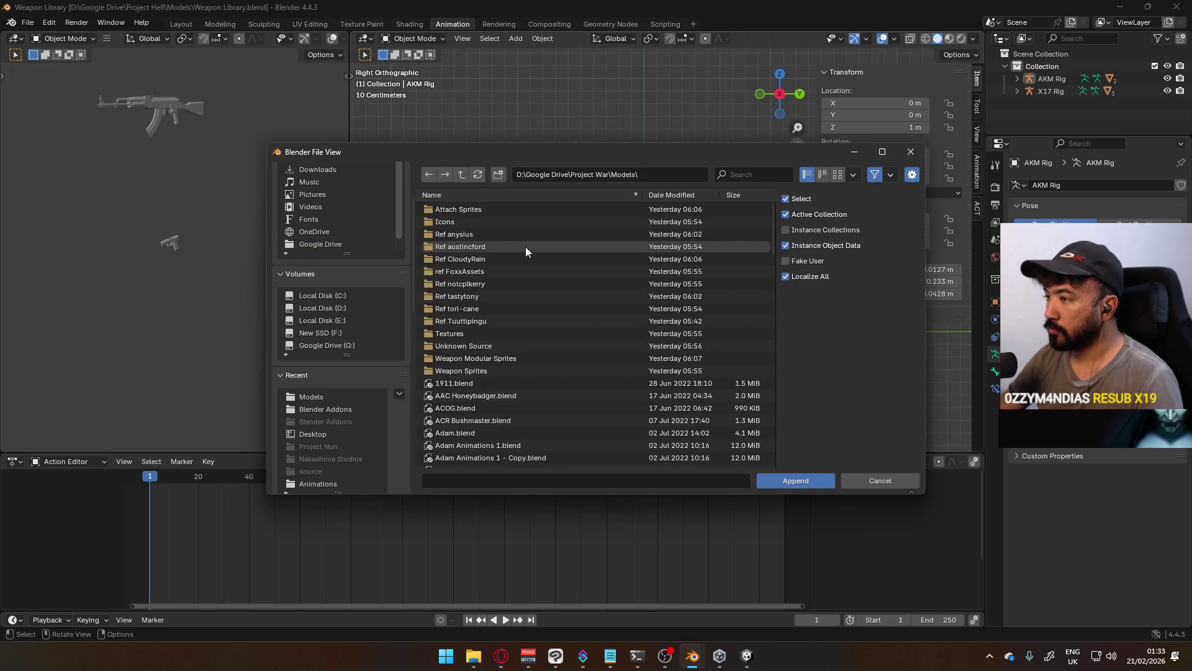
{"action": "scroll", "coordinate": [528, 340], "scroll_direction": "down", "scroll_amount": 7}
{"action": "scroll", "coordinate": [542, 345], "scroll_direction": "down", "scroll_amount": 15}
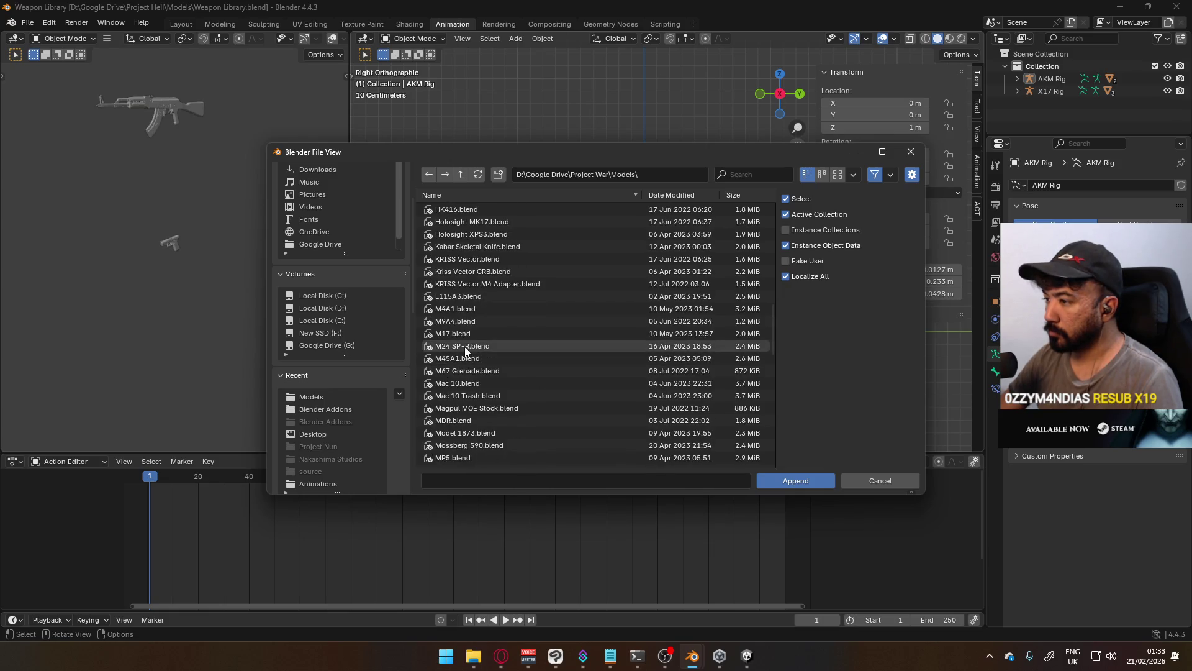
{"action": "scroll", "coordinate": [479, 382], "scroll_direction": "down", "scroll_amount": 2}
{"action": "double_click", "coordinate": [484, 408]}
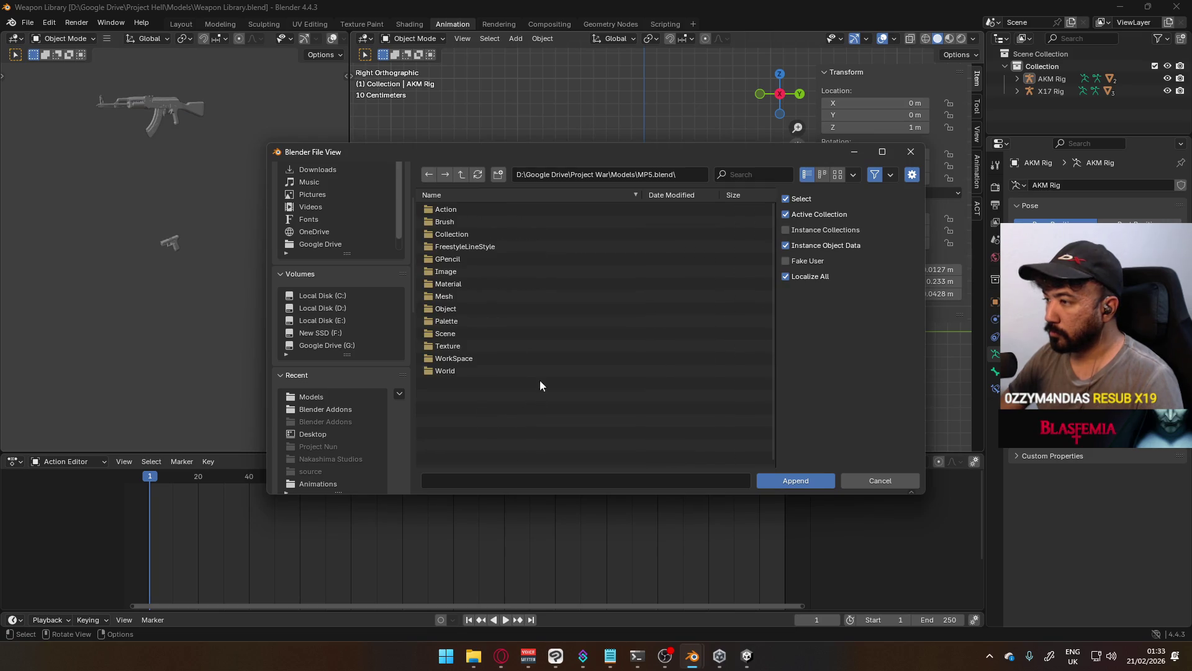
Append the eight MP5 objects, Bolt through Trigger, from MP5.blend's Object folder
{"action": "double_click", "coordinate": [461, 308]}
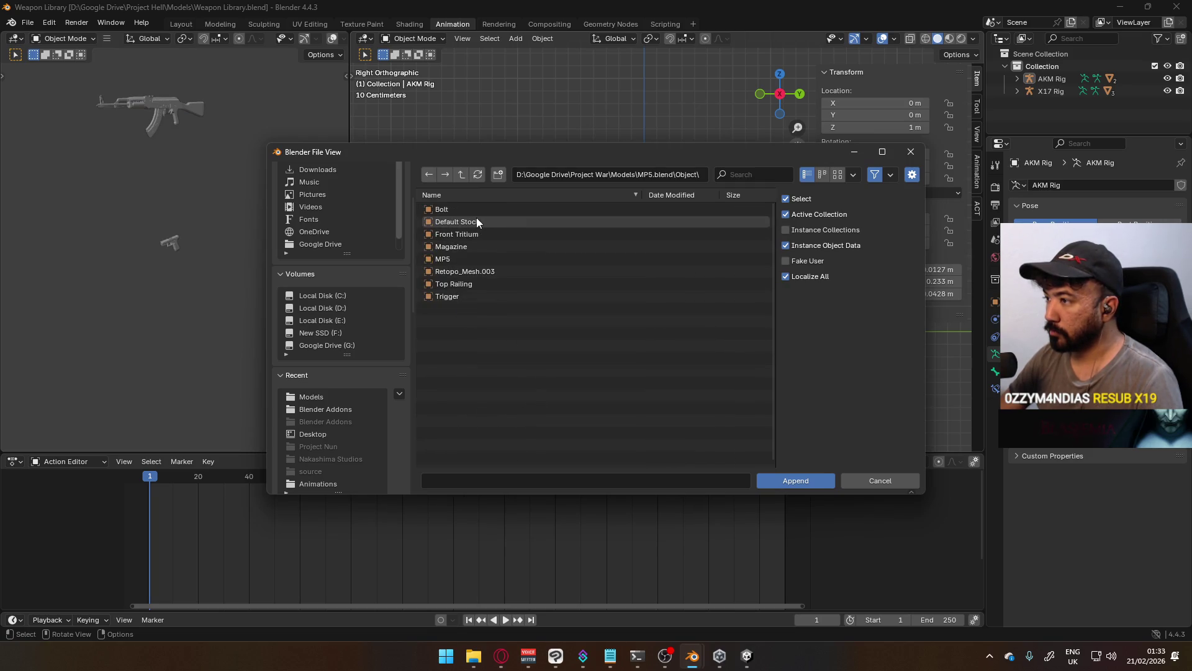
{"action": "left_click", "coordinate": [487, 211]}
{"action": "left_click", "coordinate": [497, 298], "text": "shift"}
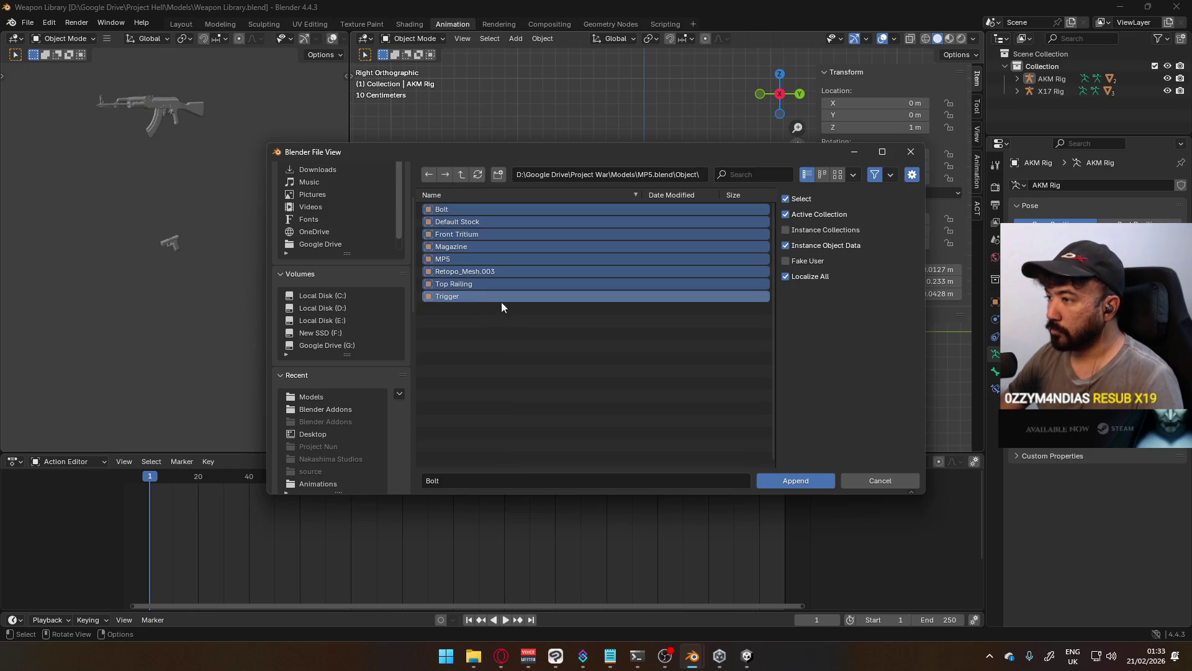
{"action": "left_click", "coordinate": [777, 476]}
Delete the stray Retopo_Mesh.003 sphere that came with the MP5
{"action": "mouse_move", "coordinate": [628, 181]}
{"action": "middle_mouse_down"}
{"action": "mouse_move", "coordinate": [728, 168]}
{"action": "mouse_move", "coordinate": [676, 217]}
{"action": "mouse_move", "coordinate": [579, 162]}
{"action": "mouse_move", "coordinate": [669, 139]}
{"action": "mouse_move", "coordinate": [628, 143]}
{"action": "mouse_move", "coordinate": [605, 193]}
{"action": "middle_mouse_up"}
{"action": "left_click", "coordinate": [615, 165]}
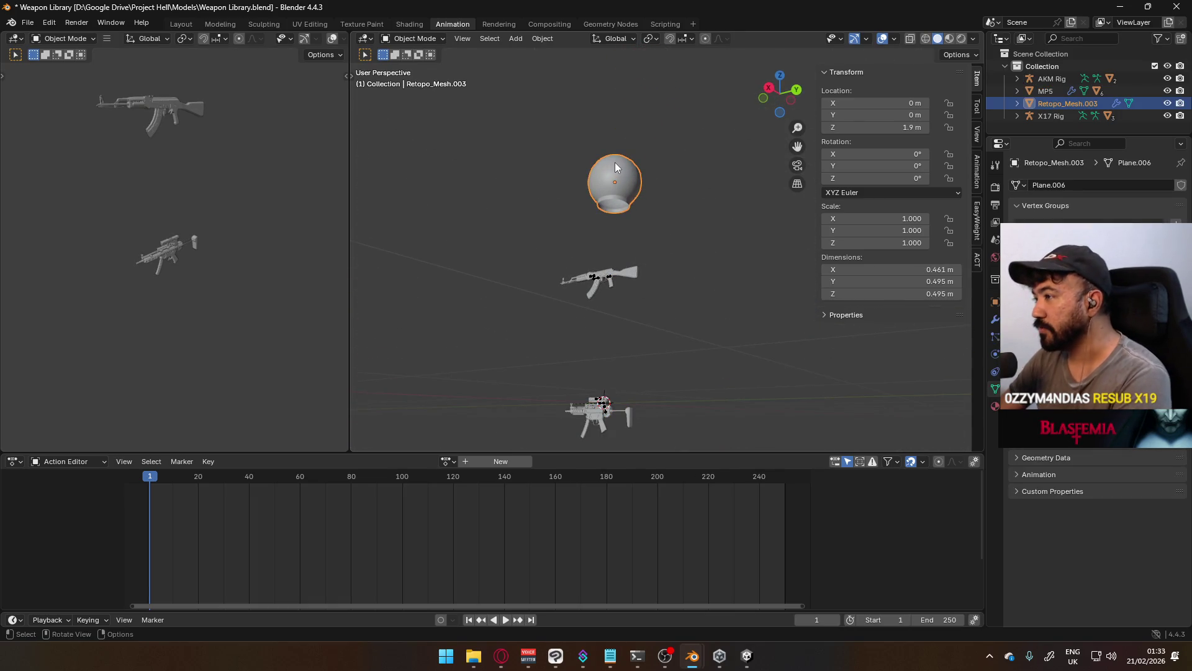
{"action": "key", "text": "Delete"}
{"action": "key", "text": "KP_3"}
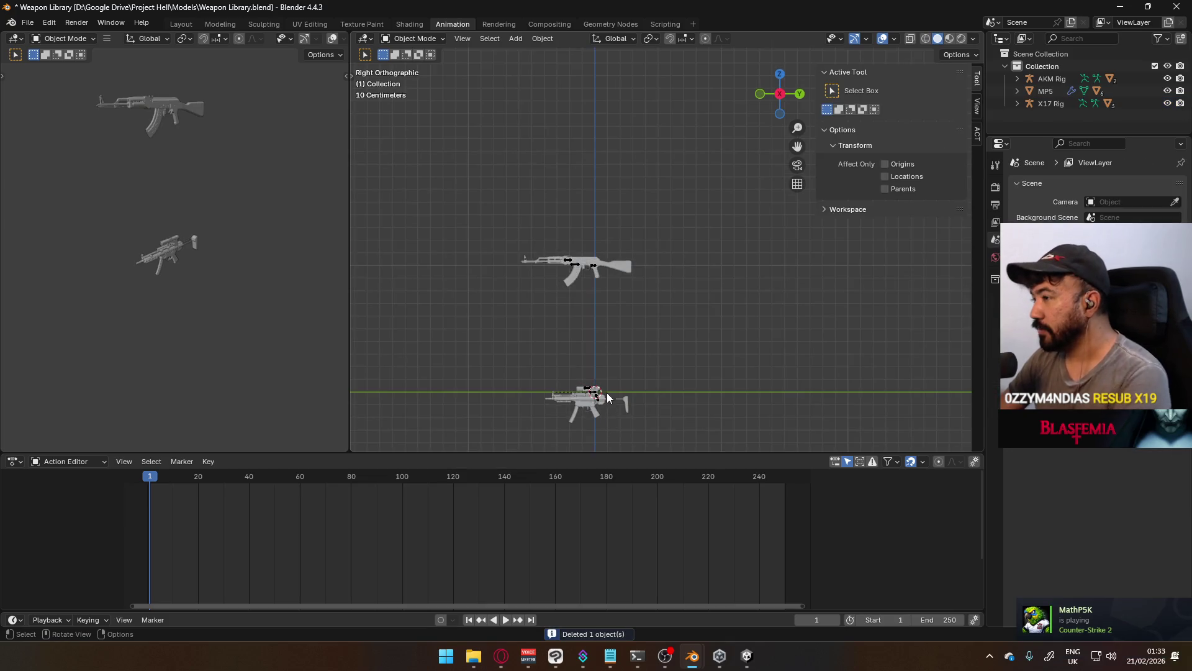
{"action": "left_click", "coordinate": [619, 400]}
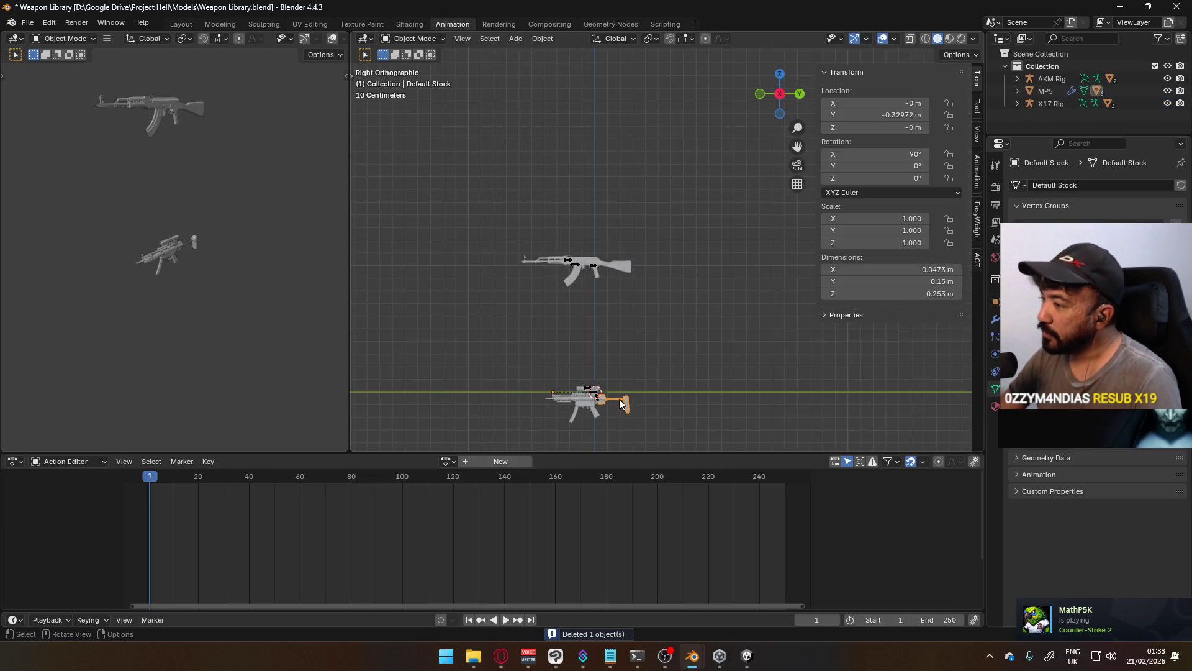
{"action": "left_click", "coordinate": [1037, 92]}
{"action": "key", "text": "g"}
{"action": "key", "text": "y"}
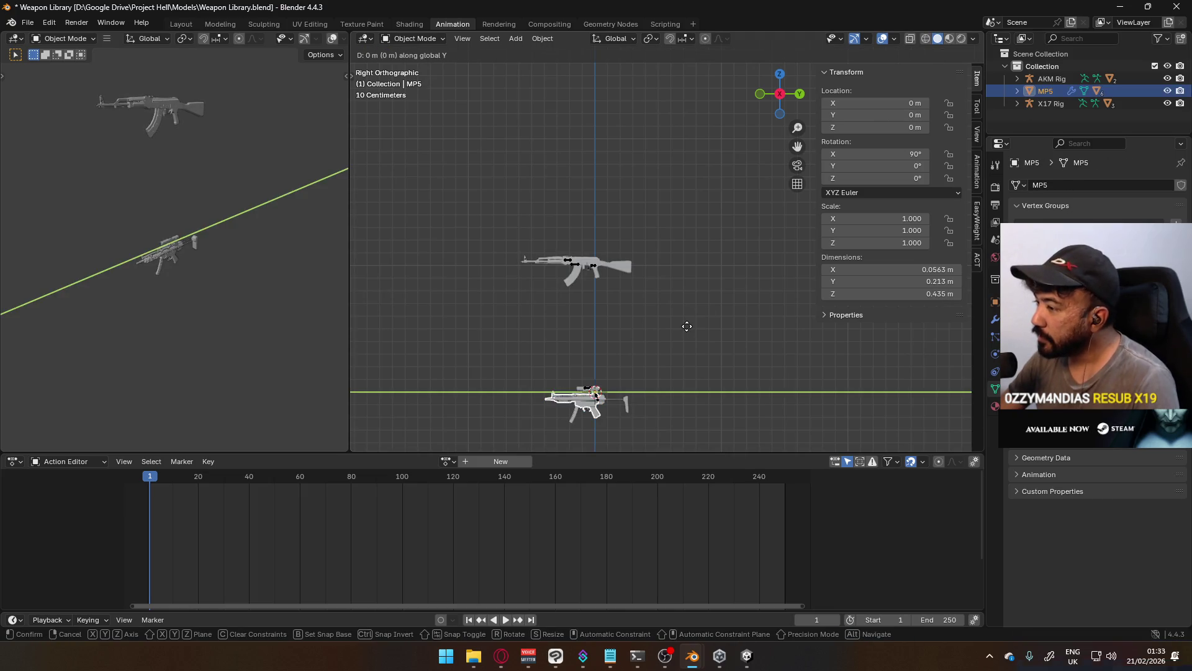
{"action": "key", "text": "z"}
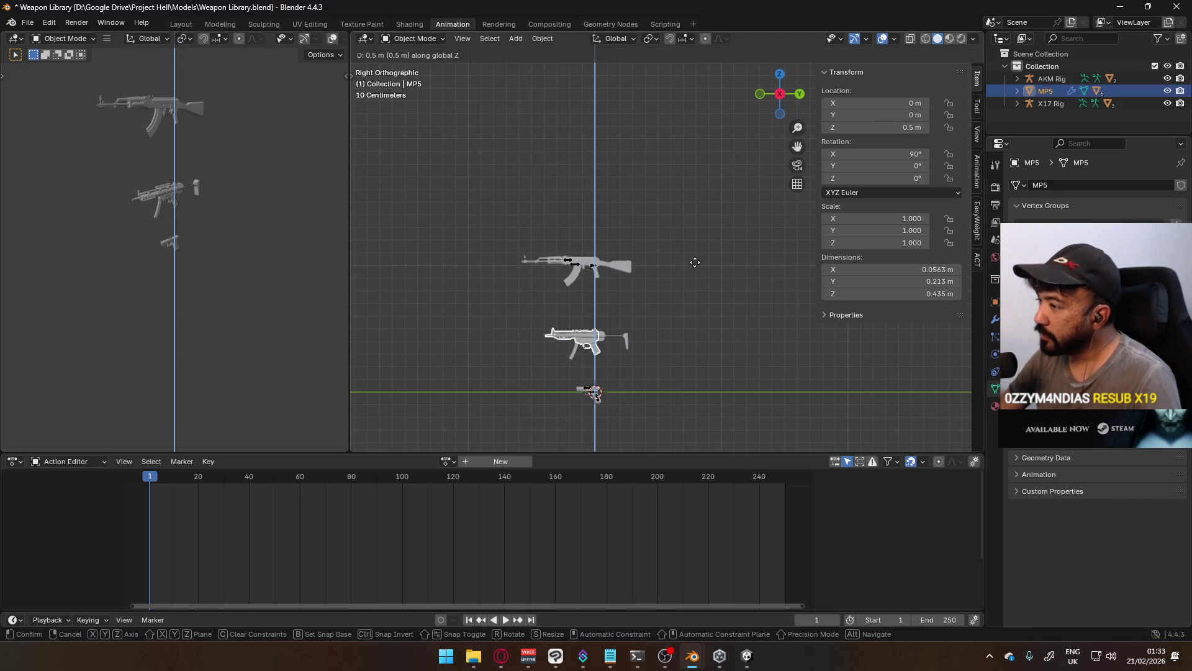
{"action": "left_click", "coordinate": [696, 257]}
{"action": "left_click", "coordinate": [649, 366]}
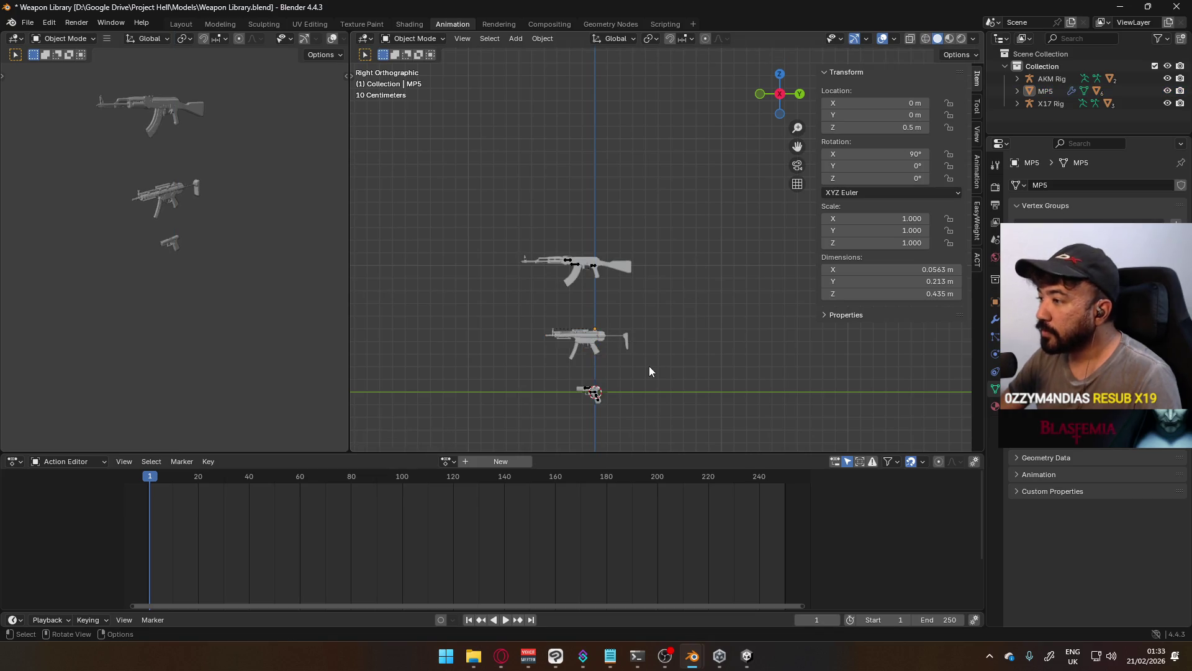
{"action": "scroll", "coordinate": [630, 323], "scroll_direction": "up", "scroll_amount": 5}
{"action": "scroll", "coordinate": [594, 233], "scroll_direction": "up", "scroll_amount": 2}
{"action": "mouse_move", "coordinate": [539, 225]}
{"action": "middle_mouse_down", "text": "shift"}
{"action": "mouse_move", "coordinate": [616, 172]}
{"action": "mouse_move", "coordinate": [639, 125]}
{"action": "mouse_move", "coordinate": [637, 316]}
{"action": "middle_mouse_up", "text": "shift"}
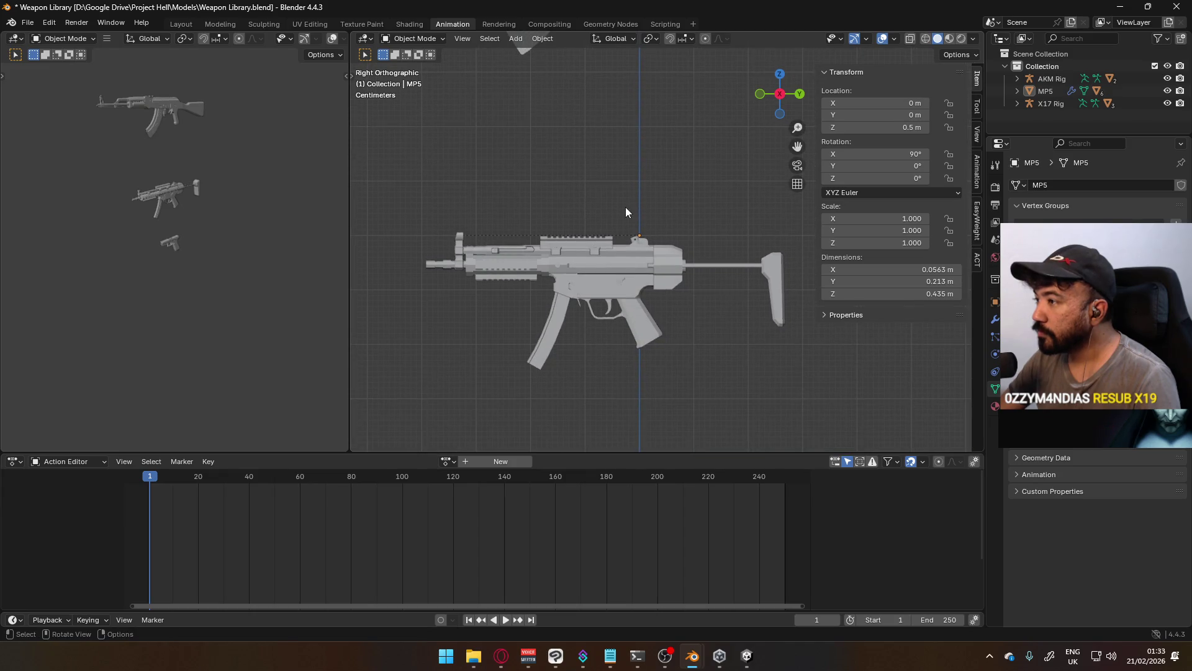
{"action": "mouse_move", "coordinate": [540, 197]}
{"action": "middle_mouse_down"}
{"action": "mouse_move", "coordinate": [580, 221]}
{"action": "mouse_move", "coordinate": [534, 205]}
{"action": "mouse_move", "coordinate": [557, 223]}
{"action": "middle_mouse_up"}
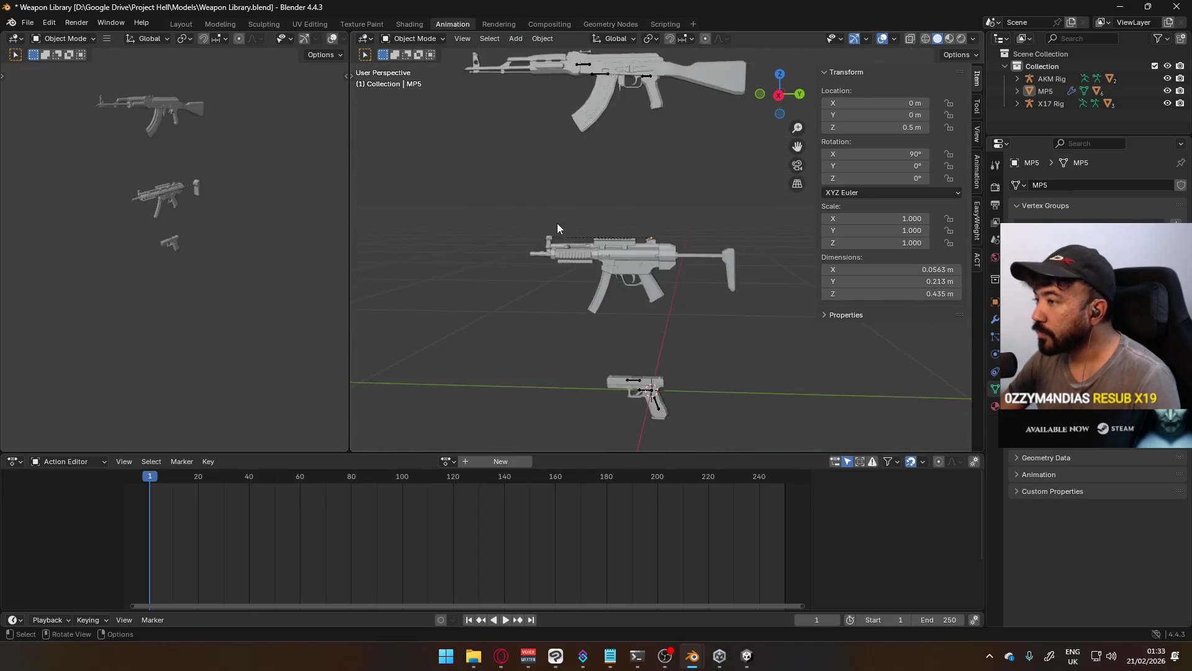
{"action": "left_click", "coordinate": [575, 260]}
{"action": "left_click", "coordinate": [1017, 92]}
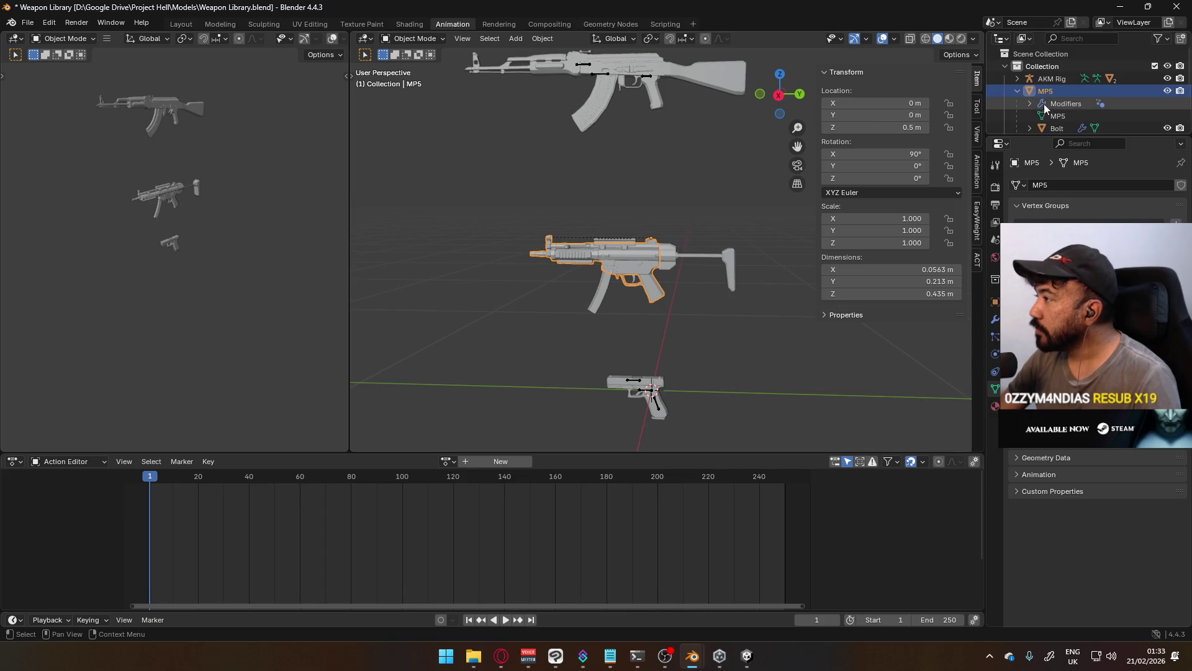
{"action": "scroll", "coordinate": [1012, 100], "scroll_direction": "down", "scroll_amount": 2}
{"action": "left_click", "coordinate": [1066, 92]}
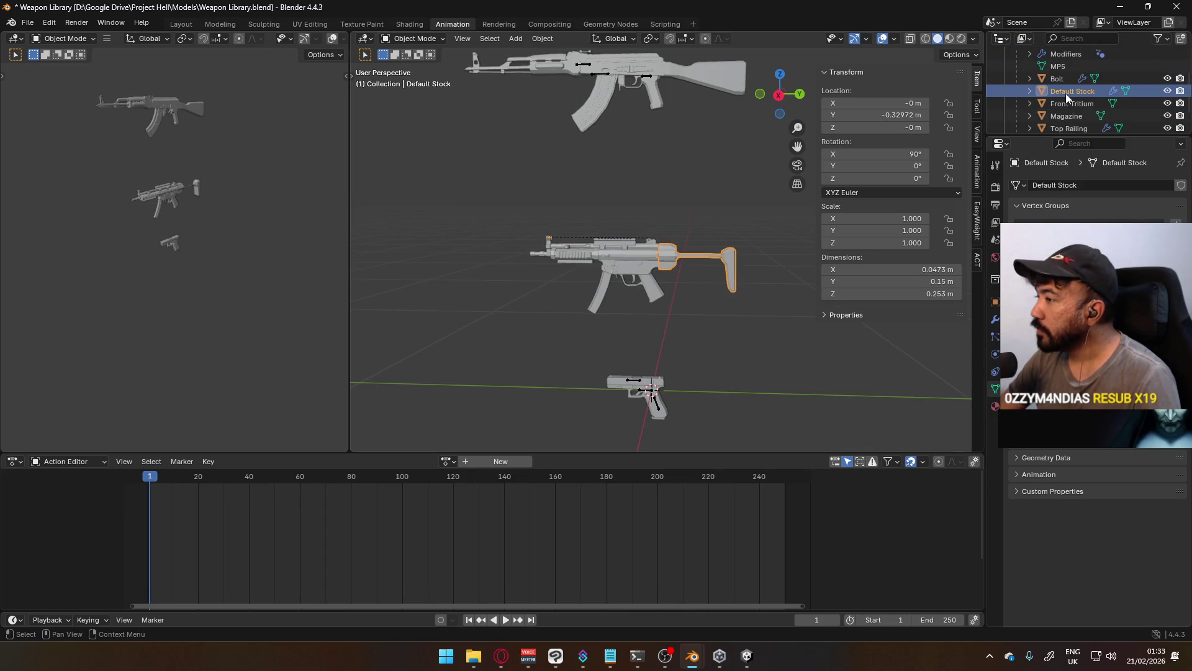
{"action": "scroll", "coordinate": [588, 266], "scroll_direction": "up", "scroll_amount": 3}
{"action": "left_click", "coordinate": [641, 275], "text": "shift"}
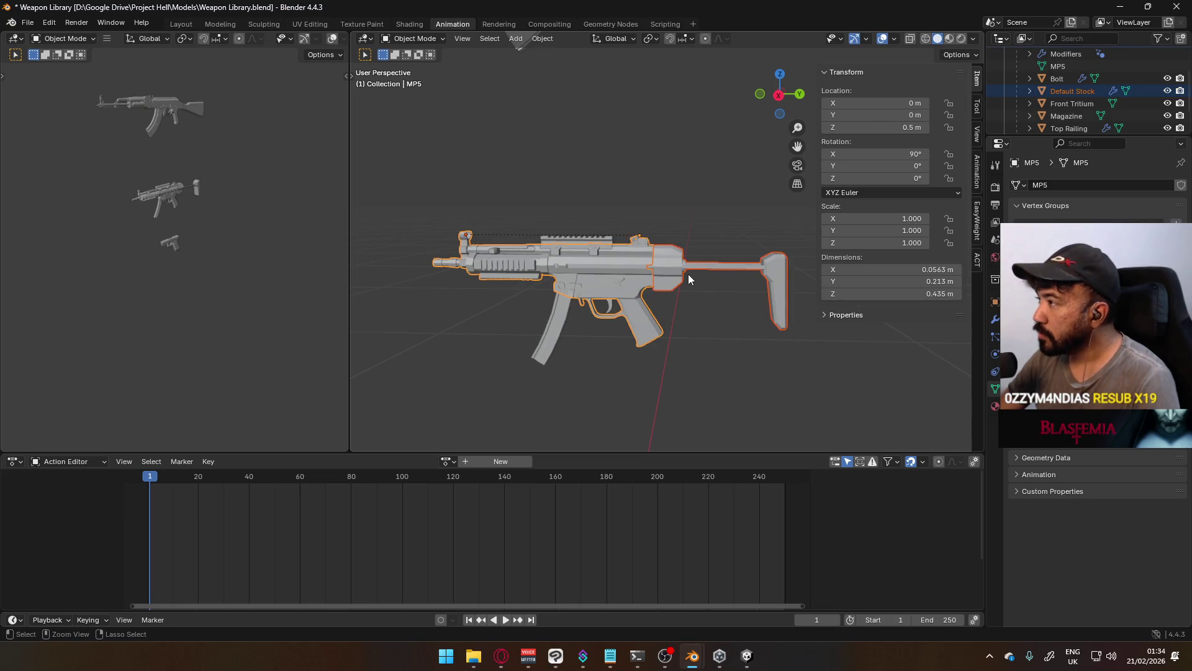
{"action": "key", "text": "ctrl+j"}
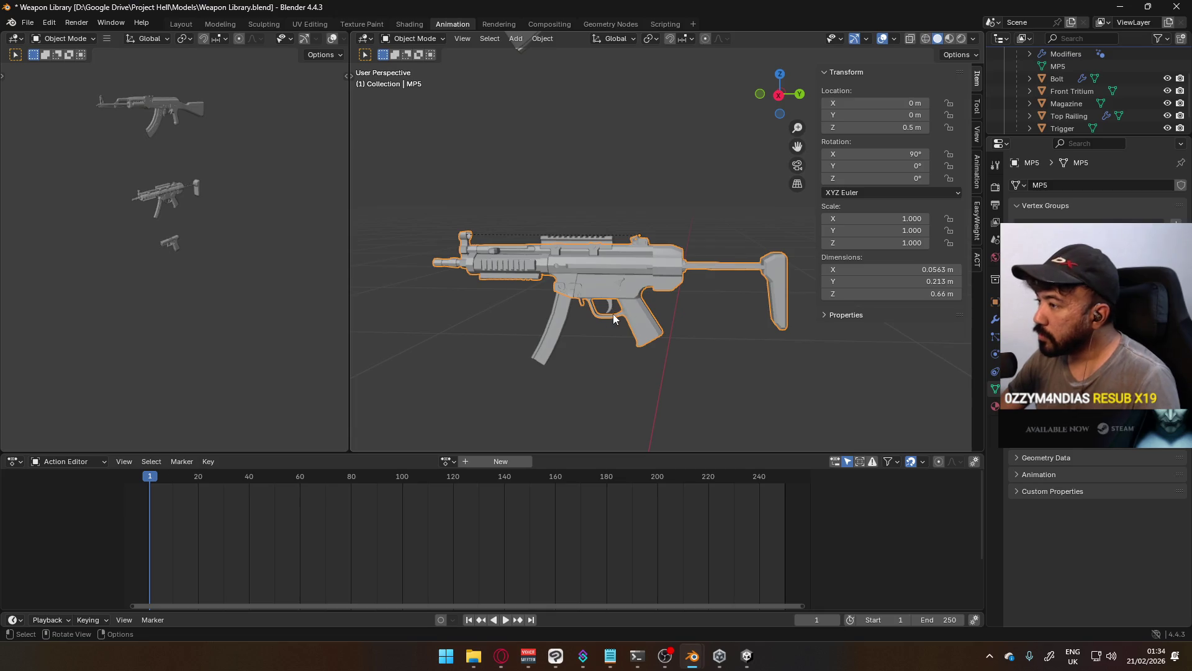
{"action": "left_click", "coordinate": [590, 238]}
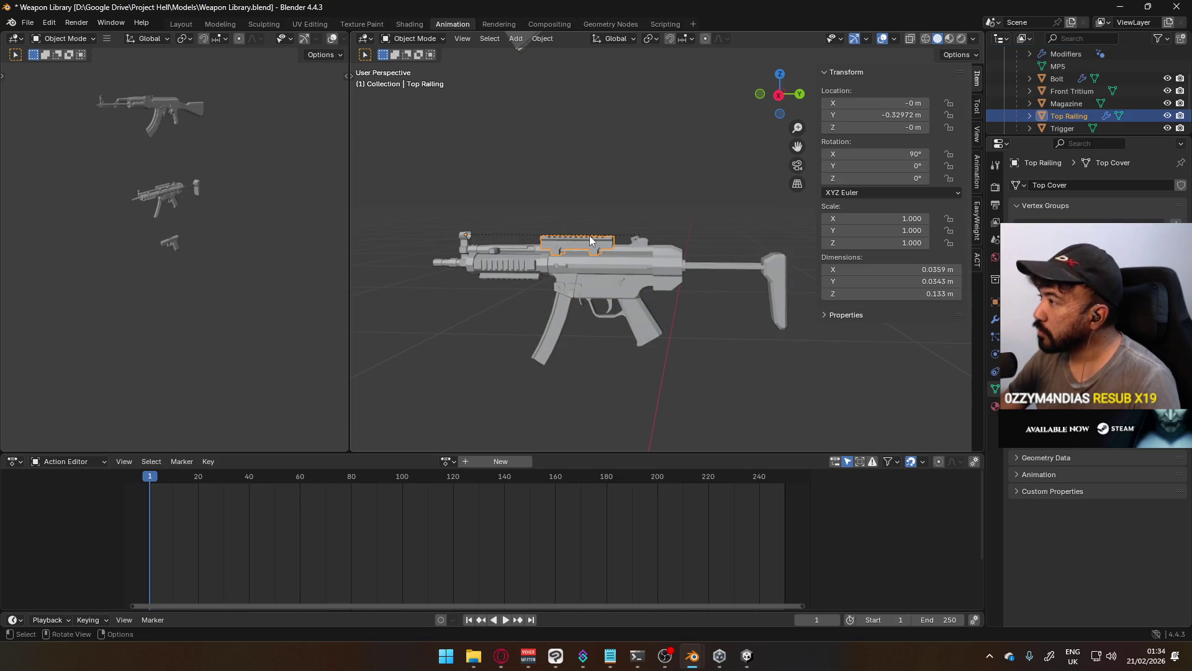
{"action": "left_click", "coordinate": [508, 269]}
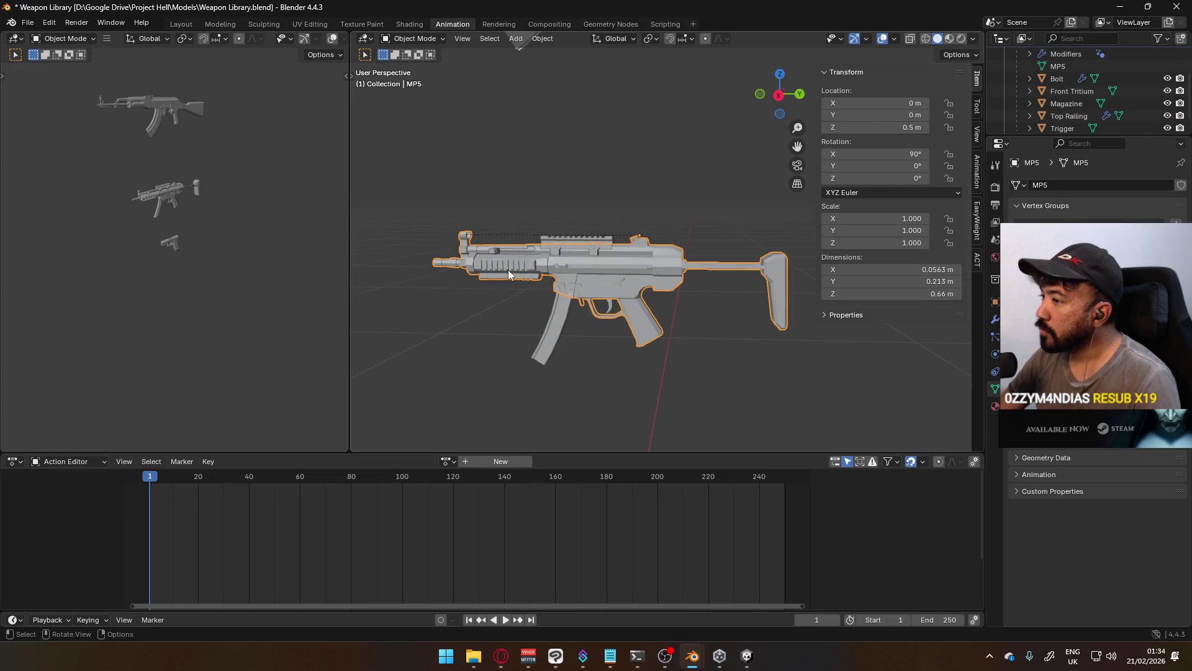
{"action": "scroll", "coordinate": [1052, 105], "scroll_direction": "down", "scroll_amount": 1}
{"action": "left_click", "coordinate": [1055, 109]}
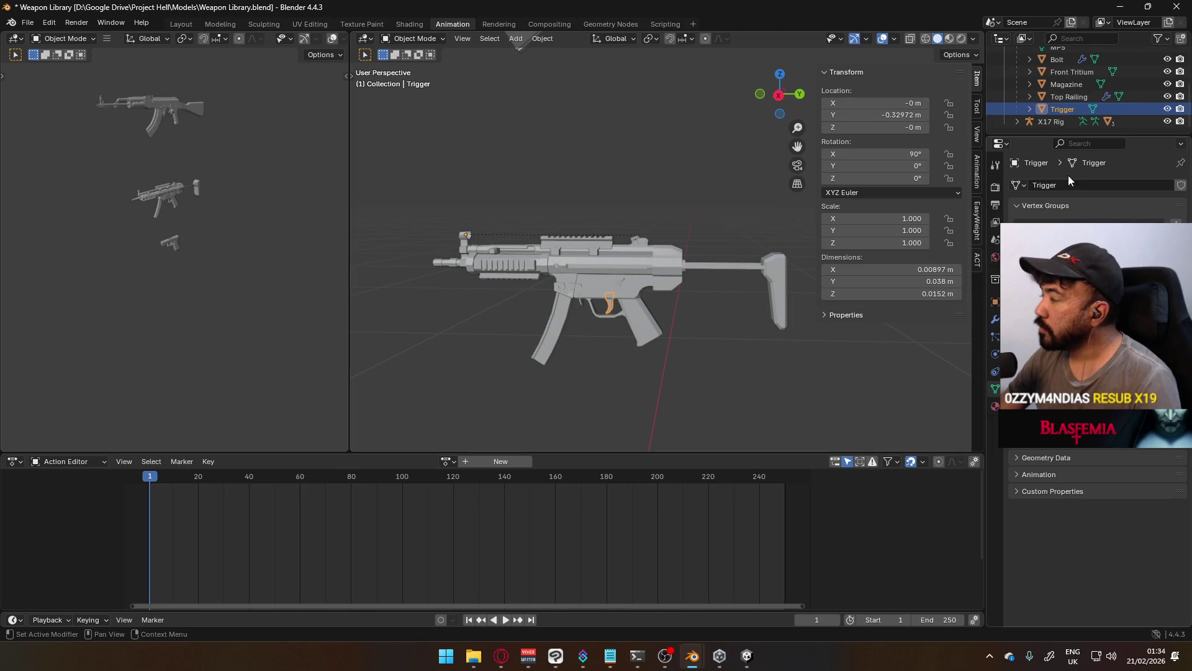
{"action": "scroll", "coordinate": [1080, 96], "scroll_direction": "up", "scroll_amount": 2}
{"action": "left_click", "coordinate": [1072, 97]}
{"action": "left_click", "coordinate": [1062, 109]}
{"action": "left_click", "coordinate": [1065, 121]}
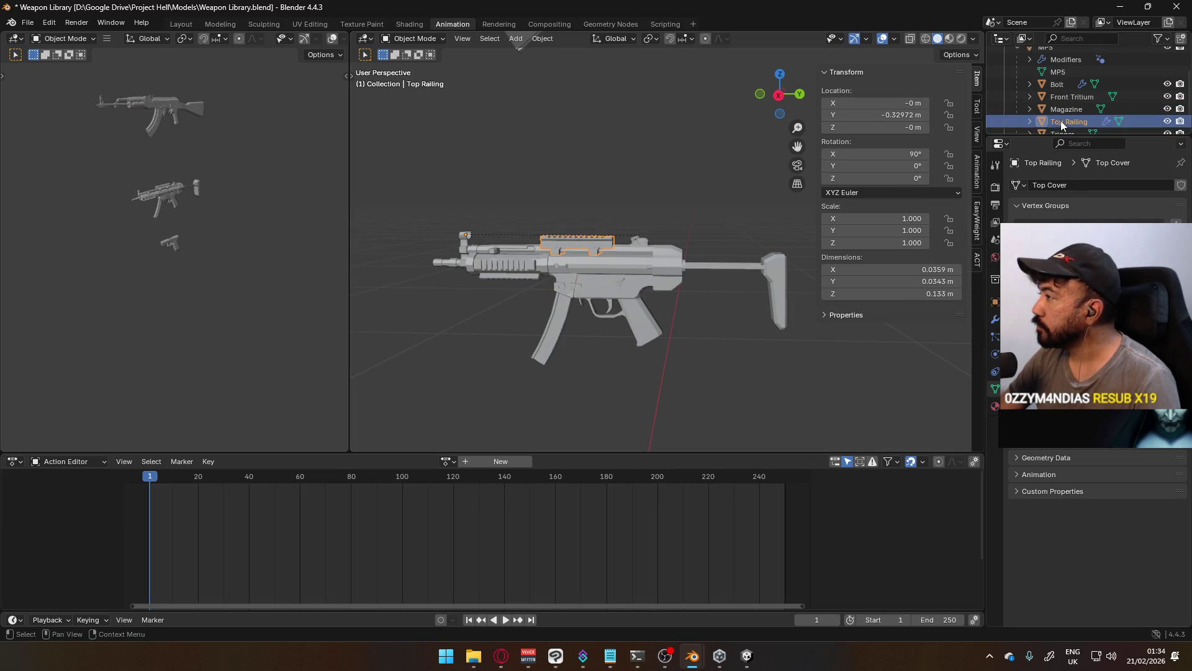
{"action": "scroll", "coordinate": [638, 250], "scroll_direction": "up", "scroll_amount": 1}
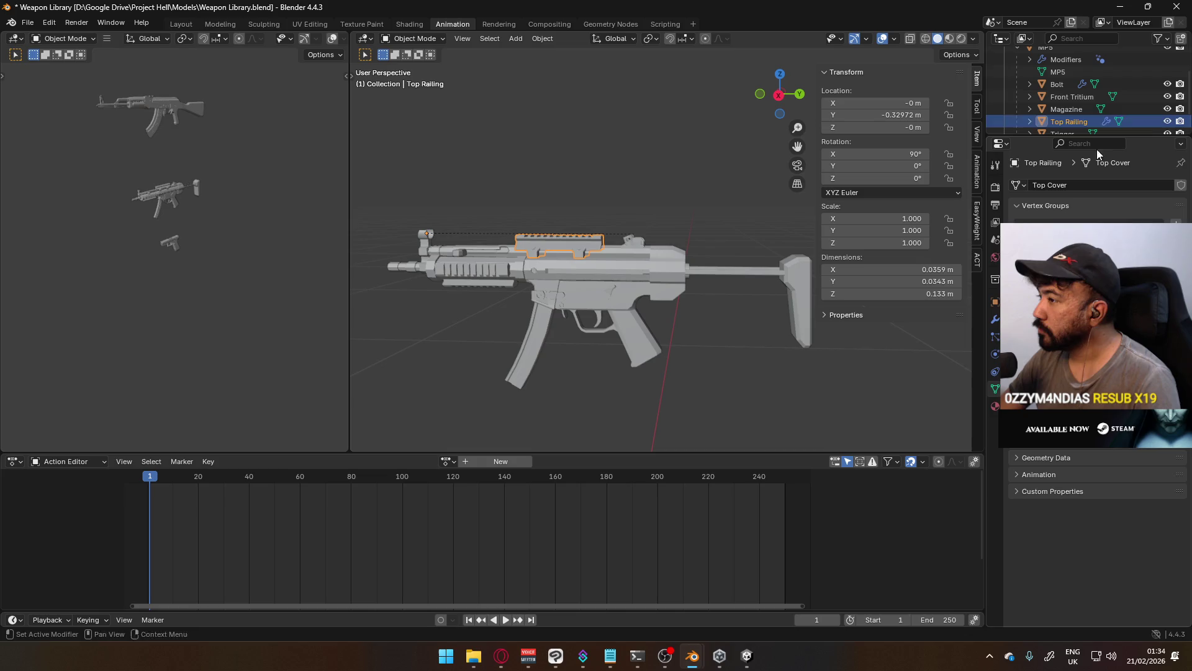
{"action": "left_click", "coordinate": [1164, 121]}
{"action": "left_click", "coordinate": [1165, 122]}
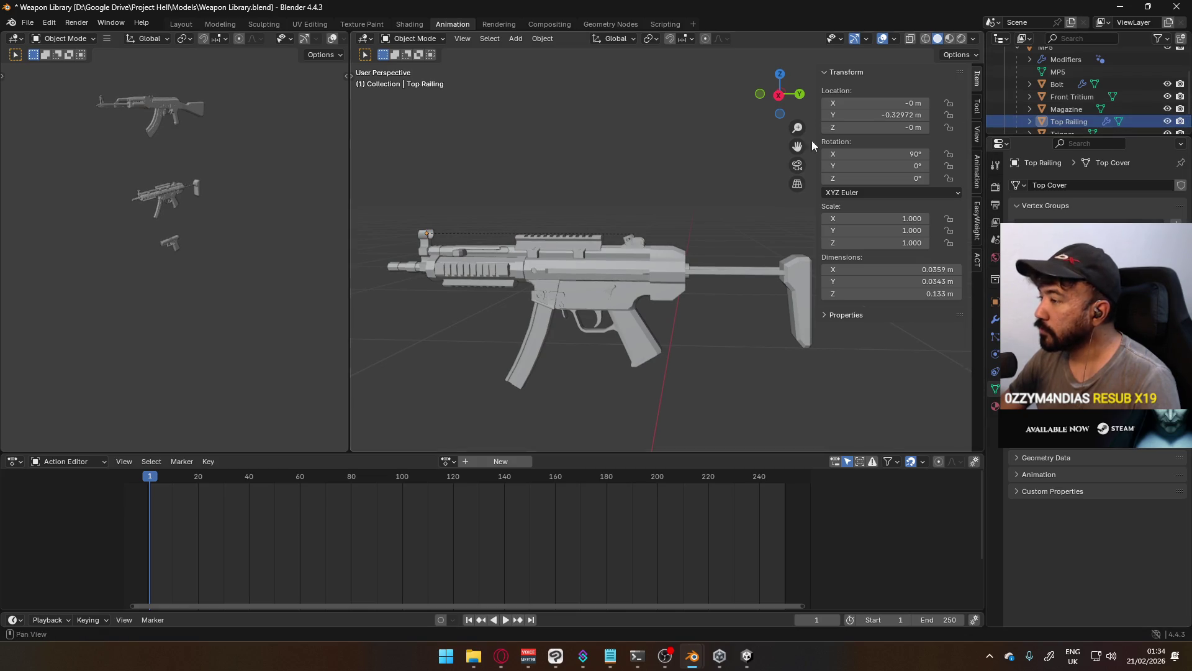
{"action": "scroll", "coordinate": [1080, 99], "scroll_direction": "up", "scroll_amount": 2}
{"action": "left_click", "coordinate": [1067, 84]}
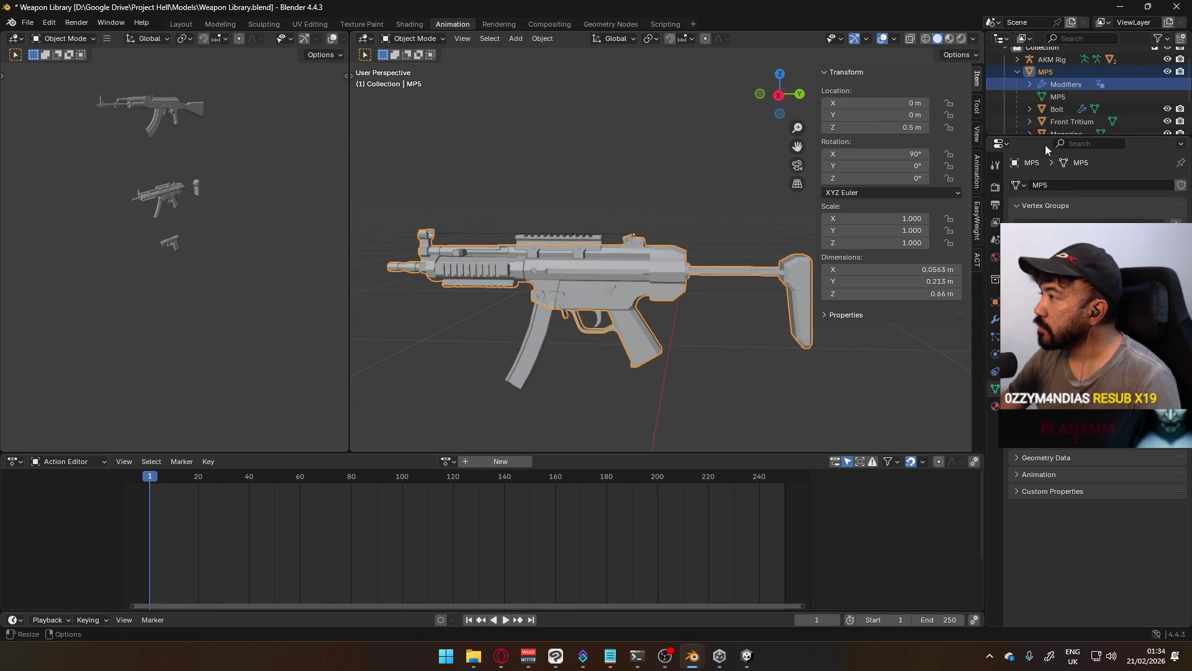
Remove the MP5's Auto Smooth modifier and shade it flat
{"action": "left_click", "coordinate": [995, 322]}
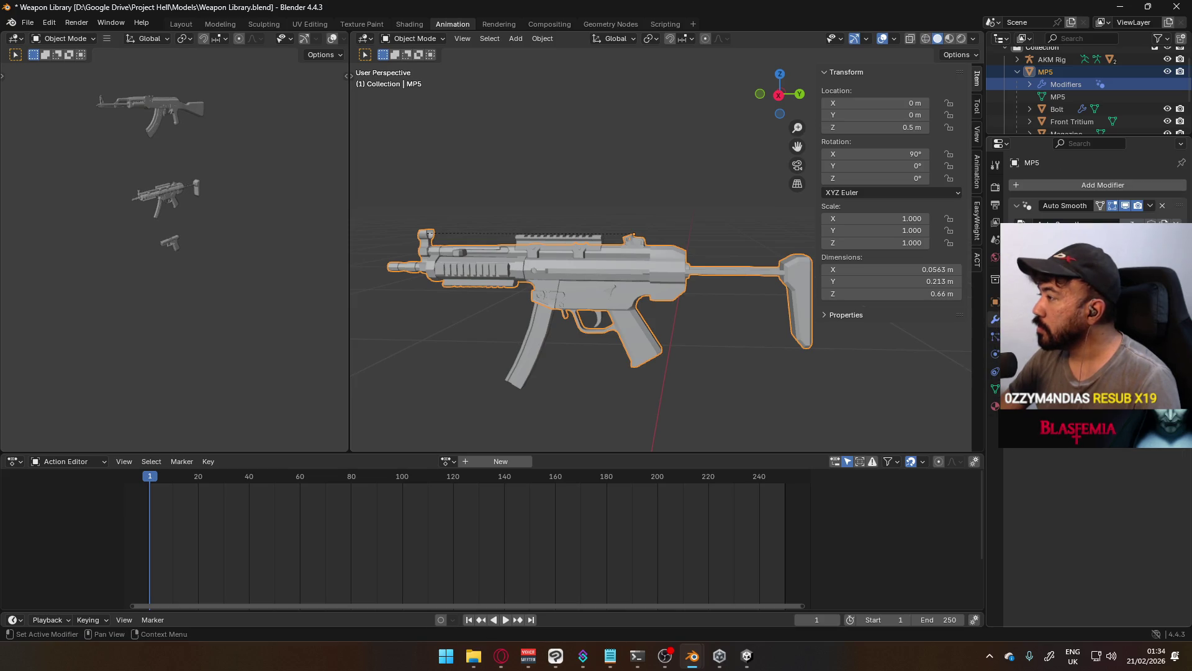
{"action": "left_click", "coordinate": [1163, 207]}
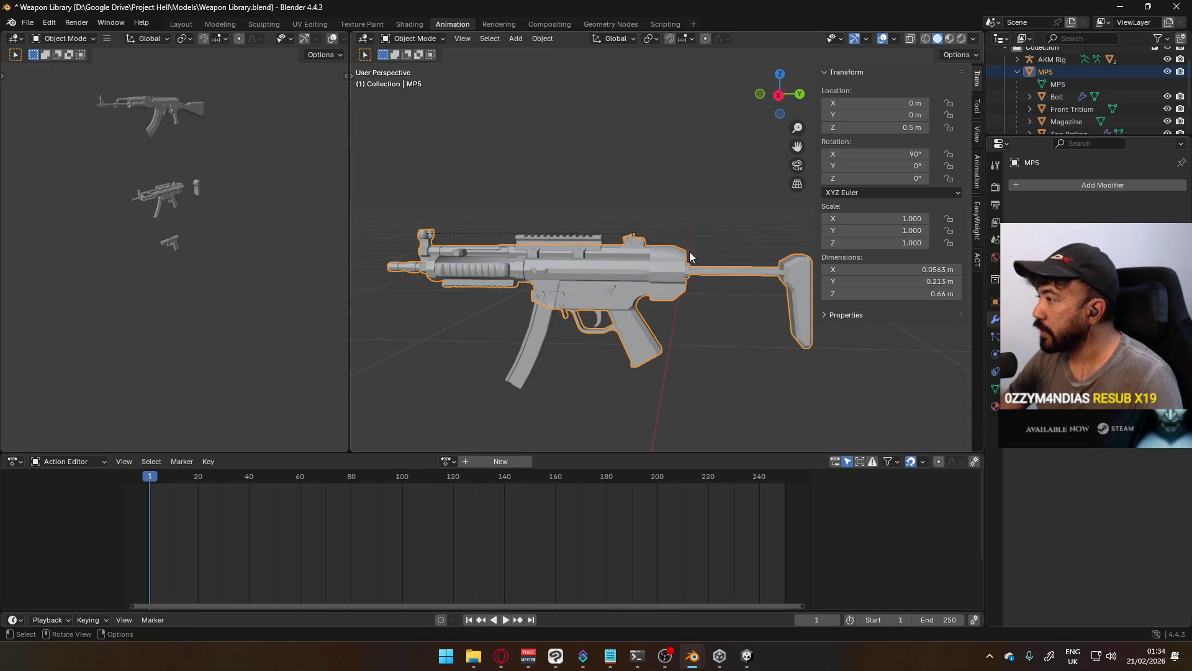
{"action": "right_click", "coordinate": [535, 270]}
{"action": "left_click", "coordinate": [505, 294]}
Select the Bolt and expand AKM Rig and AKM Body in the Outliner
{"action": "scroll", "coordinate": [512, 269], "scroll_direction": "up", "scroll_amount": 3}
{"action": "mouse_move", "coordinate": [512, 270]}
{"action": "middle_mouse_down"}
{"action": "mouse_move", "coordinate": [495, 251]}
{"action": "mouse_move", "coordinate": [539, 236]}
{"action": "mouse_move", "coordinate": [727, 244]}
{"action": "mouse_move", "coordinate": [645, 281]}
{"action": "middle_mouse_up"}
{"action": "mouse_move", "coordinate": [627, 211]}
{"action": "middle_mouse_down"}
{"action": "mouse_move", "coordinate": [564, 247]}
{"action": "mouse_move", "coordinate": [543, 278]}
{"action": "mouse_move", "coordinate": [754, 249]}
{"action": "middle_mouse_up"}
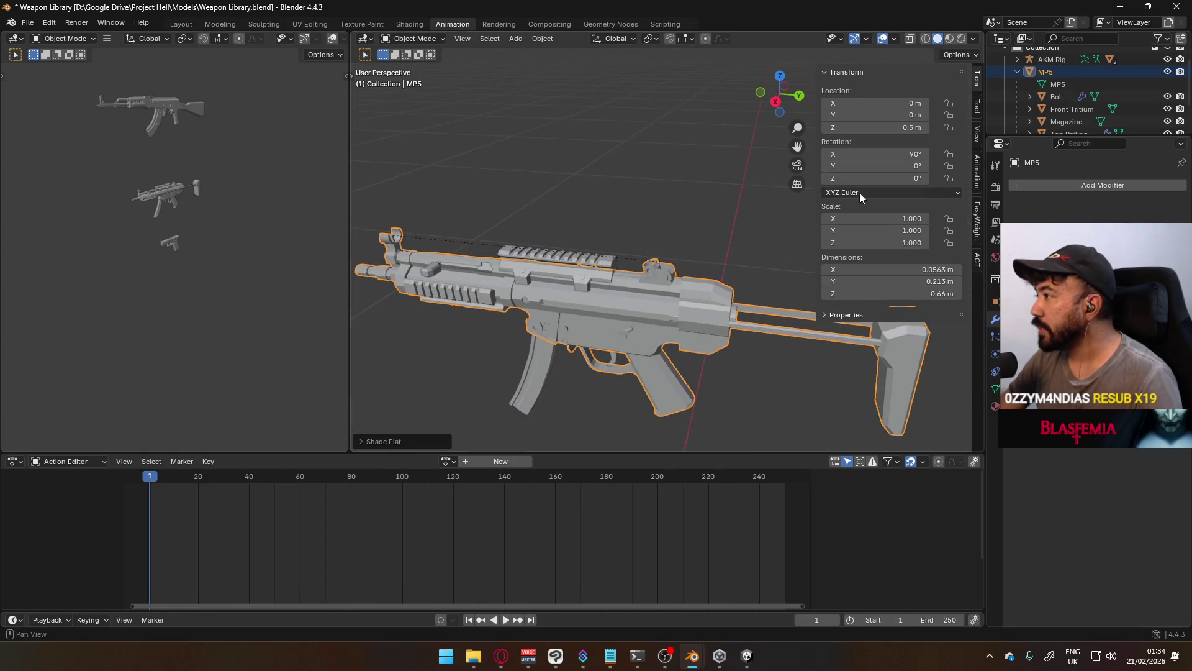
{"action": "left_click", "coordinate": [1057, 97]}
{"action": "scroll", "coordinate": [1076, 98], "scroll_direction": "up", "scroll_amount": 1}
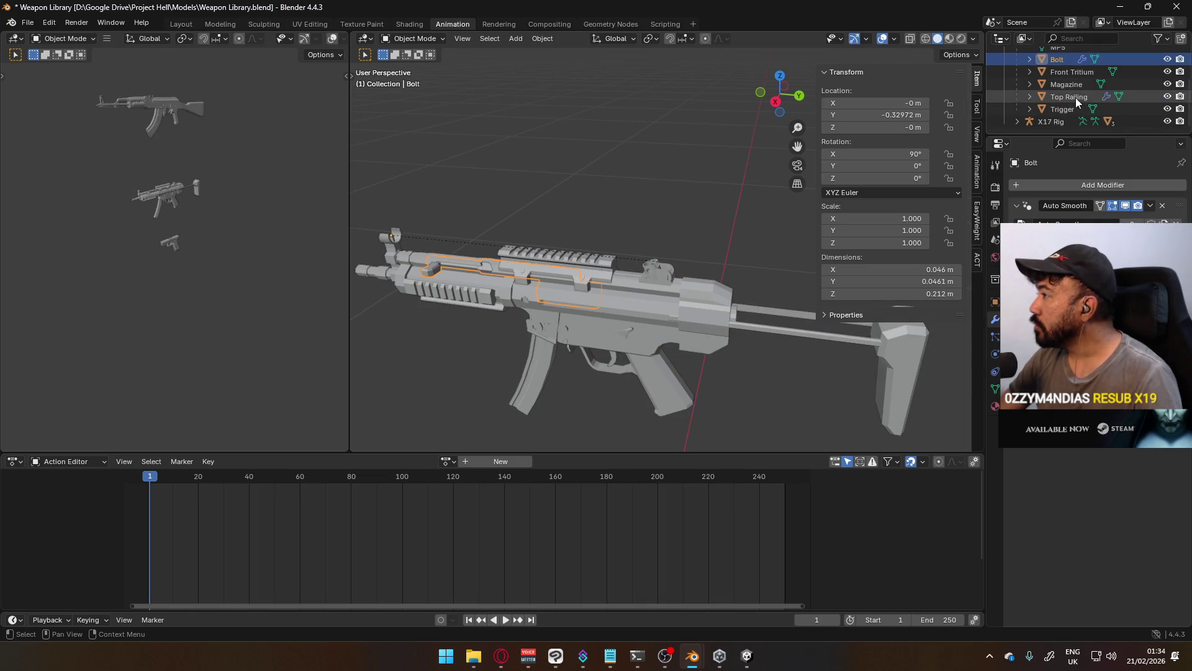
{"action": "left_click", "coordinate": [1018, 70]}
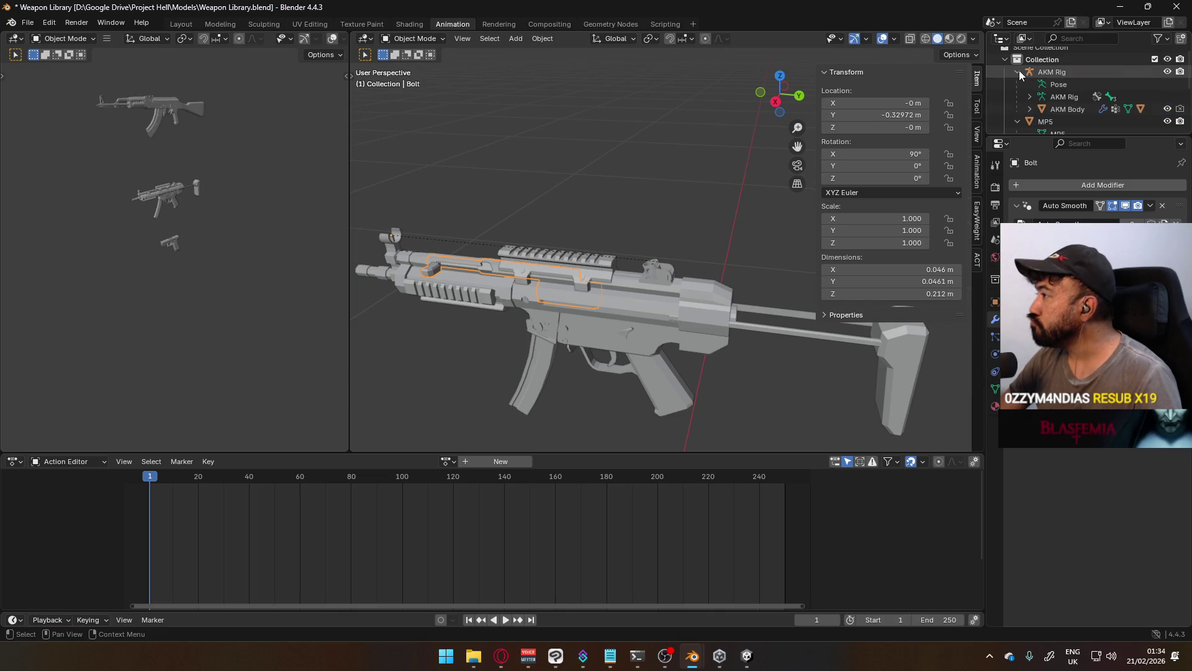
{"action": "left_click", "coordinate": [1030, 110]}
Inspect the AKM Body mesh in Edit Mode from a side view
{"action": "scroll", "coordinate": [1033, 104], "scroll_direction": "down", "scroll_amount": 4}
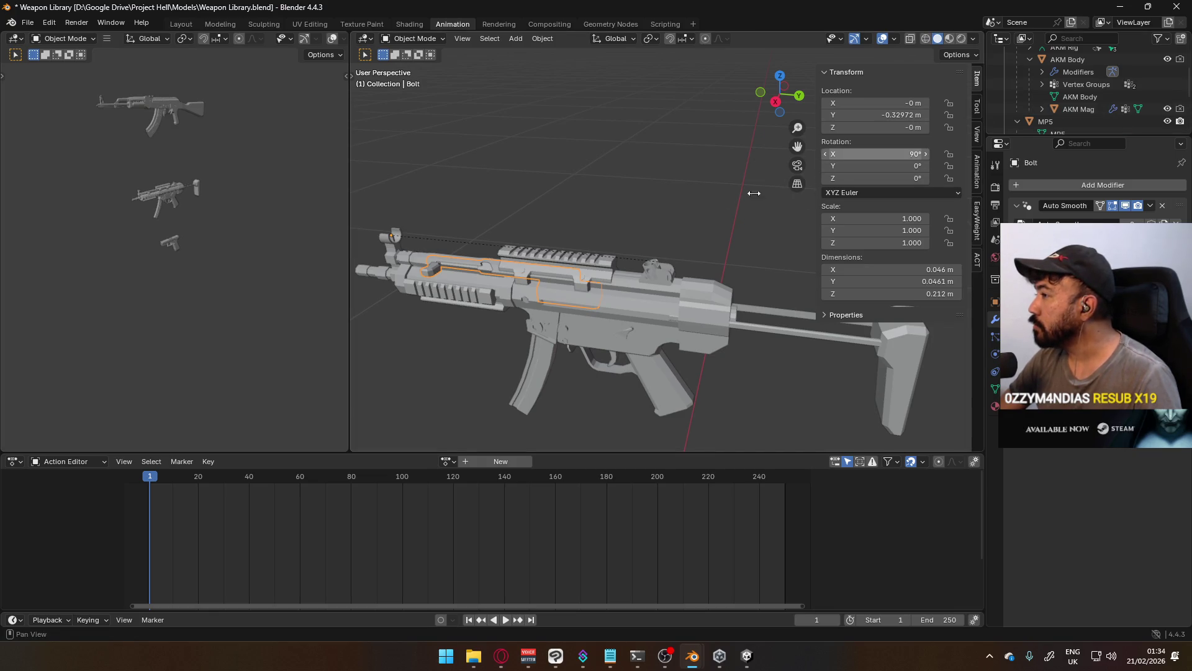
{"action": "scroll", "coordinate": [666, 214], "scroll_direction": "down", "scroll_amount": 5}
{"action": "mouse_move", "coordinate": [665, 214]}
{"action": "middle_mouse_down"}
{"action": "mouse_move", "coordinate": [658, 184]}
{"action": "mouse_move", "coordinate": [682, 203]}
{"action": "mouse_move", "coordinate": [739, 163]}
{"action": "middle_mouse_up"}
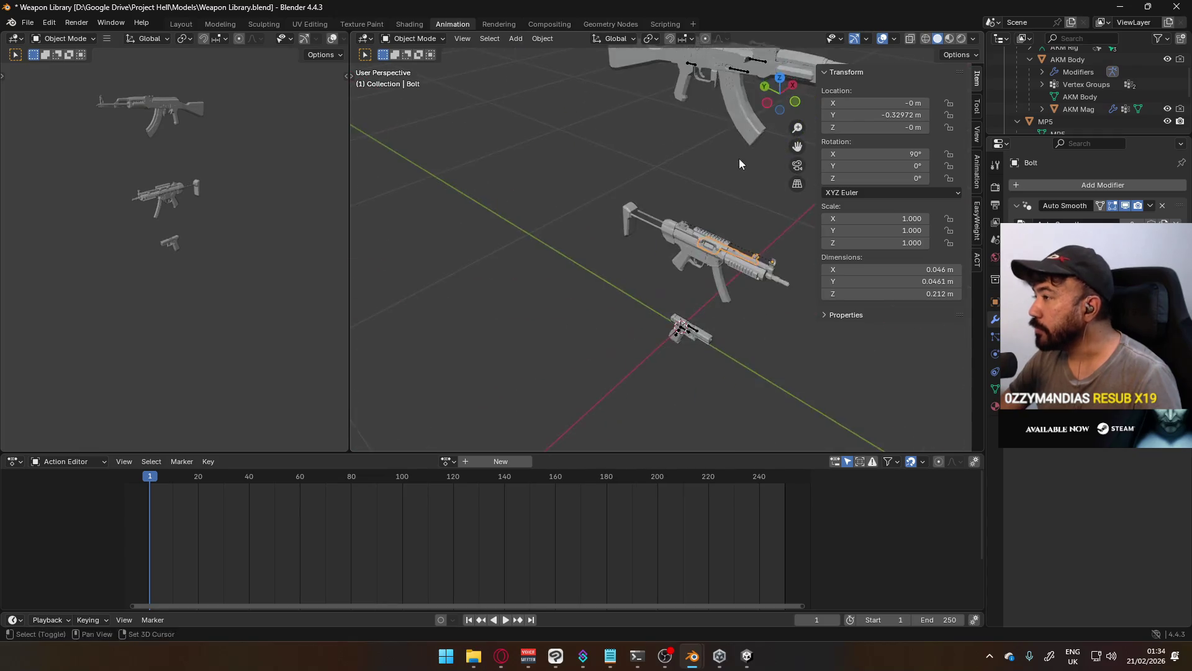
{"action": "scroll", "coordinate": [739, 163], "scroll_direction": "up", "scroll_amount": 3}
{"action": "left_click", "coordinate": [658, 173]}
{"action": "left_click", "coordinate": [661, 194]}
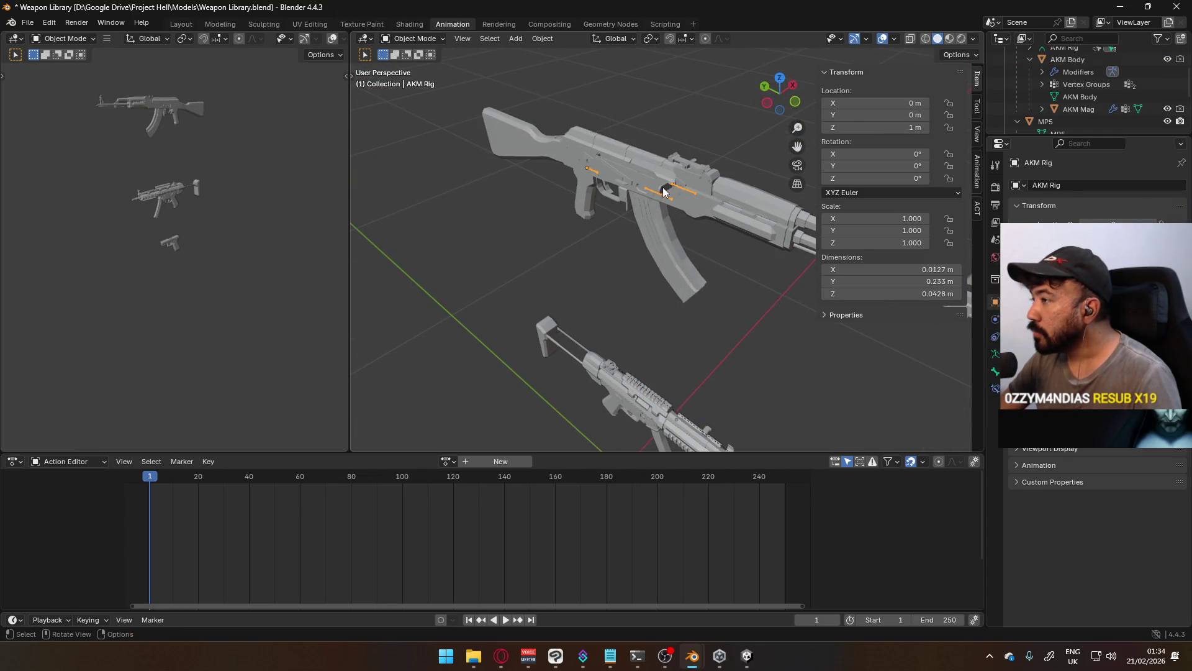
{"action": "left_click", "coordinate": [664, 192]}
{"action": "key", "text": "Tab"}
{"action": "mouse_move", "coordinate": [668, 191]}
{"action": "middle_mouse_down"}
{"action": "mouse_move", "coordinate": [715, 173]}
{"action": "mouse_move", "coordinate": [622, 224]}
{"action": "mouse_move", "coordinate": [680, 293]}
{"action": "middle_mouse_up"}
{"action": "key", "text": "Tab"}
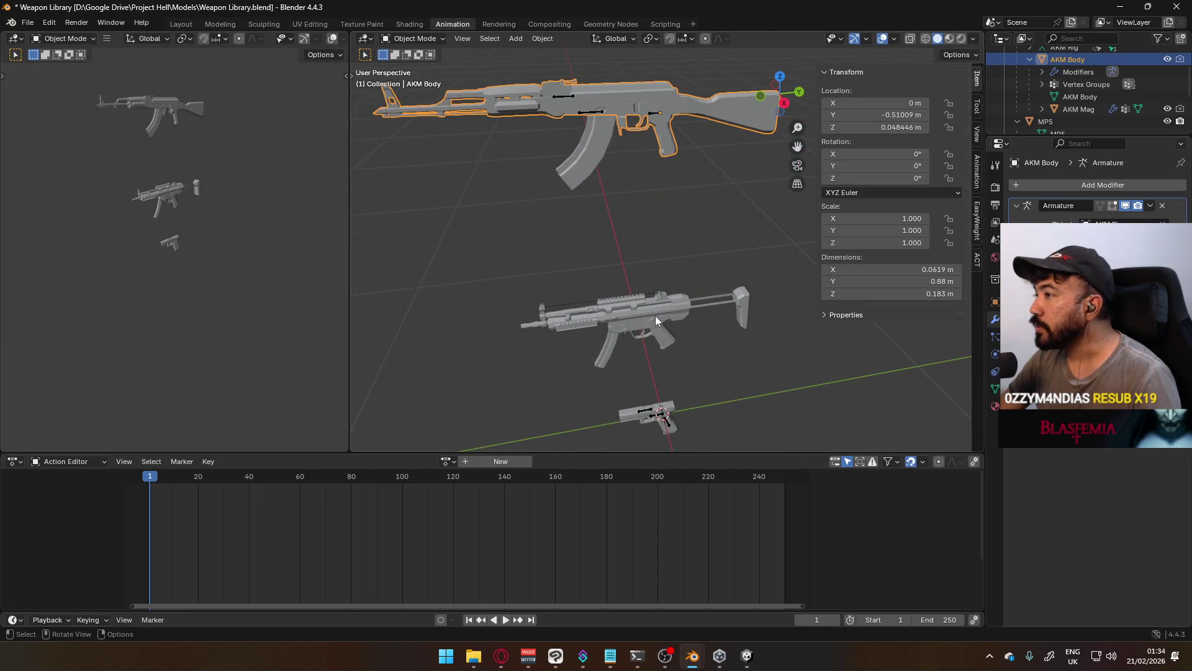
Select the MP5 Bolt, remove its Auto Smooth modifier and enter Edit Mode
{"action": "left_click", "coordinate": [654, 320]}
{"action": "mouse_move", "coordinate": [702, 313]}
{"action": "middle_mouse_down", "text": "shift"}
{"action": "mouse_move", "coordinate": [578, 213]}
{"action": "mouse_move", "coordinate": [725, 216]}
{"action": "mouse_move", "coordinate": [679, 274]}
{"action": "mouse_move", "coordinate": [683, 288]}
{"action": "middle_mouse_up", "text": "shift"}
{"action": "scroll", "coordinate": [686, 302], "scroll_direction": "up", "scroll_amount": 3}
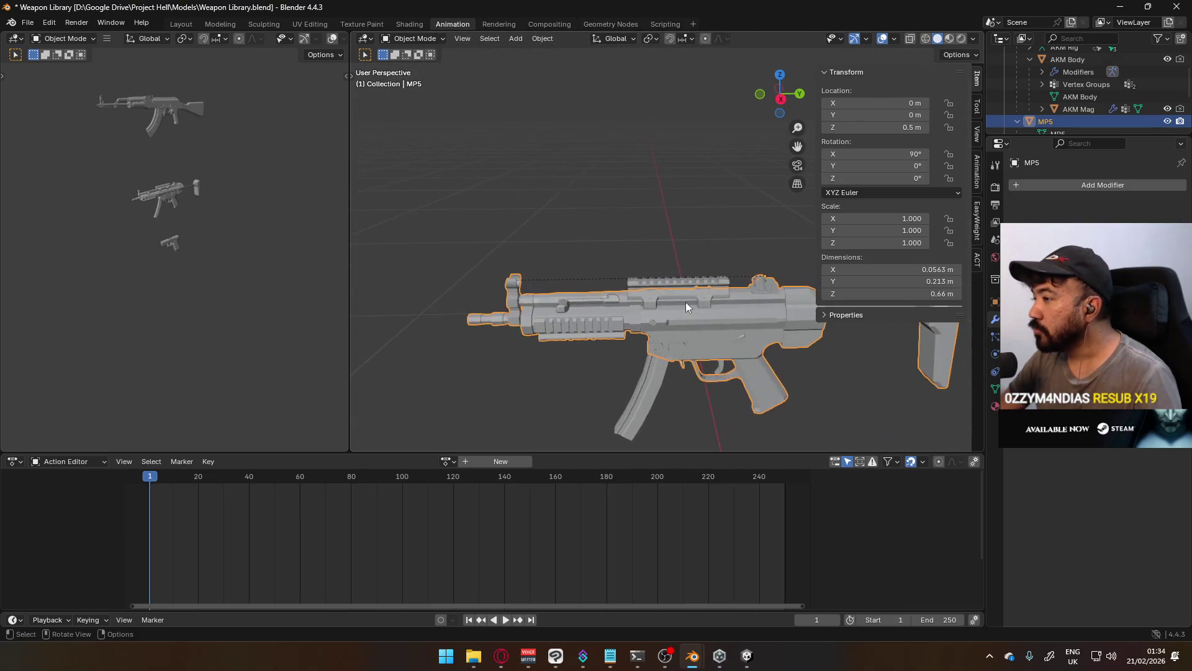
{"action": "key", "text": "Tab"}
{"action": "key", "text": "Tab"}
{"action": "mouse_move", "coordinate": [586, 315]}
{"action": "middle_mouse_down"}
{"action": "mouse_move", "coordinate": [529, 354]}
{"action": "mouse_move", "coordinate": [668, 251]}
{"action": "middle_mouse_up"}
{"action": "left_click", "coordinate": [565, 295]}
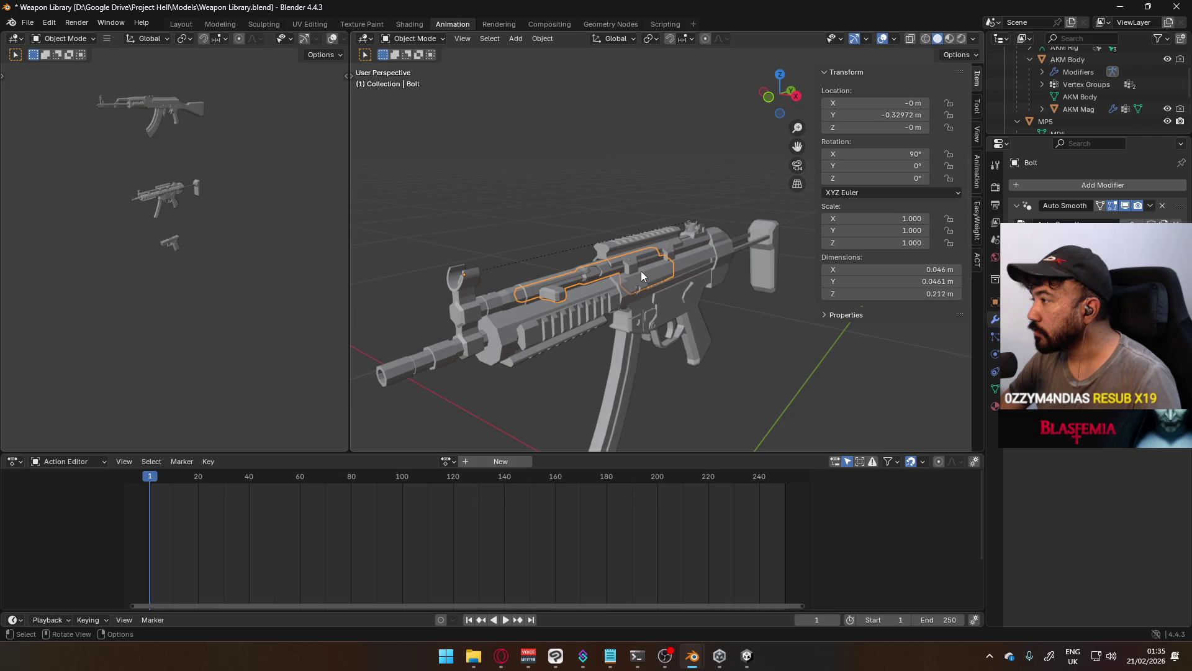
{"action": "left_click", "coordinate": [1162, 206]}
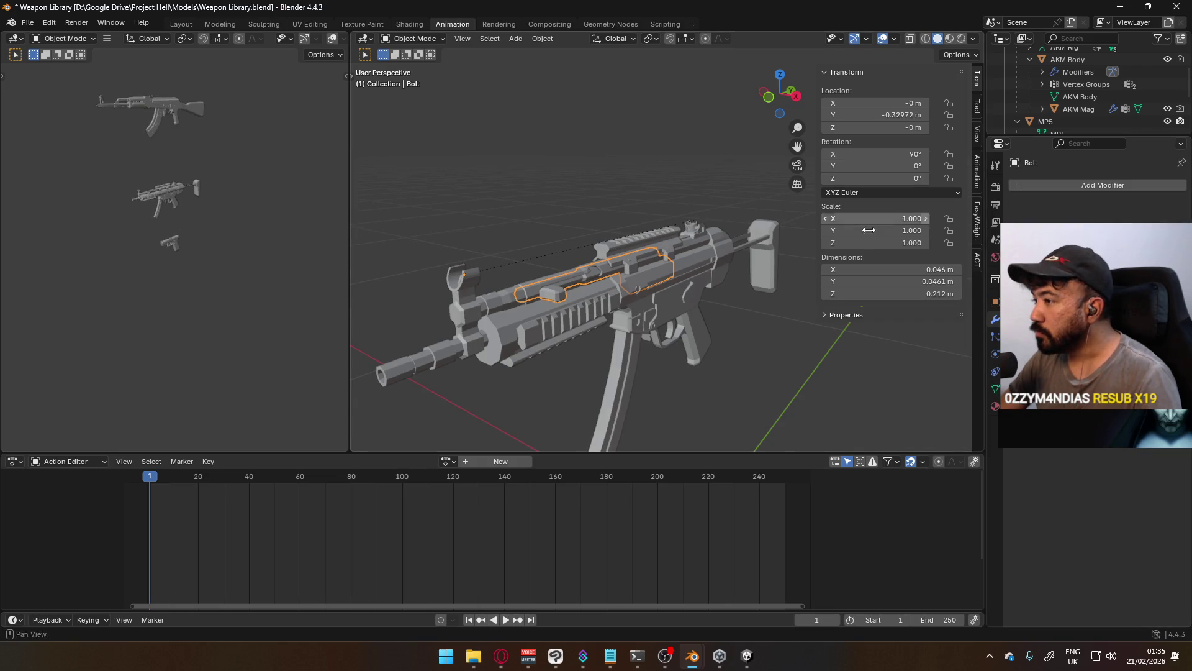
{"action": "scroll", "coordinate": [712, 298], "scroll_direction": "up", "scroll_amount": 2}
{"action": "middle_click_drag", "start_coordinate": [691, 288], "coordinate": [938, 312], "text": "shift"}
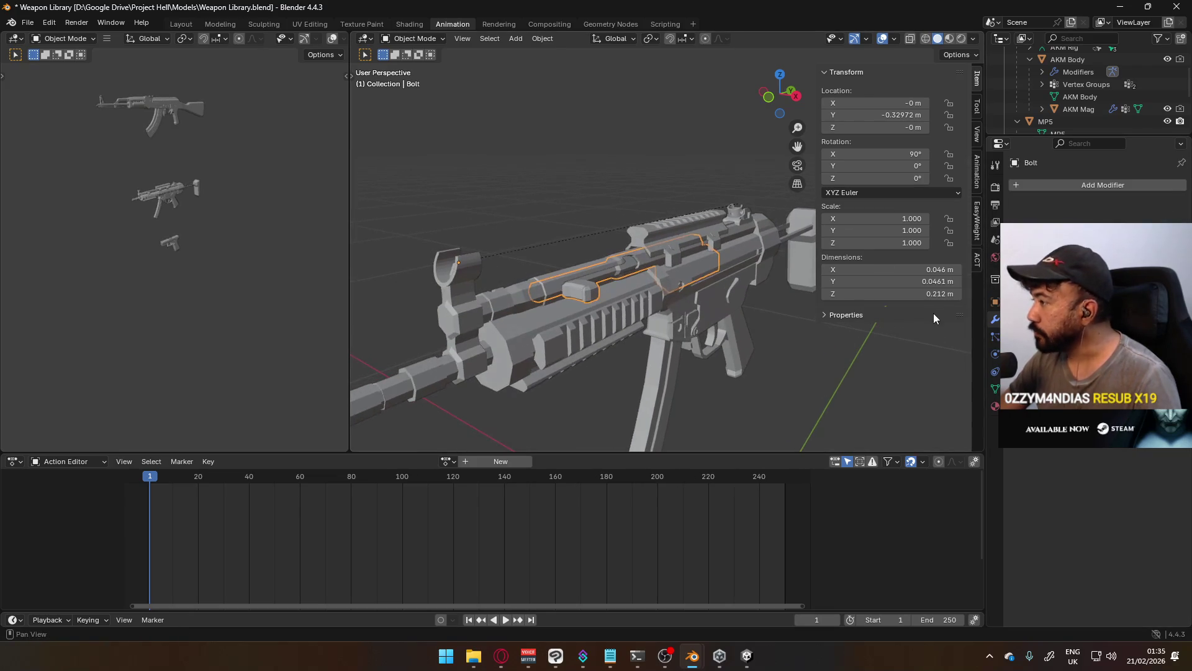
{"action": "key", "text": "Tab"}
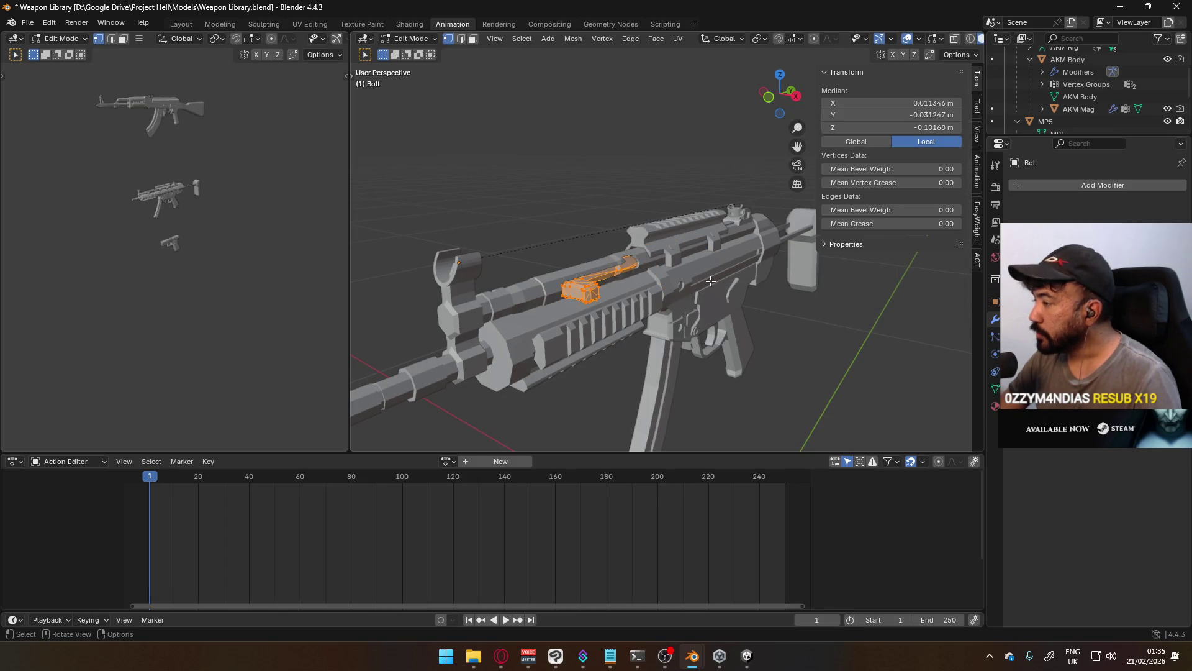
Join the Bolt into the MP5 body with Ctrl+J and check the combined mesh data
{"action": "key", "text": "Tab"}
{"action": "left_click", "coordinate": [735, 276]}
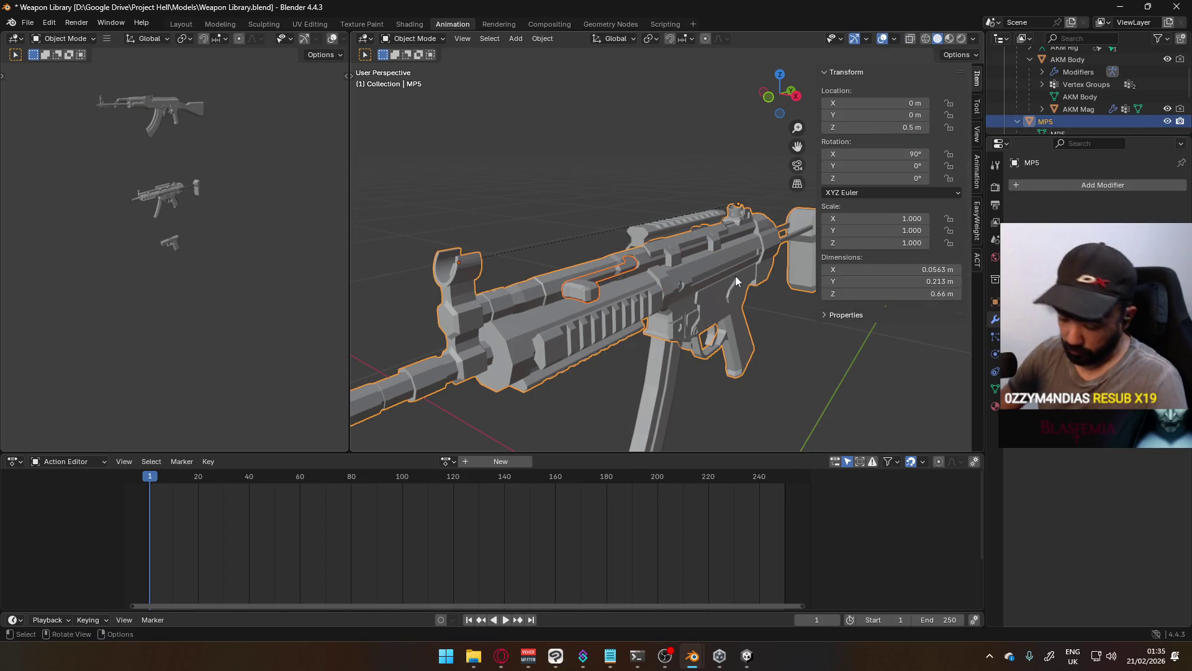
{"action": "key", "text": "ctrl+j"}
{"action": "key", "text": "Tab"}
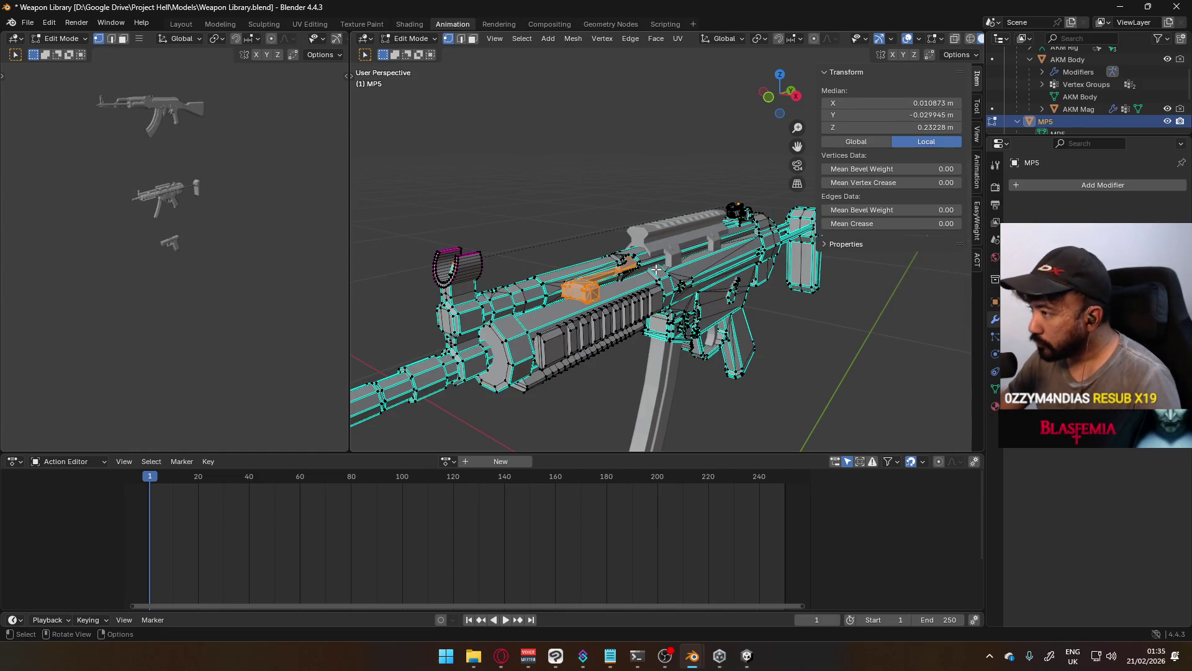
{"action": "left_click", "coordinate": [996, 387]}
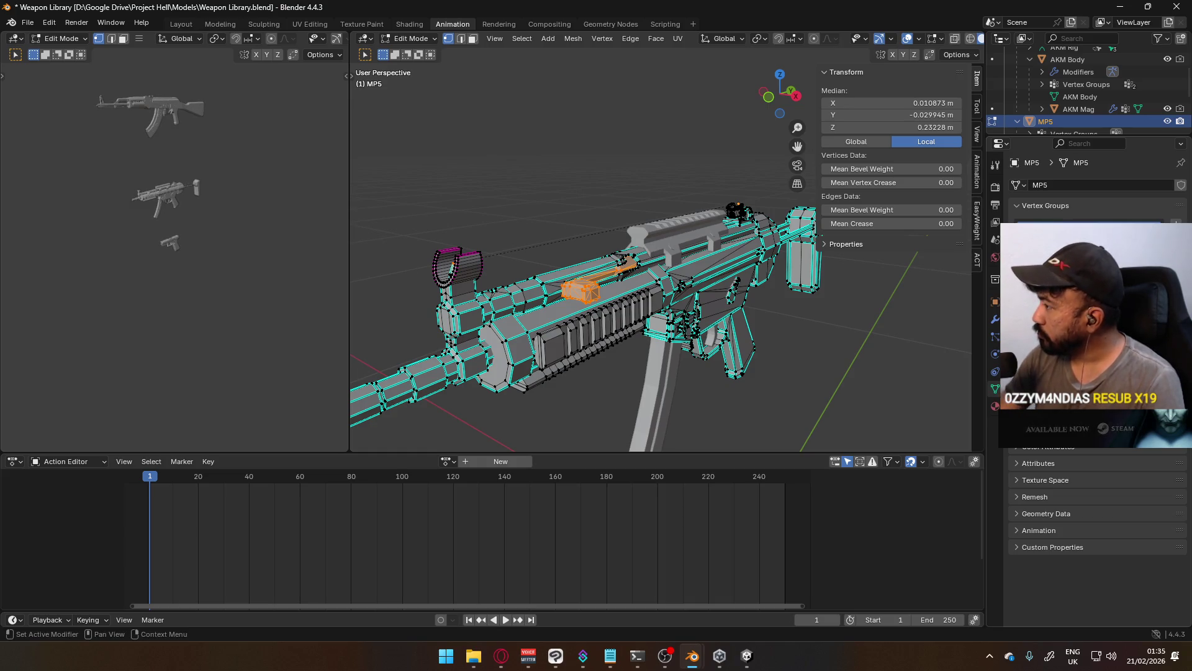
{"action": "key", "text": "Tab"}
{"action": "key", "text": "Tab"}
{"action": "key", "text": "Tab"}
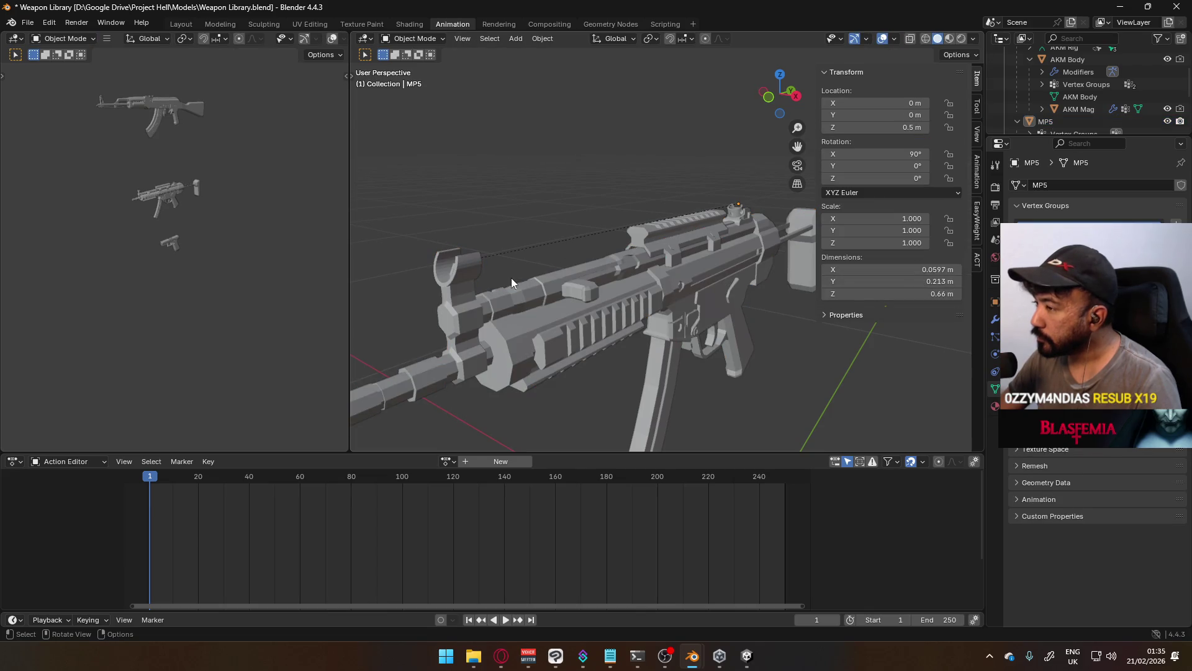
Inspect the joined MP5 mesh around the barrel in Edit Mode, then return to Object Mode
{"action": "mouse_move", "coordinate": [744, 311]}
{"action": "middle_mouse_down"}
{"action": "mouse_move", "coordinate": [673, 282]}
{"action": "mouse_move", "coordinate": [604, 303]}
{"action": "mouse_move", "coordinate": [676, 327]}
{"action": "mouse_move", "coordinate": [646, 316]}
{"action": "middle_mouse_up"}
{"action": "left_click", "coordinate": [447, 288]}
{"action": "key", "text": "Tab"}
{"action": "mouse_move", "coordinate": [447, 288]}
{"action": "middle_mouse_down"}
{"action": "mouse_move", "coordinate": [572, 293]}
{"action": "mouse_move", "coordinate": [659, 279]}
{"action": "mouse_move", "coordinate": [717, 316]}
{"action": "mouse_move", "coordinate": [557, 274]}
{"action": "middle_mouse_up"}
{"action": "right_click", "coordinate": [557, 273]}
{"action": "key", "text": "Escape"}
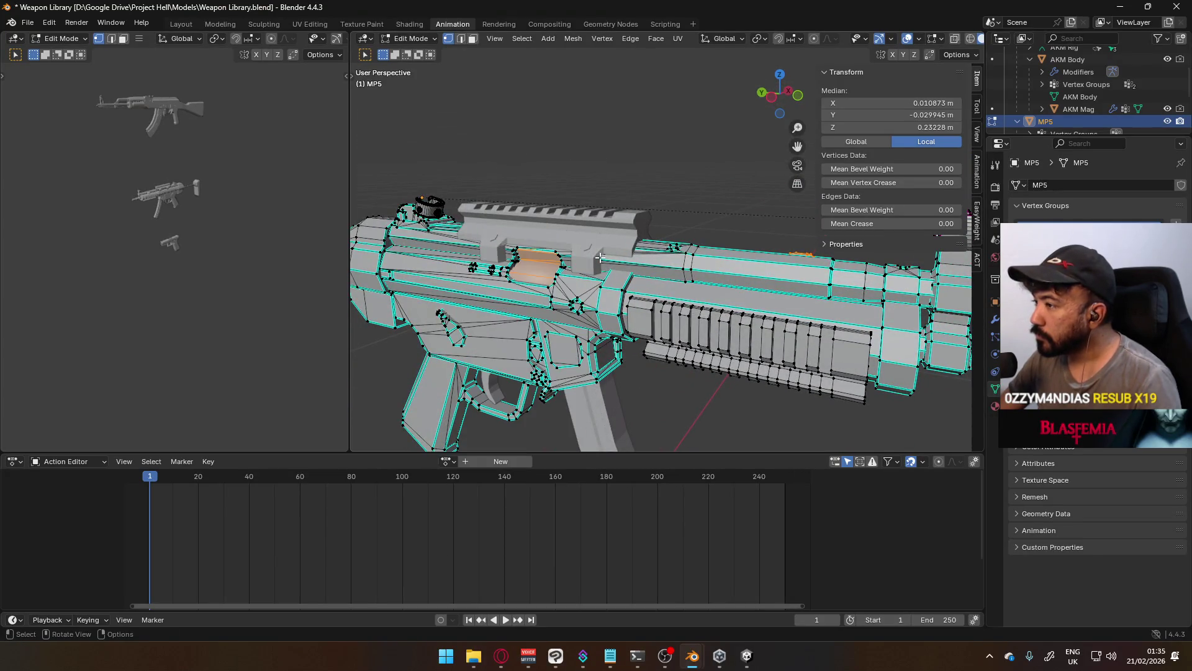
{"action": "key", "text": "Tab"}
{"action": "right_click", "coordinate": [545, 263]}
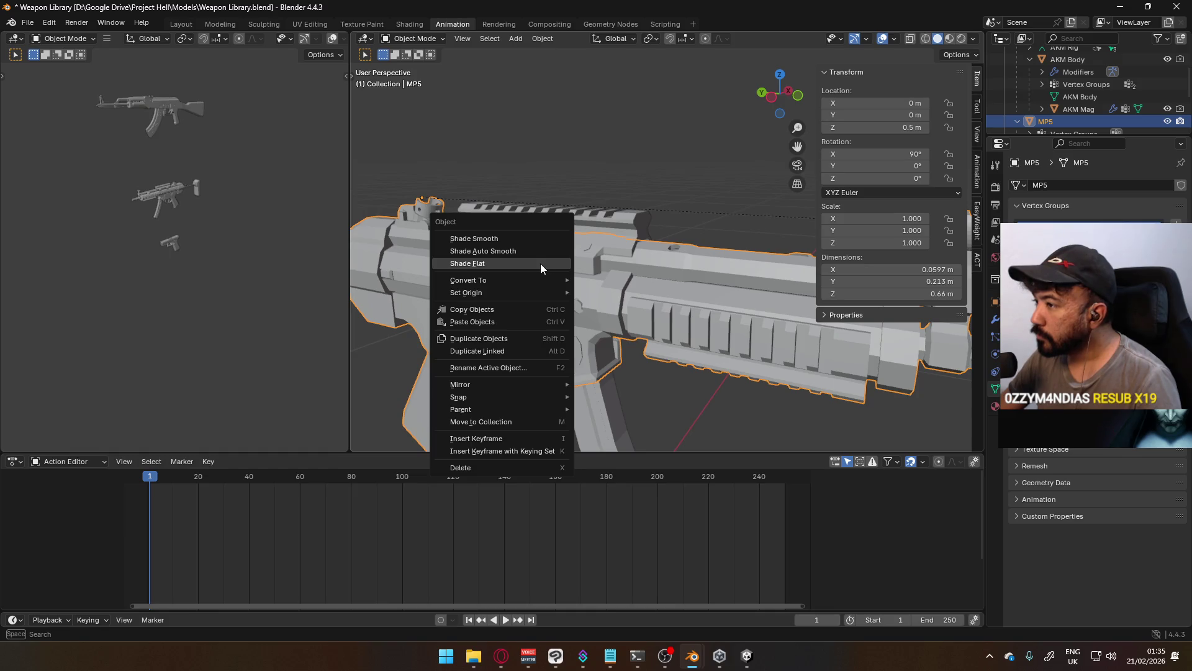
{"action": "key", "text": "Escape"}
Deselect the MP5, orbit so its stock points right, and select the X17 rig
{"action": "left_click", "coordinate": [609, 173]}
{"action": "scroll", "coordinate": [583, 240], "scroll_direction": "down", "scroll_amount": 5}
{"action": "mouse_move", "coordinate": [584, 240]}
{"action": "middle_mouse_down"}
{"action": "mouse_move", "coordinate": [701, 233]}
{"action": "mouse_move", "coordinate": [807, 248]}
{"action": "mouse_move", "coordinate": [606, 274]}
{"action": "mouse_move", "coordinate": [683, 251]}
{"action": "mouse_move", "coordinate": [647, 296]}
{"action": "mouse_move", "coordinate": [659, 334]}
{"action": "middle_mouse_up"}
{"action": "left_click", "coordinate": [637, 385]}
{"action": "scroll", "coordinate": [1056, 93], "scroll_direction": "down", "scroll_amount": 5}
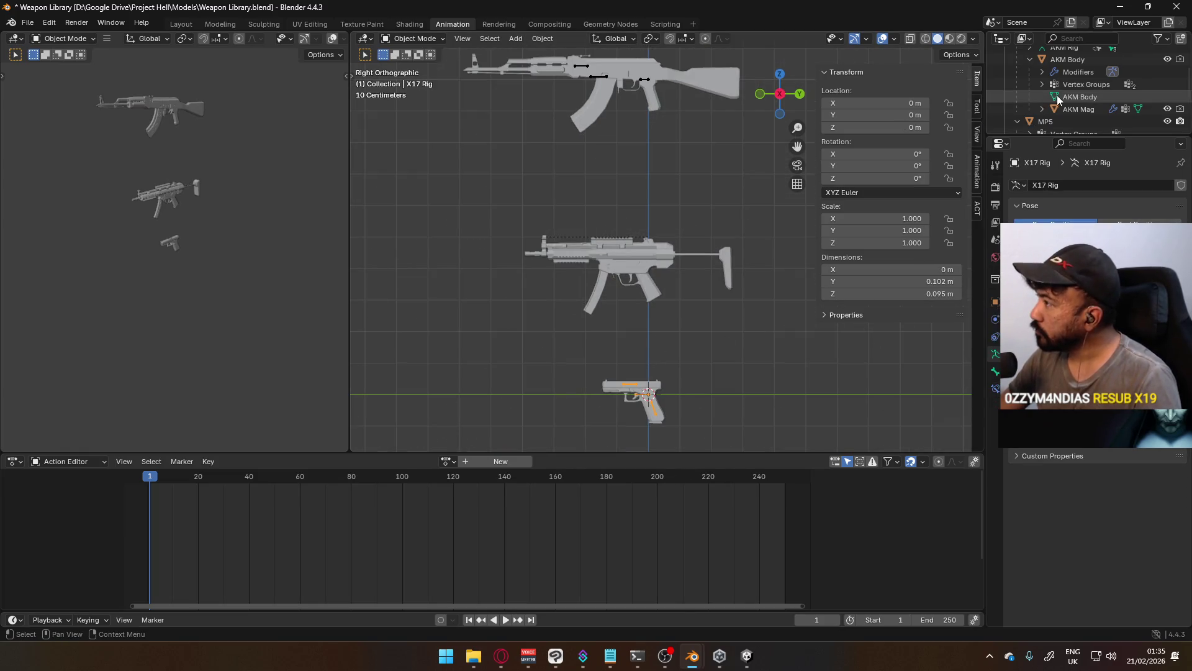
Expand X17 Rig in the Outliner, select the MP5 body, and add an Armature via Shift+A
{"action": "left_click", "coordinate": [1018, 121]}
{"action": "scroll", "coordinate": [1024, 118], "scroll_direction": "down", "scroll_amount": 4}
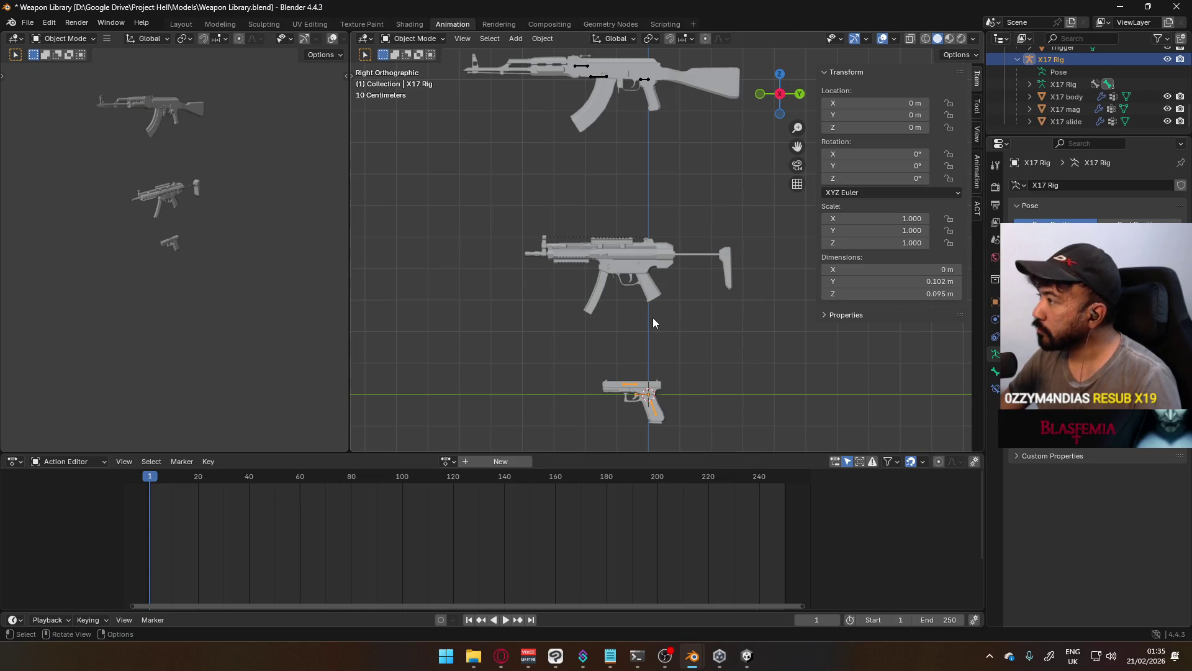
{"action": "left_click", "coordinate": [678, 339]}
{"action": "scroll", "coordinate": [647, 296], "scroll_direction": "up", "scroll_amount": 2}
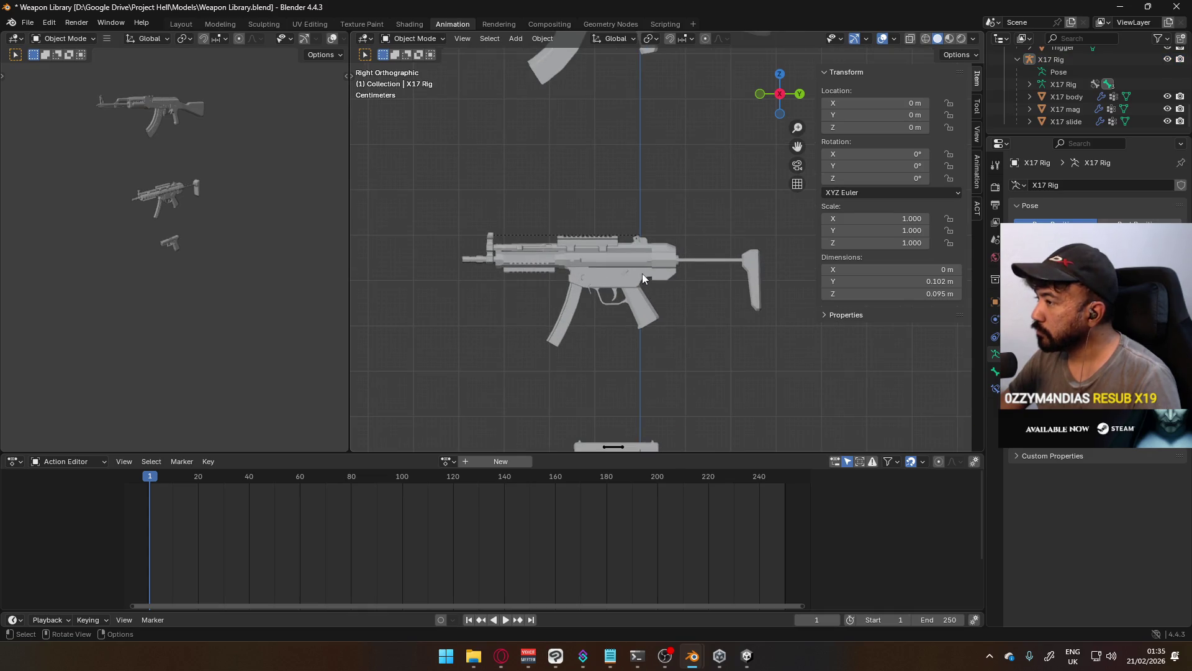
{"action": "left_click", "coordinate": [639, 269]}
{"action": "key", "text": "shift+a"}
{"action": "mouse_move", "coordinate": [638, 267]}
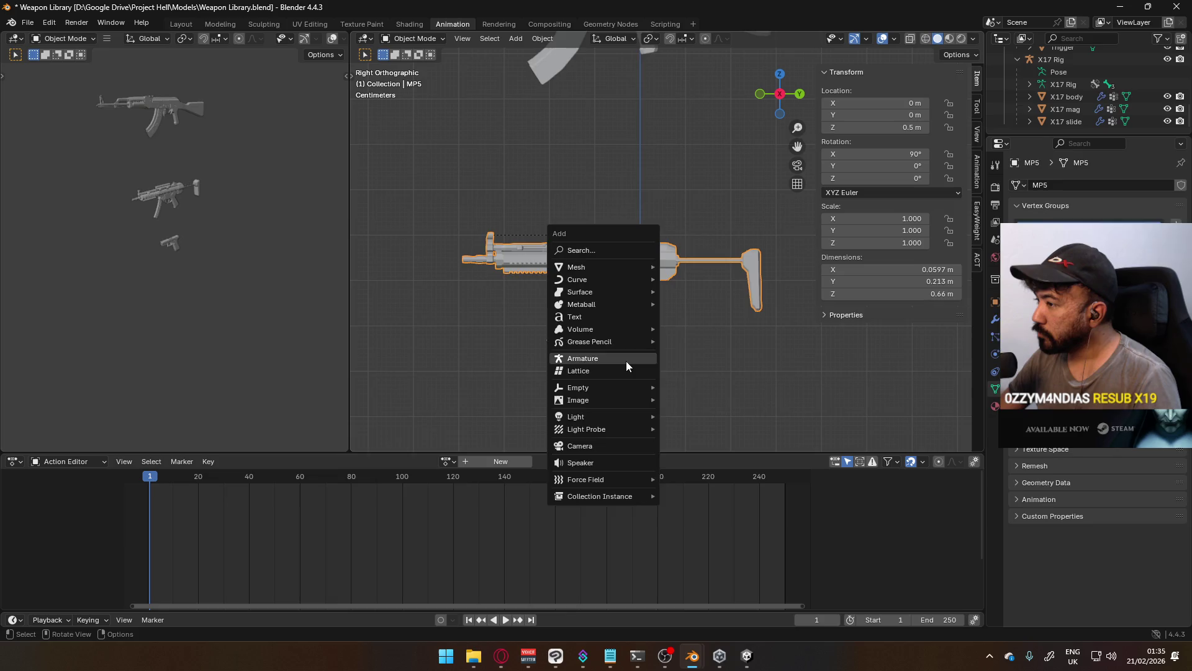
{"action": "left_click", "coordinate": [626, 359]}
{"action": "scroll", "coordinate": [668, 286], "scroll_direction": "down", "scroll_amount": 2}
Move the new armature up to the MP5, rotate it 90° and scale it to 0.2
{"action": "key", "text": "g"}
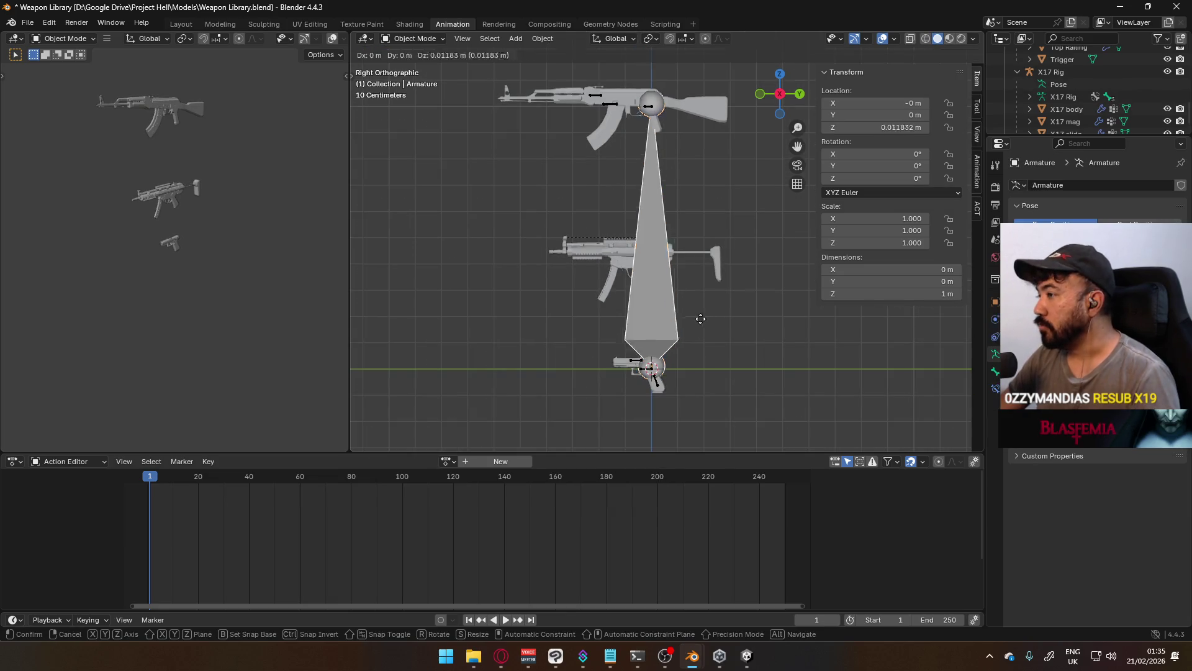
{"action": "left_click", "coordinate": [693, 207]}
{"action": "scroll", "coordinate": [722, 214], "scroll_direction": "up", "scroll_amount": 2}
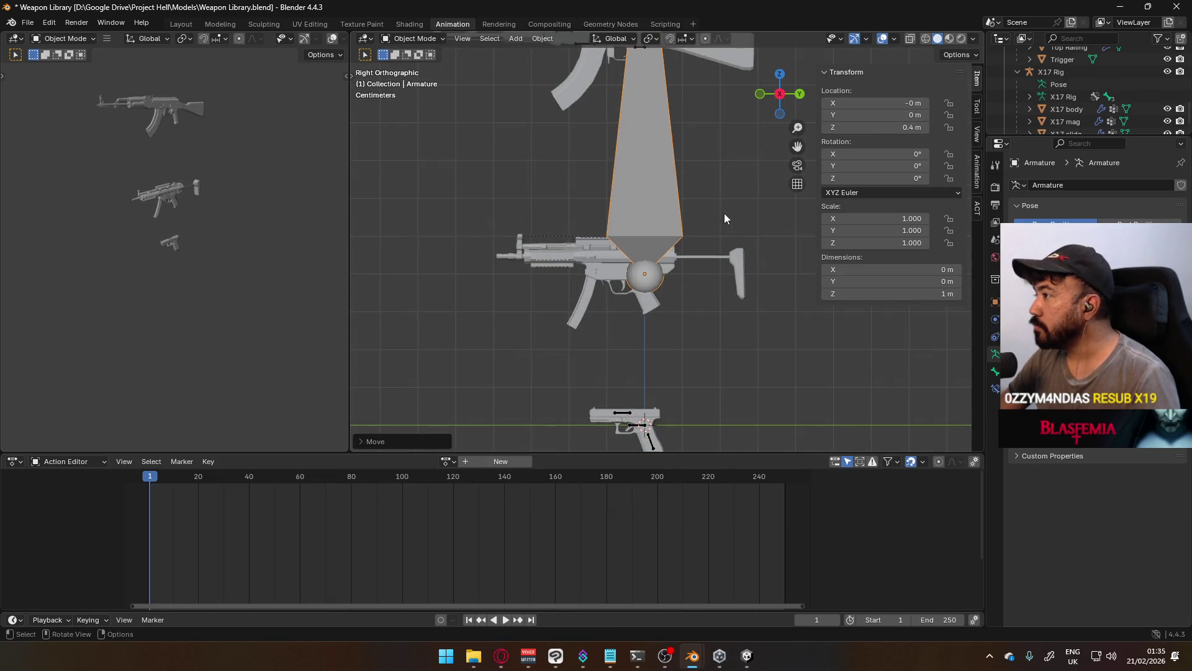
{"action": "key", "text": "r"}
{"action": "left_click", "coordinate": [596, 213]}
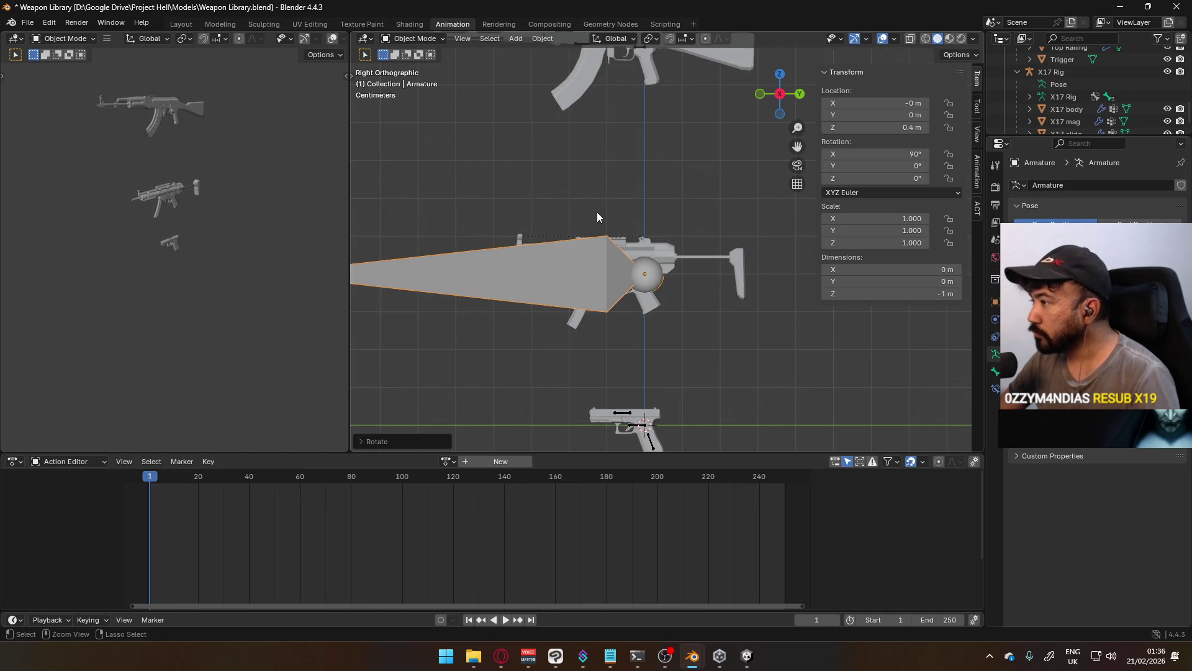
{"action": "scroll", "coordinate": [676, 226], "scroll_direction": "up", "scroll_amount": 3}
{"action": "key", "text": "s"}
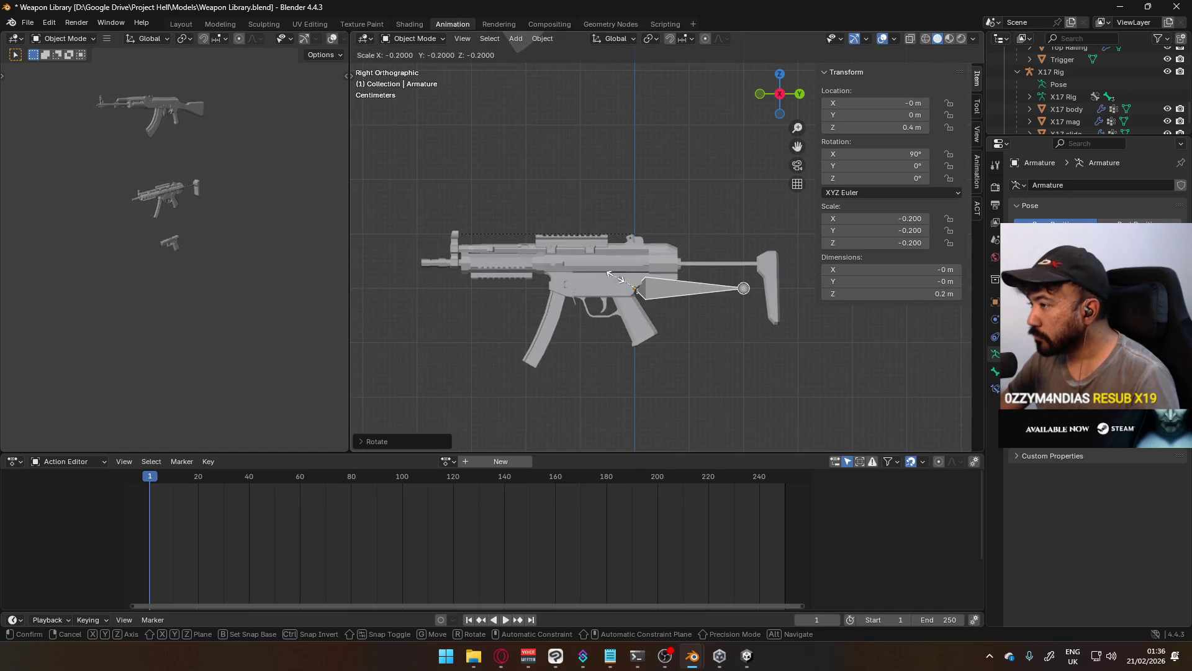
{"action": "left_click", "coordinate": [637, 290]}
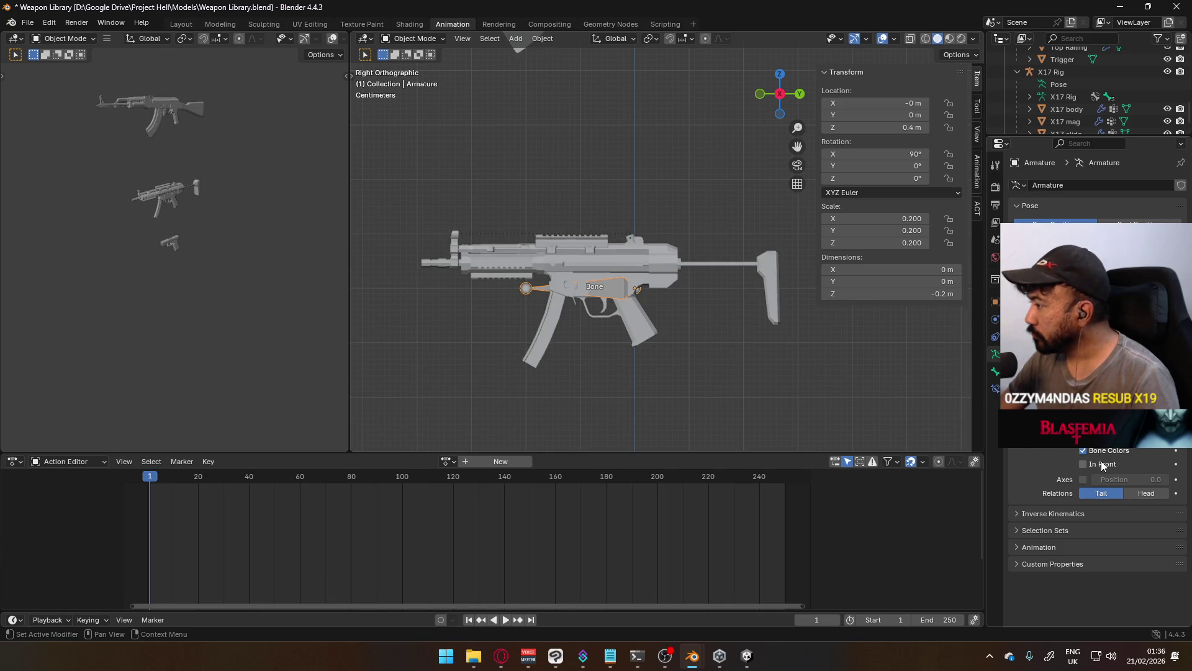
Shrink the bone to 0.08 and lower it into the MP5 receiver
{"action": "scroll", "coordinate": [770, 359], "scroll_direction": "up", "scroll_amount": 3}
{"action": "key", "text": "s"}
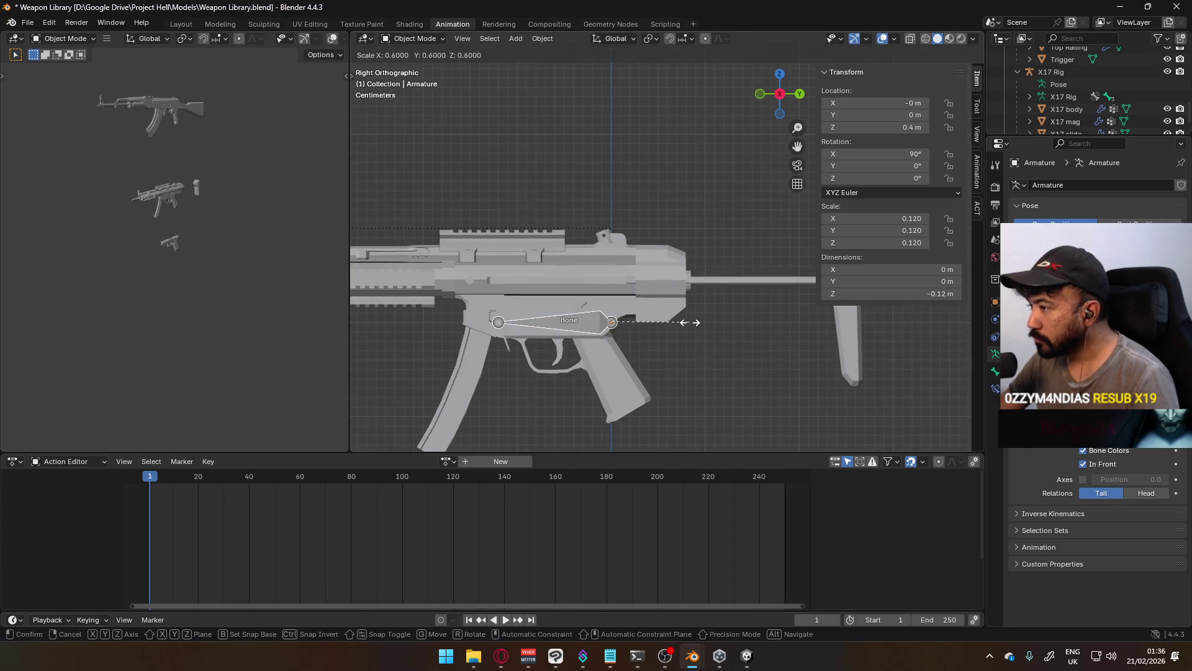
{"action": "left_click", "coordinate": [667, 327]}
{"action": "key", "text": "g"}
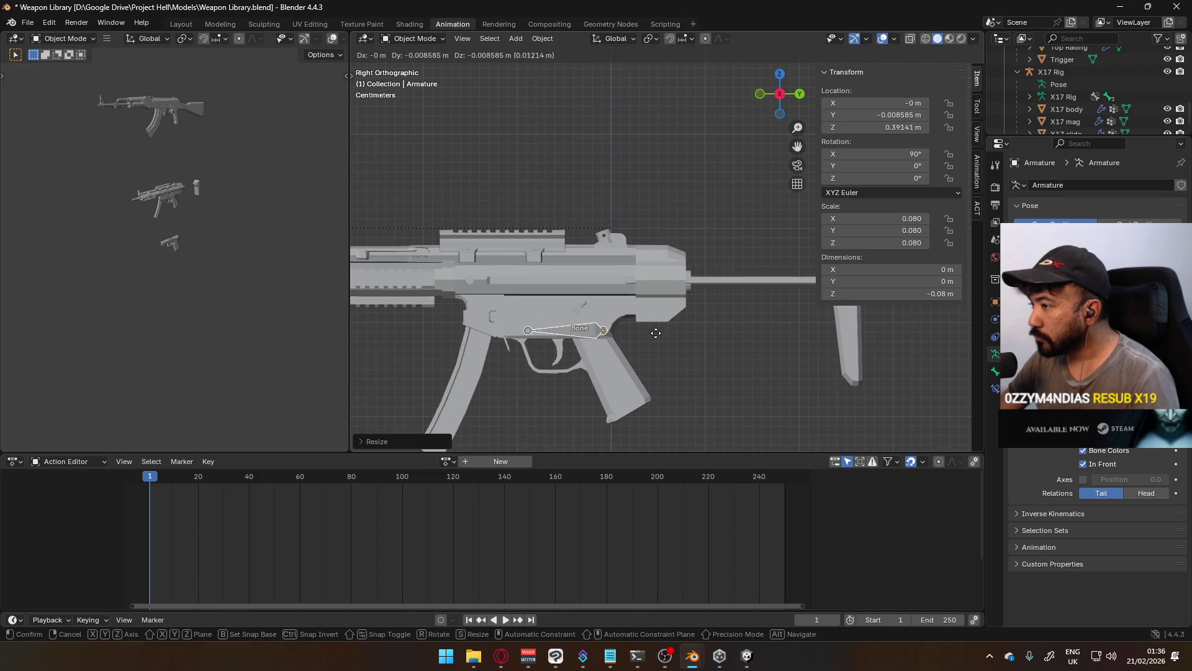
{"action": "left_click", "coordinate": [634, 337]}
{"action": "key", "text": "g"}
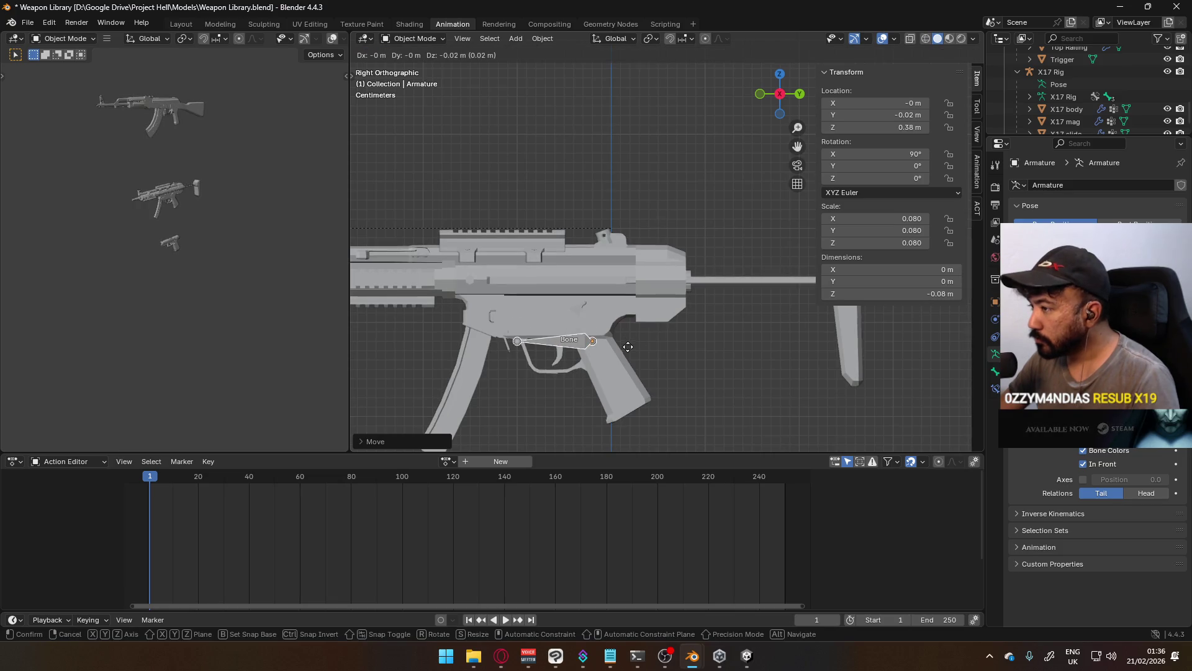
{"action": "left_click", "coordinate": [580, 356]}
Nudge the bone to Z 0.383 m above the trigger and view the guns at an angle
{"action": "scroll", "coordinate": [580, 355], "scroll_direction": "up", "scroll_amount": 2}
{"action": "scroll", "coordinate": [676, 281], "scroll_direction": "up", "scroll_amount": 5}
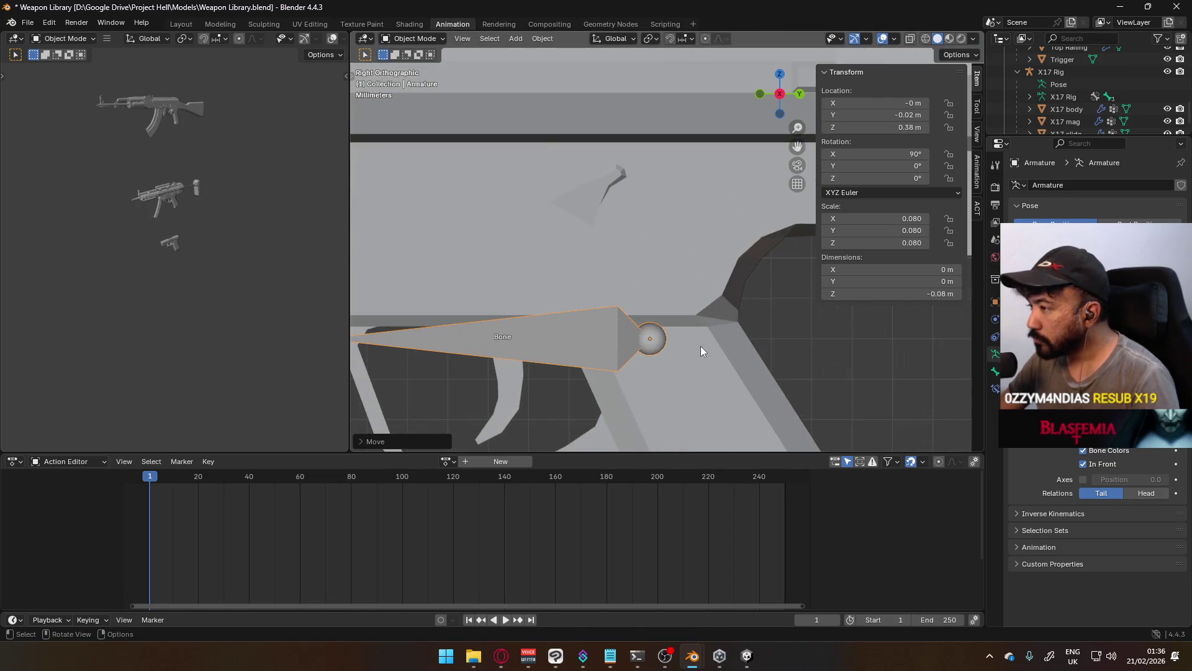
{"action": "key", "text": "g"}
{"action": "left_click", "coordinate": [698, 333]}
{"action": "scroll", "coordinate": [699, 333], "scroll_direction": "down", "scroll_amount": 7}
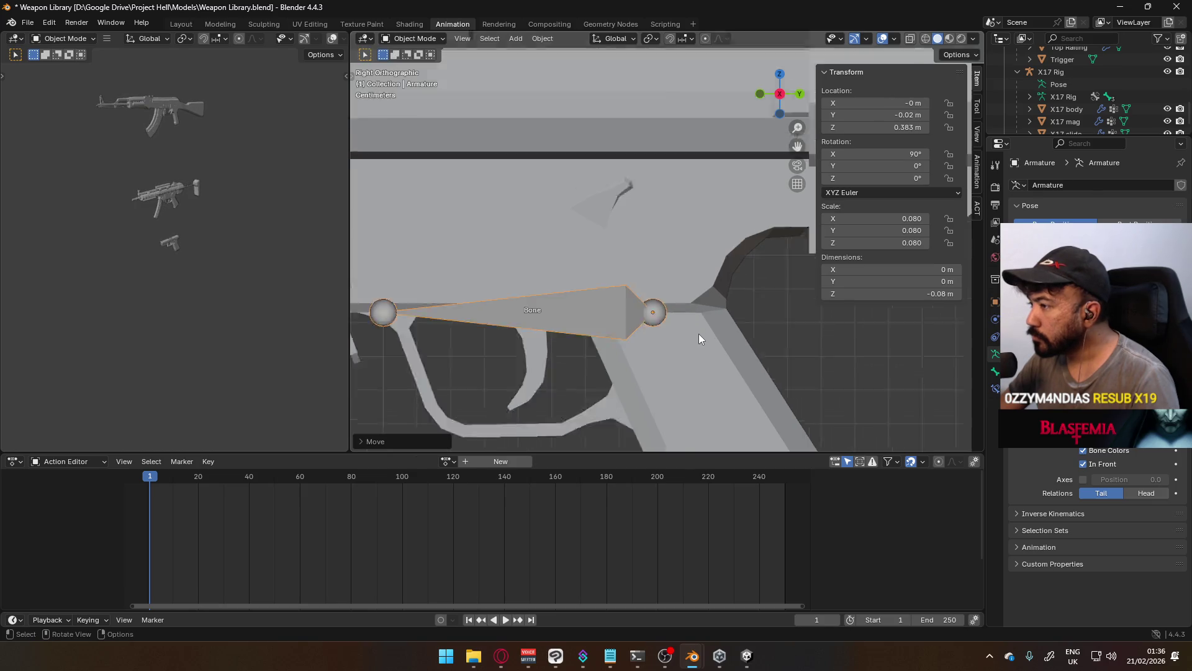
{"action": "scroll", "coordinate": [627, 303], "scroll_direction": "up", "scroll_amount": 2}
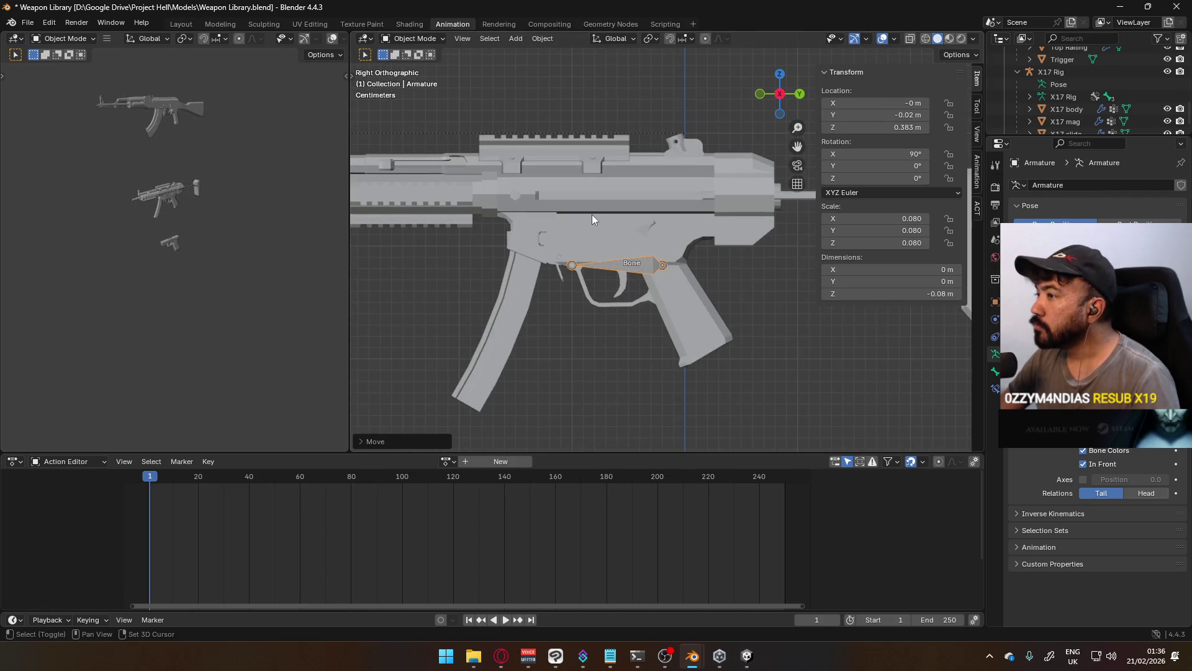
{"action": "scroll", "coordinate": [621, 204], "scroll_direction": "down", "scroll_amount": 2}
{"action": "scroll", "coordinate": [702, 251], "scroll_direction": "down", "scroll_amount": 3}
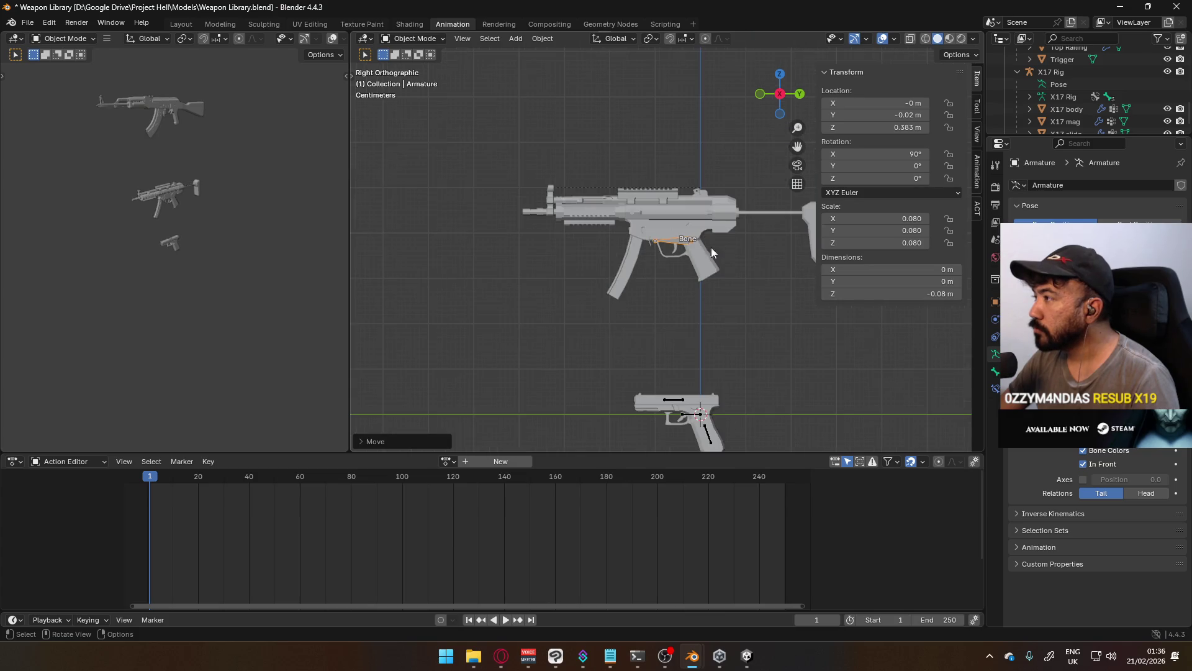
{"action": "scroll", "coordinate": [685, 304], "scroll_direction": "down", "scroll_amount": 3}
{"action": "scroll", "coordinate": [683, 335], "scroll_direction": "up", "scroll_amount": 3}
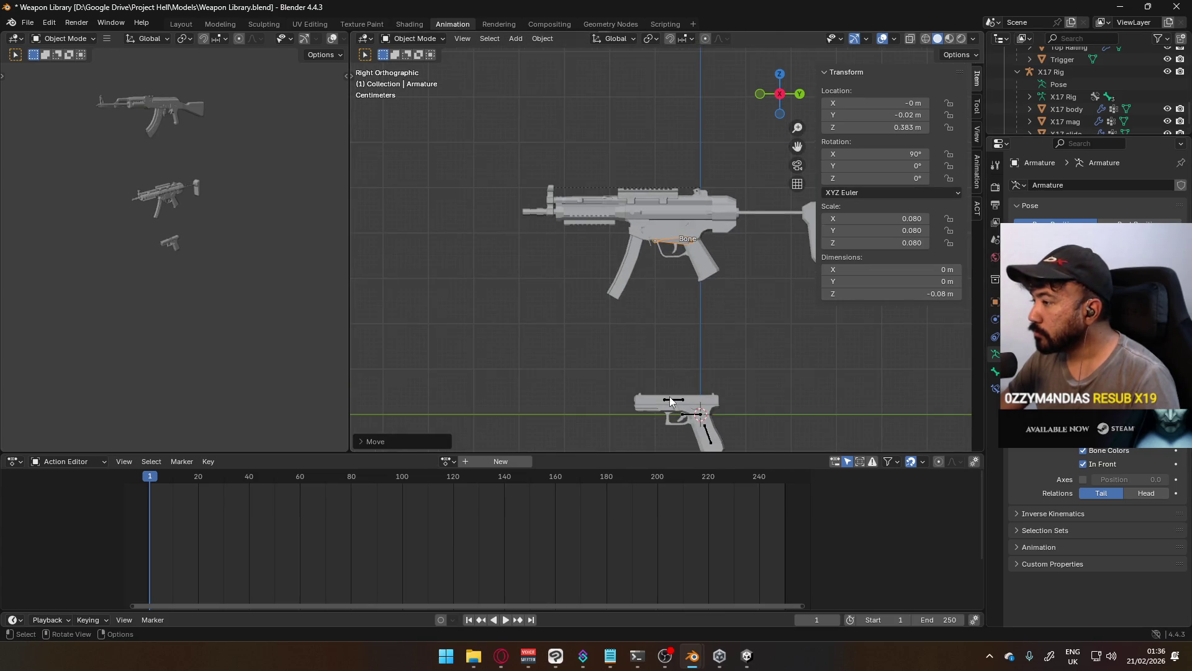
{"action": "mouse_move", "coordinate": [669, 396]}
{"action": "middle_mouse_down"}
{"action": "mouse_move", "coordinate": [631, 181]}
{"action": "mouse_move", "coordinate": [743, 220]}
{"action": "mouse_move", "coordinate": [857, 187]}
{"action": "mouse_move", "coordinate": [687, 227]}
{"action": "mouse_move", "coordinate": [669, 96]}
{"action": "middle_mouse_up"}
{"action": "scroll", "coordinate": [565, 293], "scroll_direction": "up", "scroll_amount": 4}
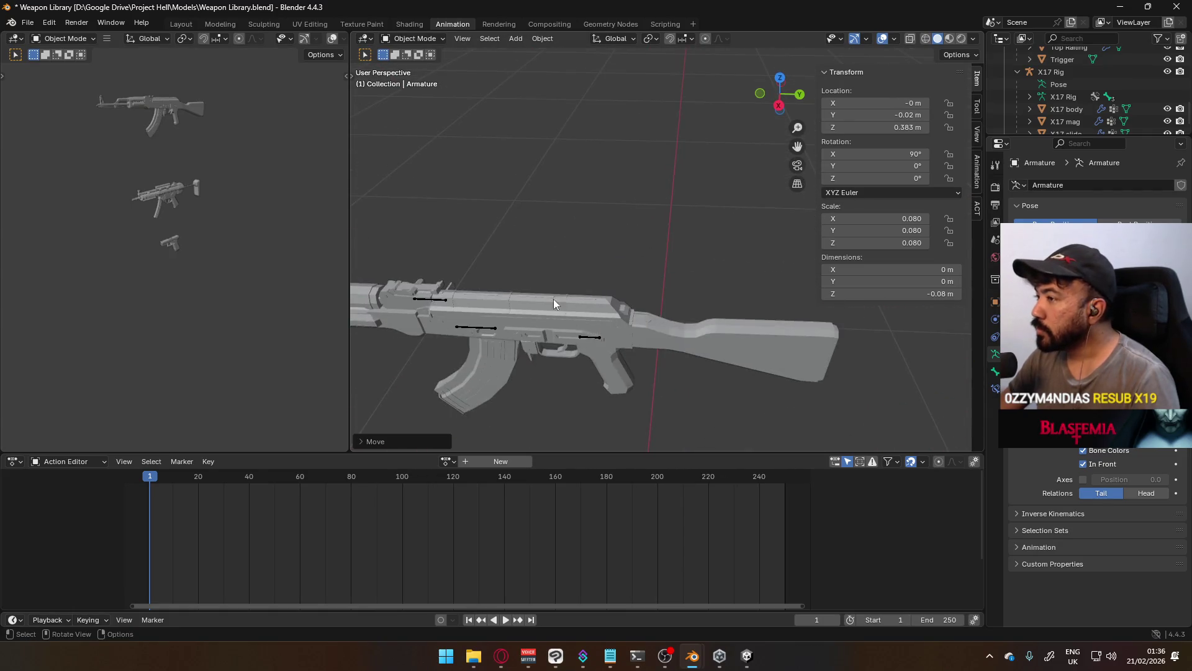
{"action": "middle_click_drag", "start_coordinate": [566, 296], "coordinate": [578, 299]}
{"action": "left_click", "coordinate": [683, 317]}
{"action": "scroll", "coordinate": [1113, 104], "scroll_direction": "up", "scroll_amount": 5}
{"action": "scroll", "coordinate": [1112, 99], "scroll_direction": "up", "scroll_amount": 4}
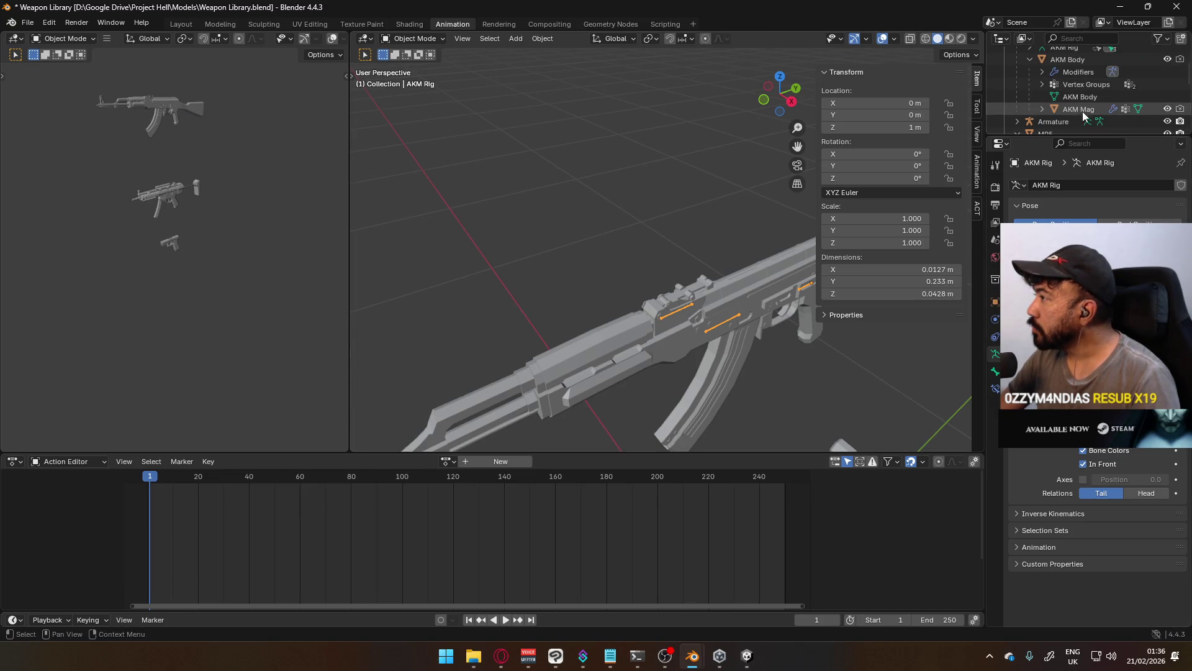
{"action": "scroll", "coordinate": [1048, 105], "scroll_direction": "up", "scroll_amount": 4}
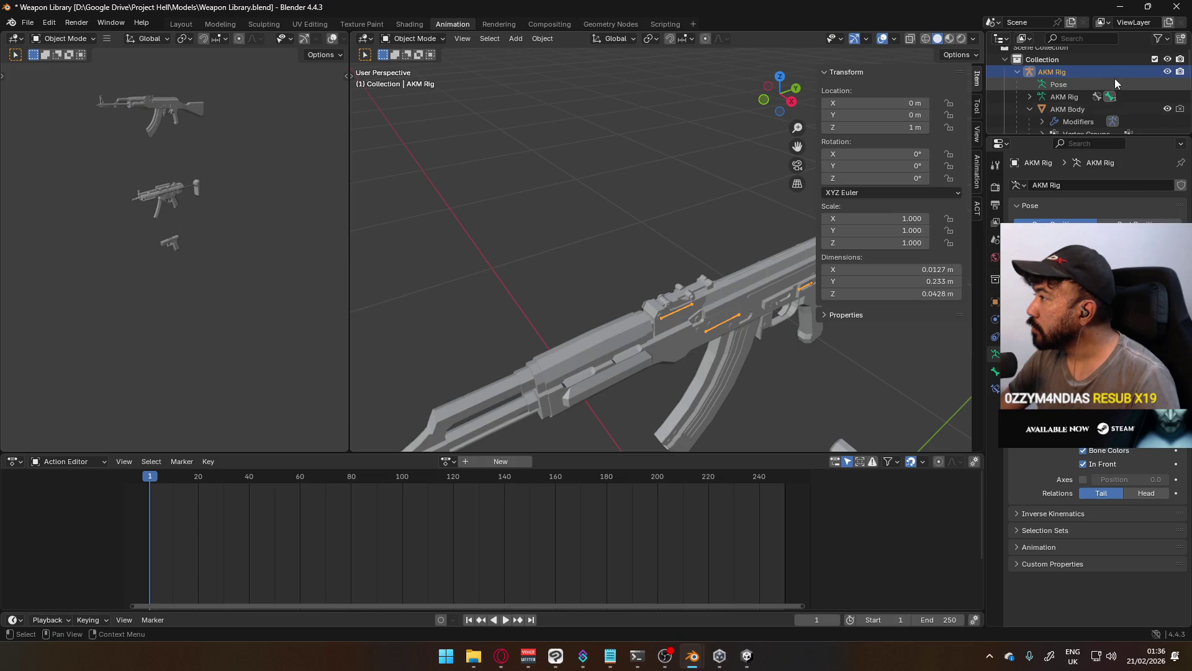
{"action": "left_click", "coordinate": [1034, 98]}
{"action": "left_click", "coordinate": [1032, 96]}
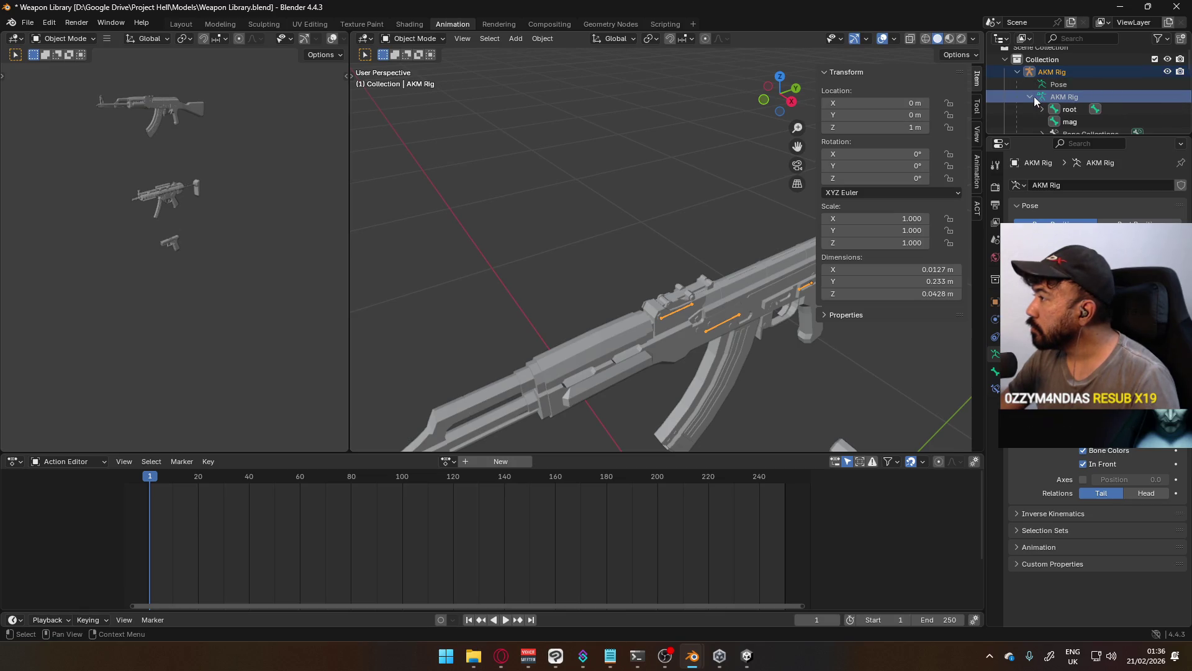
{"action": "scroll", "coordinate": [1033, 96], "scroll_direction": "down", "scroll_amount": 2}
{"action": "left_click", "coordinate": [1041, 84]}
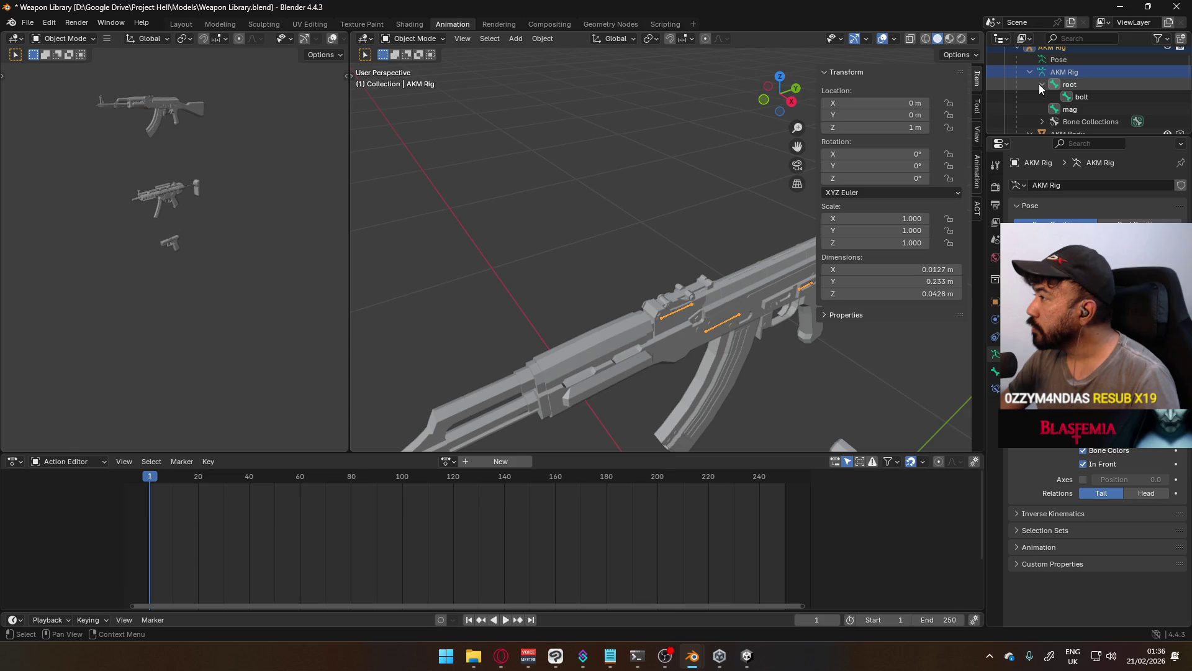
{"action": "left_click", "coordinate": [1039, 84]}
{"action": "left_click", "coordinate": [1030, 72]}
{"action": "scroll", "coordinate": [733, 288], "scroll_direction": "down", "scroll_amount": 6}
{"action": "middle_click_drag", "start_coordinate": [733, 289], "coordinate": [616, 237]}
{"action": "scroll", "coordinate": [616, 238], "scroll_direction": "up", "scroll_amount": 4}
{"action": "left_click", "coordinate": [636, 180]}
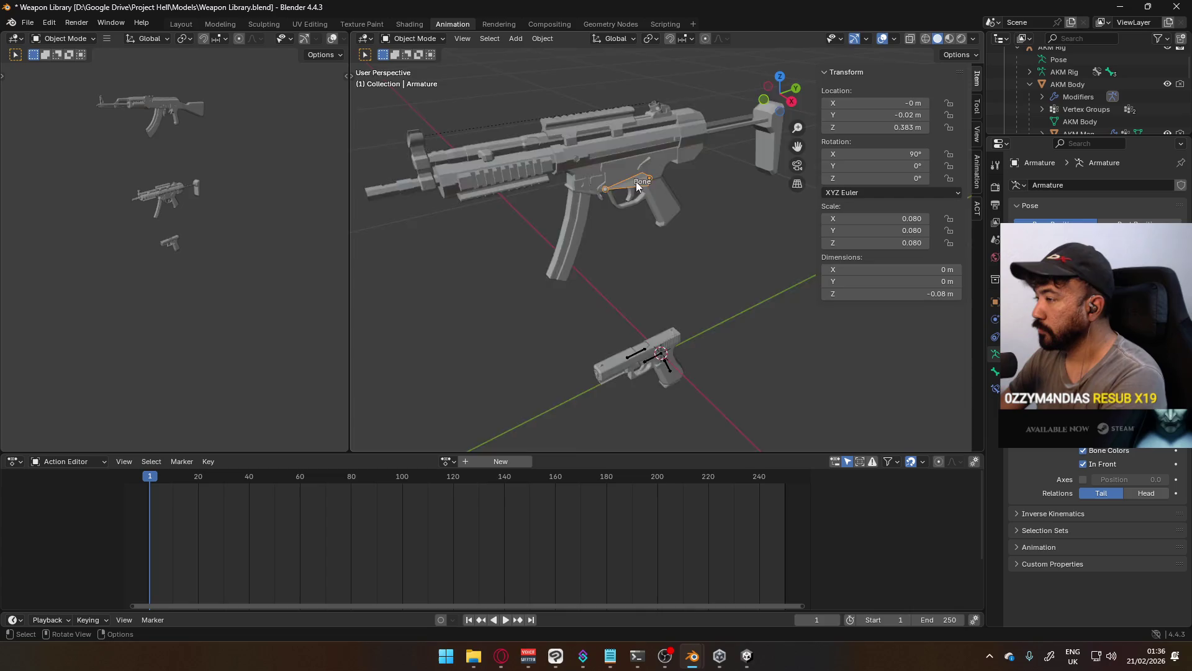
{"action": "key", "text": "KP_3"}
{"action": "scroll", "coordinate": [605, 154], "scroll_direction": "down", "scroll_amount": 2}
{"action": "scroll", "coordinate": [644, 294], "scroll_direction": "up", "scroll_amount": 2}
{"action": "scroll", "coordinate": [645, 299], "scroll_direction": "up", "scroll_amount": 5}
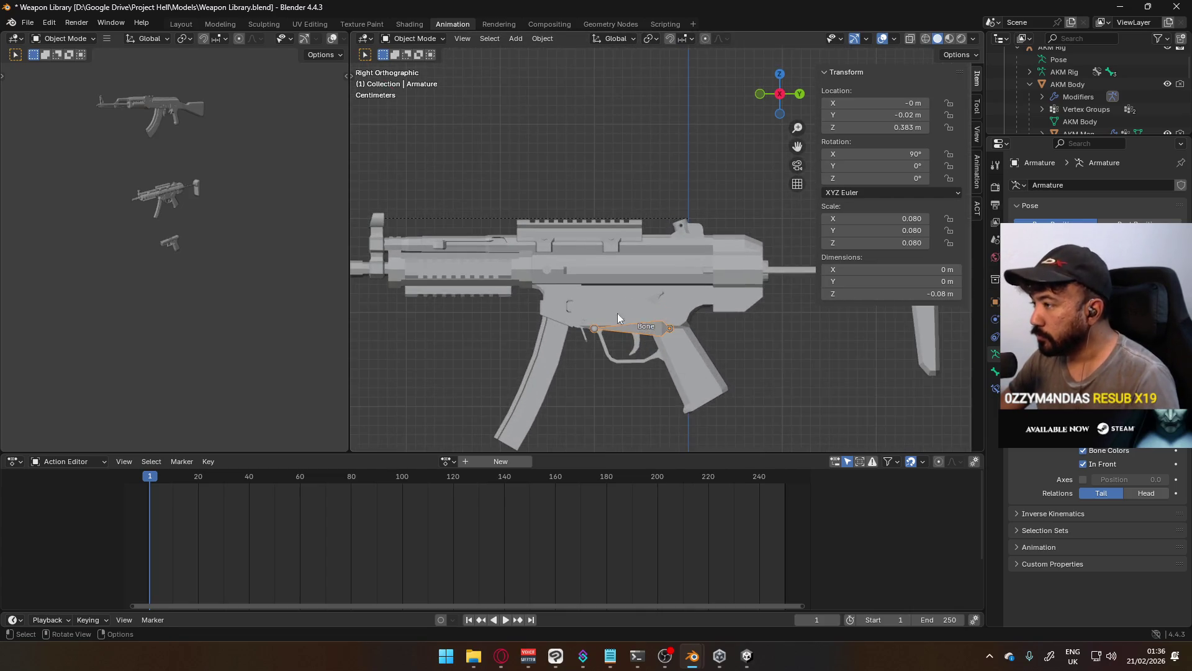
{"action": "scroll", "coordinate": [1068, 91], "scroll_direction": "up", "scroll_amount": 2}
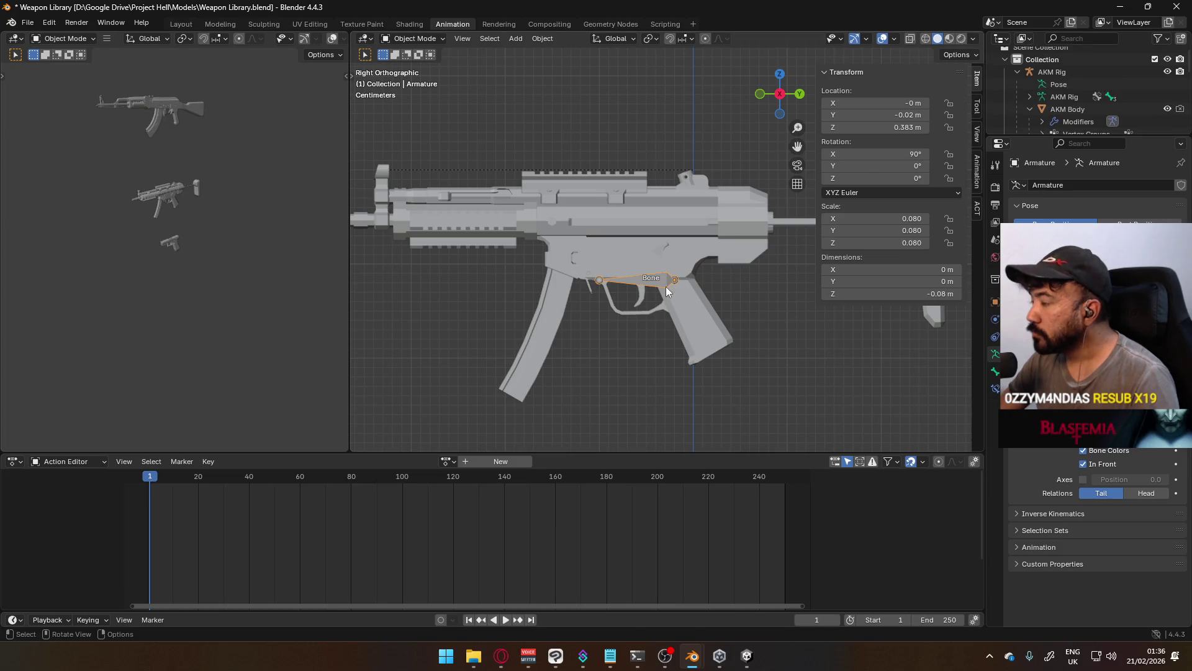
{"action": "key", "text": "shift+d"}
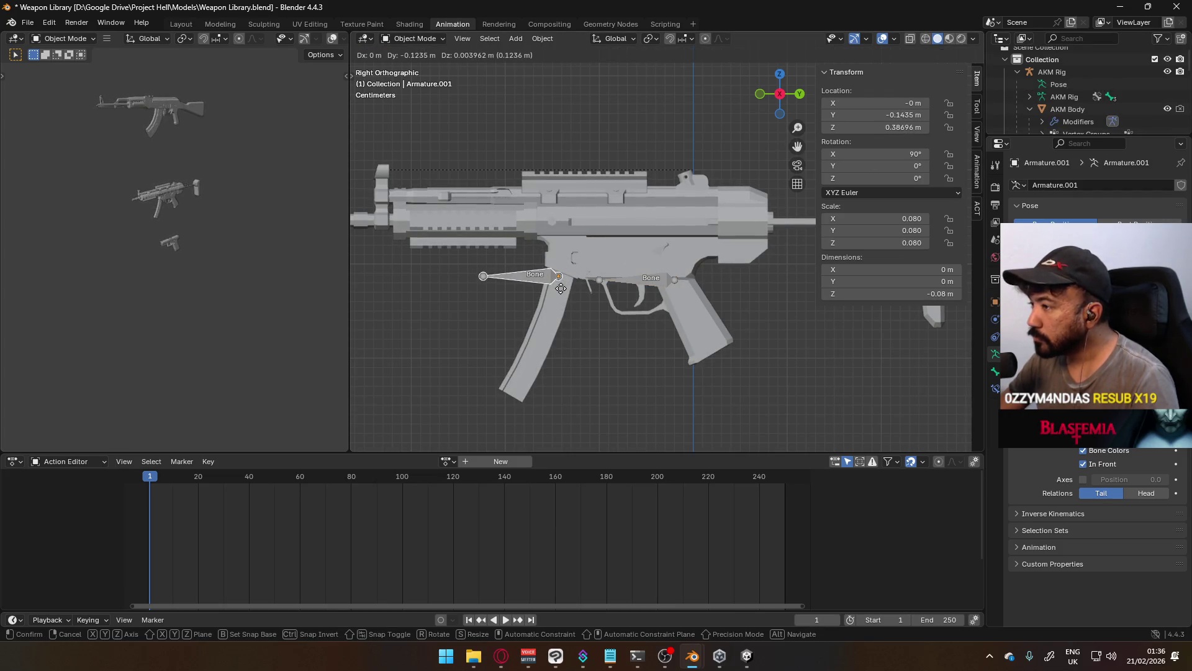
{"action": "left_click", "coordinate": [562, 289]}
{"action": "key", "text": "r"}
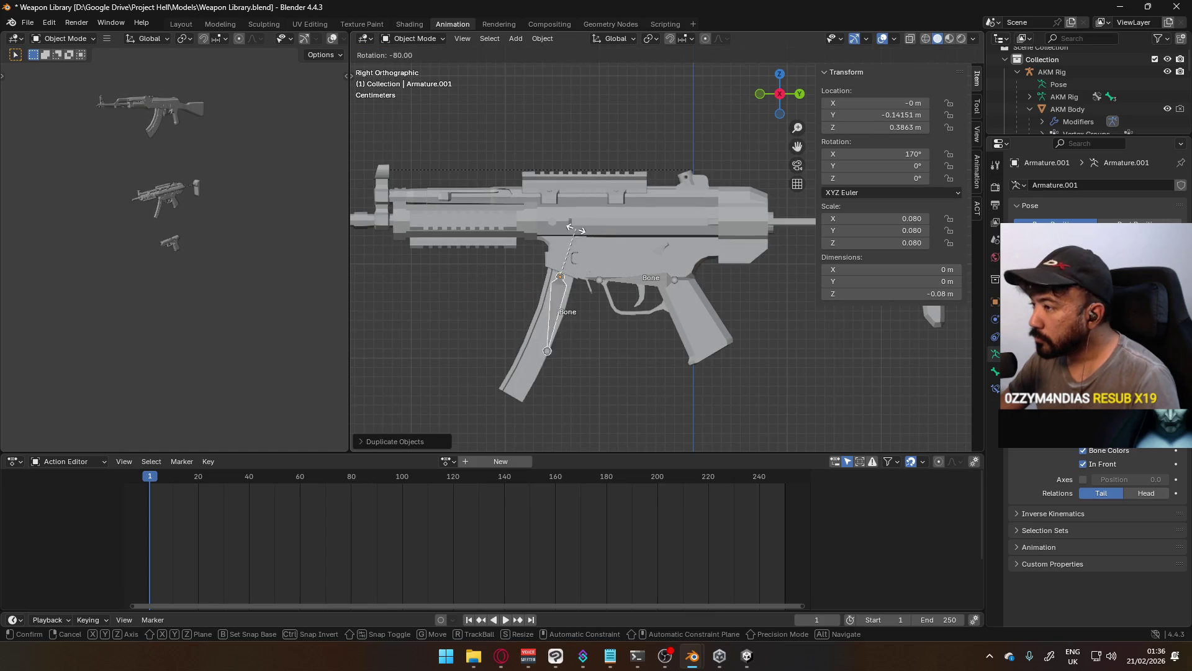
{"action": "left_click", "coordinate": [568, 230]}
{"action": "mouse_move", "coordinate": [575, 262]}
{"action": "middle_mouse_down", "text": "shift"}
{"action": "mouse_move", "coordinate": [580, 247]}
{"action": "mouse_move", "coordinate": [668, 307]}
{"action": "middle_mouse_up", "text": "shift"}
{"action": "left_click", "coordinate": [716, 322]}
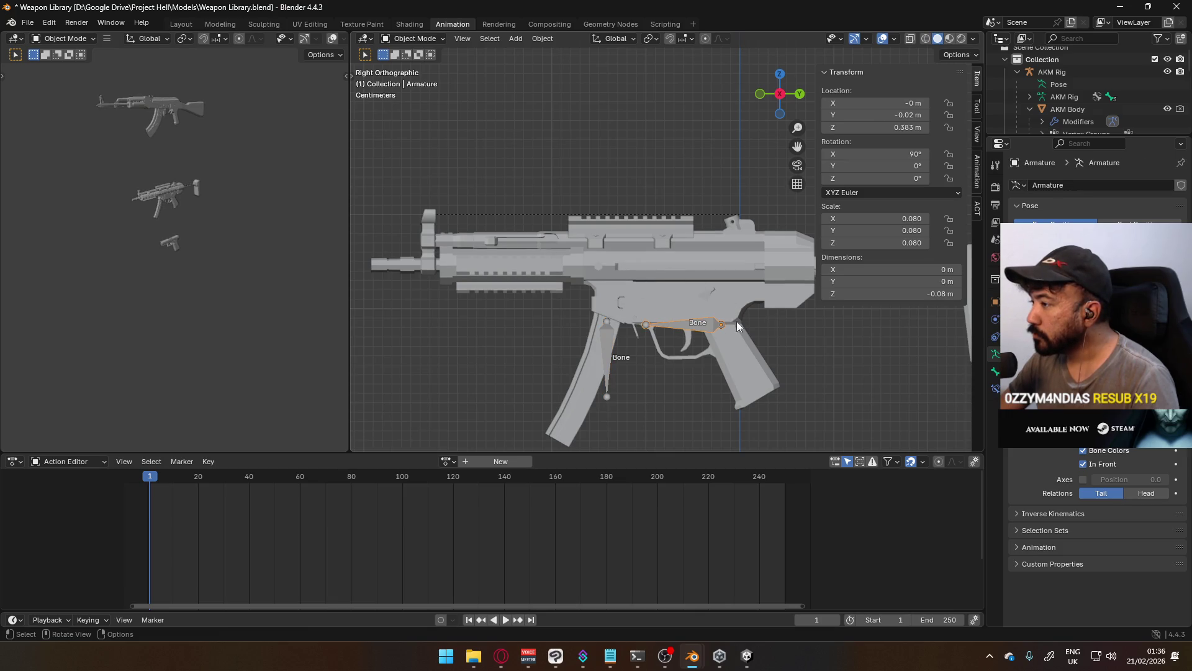
{"action": "key", "text": "shift+d"}
{"action": "left_click", "coordinate": [623, 236]}
{"action": "mouse_move", "coordinate": [623, 237]}
{"action": "middle_mouse_down"}
{"action": "mouse_move", "coordinate": [650, 258]}
{"action": "mouse_move", "coordinate": [693, 257]}
{"action": "mouse_move", "coordinate": [581, 224]}
{"action": "mouse_move", "coordinate": [748, 252]}
{"action": "middle_mouse_up"}
{"action": "scroll", "coordinate": [547, 217], "scroll_direction": "up", "scroll_amount": 3}
{"action": "key", "text": "g"}
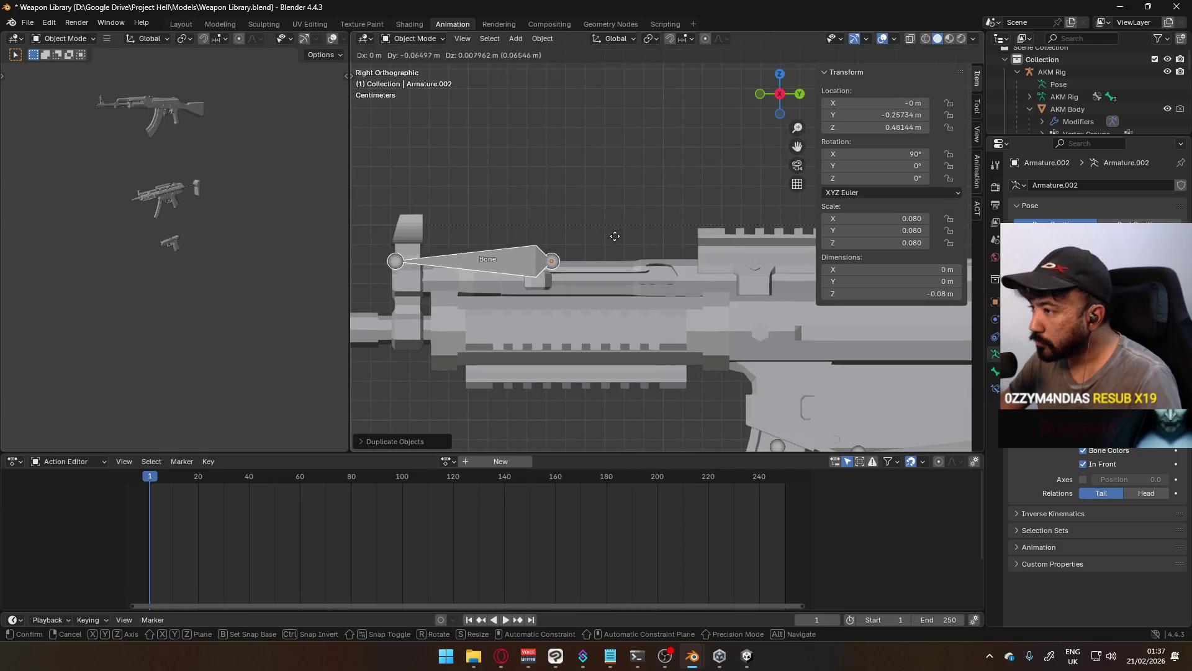
{"action": "left_click", "coordinate": [601, 254]}
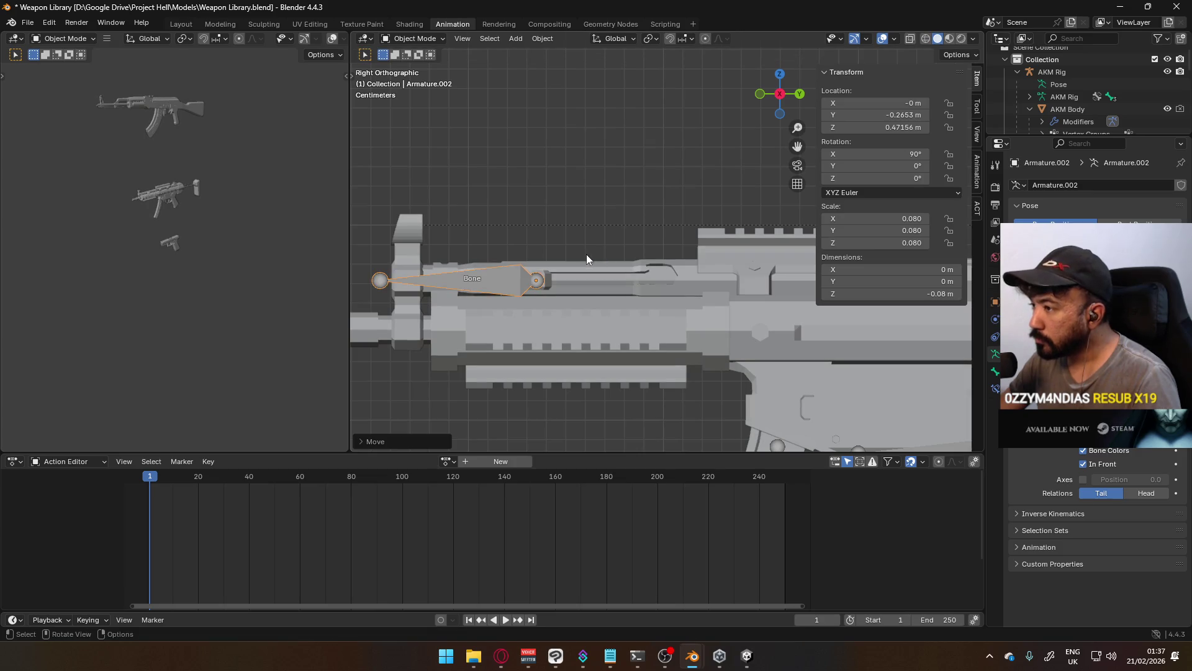
{"action": "scroll", "coordinate": [1064, 105], "scroll_direction": "down", "scroll_amount": 5}
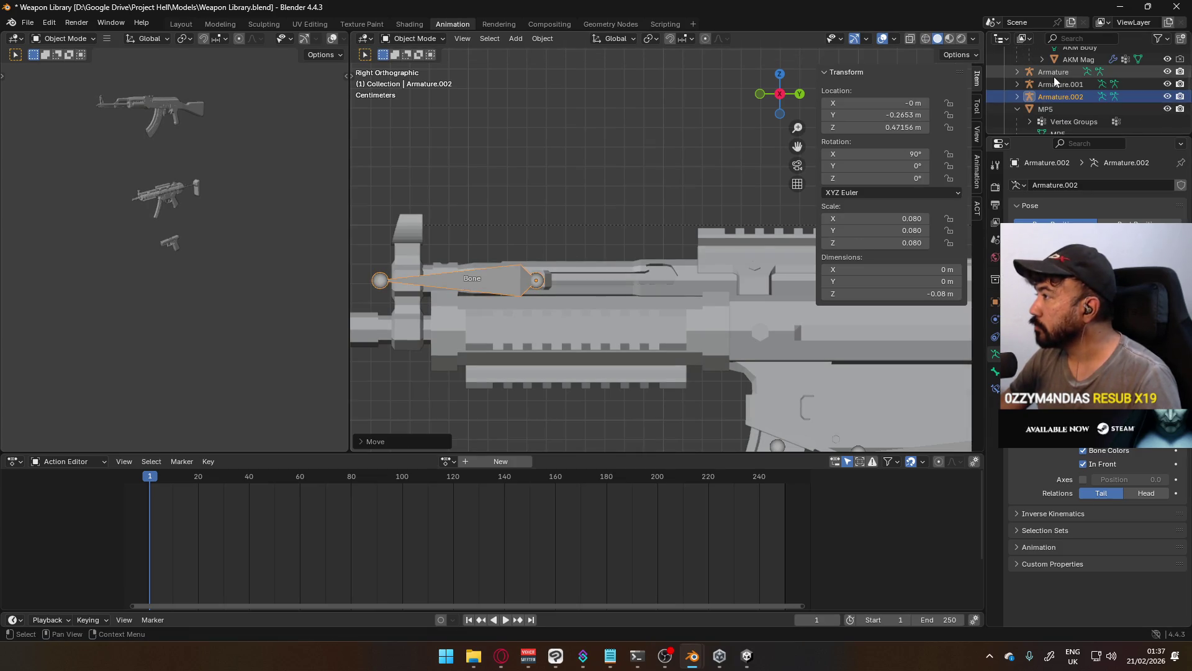
{"action": "key", "text": "Delete"}
{"action": "left_click", "coordinate": [1059, 84]}
{"action": "key", "text": "Delete"}
{"action": "left_click", "coordinate": [1018, 73]}
{"action": "left_click", "coordinate": [1031, 97]}
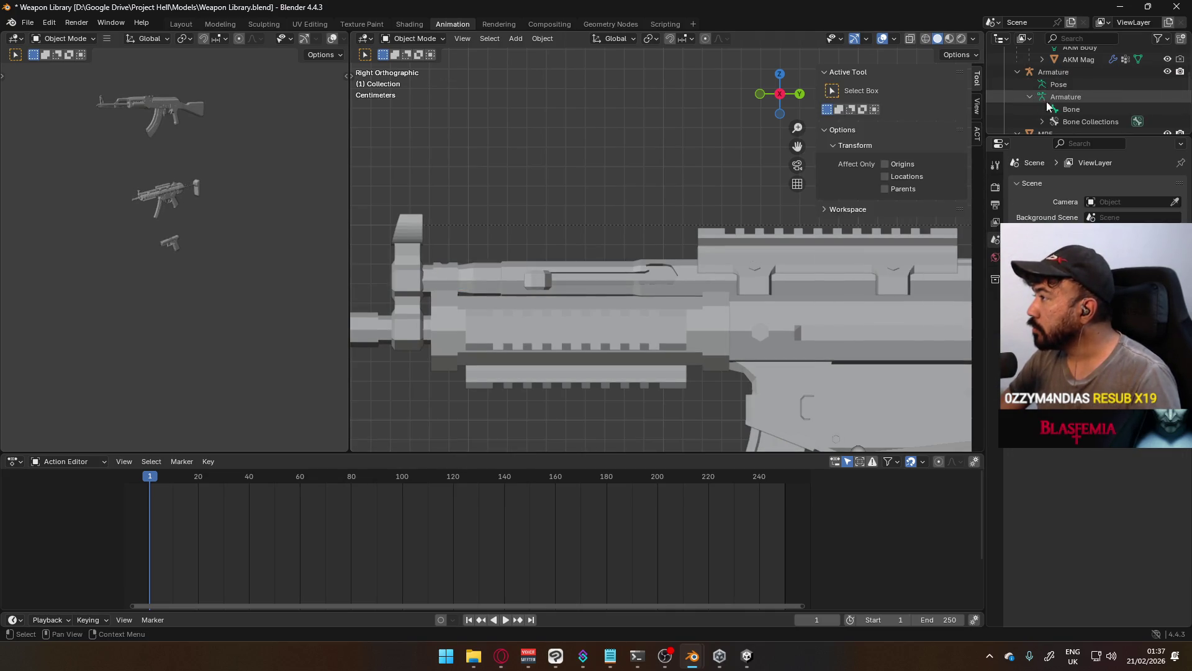
{"action": "left_click", "coordinate": [1072, 109]}
{"action": "key", "text": "KP_Decimal"}
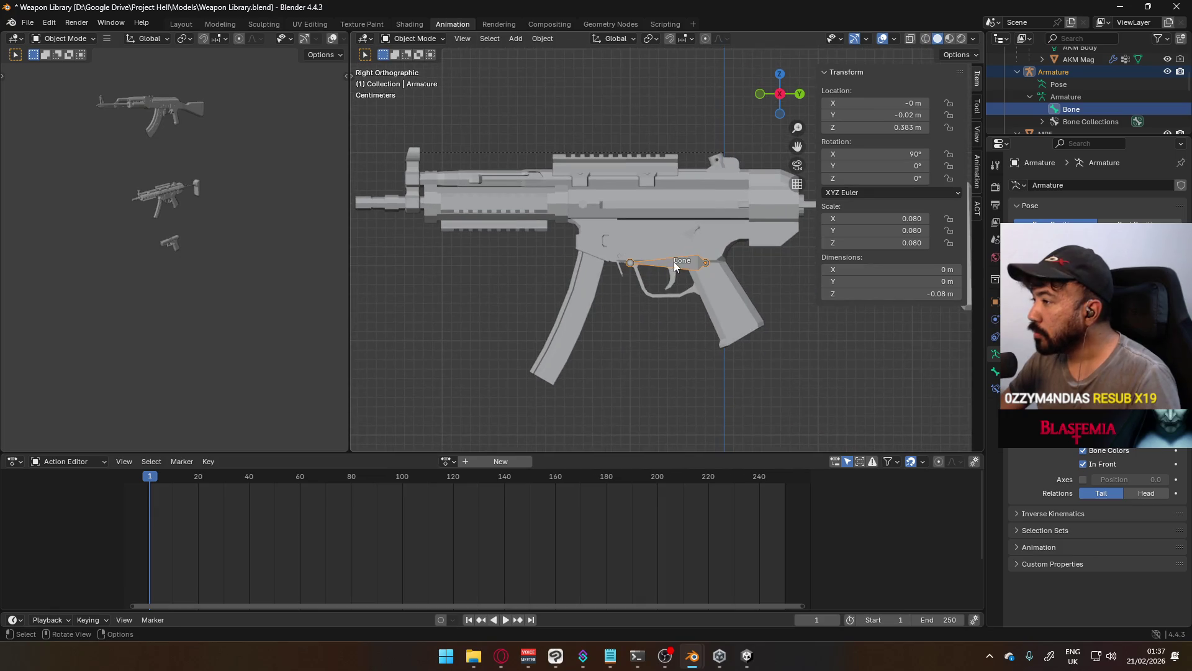
In the armature, duplicate the bone twice: Bone.001 along the receiver top, Bone.002 at the grip
{"action": "left_click", "coordinate": [706, 263]}
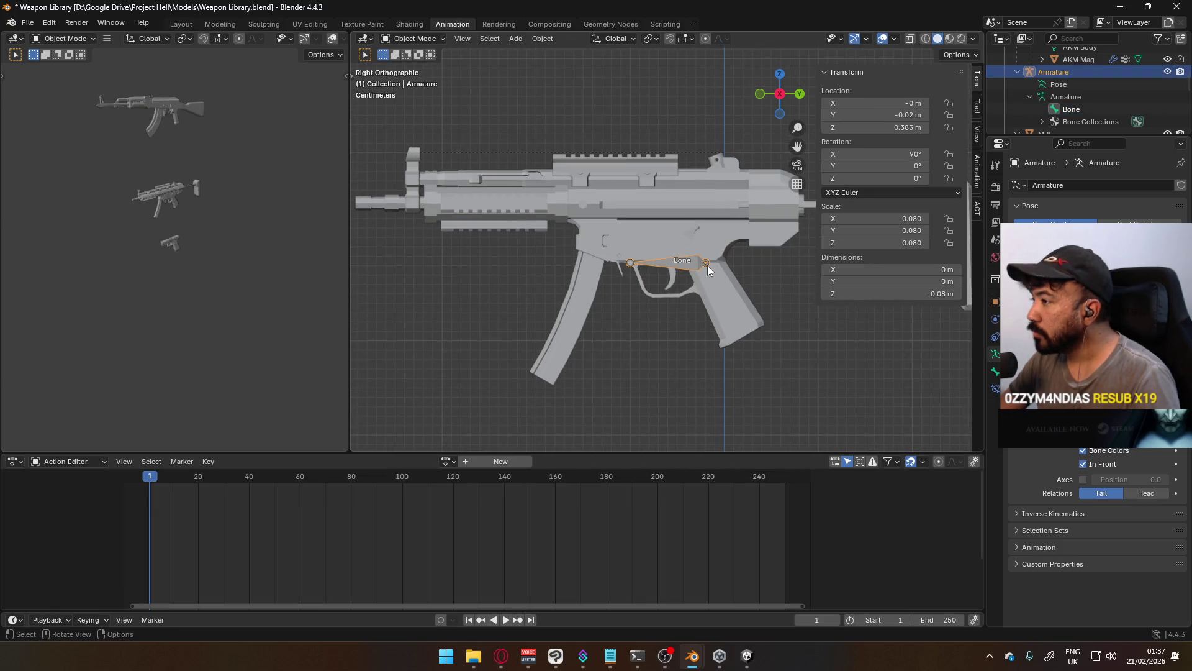
{"action": "key", "text": "Tab"}
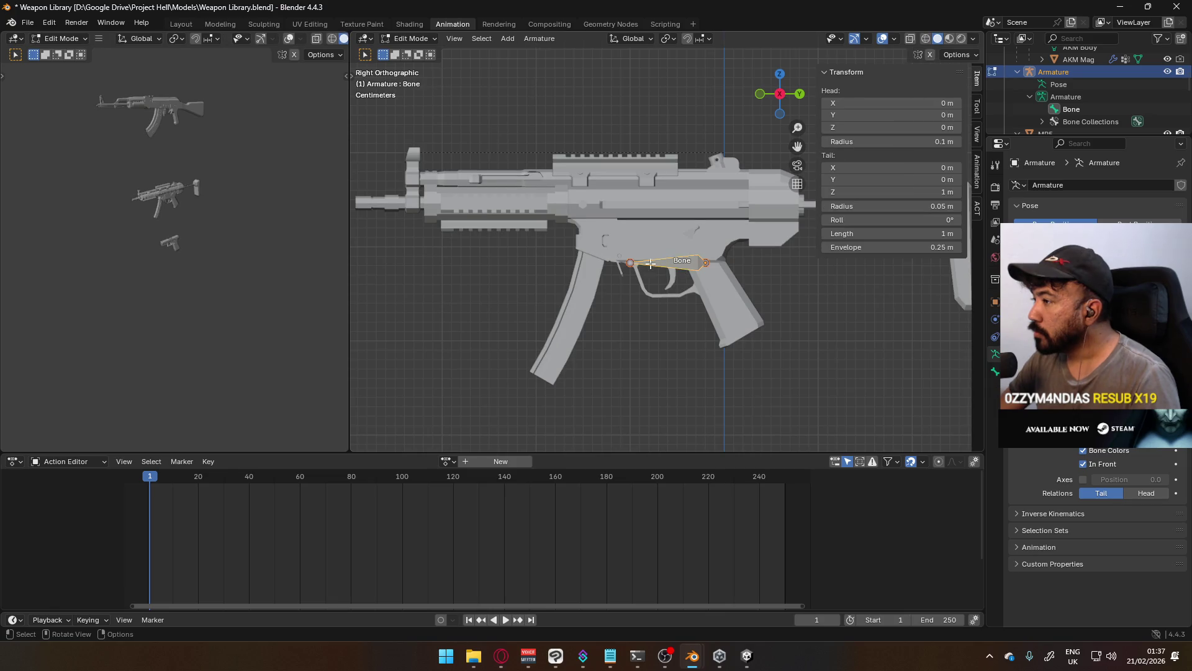
{"action": "key", "text": "shift+d"}
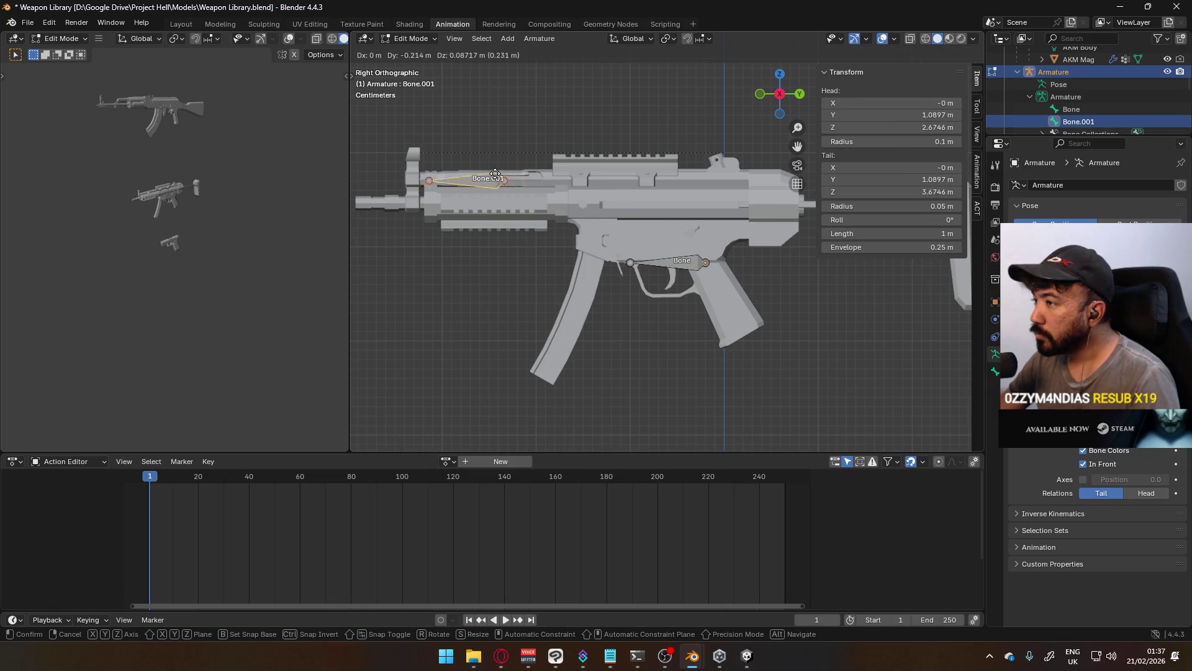
{"action": "left_click", "coordinate": [467, 172]}
{"action": "key", "text": "shift+d"}
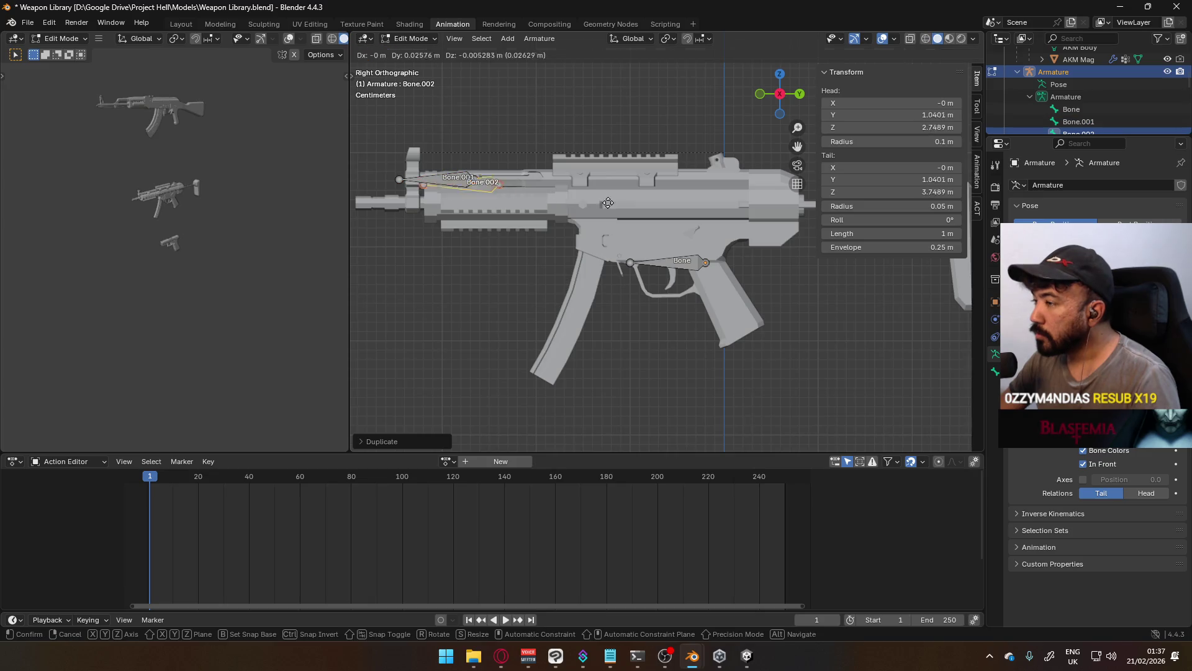
{"action": "left_click", "coordinate": [699, 279]}
Rotate Bone.002 upright and move it into the magazine with see-through shading on
{"action": "key", "text": "r"}
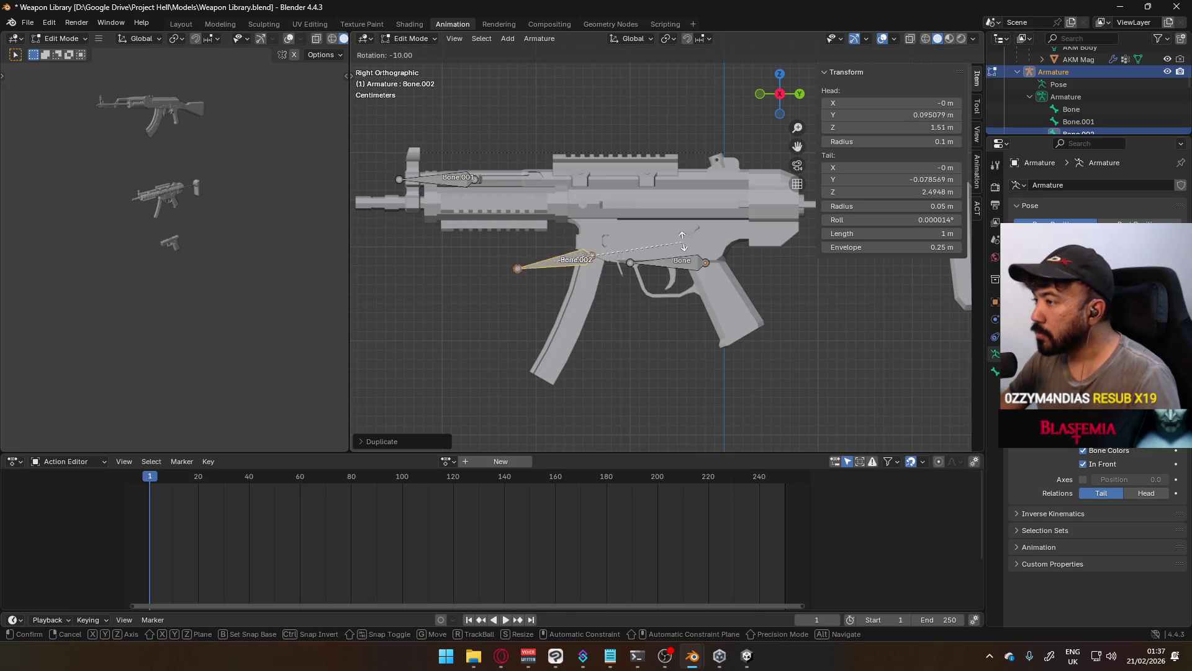
{"action": "left_click", "coordinate": [559, 189]}
{"action": "scroll", "coordinate": [668, 243], "scroll_direction": "up", "scroll_amount": 2}
{"action": "key", "text": "g"}
{"action": "left_click", "coordinate": [676, 272]}
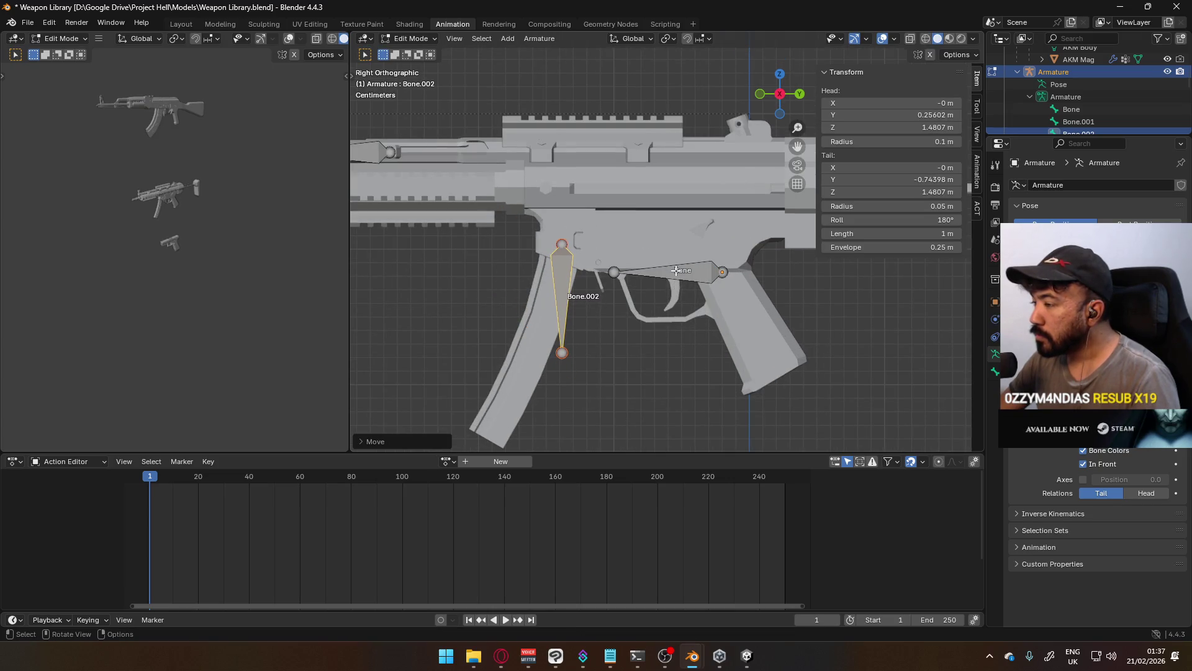
{"action": "key", "text": "alt+z"}
{"action": "scroll", "coordinate": [637, 262], "scroll_direction": "up", "scroll_amount": 2}
{"action": "key", "text": "g"}
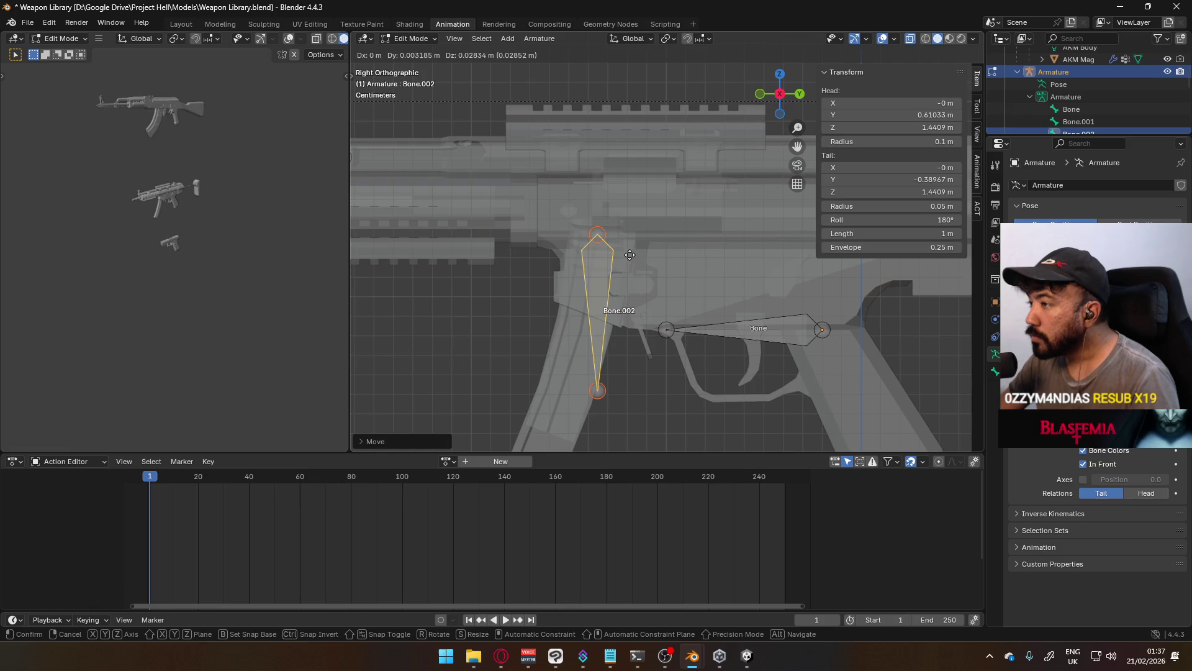
{"action": "left_click", "coordinate": [629, 255]}
Fine-tune the magazine bone's position inside the magazine
{"action": "scroll", "coordinate": [563, 264], "scroll_direction": "up", "scroll_amount": 5}
{"action": "key", "text": "g"}
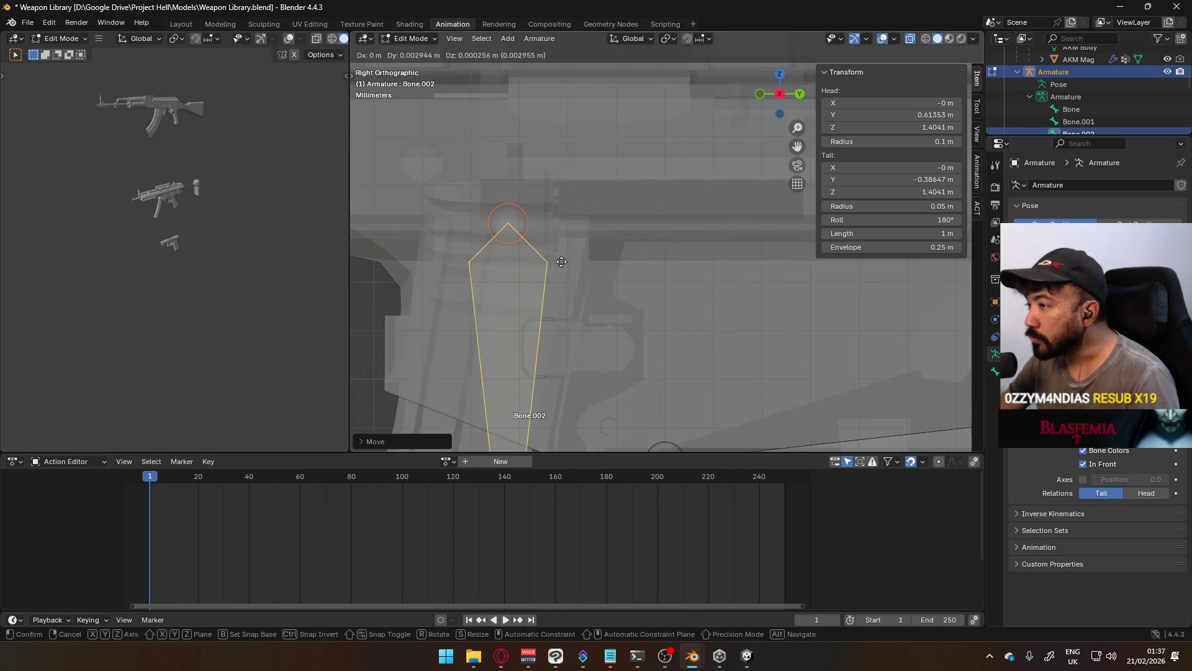
{"action": "left_click", "coordinate": [547, 268]}
{"action": "mouse_move", "coordinate": [548, 268]}
{"action": "middle_mouse_down"}
{"action": "mouse_move", "coordinate": [647, 257]}
{"action": "mouse_move", "coordinate": [641, 271]}
{"action": "middle_mouse_up"}
{"action": "mouse_move", "coordinate": [753, 222]}
{"action": "middle_mouse_down"}
{"action": "mouse_move", "coordinate": [677, 272]}
{"action": "mouse_move", "coordinate": [620, 244]}
{"action": "middle_mouse_up"}
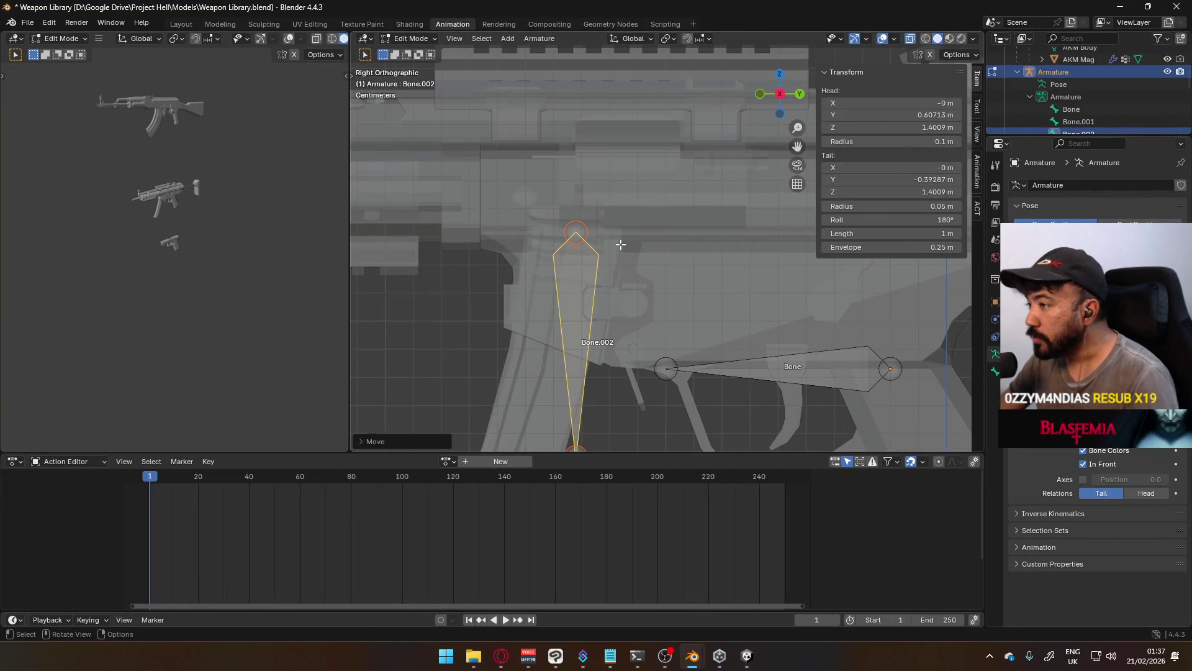
{"action": "key", "text": "g"}
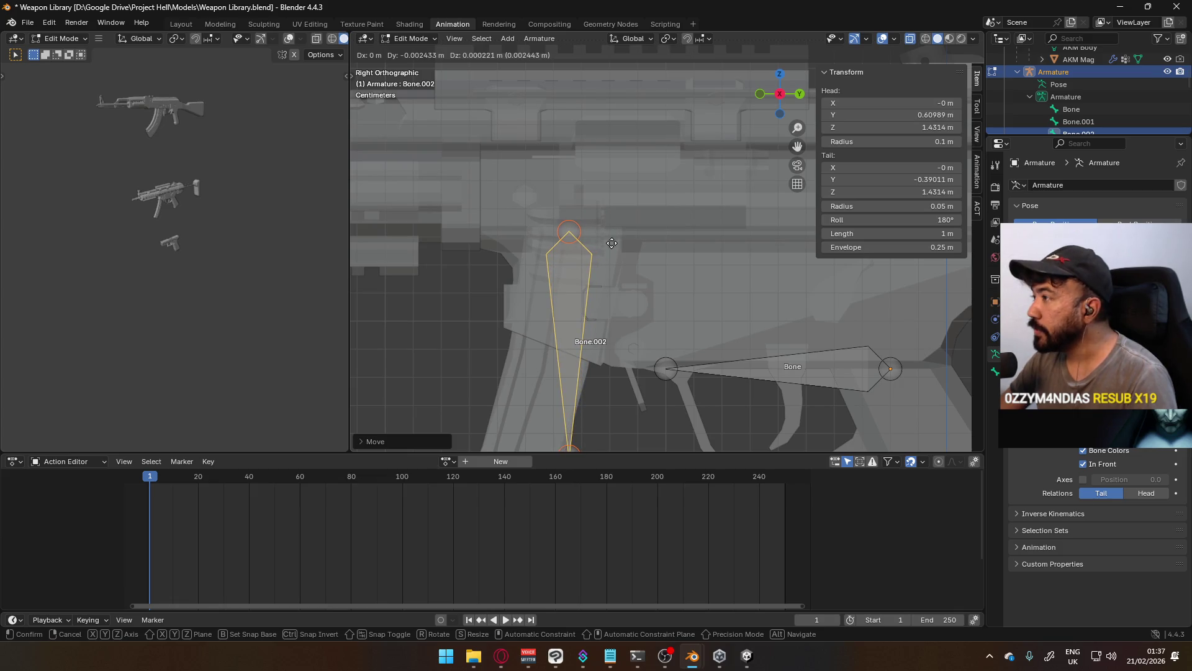
{"action": "left_click", "coordinate": [612, 243]}
{"action": "scroll", "coordinate": [582, 266], "scroll_direction": "down", "scroll_amount": 6}
{"action": "scroll", "coordinate": [655, 302], "scroll_direction": "up", "scroll_amount": 2}
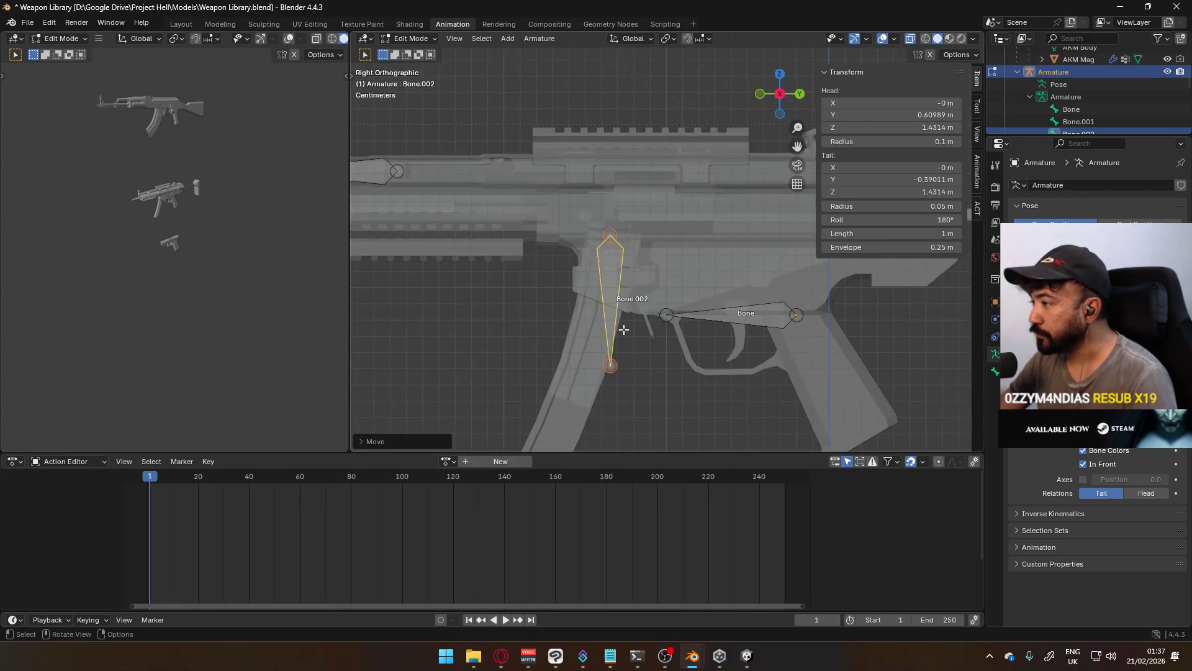
Set the magazine bone's head to Y 0.6 m and Z 1.43 m
{"action": "left_click", "coordinate": [614, 364]}
{"action": "left_click", "coordinate": [614, 287]}
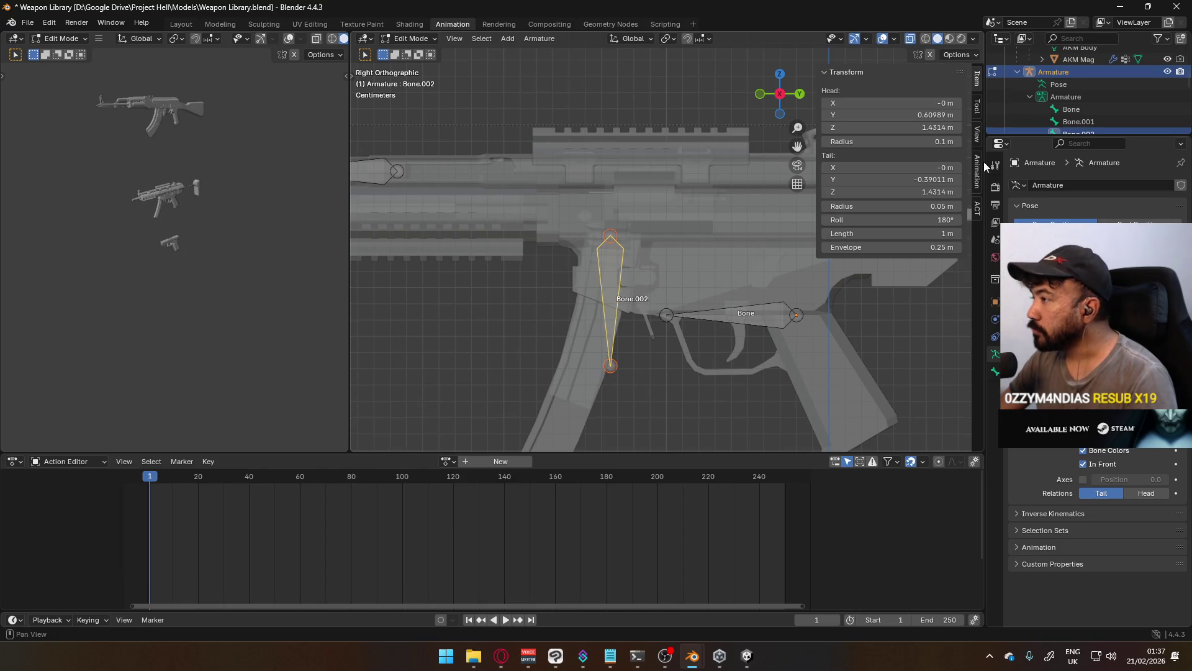
{"action": "left_click", "coordinate": [906, 113]}
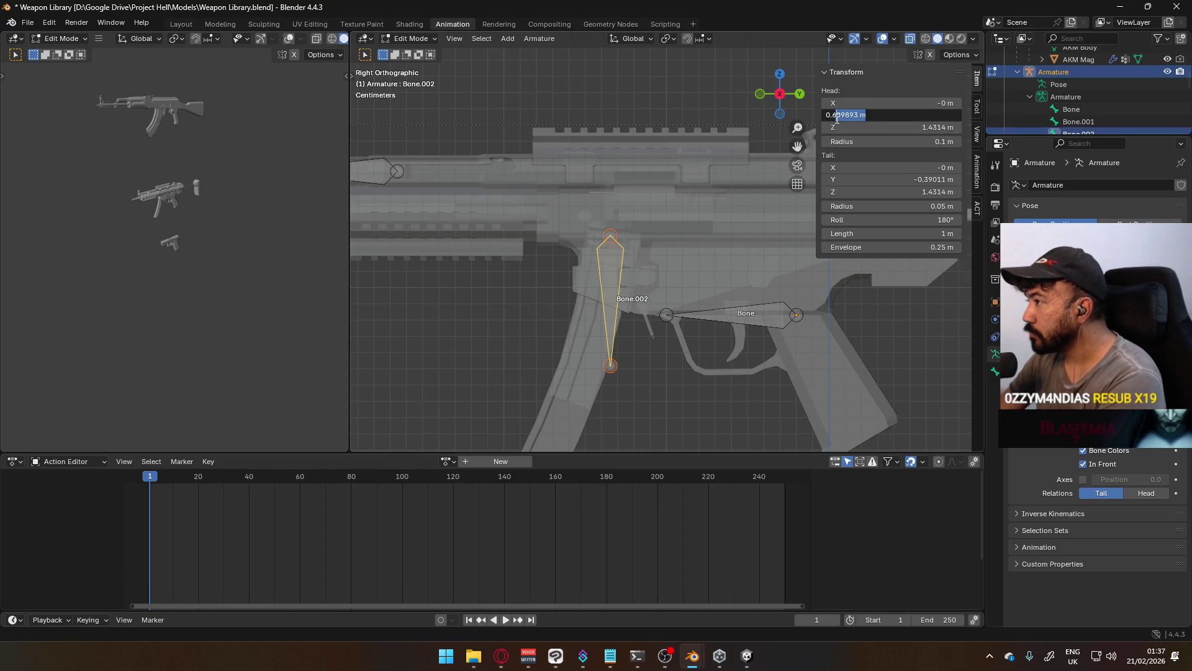
{"action": "type", "text": "6"}
{"action": "left_click", "coordinate": [926, 127]}
{"action": "key", "text": "BackSpace"}
{"action": "key", "text": "Return"}
{"action": "key", "text": "ctrl+z"}
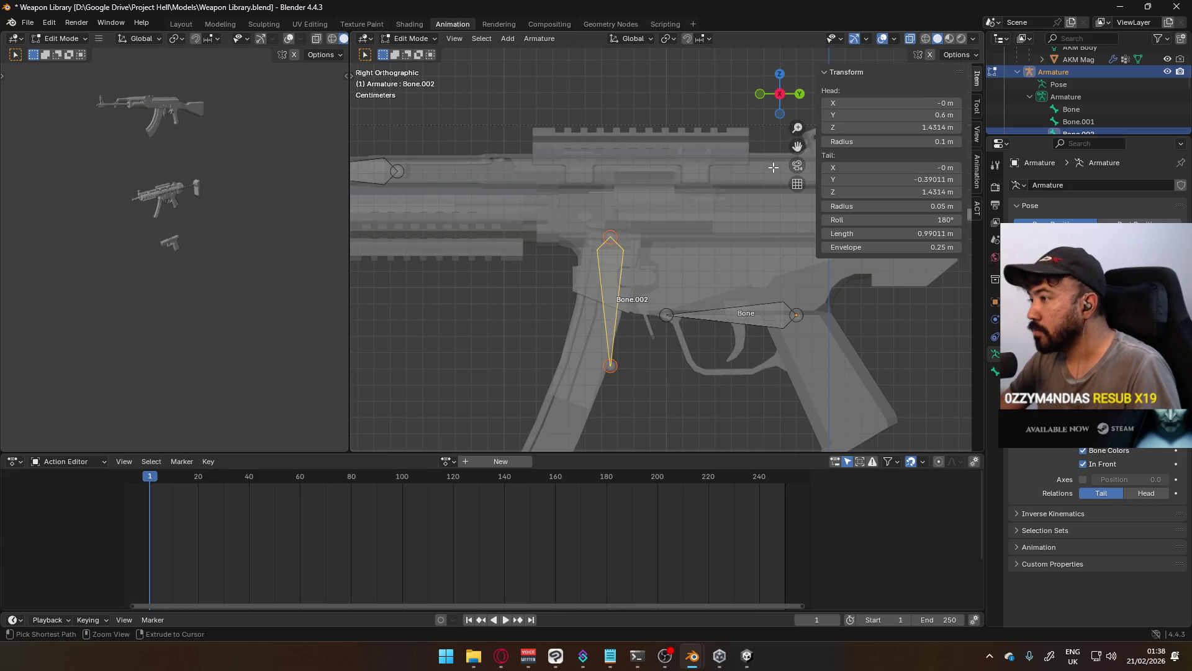
{"action": "left_click", "coordinate": [933, 128]}
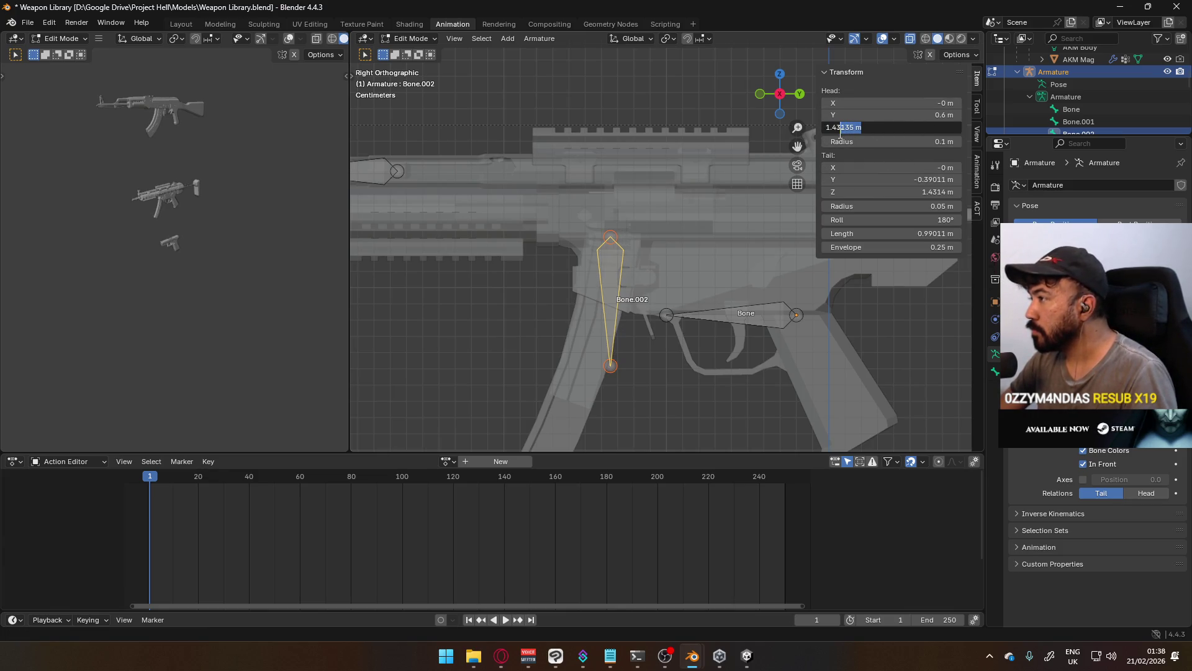
{"action": "type", "text": "3"}
{"action": "key", "text": "Return"}
Set the magazine bone's tail to Z 1.43 m and Y -0.35 m
{"action": "left_click", "coordinate": [610, 365]}
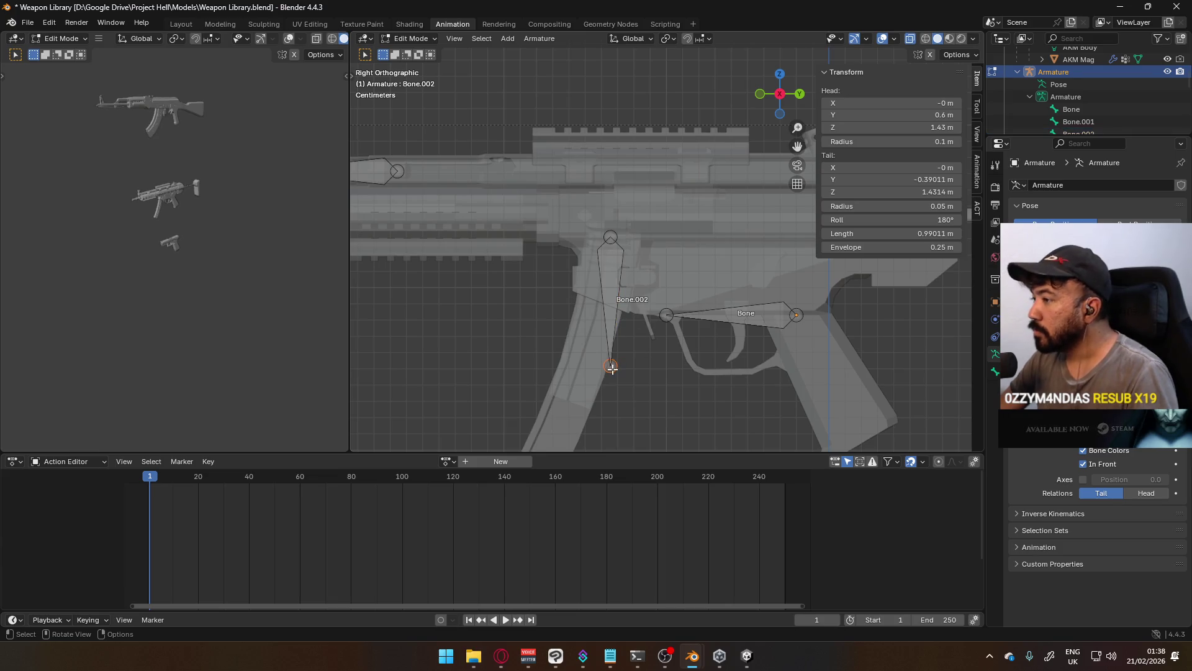
{"action": "left_click", "coordinate": [894, 192]}
{"action": "left_click_drag", "start_coordinate": [862, 192], "coordinate": [846, 197]}
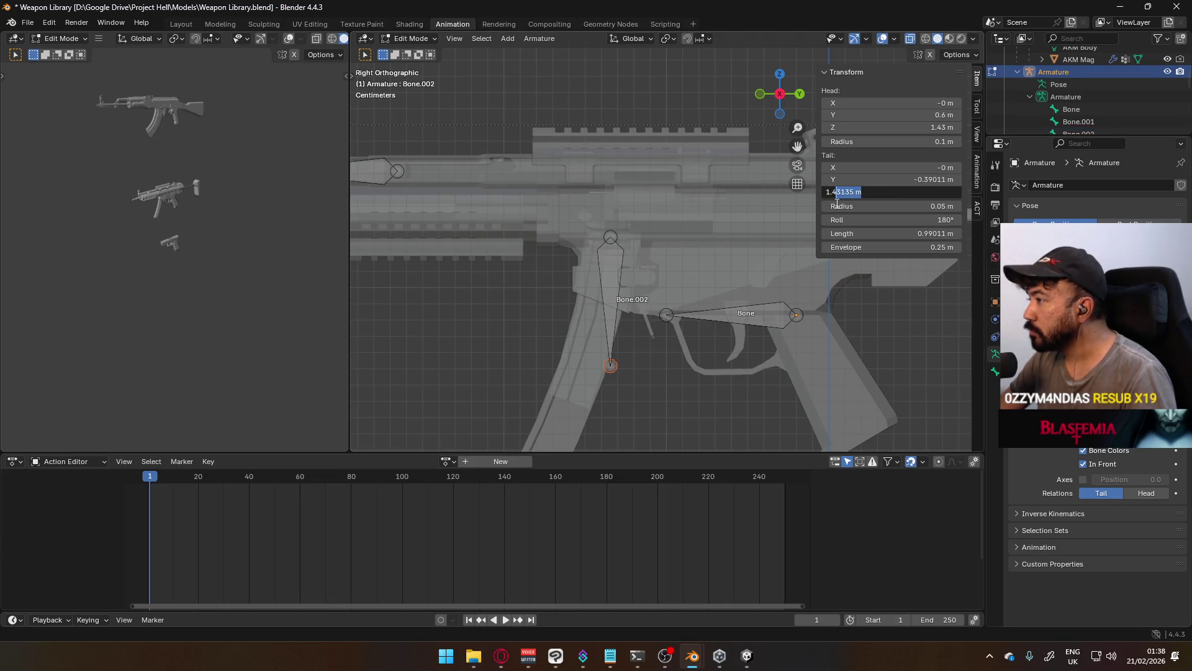
{"action": "key", "text": "Return"}
{"action": "left_click", "coordinate": [871, 181]}
{"action": "type", "text": "35"}
{"action": "key", "text": "Return"}
{"action": "scroll", "coordinate": [663, 341], "scroll_direction": "down", "scroll_amount": 4}
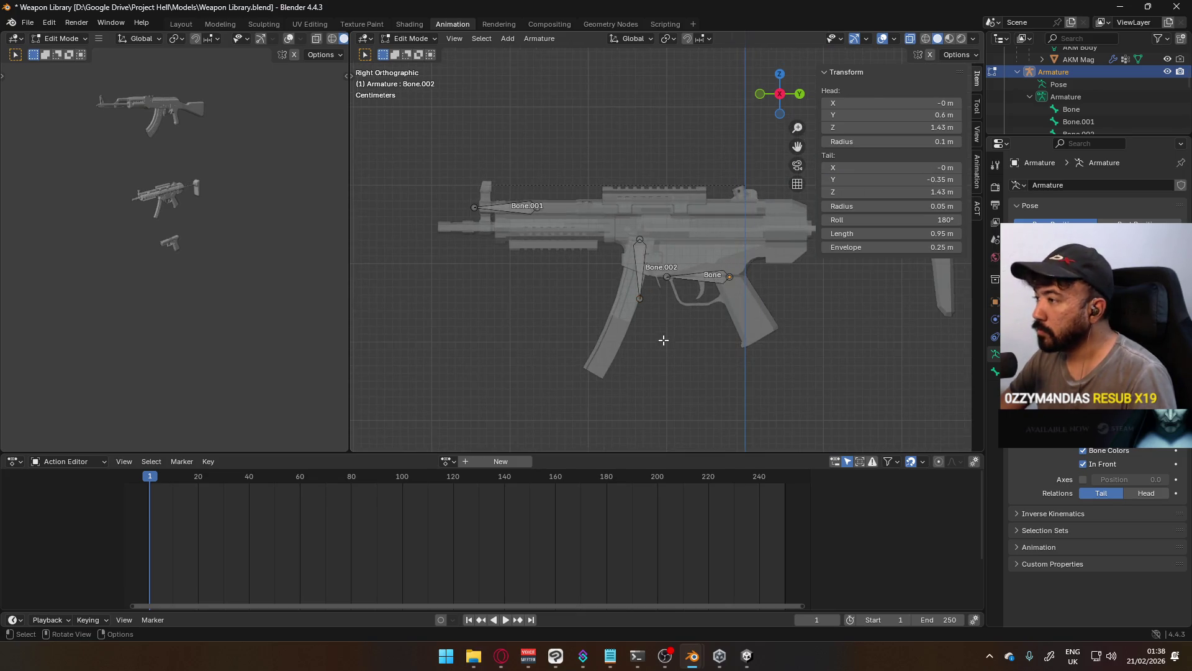
{"action": "middle_click_drag", "start_coordinate": [663, 340], "coordinate": [608, 357], "text": "shift"}
{"action": "left_click", "coordinate": [1065, 110]}
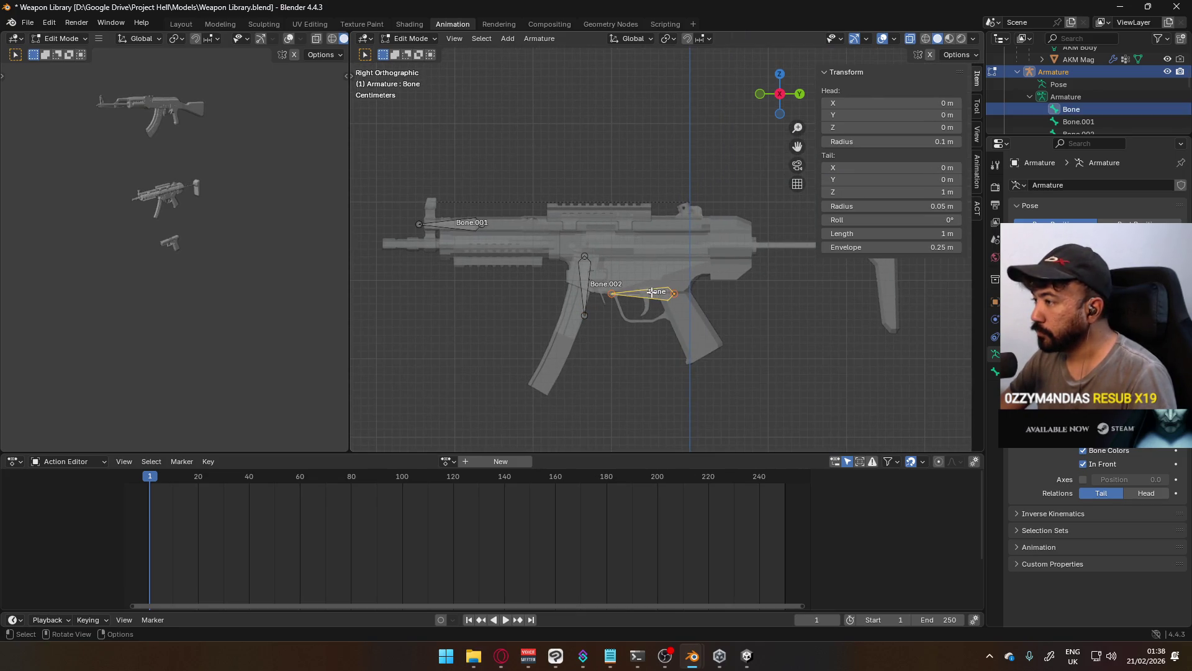
Rename the bone Bone to MP5 Body
{"action": "double_click", "coordinate": [1066, 111]}
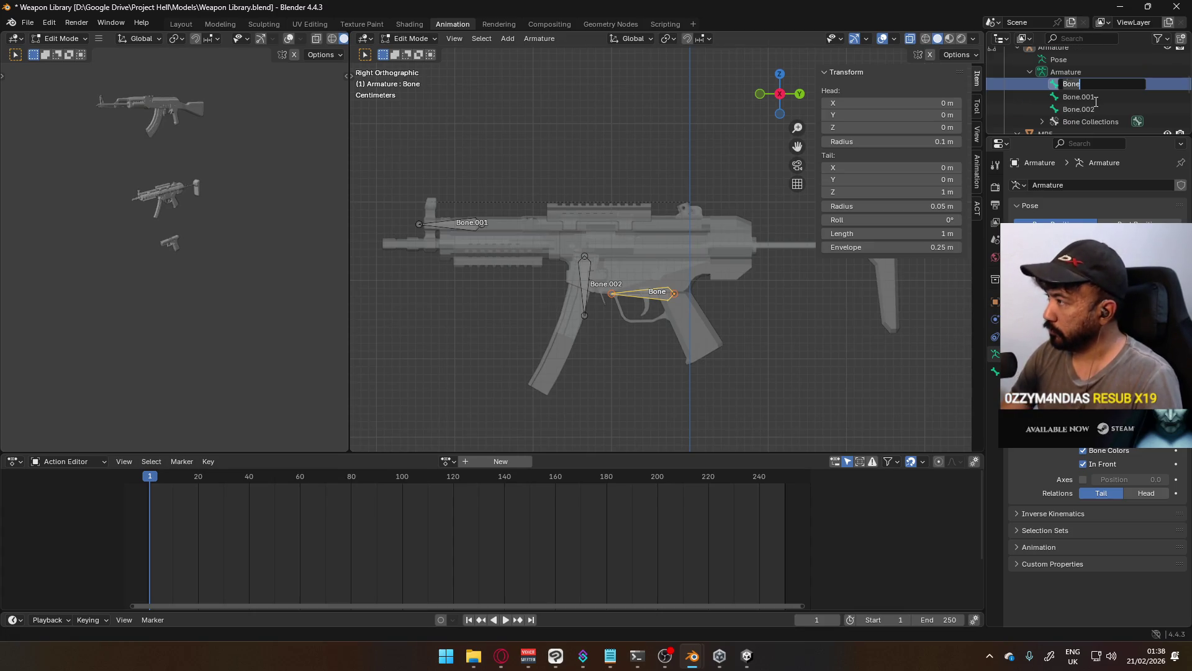
{"action": "type", "text": "c"}
{"action": "key", "text": "BackSpace"}
{"action": "type", "text": "MP5 Bod"}
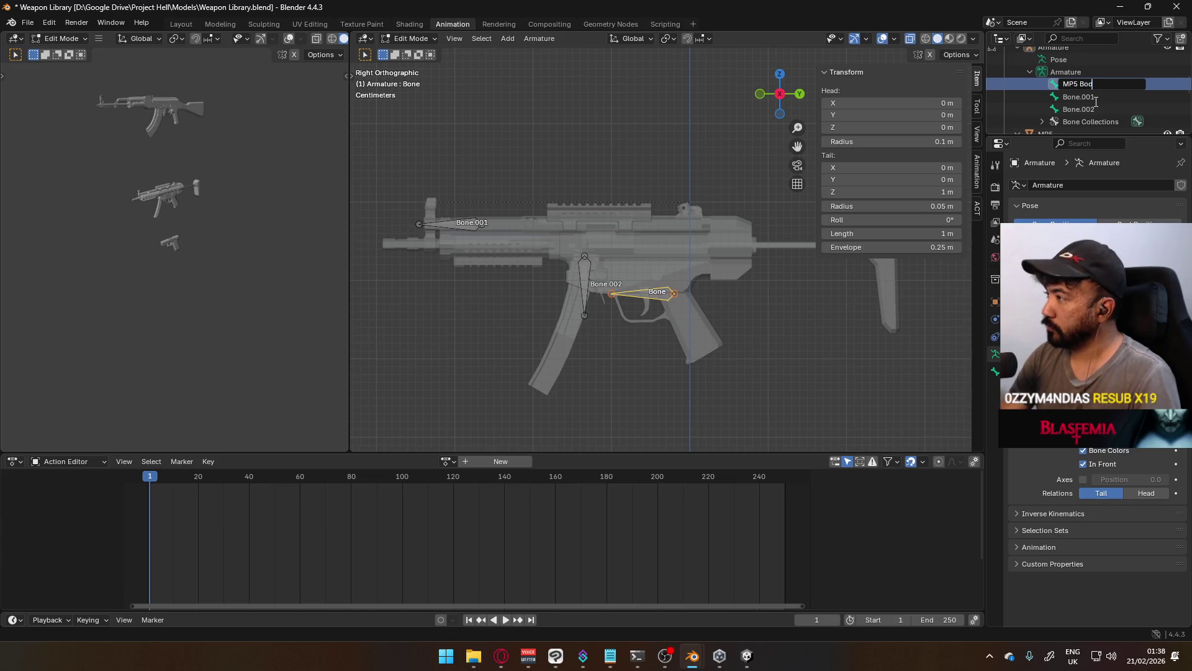
{"action": "type", "text": "y"}
{"action": "key", "text": "Return"}
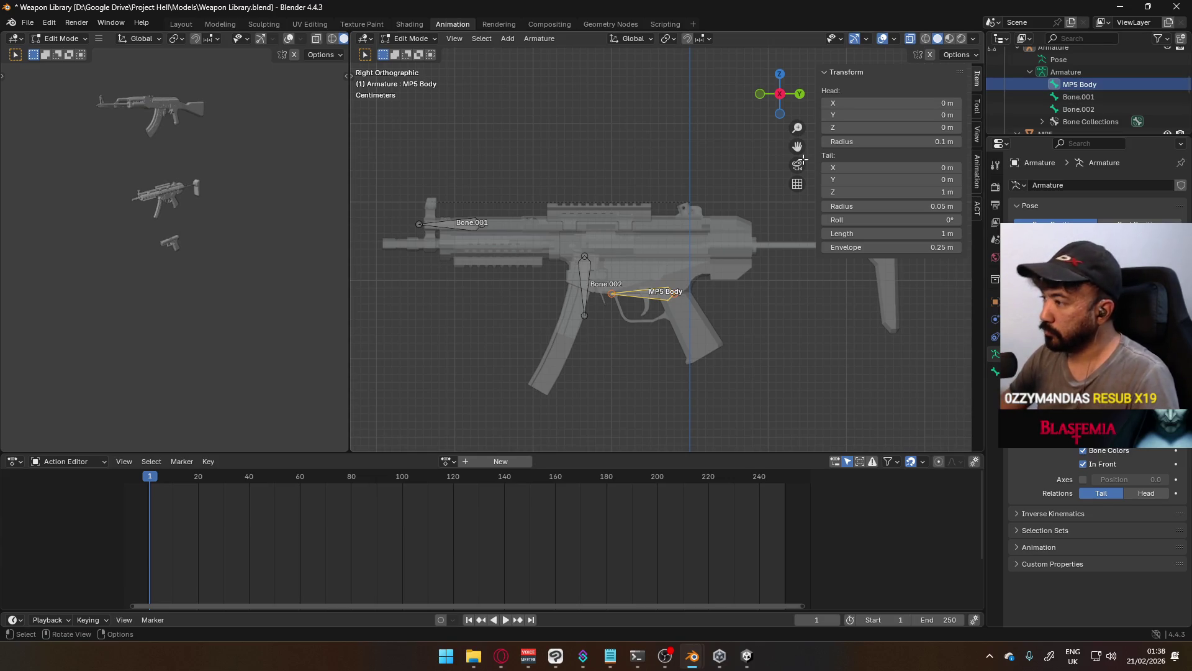
Rename Bone.002 to MP5 Mag
{"action": "left_click", "coordinate": [1110, 105]}
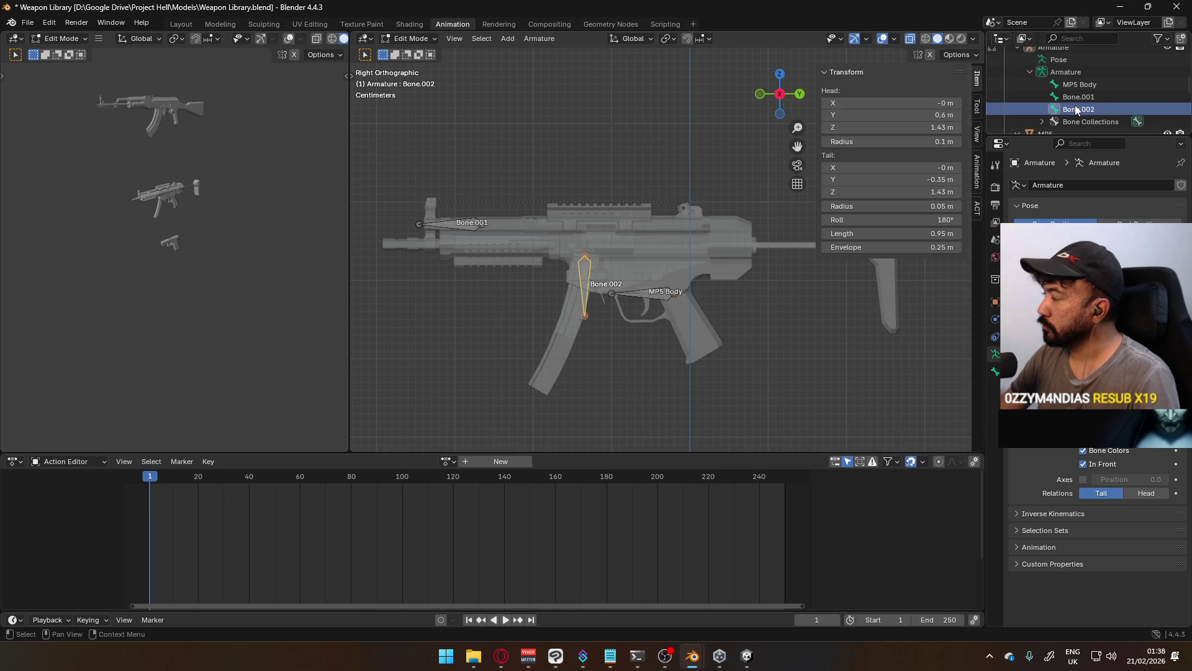
{"action": "scroll", "coordinate": [1079, 105], "scroll_direction": "down", "scroll_amount": 3}
{"action": "scroll", "coordinate": [1079, 106], "scroll_direction": "down", "scroll_amount": 2}
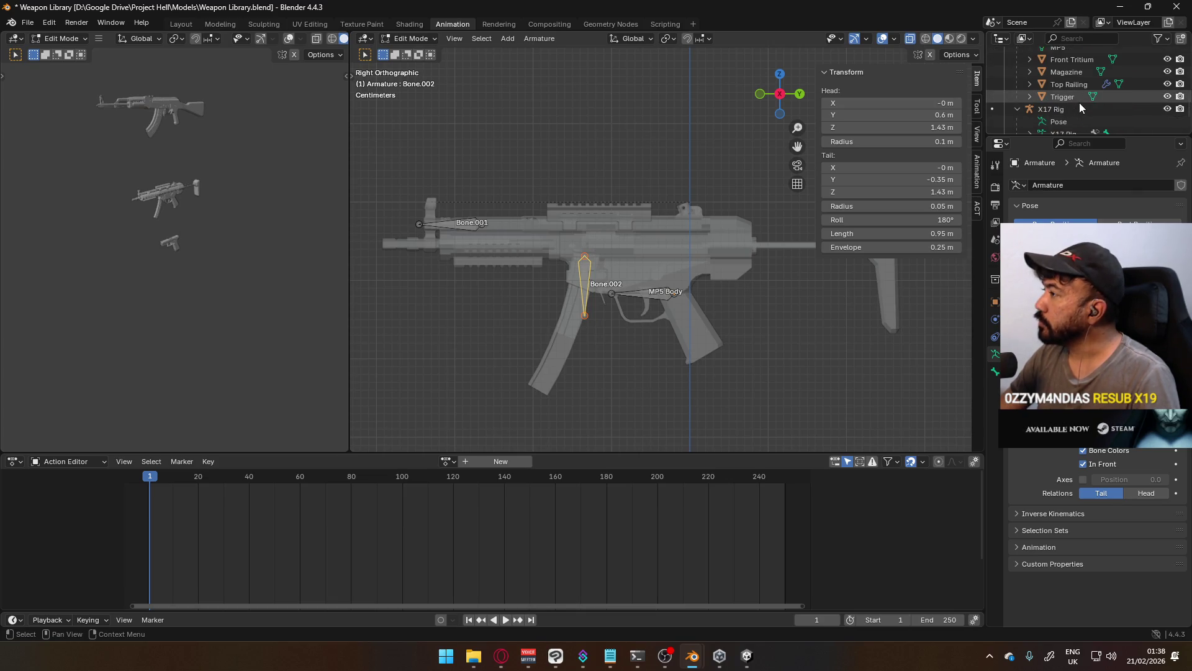
{"action": "scroll", "coordinate": [1079, 103], "scroll_direction": "up", "scroll_amount": 3}
{"action": "double_click", "coordinate": [1093, 85]}
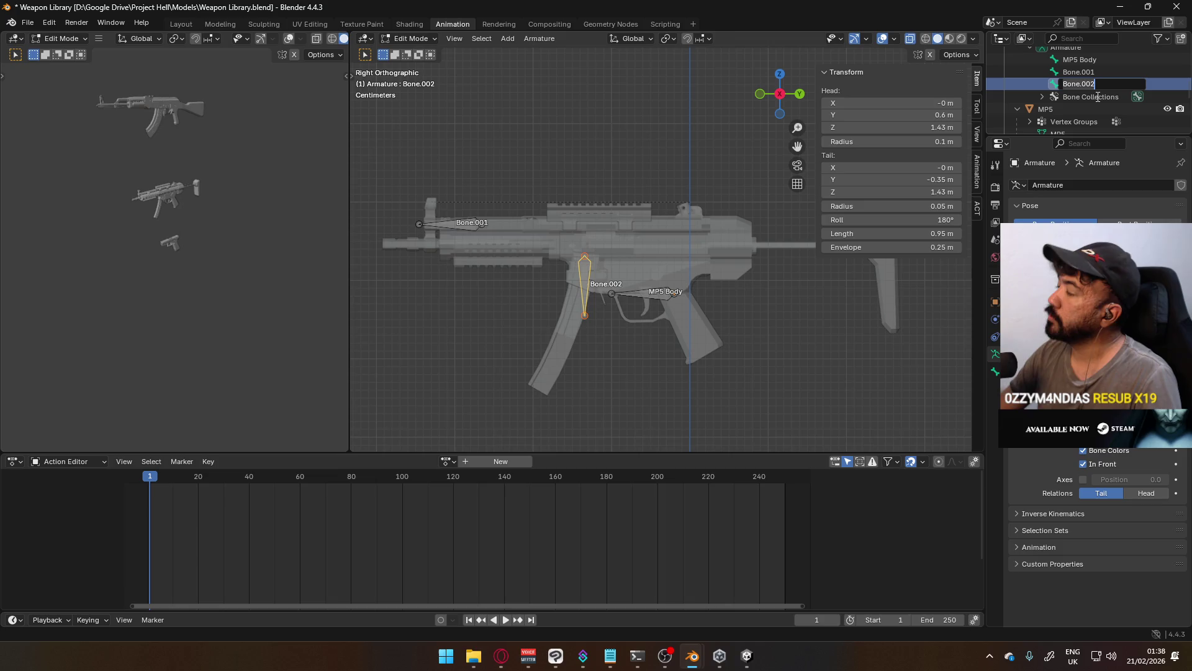
{"action": "type", "text": "MP5 "}
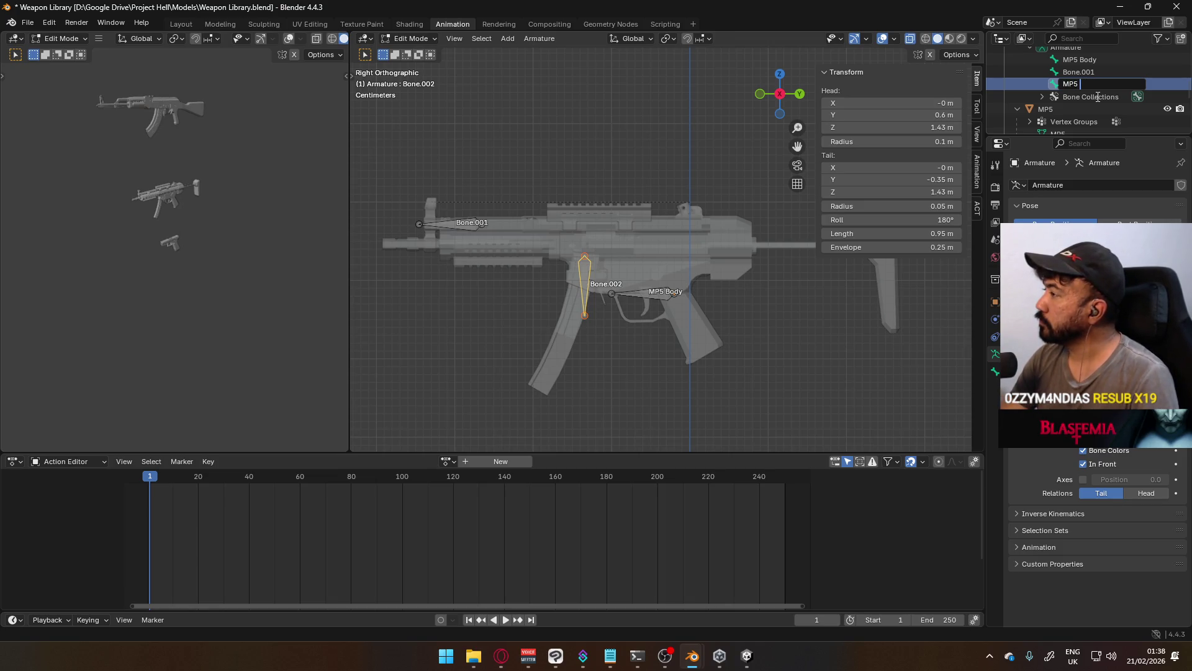
{"action": "type", "text": "Mag"}
{"action": "key", "text": "Return"}
Rename Bone.001 to MP5 Slide
{"action": "left_click", "coordinate": [1078, 73]}
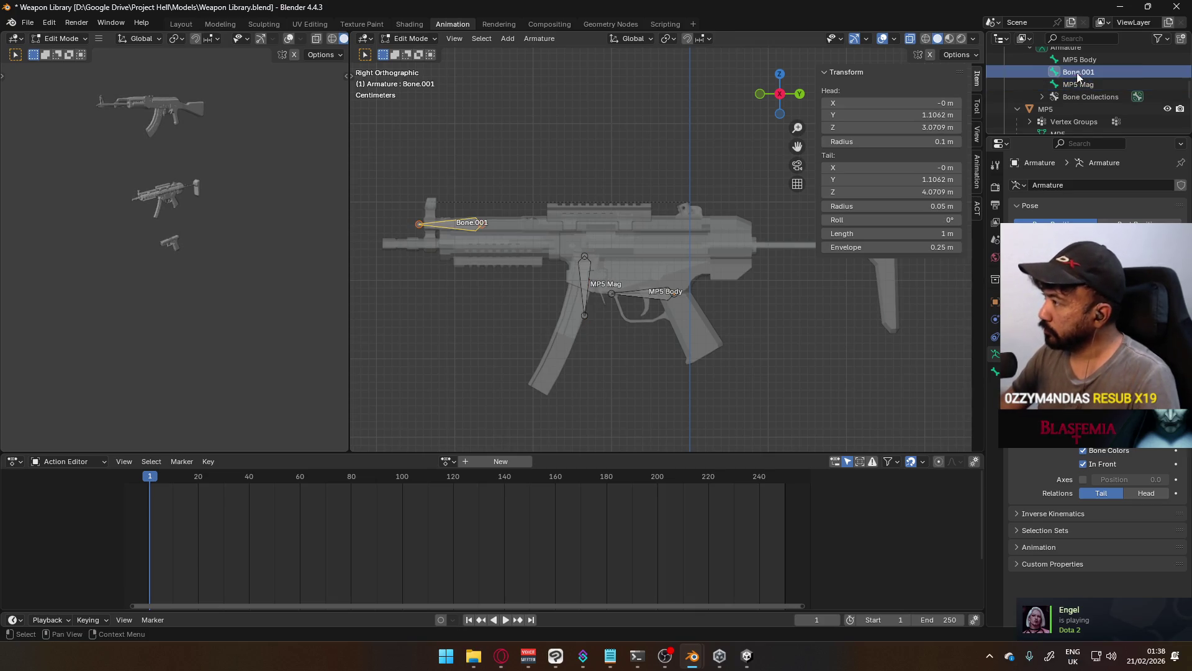
{"action": "double_click", "coordinate": [1079, 72]}
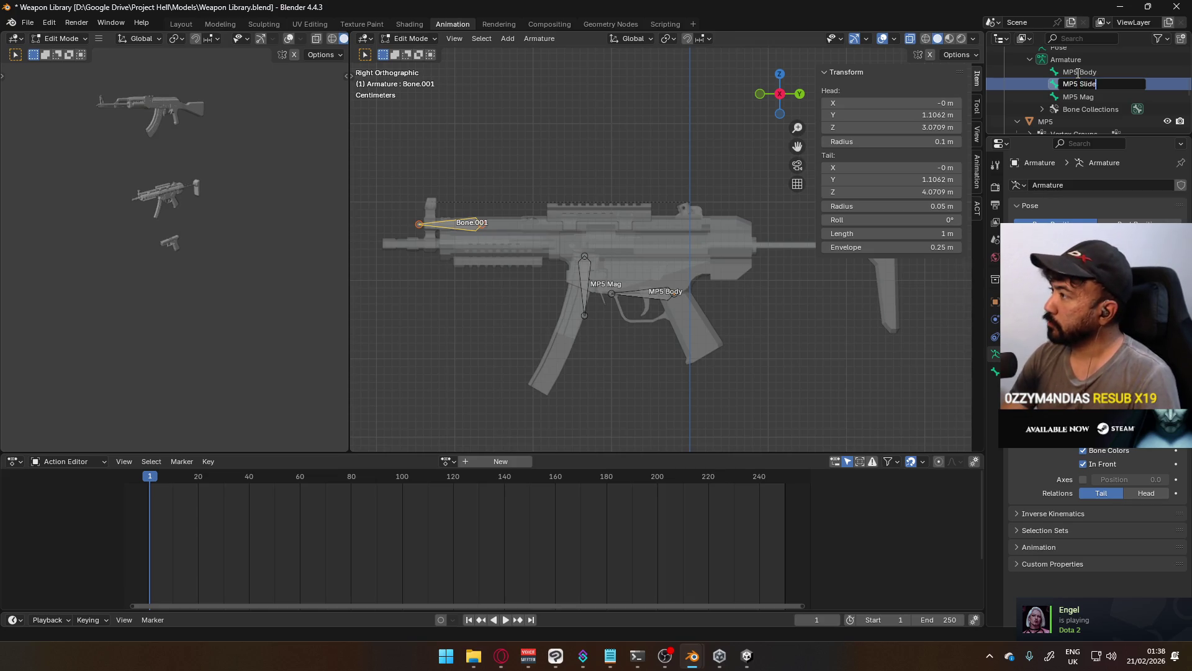
{"action": "key", "text": "Return"}
{"action": "scroll", "coordinate": [1093, 75], "scroll_direction": "down", "scroll_amount": 5}
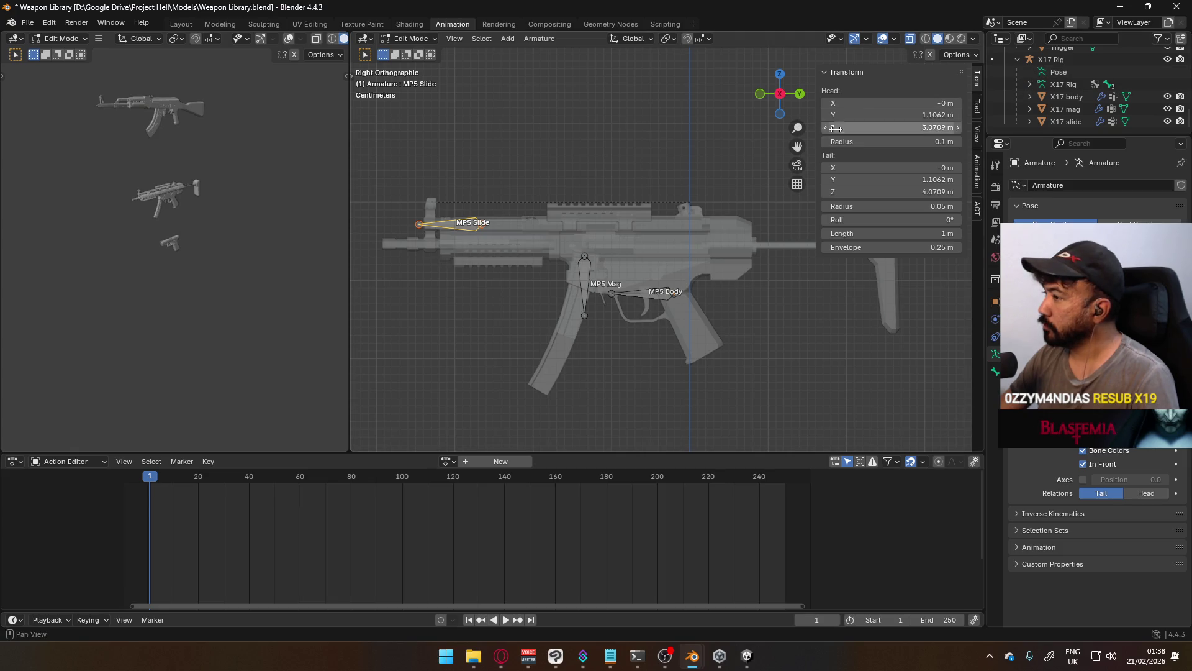
{"action": "scroll", "coordinate": [662, 248], "scroll_direction": "down", "scroll_amount": 5}
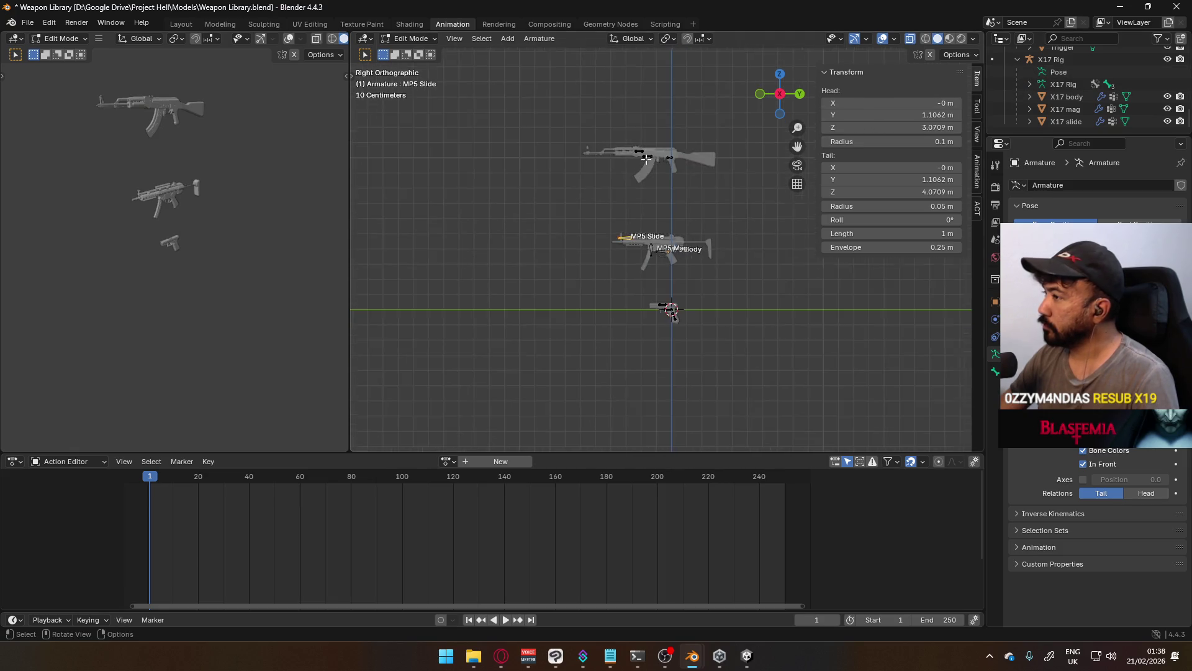
Check the X17 Rig's bone names, then rename MP5 Body to root
{"action": "left_click", "coordinate": [1029, 85]}
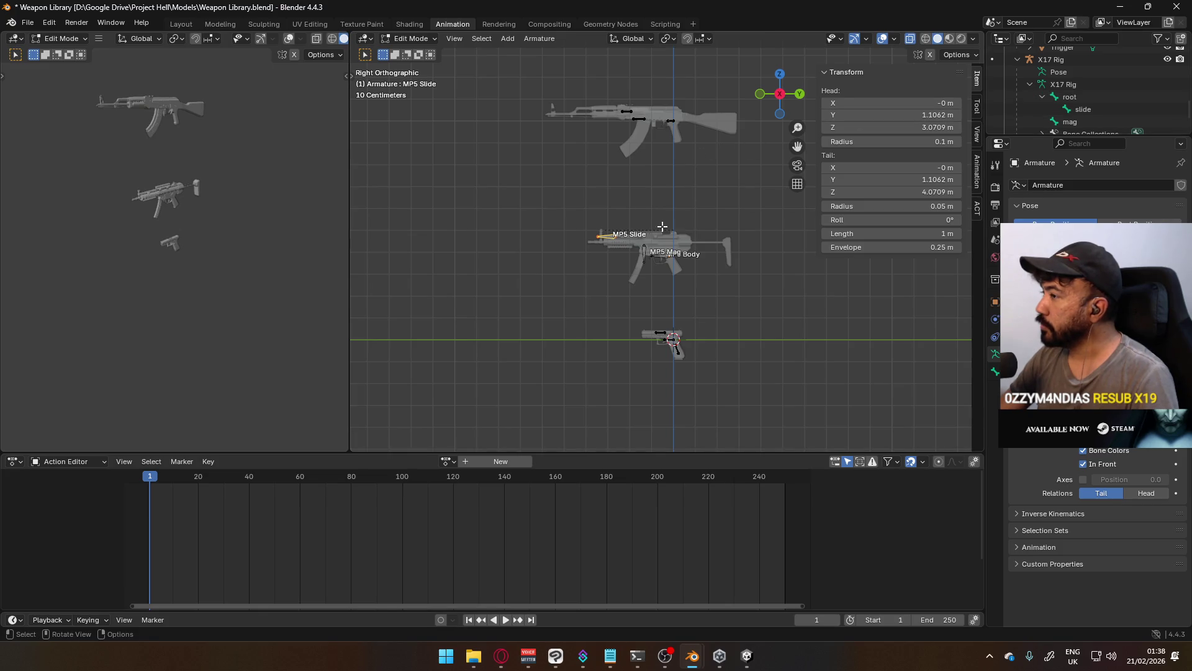
{"action": "scroll", "coordinate": [1093, 94], "scroll_direction": "down", "scroll_amount": 4}
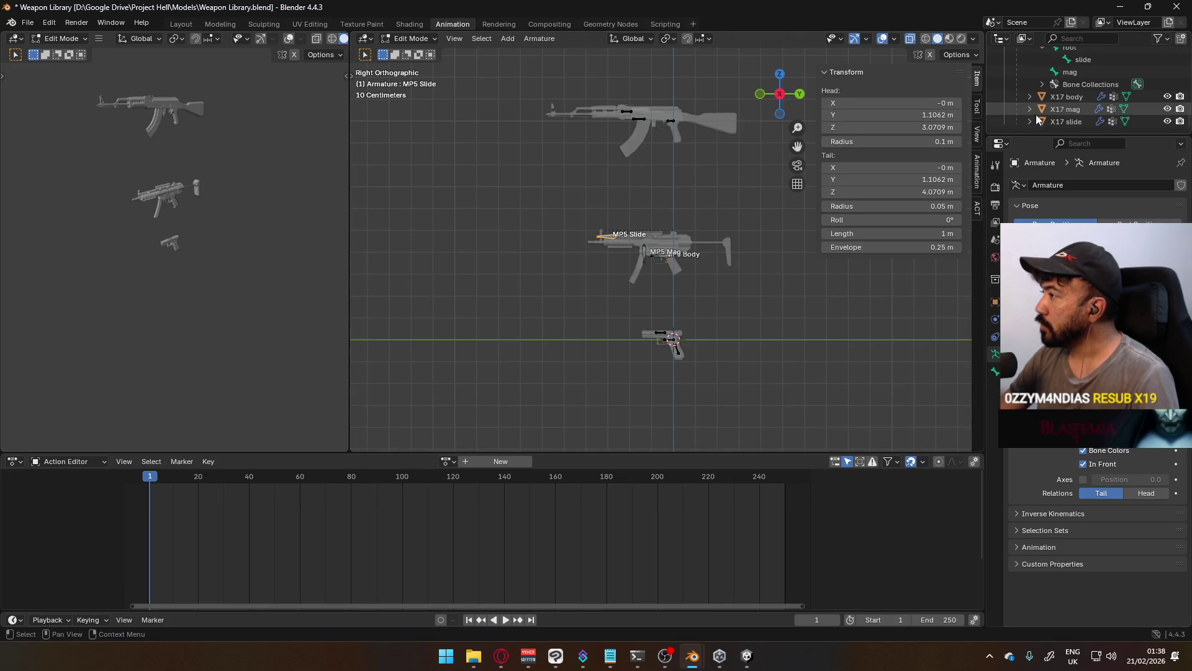
{"action": "scroll", "coordinate": [674, 211], "scroll_direction": "up", "scroll_amount": 5}
{"action": "scroll", "coordinate": [658, 249], "scroll_direction": "up", "scroll_amount": 2}
{"action": "left_click", "coordinate": [652, 291]}
{"action": "scroll", "coordinate": [1072, 100], "scroll_direction": "up", "scroll_amount": 6}
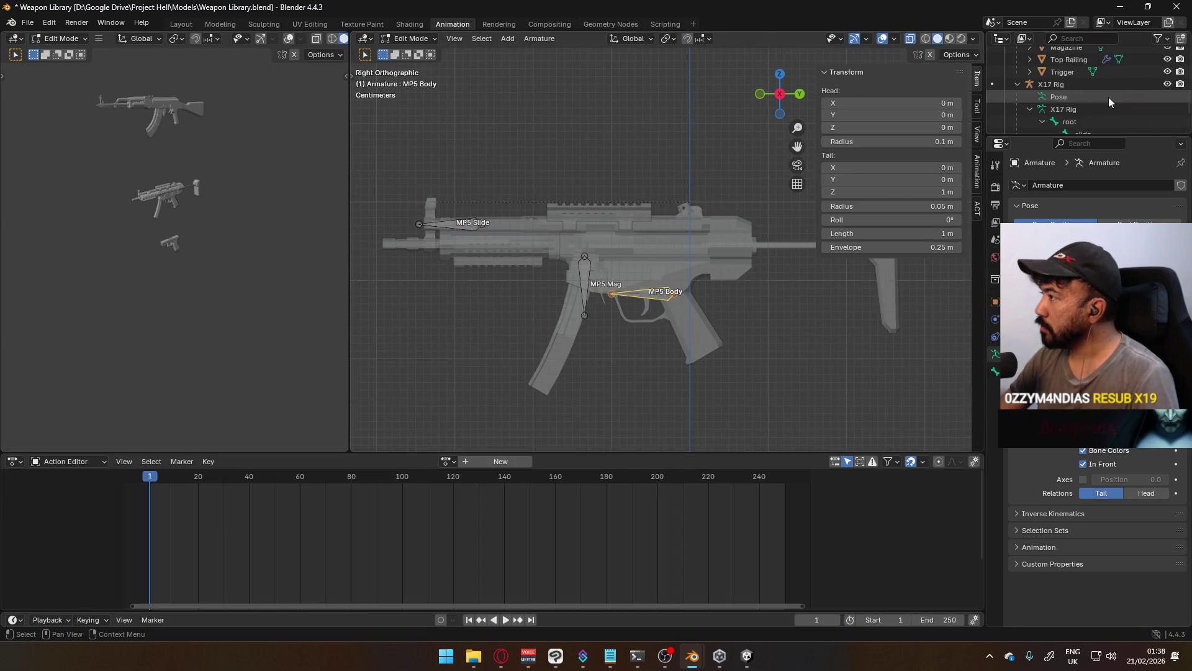
{"action": "scroll", "coordinate": [1056, 81], "scroll_direction": "up", "scroll_amount": 3}
{"action": "double_click", "coordinate": [1093, 83]}
{"action": "type", "text": "root"}
{"action": "key", "text": "Return"}
Rename MP5 Mag to mag and MP5 Slide to slide
{"action": "double_click", "coordinate": [1097, 109]}
{"action": "scroll", "coordinate": [1098, 107], "scroll_direction": "down", "scroll_amount": 2}
{"action": "type", "text": "mag"}
{"action": "key", "text": "Return"}
{"action": "double_click", "coordinate": [1088, 72]}
{"action": "scroll", "coordinate": [1088, 73], "scroll_direction": "up", "scroll_amount": 1}
{"action": "type", "text": "slide"}
{"action": "key", "text": "Return"}
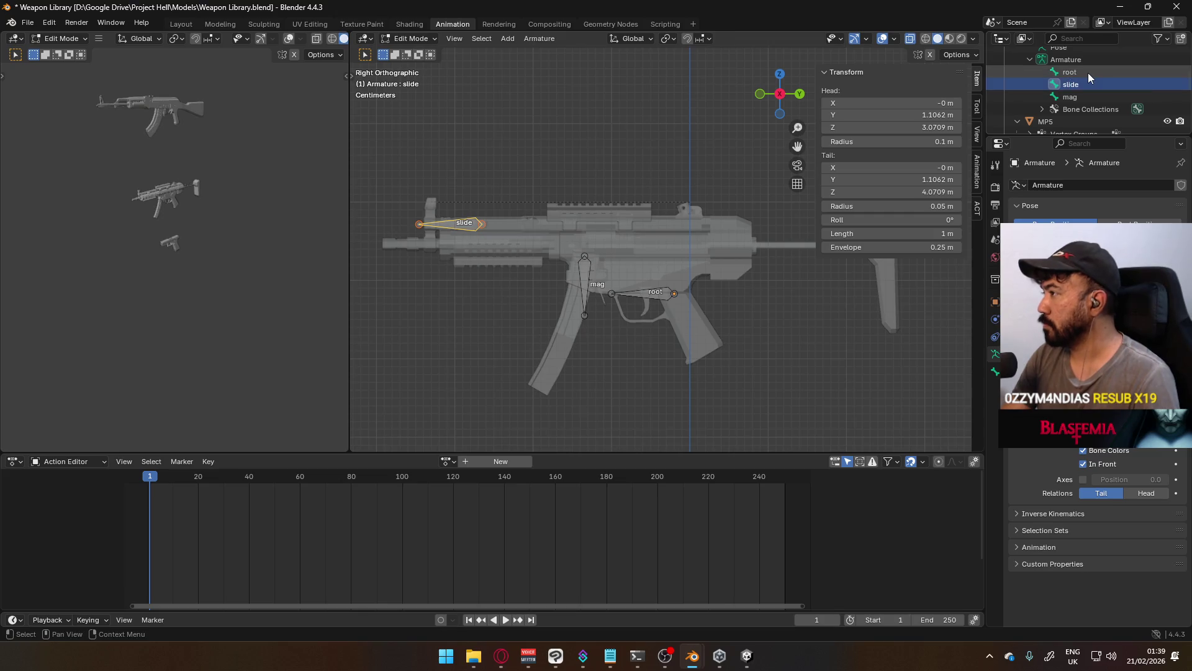
Recentre the view on the MP5 rig and return to Object Mode
{"action": "scroll", "coordinate": [665, 242], "scroll_direction": "down", "scroll_amount": 5}
{"action": "mouse_move", "coordinate": [665, 284]}
{"action": "middle_mouse_down"}
{"action": "mouse_move", "coordinate": [779, 234]}
{"action": "mouse_move", "coordinate": [683, 261]}
{"action": "mouse_move", "coordinate": [628, 257]}
{"action": "mouse_move", "coordinate": [618, 187]}
{"action": "middle_mouse_up"}
{"action": "scroll", "coordinate": [618, 186], "scroll_direction": "up", "scroll_amount": 3}
{"action": "mouse_move", "coordinate": [618, 124]}
{"action": "middle_mouse_down", "text": "shift"}
{"action": "mouse_move", "coordinate": [618, 256]}
{"action": "mouse_move", "coordinate": [673, 229]}
{"action": "mouse_move", "coordinate": [652, 253]}
{"action": "middle_mouse_up", "text": "shift"}
{"action": "scroll", "coordinate": [618, 256], "scroll_direction": "up", "scroll_amount": 2}
{"action": "scroll", "coordinate": [653, 253], "scroll_direction": "up", "scroll_amount": 4}
{"action": "key", "text": "Tab"}
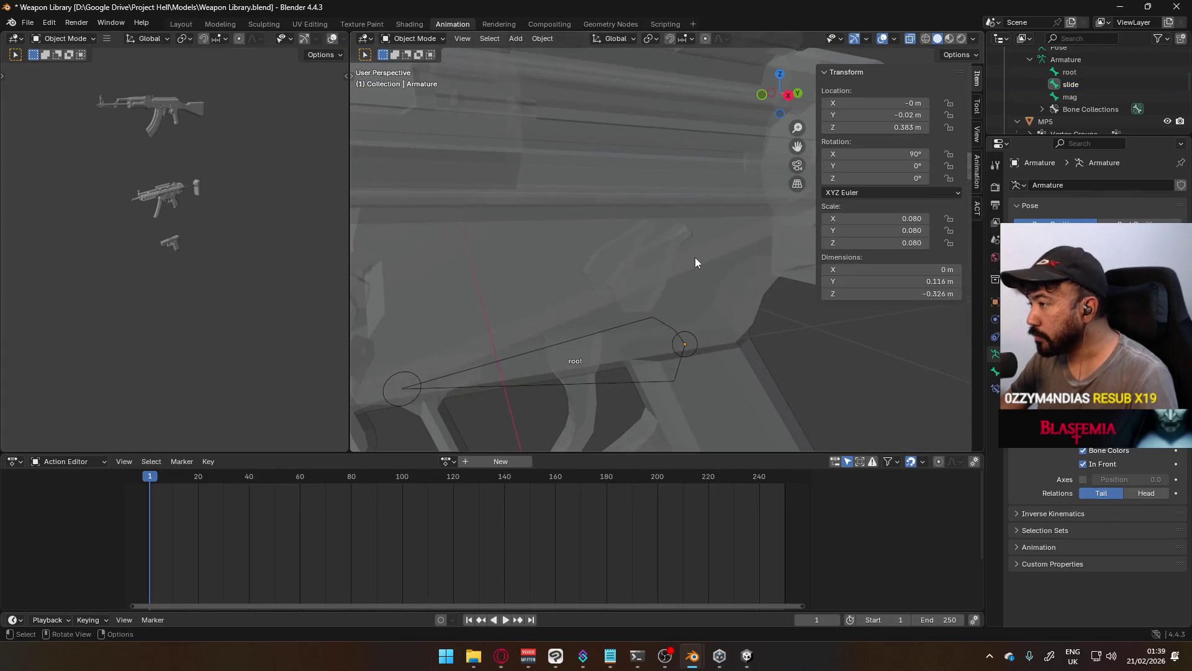
In the MP5 mesh's Edit Mode, select the magazine geometry and move it up into the receiver
{"action": "left_click", "coordinate": [695, 256]}
{"action": "key", "text": "Tab"}
{"action": "left_click", "coordinate": [717, 248]}
{"action": "left_click", "coordinate": [685, 266]}
{"action": "key", "text": "alt+z"}
{"action": "mouse_move", "coordinate": [736, 272]}
{"action": "middle_mouse_down"}
{"action": "mouse_move", "coordinate": [736, 245]}
{"action": "mouse_move", "coordinate": [727, 288]}
{"action": "middle_mouse_up"}
{"action": "key", "text": "Home"}
{"action": "key", "text": "alt+z"}
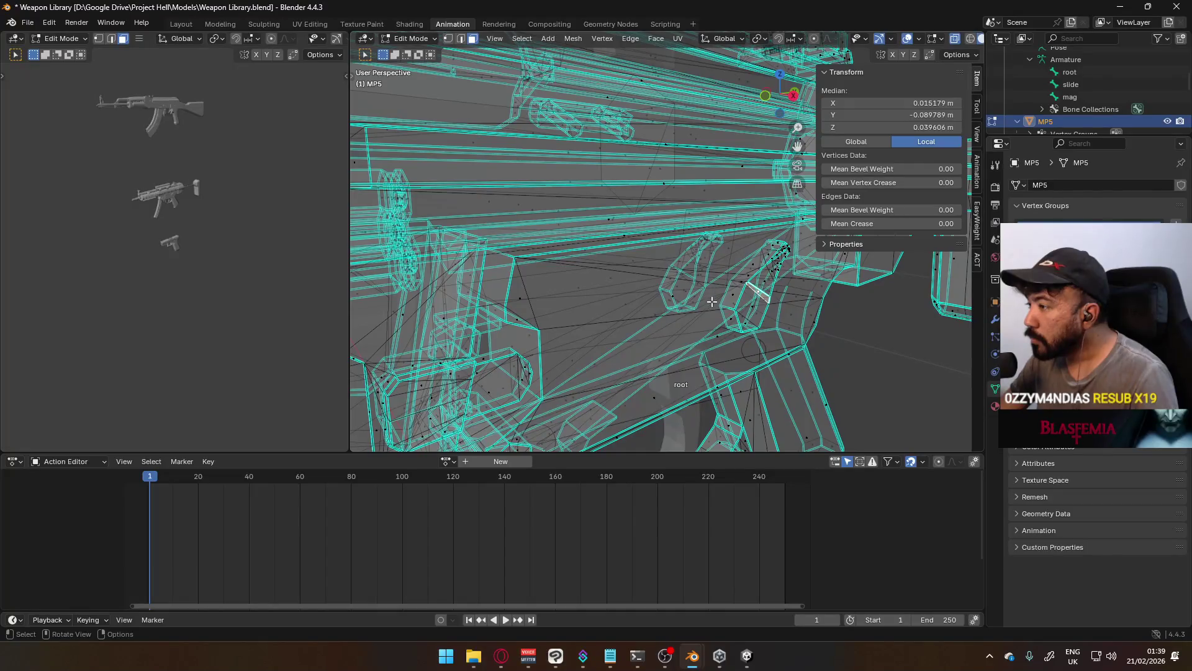
{"action": "mouse_move", "coordinate": [712, 302]}
{"action": "middle_mouse_down"}
{"action": "mouse_move", "coordinate": [733, 297]}
{"action": "mouse_move", "coordinate": [658, 323]}
{"action": "middle_mouse_up"}
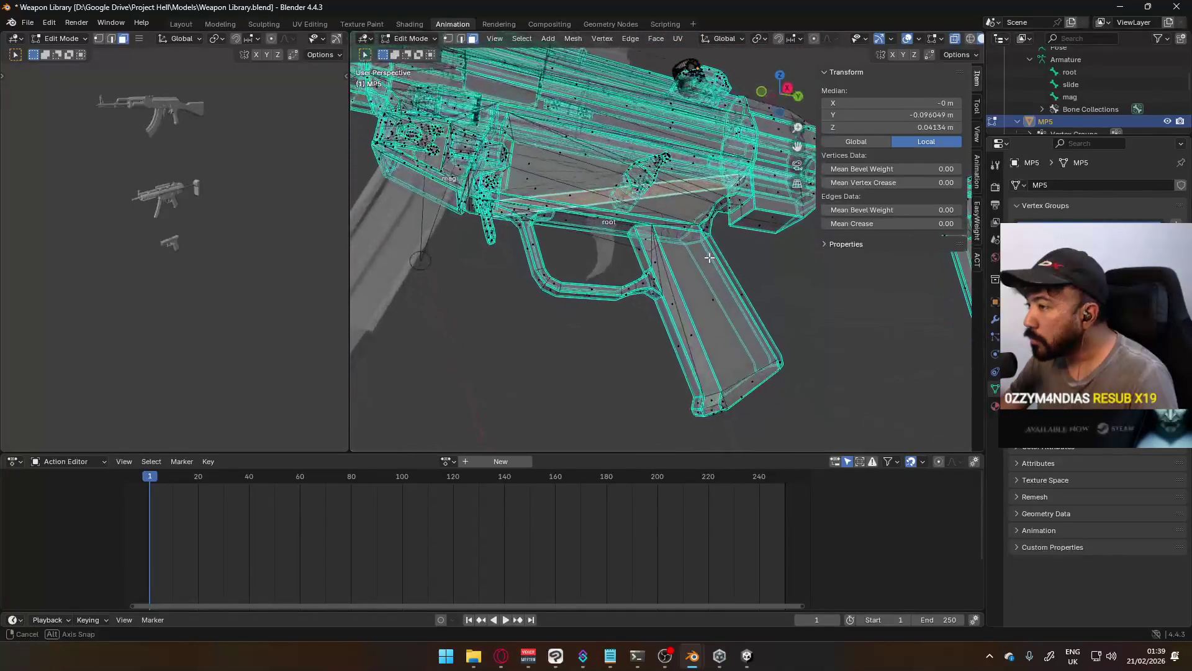
{"action": "key", "text": "g"}
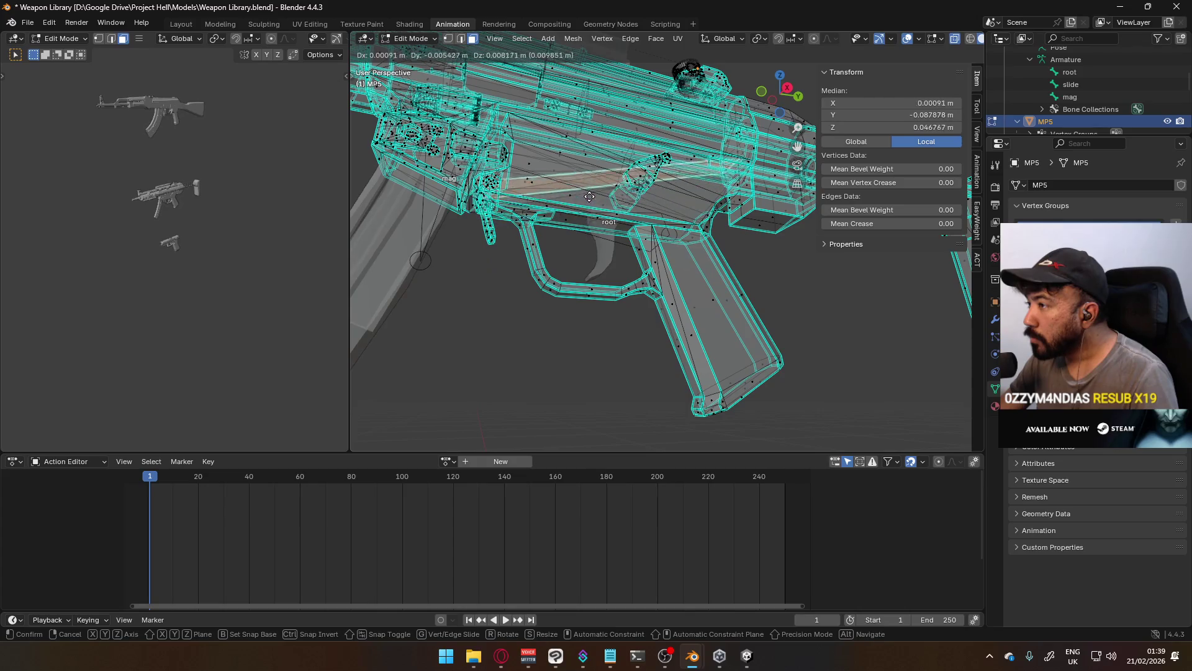
{"action": "left_click", "coordinate": [597, 217]}
Select the linked grip geometry, hide it, then clear the selection
{"action": "middle_click_drag", "start_coordinate": [597, 218], "coordinate": [663, 222]}
{"action": "key", "text": "alt+z"}
{"action": "left_click", "coordinate": [663, 223]}
{"action": "key", "text": "ctrl+l"}
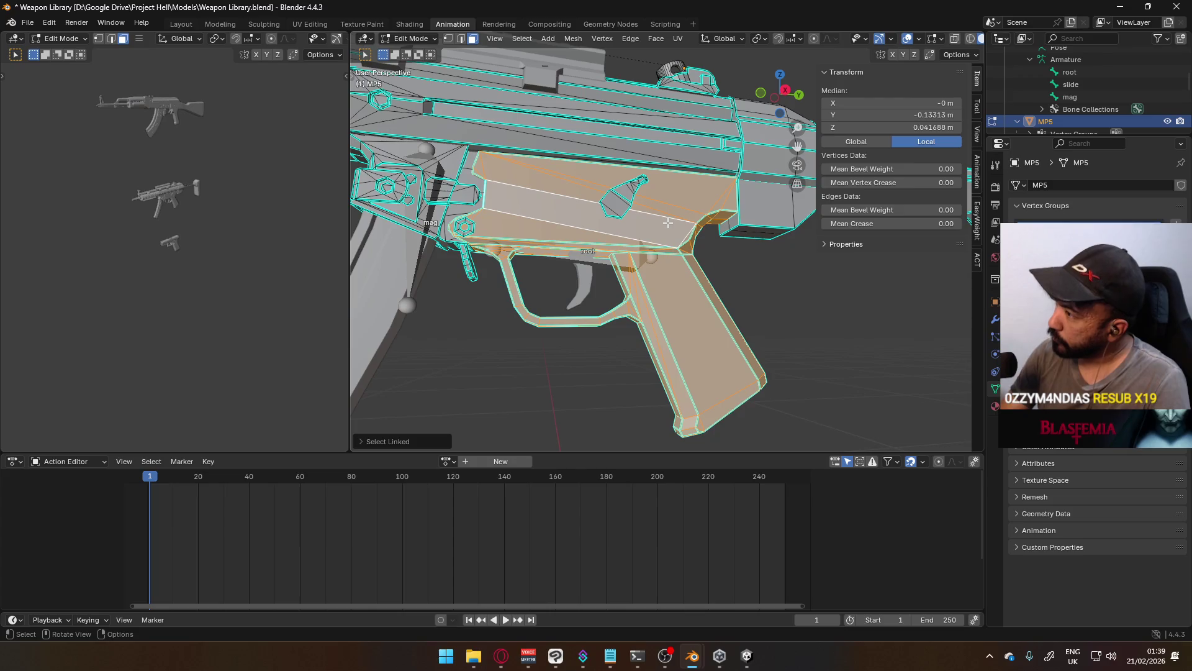
{"action": "key", "text": "h"}
{"action": "mouse_move", "coordinate": [753, 237]}
{"action": "middle_mouse_down"}
{"action": "mouse_move", "coordinate": [686, 245]}
{"action": "mouse_move", "coordinate": [628, 96]}
{"action": "mouse_move", "coordinate": [653, 226]}
{"action": "mouse_move", "coordinate": [669, 252]}
{"action": "mouse_move", "coordinate": [718, 237]}
{"action": "mouse_move", "coordinate": [711, 271]}
{"action": "middle_mouse_up"}
{"action": "key", "text": "l"}
{"action": "left_click", "coordinate": [818, 298]}
{"action": "scroll", "coordinate": [841, 312], "scroll_direction": "down", "scroll_amount": 3}
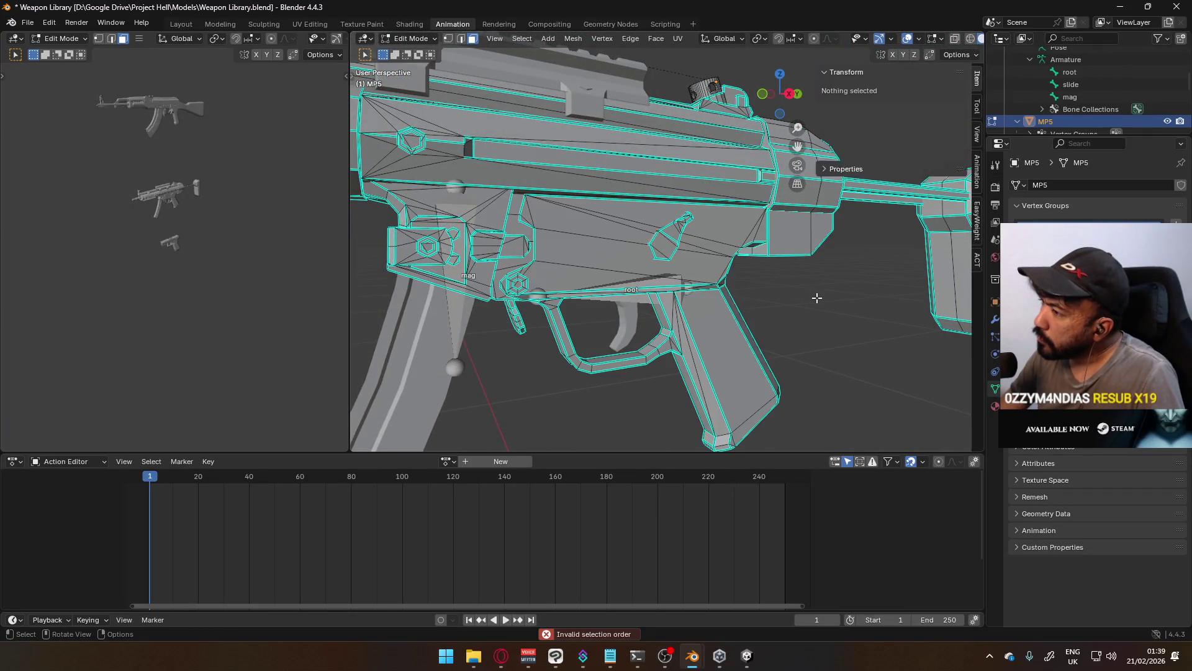
{"action": "scroll", "coordinate": [844, 311], "scroll_direction": "down", "scroll_amount": 4}
{"action": "mouse_move", "coordinate": [779, 309]}
{"action": "middle_mouse_down"}
{"action": "mouse_move", "coordinate": [677, 302]}
{"action": "mouse_move", "coordinate": [690, 186]}
{"action": "mouse_move", "coordinate": [683, 217]}
{"action": "mouse_move", "coordinate": [677, 198]}
{"action": "mouse_move", "coordinate": [646, 248]}
{"action": "middle_mouse_up"}
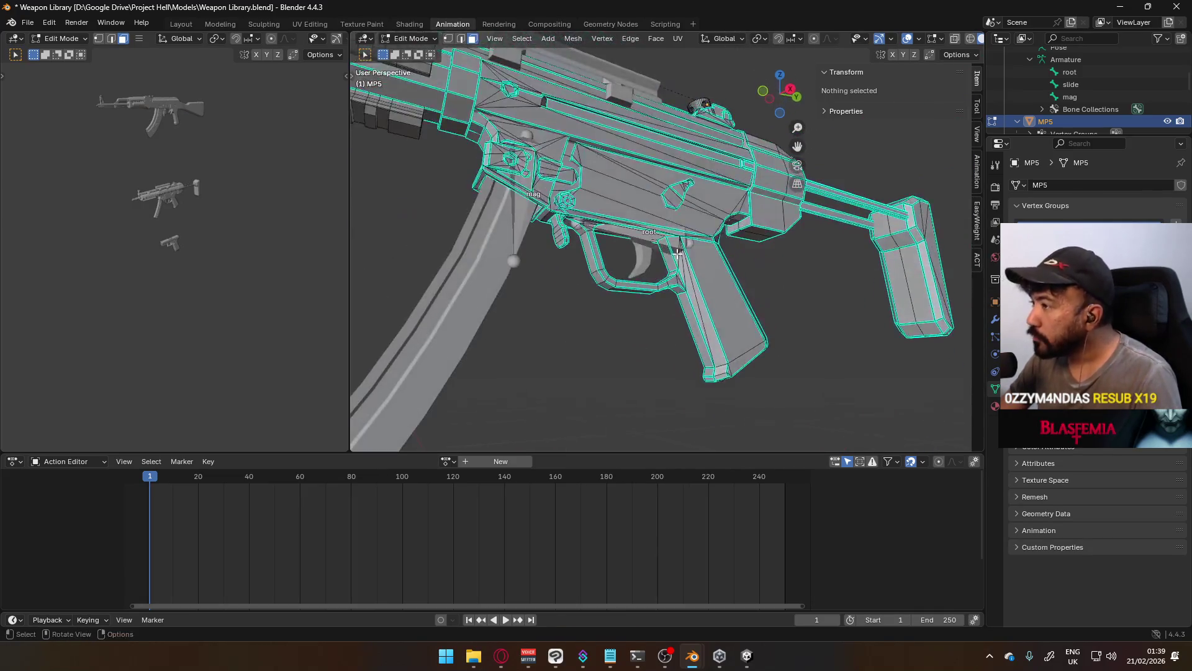
Return to Object Mode and view the MP5 in Right Orthographic
{"action": "key", "text": "Tab"}
{"action": "scroll", "coordinate": [630, 275], "scroll_direction": "down", "scroll_amount": 3}
{"action": "mouse_move", "coordinate": [619, 289]}
{"action": "middle_mouse_down"}
{"action": "mouse_move", "coordinate": [592, 298]}
{"action": "mouse_move", "coordinate": [646, 255]}
{"action": "mouse_move", "coordinate": [699, 242]}
{"action": "mouse_move", "coordinate": [681, 280]}
{"action": "mouse_move", "coordinate": [715, 282]}
{"action": "mouse_move", "coordinate": [640, 305]}
{"action": "middle_mouse_up"}
{"action": "key", "text": "KP_3"}
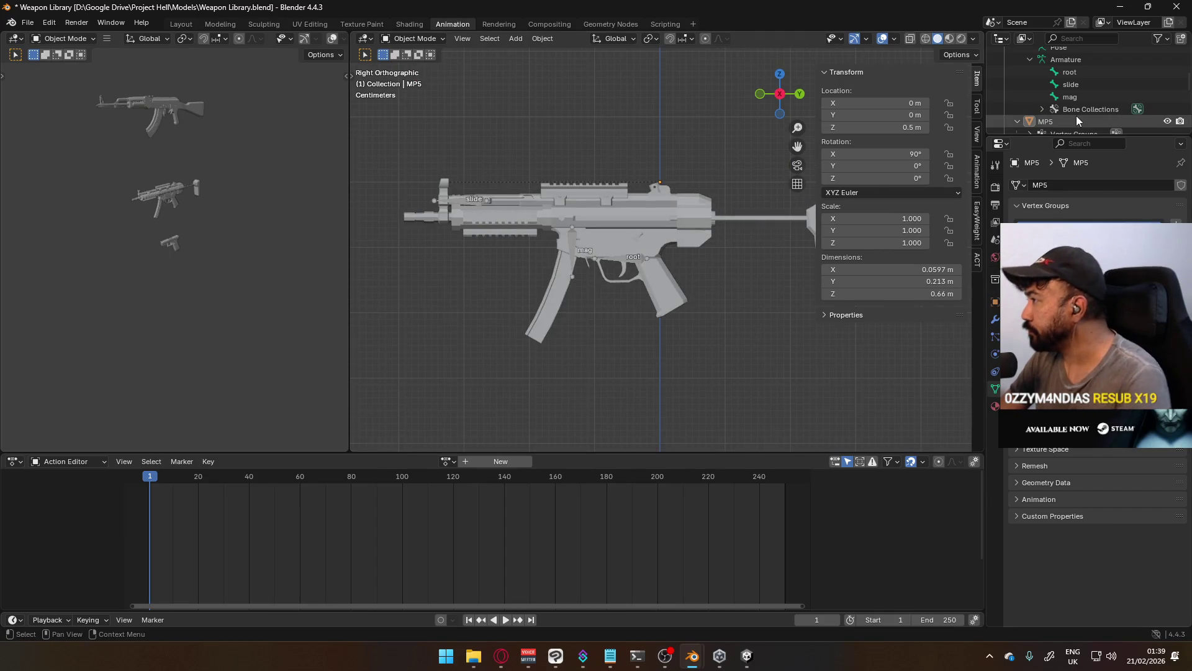
{"action": "left_click", "coordinate": [1084, 84]}
{"action": "scroll", "coordinate": [1084, 87], "scroll_direction": "up", "scroll_amount": 4}
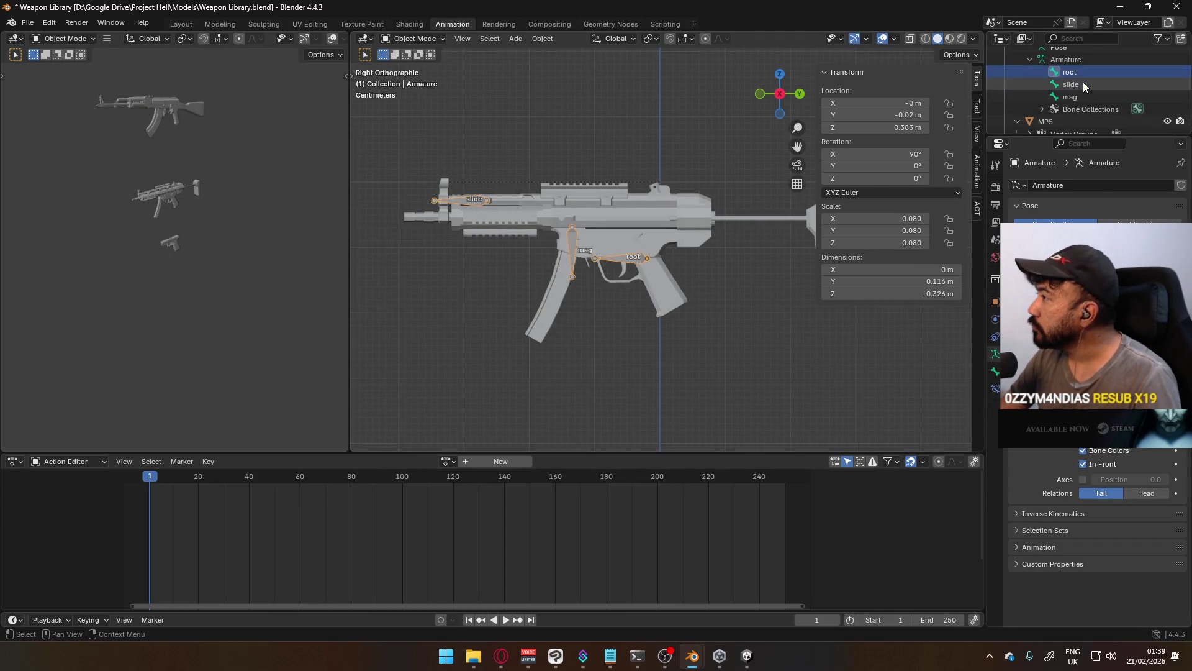
{"action": "left_click", "coordinate": [637, 207]}
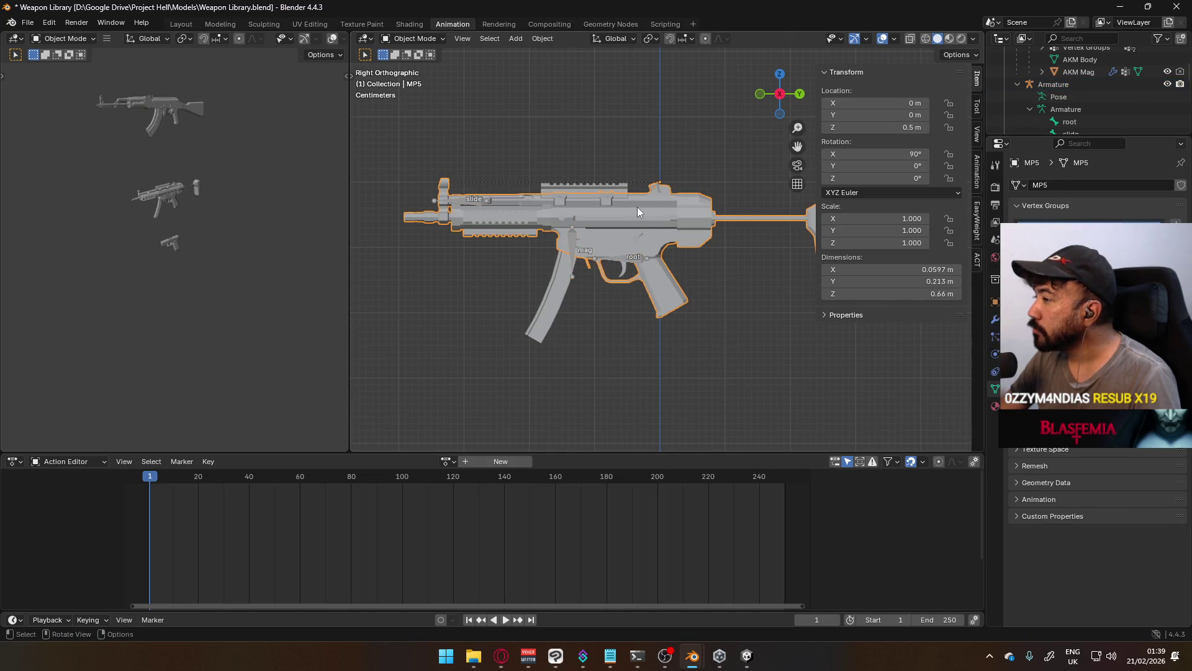
{"action": "scroll", "coordinate": [1112, 111], "scroll_direction": "down", "scroll_amount": 5}
{"action": "scroll", "coordinate": [1079, 88], "scroll_direction": "down", "scroll_amount": 8}
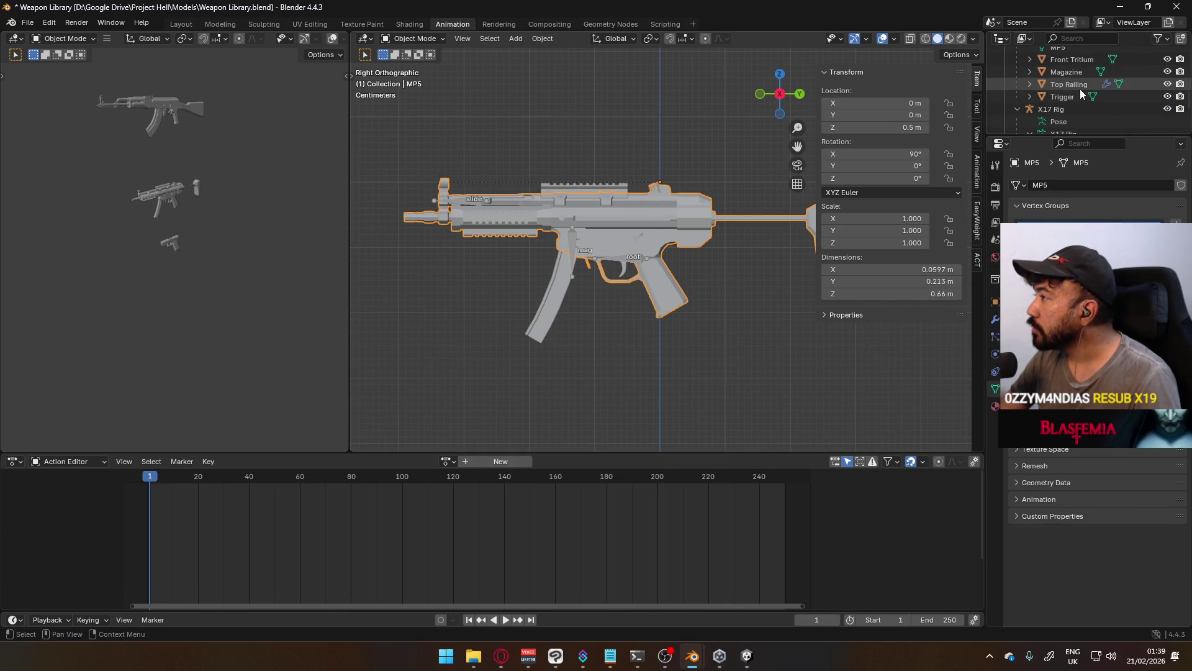
{"action": "left_click", "coordinate": [1081, 92]}
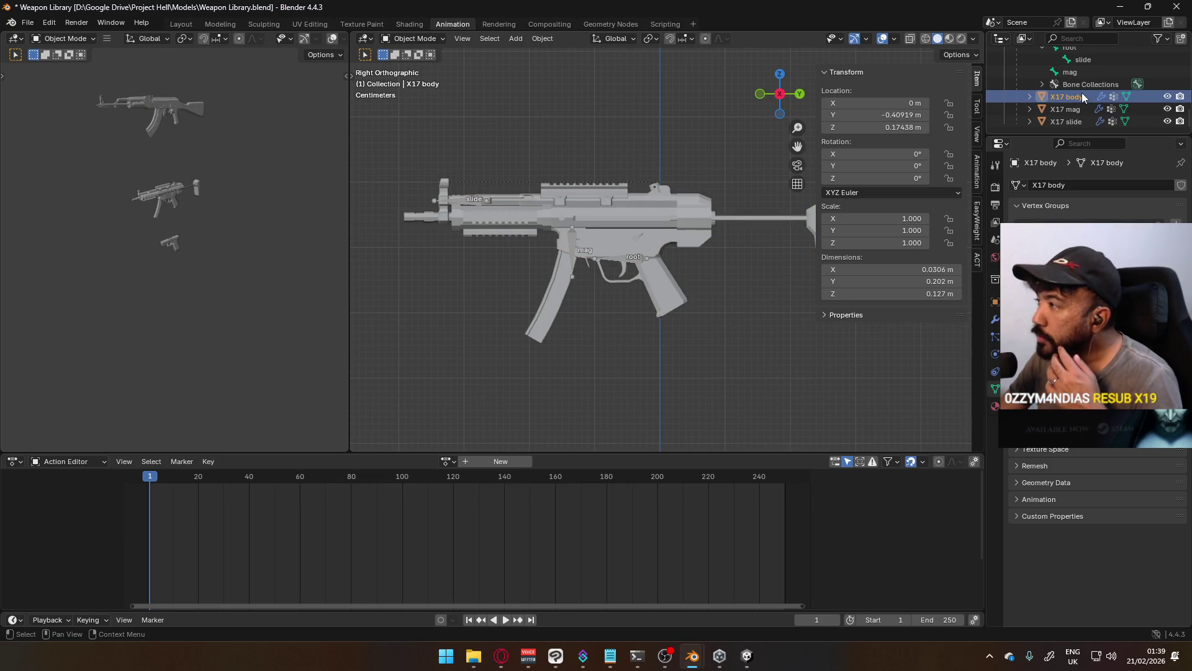
{"action": "scroll", "coordinate": [602, 270], "scroll_direction": "down", "scroll_amount": 5}
{"action": "scroll", "coordinate": [658, 329], "scroll_direction": "up", "scroll_amount": 2}
{"action": "middle_click_drag", "start_coordinate": [675, 338], "coordinate": [691, 234], "text": "shift"}
{"action": "scroll", "coordinate": [693, 239], "scroll_direction": "up", "scroll_amount": 7}
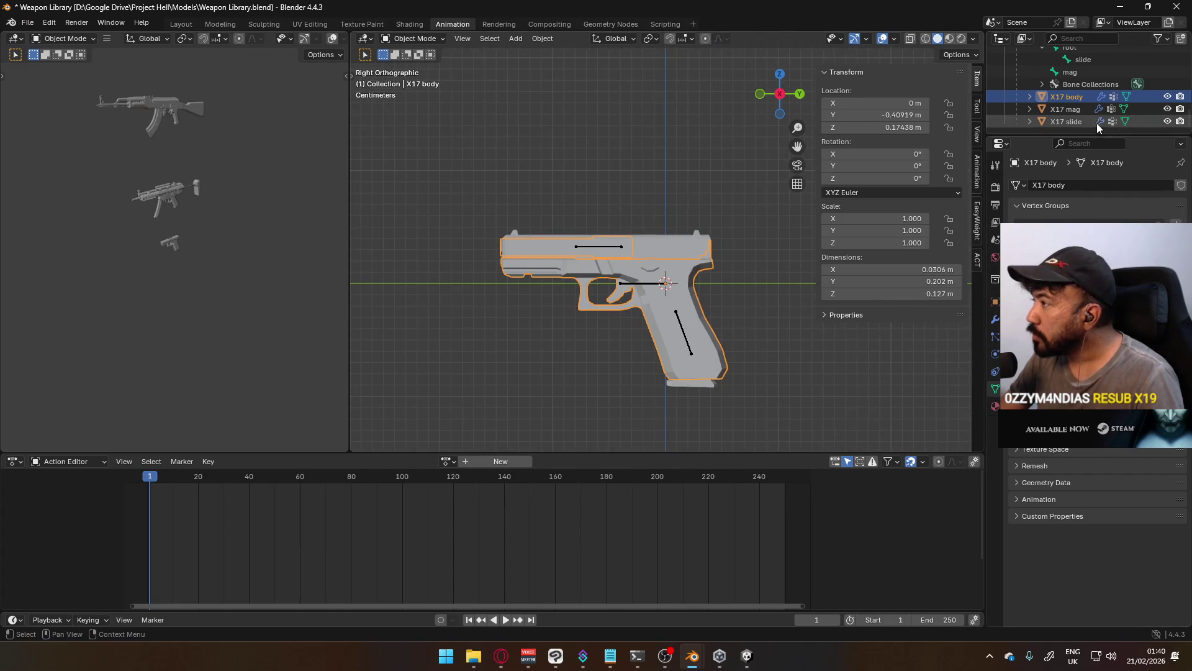
{"action": "left_click", "coordinate": [1079, 120]}
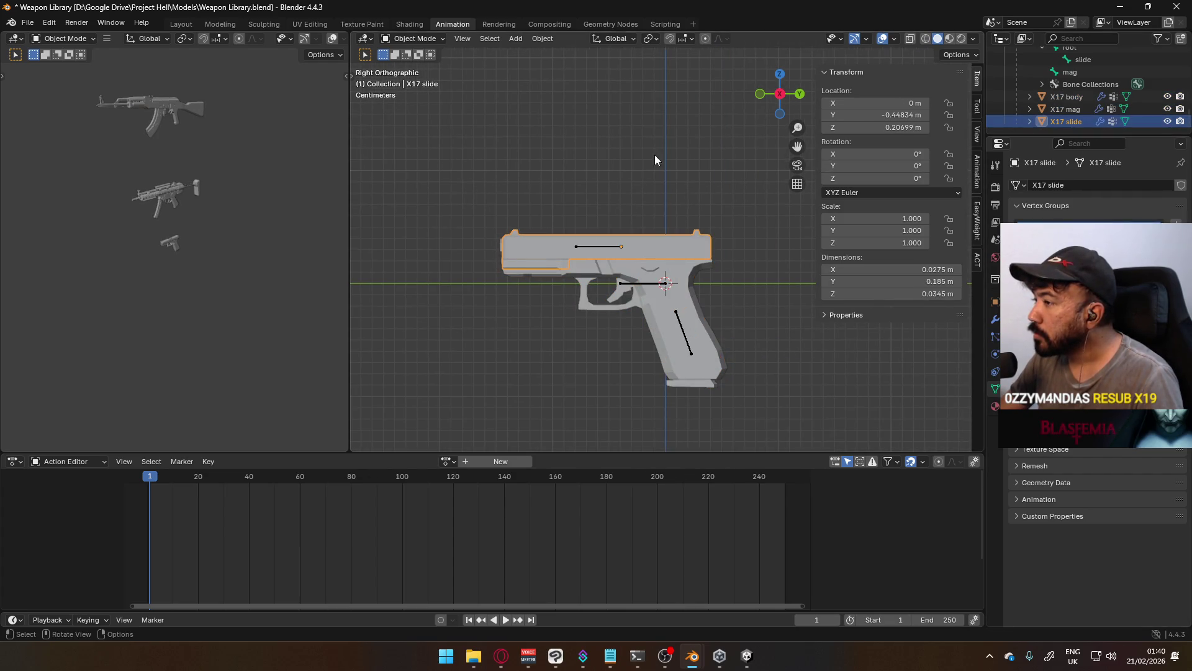
{"action": "scroll", "coordinate": [673, 149], "scroll_direction": "down", "scroll_amount": 6}
{"action": "middle_click_drag", "start_coordinate": [657, 191], "coordinate": [633, 217], "text": "shift"}
{"action": "left_click", "coordinate": [609, 170]}
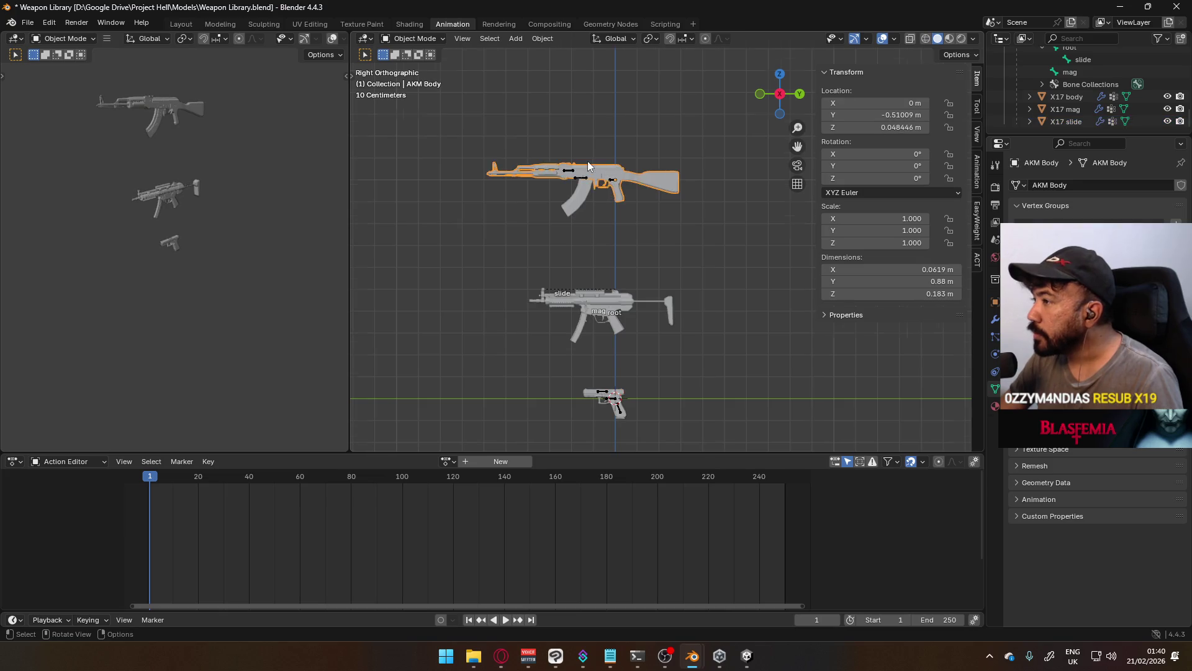
{"action": "scroll", "coordinate": [587, 161], "scroll_direction": "up", "scroll_amount": 2}
{"action": "scroll", "coordinate": [1078, 107], "scroll_direction": "up", "scroll_amount": 3}
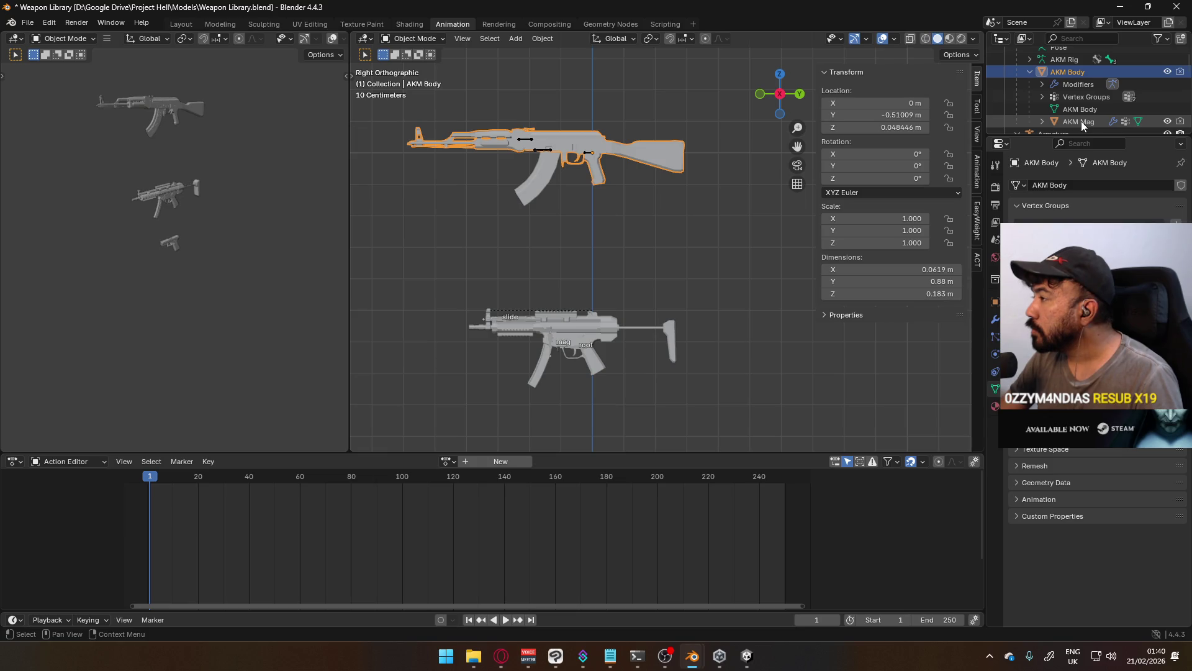
{"action": "left_click", "coordinate": [1042, 122]}
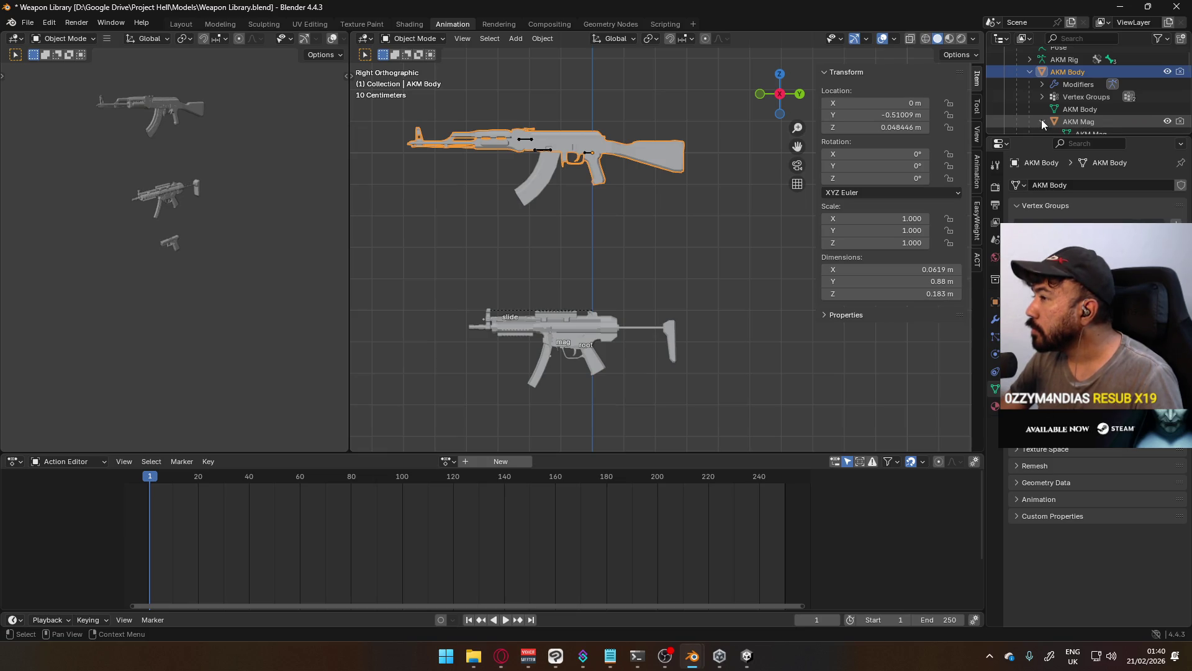
{"action": "left_click", "coordinate": [1042, 122]}
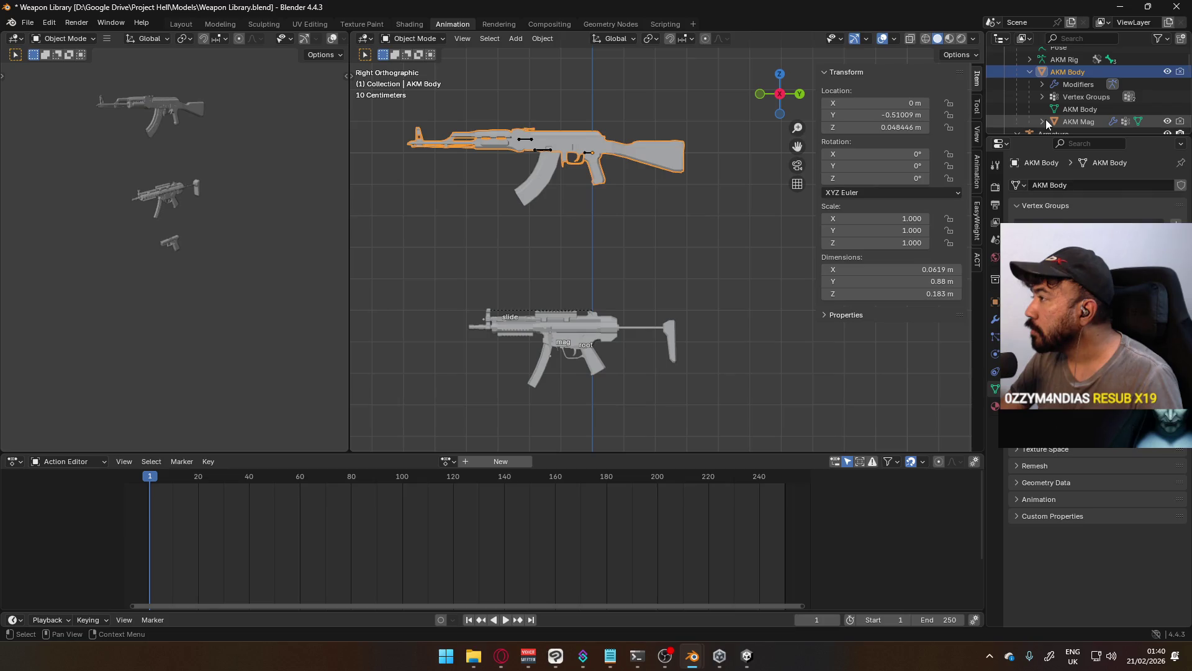
{"action": "mouse_move", "coordinate": [558, 180]}
{"action": "middle_mouse_down"}
{"action": "mouse_move", "coordinate": [782, 195]}
{"action": "mouse_move", "coordinate": [530, 201]}
{"action": "middle_mouse_up"}
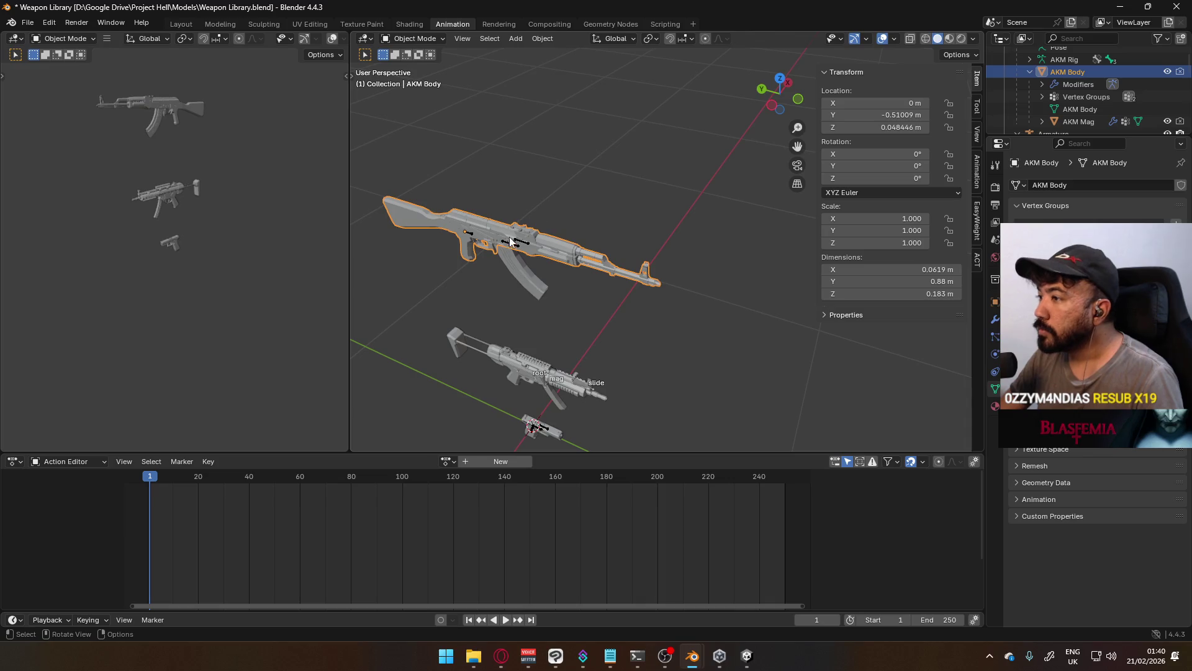
{"action": "left_click", "coordinate": [525, 246]}
{"action": "left_click", "coordinate": [413, 39]}
{"action": "left_click", "coordinate": [422, 65]}
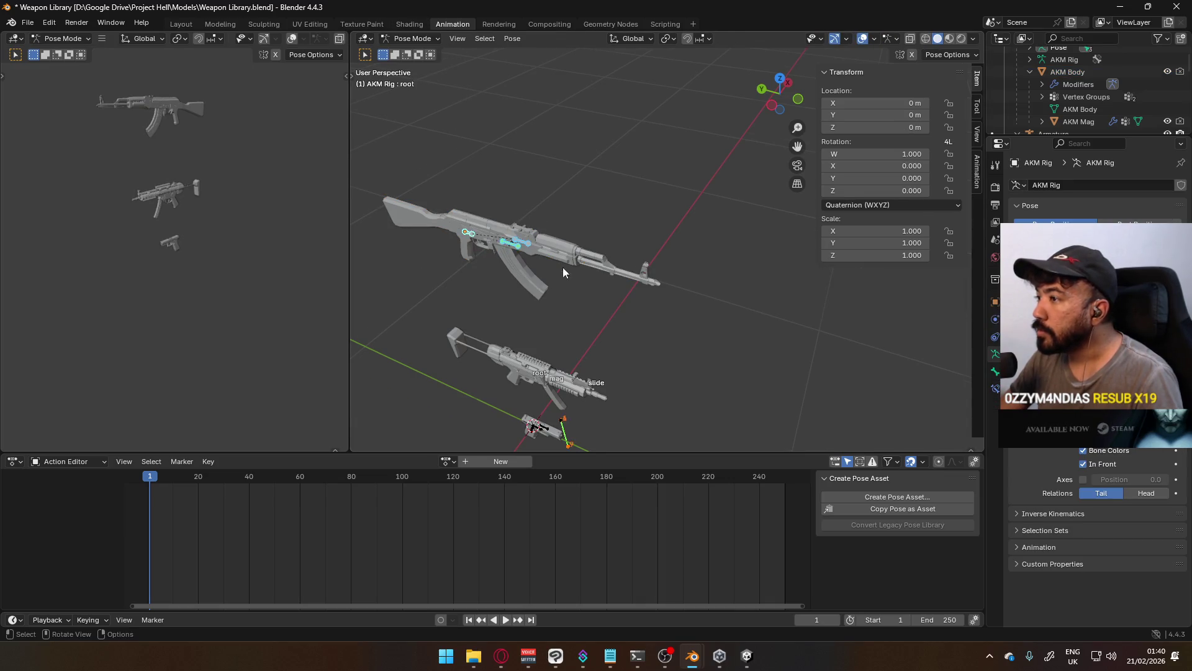
{"action": "scroll", "coordinate": [650, 218], "scroll_direction": "up", "scroll_amount": 3}
{"action": "scroll", "coordinate": [649, 219], "scroll_direction": "up", "scroll_amount": 2}
{"action": "left_click", "coordinate": [656, 155]}
{"action": "key", "text": "g"}
{"action": "key", "text": "y"}
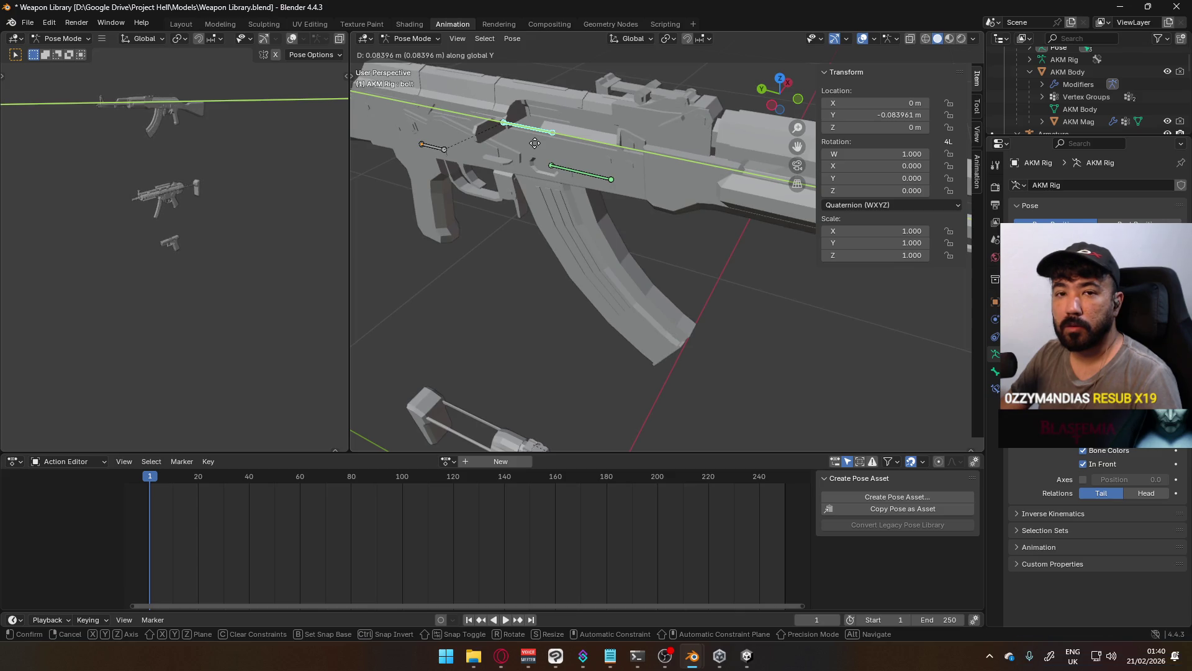
{"action": "right_click", "coordinate": [535, 143]}
{"action": "scroll", "coordinate": [534, 143], "scroll_direction": "down", "scroll_amount": 5}
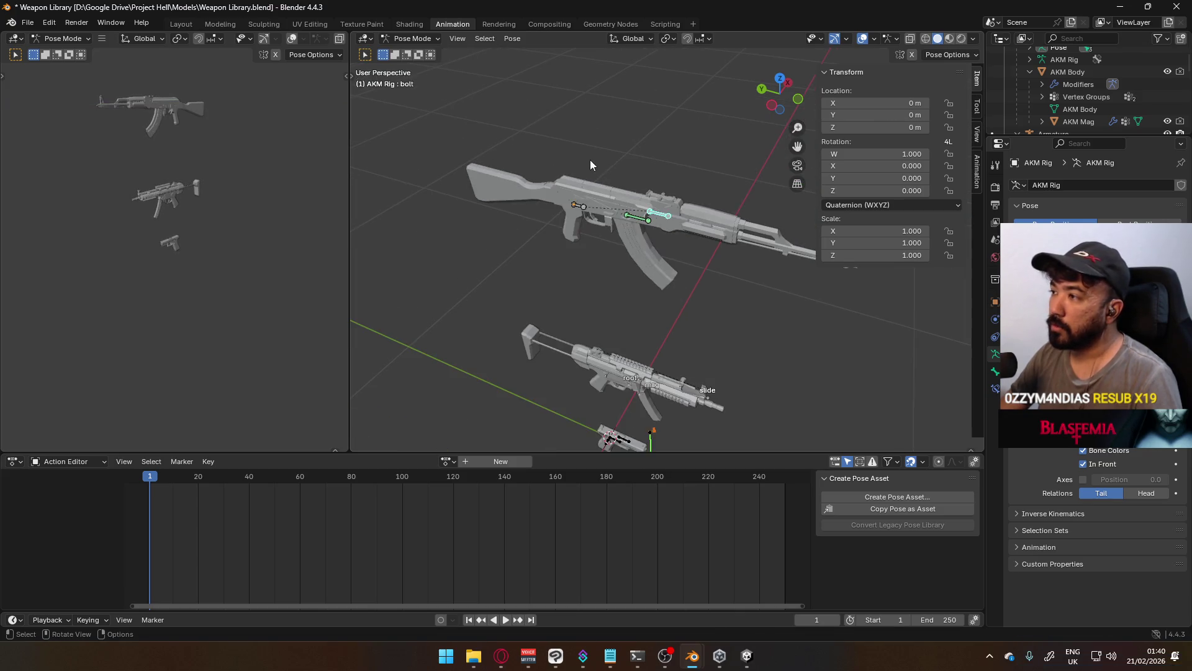
{"action": "middle_click_drag", "start_coordinate": [684, 326], "coordinate": [611, 267], "text": "shift"}
{"action": "left_click", "coordinate": [412, 39]}
{"action": "left_click", "coordinate": [413, 52]}
{"action": "left_click", "coordinate": [627, 274]}
{"action": "scroll", "coordinate": [627, 271], "scroll_direction": "up", "scroll_amount": 5}
{"action": "mouse_move", "coordinate": [620, 299]}
{"action": "middle_mouse_down"}
{"action": "mouse_move", "coordinate": [565, 318]}
{"action": "mouse_move", "coordinate": [611, 297]}
{"action": "middle_mouse_up"}
{"action": "mouse_move", "coordinate": [659, 73]}
{"action": "middle_mouse_down", "text": "shift"}
{"action": "mouse_move", "coordinate": [601, 278]}
{"action": "mouse_move", "coordinate": [584, 215]}
{"action": "mouse_move", "coordinate": [547, 188]}
{"action": "middle_mouse_up", "text": "shift"}
{"action": "key", "text": "g"}
{"action": "key", "text": "y"}
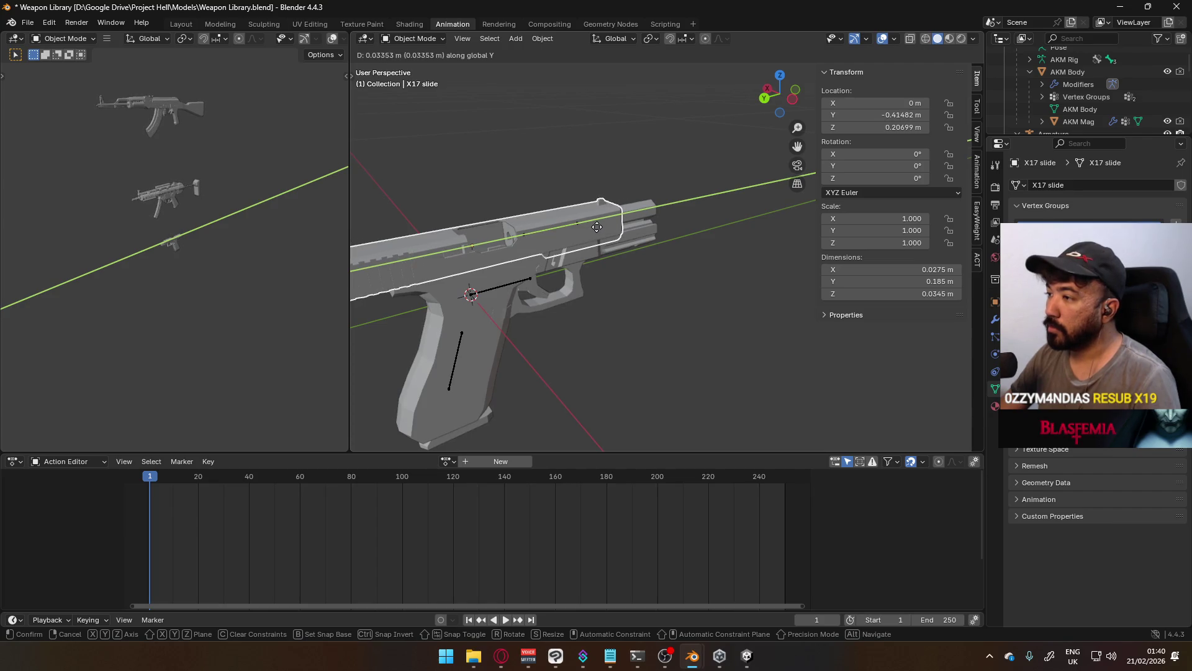
{"action": "key", "text": "Escape"}
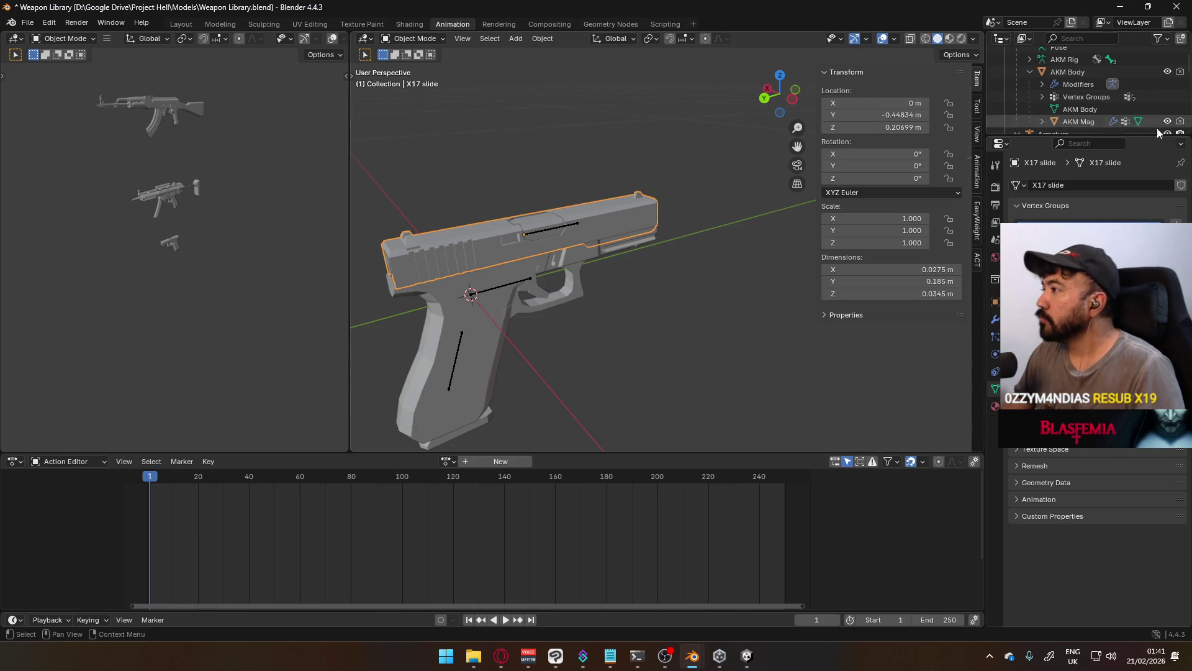
Enlarge the outliner and inspect the MP5 parts, framing Top Railing and Magazine
{"action": "left_click_drag", "start_coordinate": [1146, 133], "coordinate": [1147, 207]}
{"action": "scroll", "coordinate": [1145, 168], "scroll_direction": "down", "scroll_amount": 2}
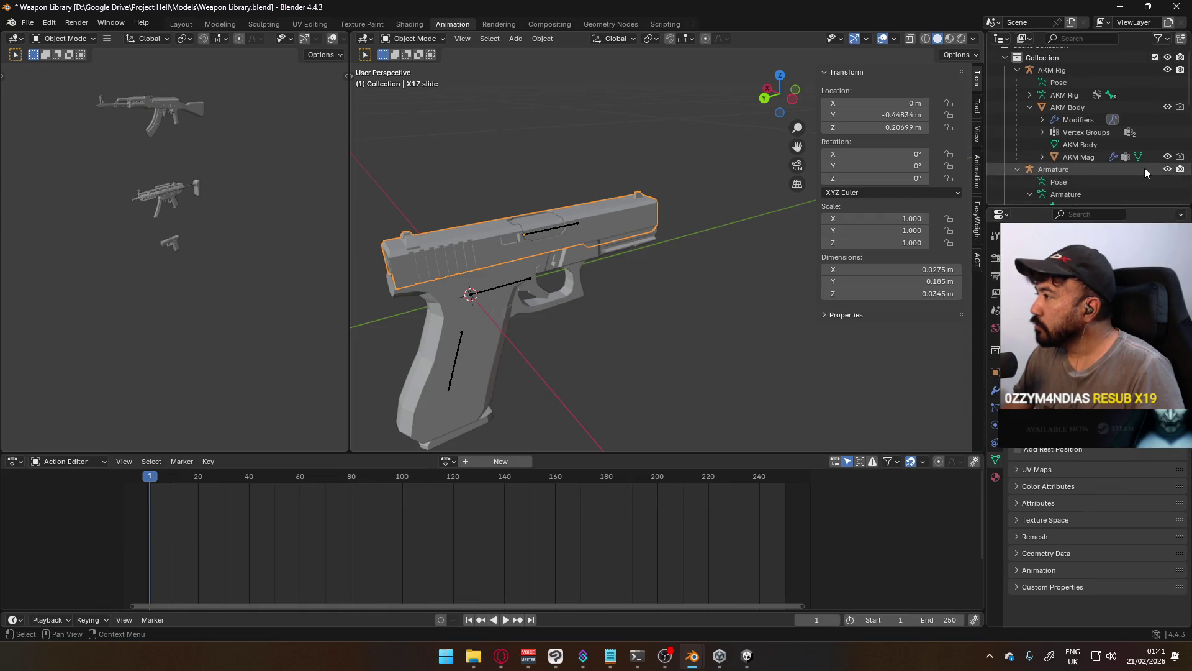
{"action": "scroll", "coordinate": [1144, 168], "scroll_direction": "down", "scroll_amount": 3}
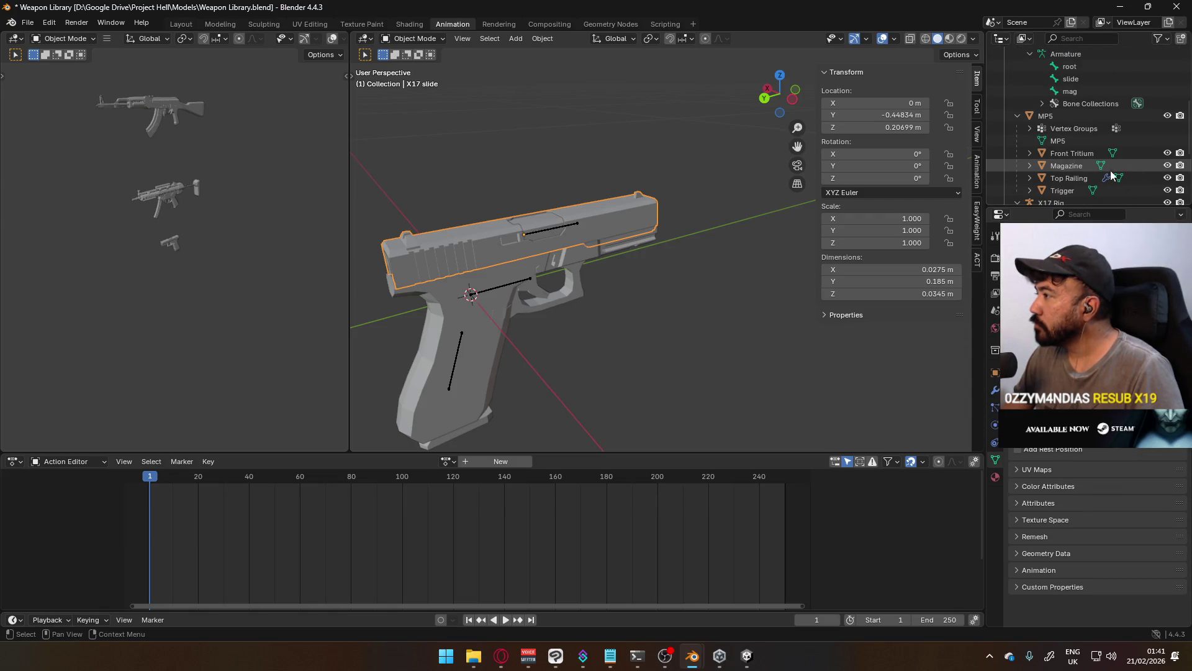
{"action": "left_click", "coordinate": [1079, 153]}
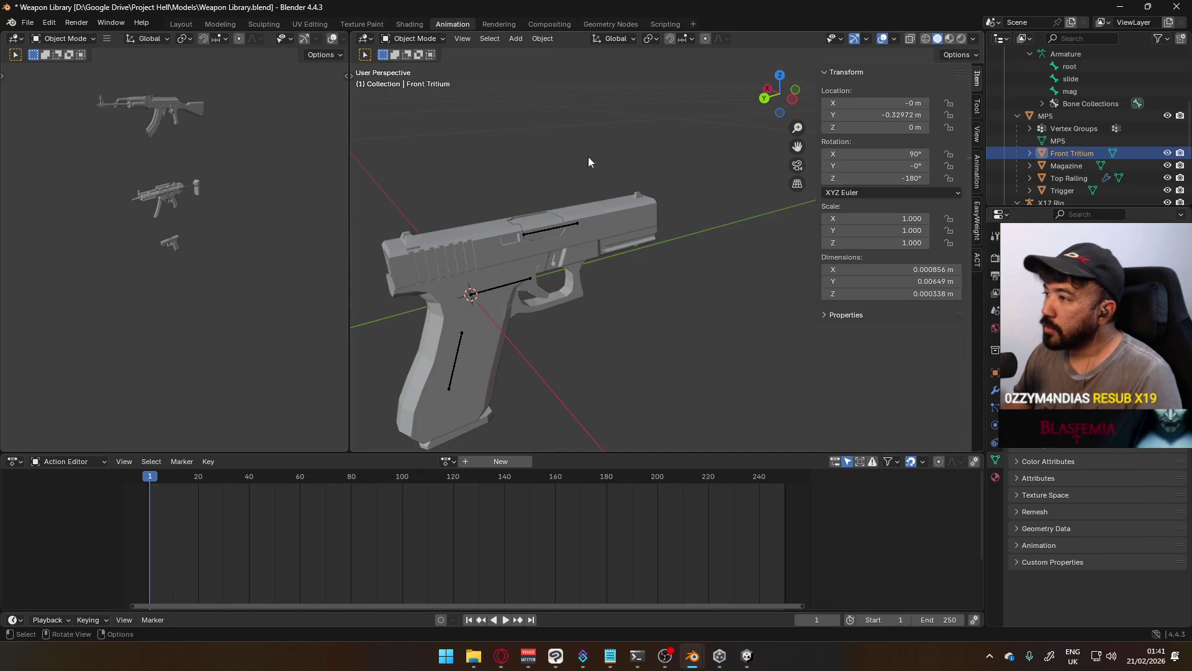
{"action": "left_click", "coordinate": [162, 194]}
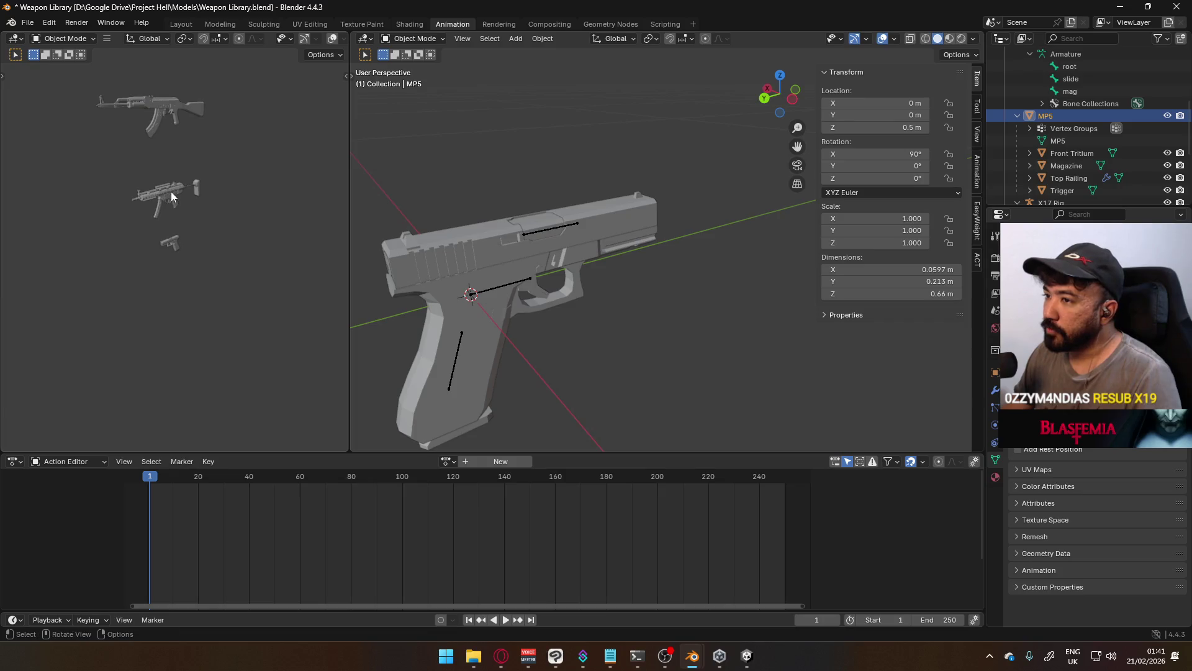
{"action": "left_click", "coordinate": [167, 193]}
{"action": "left_click", "coordinate": [166, 182]}
{"action": "left_click", "coordinate": [166, 183]}
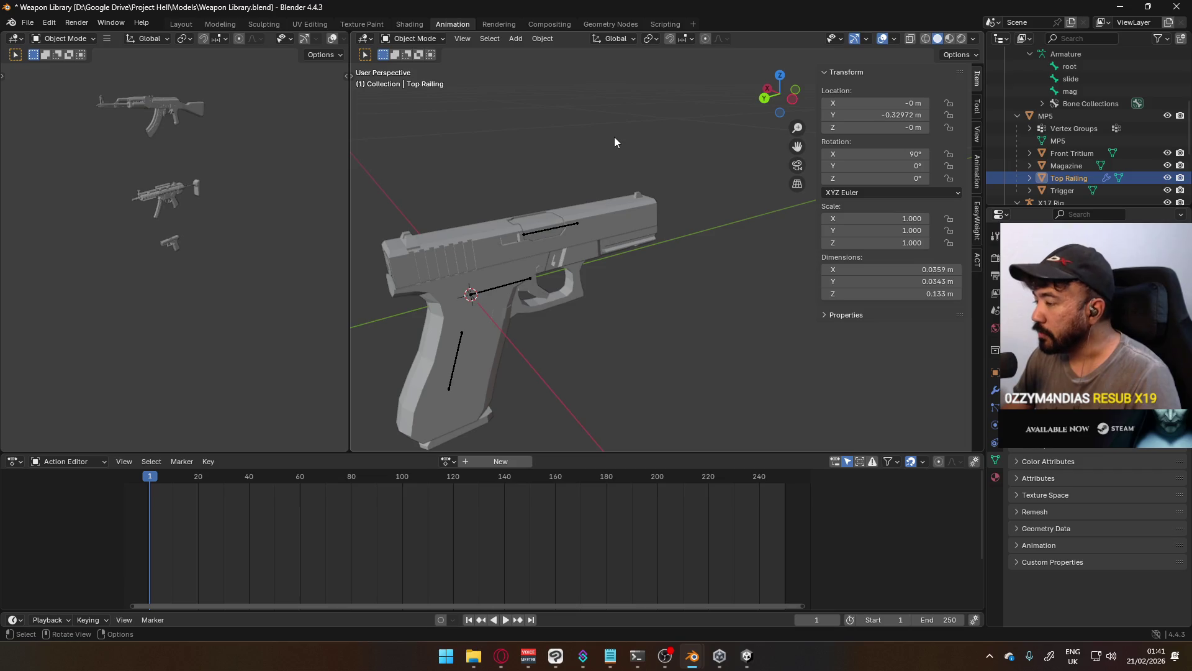
{"action": "key", "text": "KP_Decimal"}
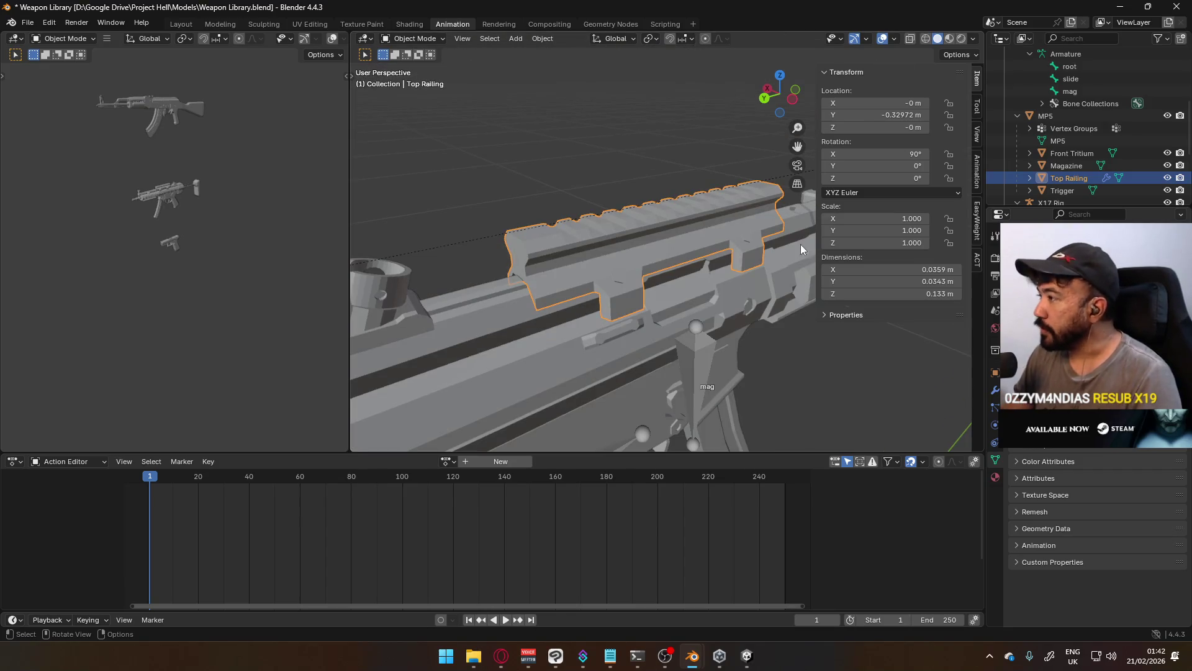
{"action": "left_click", "coordinate": [1074, 167]}
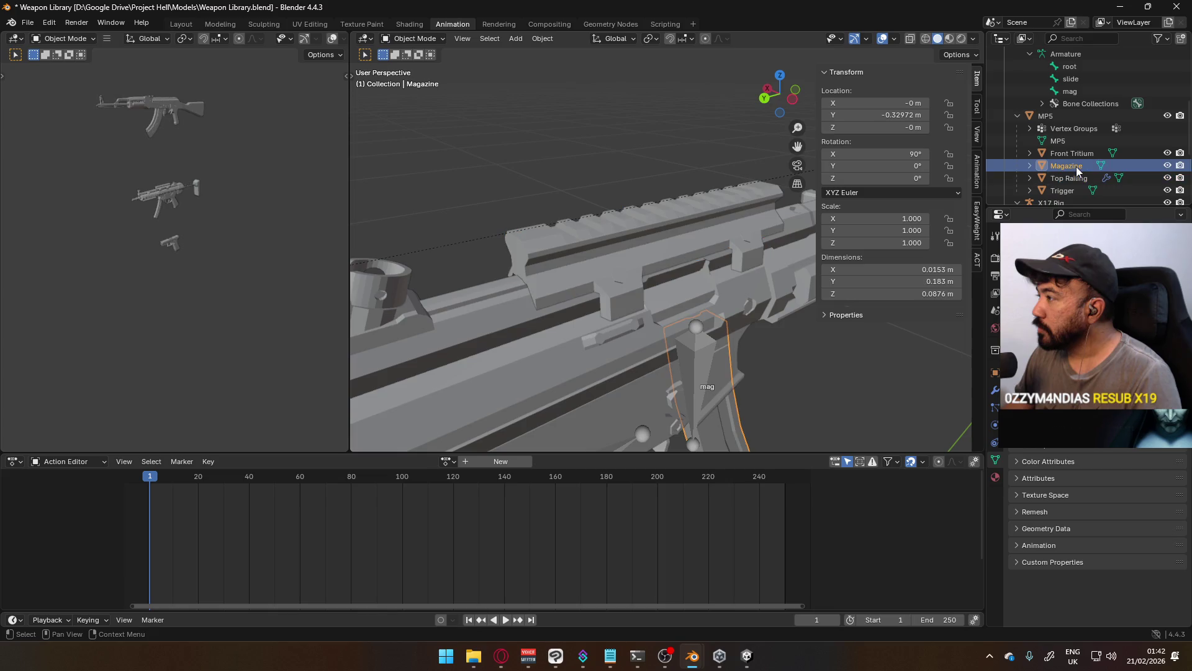
{"action": "key", "text": "KP_Decimal"}
{"action": "middle_click_drag", "start_coordinate": [738, 308], "coordinate": [690, 292]}
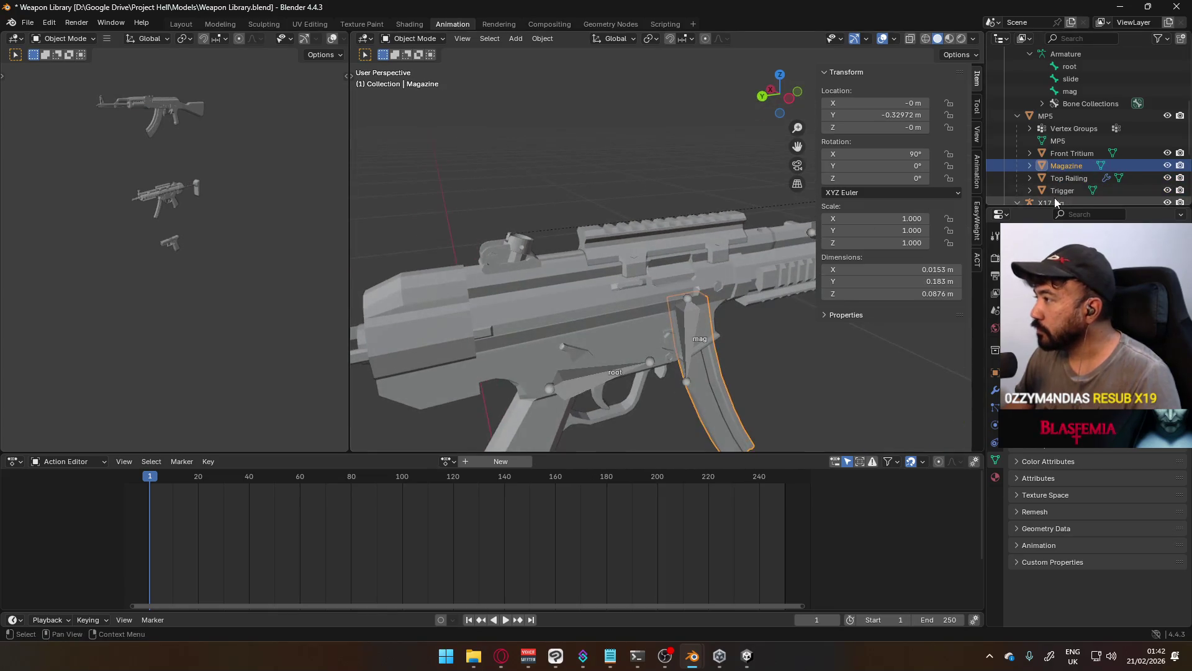
Select Front Tritium, add MP5 as active, and join them with Ctrl+J
{"action": "left_click", "coordinate": [1069, 154]}
{"action": "key", "text": "KP_Decimal"}
{"action": "mouse_move", "coordinate": [698, 242]}
{"action": "middle_mouse_down"}
{"action": "mouse_move", "coordinate": [445, 264]}
{"action": "mouse_move", "coordinate": [638, 199]}
{"action": "mouse_move", "coordinate": [607, 300]}
{"action": "mouse_move", "coordinate": [618, 237]}
{"action": "mouse_move", "coordinate": [599, 253]}
{"action": "mouse_move", "coordinate": [577, 239]}
{"action": "mouse_move", "coordinate": [549, 247]}
{"action": "middle_mouse_up"}
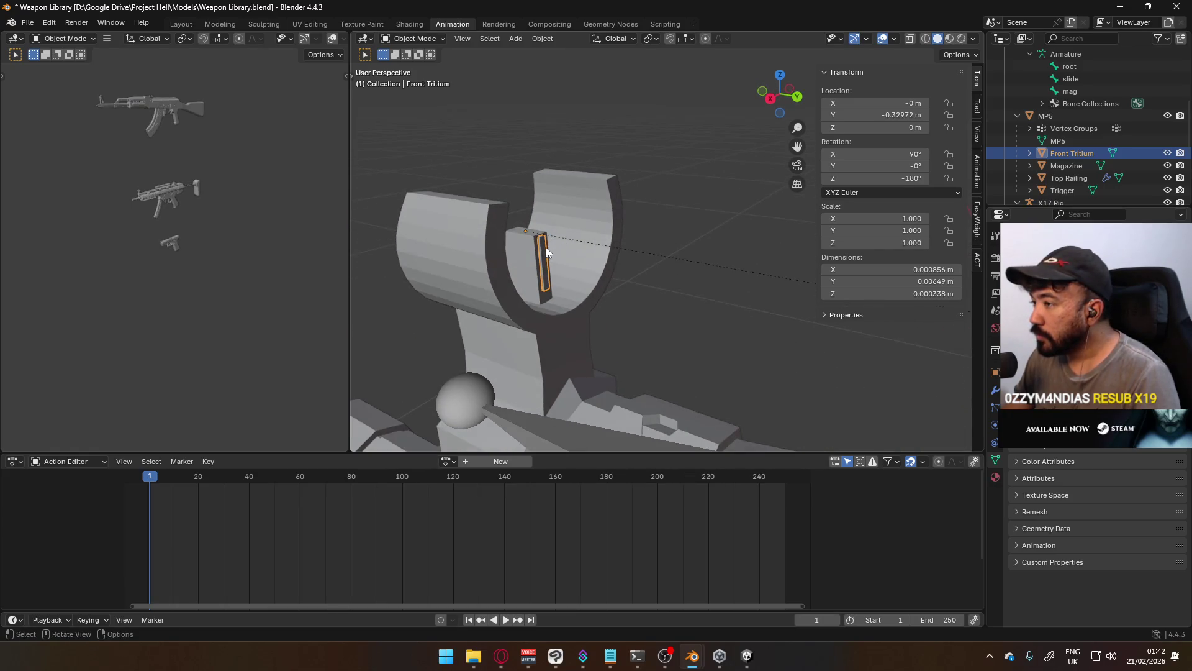
{"action": "left_click", "coordinate": [552, 251], "text": "shift"}
{"action": "key", "text": "ctrl+j"}
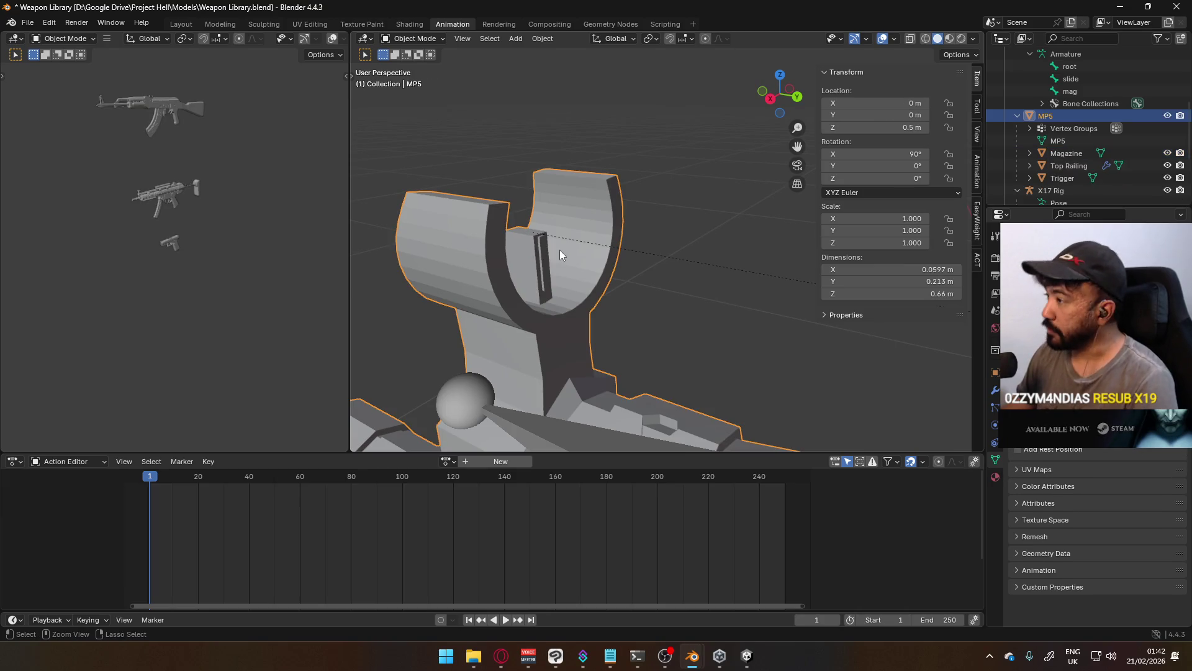
{"action": "scroll", "coordinate": [601, 282], "scroll_direction": "down", "scroll_amount": 5}
{"action": "mouse_move", "coordinate": [615, 296]}
{"action": "middle_mouse_down"}
{"action": "mouse_move", "coordinate": [575, 199]}
{"action": "mouse_move", "coordinate": [581, 233]}
{"action": "mouse_move", "coordinate": [536, 235]}
{"action": "middle_mouse_up"}
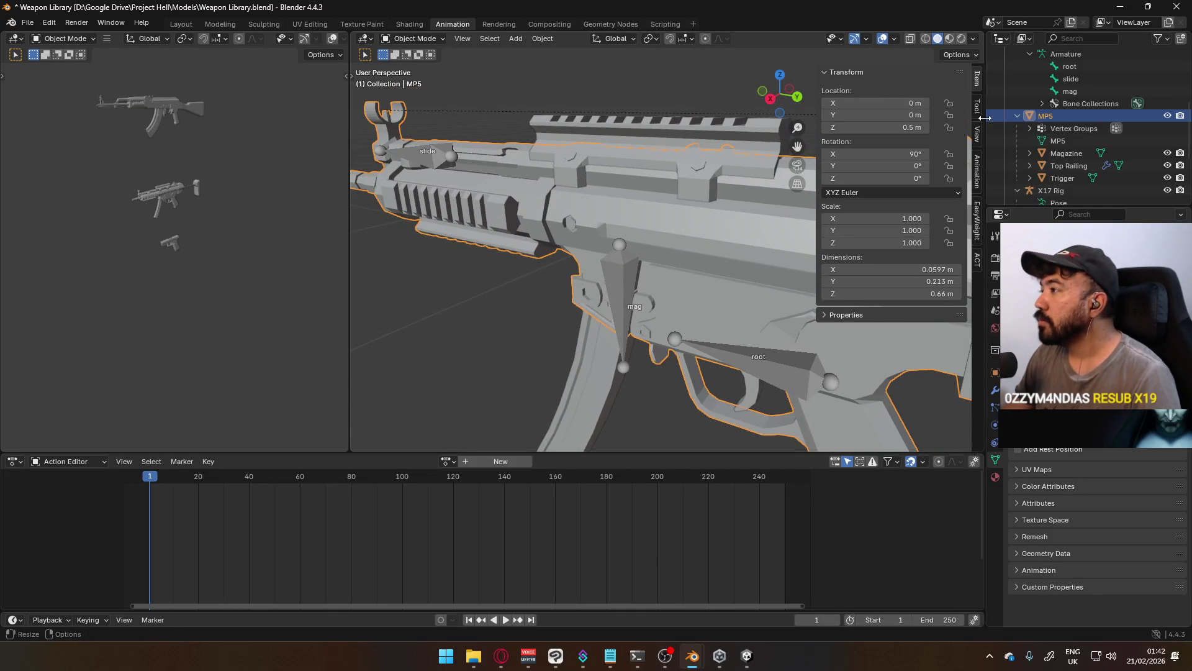
Join the Trigger piece into the MP5 body mesh, with MP5 as the active object
{"action": "left_click", "coordinate": [1067, 152]}
{"action": "scroll", "coordinate": [734, 165], "scroll_direction": "down", "scroll_amount": 5}
{"action": "mouse_move", "coordinate": [736, 167]}
{"action": "middle_mouse_down"}
{"action": "mouse_move", "coordinate": [665, 219]}
{"action": "mouse_move", "coordinate": [752, 172]}
{"action": "mouse_move", "coordinate": [717, 184]}
{"action": "middle_mouse_up"}
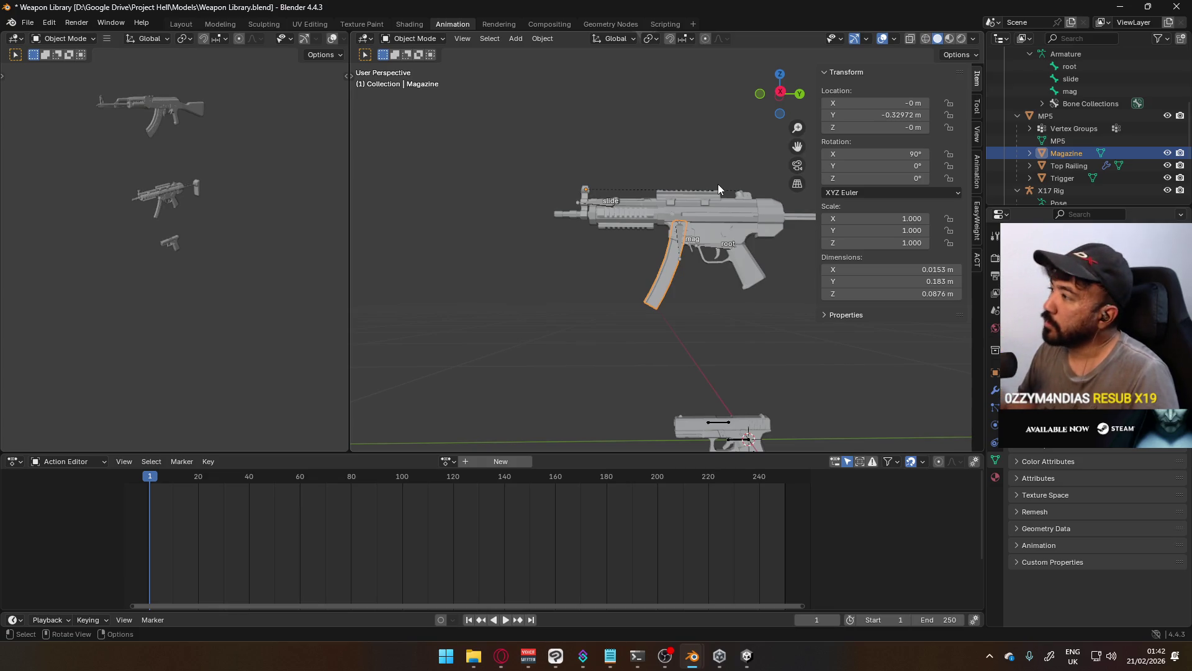
{"action": "left_click", "coordinate": [1073, 168]}
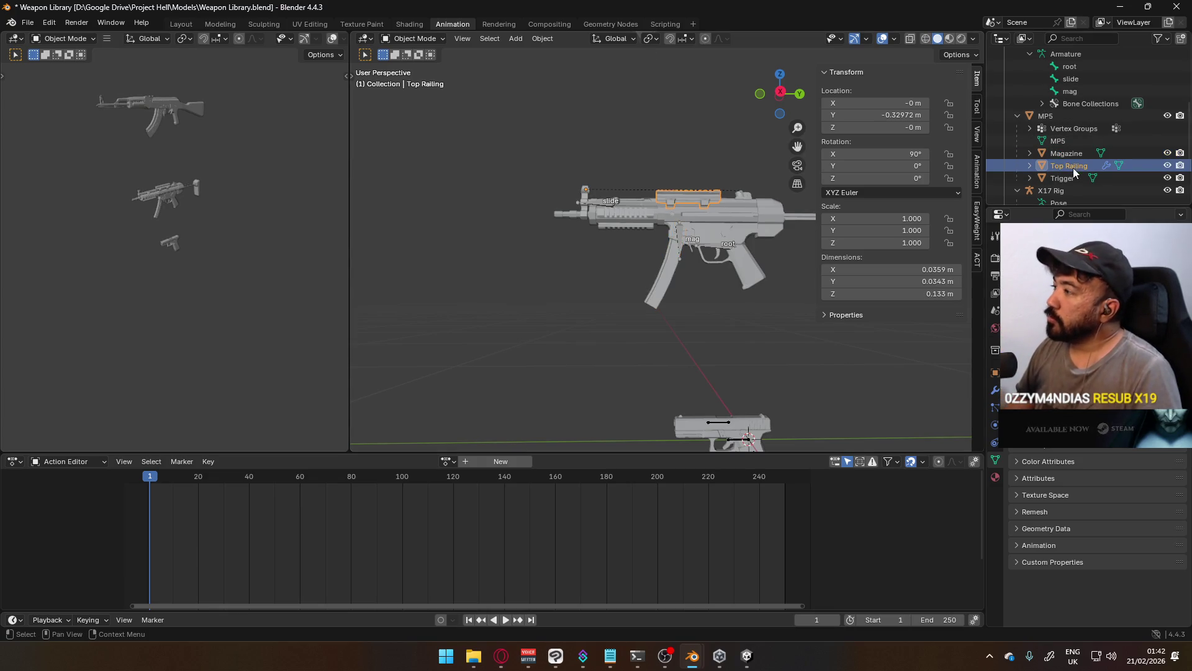
{"action": "left_click", "coordinate": [1068, 177]}
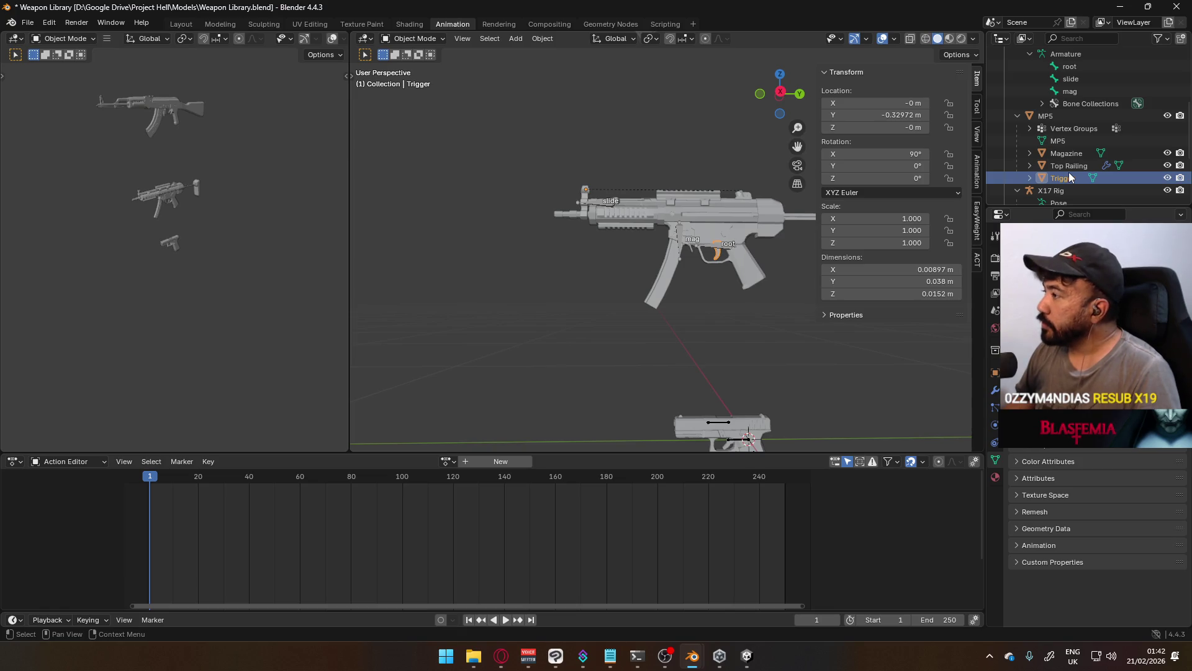
{"action": "scroll", "coordinate": [699, 226], "scroll_direction": "up", "scroll_amount": 5}
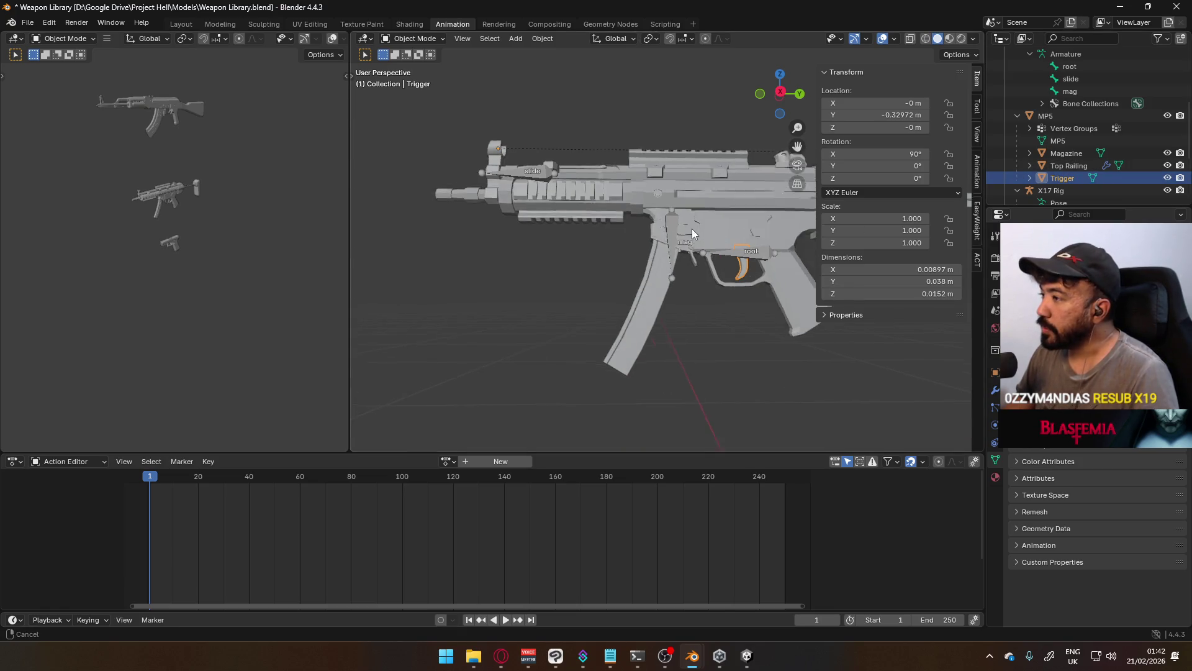
{"action": "left_click", "coordinate": [654, 239]}
{"action": "key", "text": "ctrl+j"}
{"action": "scroll", "coordinate": [699, 170], "scroll_direction": "down", "scroll_amount": 2}
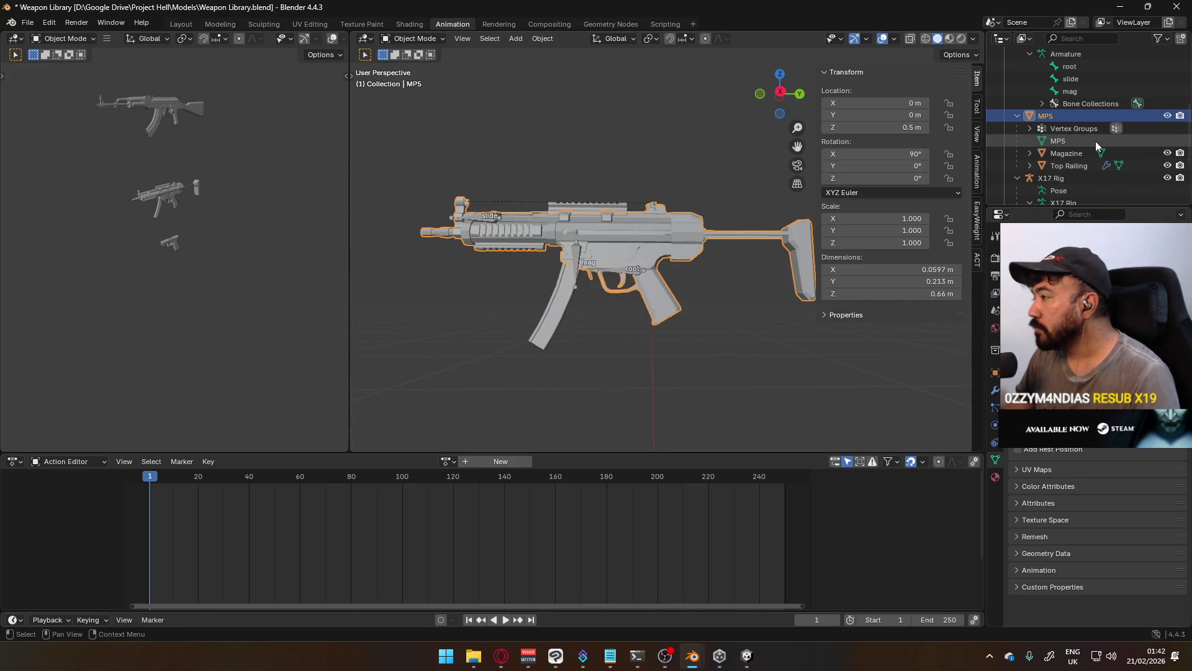
{"action": "scroll", "coordinate": [1094, 141], "scroll_direction": "up", "scroll_amount": 4}
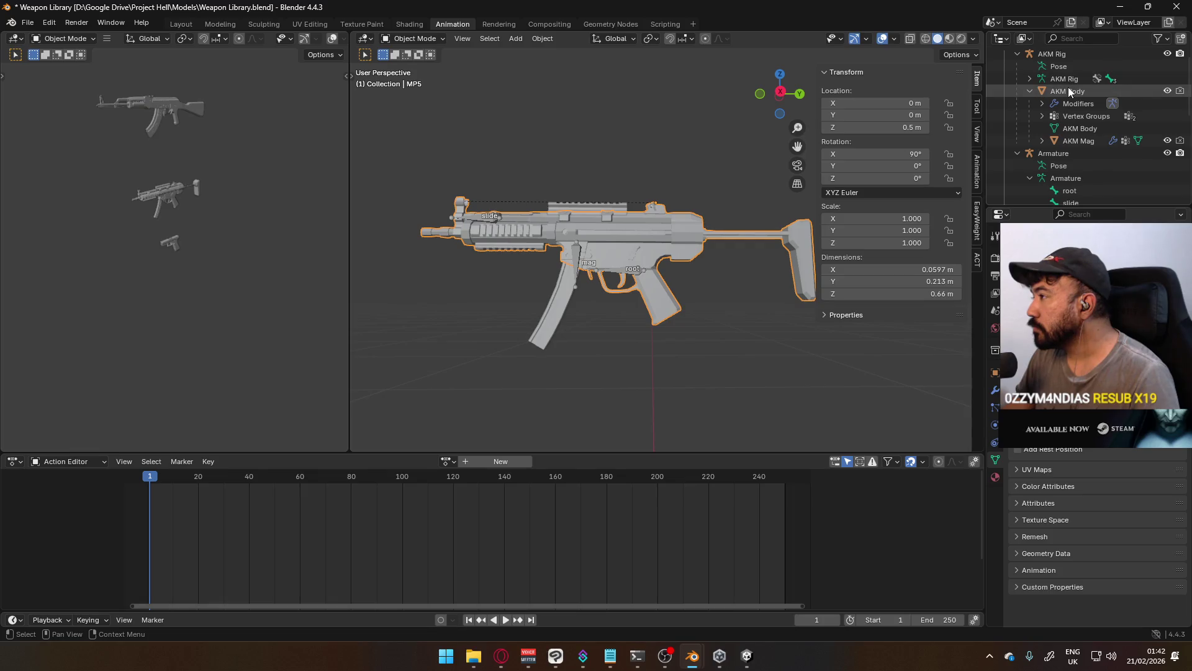
Rename the 'X17 body' object to 'X17 Body'
{"action": "scroll", "coordinate": [1093, 149], "scroll_direction": "down", "scroll_amount": 5}
{"action": "scroll", "coordinate": [1105, 166], "scroll_direction": "down", "scroll_amount": 3}
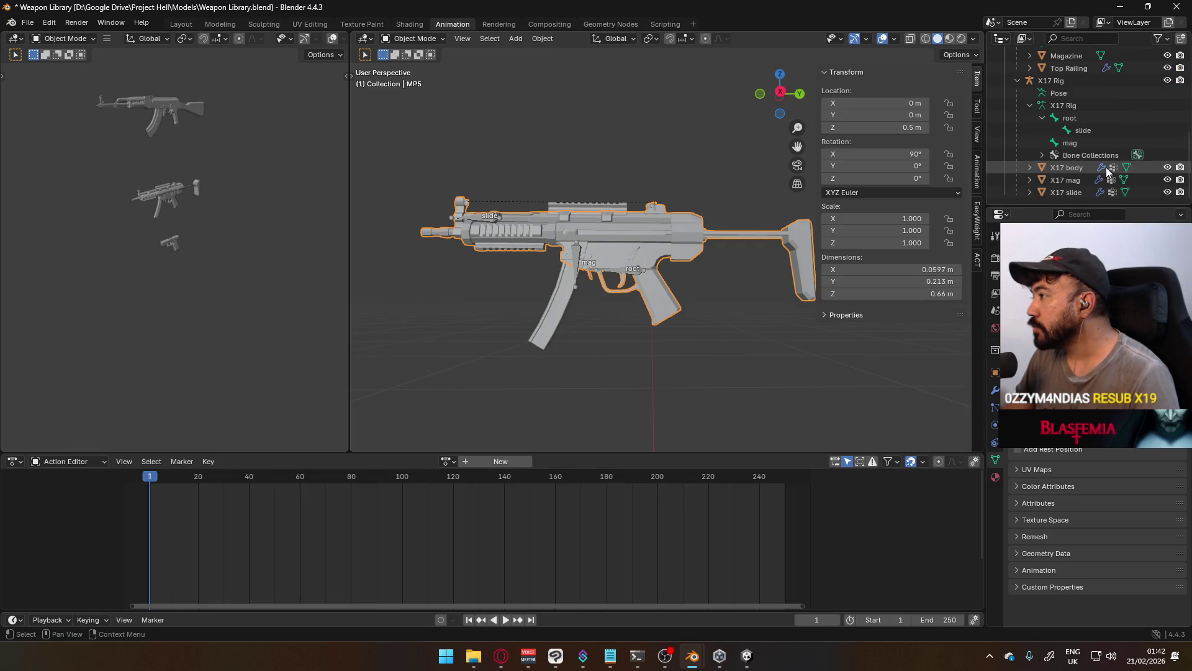
{"action": "left_click", "coordinate": [1072, 166]}
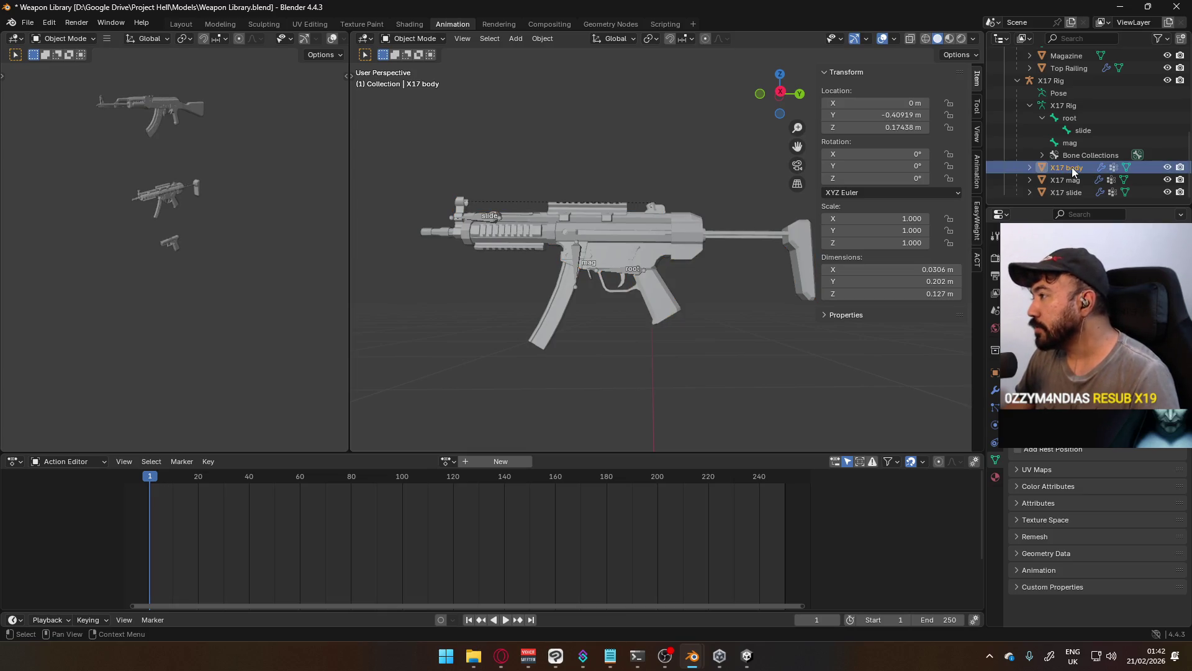
{"action": "scroll", "coordinate": [1064, 158], "scroll_direction": "up", "scroll_amount": 3}
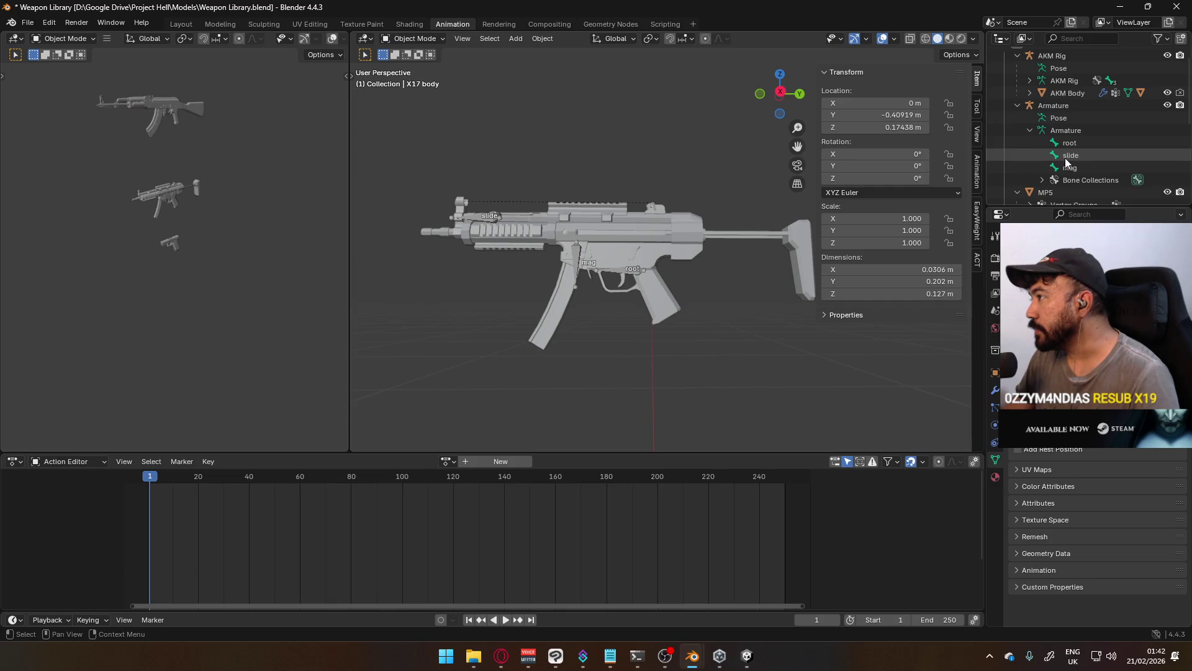
{"action": "scroll", "coordinate": [1067, 155], "scroll_direction": "down", "scroll_amount": 3}
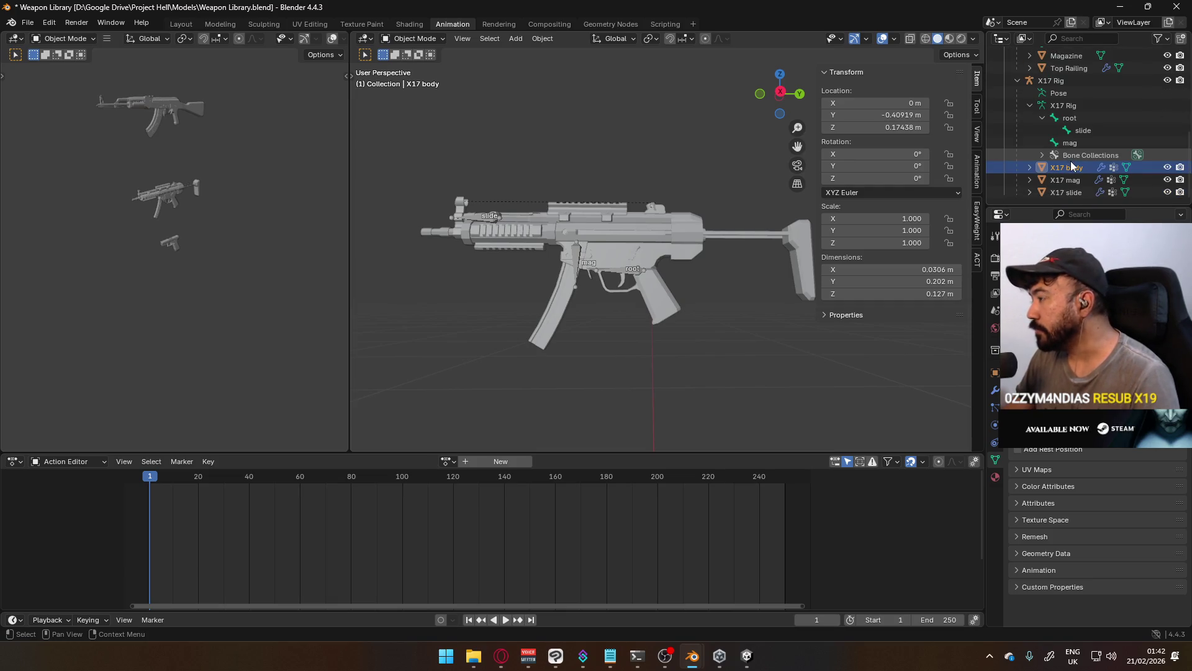
{"action": "double_click", "coordinate": [1067, 166]}
{"action": "left_click", "coordinate": [1068, 167]}
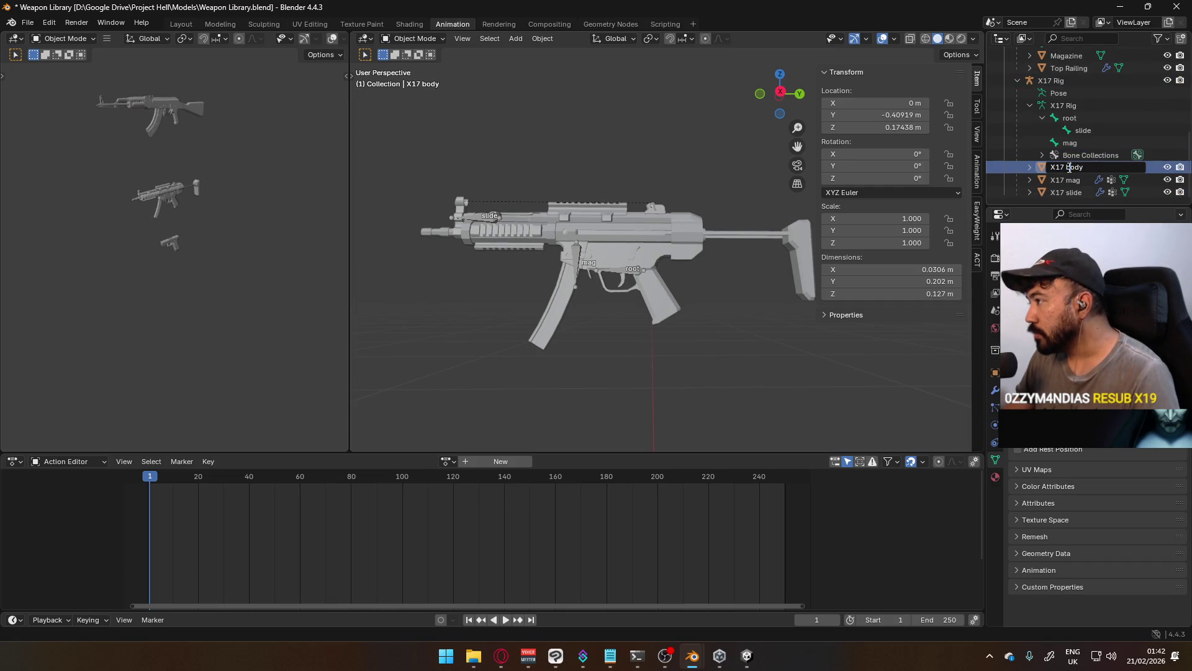
{"action": "key", "text": "Delete"}
{"action": "type", "text": "B"}
{"action": "key", "text": "Return"}
Rename 'X17 mag' to 'X17 Mag', then frame the X17 slide in the viewport
{"action": "double_click", "coordinate": [1073, 179]}
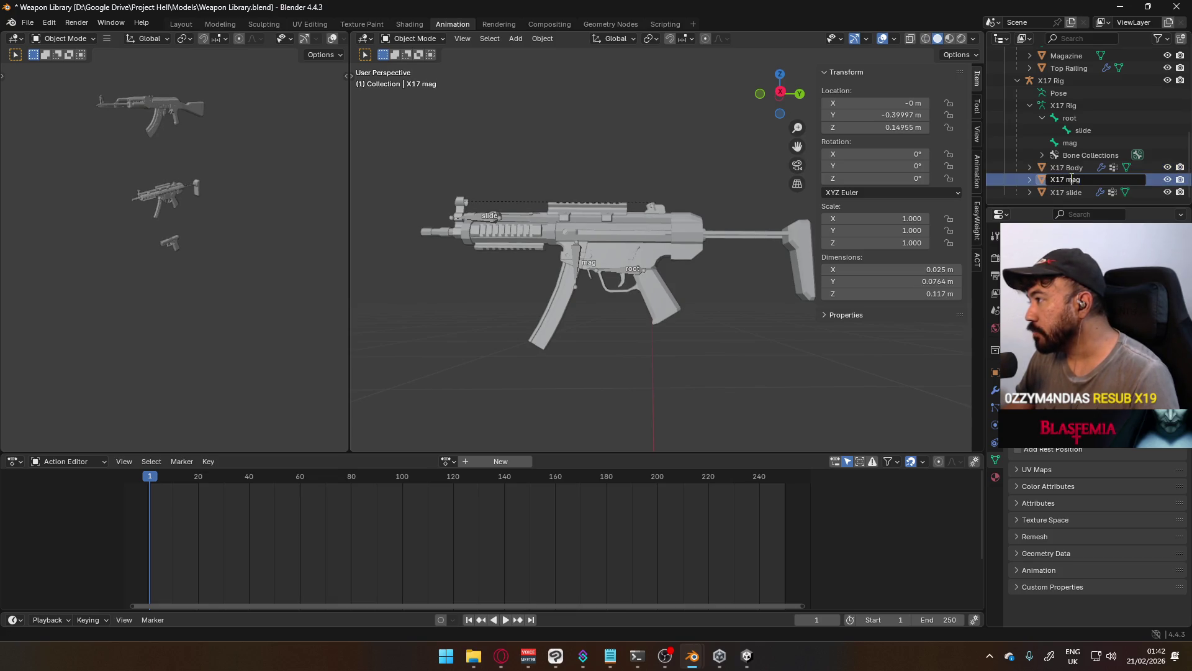
{"action": "key", "text": "Delete"}
{"action": "type", "text": "M"}
{"action": "key", "text": "Return"}
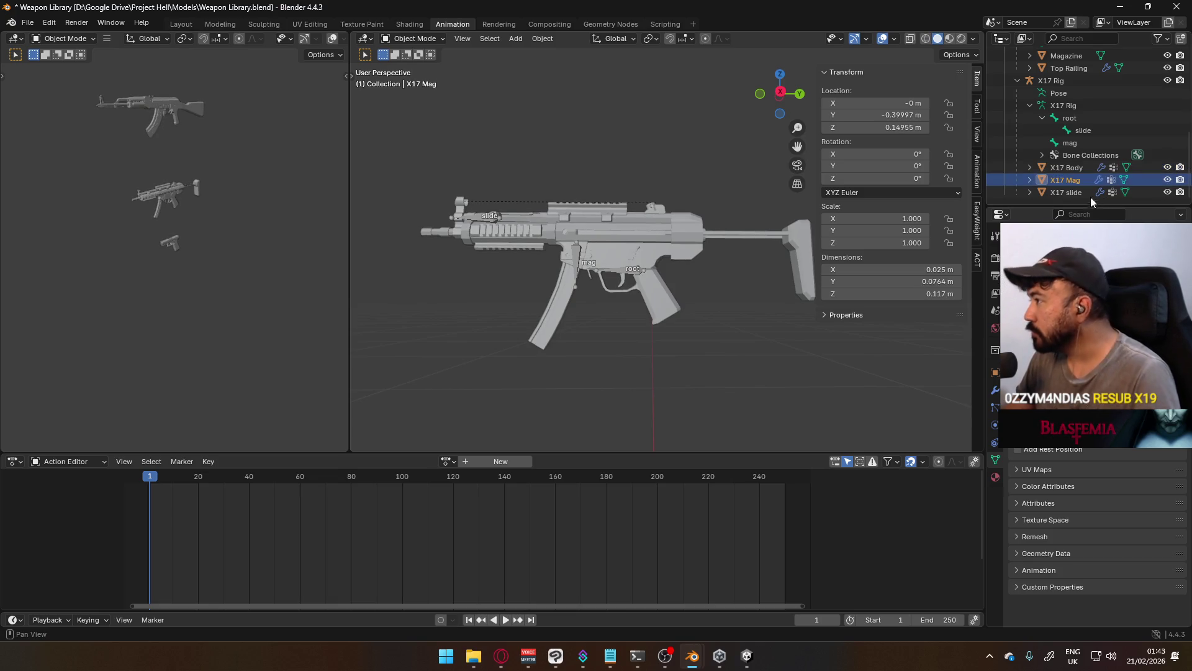
{"action": "left_click", "coordinate": [1077, 193]}
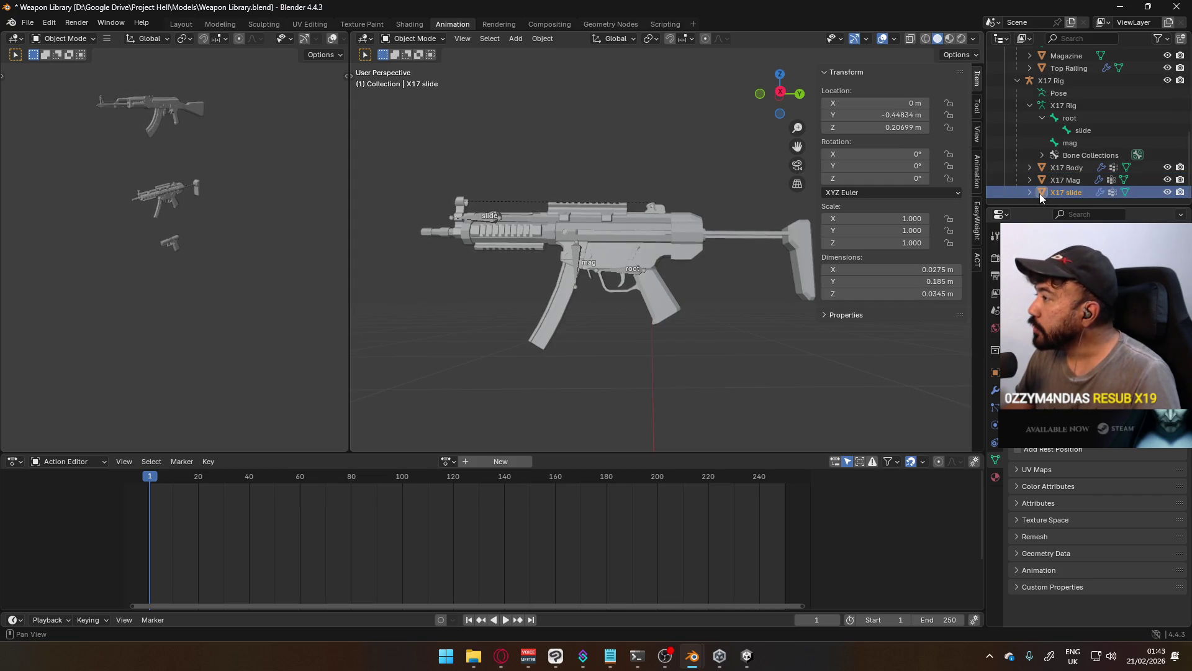
{"action": "key", "text": "KP_Decimal"}
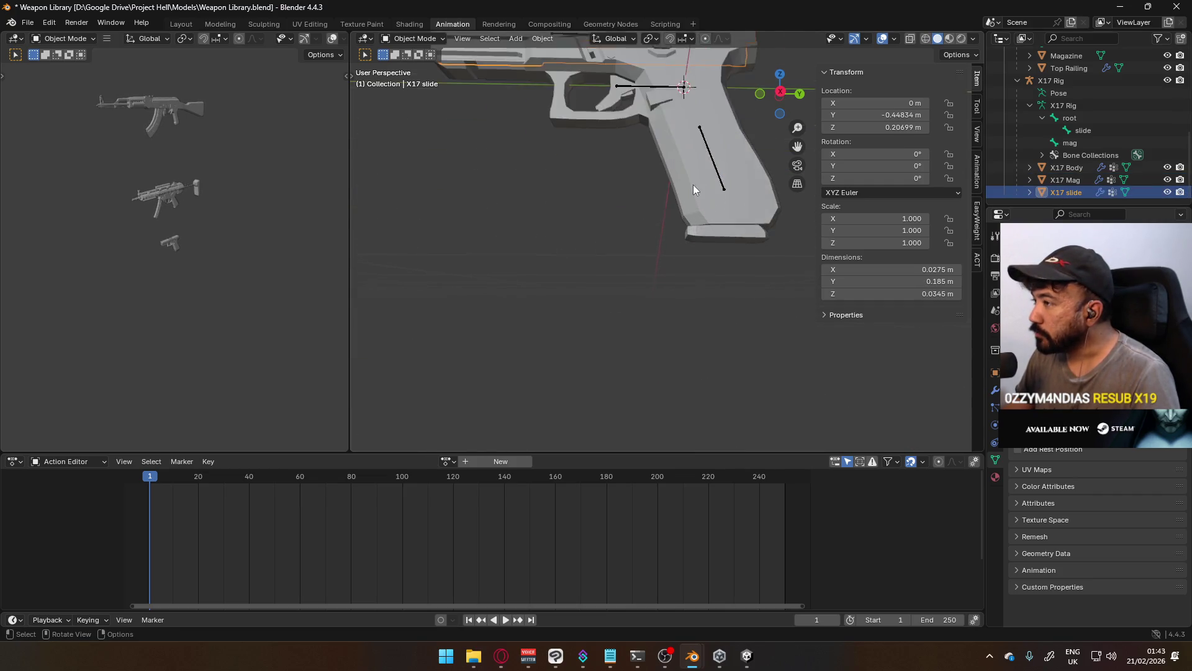
Select the X17 Body and X17 Mag parts together
{"action": "left_click", "coordinate": [730, 152], "text": "shift"}
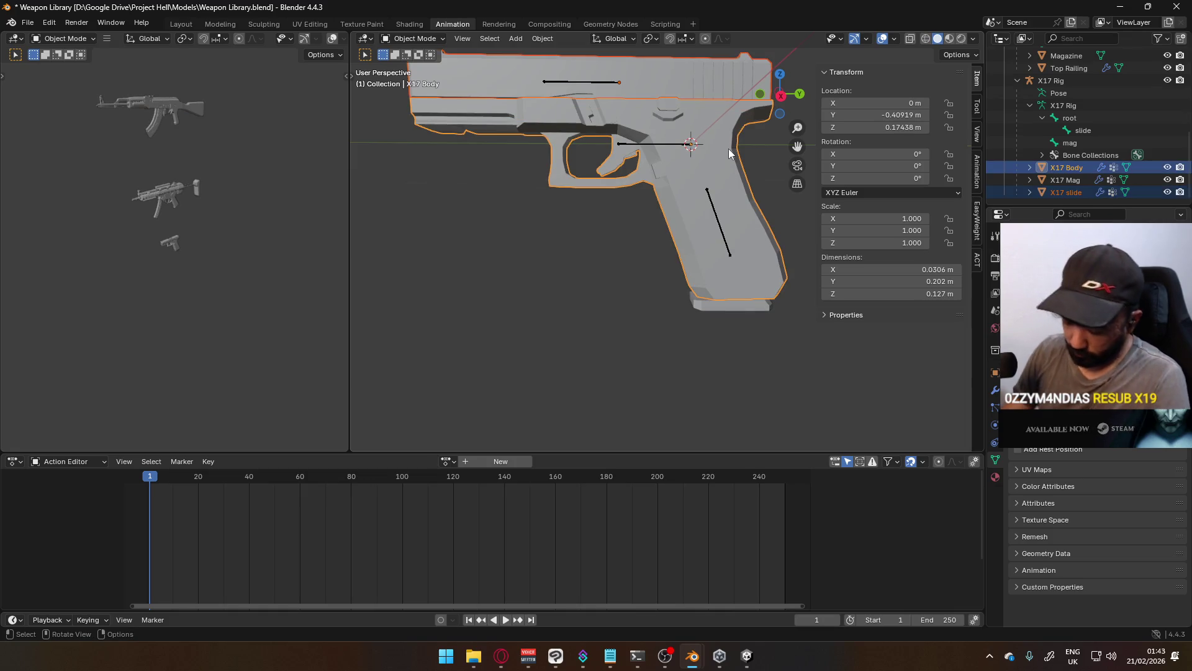
{"action": "scroll", "coordinate": [1087, 149], "scroll_direction": "up", "scroll_amount": 1}
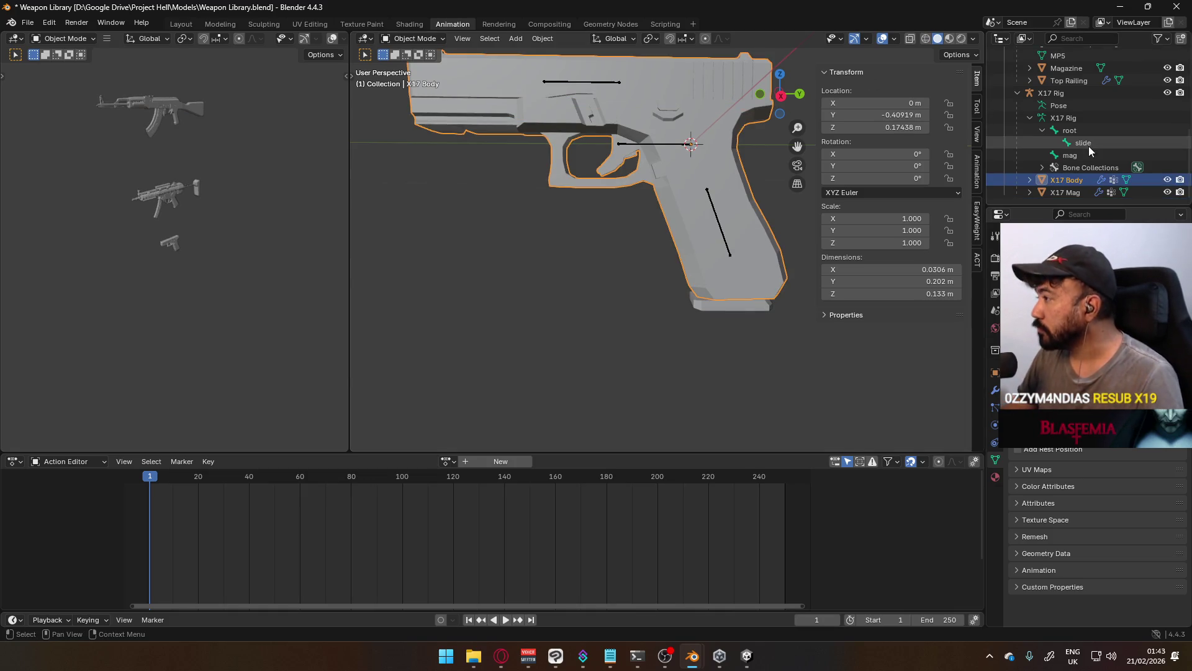
{"action": "left_click", "coordinate": [1031, 192]}
{"action": "left_click", "coordinate": [1031, 192]}
{"action": "left_click", "coordinate": [1066, 192], "text": "shift"}
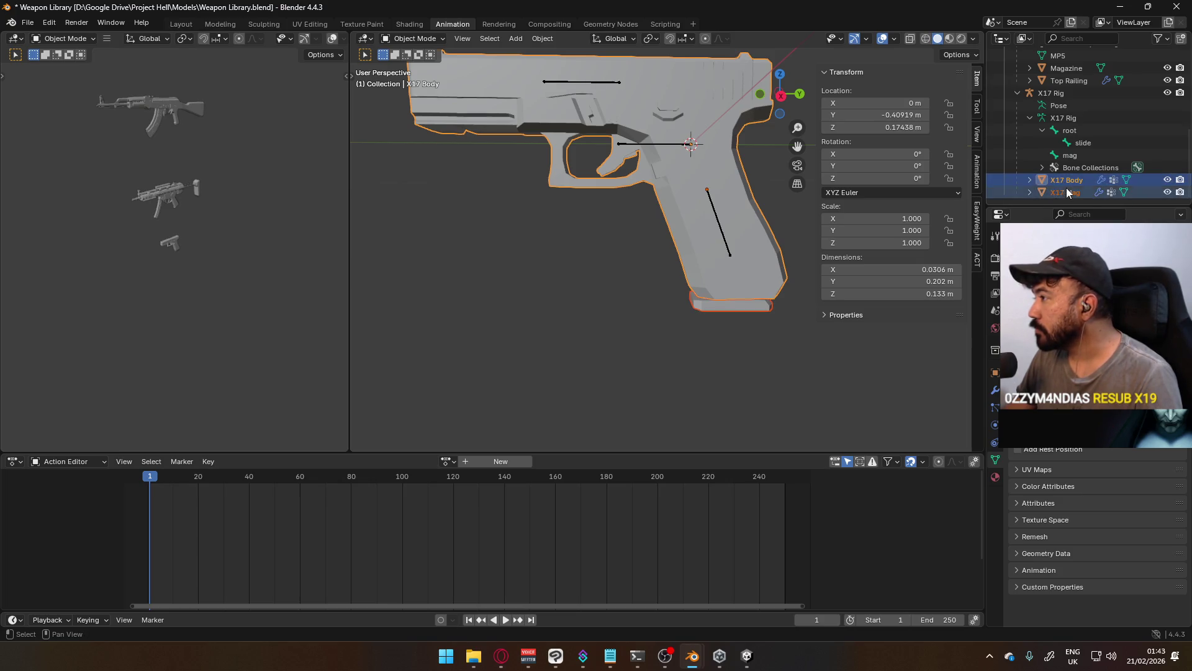
Show the add-on's material and object tools in the ACT sidebar tab
{"action": "left_click", "coordinate": [978, 258]}
{"action": "scroll", "coordinate": [898, 326], "scroll_direction": "down", "scroll_amount": 10}
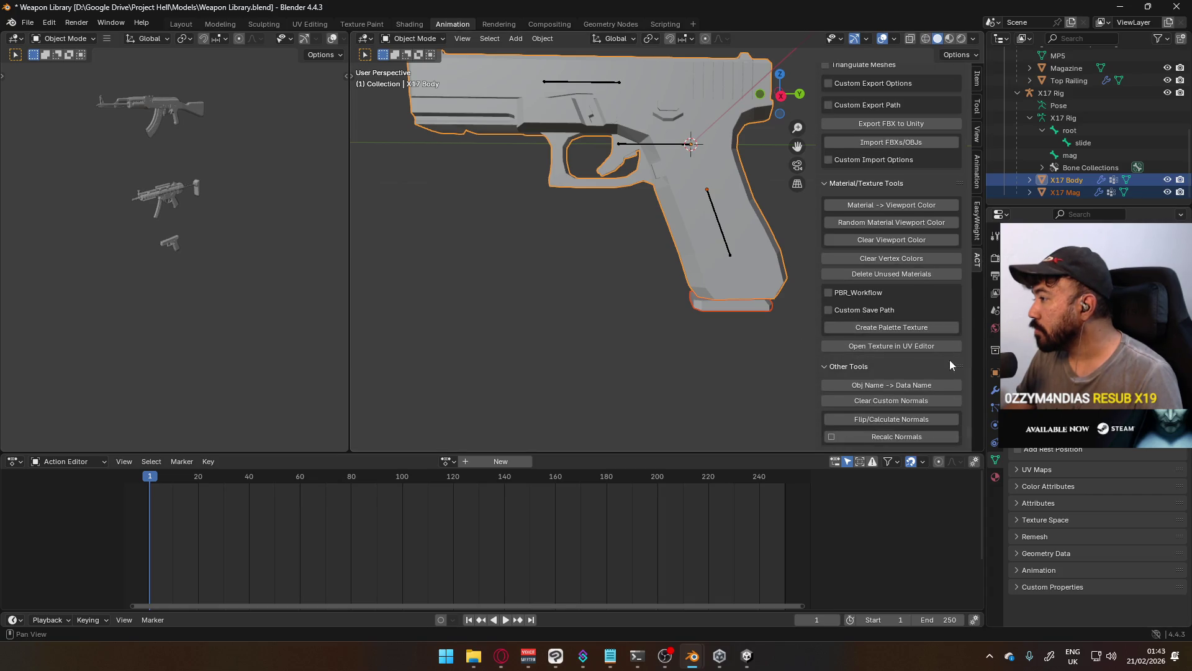
{"action": "scroll", "coordinate": [1100, 125], "scroll_direction": "up", "scroll_amount": 1}
{"action": "scroll", "coordinate": [1069, 118], "scroll_direction": "up", "scroll_amount": 2}
{"action": "scroll", "coordinate": [702, 164], "scroll_direction": "down", "scroll_amount": 6}
{"action": "scroll", "coordinate": [666, 183], "scroll_direction": "up", "scroll_amount": 2}
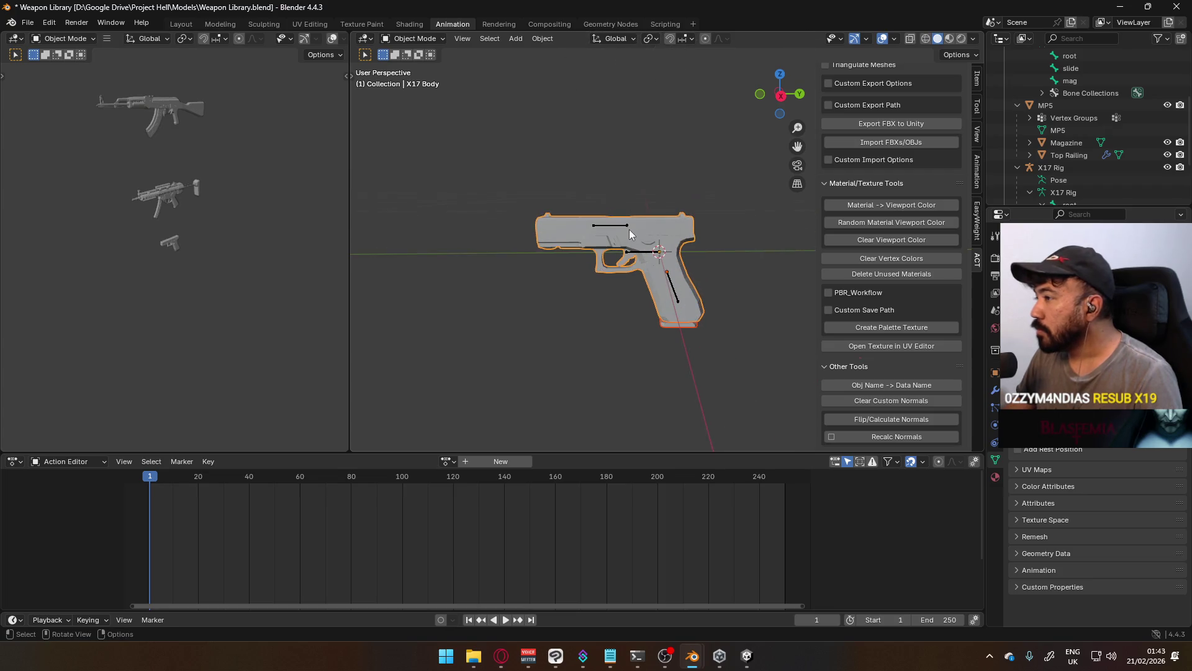
Make the X17 Rig active and open the interaction mode list
{"action": "left_click", "coordinate": [415, 37]}
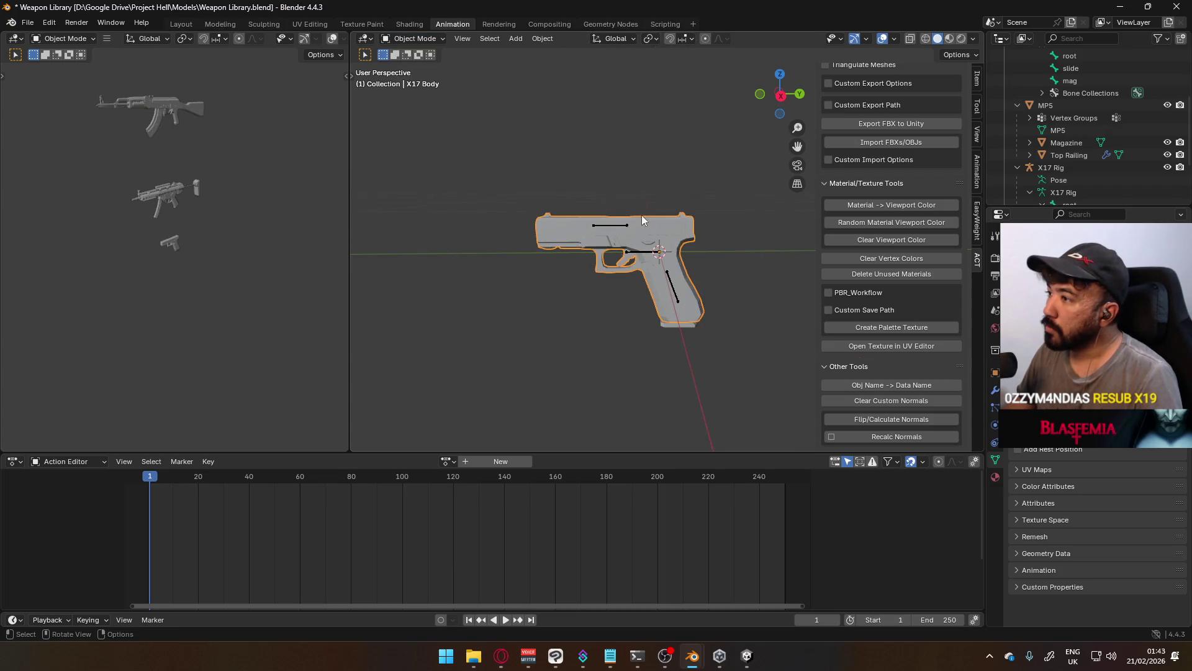
{"action": "left_click", "coordinate": [624, 229]}
{"action": "left_click", "coordinate": [415, 37]}
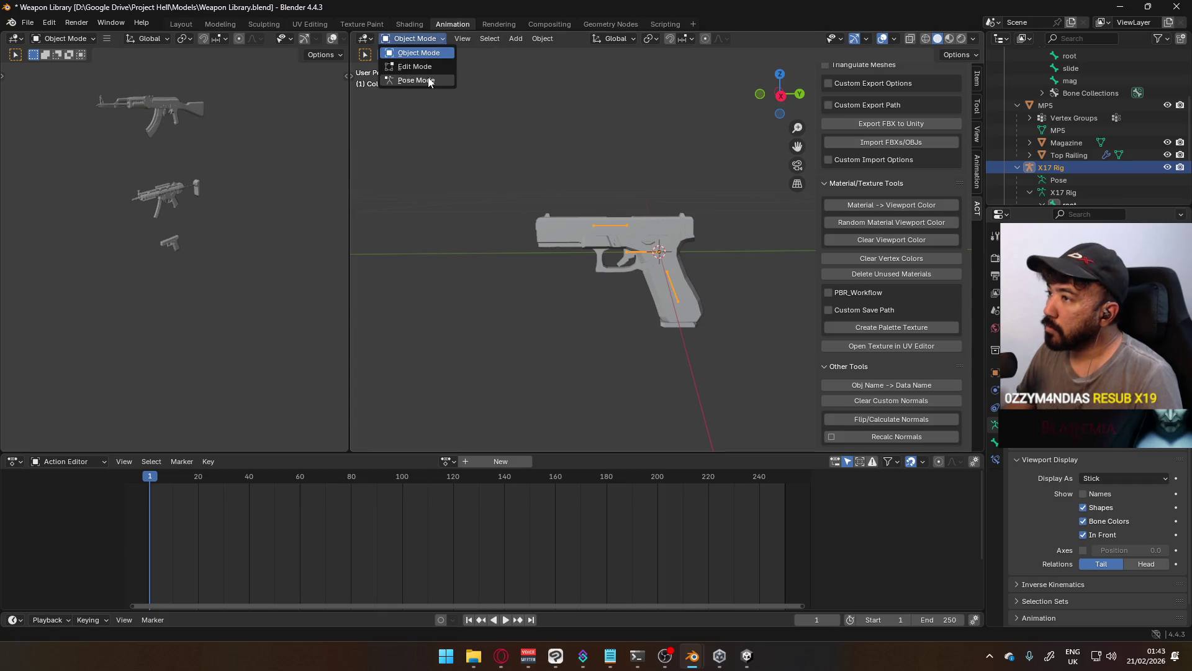
{"action": "left_click", "coordinate": [410, 77]}
{"action": "key", "text": "g"}
{"action": "key", "text": "y"}
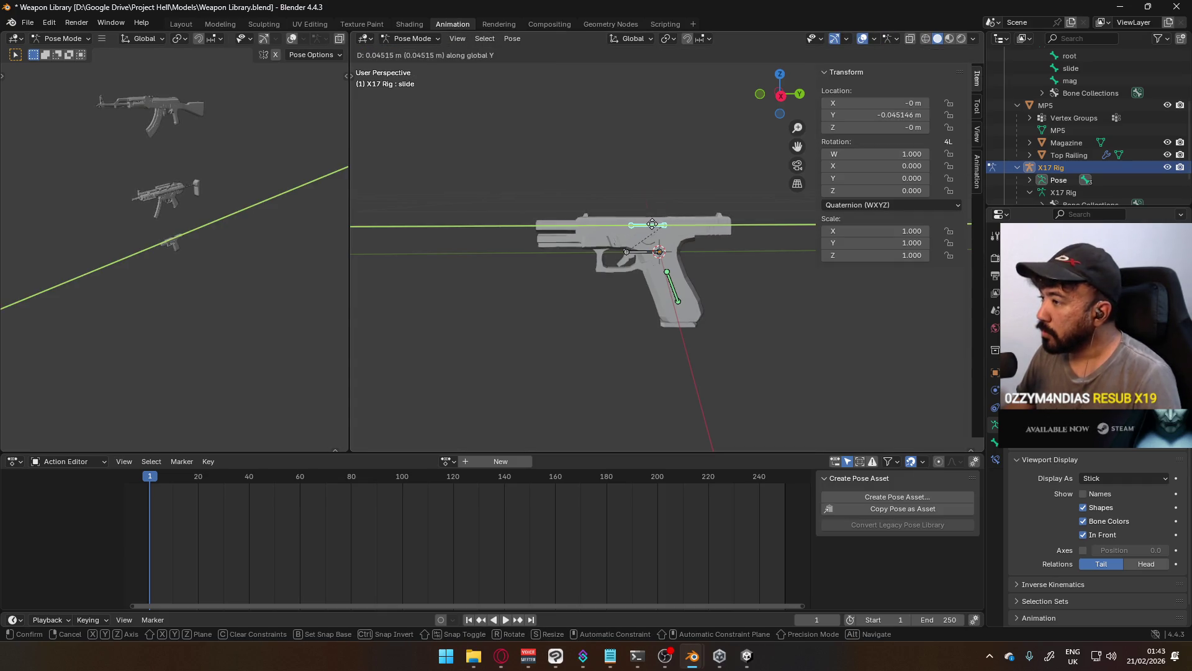
{"action": "mouse_move", "coordinate": [652, 225]}
{"action": "middle_mouse_down", "text": "alt"}
{"action": "mouse_move", "coordinate": [703, 273]}
{"action": "mouse_move", "coordinate": [751, 250]}
{"action": "mouse_move", "coordinate": [660, 239]}
{"action": "middle_mouse_up", "text": "alt"}
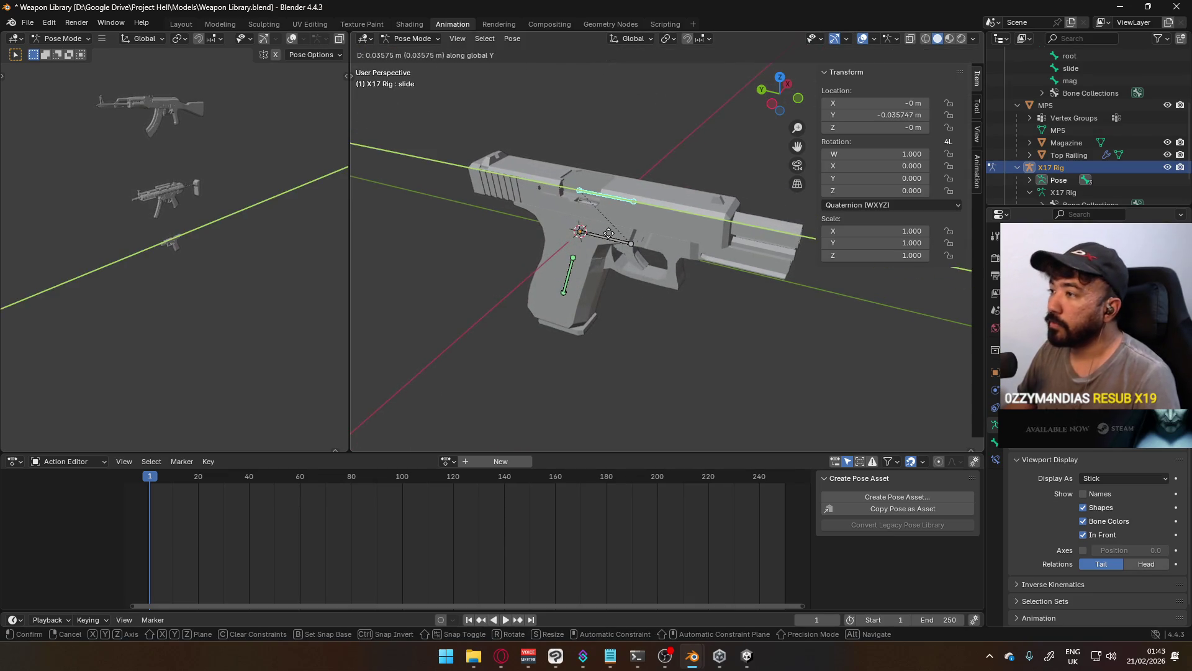
{"action": "key", "text": "Escape"}
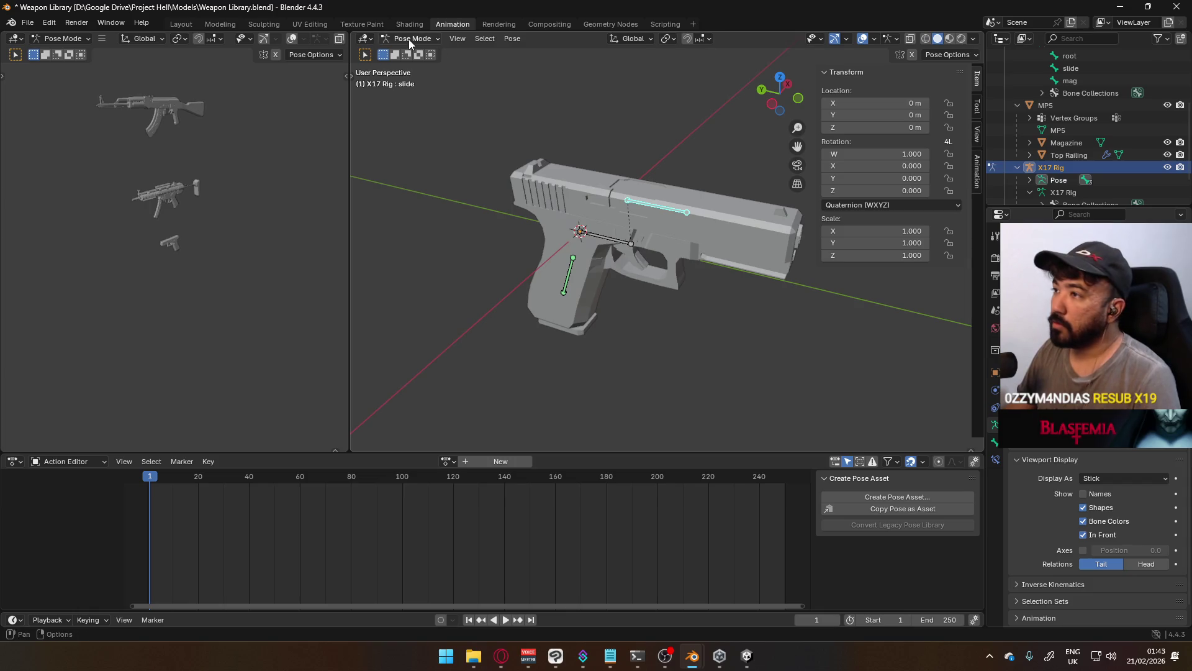
{"action": "left_click", "coordinate": [409, 39]}
{"action": "left_click", "coordinate": [407, 54]}
{"action": "mouse_move", "coordinate": [710, 165]}
{"action": "middle_mouse_down"}
{"action": "mouse_move", "coordinate": [632, 195]}
{"action": "mouse_move", "coordinate": [531, 169]}
{"action": "mouse_move", "coordinate": [613, 204]}
{"action": "mouse_move", "coordinate": [513, 254]}
{"action": "mouse_move", "coordinate": [509, 221]}
{"action": "middle_mouse_up"}
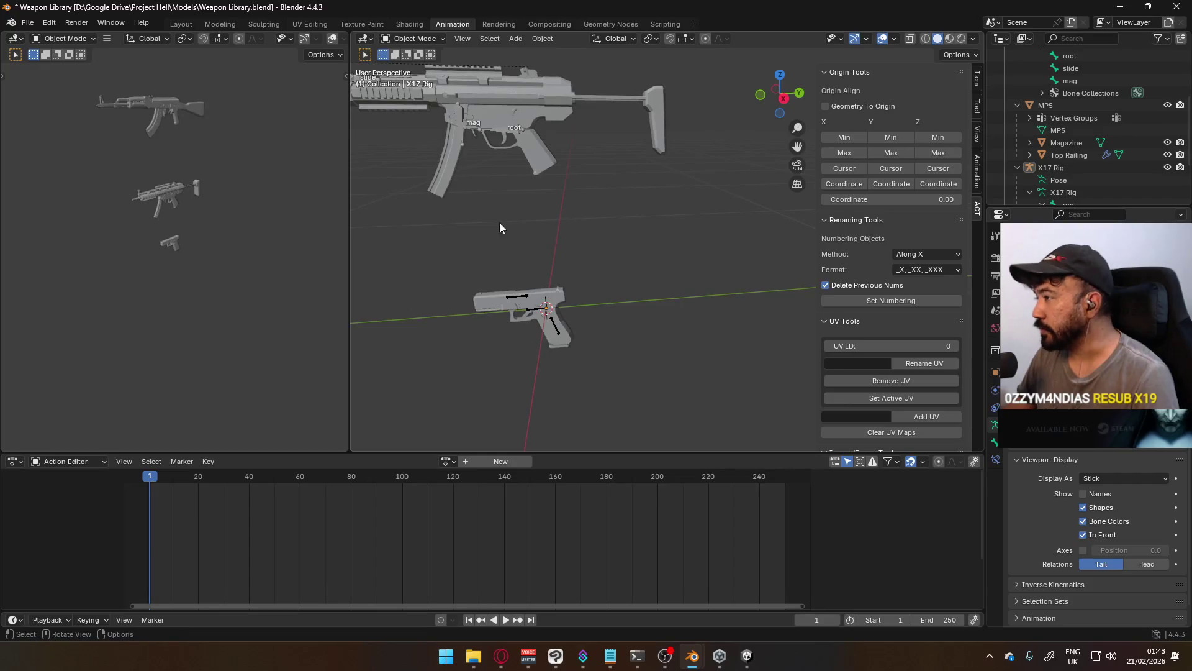
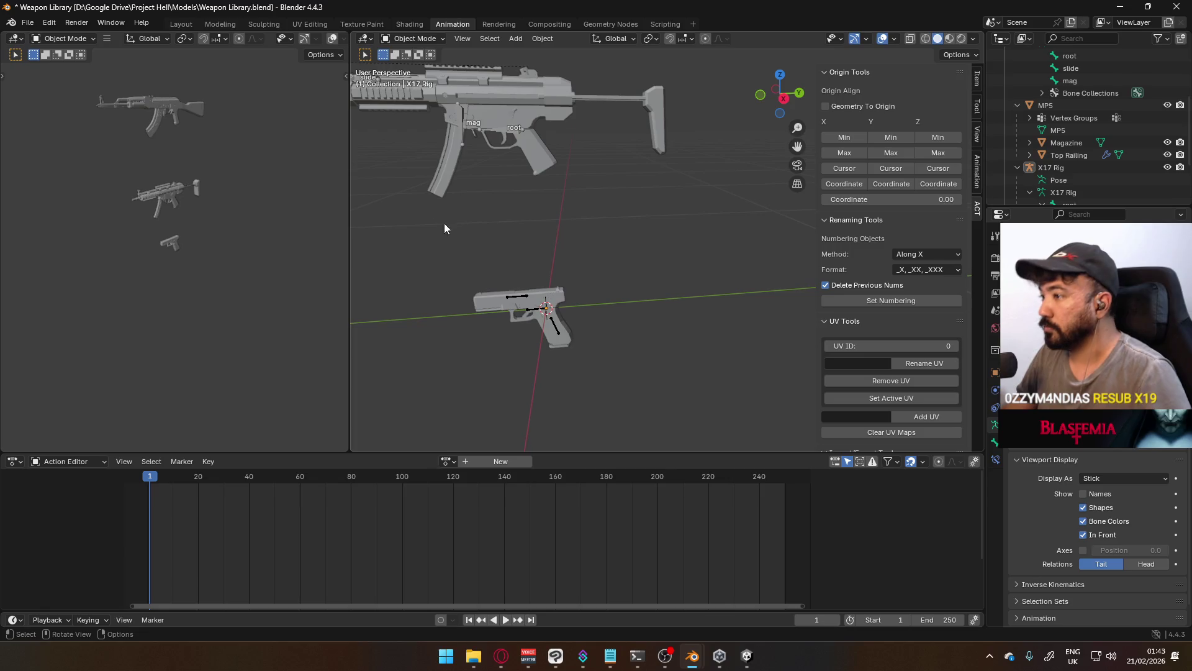
Switch to a right orthographic view centred on the MP5 and pistol
{"action": "key", "text": "KP_3"}
{"action": "key", "text": "KP_5"}
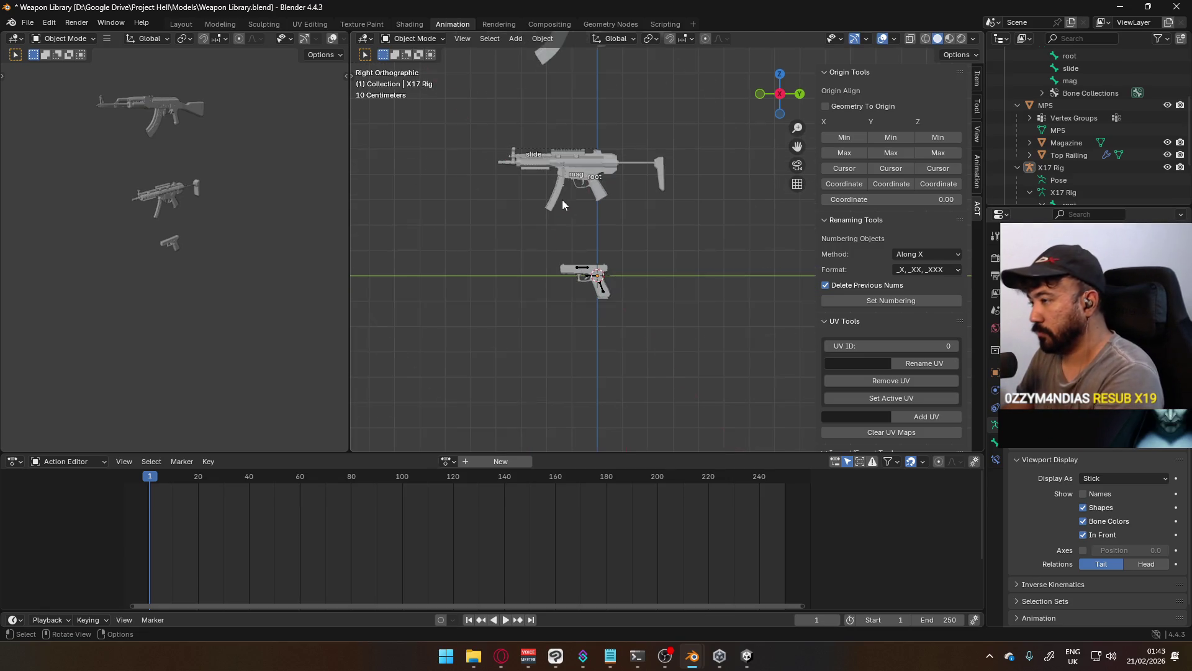
{"action": "scroll", "coordinate": [568, 224], "scroll_direction": "up", "scroll_amount": 3}
{"action": "scroll", "coordinate": [534, 198], "scroll_direction": "down", "scroll_amount": 2}
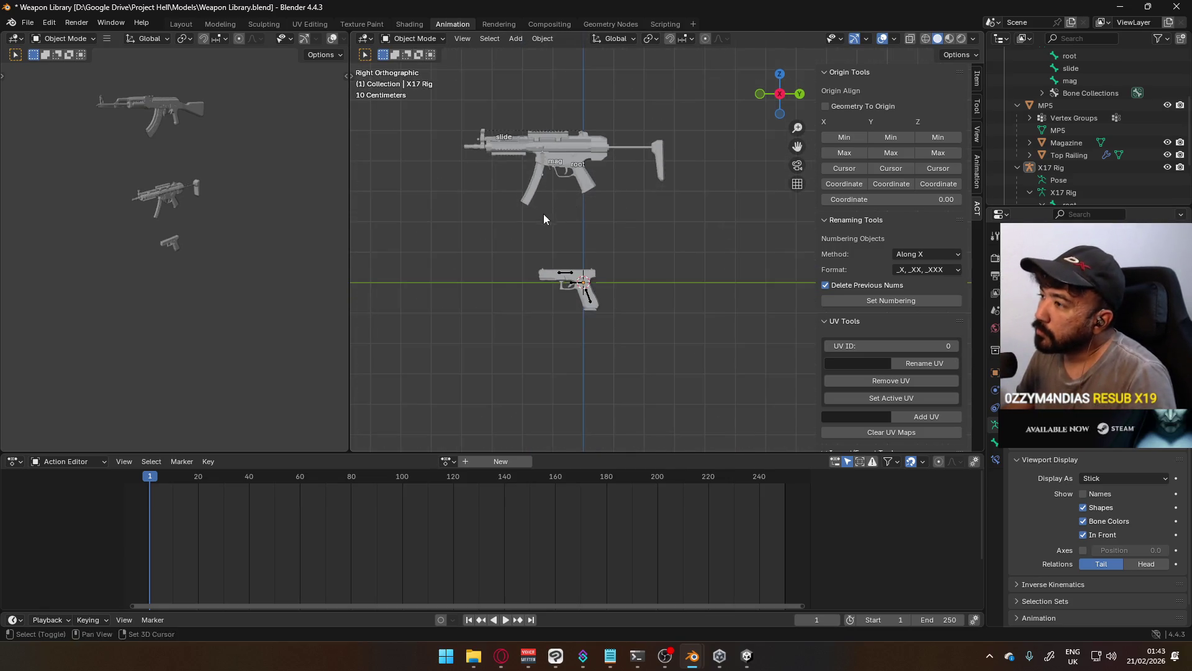
{"action": "middle_click_drag", "start_coordinate": [544, 216], "coordinate": [595, 279], "text": "shift"}
{"action": "scroll", "coordinate": [595, 279], "scroll_direction": "up", "scroll_amount": 1}
Display bone names on the X17 Rig armature
{"action": "left_click", "coordinate": [582, 318]}
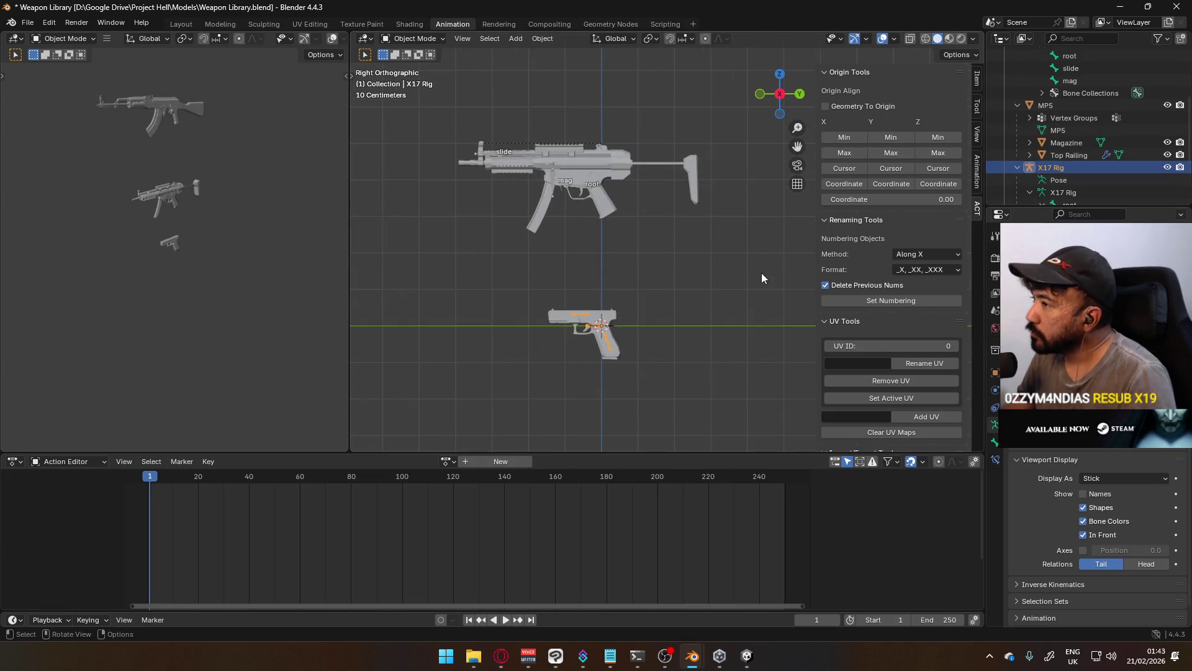
{"action": "left_click", "coordinate": [1097, 492]}
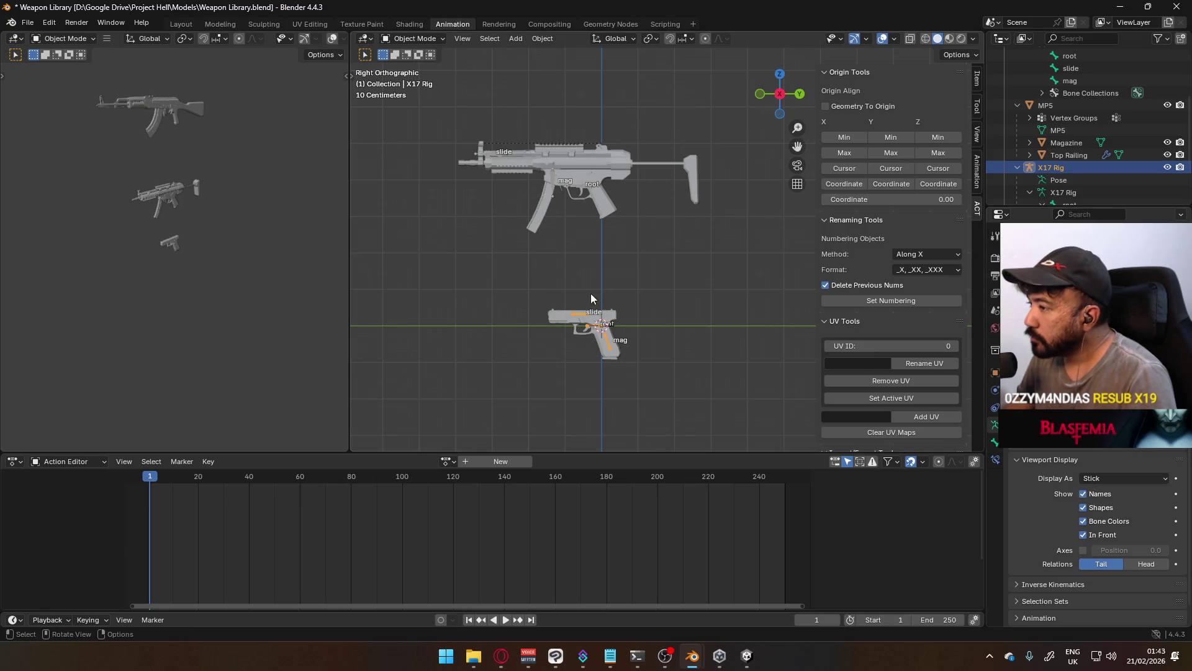
{"action": "scroll", "coordinate": [520, 154], "scroll_direction": "up", "scroll_amount": 3}
Put the MP5 armature into Edit Mode
{"action": "left_click", "coordinate": [485, 139]}
{"action": "key", "text": "Tab"}
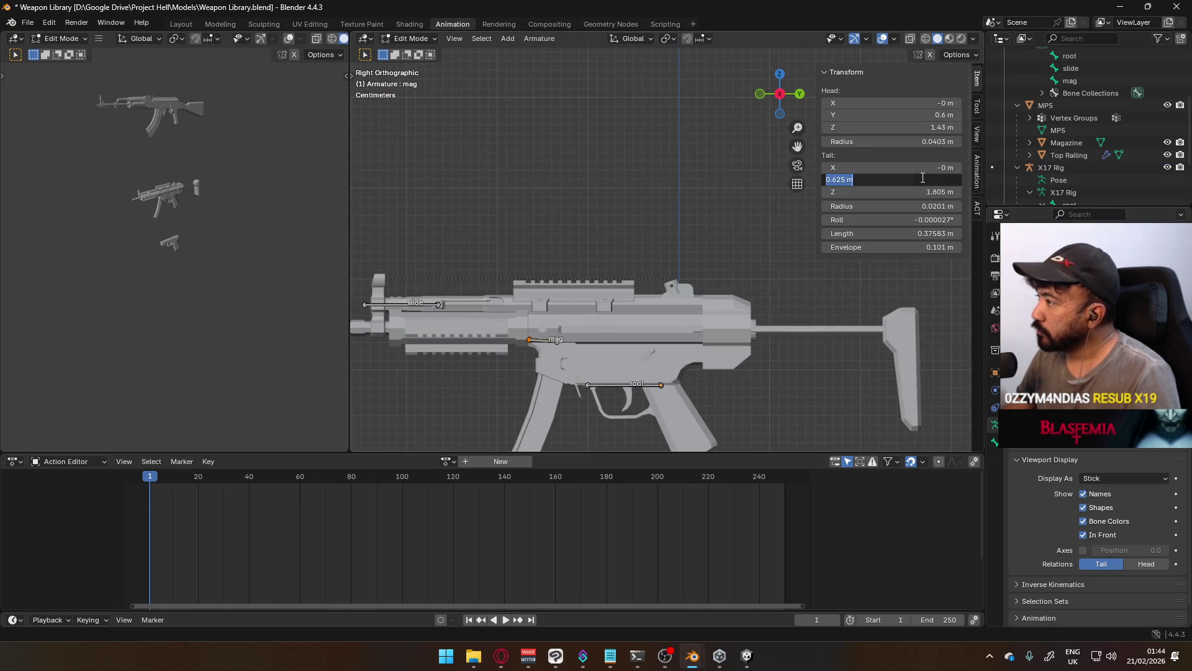
{"action": "scroll", "coordinate": [636, 202], "scroll_direction": "down", "scroll_amount": 5}
{"action": "scroll", "coordinate": [600, 269], "scroll_direction": "up", "scroll_amount": 4}
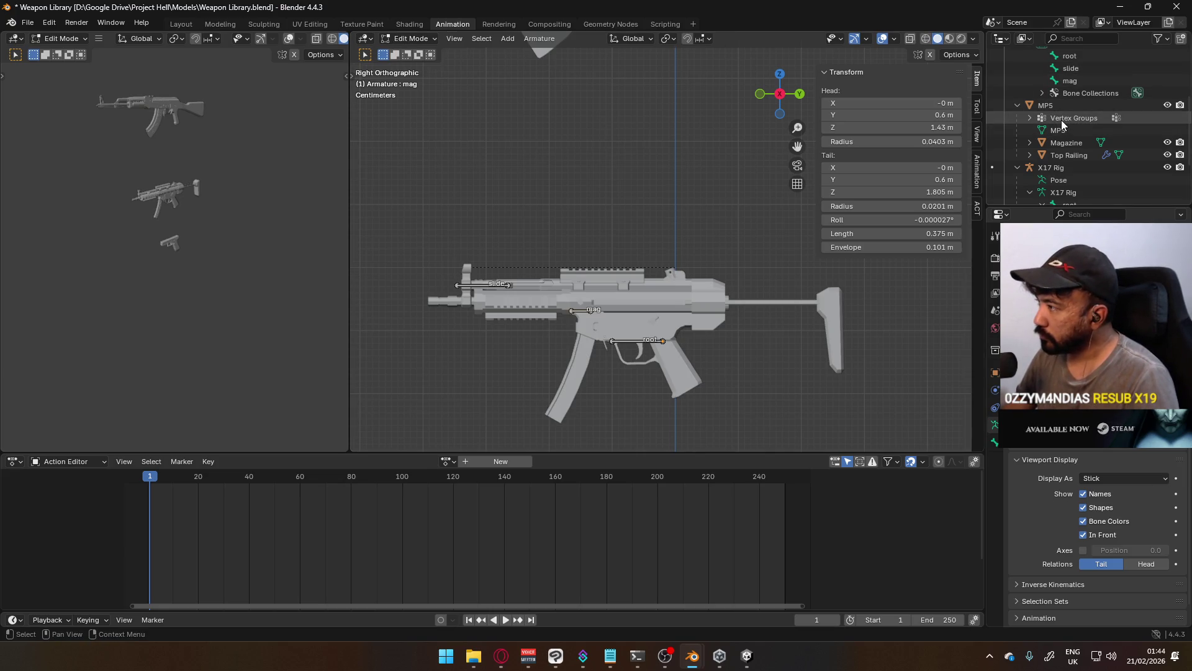
Rename the Magazine object to MP5 Mag
{"action": "double_click", "coordinate": [1081, 142]}
{"action": "scroll", "coordinate": [1096, 132], "scroll_direction": "down", "scroll_amount": 2}
{"action": "type", "text": "c"}
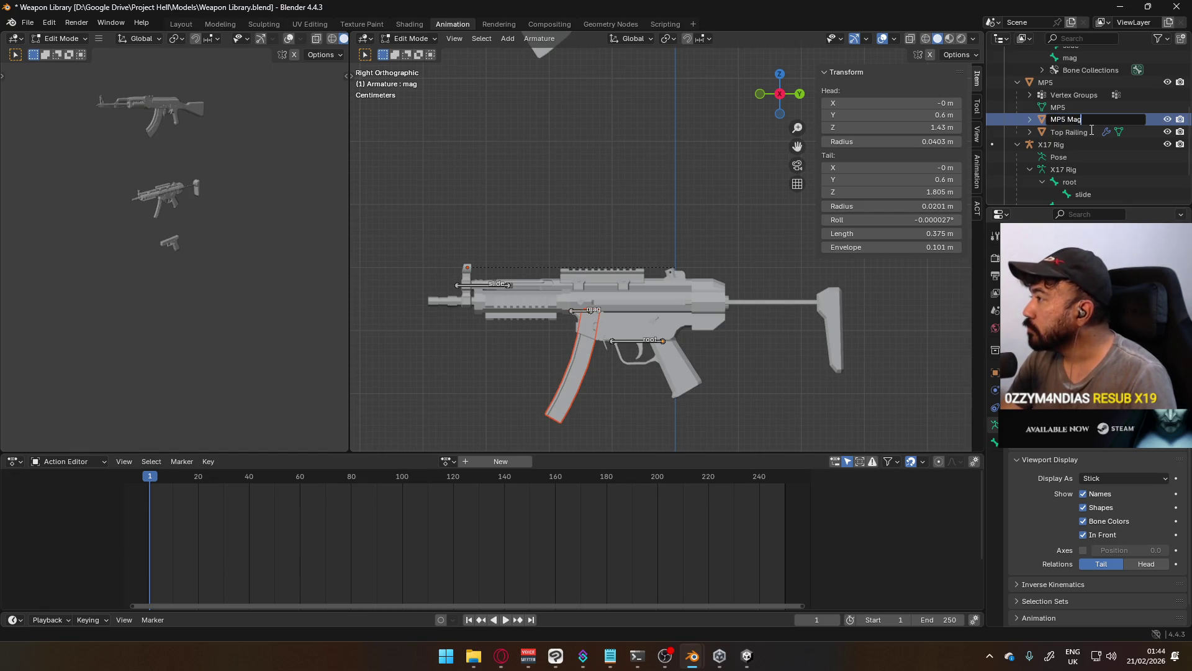
{"action": "key", "text": "Return"}
Rename the MP5 object to MP5 Body
{"action": "double_click", "coordinate": [1050, 82]}
{"action": "scroll", "coordinate": [1117, 87], "scroll_direction": "up", "scroll_amount": 3}
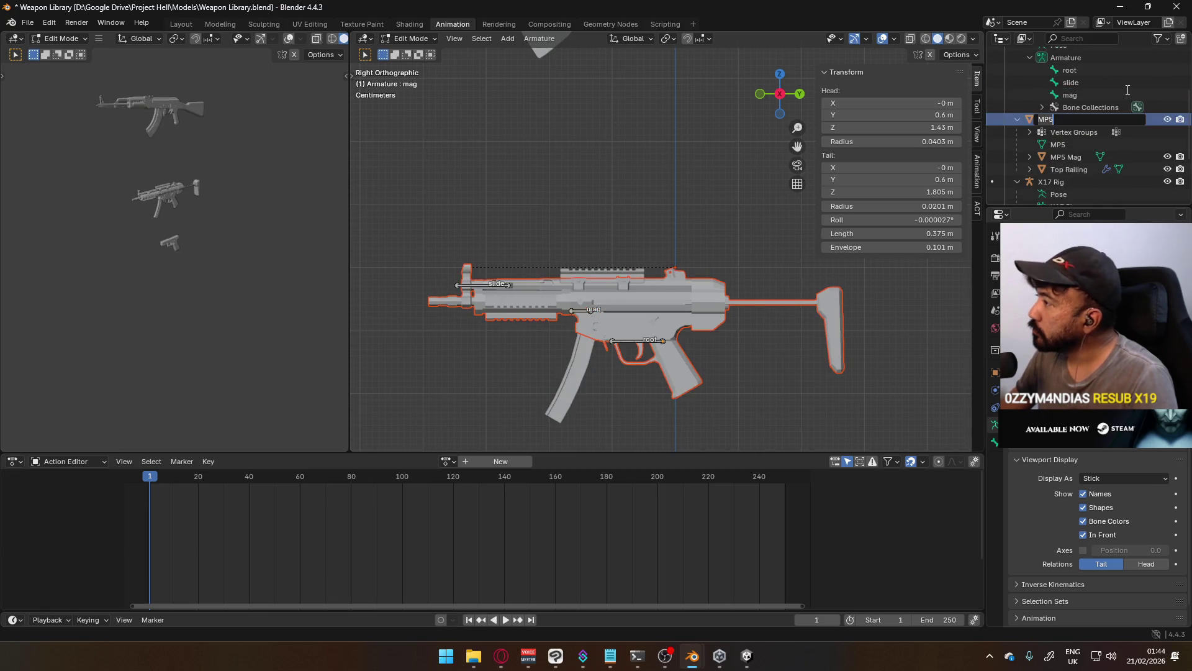
{"action": "type", "text": "c"}
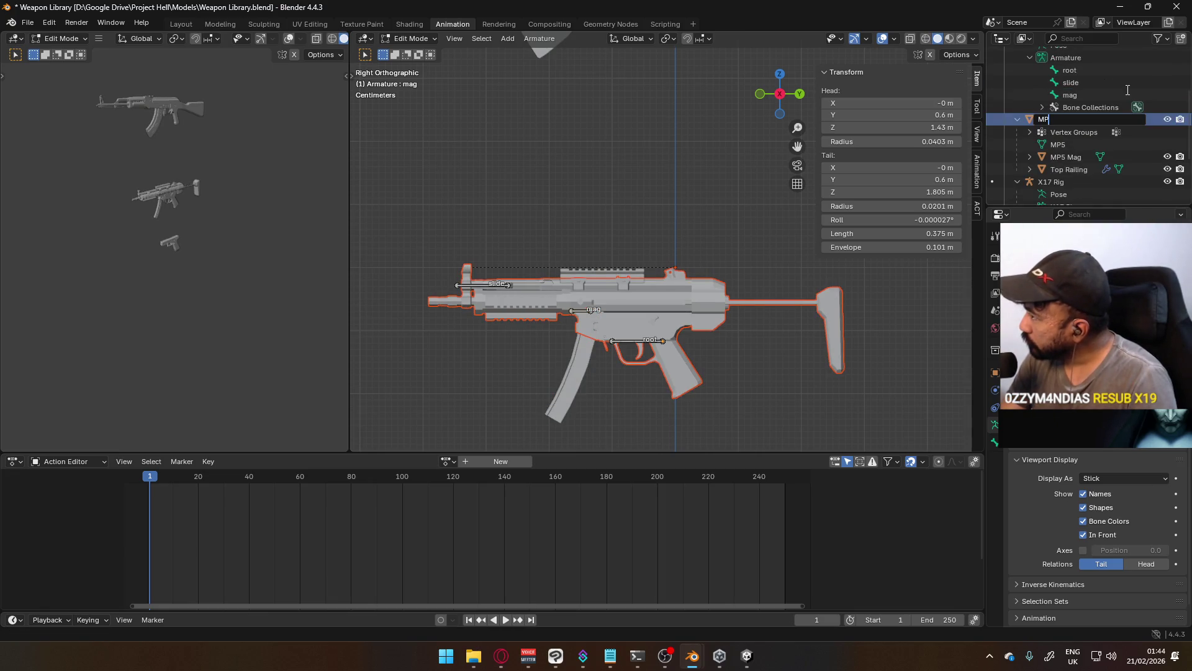
{"action": "type", "text": "ody"}
{"action": "key", "text": "Return"}
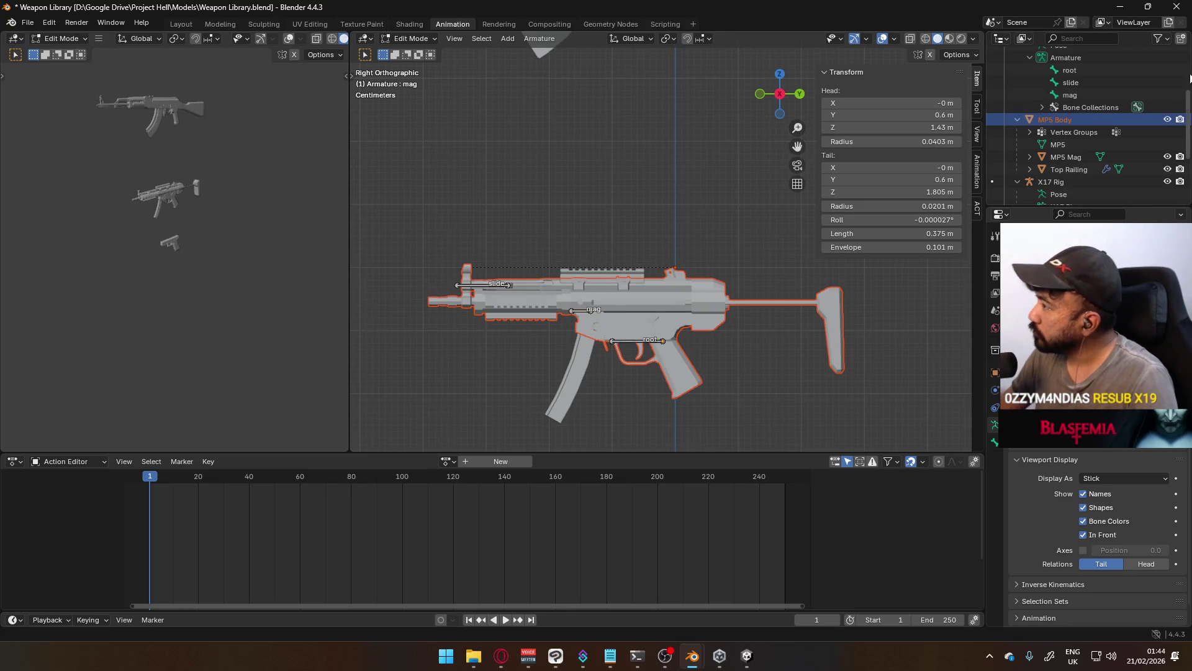
Rename Top Railing to MP5 Top Railing
{"action": "double_click", "coordinate": [1056, 156]}
{"action": "scroll", "coordinate": [1058, 162], "scroll_direction": "down", "scroll_amount": 3}
{"action": "left_click", "coordinate": [1054, 119]}
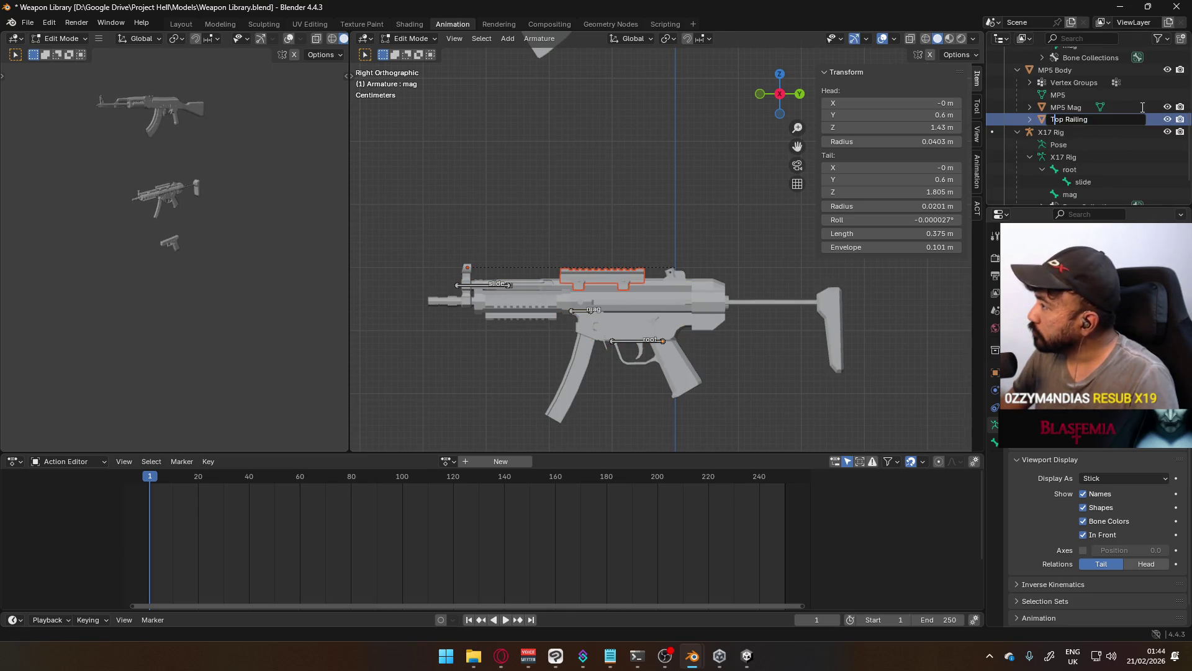
{"action": "type", "text": "N"}
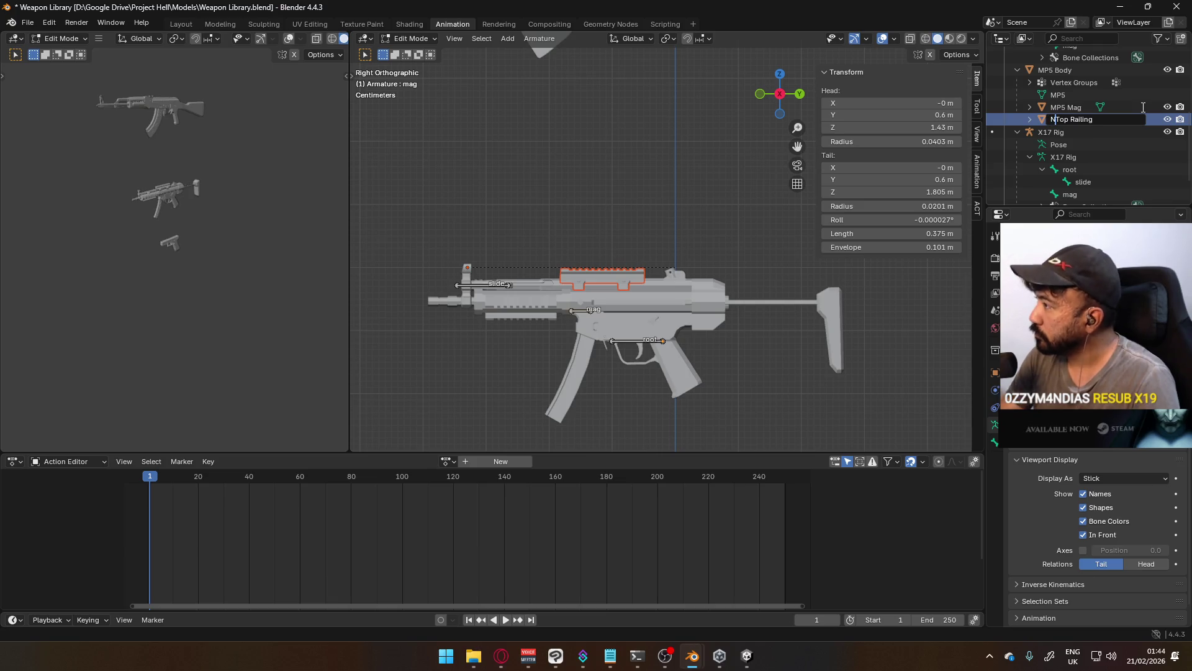
{"action": "key", "text": "BackSpace"}
{"action": "type", "text": "MP5"}
{"action": "key", "text": "Return"}
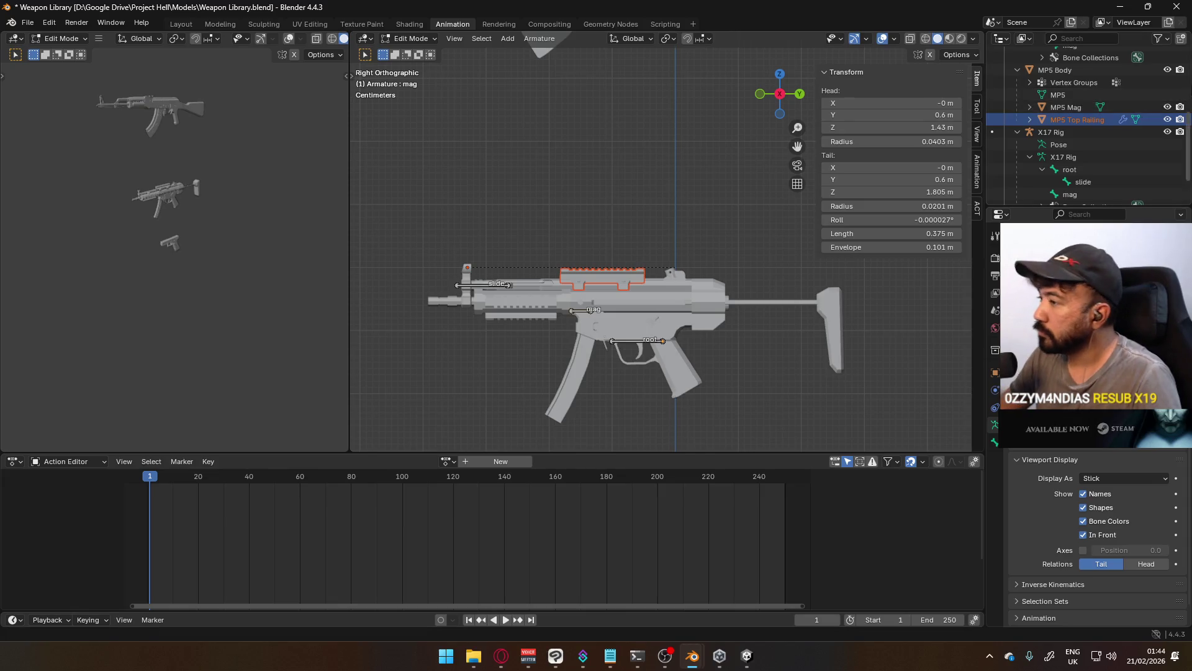
{"action": "scroll", "coordinate": [559, 236], "scroll_direction": "down", "scroll_amount": 3}
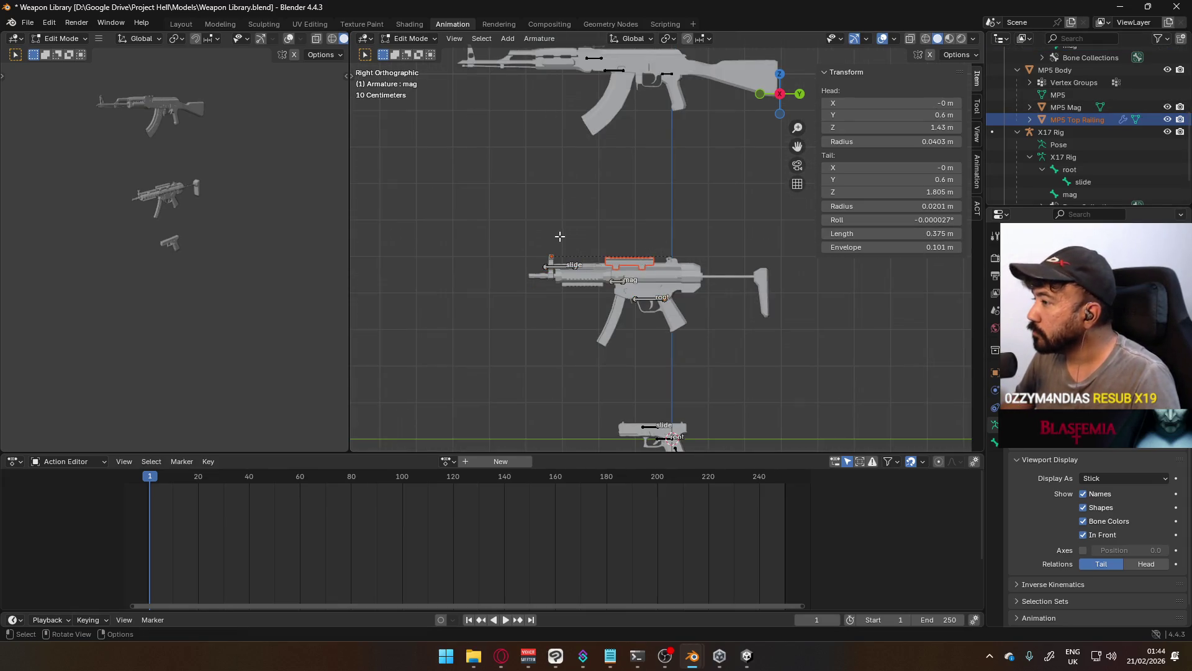
Copy the MP5 Body, Mag and Top Railing object names onto their mesh data
{"action": "key", "text": "Tab"}
{"action": "left_click", "coordinate": [412, 39]}
{"action": "left_click", "coordinate": [413, 48]}
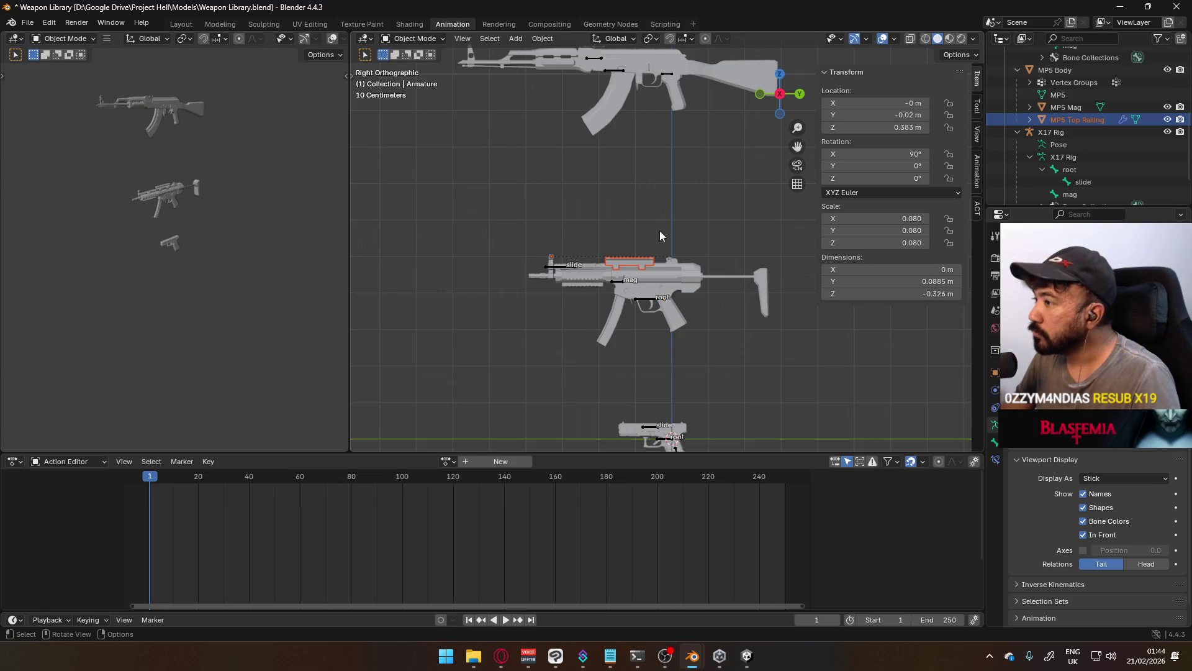
{"action": "left_click", "coordinate": [674, 270]}
{"action": "left_click_drag", "start_coordinate": [546, 365], "coordinate": [785, 213]}
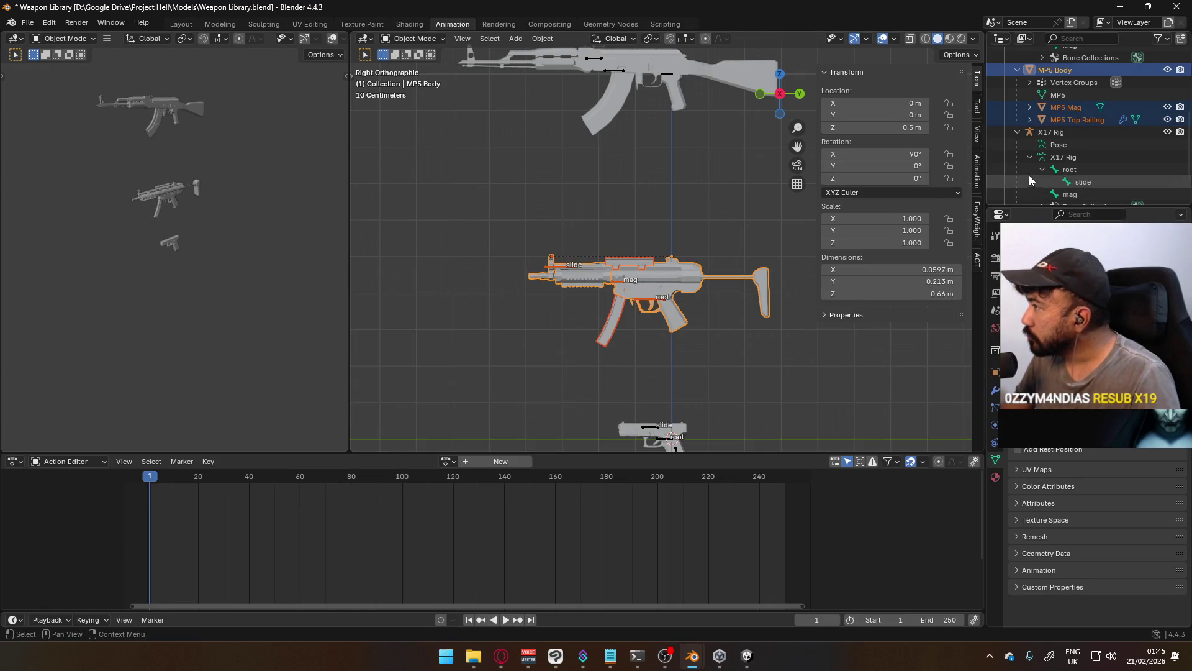
{"action": "left_click", "coordinate": [977, 260]}
{"action": "scroll", "coordinate": [925, 256], "scroll_direction": "down", "scroll_amount": 5}
{"action": "scroll", "coordinate": [926, 258], "scroll_direction": "down", "scroll_amount": 3}
{"action": "left_click", "coordinate": [915, 385]}
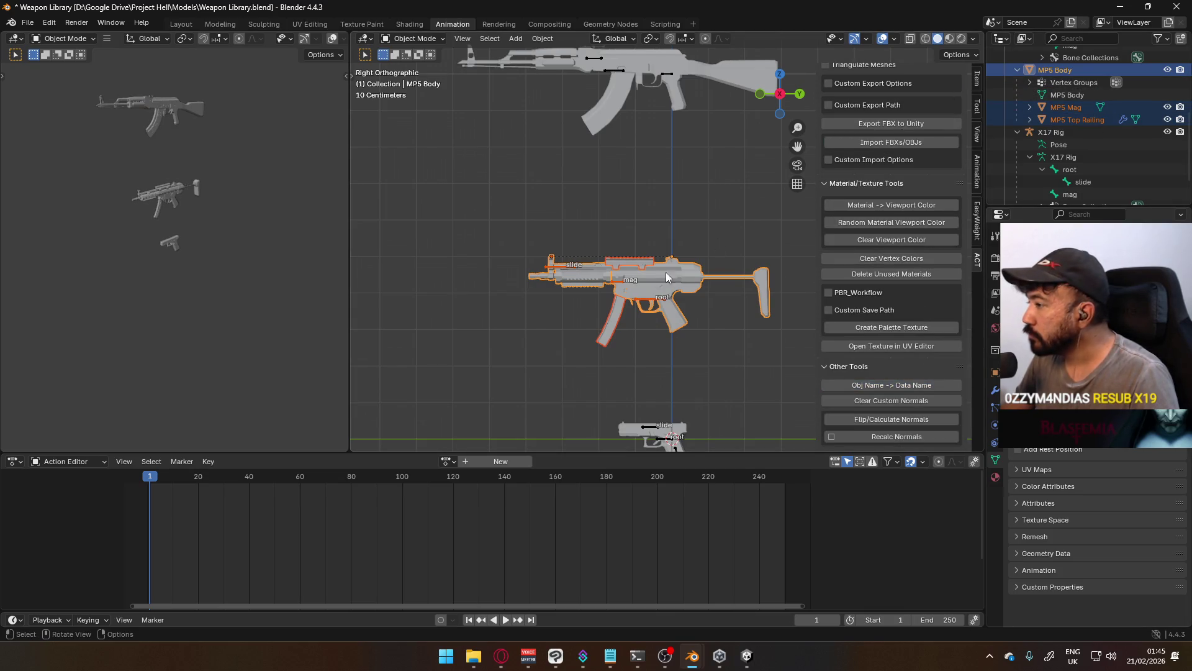
Select the MP5 armature, MP5 Body and AKM Body in turn to compare them
{"action": "left_click", "coordinate": [626, 282]}
{"action": "scroll", "coordinate": [625, 278], "scroll_direction": "up", "scroll_amount": 2}
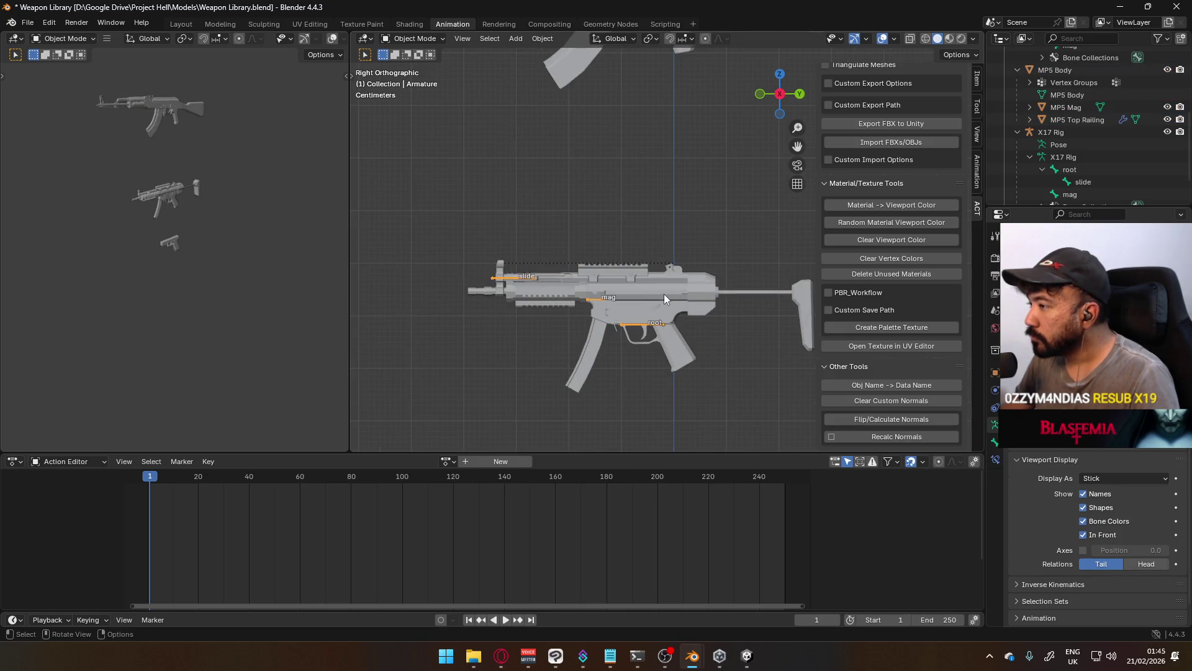
{"action": "left_click", "coordinate": [654, 297]}
{"action": "scroll", "coordinate": [698, 287], "scroll_direction": "down", "scroll_amount": 5}
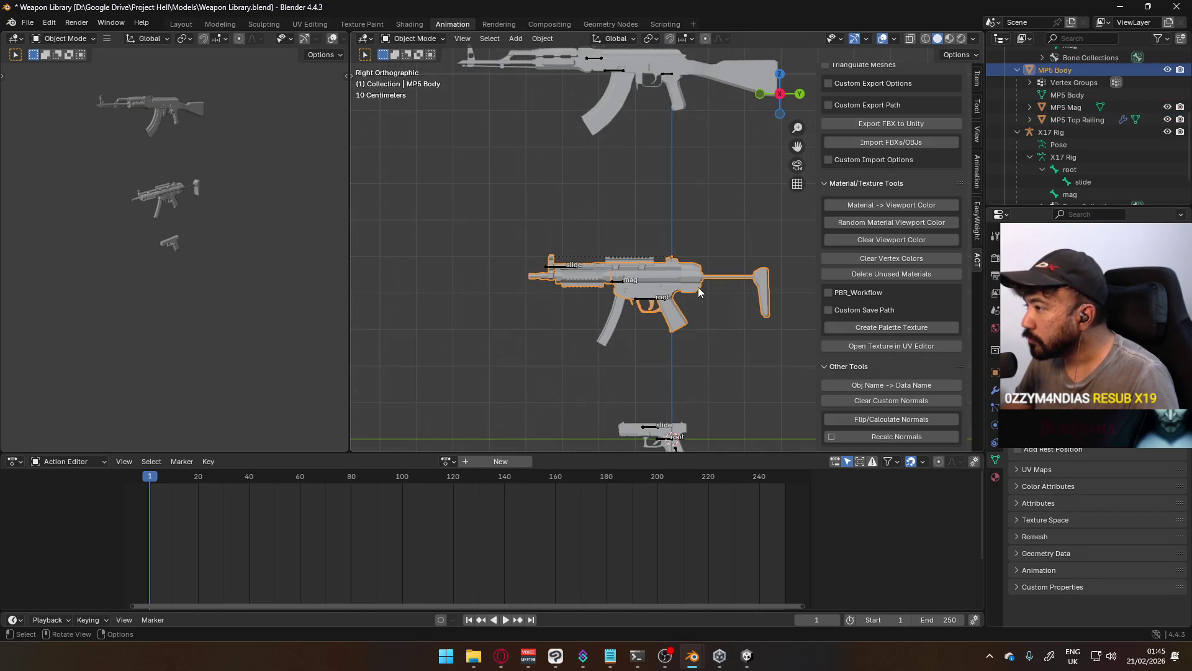
{"action": "scroll", "coordinate": [679, 346], "scroll_direction": "up", "scroll_amount": 3}
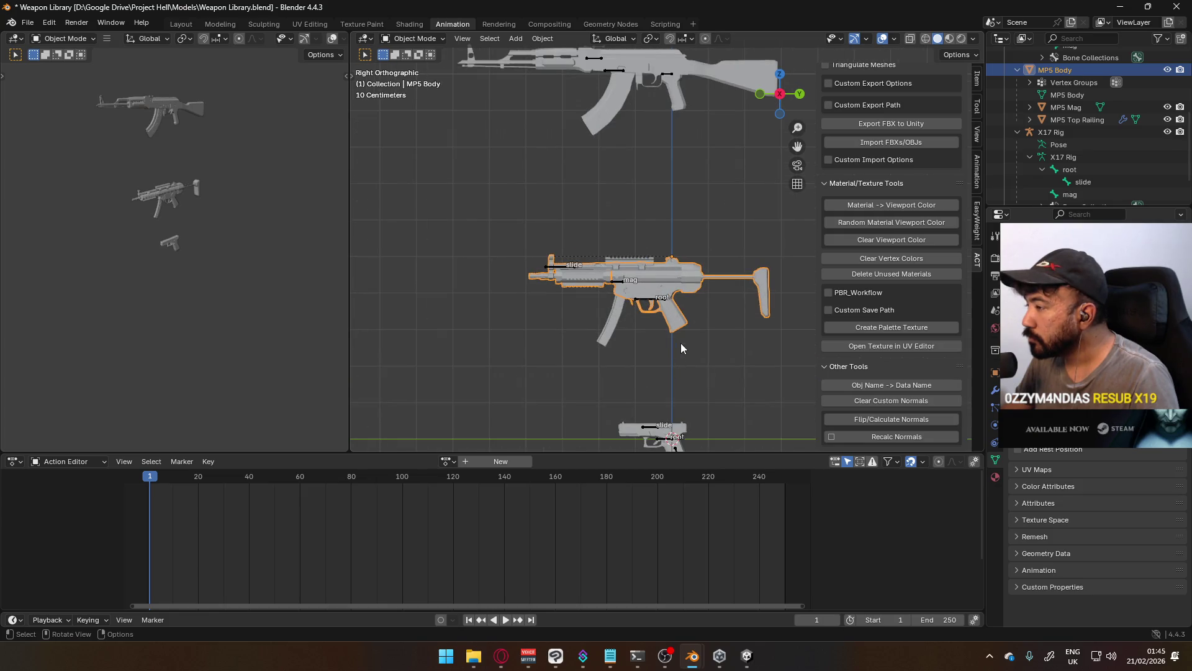
{"action": "scroll", "coordinate": [657, 286], "scroll_direction": "down", "scroll_amount": 2}
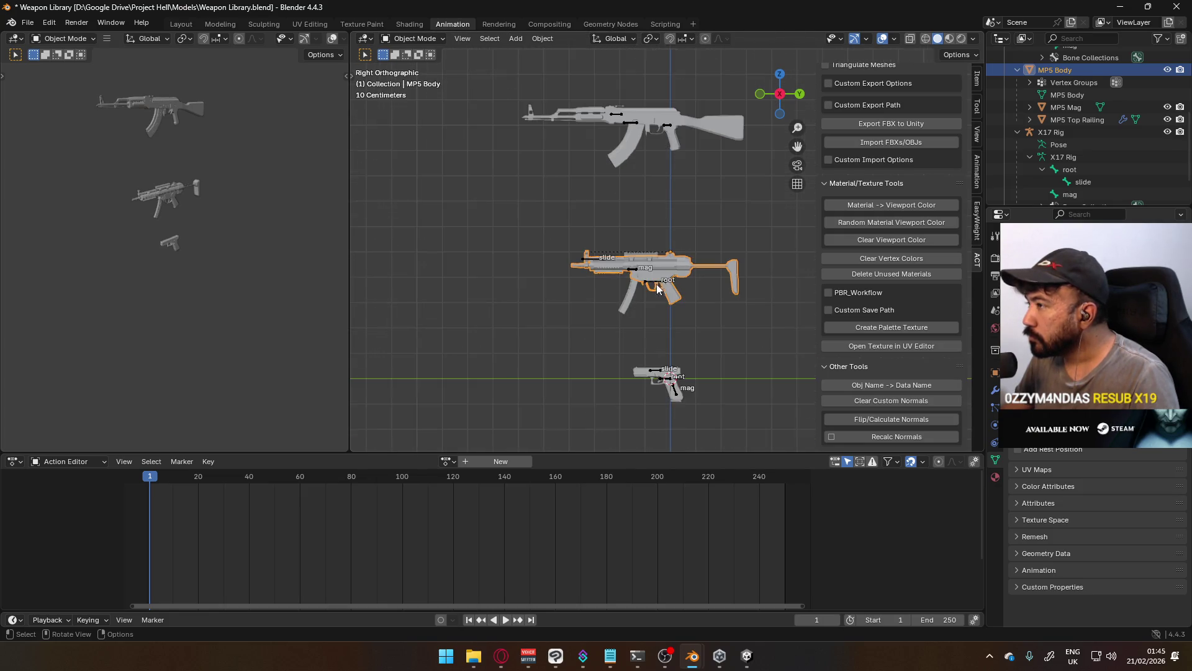
{"action": "left_click", "coordinate": [669, 147]}
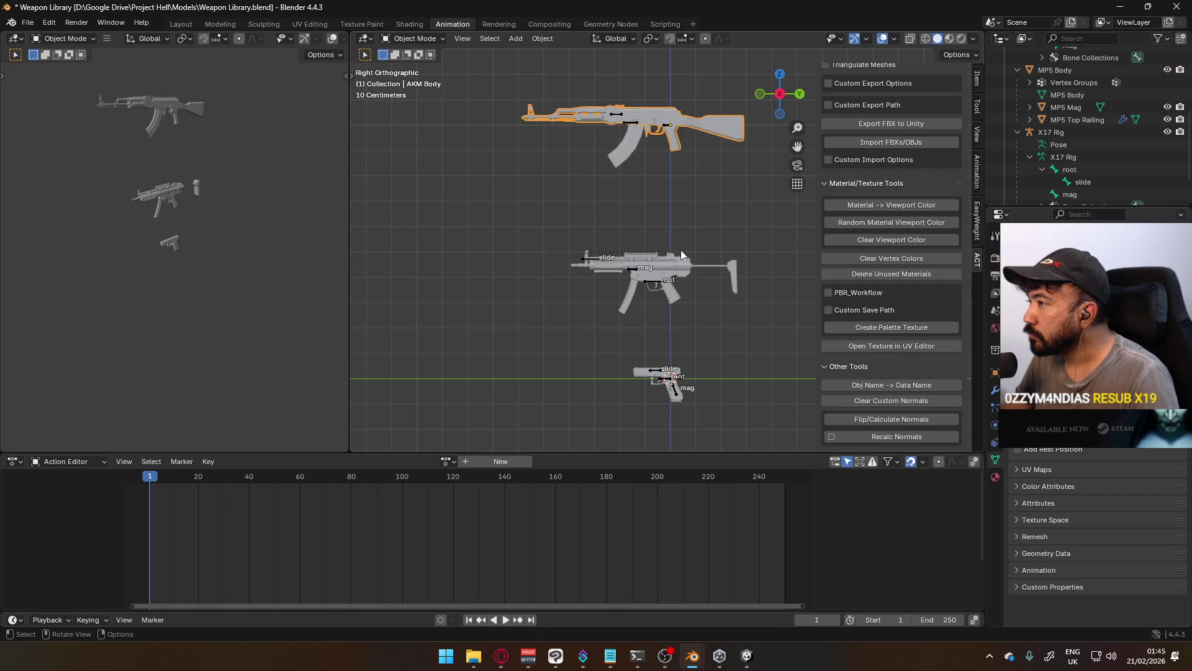
{"action": "scroll", "coordinate": [680, 239], "scroll_direction": "up", "scroll_amount": 4}
Check the MP5 armature's bones in Edit Mode with the MP5 panned higher
{"action": "left_click", "coordinate": [661, 341]}
{"action": "key", "text": "Tab"}
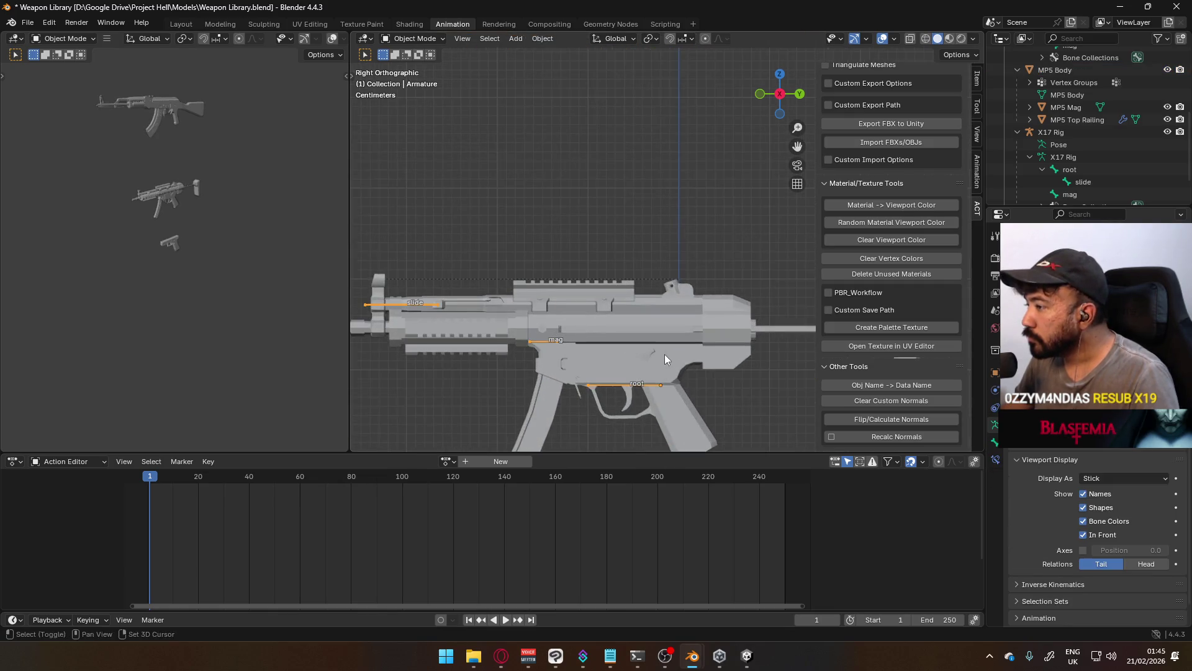
{"action": "scroll", "coordinate": [666, 354], "scroll_direction": "up", "scroll_amount": 2}
{"action": "middle_click_drag", "start_coordinate": [666, 354], "coordinate": [654, 203], "text": "shift"}
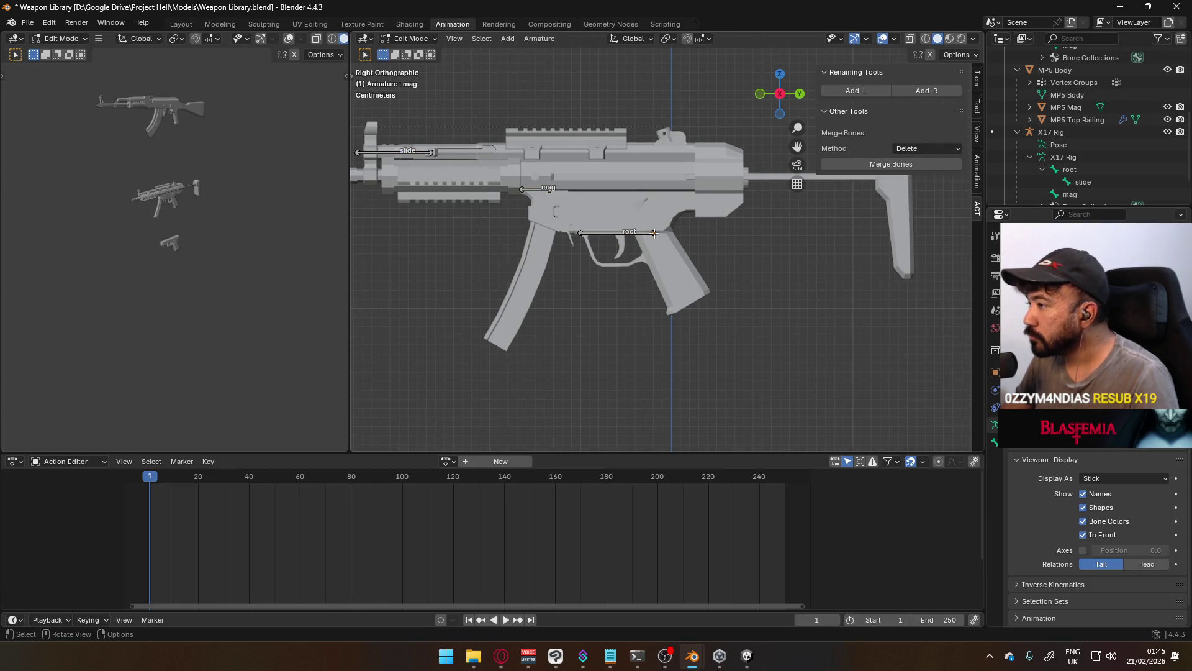
{"action": "key", "text": "Tab"}
Apply the MP5 Body's transforms and move its origin to the 3D cursor
{"action": "left_click", "coordinate": [687, 267]}
{"action": "scroll", "coordinate": [686, 267], "scroll_direction": "down", "scroll_amount": 2}
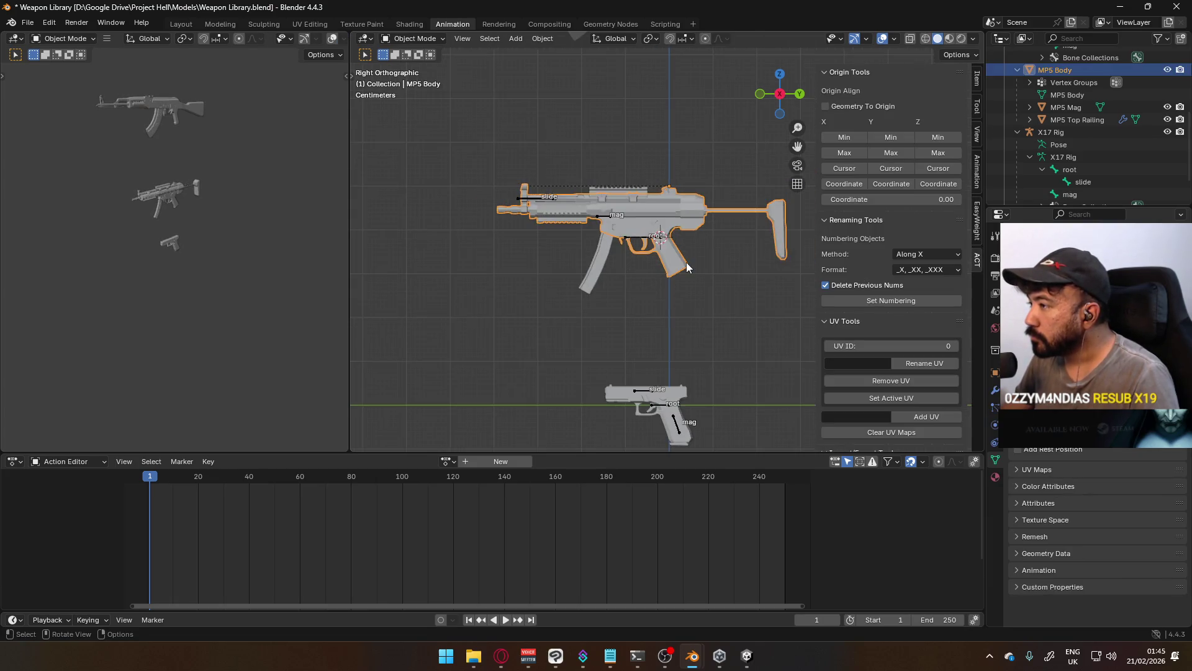
{"action": "scroll", "coordinate": [652, 247], "scroll_direction": "up", "scroll_amount": 1}
{"action": "key", "text": "ctrl+a"}
{"action": "key", "text": "Return"}
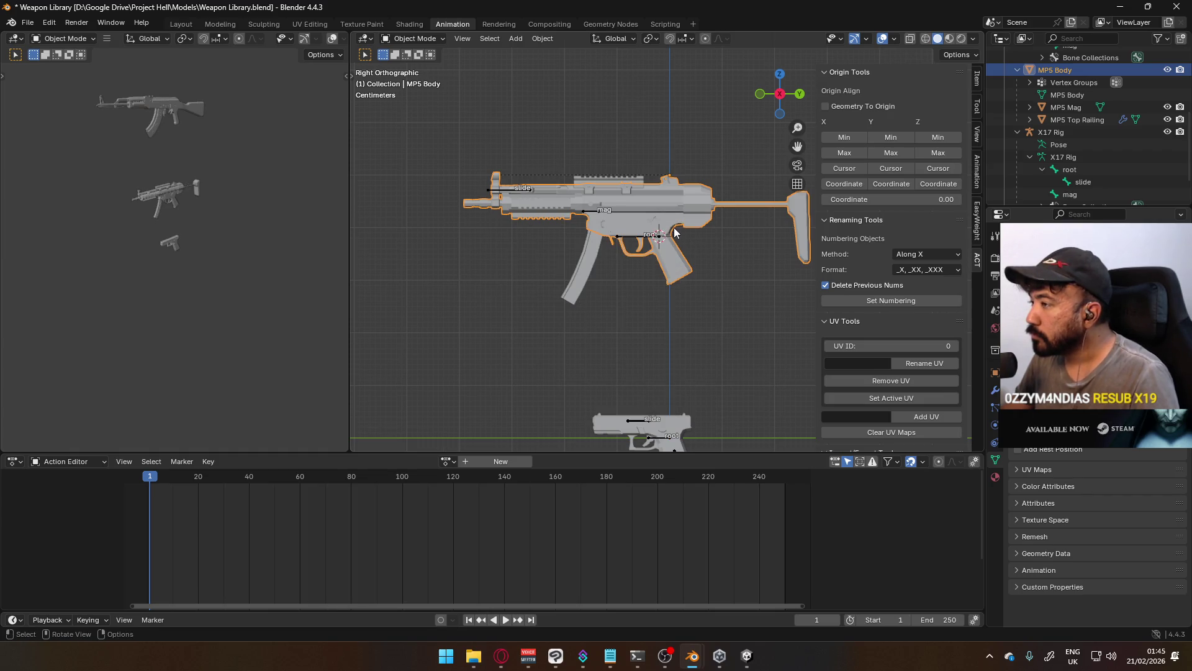
{"action": "key", "text": "q"}
{"action": "left_click", "coordinate": [636, 227]}
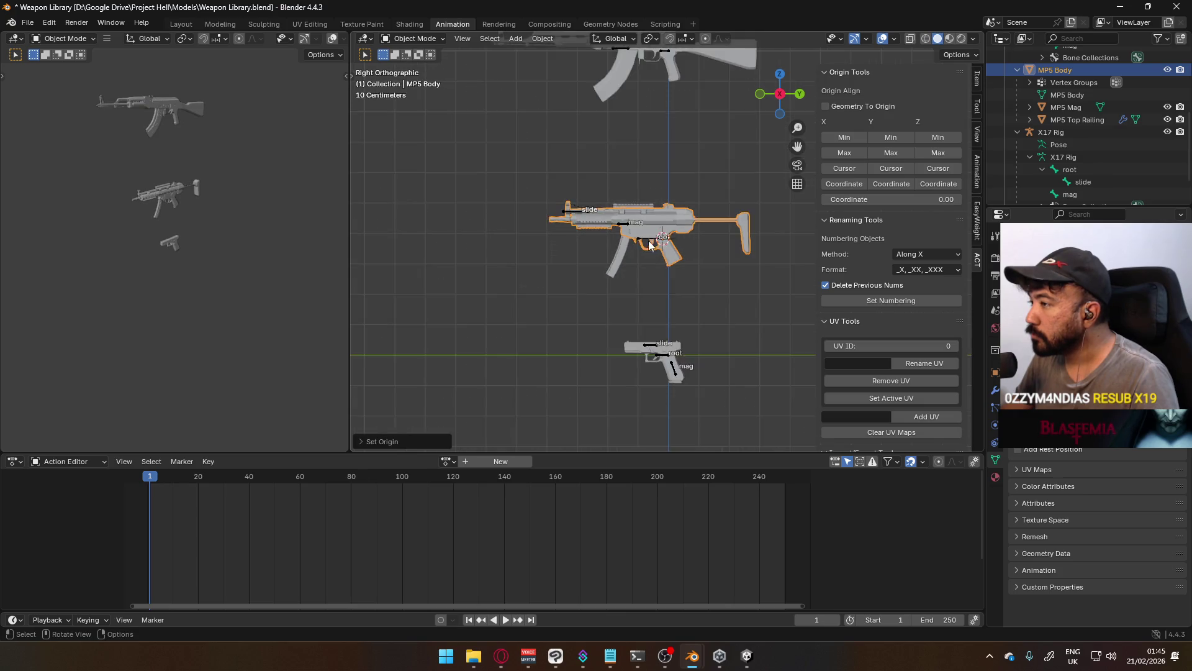
Select the MP5 Mag, AKM Mag and MP5 armature, entering the armature's Edit Mode
{"action": "left_click", "coordinate": [594, 241]}
{"action": "scroll", "coordinate": [595, 241], "scroll_direction": "up", "scroll_amount": 1}
{"action": "scroll", "coordinate": [595, 241], "scroll_direction": "down", "scroll_amount": 10}
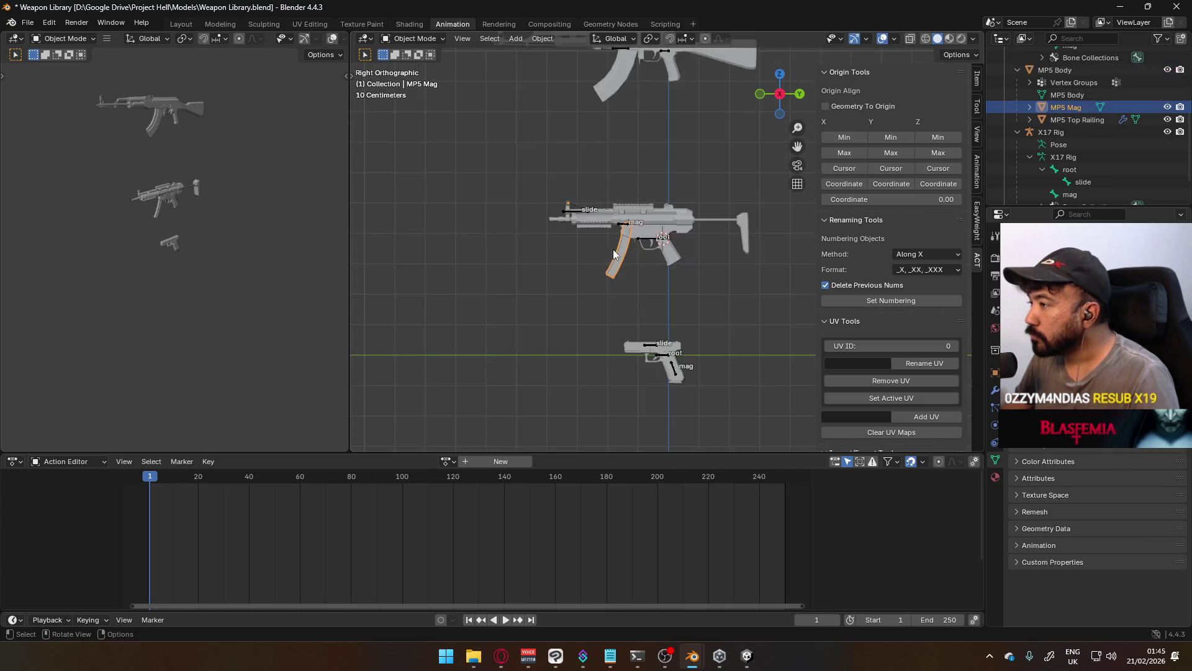
{"action": "scroll", "coordinate": [632, 259], "scroll_direction": "up", "scroll_amount": 8}
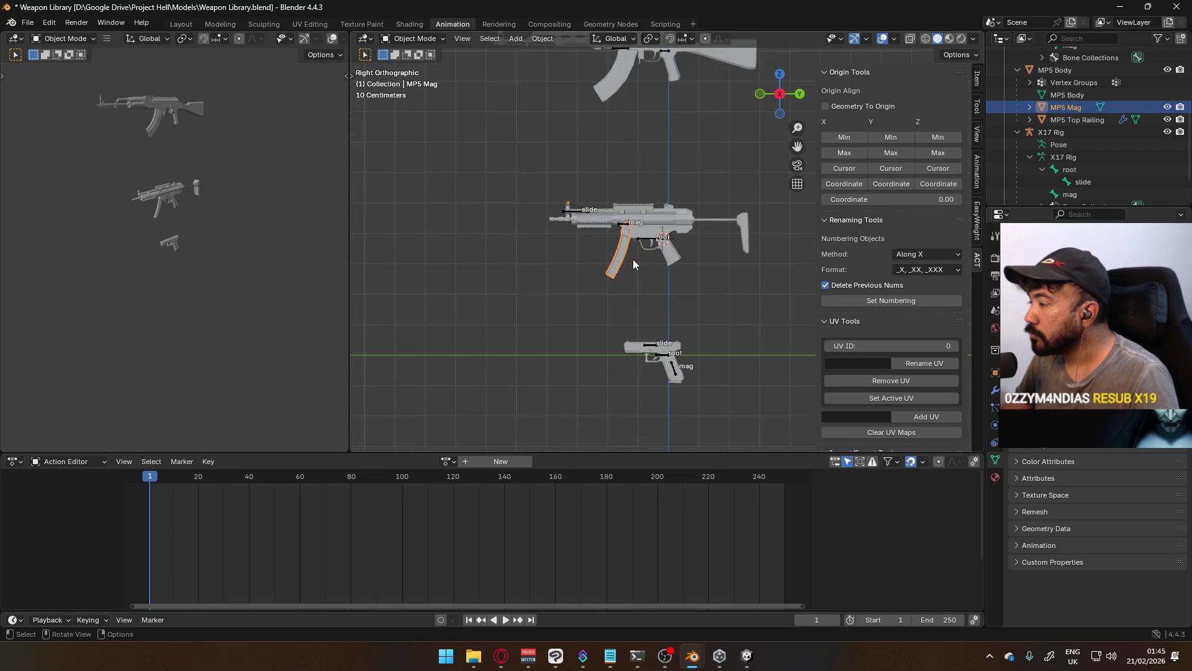
{"action": "scroll", "coordinate": [640, 261], "scroll_direction": "up", "scroll_amount": 4, "text": "shift"}
{"action": "left_click", "coordinate": [611, 261]}
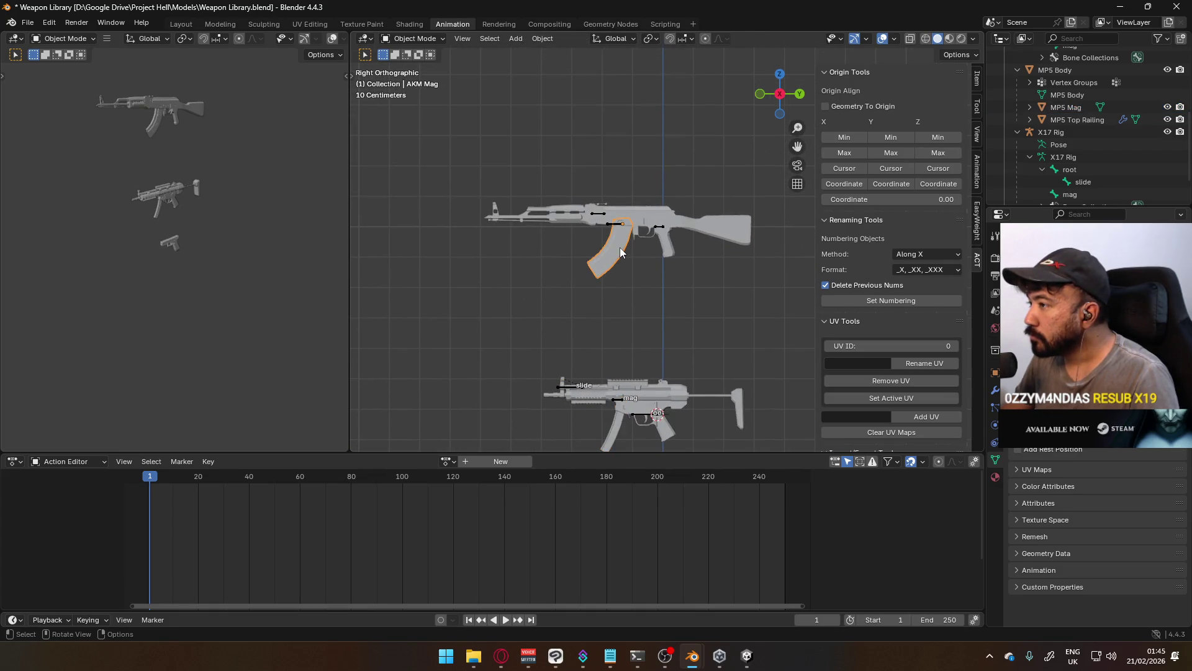
{"action": "scroll", "coordinate": [620, 289], "scroll_direction": "up", "scroll_amount": 3}
{"action": "scroll", "coordinate": [646, 298], "scroll_direction": "down", "scroll_amount": 4, "text": "shift"}
{"action": "left_click", "coordinate": [653, 302]}
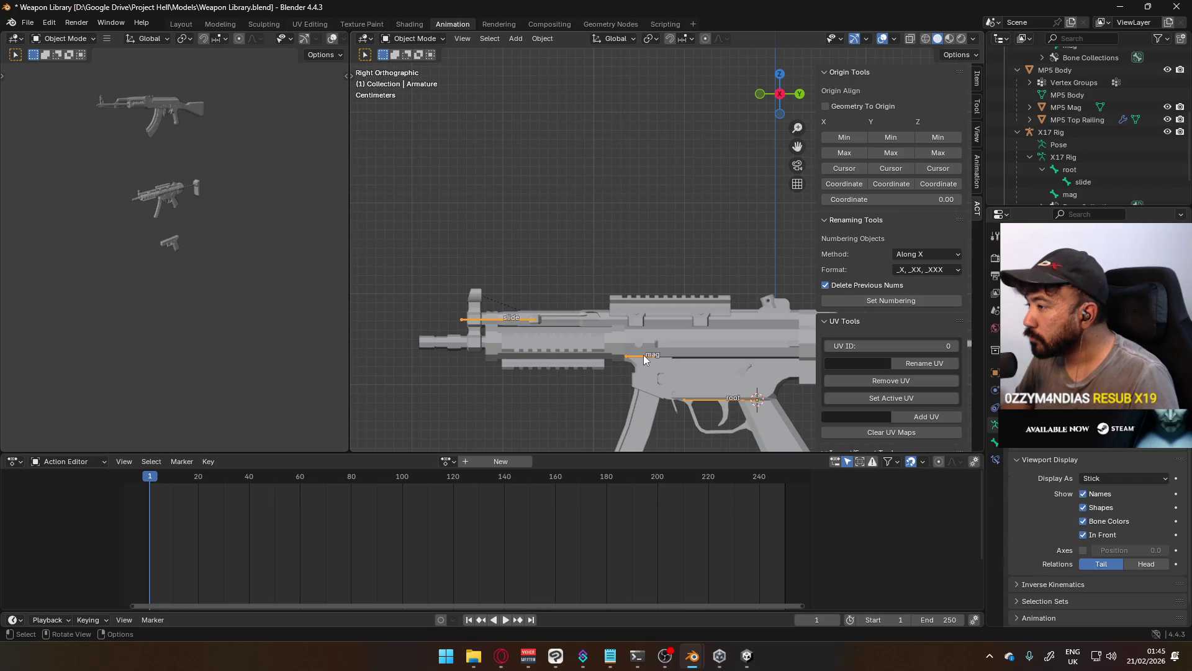
{"action": "key", "text": "Tab"}
{"action": "scroll", "coordinate": [644, 355], "scroll_direction": "up", "scroll_amount": 5}
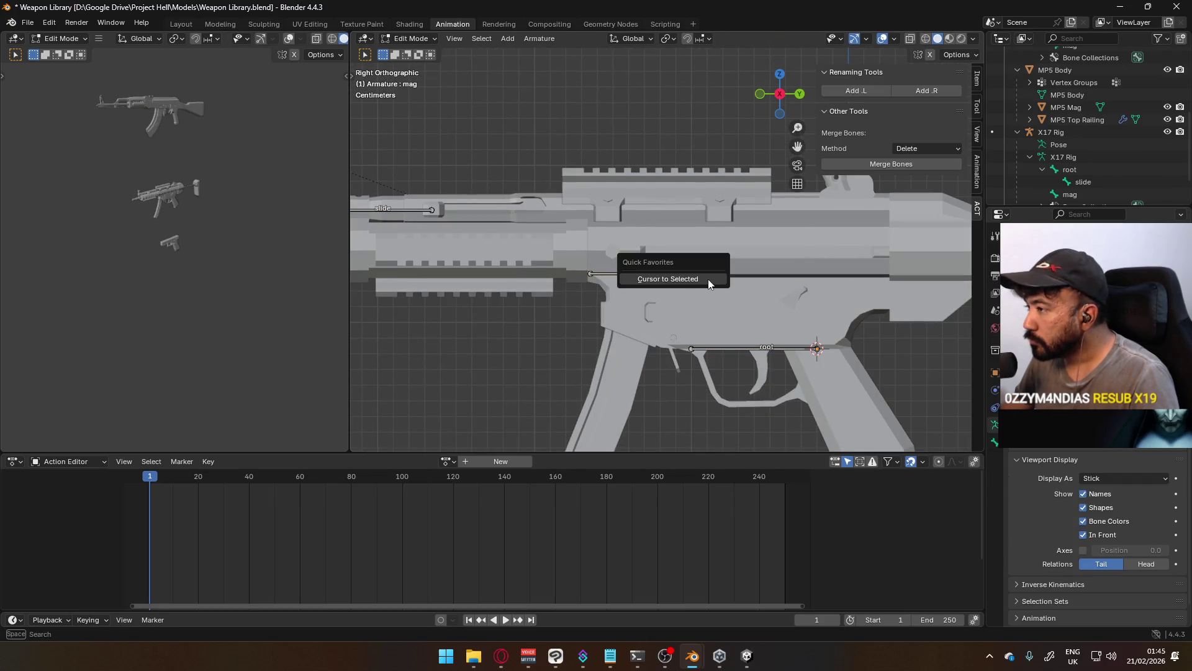
{"action": "scroll", "coordinate": [636, 251], "scroll_direction": "down", "scroll_amount": 3}
Set the MP5 Mag's origin to the 3D cursor at the mag bone's head
{"action": "key", "text": "Tab"}
{"action": "left_click", "coordinate": [647, 327]}
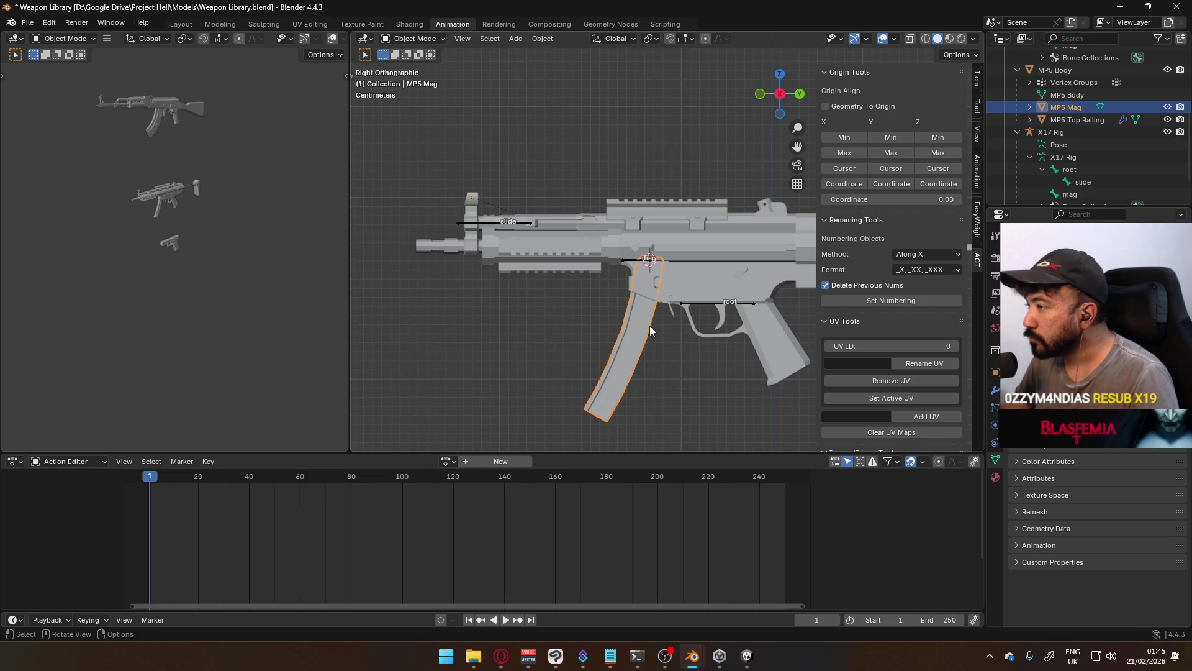
{"action": "key", "text": "q"}
{"action": "left_click", "coordinate": [657, 267]}
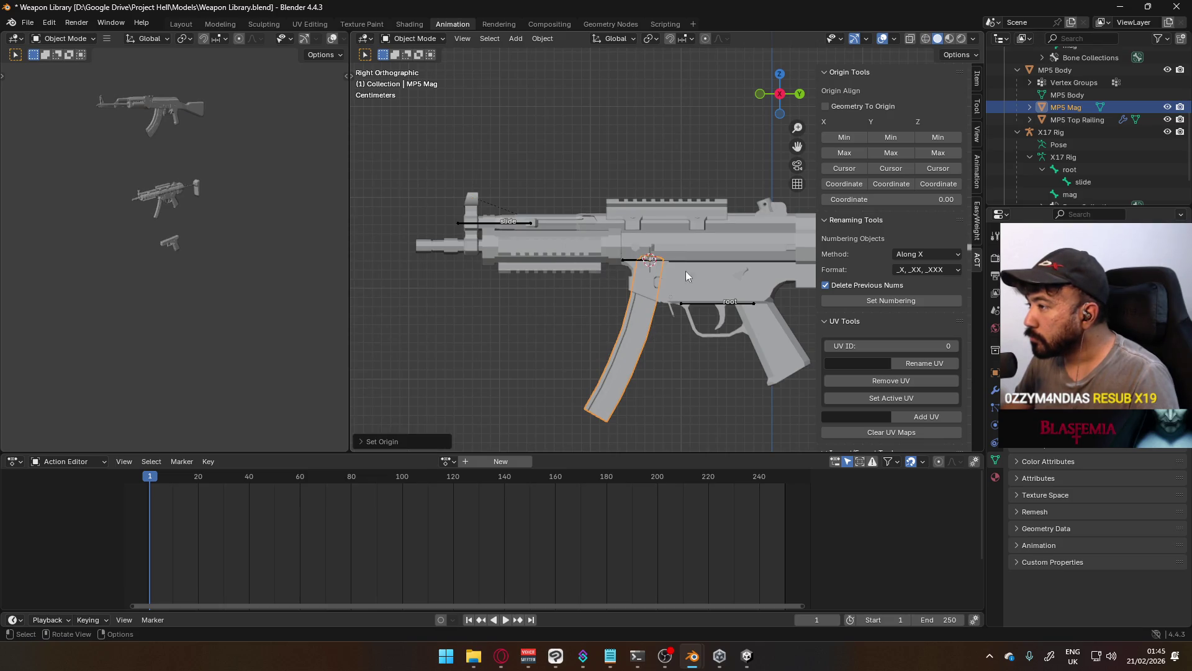
{"action": "scroll", "coordinate": [683, 276], "scroll_direction": "up", "scroll_amount": 1}
{"action": "scroll", "coordinate": [694, 289], "scroll_direction": "down", "scroll_amount": 2}
{"action": "left_click", "coordinate": [584, 227]}
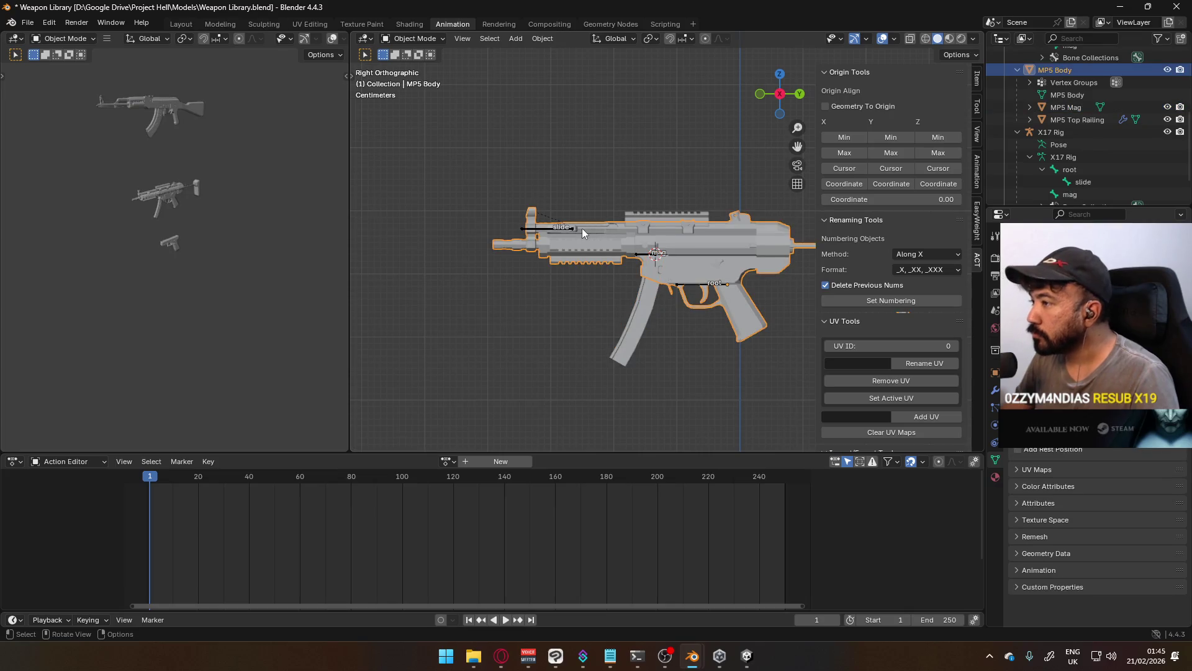
{"action": "left_click", "coordinate": [553, 231]}
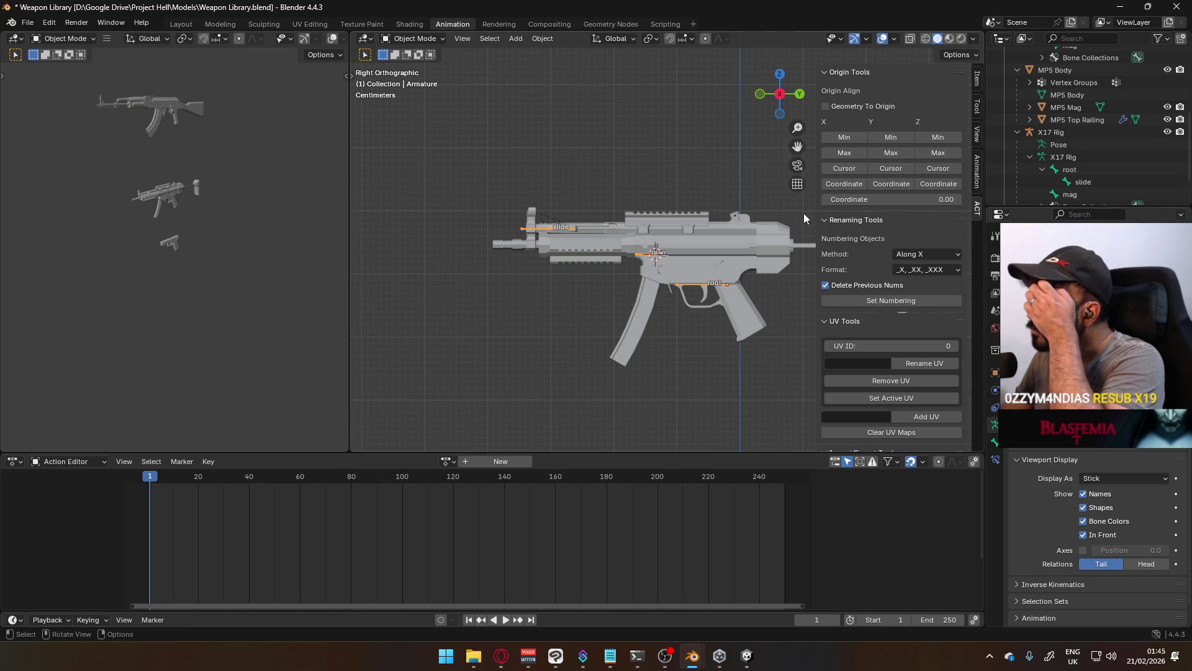
Parent MP5 Body, Mag and Top Railing to the armature with Armature Deform
{"action": "left_click", "coordinate": [685, 243]}
{"action": "left_click", "coordinate": [691, 221]}
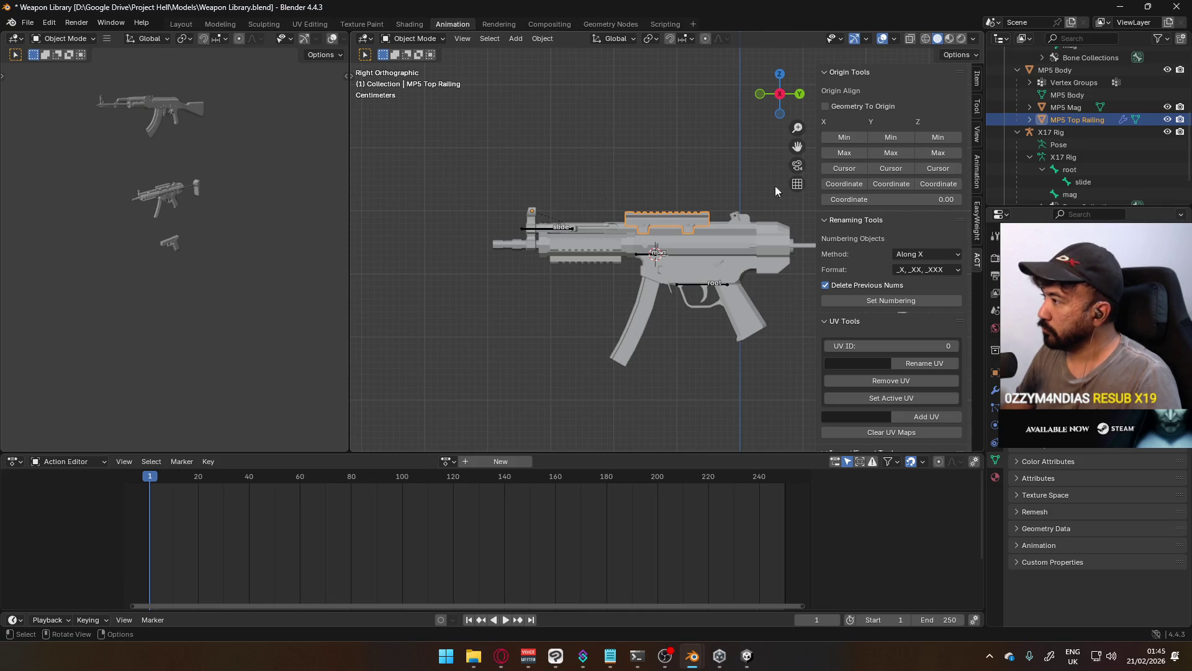
{"action": "left_click", "coordinate": [1067, 108], "text": "ctrl"}
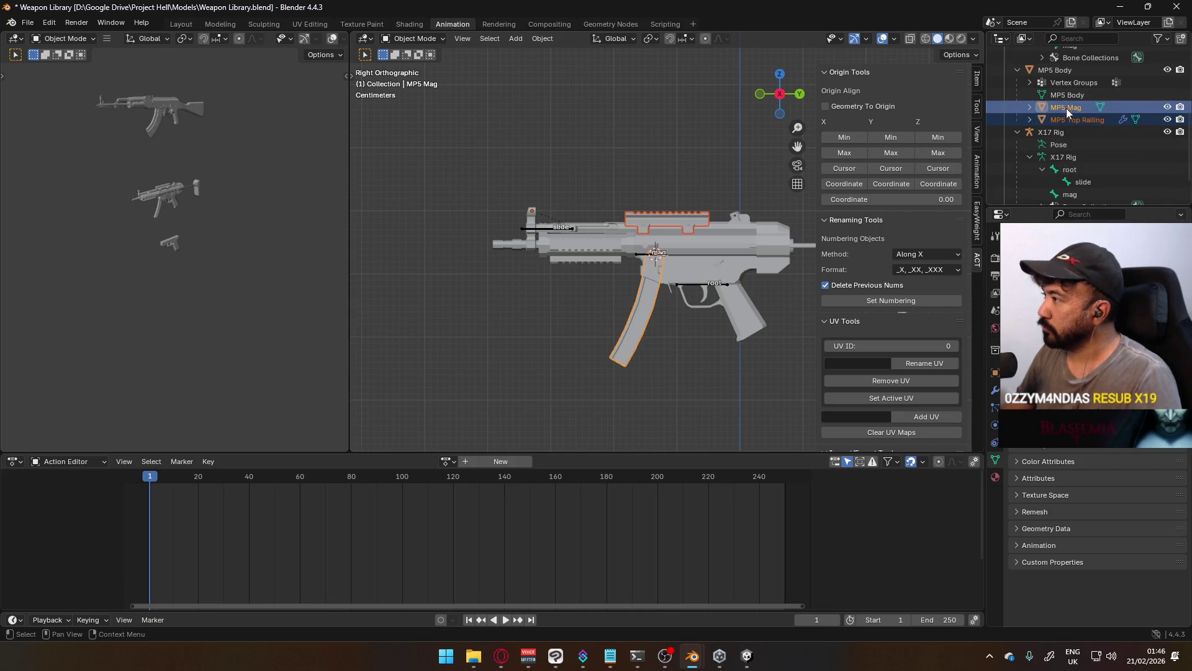
{"action": "left_click", "coordinate": [1073, 72], "text": "ctrl"}
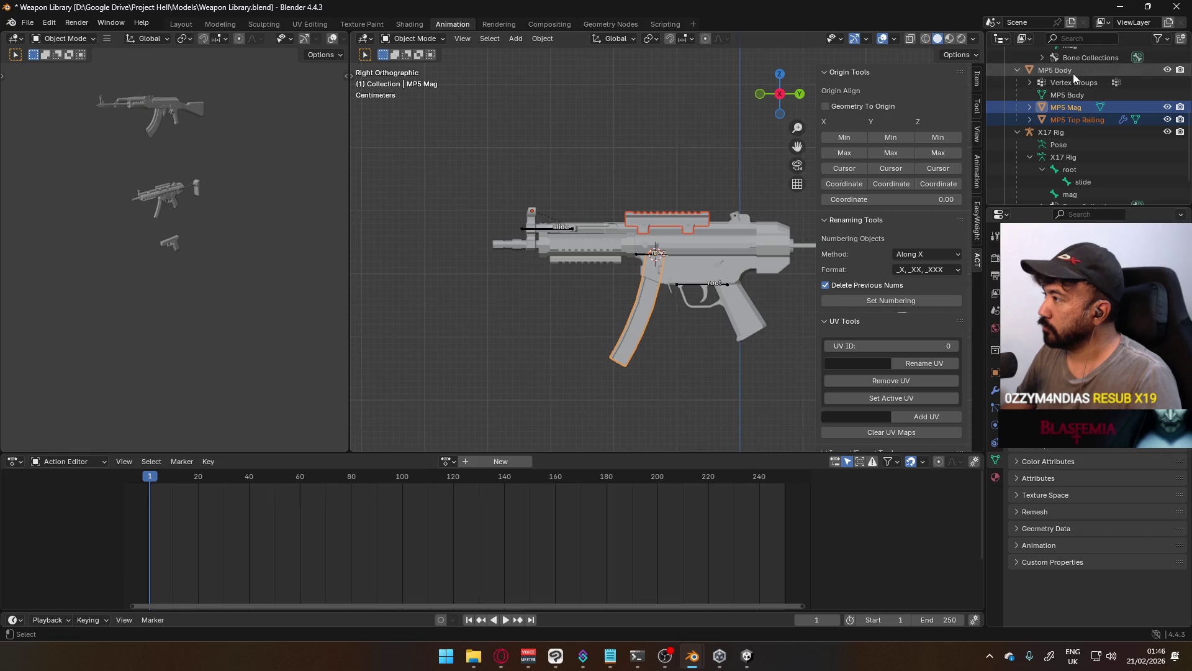
{"action": "left_click", "coordinate": [704, 283], "text": "shift"}
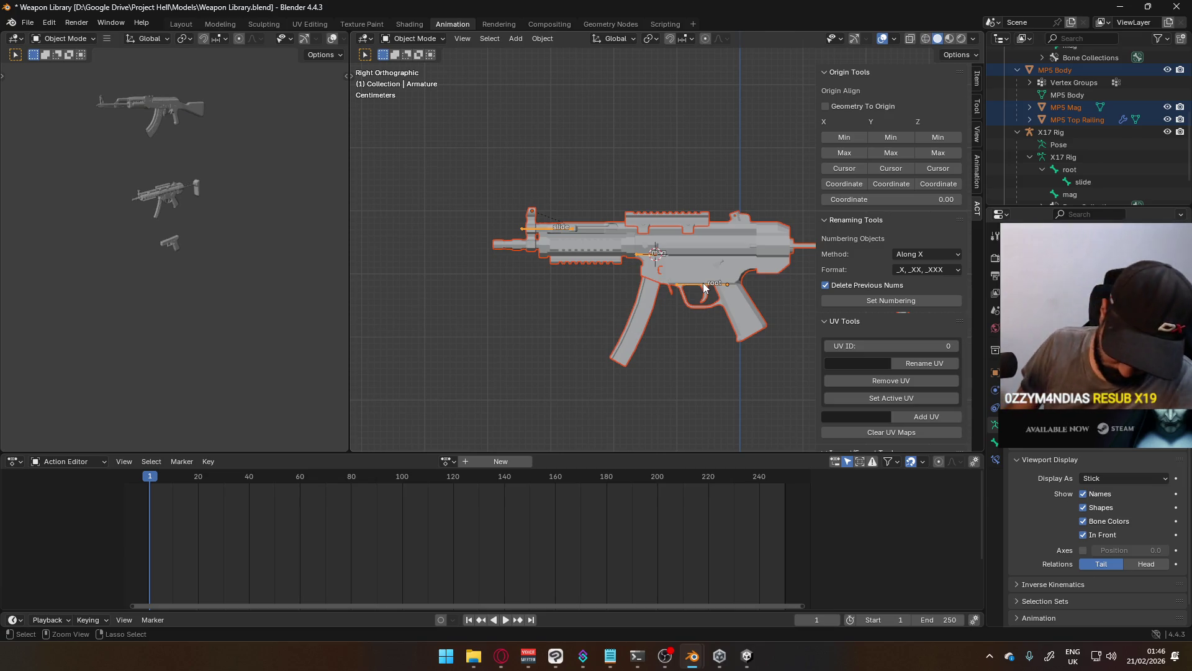
{"action": "key", "text": "ctrl+p"}
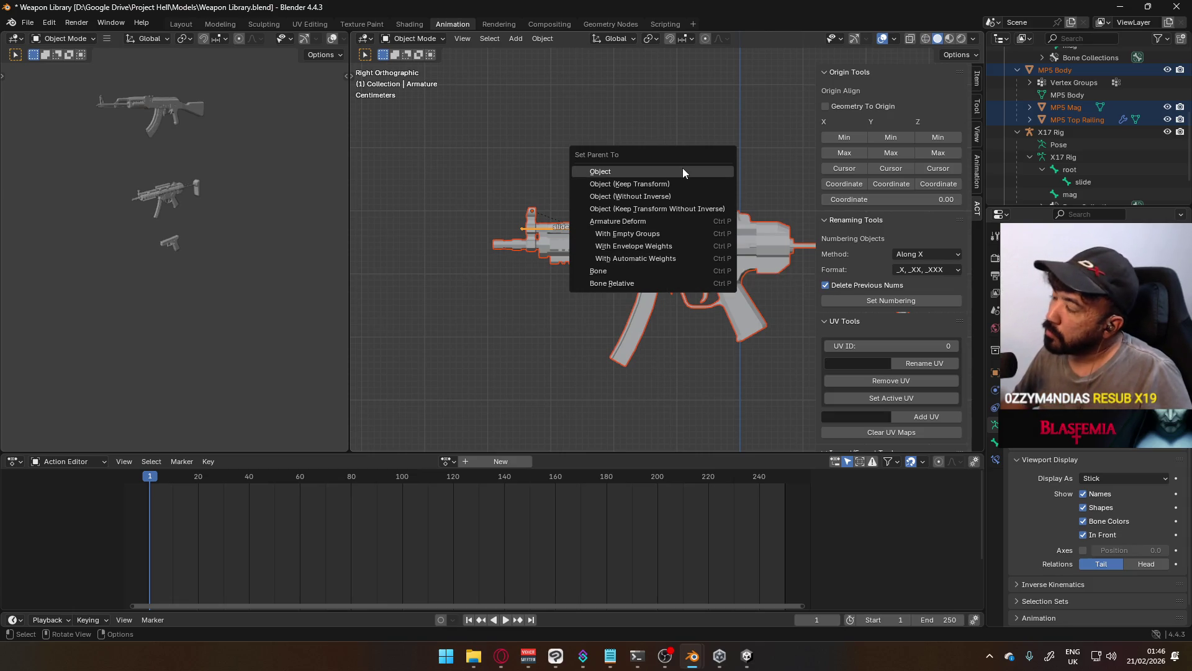
{"action": "left_click", "coordinate": [677, 234]}
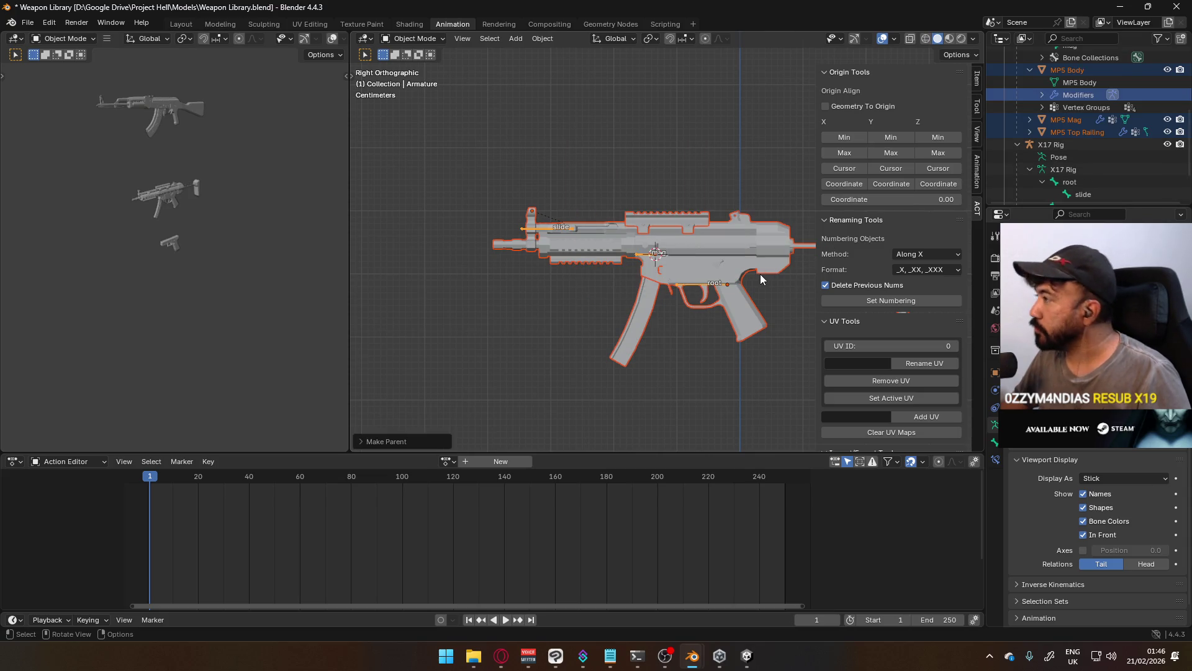
Move the armature's root bone beside the MP5 trigger in Edit Mode
{"action": "left_click", "coordinate": [679, 316]}
{"action": "scroll", "coordinate": [695, 306], "scroll_direction": "up", "scroll_amount": 2}
{"action": "left_click", "coordinate": [695, 305]}
{"action": "scroll", "coordinate": [713, 319], "scroll_direction": "up", "scroll_amount": 2}
{"action": "mouse_move", "coordinate": [713, 319]}
{"action": "middle_mouse_down", "text": "shift"}
{"action": "mouse_move", "coordinate": [611, 263]}
{"action": "mouse_move", "coordinate": [581, 263]}
{"action": "middle_mouse_up", "text": "shift"}
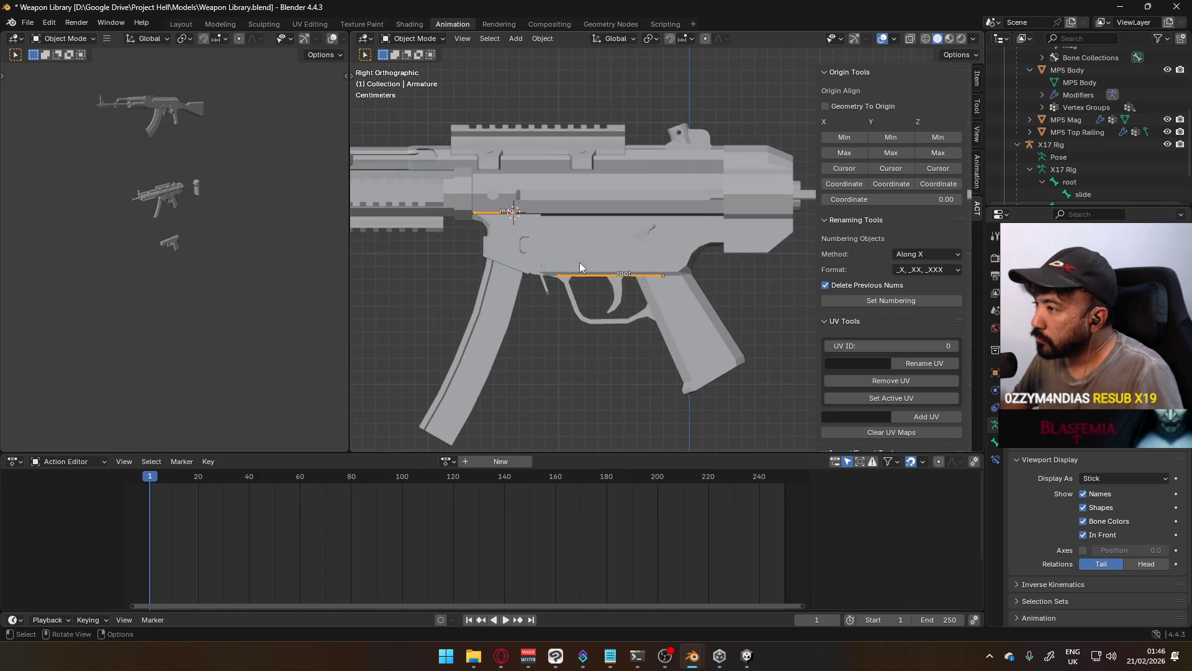
{"action": "key", "text": "Tab"}
{"action": "key", "text": "g"}
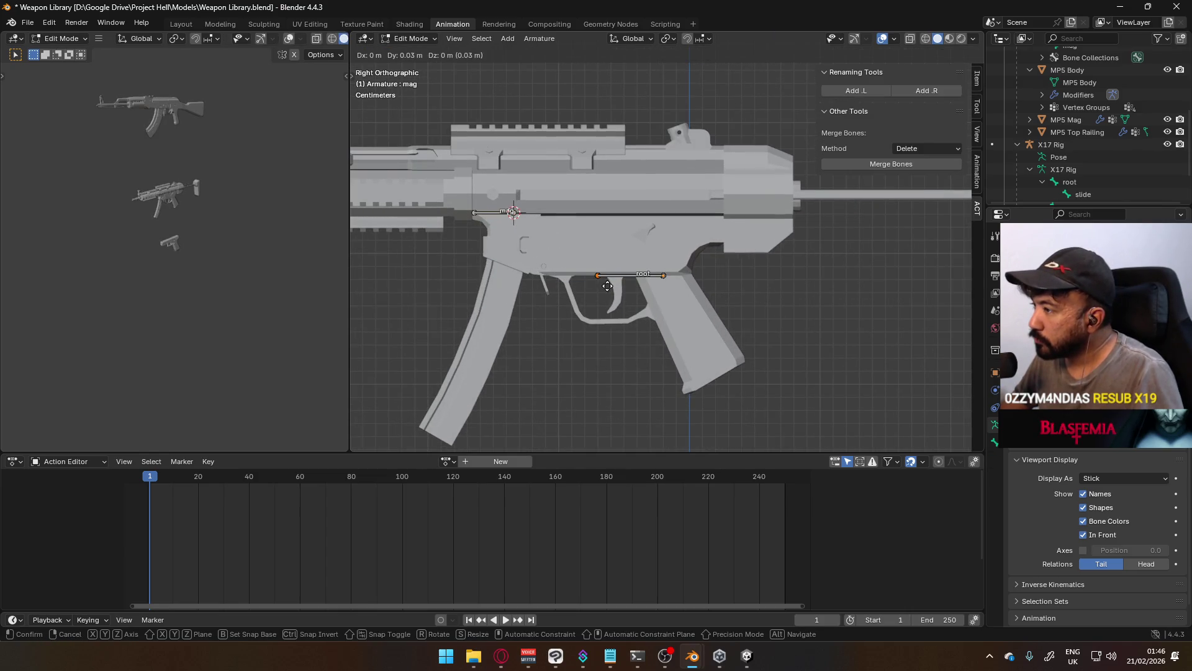
{"action": "left_click", "coordinate": [643, 286]}
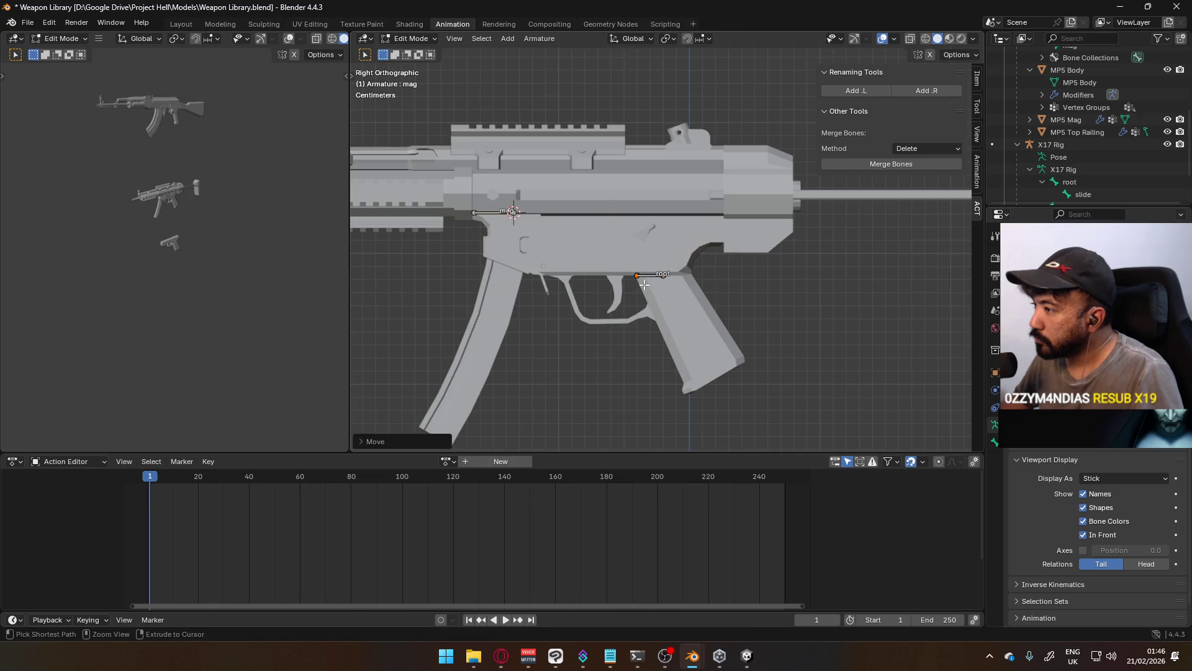
{"action": "scroll", "coordinate": [581, 224], "scroll_direction": "down", "scroll_amount": 3}
{"action": "left_click", "coordinate": [521, 217]}
Reposition the slide and mag bone heads on the MP5
{"action": "key", "text": "g"}
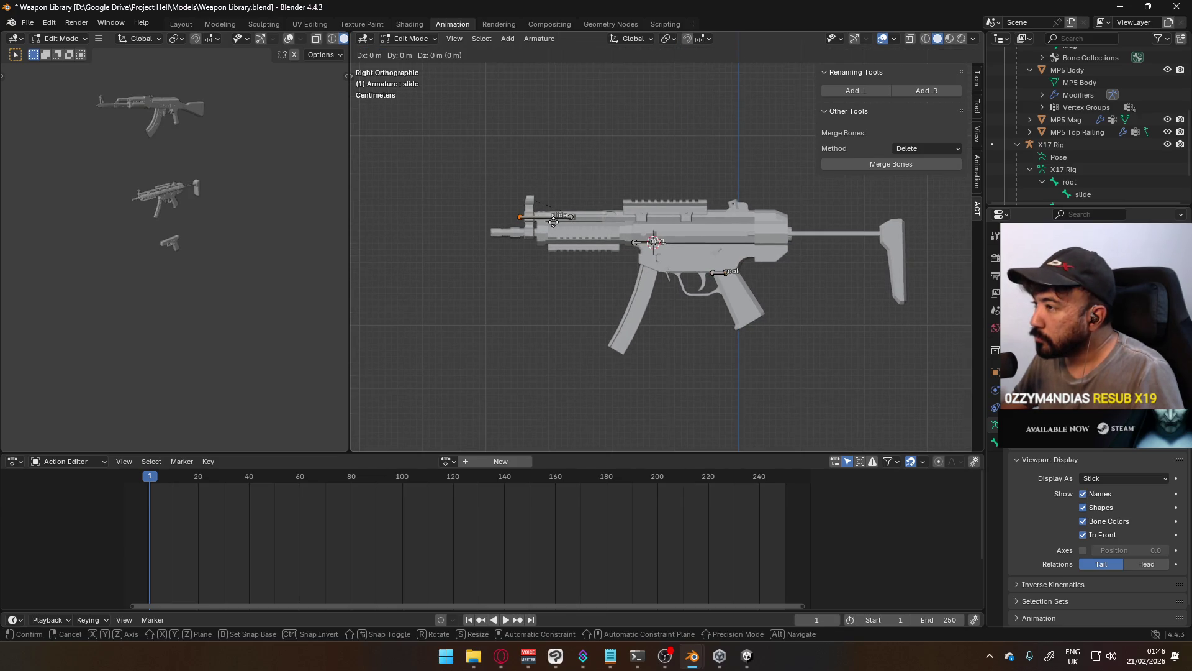
{"action": "left_click", "coordinate": [593, 221]}
{"action": "scroll", "coordinate": [668, 231], "scroll_direction": "up", "scroll_amount": 2}
{"action": "left_click", "coordinate": [621, 244]}
{"action": "key", "text": "g"}
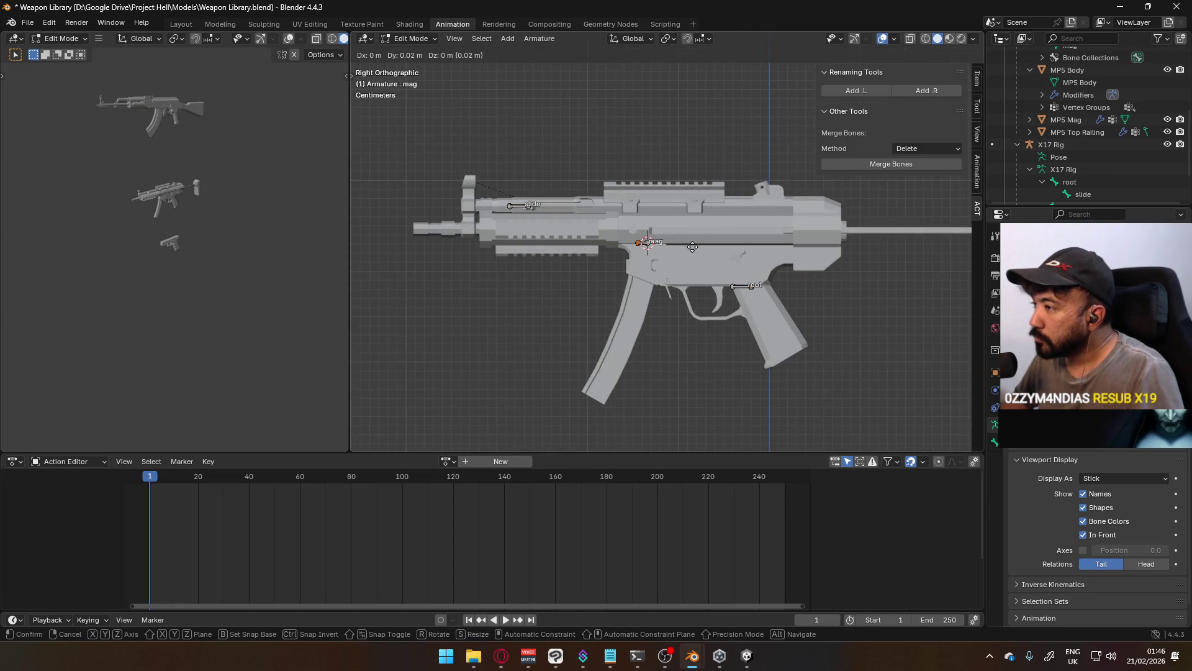
{"action": "left_click", "coordinate": [688, 247]}
{"action": "scroll", "coordinate": [682, 152], "scroll_direction": "down", "scroll_amount": 3}
{"action": "scroll", "coordinate": [702, 211], "scroll_direction": "up", "scroll_amount": 2}
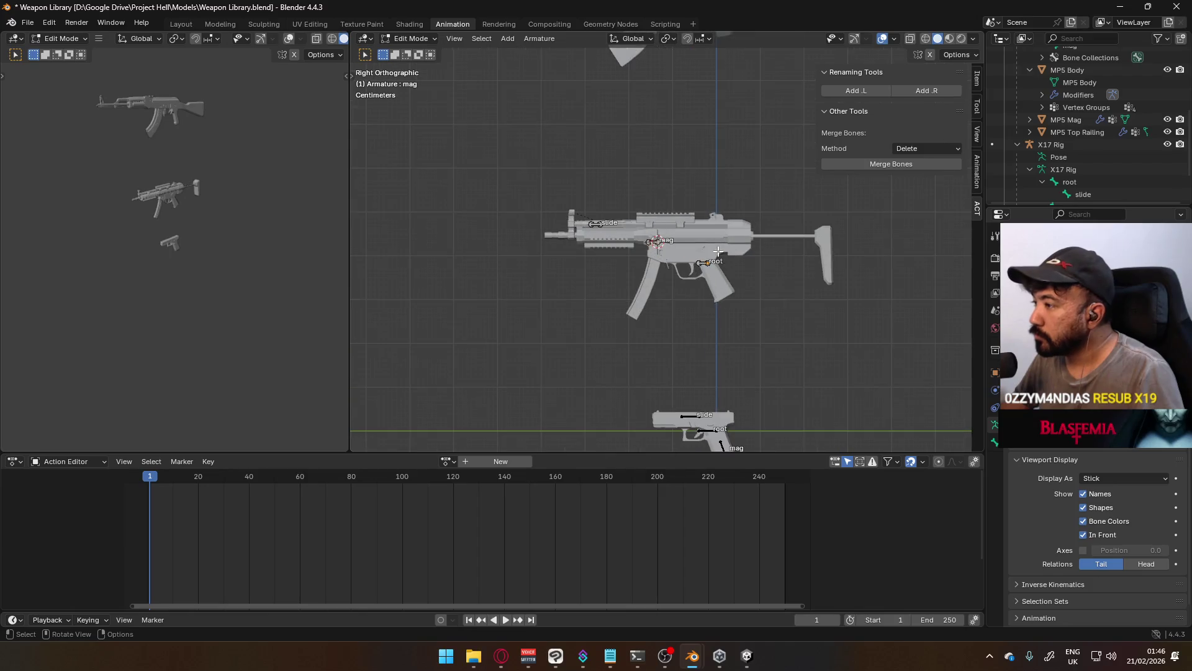
{"action": "scroll", "coordinate": [724, 268], "scroll_direction": "up", "scroll_amount": 5}
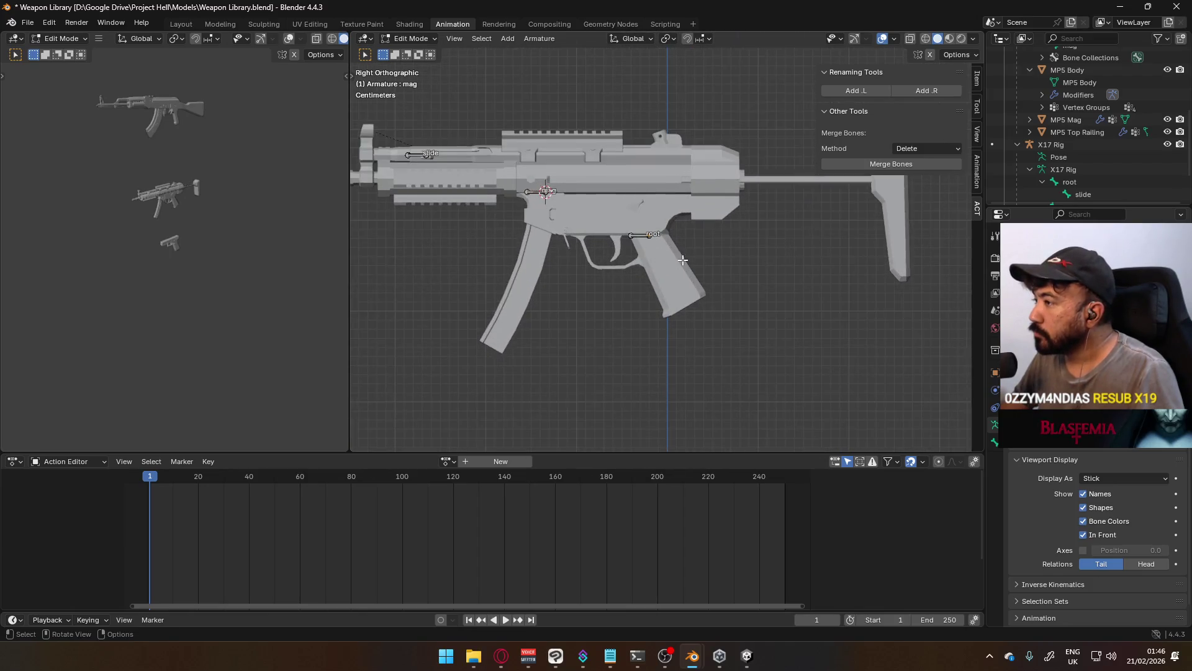
{"action": "mouse_move", "coordinate": [722, 256]}
{"action": "middle_mouse_down"}
{"action": "mouse_move", "coordinate": [661, 172]}
{"action": "mouse_move", "coordinate": [559, 125]}
{"action": "middle_mouse_up"}
Return to Object Mode and reselect the MP5 Body with the normal select tool
{"action": "left_click", "coordinate": [410, 38]}
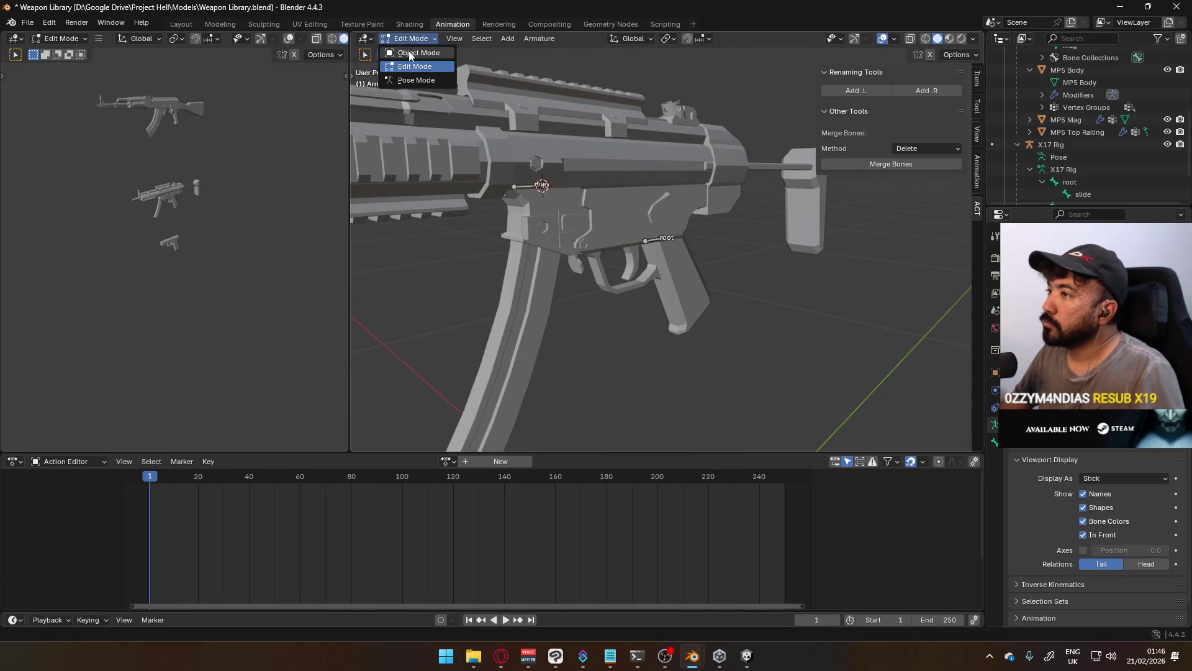
{"action": "left_click", "coordinate": [410, 48]}
{"action": "left_click", "coordinate": [666, 231]}
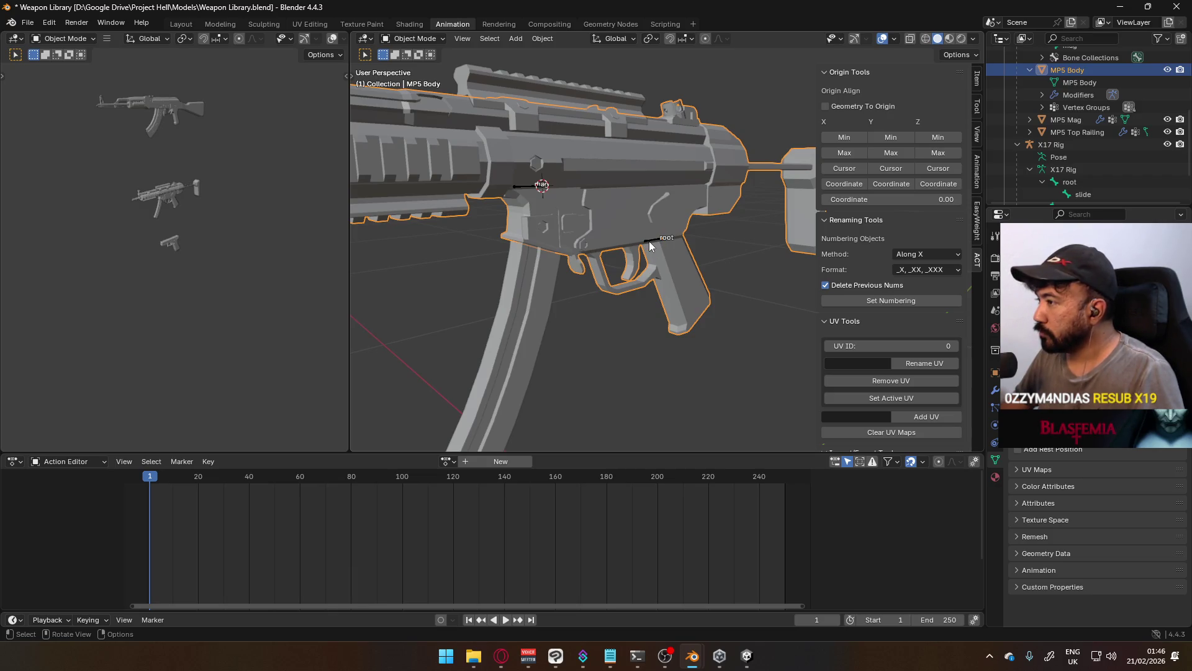
{"action": "key", "text": "w"}
{"action": "key", "text": "w"}
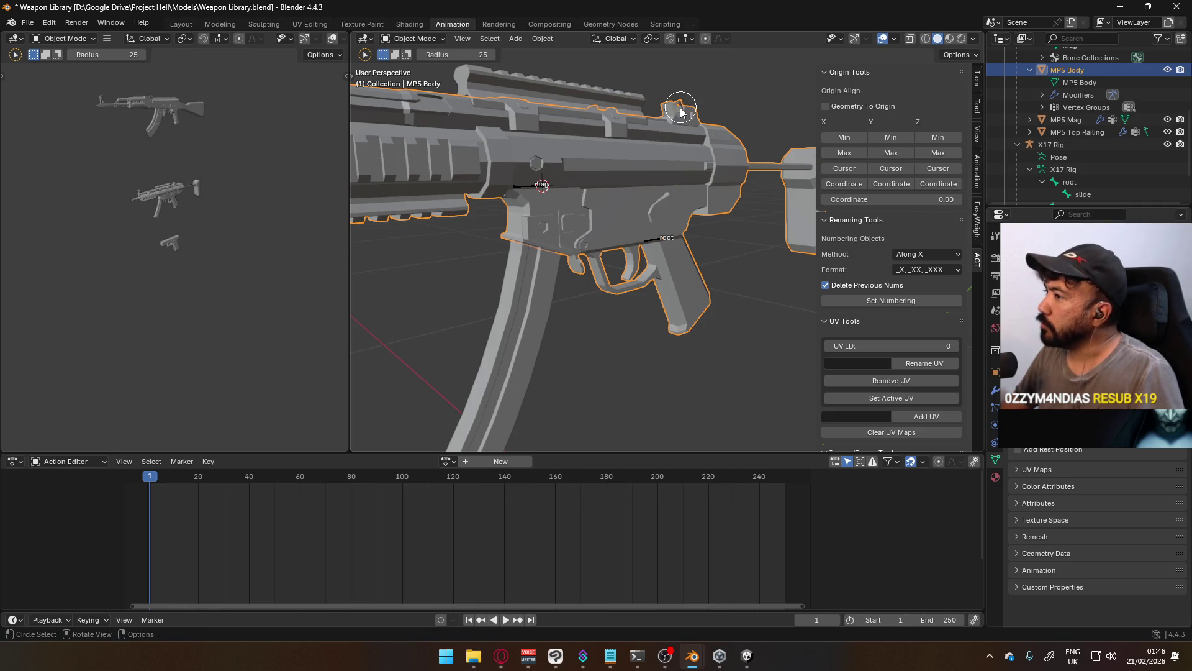
{"action": "left_click", "coordinate": [401, 40]}
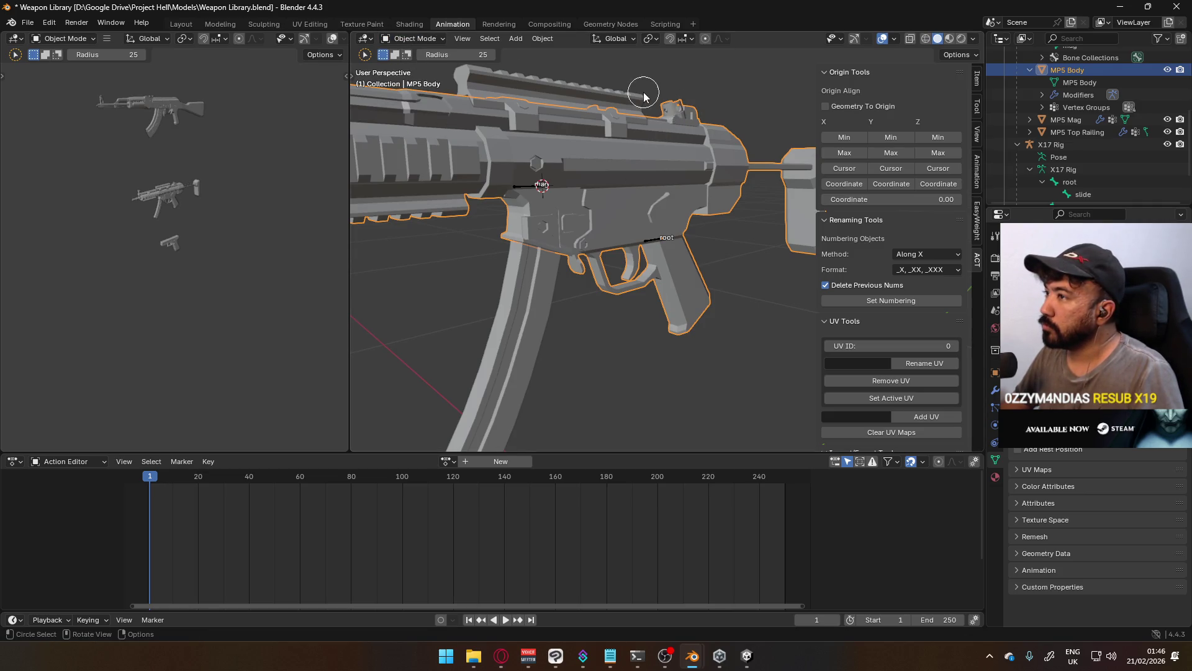
{"action": "left_click", "coordinate": [412, 40]}
{"action": "left_click", "coordinate": [664, 123]}
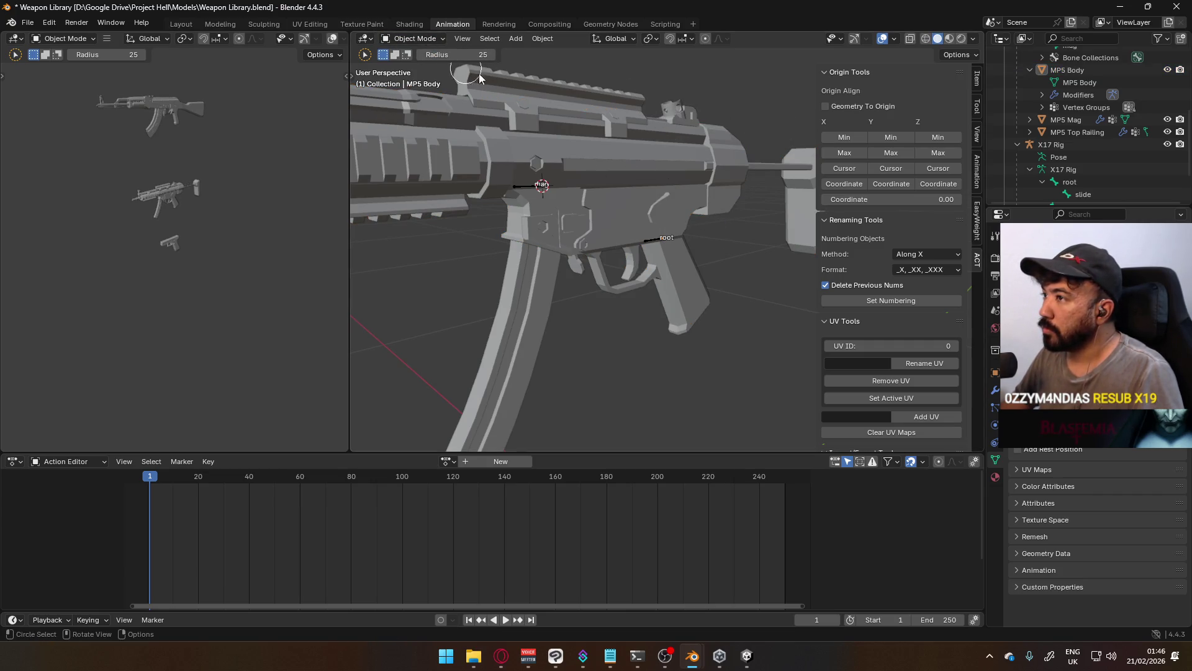
{"action": "key", "text": "w"}
{"action": "key", "text": "w"}
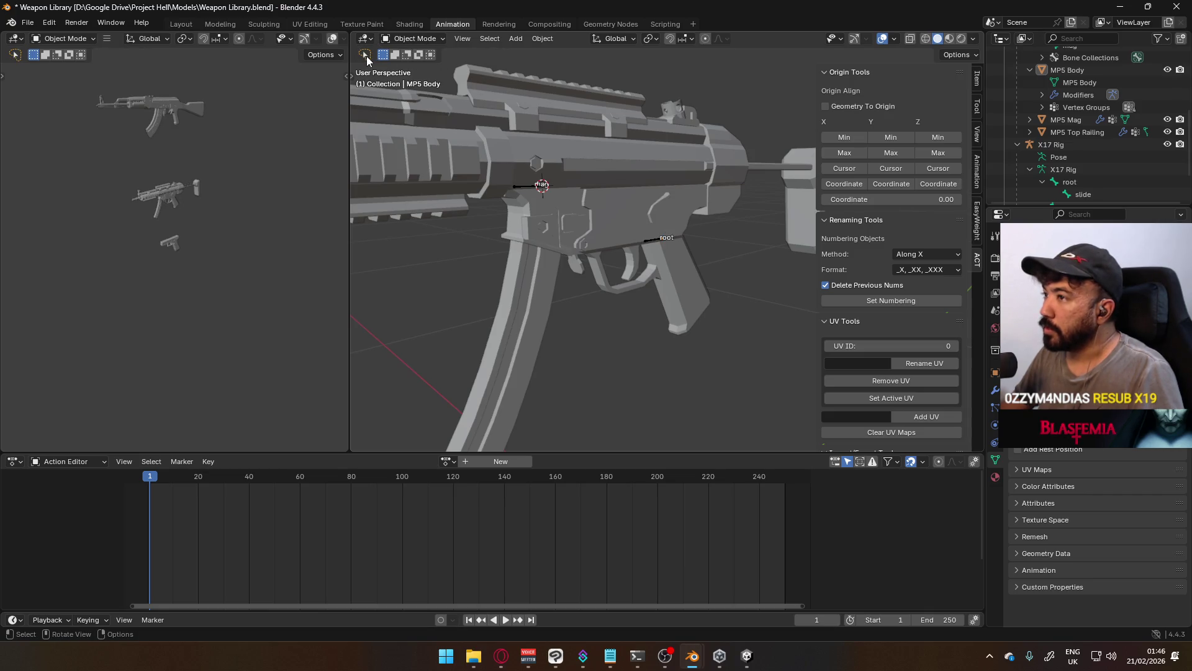
{"action": "key", "text": "w"}
{"action": "key", "text": "w"}
{"action": "key", "text": "w"}
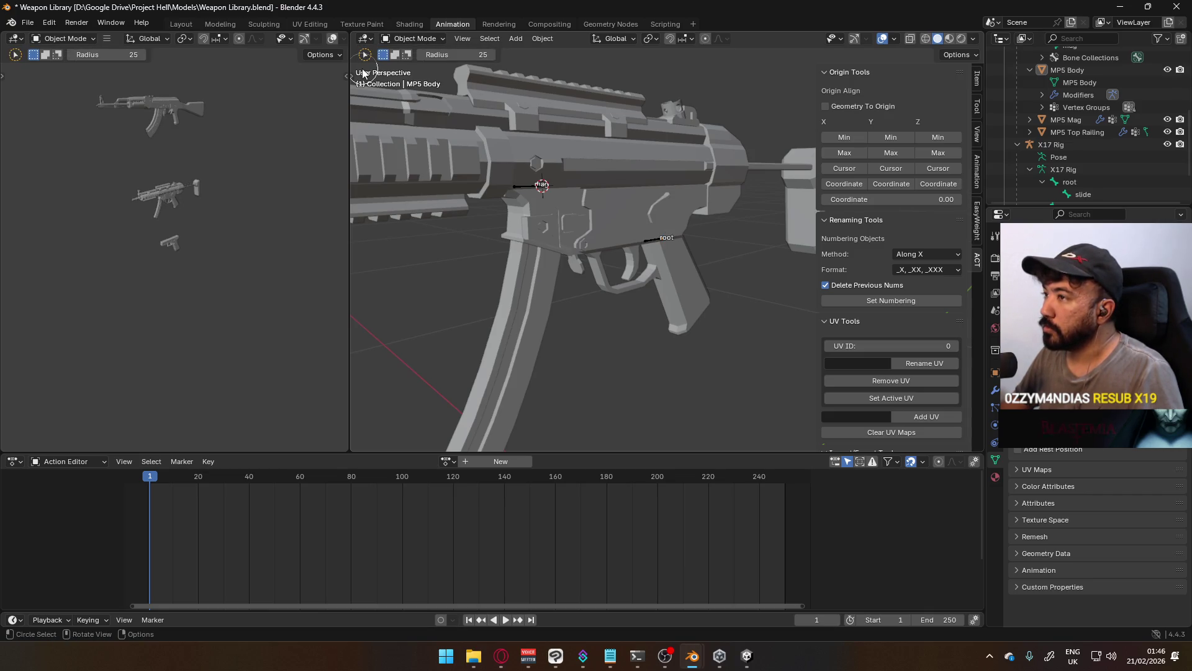
{"action": "left_click", "coordinate": [651, 239]}
{"action": "scroll", "coordinate": [651, 239], "scroll_direction": "down", "scroll_amount": 3}
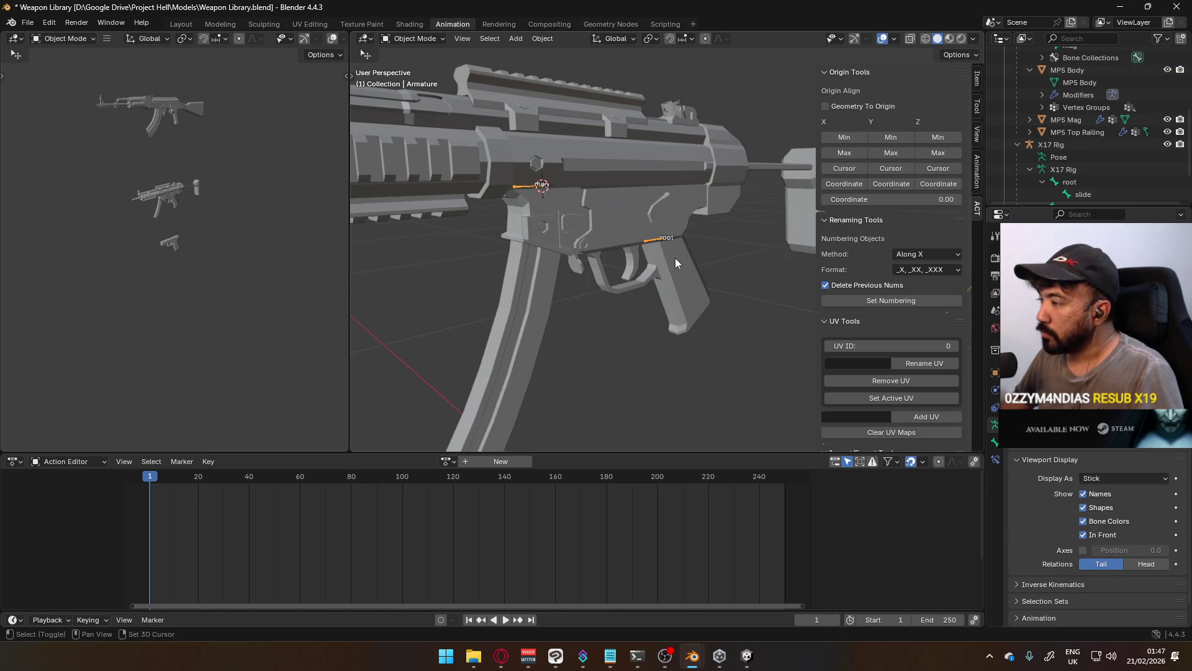
Select MP5 Body, Mag and Top Railing with the armature as the active object
{"action": "scroll", "coordinate": [655, 250], "scroll_direction": "down", "scroll_amount": 2}
{"action": "left_click", "coordinate": [443, 146]}
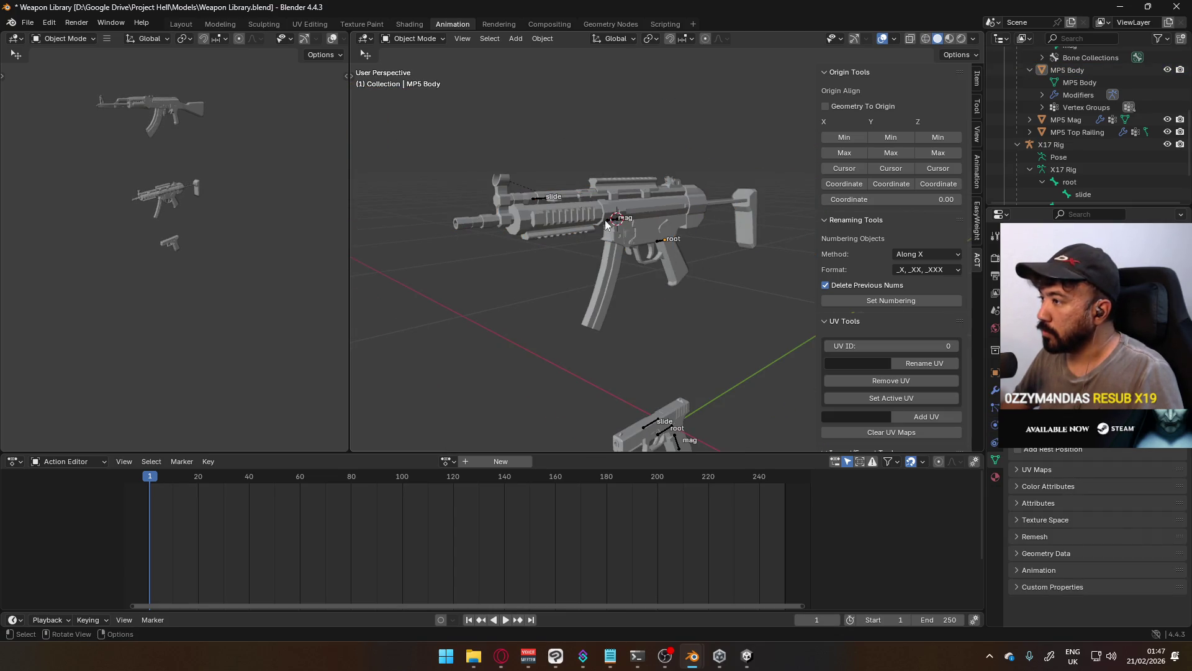
{"action": "left_click_drag", "start_coordinate": [447, 145], "coordinate": [758, 300]}
{"action": "scroll", "coordinate": [683, 267], "scroll_direction": "up", "scroll_amount": 3}
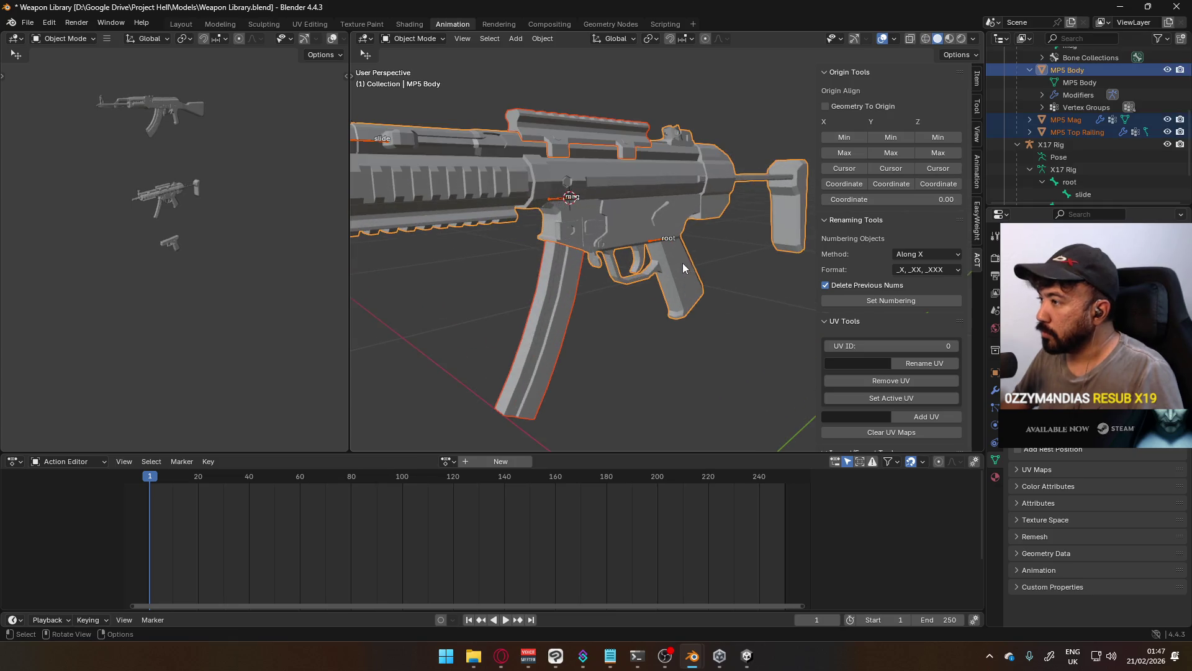
{"action": "left_click", "coordinate": [656, 244], "text": "shift"}
{"action": "key", "text": "w"}
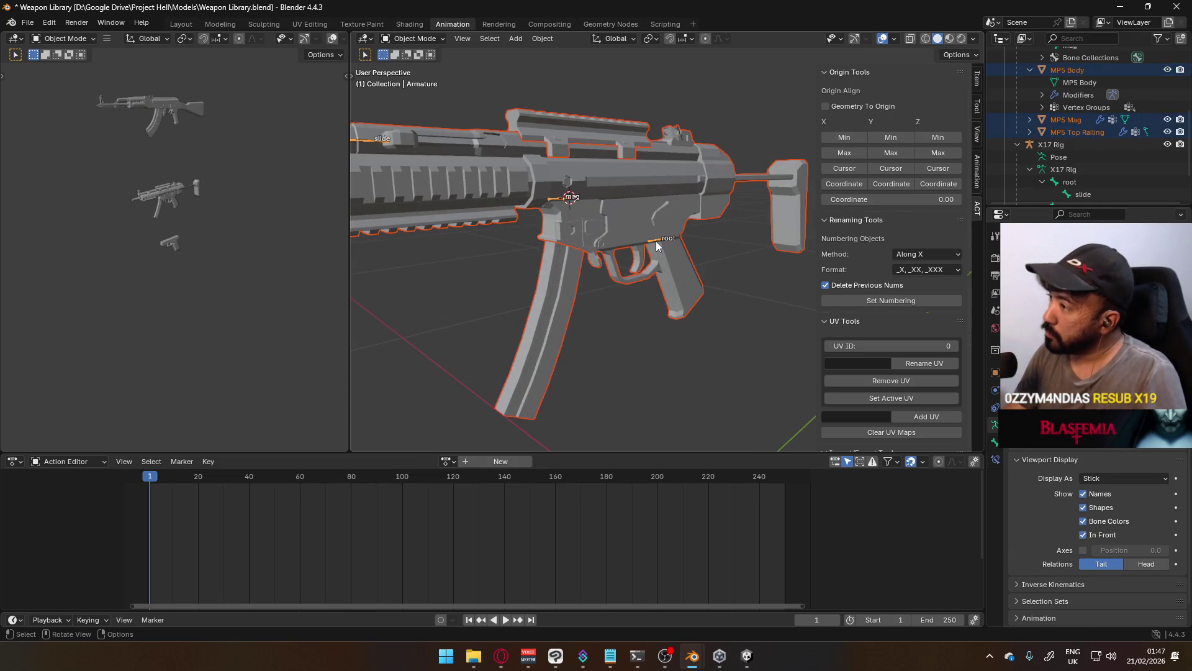
{"action": "key", "text": "w"}
{"action": "key", "text": "w"}
{"action": "key", "text": "w"}
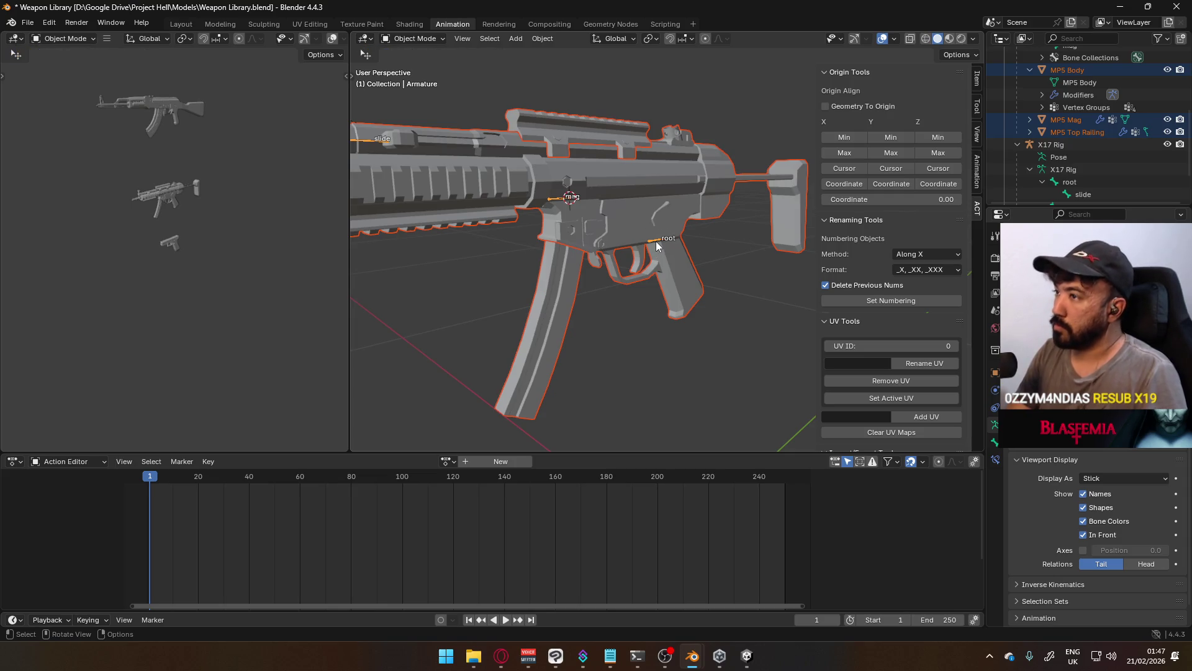
{"action": "key", "text": "w"}
Search the operators for 'weight', then make MP5 Body the active object
{"action": "key", "text": "F3"}
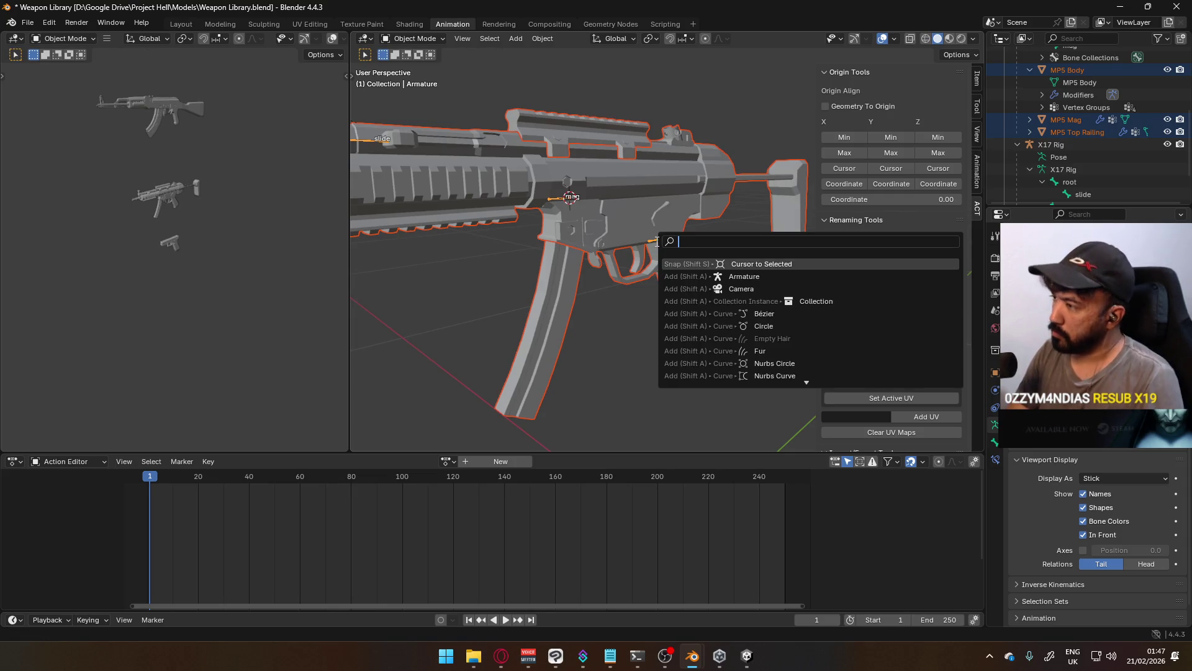
{"action": "type", "text": "weu"}
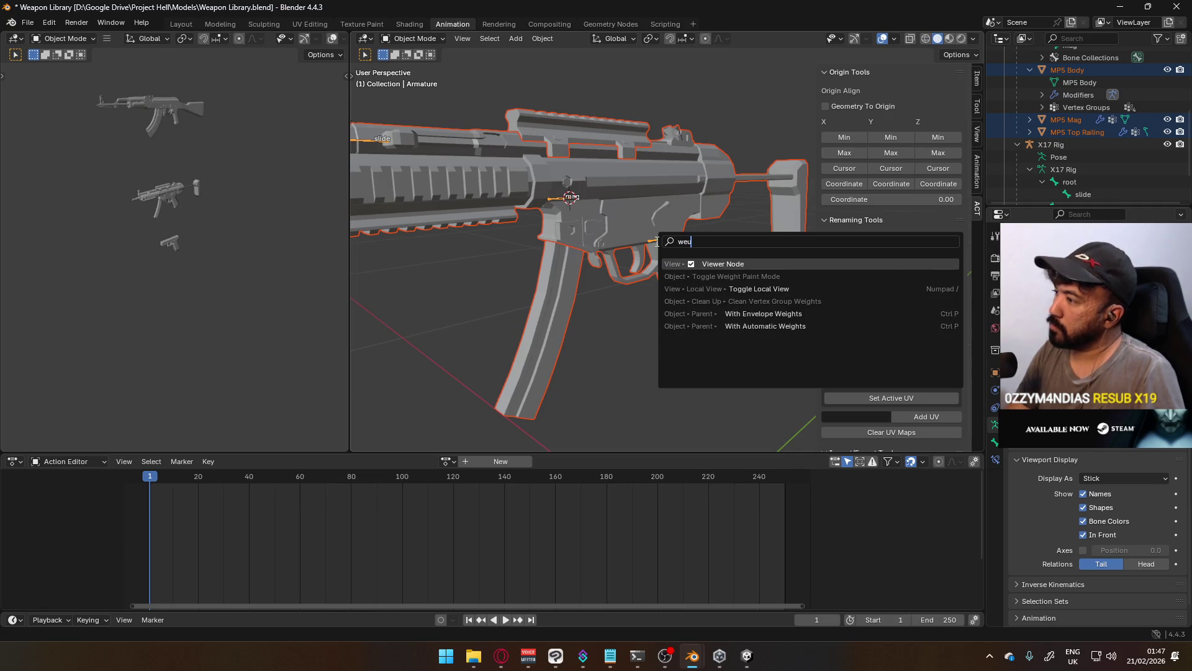
{"action": "key", "text": "BackSpace"}
{"action": "type", "text": "ight"}
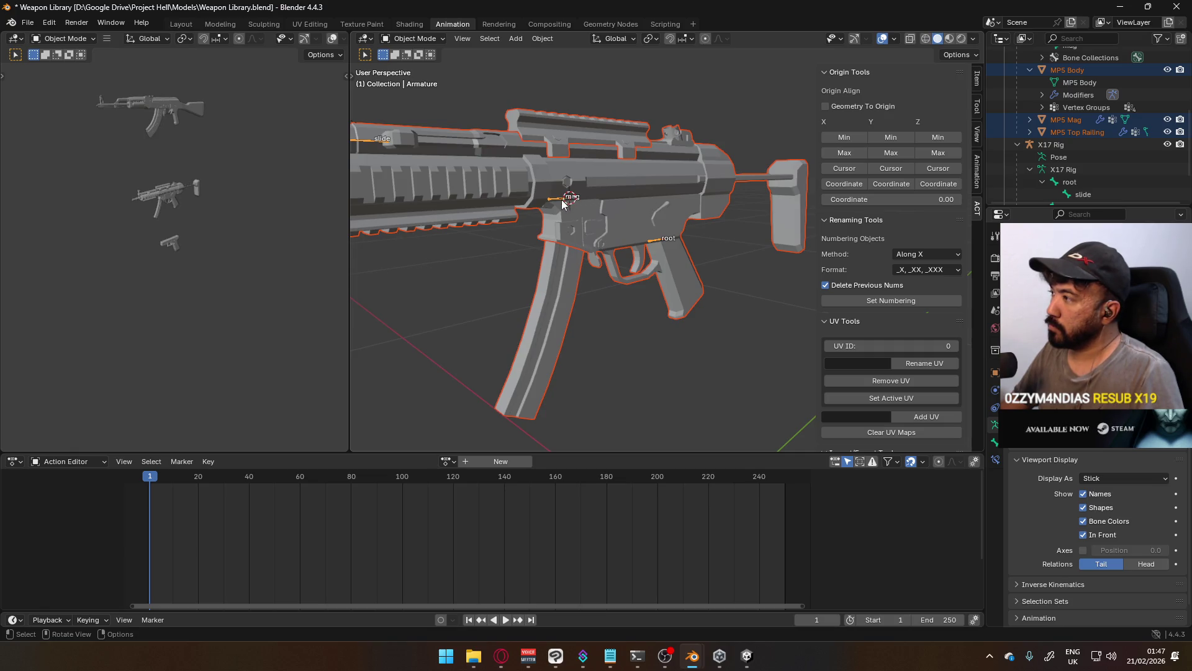
{"action": "left_click", "coordinate": [639, 195], "text": "shift"}
{"action": "scroll", "coordinate": [662, 203], "scroll_direction": "down", "scroll_amount": 5}
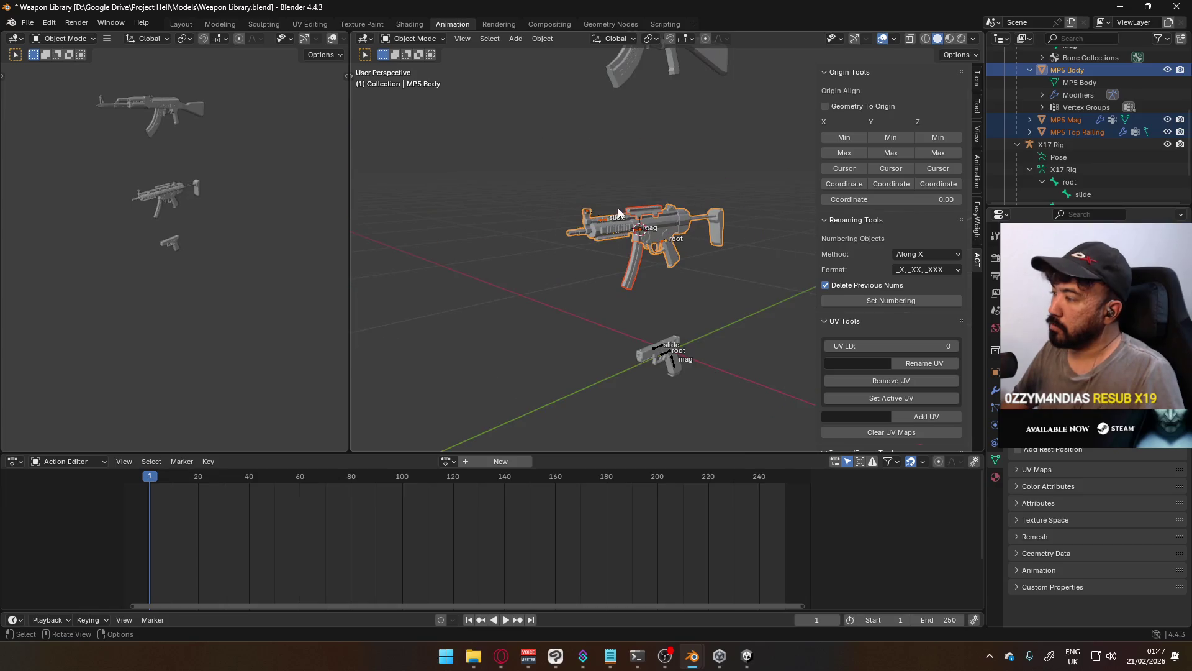
Enter Weight Paint on the MP5 body and make root the active vertex group
{"action": "left_click", "coordinate": [411, 40]}
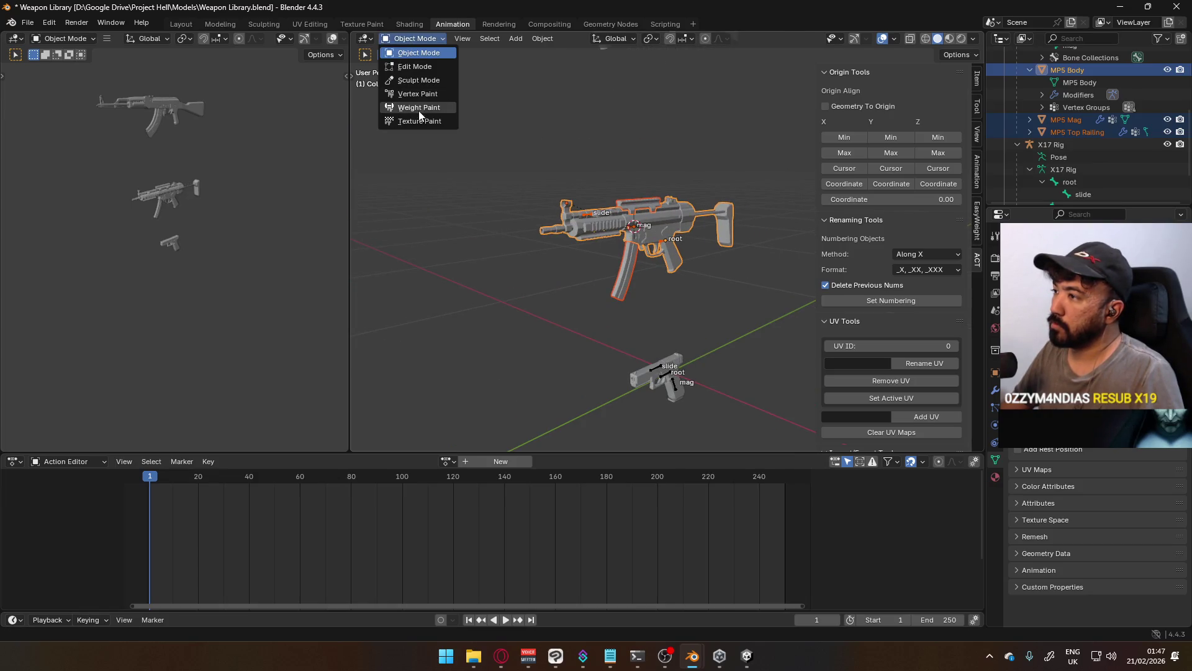
{"action": "left_click", "coordinate": [418, 108]}
{"action": "scroll", "coordinate": [640, 186], "scroll_direction": "up", "scroll_amount": 5}
{"action": "mouse_move", "coordinate": [621, 186]}
{"action": "middle_mouse_down"}
{"action": "mouse_move", "coordinate": [639, 174]}
{"action": "mouse_move", "coordinate": [509, 84]}
{"action": "middle_mouse_up"}
{"action": "scroll", "coordinate": [505, 81], "scroll_direction": "up", "scroll_amount": 2}
{"action": "scroll", "coordinate": [706, 203], "scroll_direction": "down", "scroll_amount": 3}
{"action": "middle_click_drag", "start_coordinate": [706, 203], "coordinate": [658, 230]}
{"action": "left_click", "coordinate": [650, 236], "text": "ctrl"}
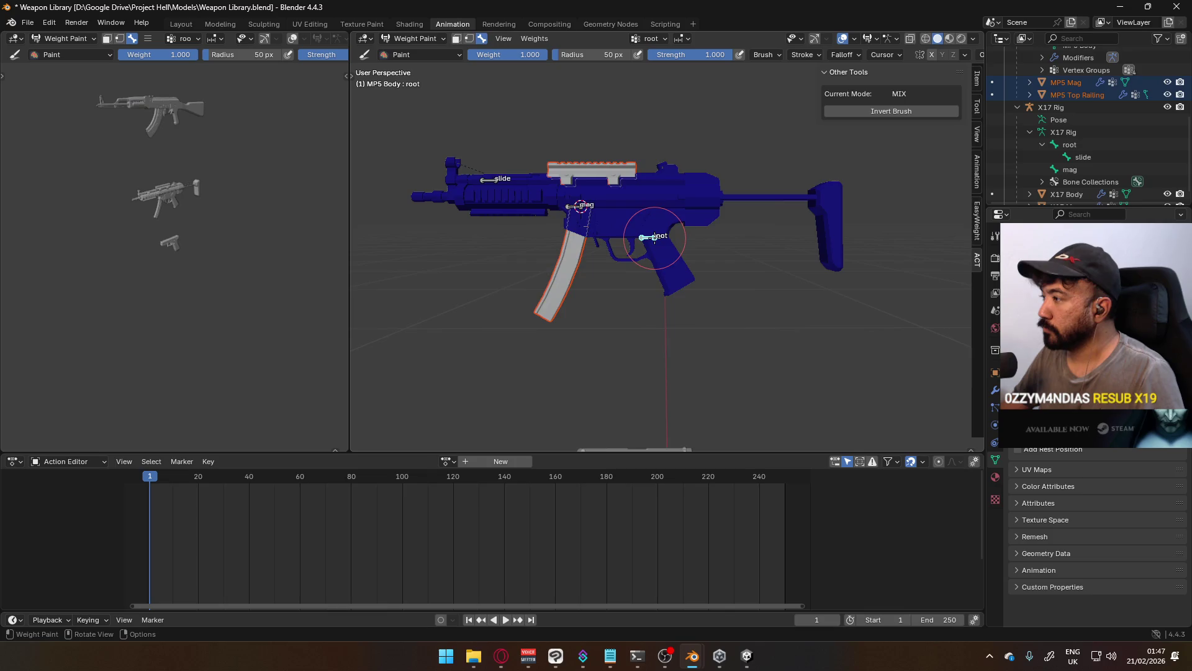
With face masking on, fill the whole body with weight 1, then return to Object Mode and select the armature
{"action": "scroll", "coordinate": [645, 227], "scroll_direction": "up", "scroll_amount": 3}
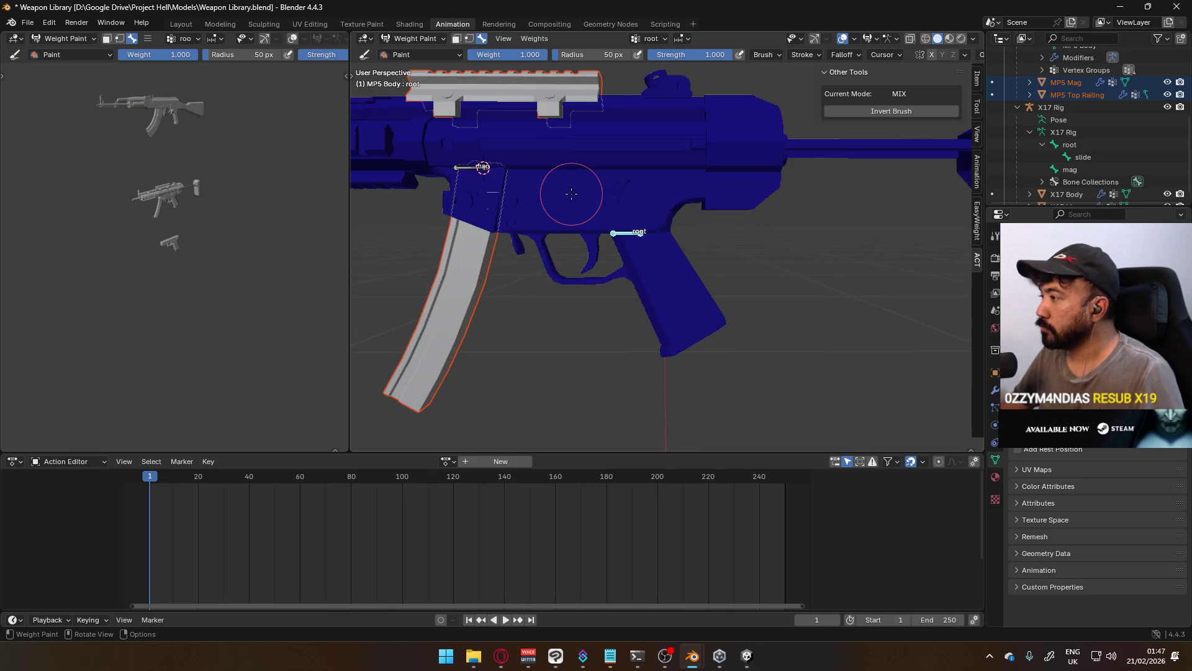
{"action": "mouse_move", "coordinate": [598, 200]}
{"action": "middle_mouse_down"}
{"action": "mouse_move", "coordinate": [642, 163]}
{"action": "mouse_move", "coordinate": [528, 143]}
{"action": "middle_mouse_up"}
{"action": "left_click", "coordinate": [457, 38]}
{"action": "scroll", "coordinate": [656, 207], "scroll_direction": "down", "scroll_amount": 5}
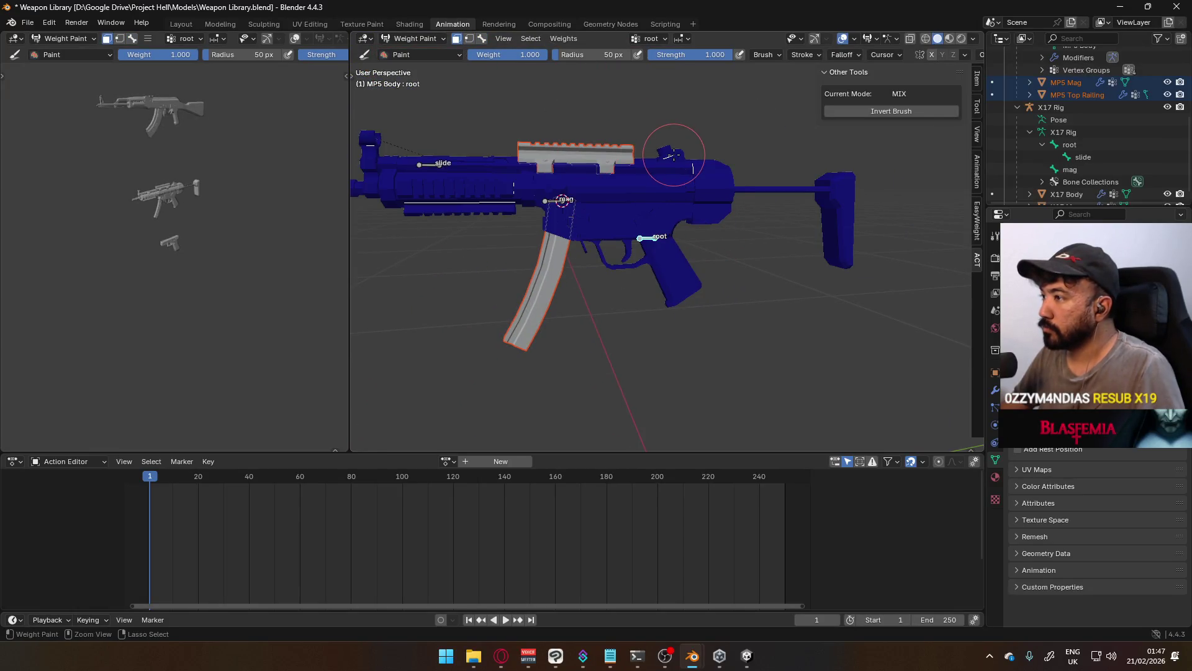
{"action": "key", "text": "ctrl+x"}
{"action": "left_click", "coordinate": [411, 39]}
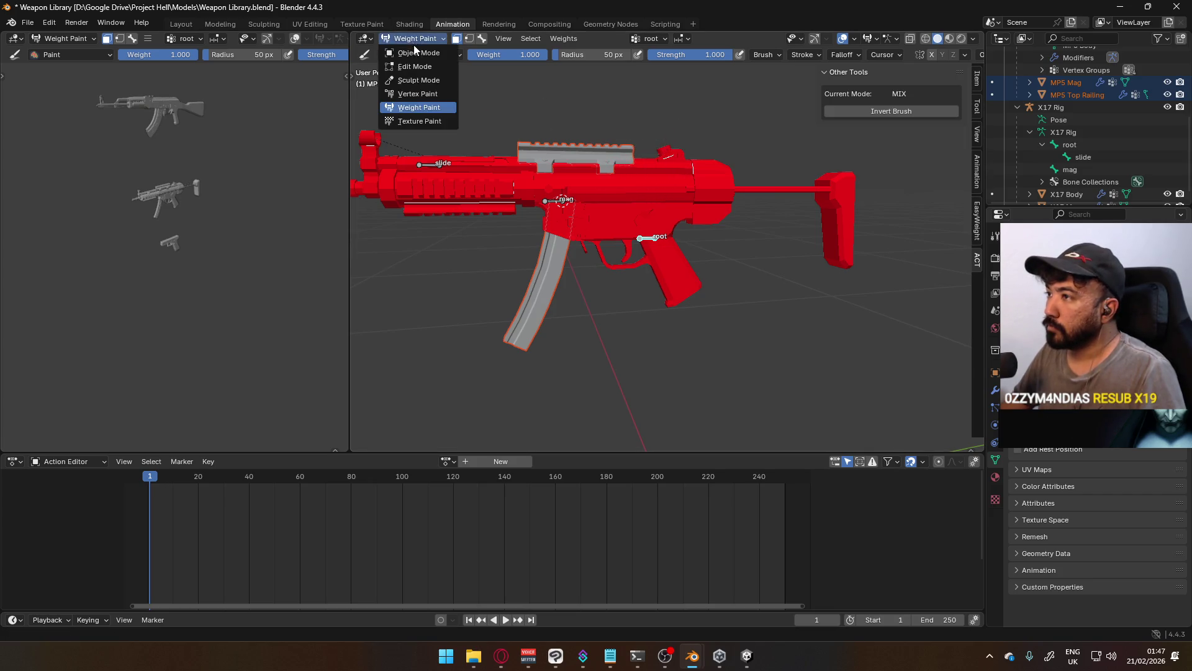
{"action": "left_click", "coordinate": [414, 53]}
{"action": "left_click", "coordinate": [661, 240]}
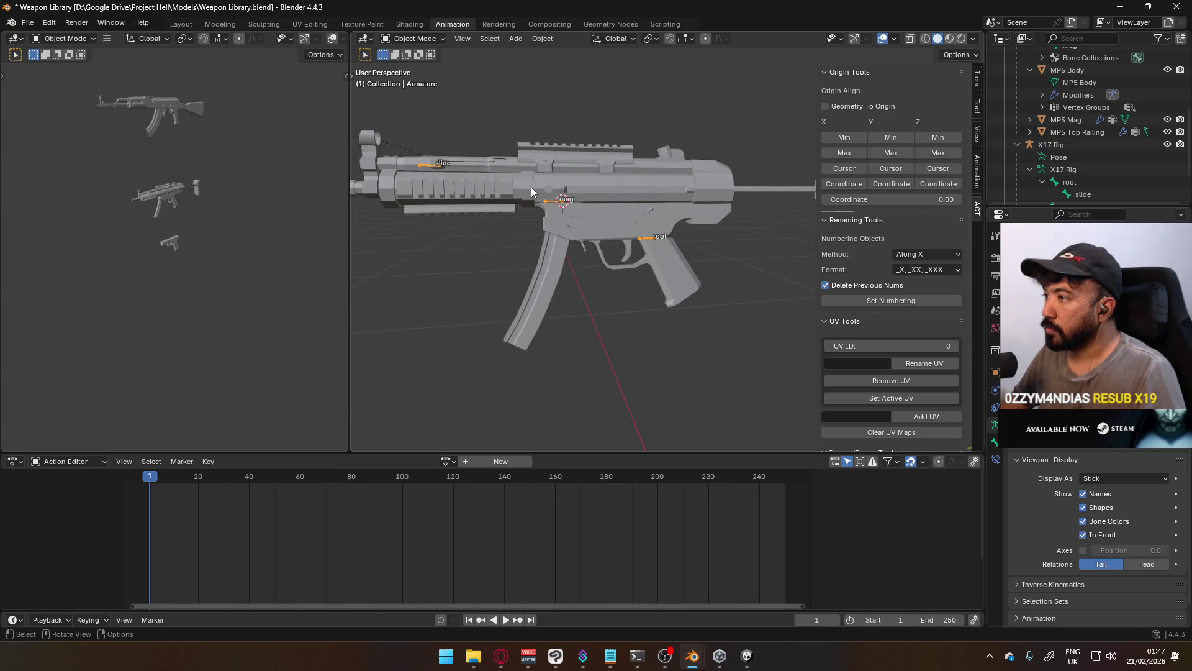
In Edit Mode, parent the mag bone to the root bone with Keep Offset
{"action": "left_click", "coordinate": [413, 39]}
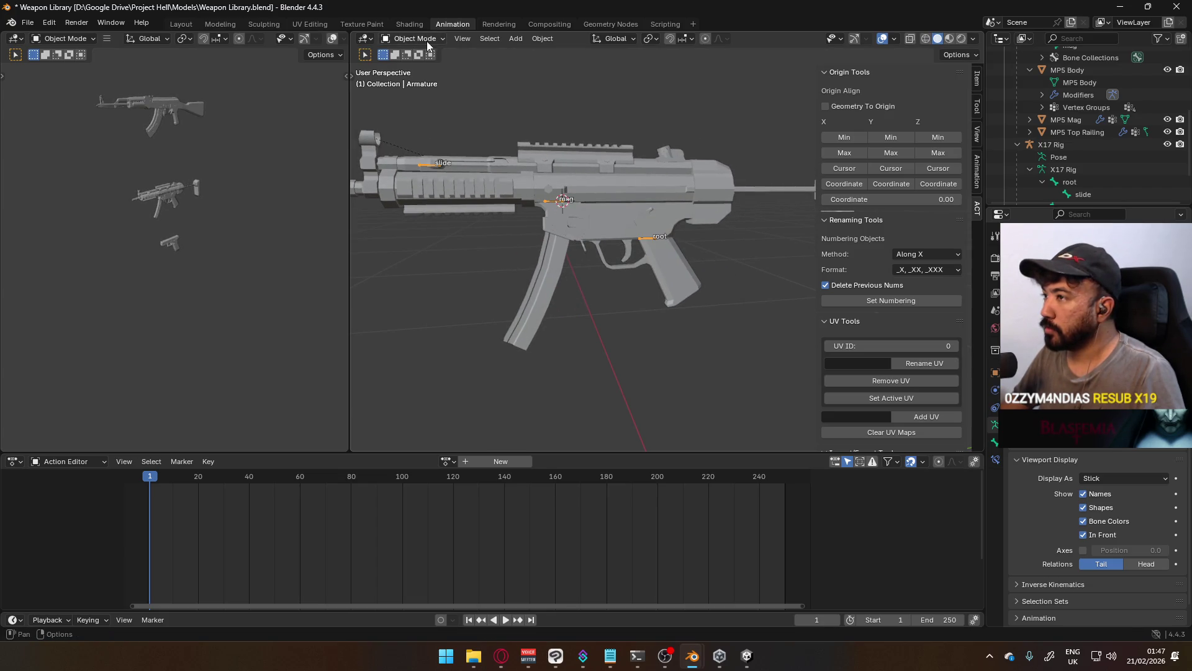
{"action": "left_click", "coordinate": [426, 67]}
{"action": "left_click", "coordinate": [548, 201]}
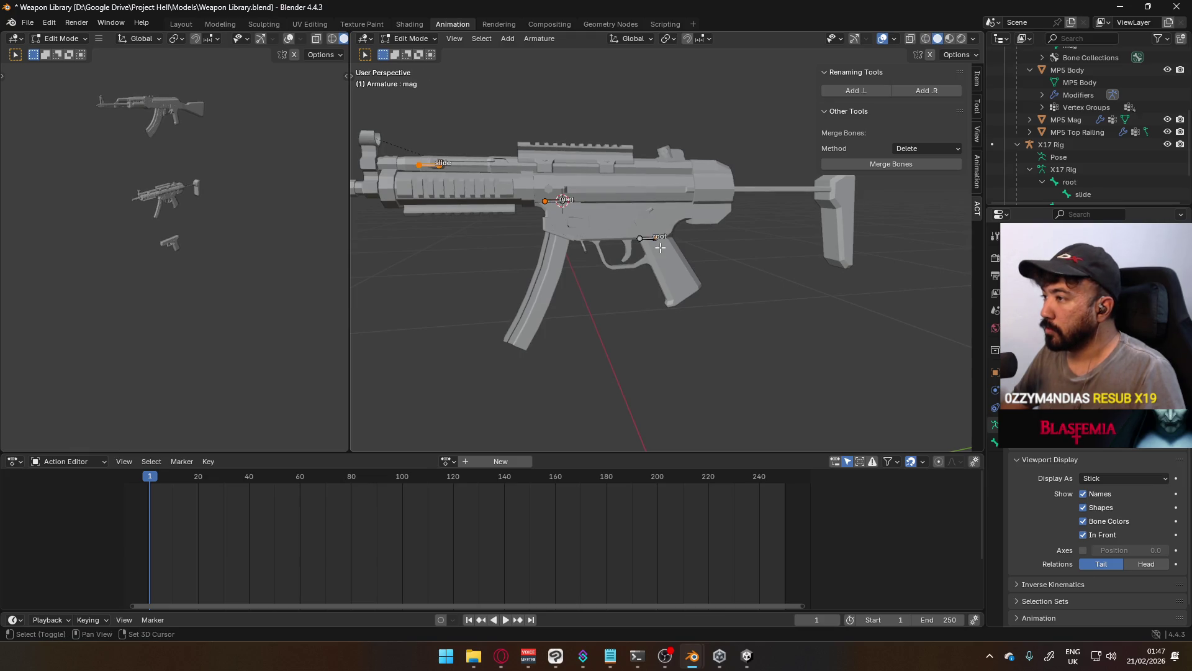
{"action": "left_click", "coordinate": [427, 164], "text": "shift"}
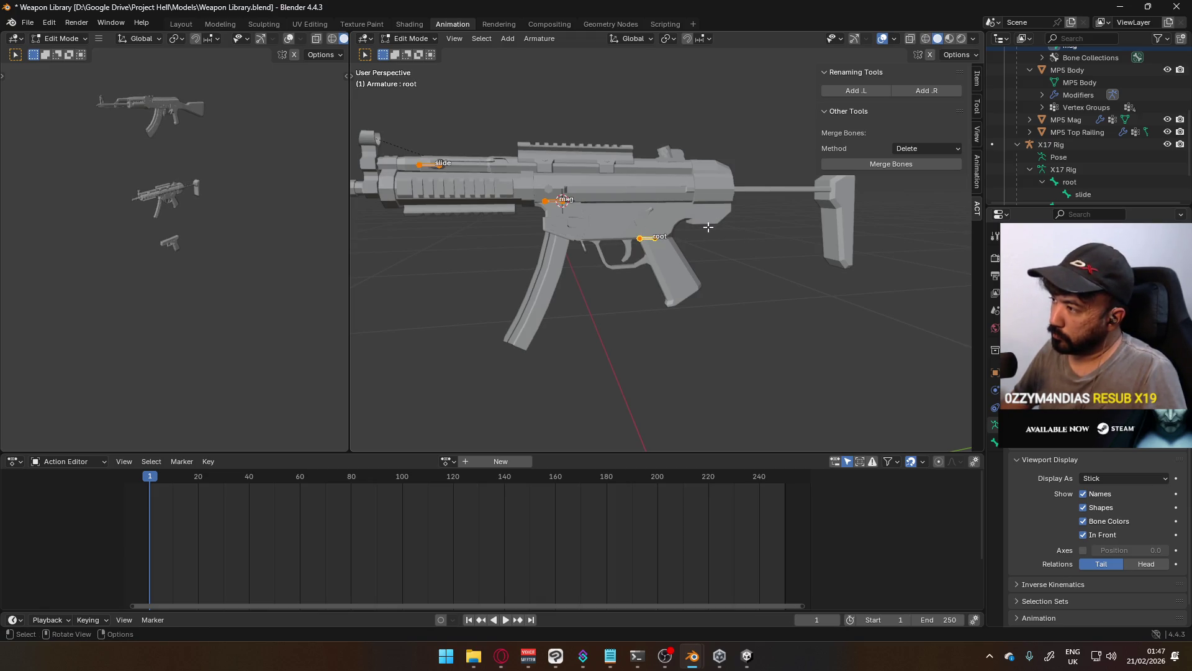
{"action": "key", "text": "ctrl+p"}
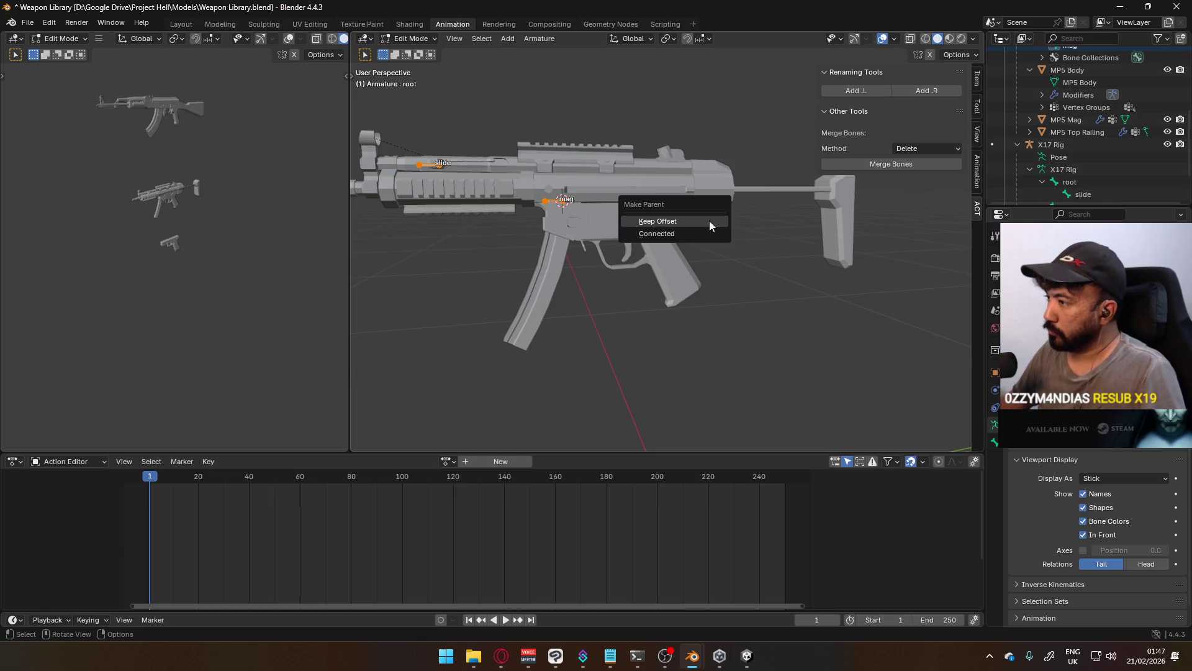
{"action": "left_click", "coordinate": [709, 221]}
{"action": "scroll", "coordinate": [740, 301], "scroll_direction": "down", "scroll_amount": 5}
{"action": "scroll", "coordinate": [684, 298], "scroll_direction": "up", "scroll_amount": 4}
{"action": "scroll", "coordinate": [684, 298], "scroll_direction": "up", "scroll_amount": 4}
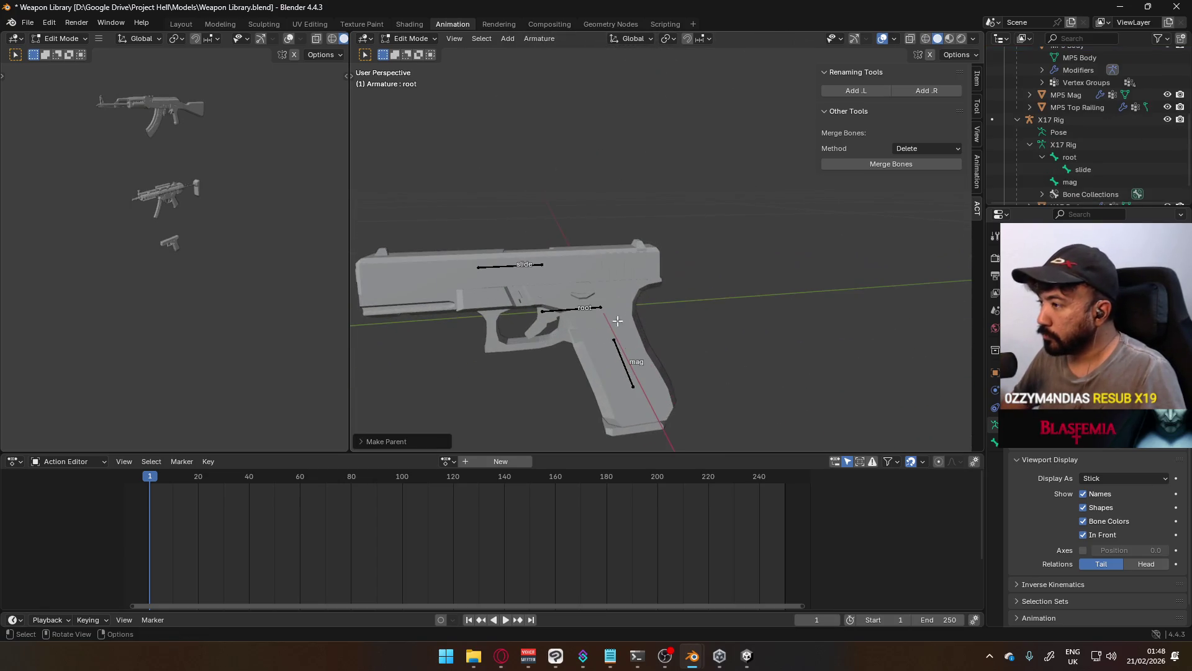
Inspect the X17 Rig's bones in Edit Mode, then return to Object Mode
{"action": "key", "text": "Tab"}
{"action": "left_click", "coordinate": [580, 311]}
{"action": "left_click", "coordinate": [579, 311]}
{"action": "key", "text": "Tab"}
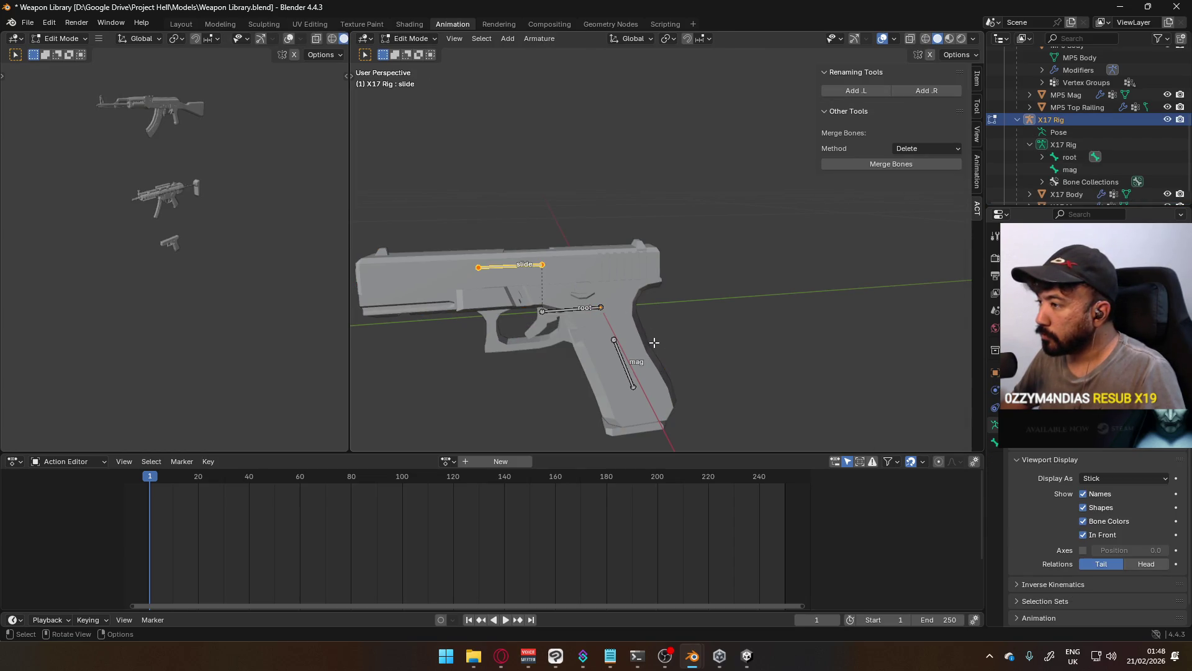
{"action": "mouse_move", "coordinate": [630, 326]}
{"action": "middle_mouse_down"}
{"action": "mouse_move", "coordinate": [671, 245]}
{"action": "mouse_move", "coordinate": [580, 315]}
{"action": "middle_mouse_up"}
{"action": "left_click", "coordinate": [422, 40]}
{"action": "left_click", "coordinate": [417, 51]}
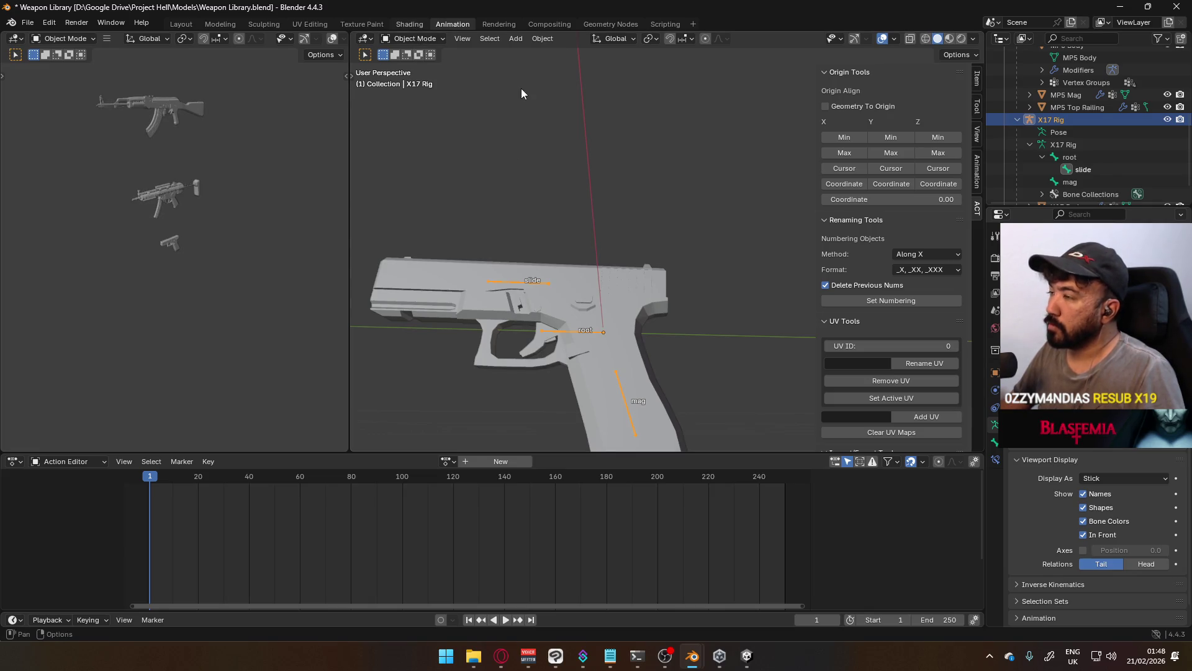
Put X17 Rig in Pose Mode, test-transform its root bone and cancel, then select its mag bone
{"action": "left_click", "coordinate": [410, 24]}
{"action": "left_click", "coordinate": [450, 24]}
{"action": "left_click", "coordinate": [412, 39]}
{"action": "left_click", "coordinate": [411, 77]}
{"action": "left_click", "coordinate": [571, 329]}
{"action": "key", "text": "r"}
{"action": "key", "text": "Escape"}
{"action": "left_click", "coordinate": [618, 395]}
Select and frame the AKM Rig, inspect its bones in Edit Mode, then return to Object Mode
{"action": "mouse_move", "coordinate": [659, 380]}
{"action": "middle_mouse_down"}
{"action": "mouse_move", "coordinate": [646, 220]}
{"action": "mouse_move", "coordinate": [601, 148]}
{"action": "mouse_move", "coordinate": [523, 102]}
{"action": "mouse_move", "coordinate": [589, 204]}
{"action": "middle_mouse_up"}
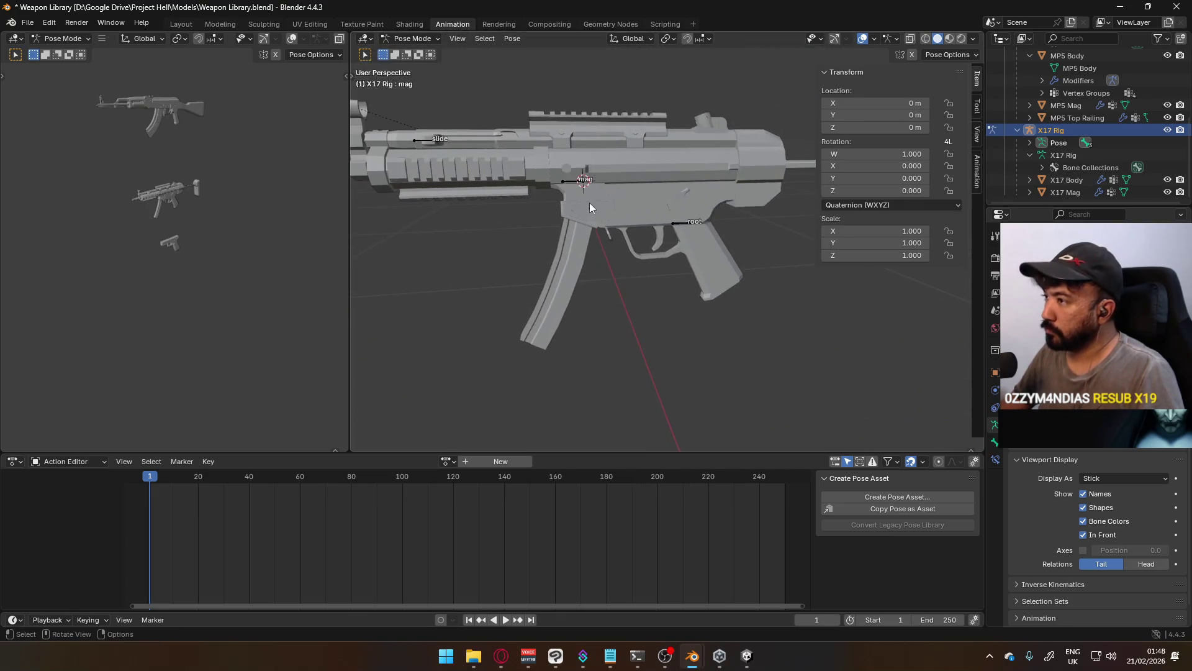
{"action": "left_click", "coordinate": [413, 38]}
{"action": "left_click", "coordinate": [410, 65]}
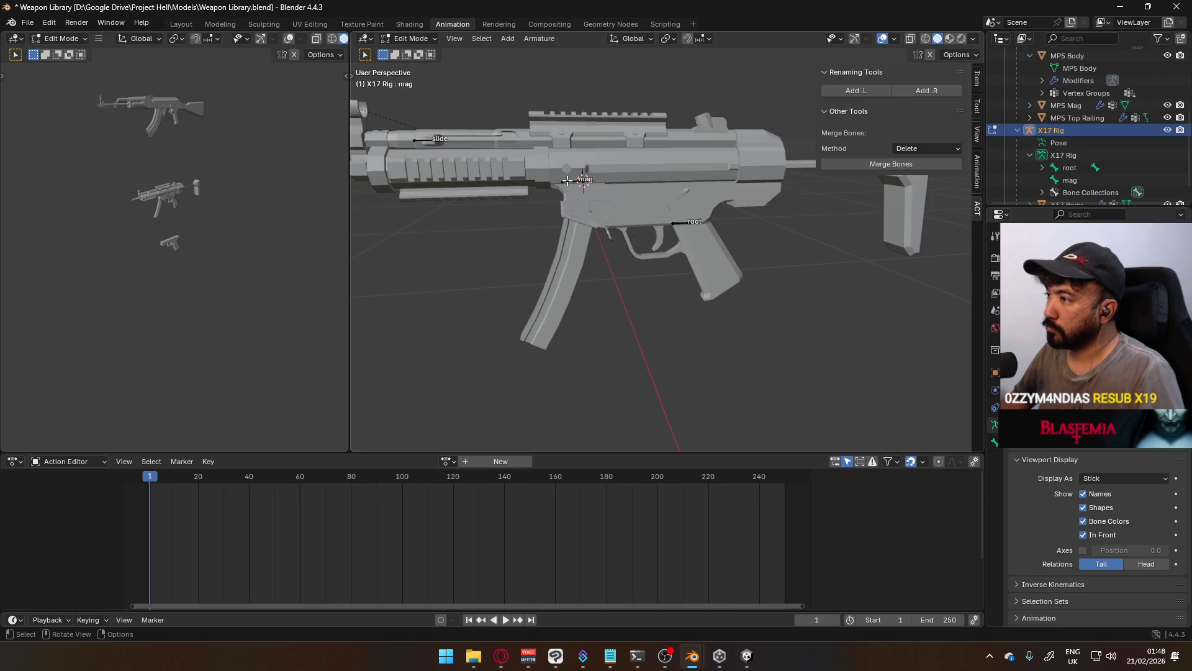
{"action": "middle_click_drag", "start_coordinate": [612, 98], "coordinate": [659, 191]}
{"action": "left_click", "coordinate": [410, 38]}
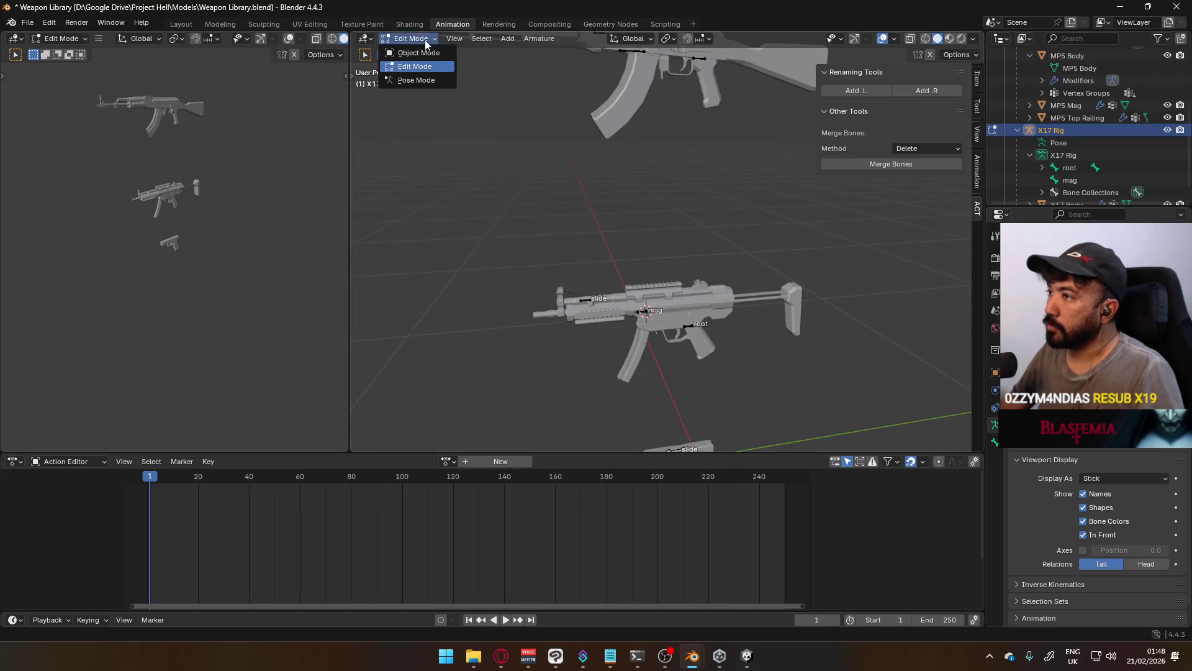
{"action": "left_click", "coordinate": [407, 52]}
{"action": "left_click", "coordinate": [683, 94]}
{"action": "key", "text": "KP_Decimal"}
{"action": "scroll", "coordinate": [606, 197], "scroll_direction": "up", "scroll_amount": 5}
{"action": "key", "text": "Tab"}
{"action": "left_click", "coordinate": [428, 39]}
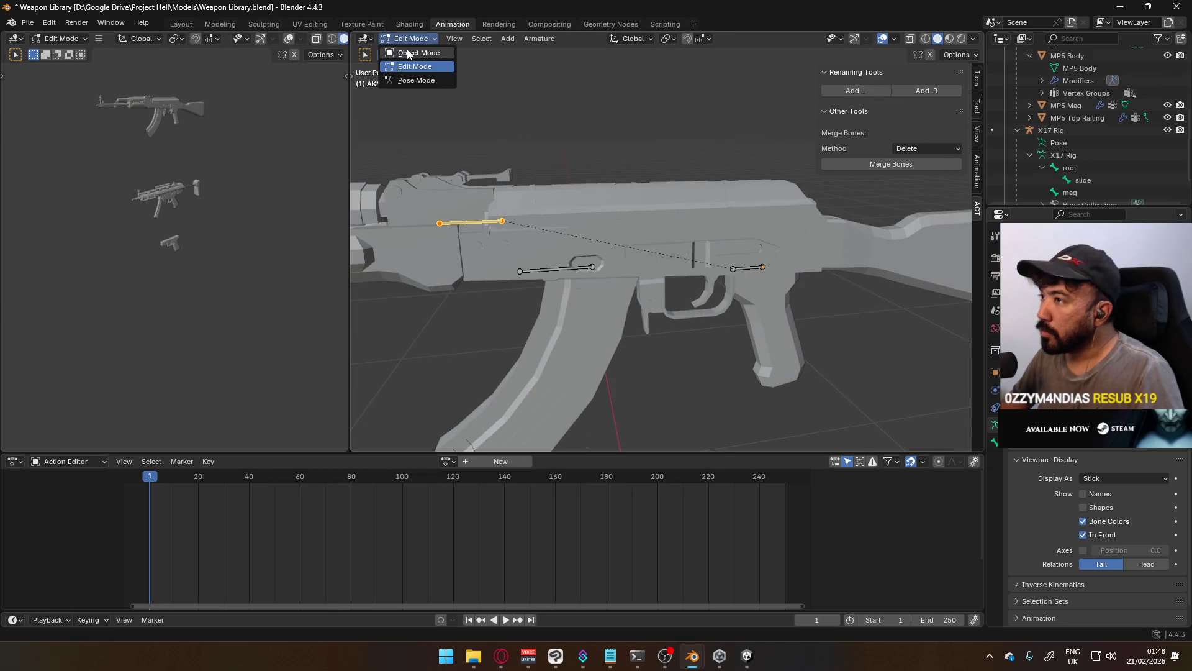
{"action": "left_click", "coordinate": [410, 53]}
Check the AKM Rig in Pose Mode by selecting its mag bone, then return to Object Mode
{"action": "left_click", "coordinate": [415, 38]}
{"action": "left_click", "coordinate": [413, 79]}
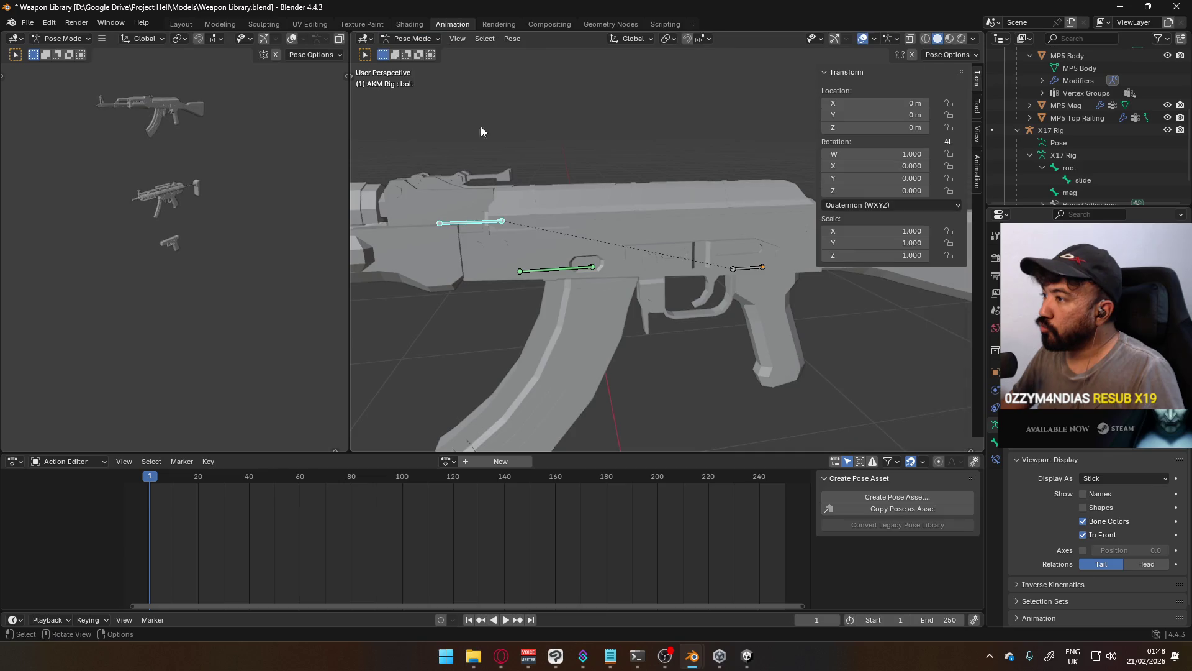
{"action": "left_click", "coordinate": [550, 276]}
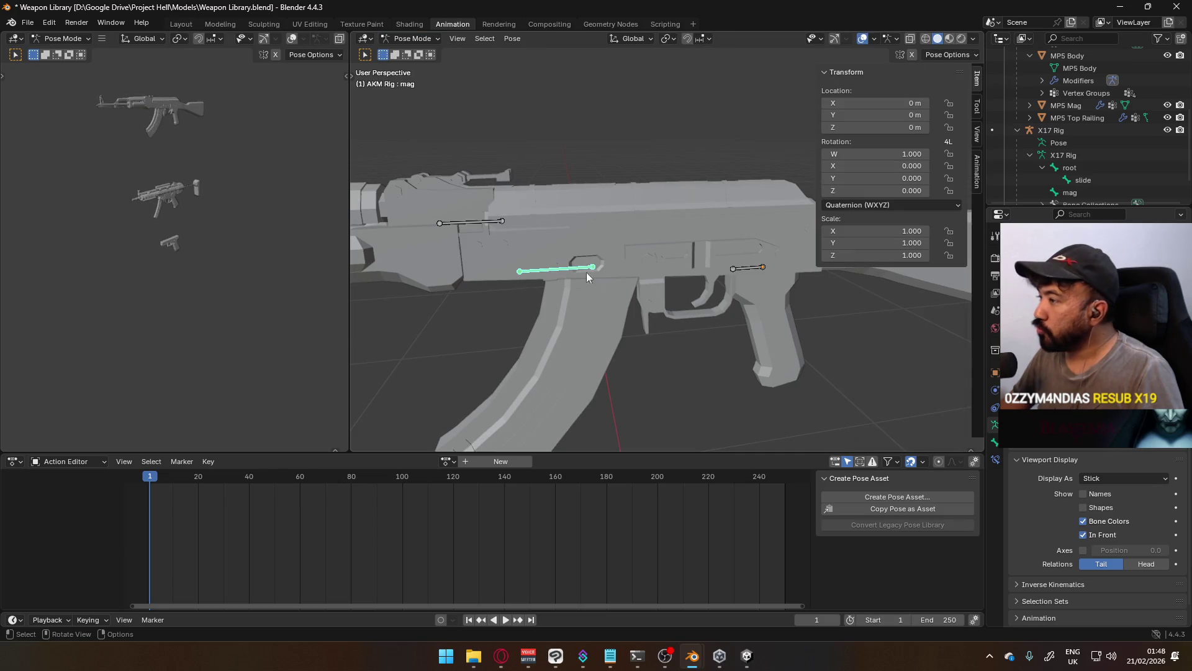
{"action": "left_click", "coordinate": [994, 458]}
{"action": "scroll", "coordinate": [596, 260], "scroll_direction": "down", "scroll_amount": 4}
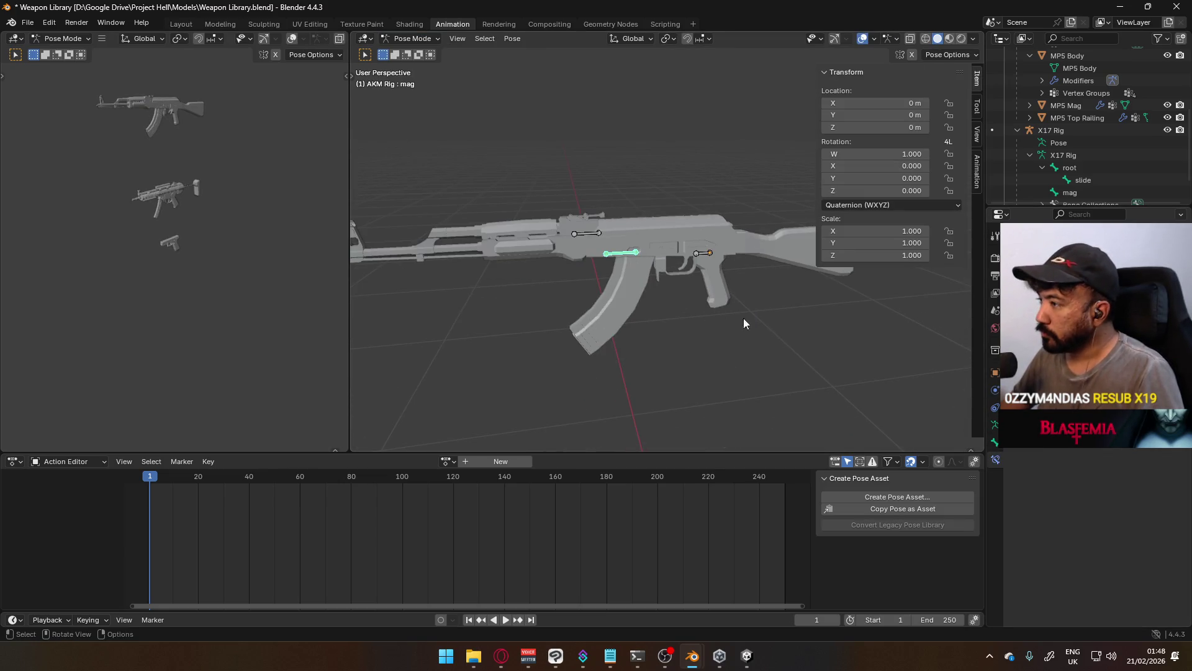
{"action": "scroll", "coordinate": [597, 260], "scroll_direction": "up", "scroll_amount": 3}
{"action": "left_click", "coordinate": [435, 38]}
{"action": "left_click", "coordinate": [410, 49]}
Zoom in on the MP5 rig, put its armature in Pose Mode, and select the mag bone
{"action": "scroll", "coordinate": [717, 317], "scroll_direction": "down", "scroll_amount": 5}
{"action": "mouse_move", "coordinate": [718, 317]}
{"action": "middle_mouse_down"}
{"action": "mouse_move", "coordinate": [660, 206]}
{"action": "mouse_move", "coordinate": [683, 270]}
{"action": "mouse_move", "coordinate": [681, 186]}
{"action": "middle_mouse_up"}
{"action": "scroll", "coordinate": [609, 121], "scroll_direction": "up", "scroll_amount": 3}
{"action": "middle_click_drag", "start_coordinate": [610, 120], "coordinate": [604, 215], "text": "shift"}
{"action": "scroll", "coordinate": [604, 215], "scroll_direction": "up", "scroll_amount": 1}
{"action": "left_click", "coordinate": [621, 199]}
{"action": "left_click", "coordinate": [413, 38]}
{"action": "left_click", "coordinate": [410, 79]}
{"action": "left_click", "coordinate": [537, 165]}
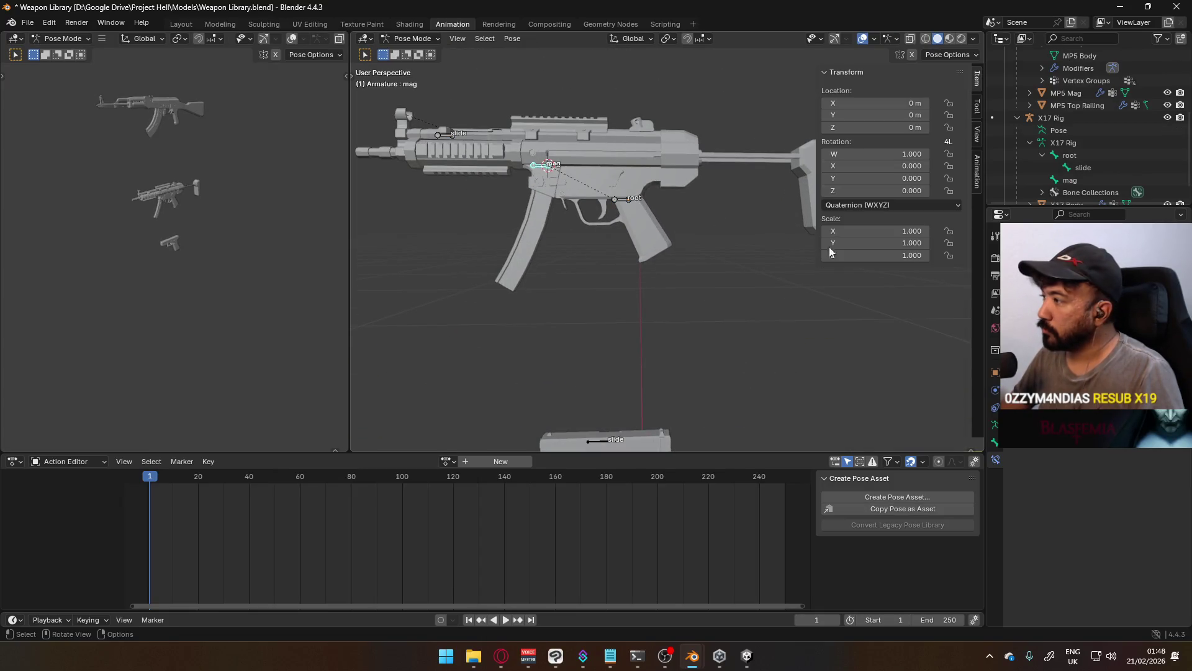
Check the armature's Relations settings, then clear the mag bone's parent in Edit Mode
{"action": "left_click", "coordinate": [996, 372]}
{"action": "left_click", "coordinate": [1043, 454]}
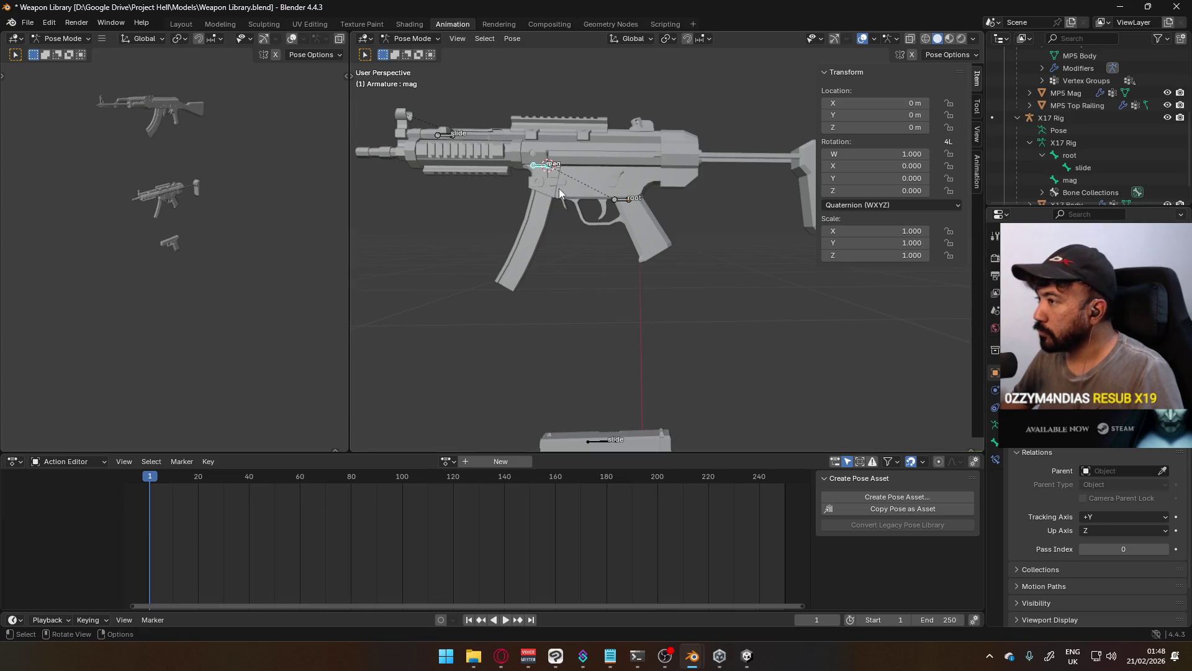
{"action": "scroll", "coordinate": [564, 187], "scroll_direction": "up", "scroll_amount": 1}
{"action": "left_click", "coordinate": [413, 39]}
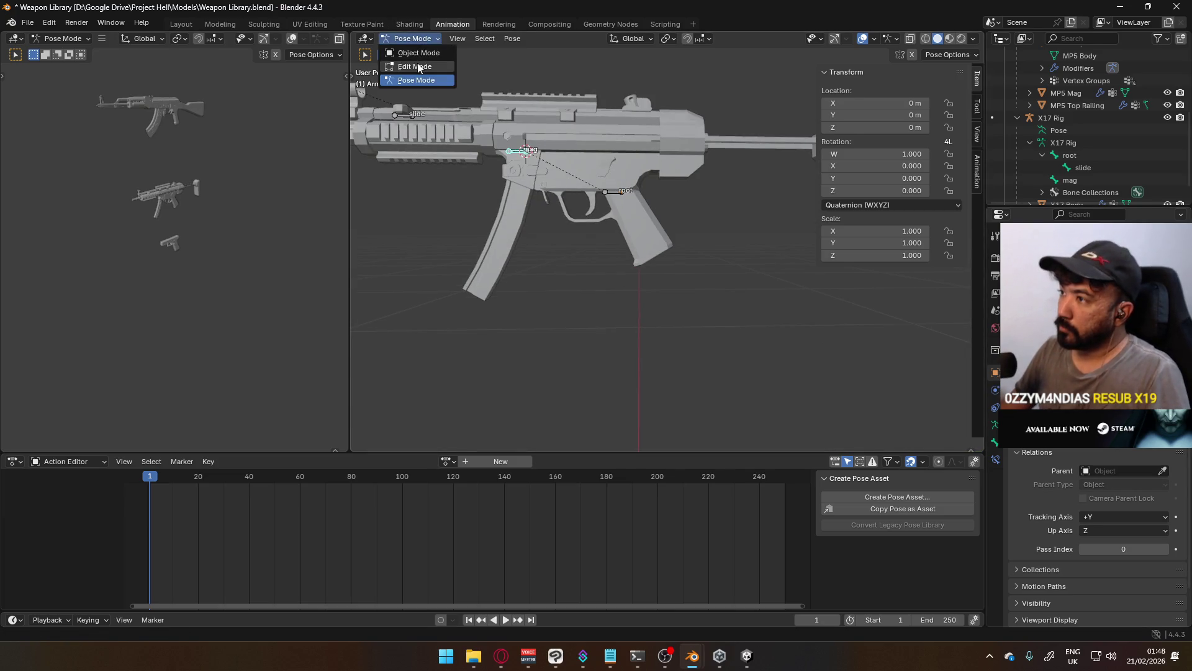
{"action": "left_click", "coordinate": [422, 67]}
{"action": "key", "text": "alt+p"}
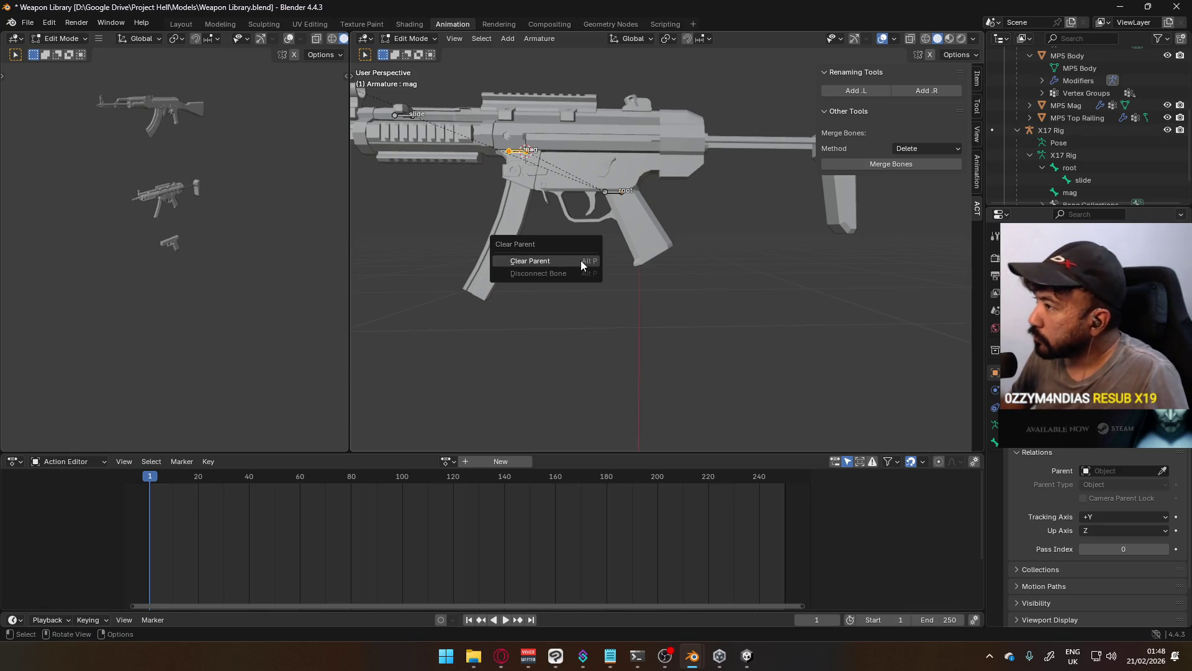
{"action": "left_click", "coordinate": [580, 260]}
{"action": "scroll", "coordinate": [1093, 373], "scroll_direction": "down", "scroll_amount": 2}
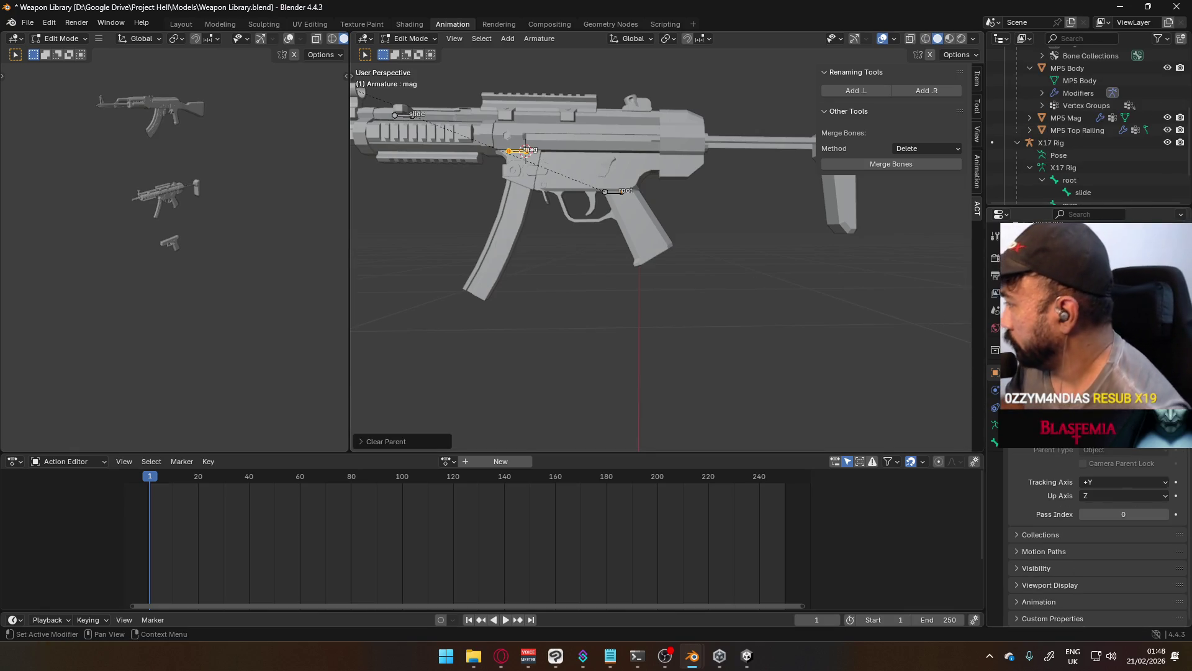
Try adding a bone constraint with a viewport-picked target, then undo it
{"action": "left_click", "coordinate": [996, 443]}
{"action": "left_click", "coordinate": [1093, 243]}
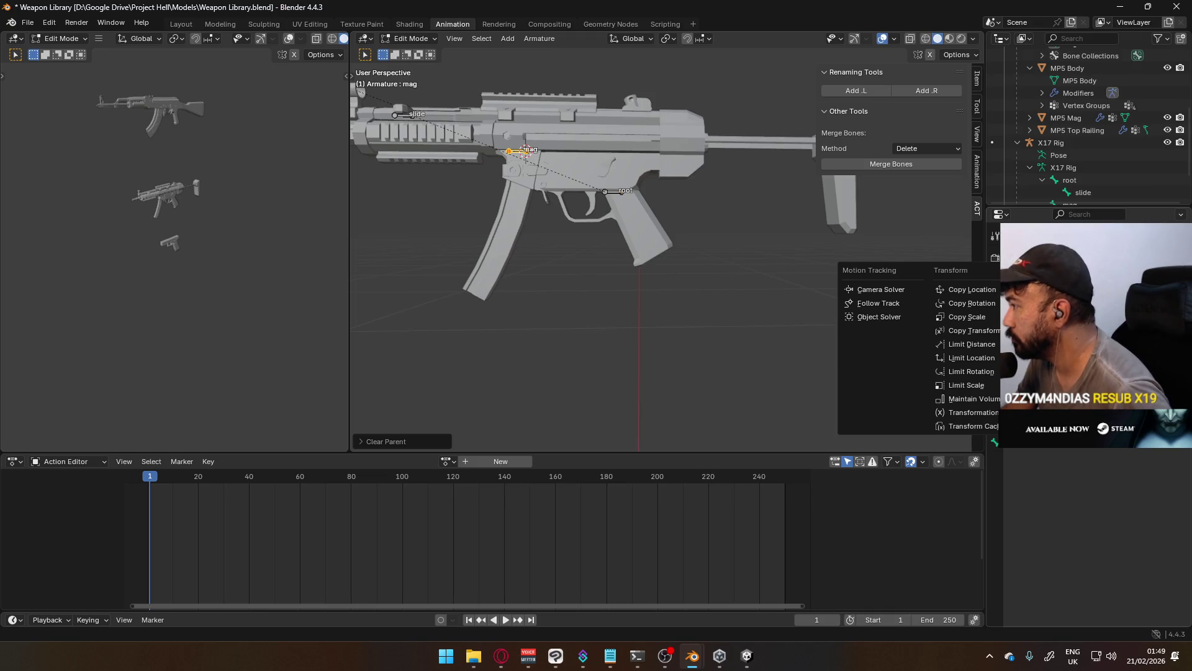
{"action": "left_click", "coordinate": [1116, 289]}
{"action": "left_click", "coordinate": [1173, 273]}
{"action": "left_click", "coordinate": [612, 190]}
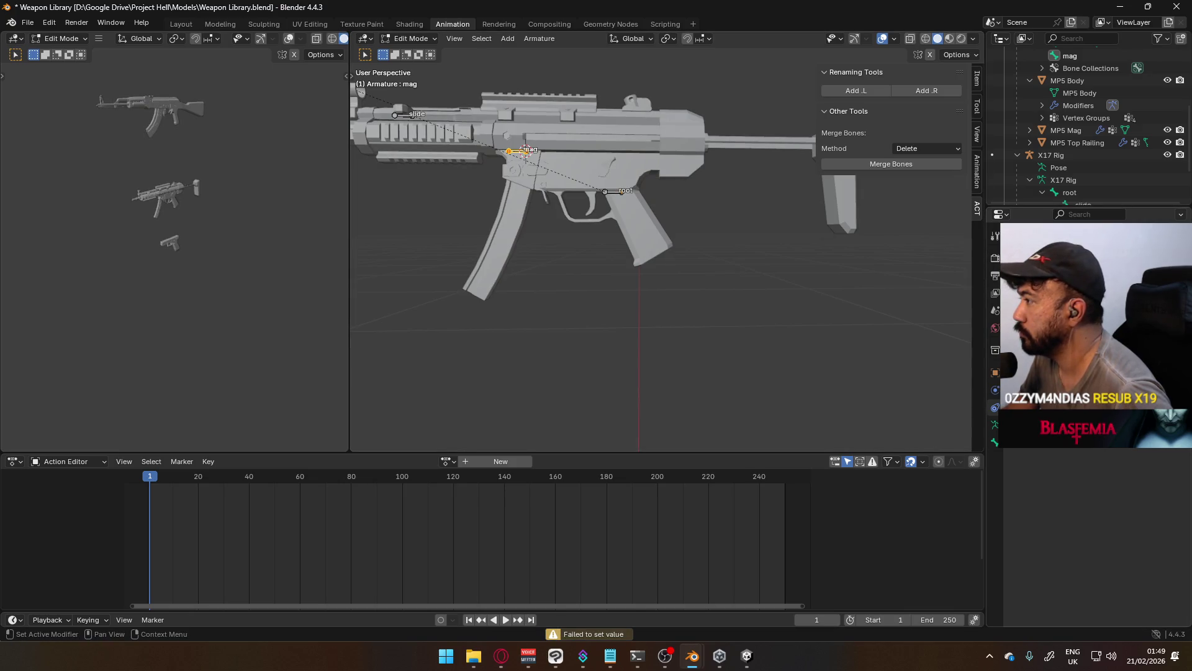
{"action": "key", "text": "ctrl+z"}
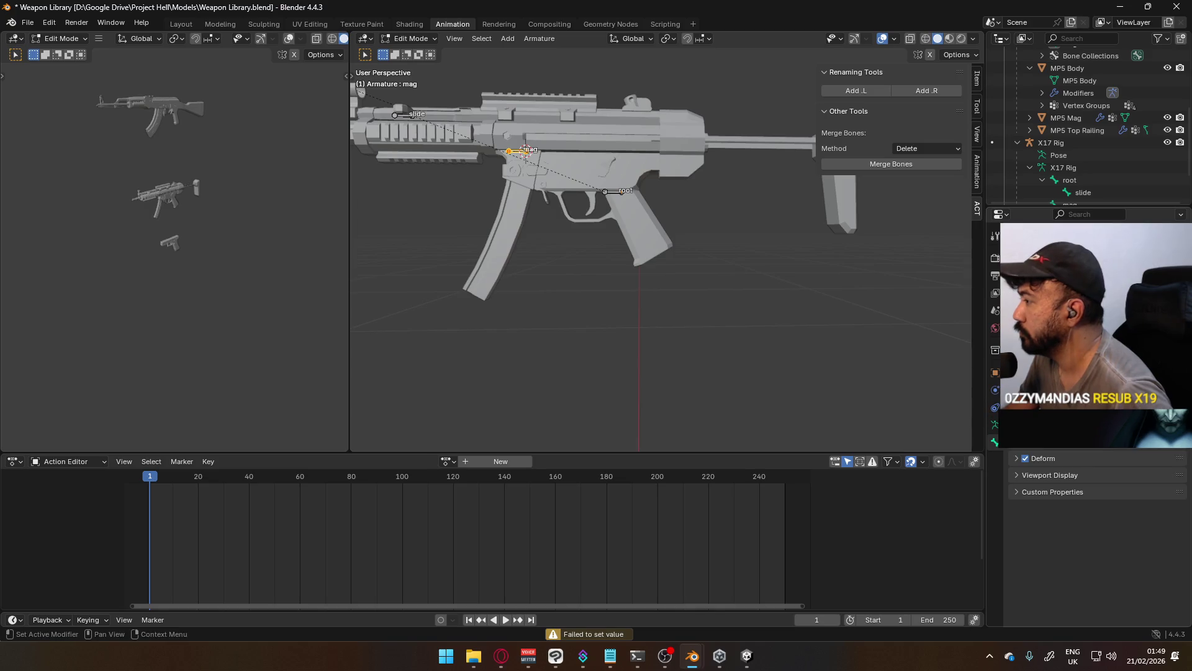
Back in Pose Mode, add a bone constraint to mag targeting the Armature and choose its target bone
{"action": "left_click", "coordinate": [410, 38]}
{"action": "left_click", "coordinate": [409, 84]}
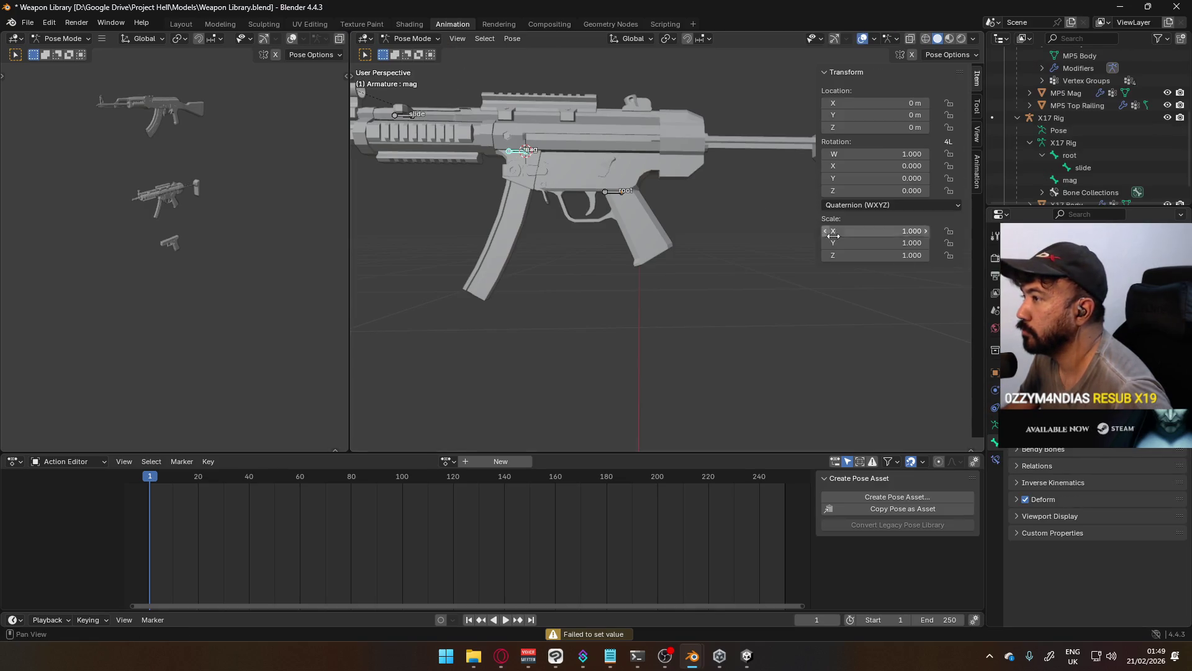
{"action": "left_click", "coordinate": [996, 459]}
{"action": "left_click", "coordinate": [1056, 252]}
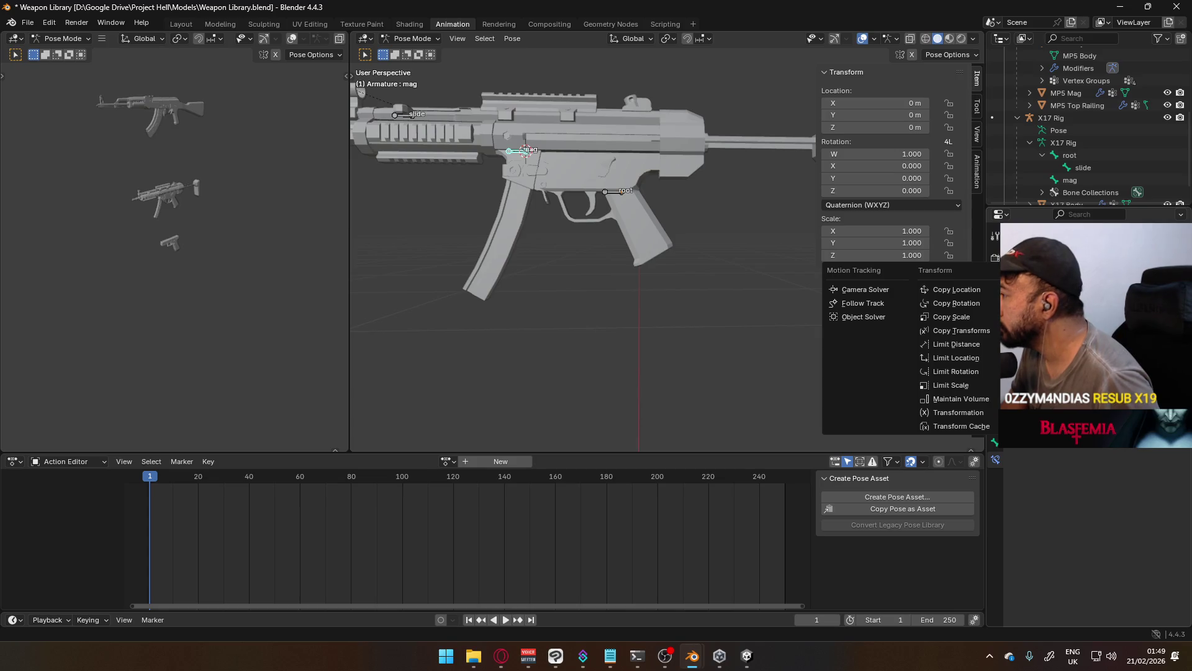
{"action": "left_click", "coordinate": [970, 322]}
{"action": "key", "text": "e"}
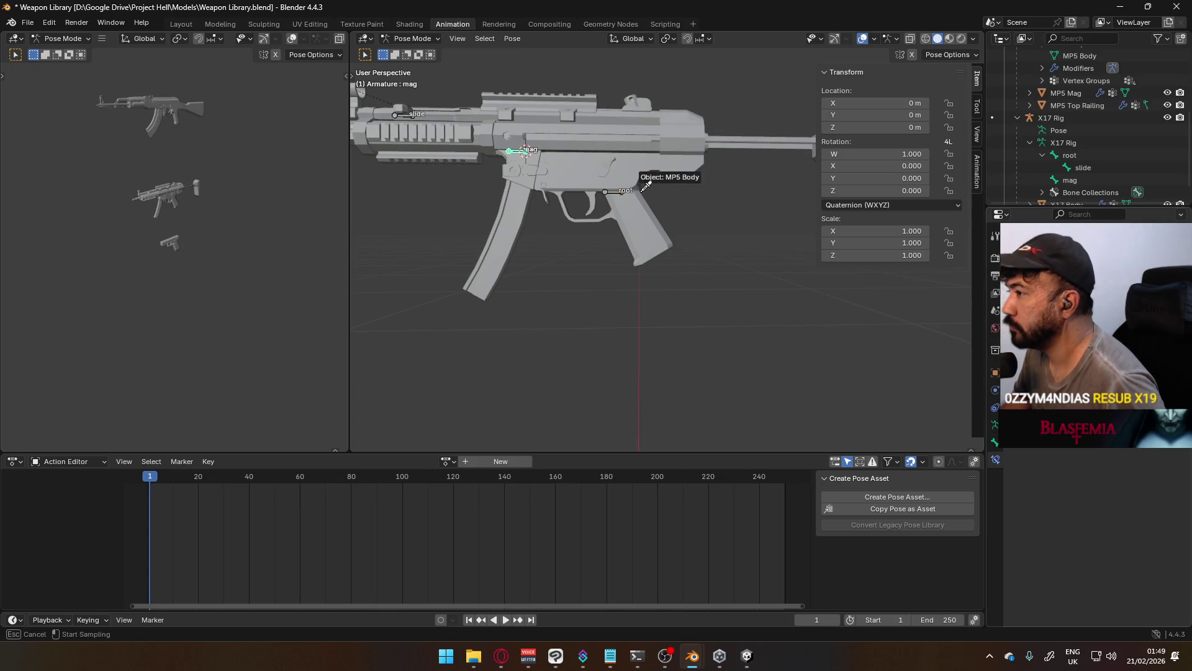
{"action": "left_click", "coordinate": [624, 185]}
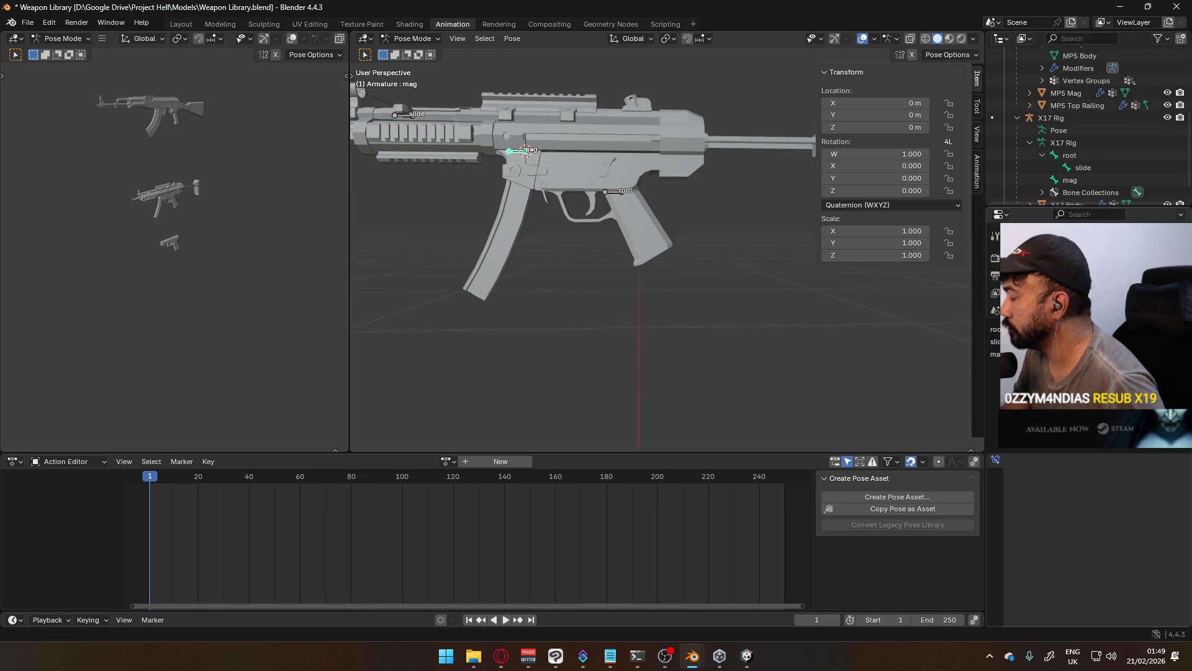
{"action": "left_click", "coordinate": [1025, 329]}
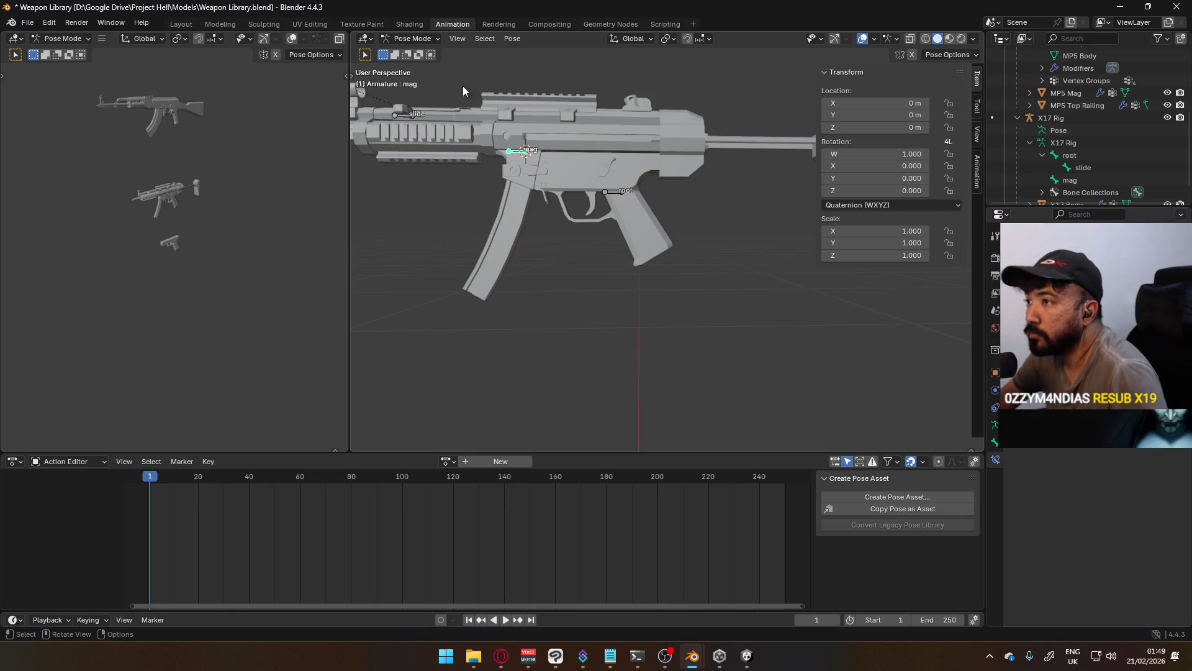
Test-move the root bone and cancel, then in Object Mode select the Top Railing plus the armature
{"action": "left_click", "coordinate": [619, 192]}
{"action": "key", "text": "g"}
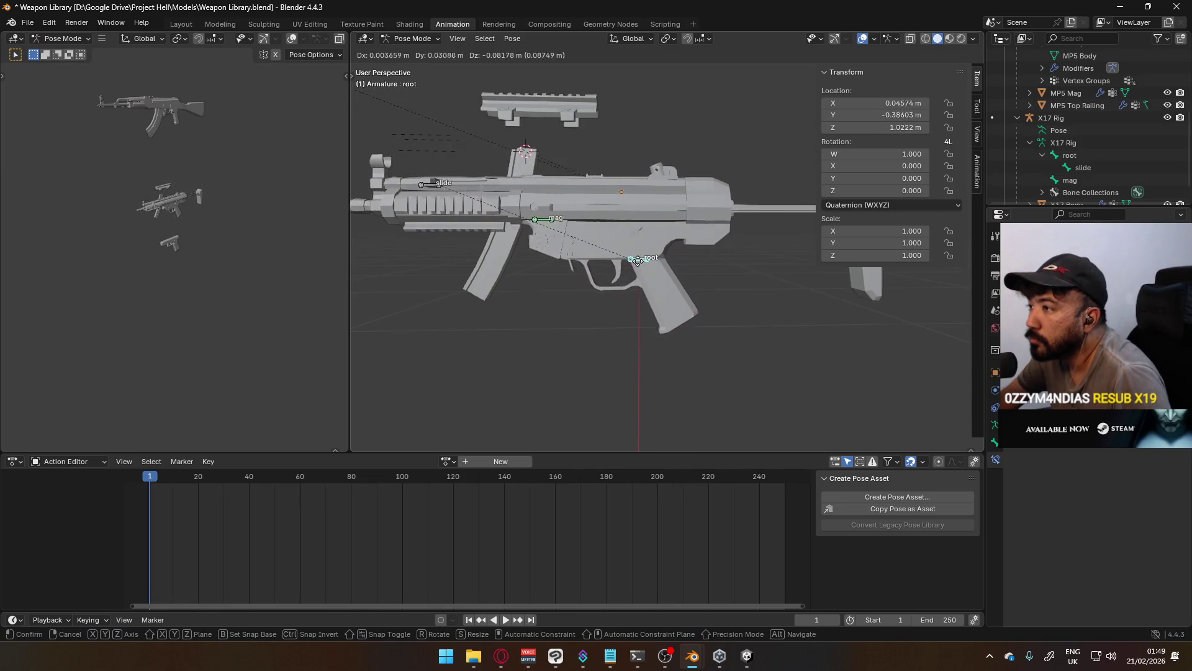
{"action": "key", "text": "Escape"}
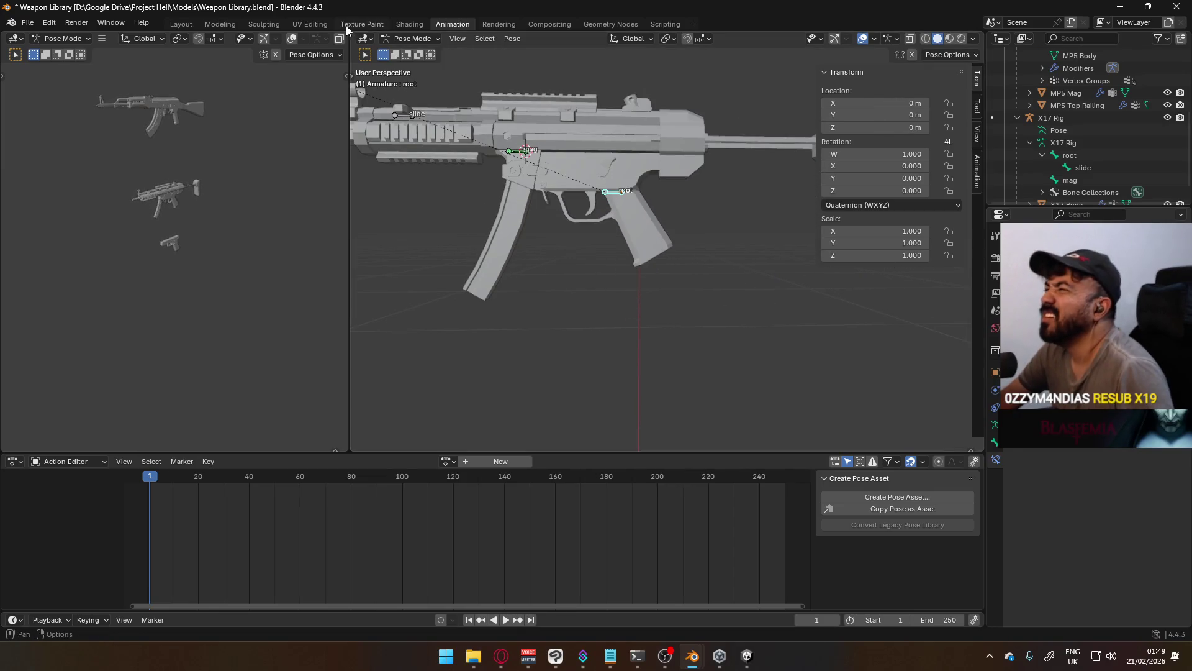
{"action": "left_click", "coordinate": [397, 40]}
{"action": "left_click", "coordinate": [413, 51]}
{"action": "left_click", "coordinate": [558, 110]}
{"action": "mouse_move", "coordinate": [558, 110]}
{"action": "middle_mouse_down", "text": "shift"}
{"action": "mouse_move", "coordinate": [612, 137]}
{"action": "mouse_move", "coordinate": [635, 178]}
{"action": "middle_mouse_up", "text": "shift"}
{"action": "left_click", "coordinate": [657, 272], "text": "shift"}
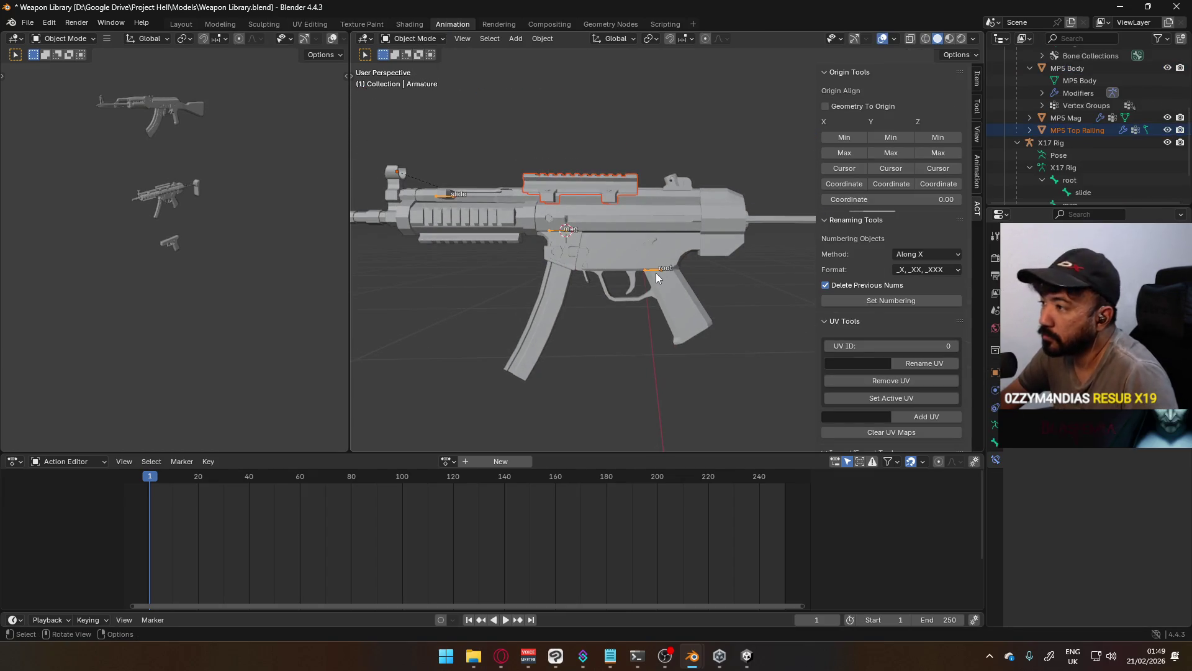
Paint the top railing with full (red) weight in Weight Paint, then return to Object Mode
{"action": "left_click", "coordinate": [413, 40]}
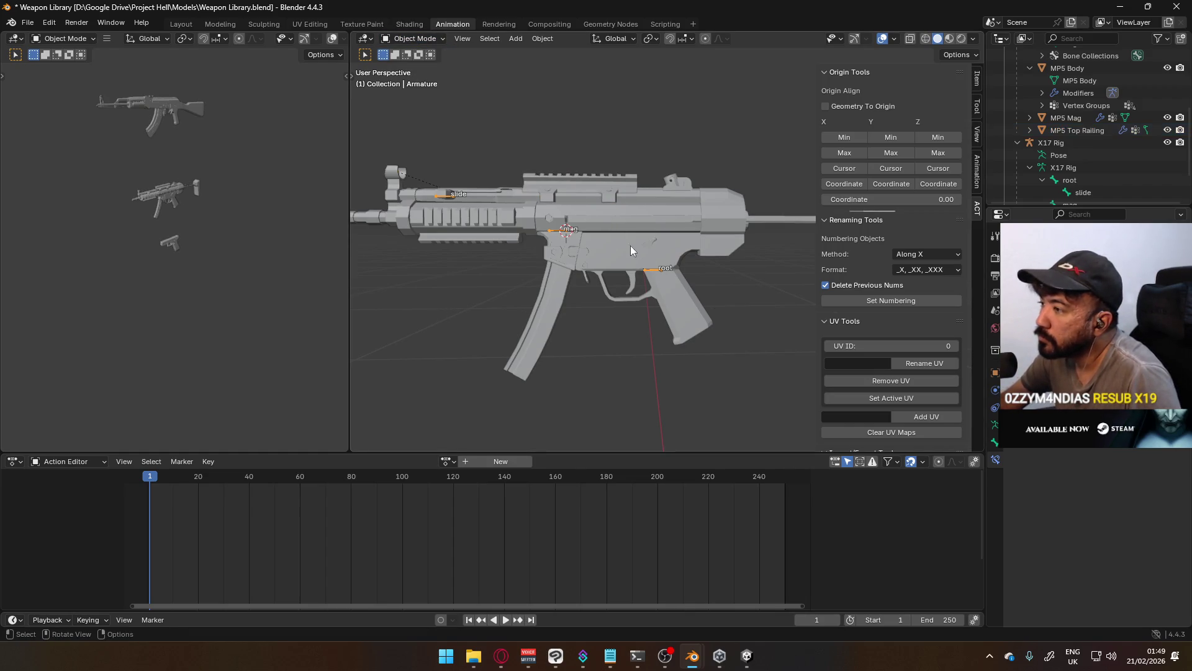
{"action": "left_click", "coordinate": [577, 186]}
{"action": "left_click", "coordinate": [412, 38]}
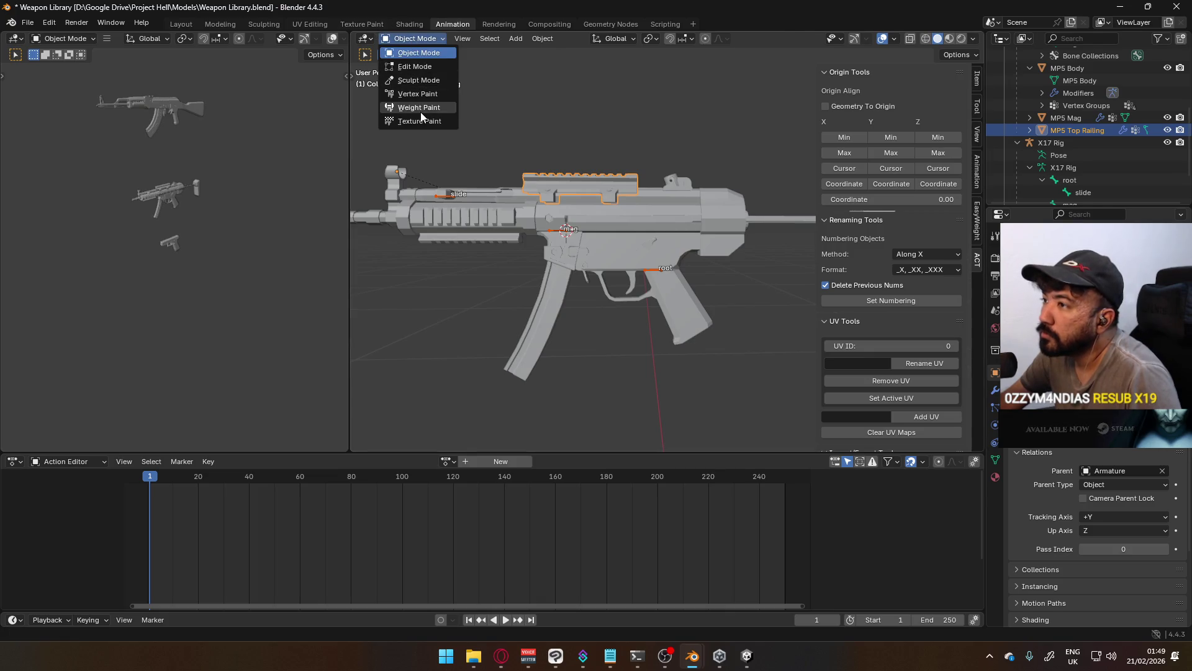
{"action": "left_click", "coordinate": [420, 111]}
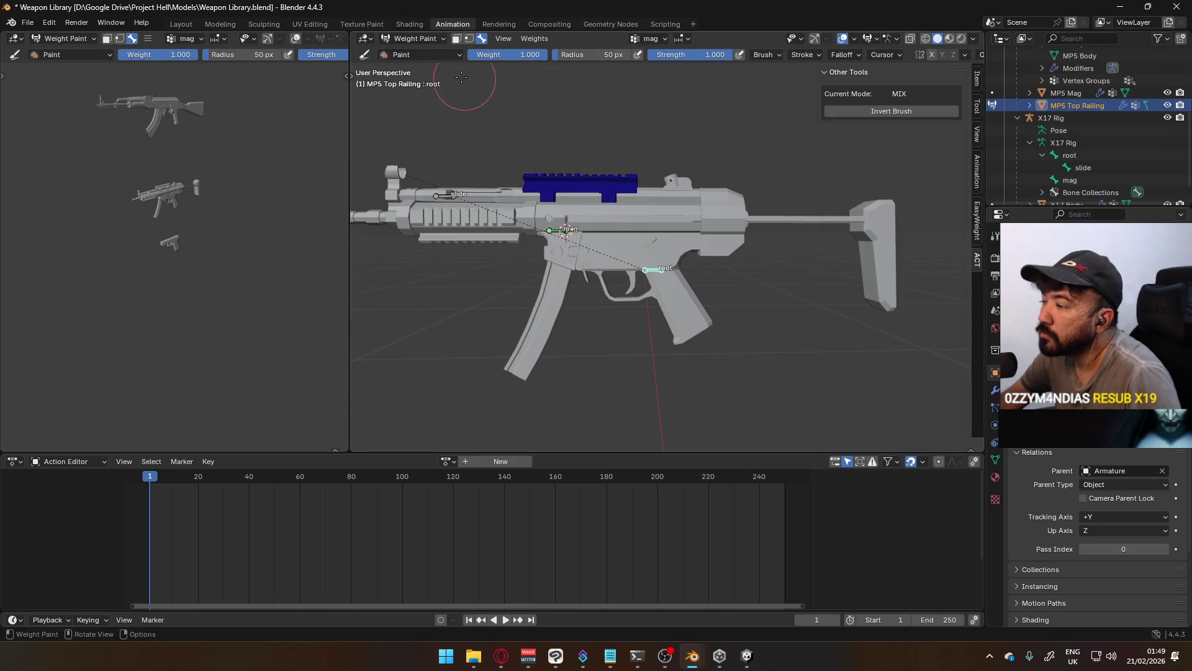
{"action": "left_click", "coordinate": [649, 142]}
{"action": "left_click", "coordinate": [413, 38]}
{"action": "left_click", "coordinate": [410, 47]}
Select the MP5 Mag together with the armature, with the magazine active
{"action": "left_click", "coordinate": [556, 235]}
{"action": "left_click", "coordinate": [556, 234]}
{"action": "left_click", "coordinate": [556, 234]}
{"action": "left_click", "coordinate": [554, 235], "text": "shift"}
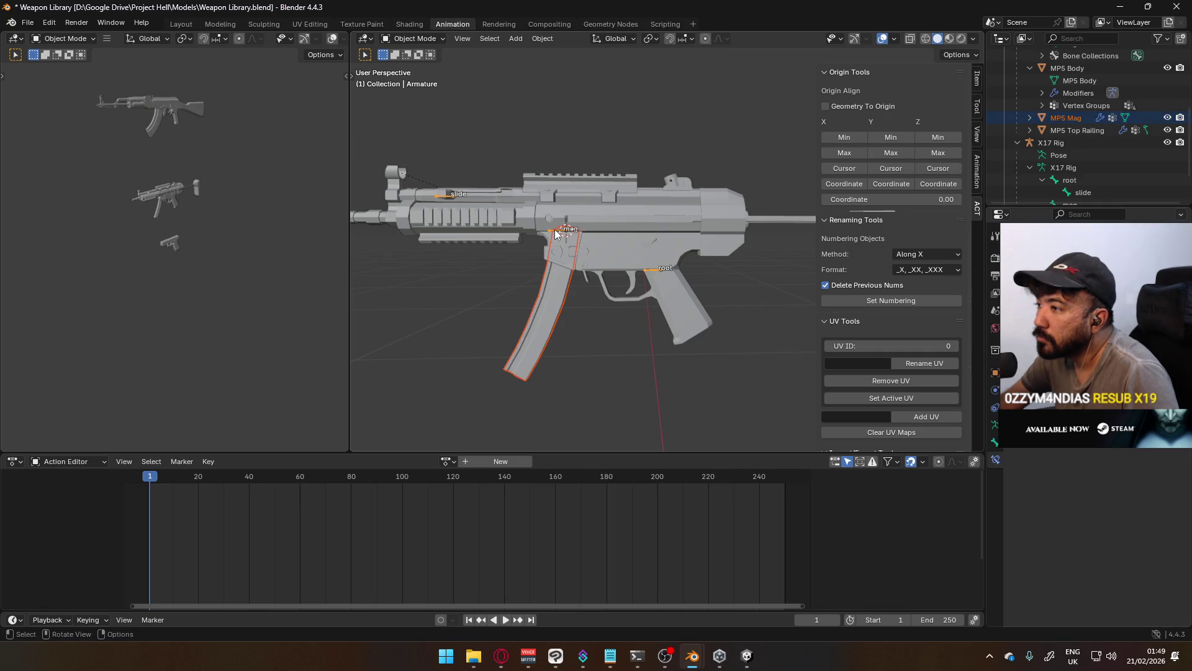
{"action": "left_click", "coordinate": [557, 272]}
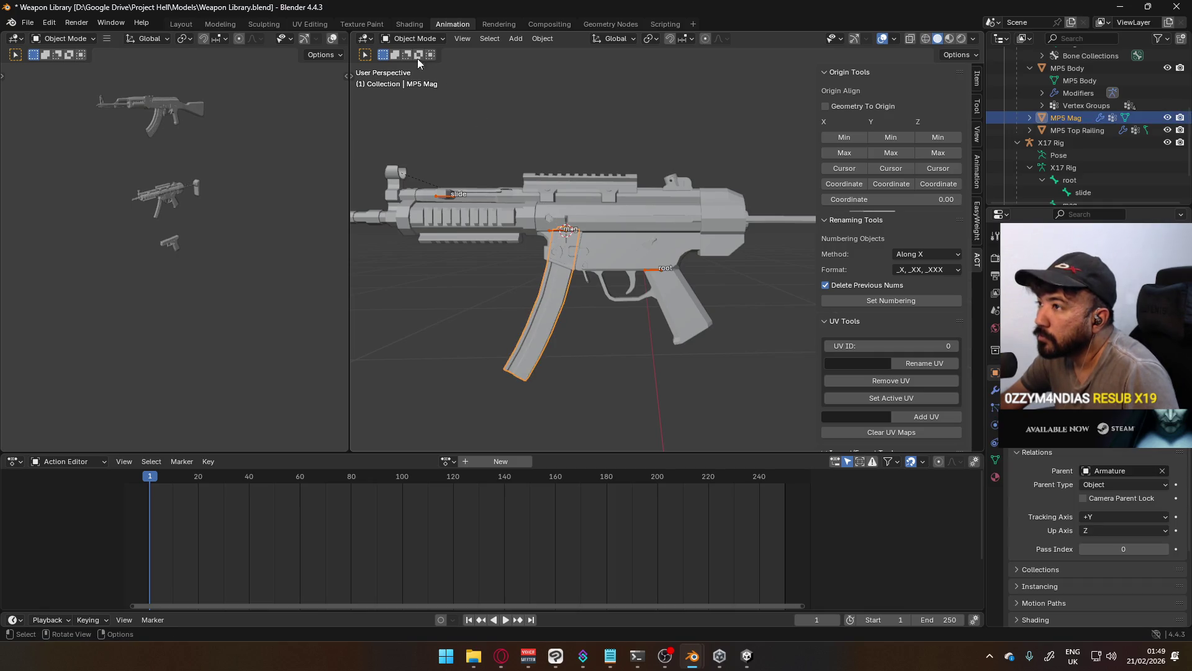
With face masking on, select all magazine faces, fill weight 1.0, then return to Object Mode
{"action": "left_click", "coordinate": [413, 38]}
{"action": "left_click", "coordinate": [418, 107]}
{"action": "scroll", "coordinate": [530, 172], "scroll_direction": "up", "scroll_amount": 3}
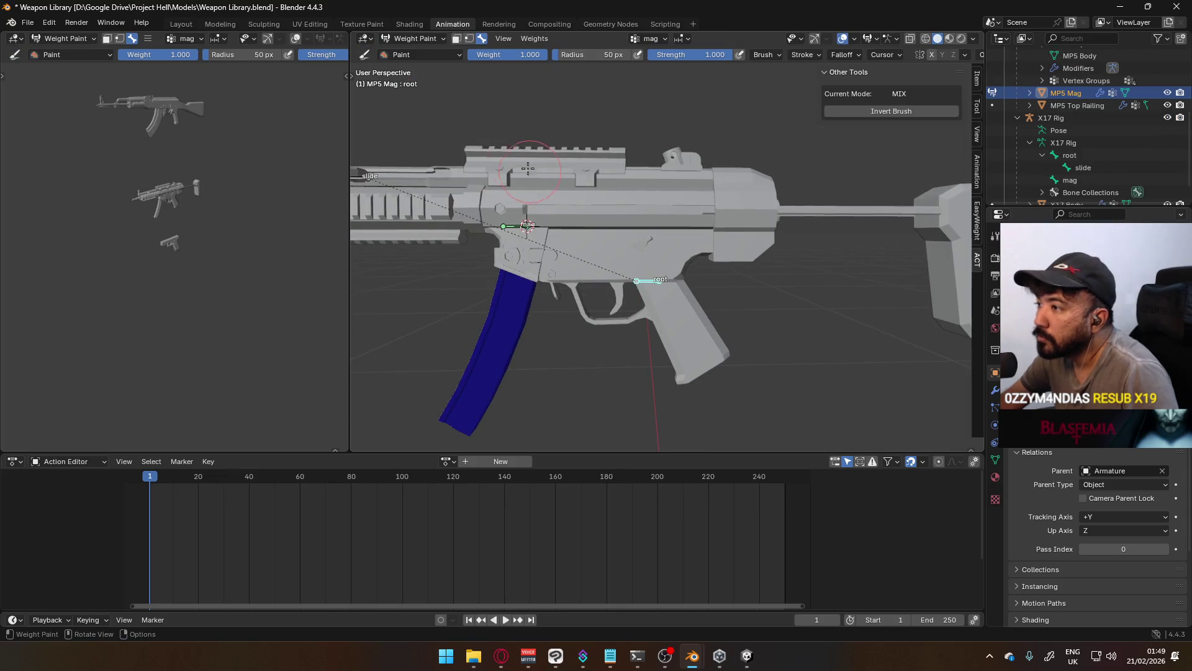
{"action": "left_click", "coordinate": [457, 41]}
{"action": "key", "text": "a"}
{"action": "key", "text": "ctrl+x"}
{"action": "left_click", "coordinate": [416, 39]}
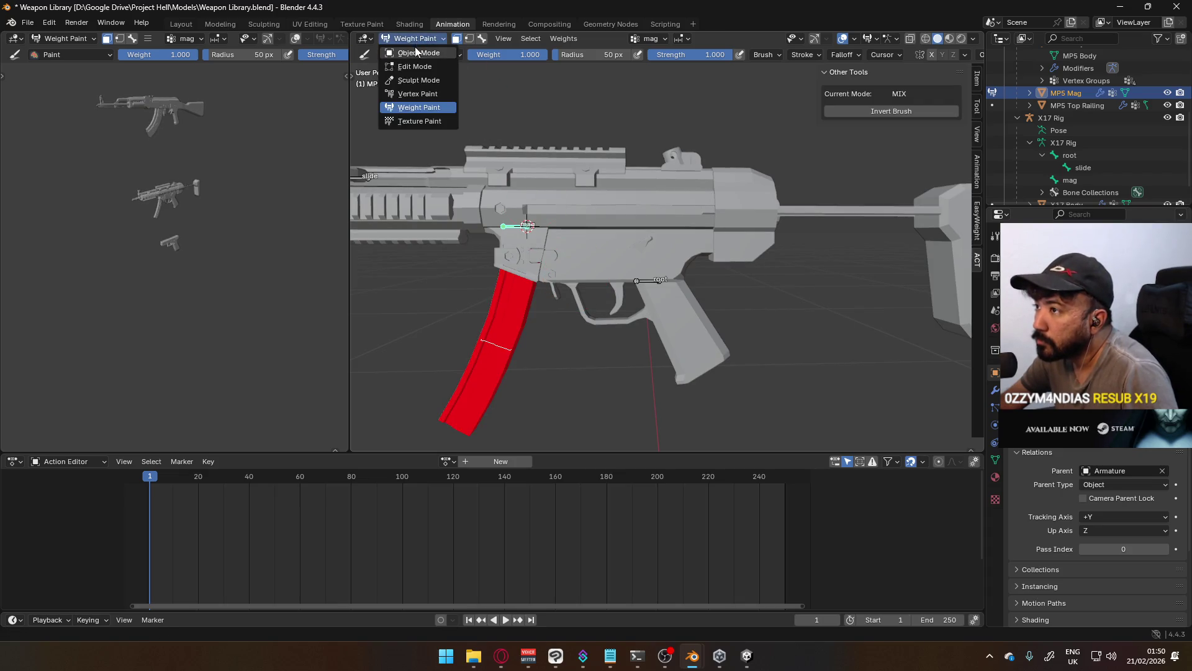
{"action": "left_click", "coordinate": [428, 54]}
{"action": "left_click", "coordinate": [415, 38]}
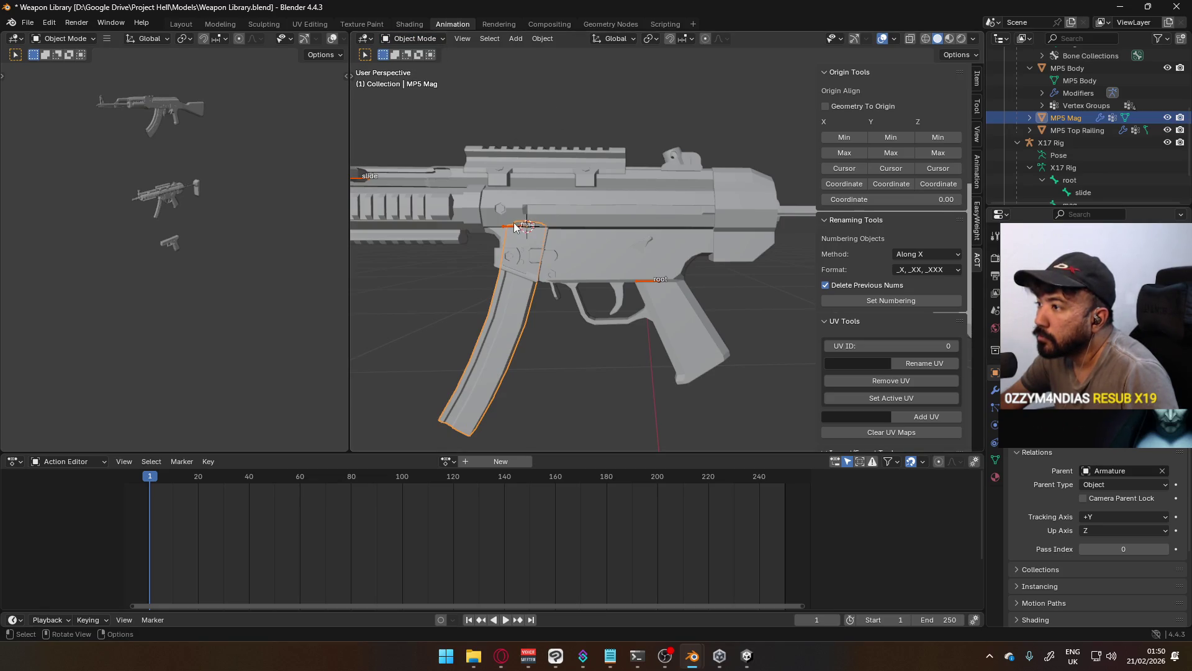
{"action": "left_click", "coordinate": [514, 226]}
{"action": "left_click", "coordinate": [414, 38]}
{"action": "left_click", "coordinate": [404, 80]}
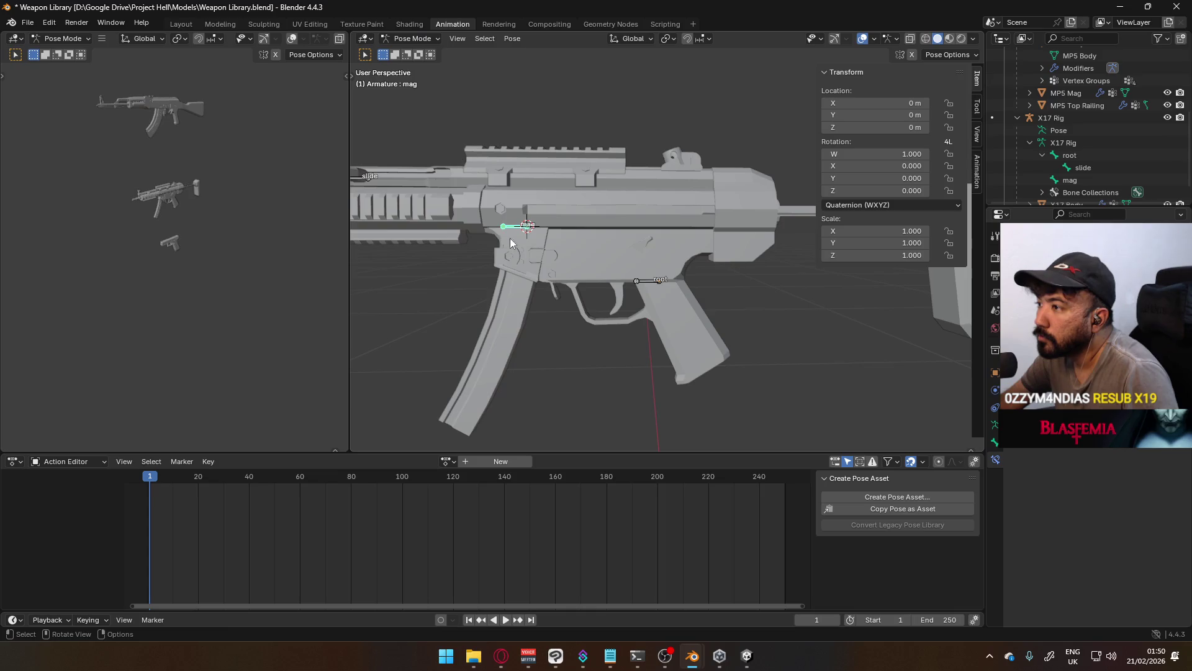
{"action": "key", "text": "g"}
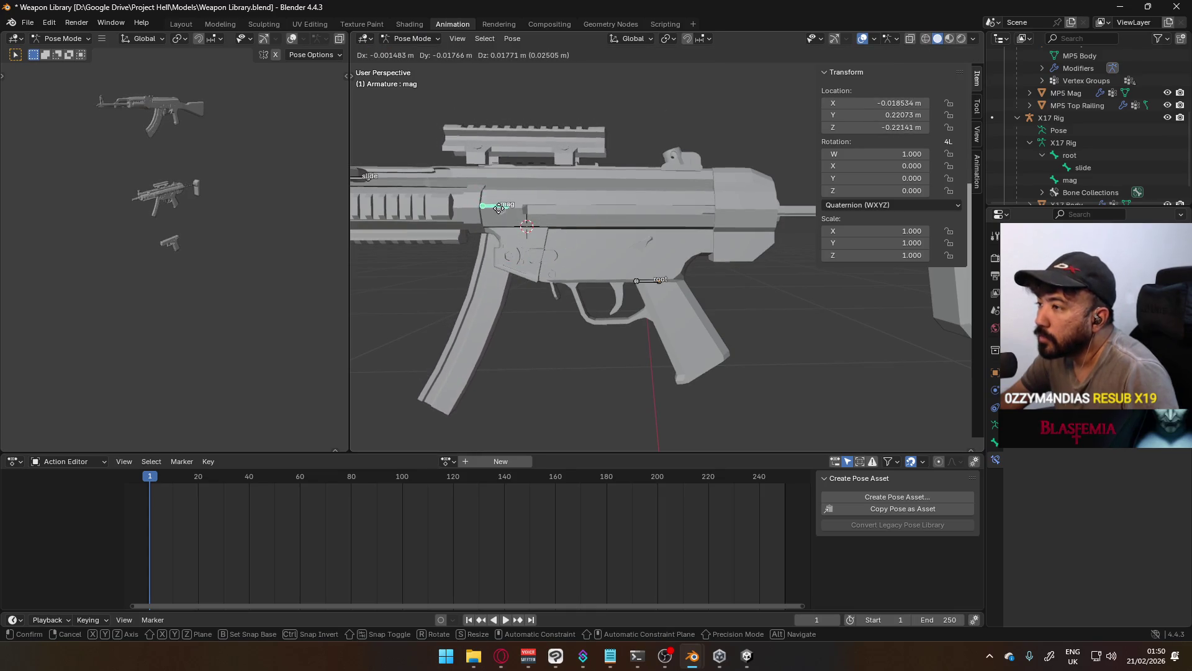
{"action": "right_click", "coordinate": [537, 210]}
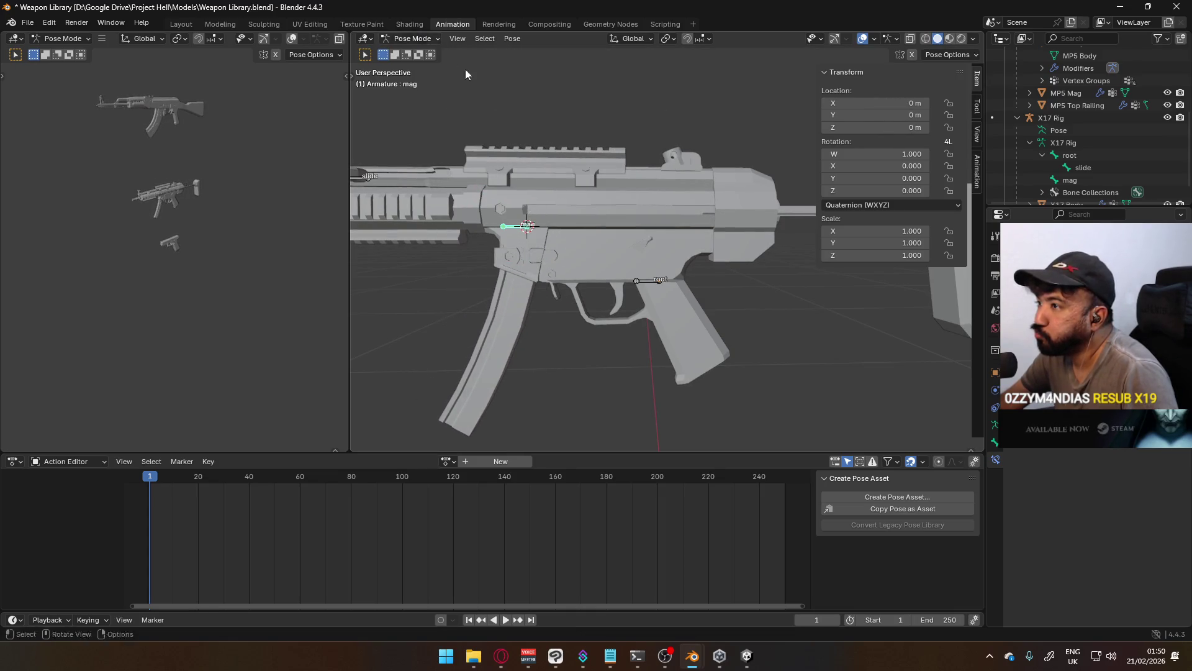
{"action": "left_click", "coordinate": [642, 281]}
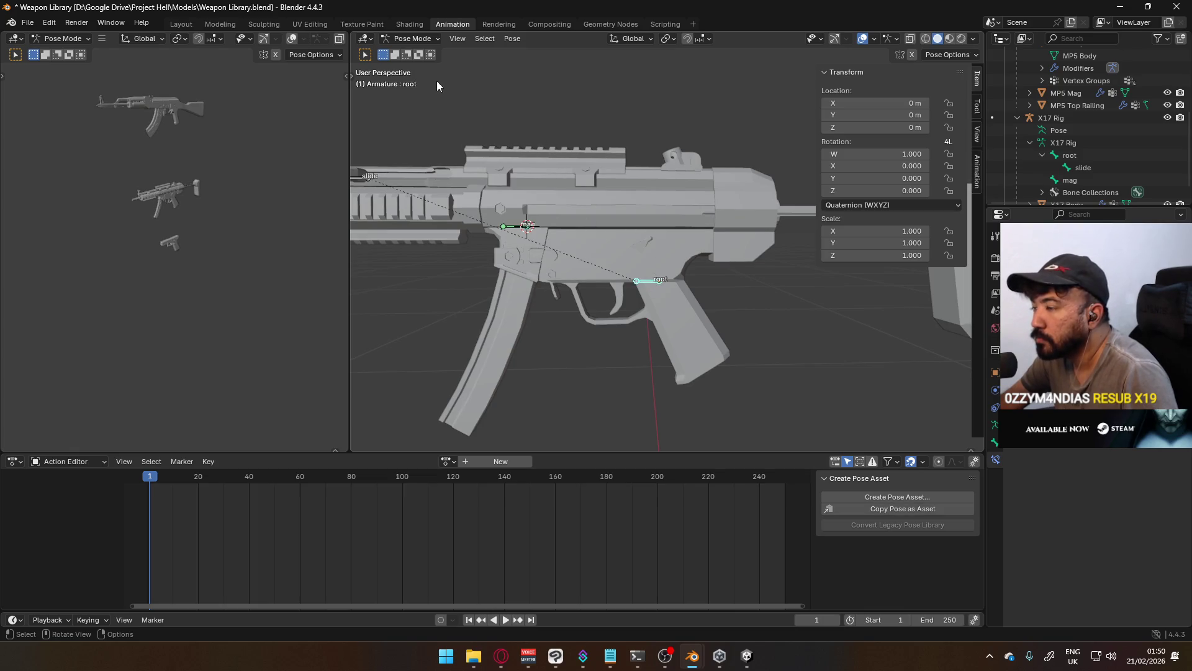
{"action": "left_click", "coordinate": [415, 39]}
{"action": "left_click", "coordinate": [403, 48]}
{"action": "left_click", "coordinate": [581, 159]}
{"action": "left_click", "coordinate": [652, 284], "text": "shift"}
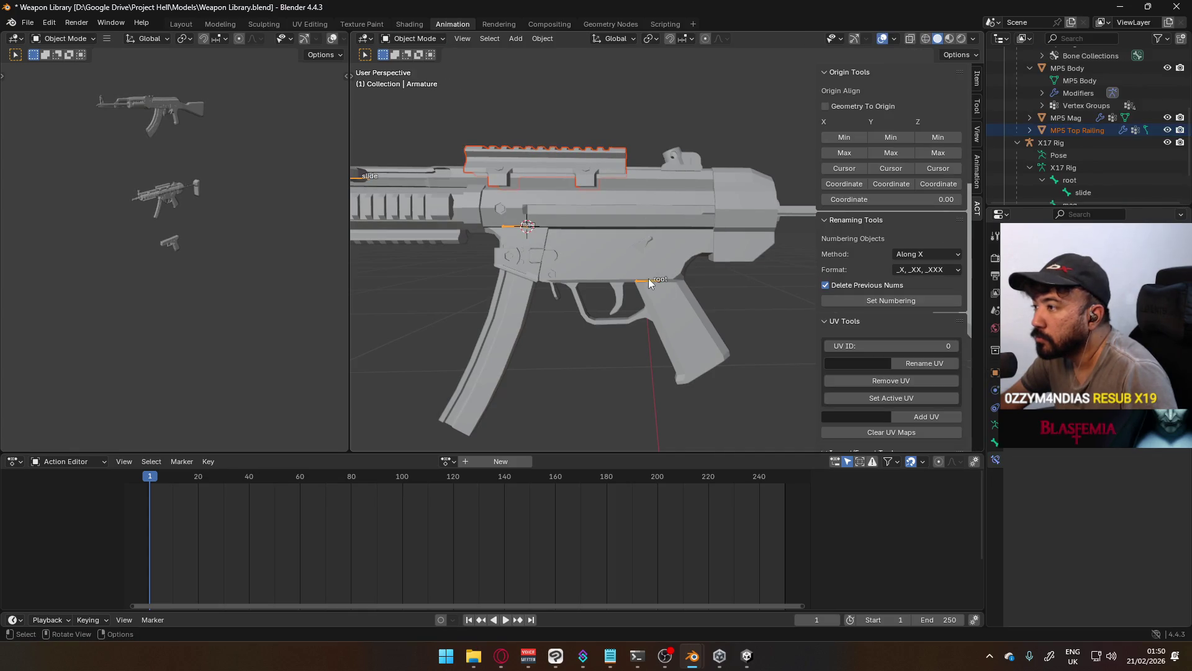
Put MP5 Top Railing into Weight Paint and trial painting mag weight 0, then restore full weight
{"action": "left_click", "coordinate": [404, 39]}
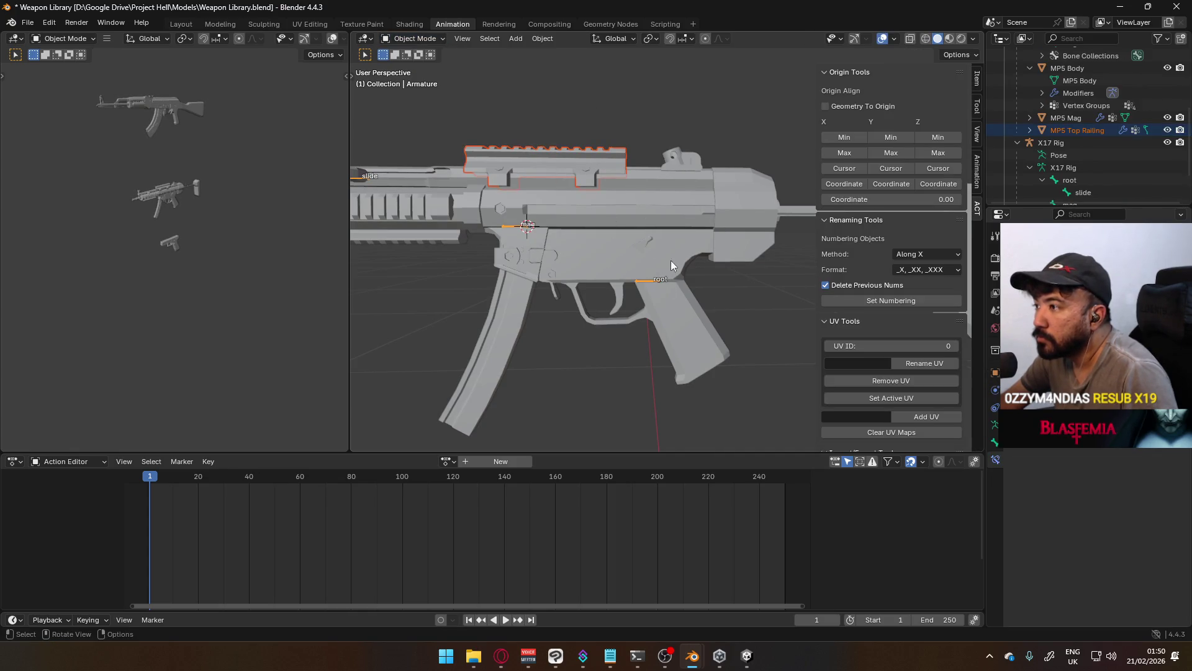
{"action": "left_click", "coordinate": [540, 166], "text": "shift"}
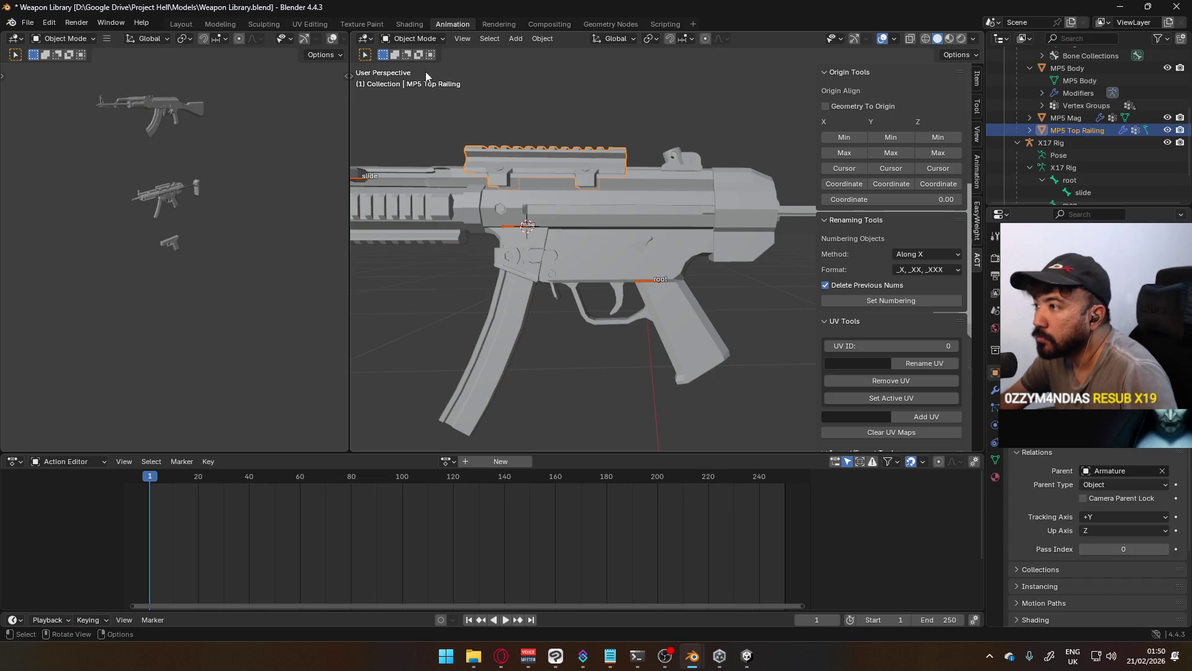
{"action": "left_click", "coordinate": [414, 39]}
{"action": "left_click", "coordinate": [427, 106]}
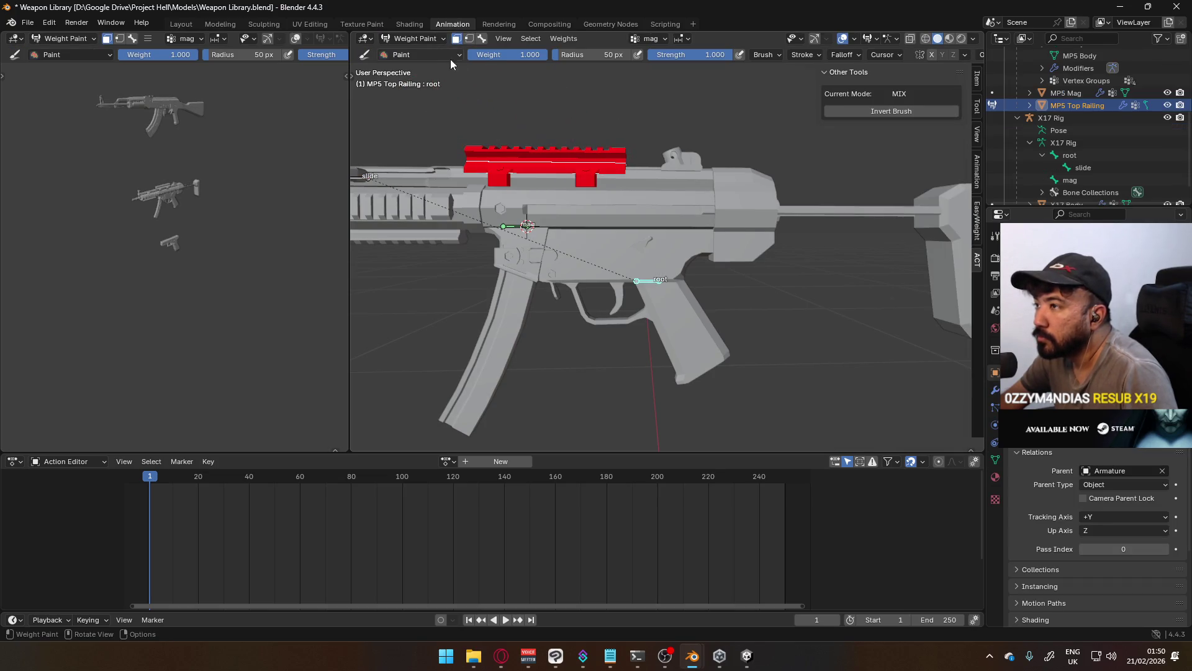
{"action": "left_click_drag", "start_coordinate": [495, 57], "coordinate": [465, 54]}
{"action": "left_click", "coordinate": [631, 161]}
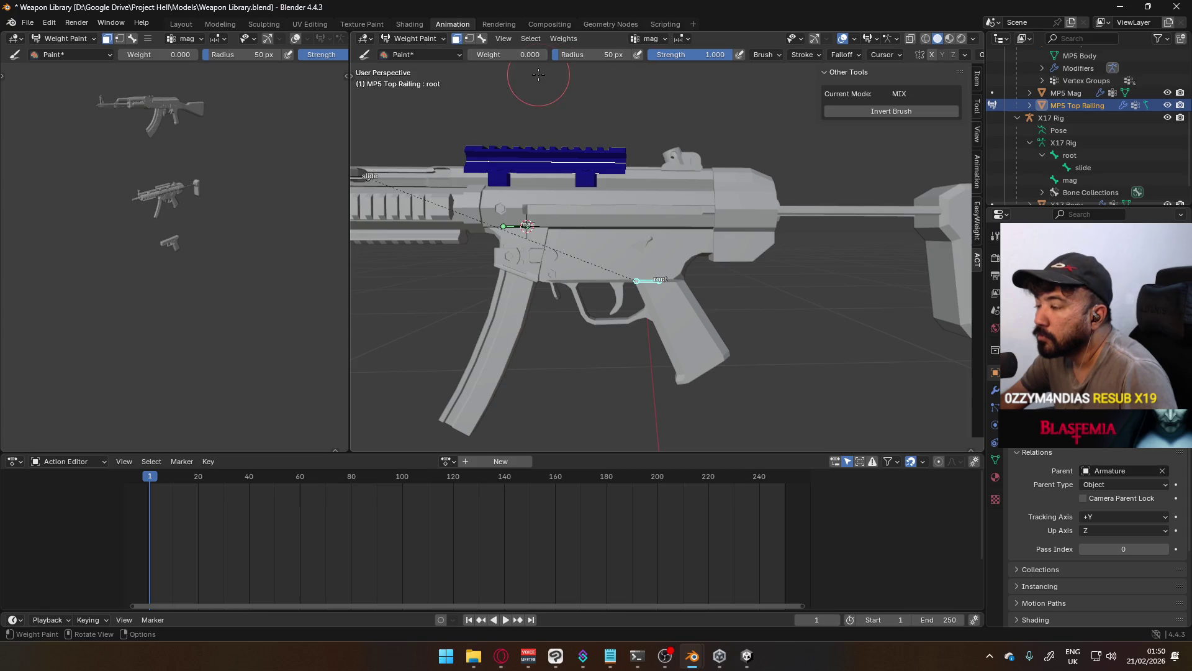
{"action": "left_click_drag", "start_coordinate": [507, 57], "coordinate": [559, 57]}
{"action": "key", "text": "shift+k"}
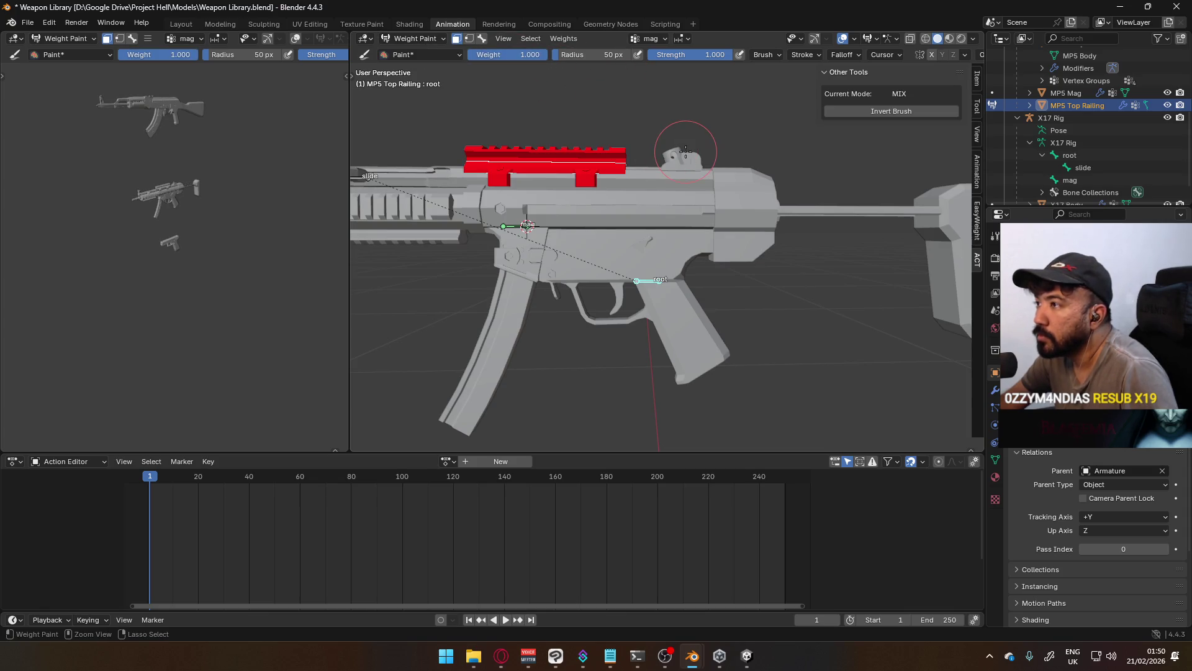
With face masking on, clear the railing's mag weight to 0 and test-move the mag bone
{"action": "left_click", "coordinate": [414, 39]}
{"action": "left_click", "coordinate": [482, 38]}
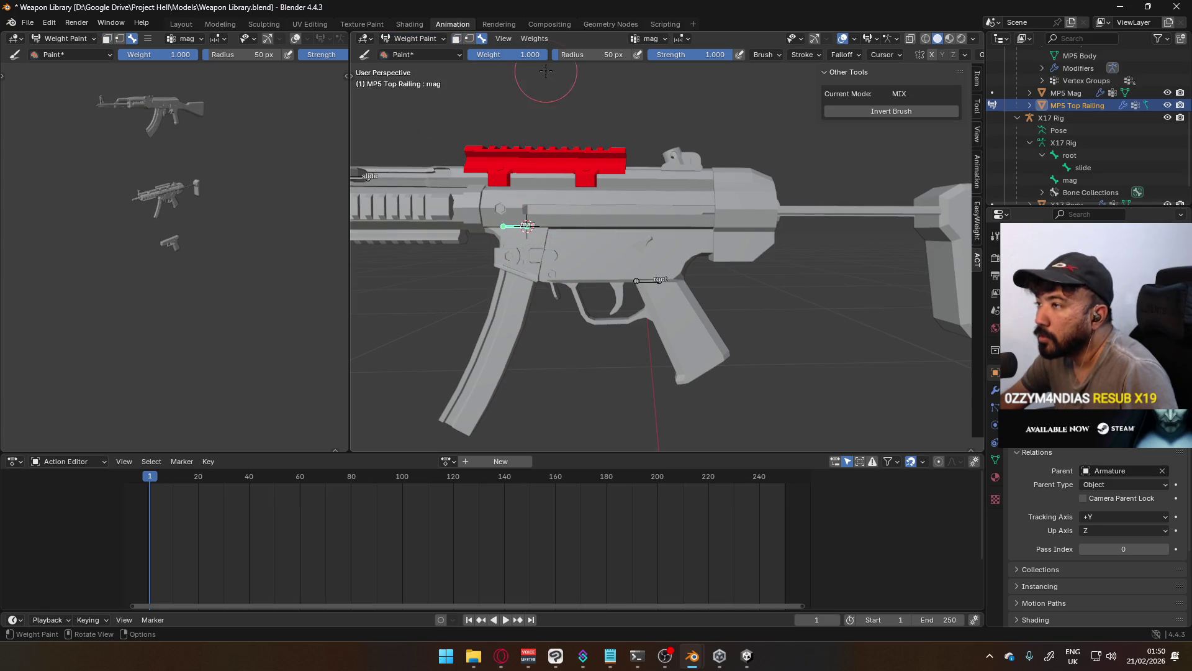
{"action": "left_click_drag", "start_coordinate": [531, 56], "coordinate": [485, 56]}
{"action": "key", "text": "2"}
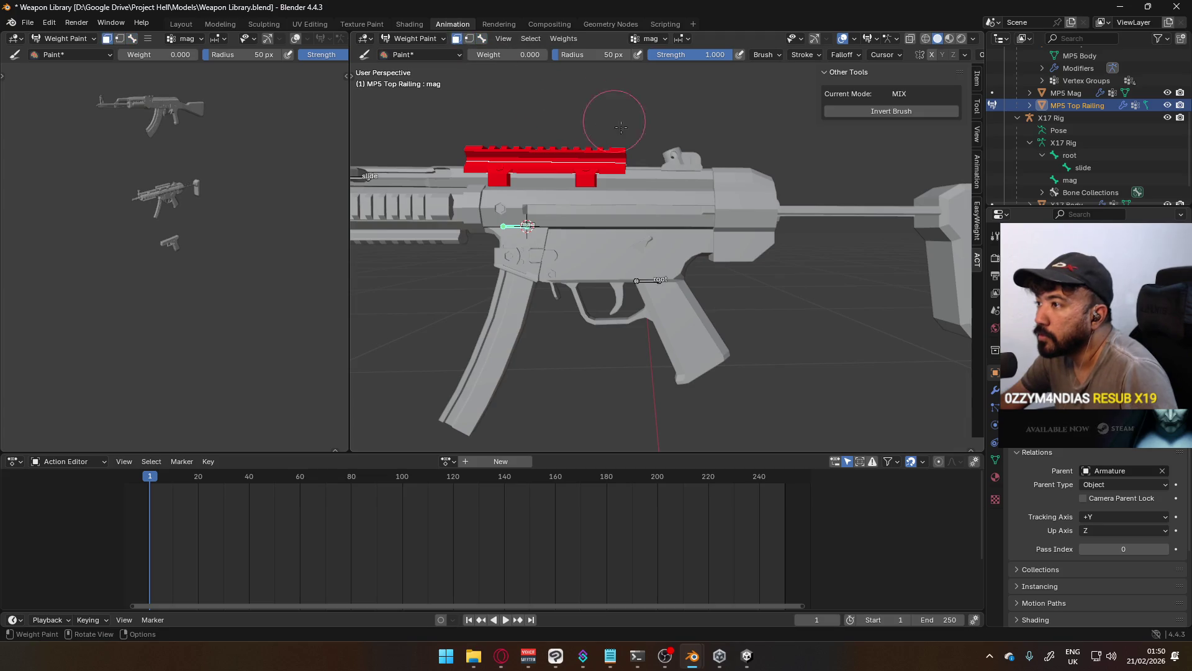
{"action": "key", "text": "shift+k"}
{"action": "key", "text": "g"}
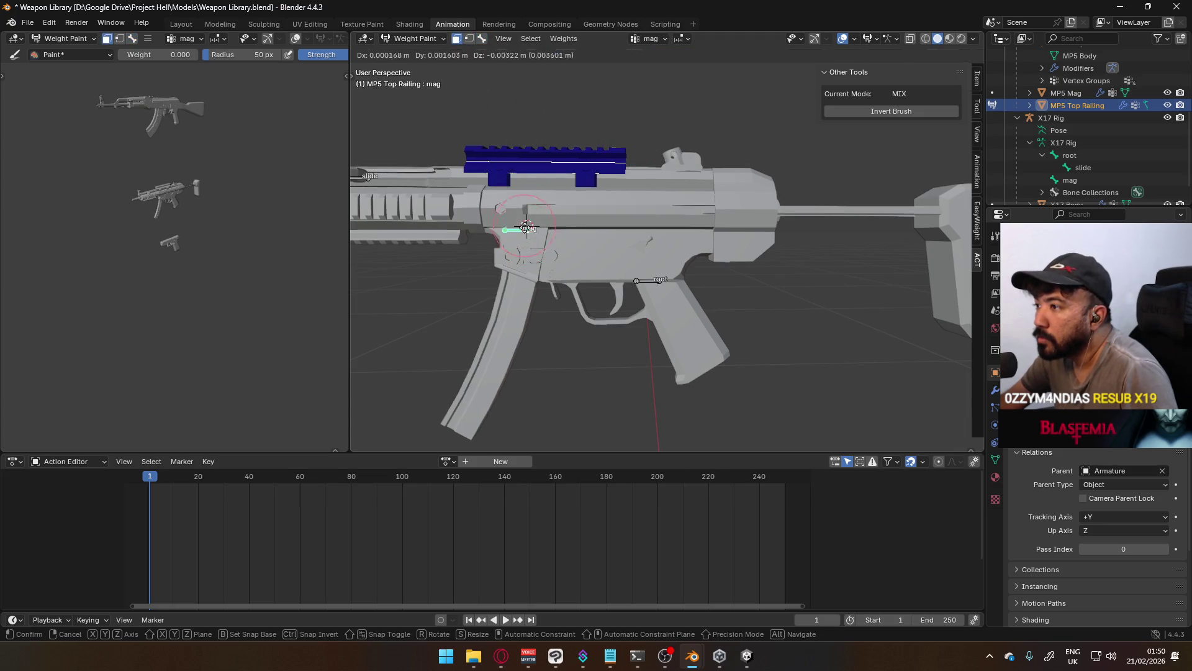
{"action": "key", "text": "Escape"}
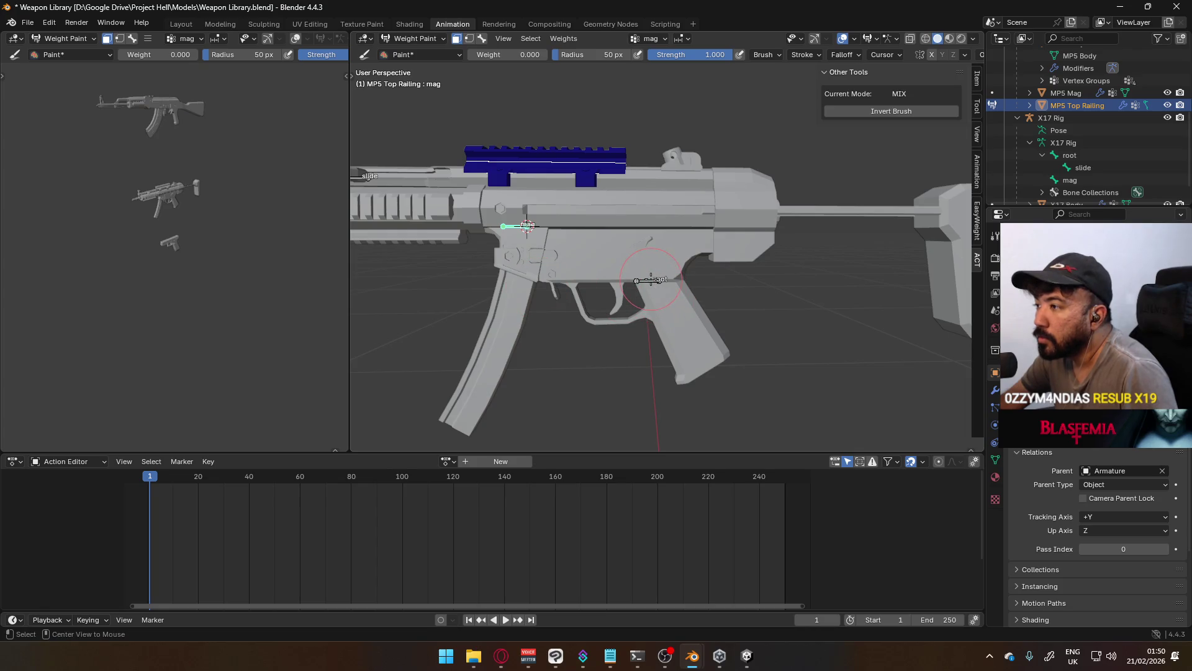
Select the root bone, test it, and fill all railing faces with root weight 1
{"action": "left_click", "coordinate": [482, 38]}
{"action": "left_click", "coordinate": [651, 278], "text": "ctrl"}
{"action": "key", "text": "g"}
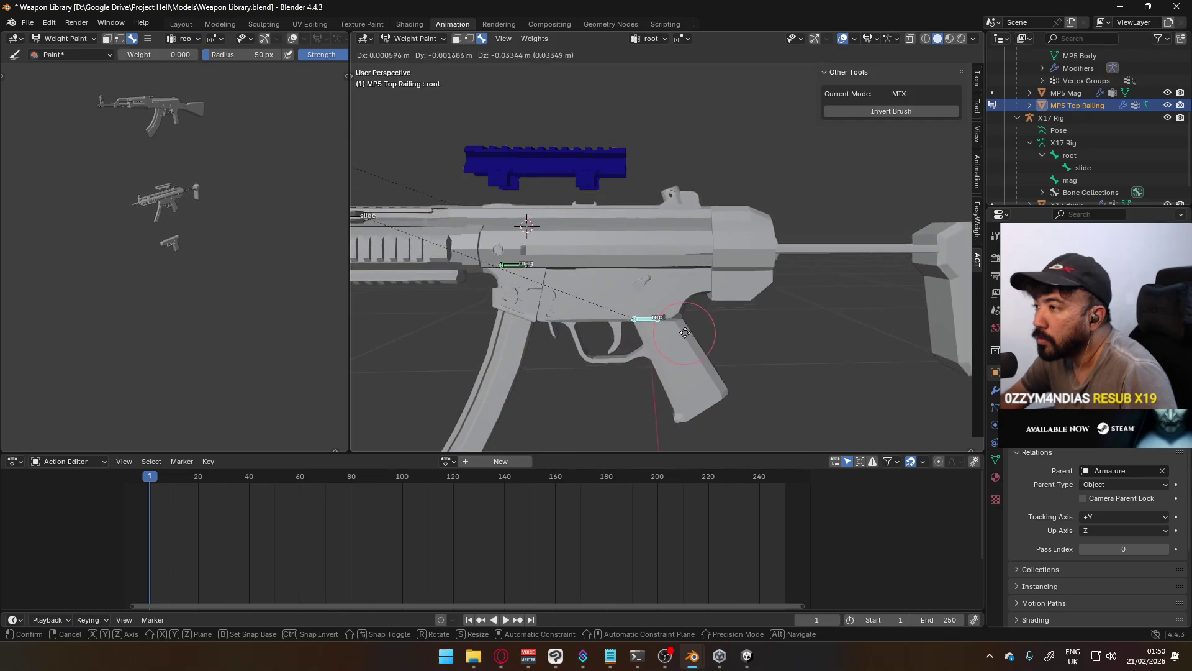
{"action": "key", "text": "Escape"}
{"action": "left_click", "coordinate": [456, 38]}
{"action": "left_click", "coordinate": [506, 55]}
{"action": "type", "text": "1"}
{"action": "key", "text": "Return"}
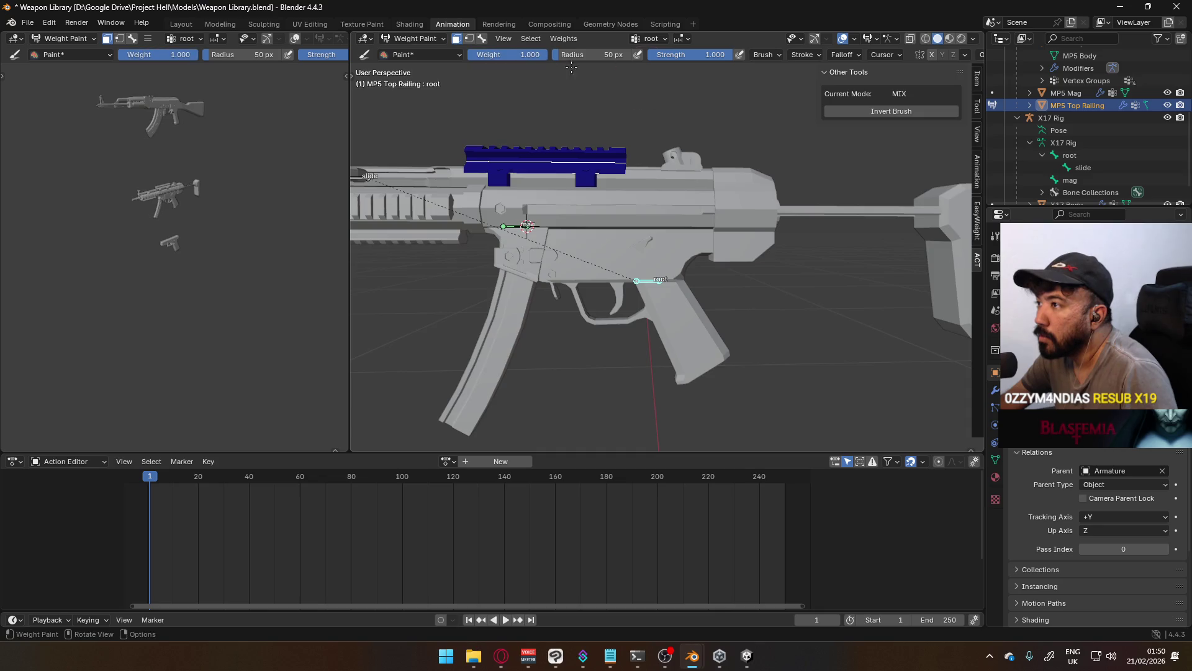
{"action": "key", "text": "ctrl+x"}
Test-rotate the mag bone, check the root bone's weights, then return to Object Mode
{"action": "mouse_move", "coordinate": [669, 279]}
{"action": "middle_mouse_down"}
{"action": "mouse_move", "coordinate": [696, 258]}
{"action": "mouse_move", "coordinate": [660, 250]}
{"action": "middle_mouse_up"}
{"action": "left_click", "coordinate": [482, 39]}
{"action": "left_click", "coordinate": [525, 225], "text": "ctrl"}
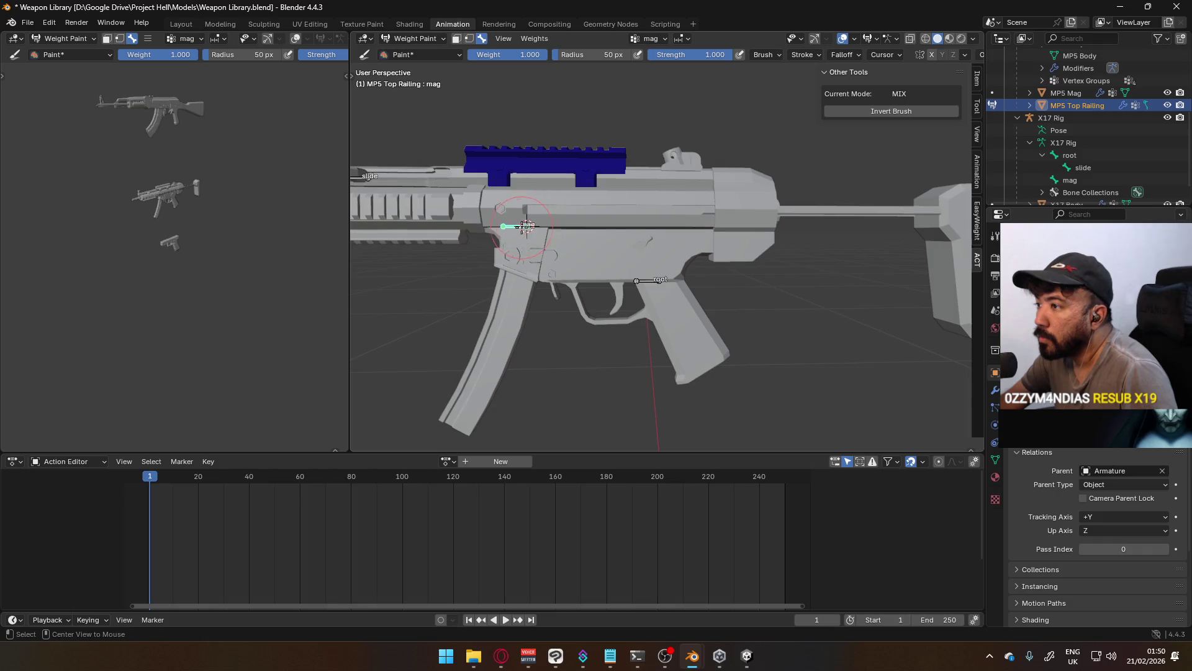
{"action": "key", "text": "r"}
{"action": "key", "text": "Escape"}
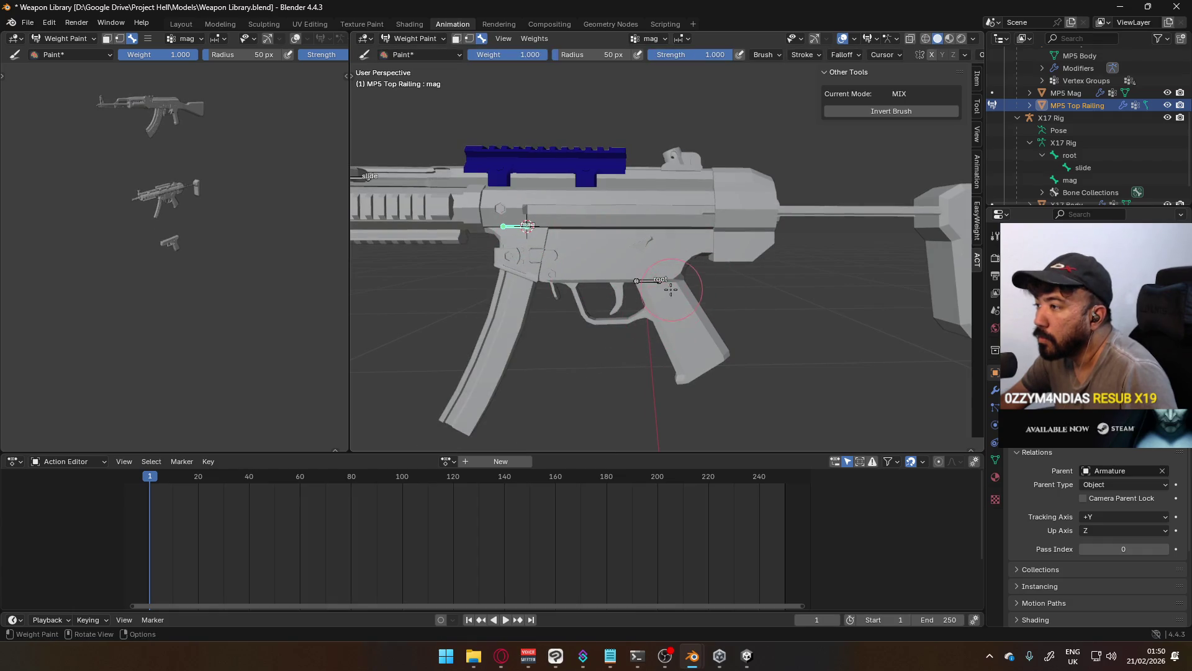
{"action": "left_click", "coordinate": [654, 279], "text": "ctrl"}
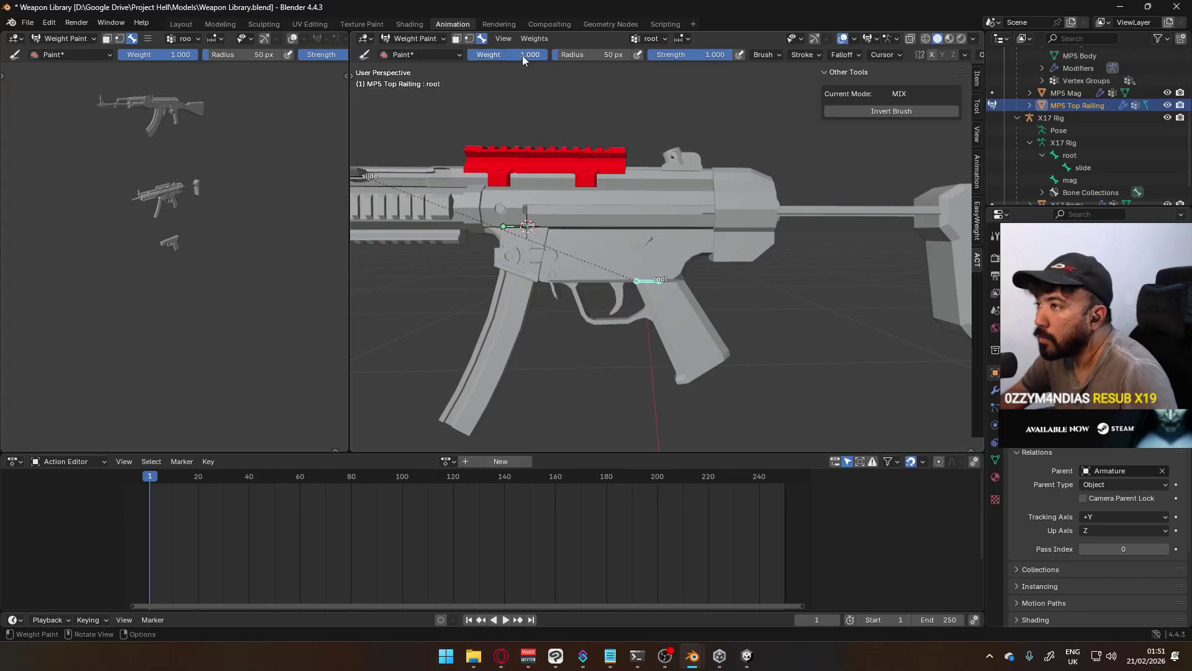
{"action": "left_click", "coordinate": [456, 38]}
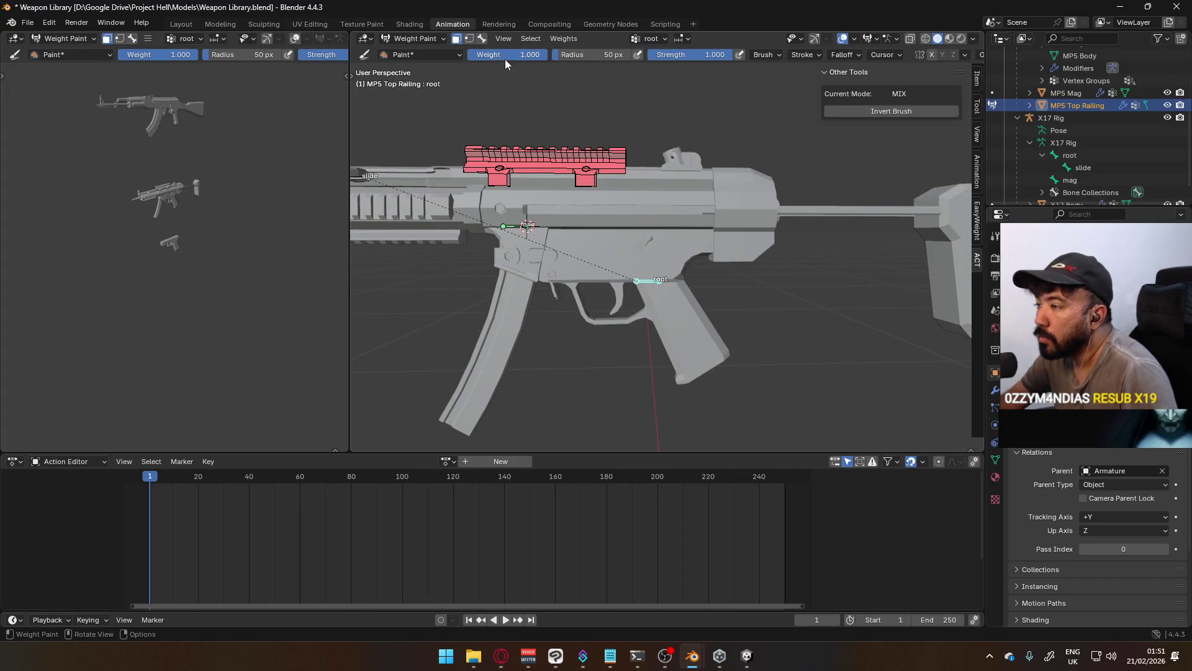
{"action": "left_click", "coordinate": [479, 39]}
{"action": "left_click", "coordinate": [415, 41]}
{"action": "left_click", "coordinate": [416, 43]}
{"action": "left_click", "coordinate": [416, 43]}
{"action": "left_click", "coordinate": [407, 49]}
{"action": "scroll", "coordinate": [550, 164], "scroll_direction": "down", "scroll_amount": 3}
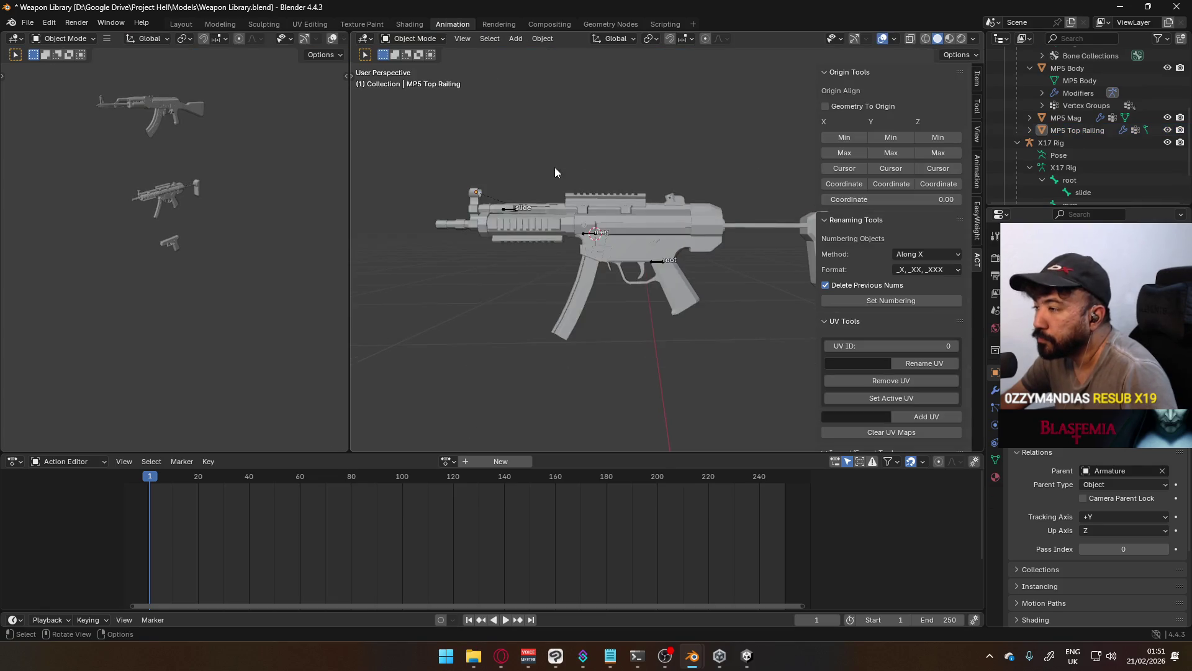
Put the MP5 armature in Pose Mode, test-move the slide bone along Y, cancel, and leave Pose Mode
{"action": "middle_click_drag", "start_coordinate": [550, 164], "coordinate": [646, 211]}
{"action": "scroll", "coordinate": [636, 187], "scroll_direction": "up", "scroll_amount": 5}
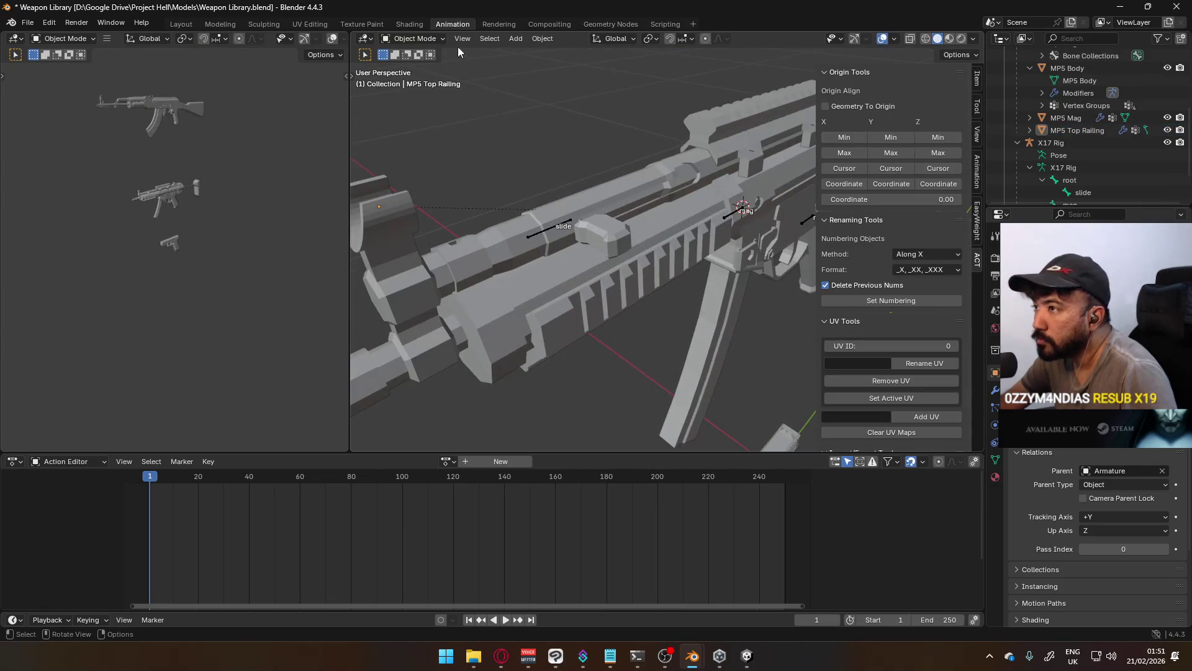
{"action": "left_click", "coordinate": [414, 38]}
{"action": "left_click", "coordinate": [415, 39]}
{"action": "left_click", "coordinate": [414, 38]}
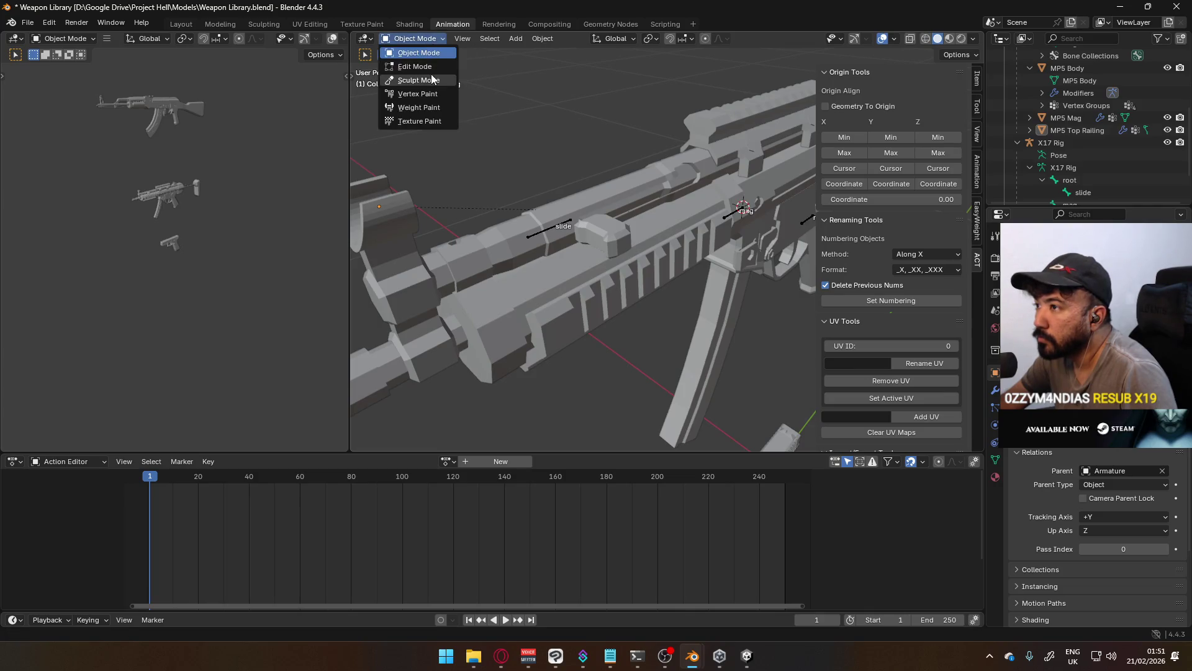
{"action": "left_click", "coordinate": [557, 229]}
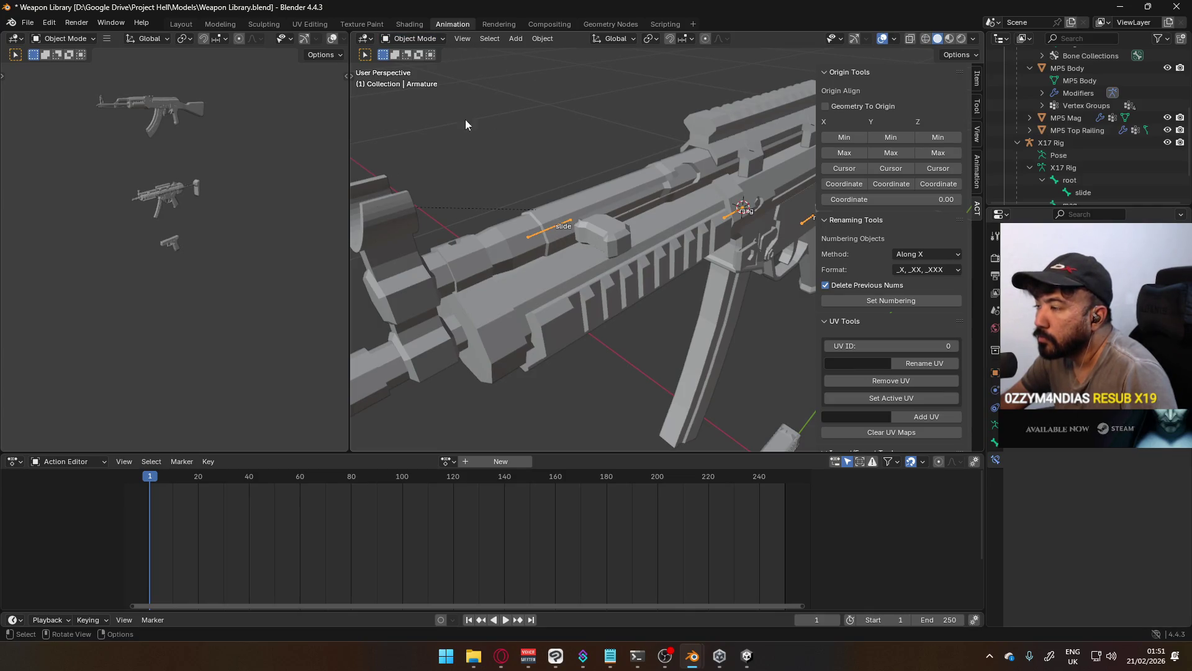
{"action": "left_click", "coordinate": [416, 39]}
{"action": "left_click", "coordinate": [427, 79]}
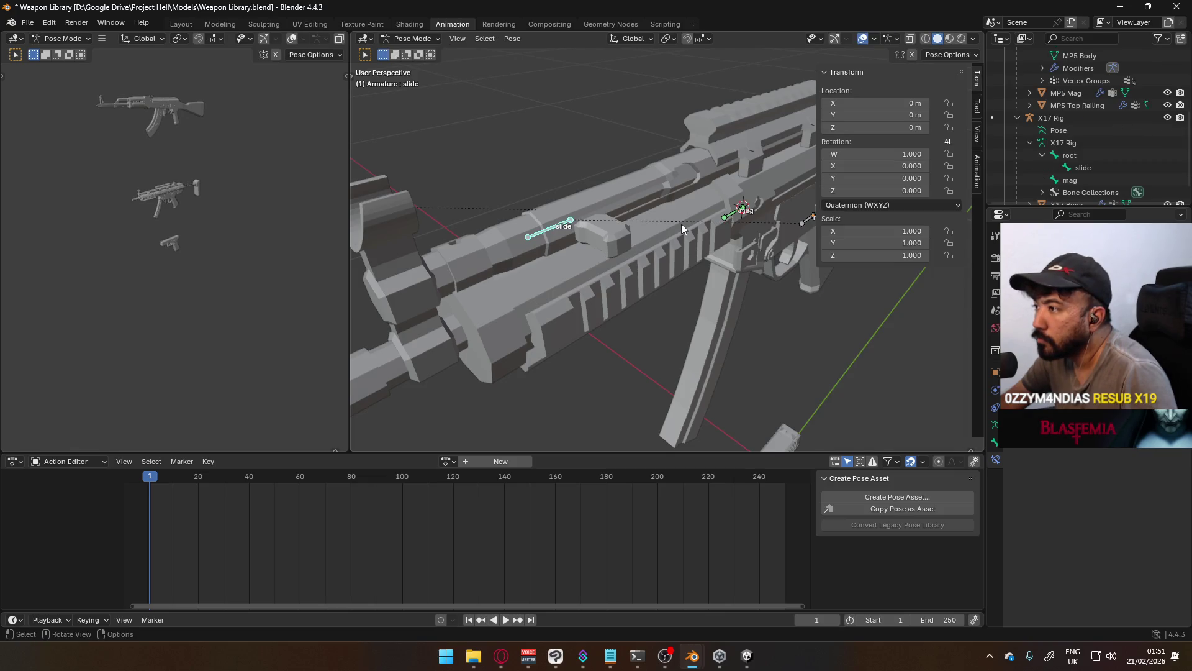
{"action": "key", "text": "g"}
{"action": "key", "text": "y"}
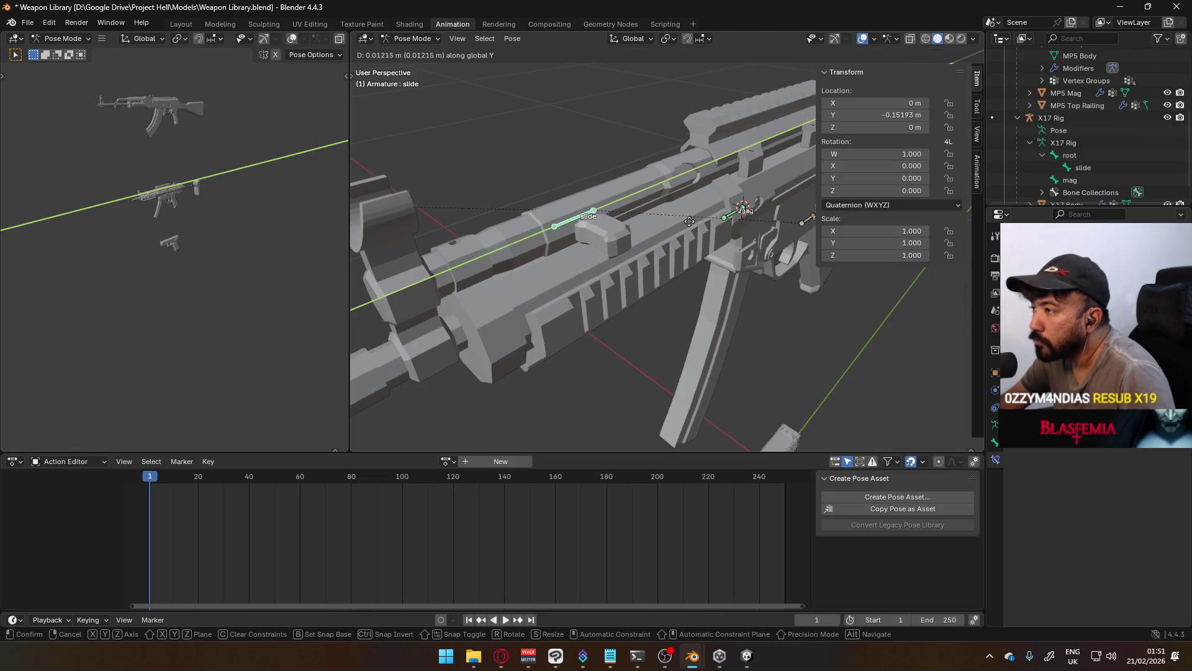
{"action": "right_click", "coordinate": [707, 216]}
{"action": "left_click", "coordinate": [412, 38]}
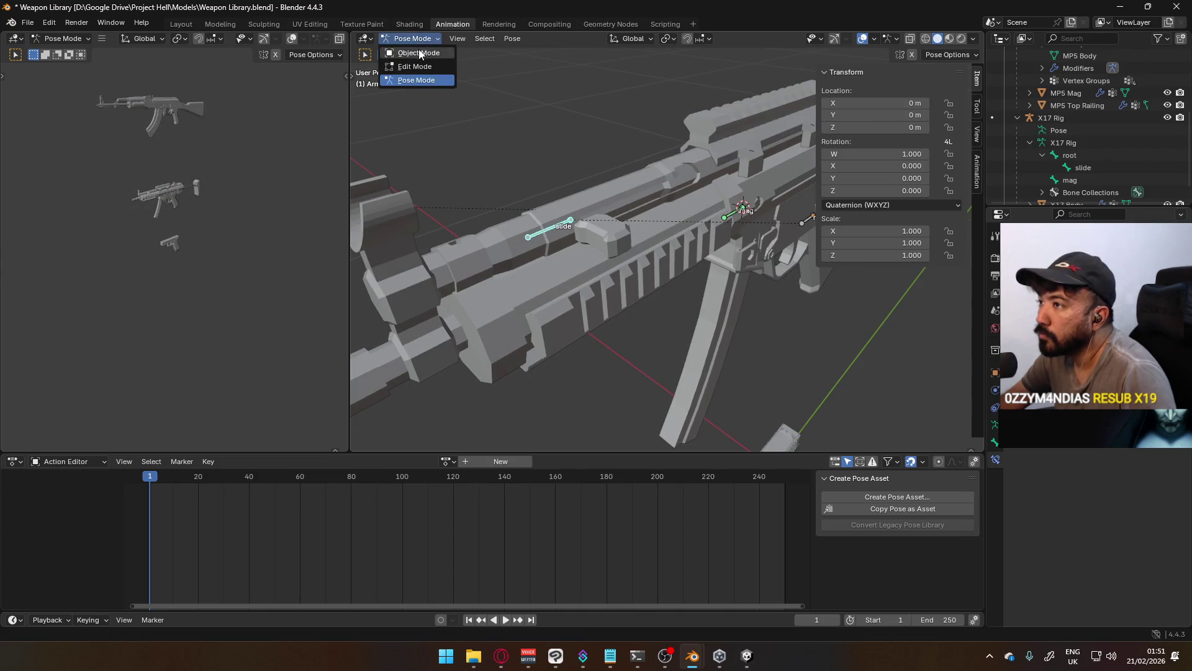
{"action": "left_click", "coordinate": [410, 52]}
Weight-paint MP5 Body to inspect slide and root bone weights, undoing a stray stroke
{"action": "left_click", "coordinate": [632, 189]}
{"action": "left_click", "coordinate": [412, 39]}
{"action": "left_click", "coordinate": [413, 109]}
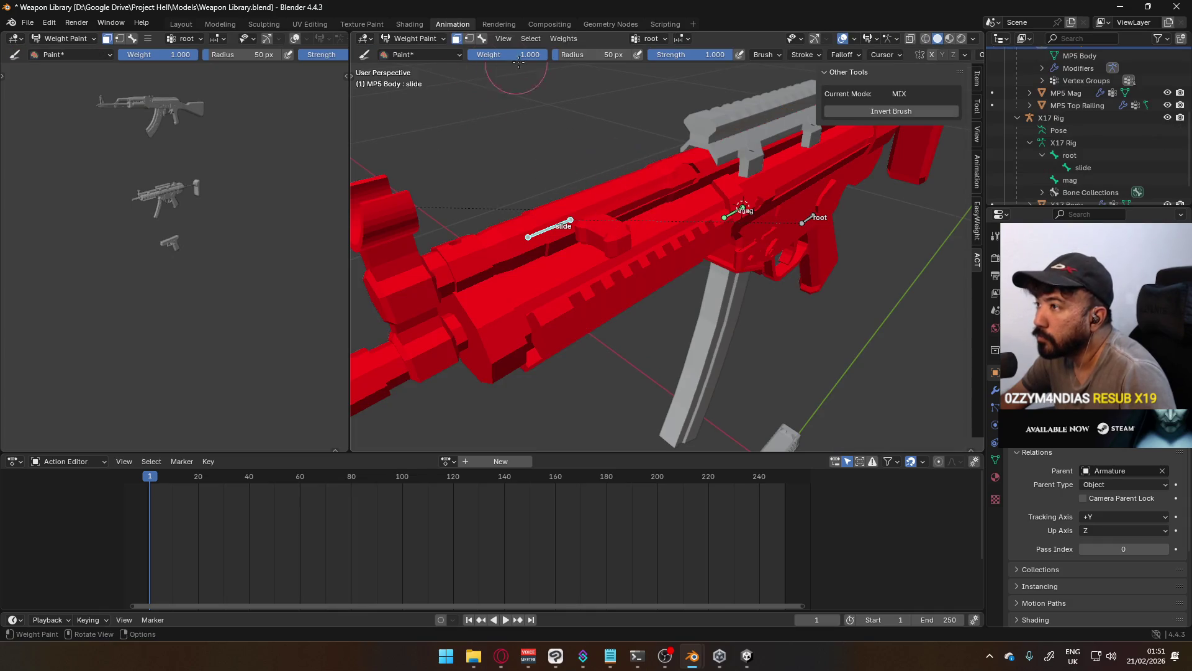
{"action": "left_click", "coordinate": [482, 39]}
{"action": "left_click", "coordinate": [565, 221]}
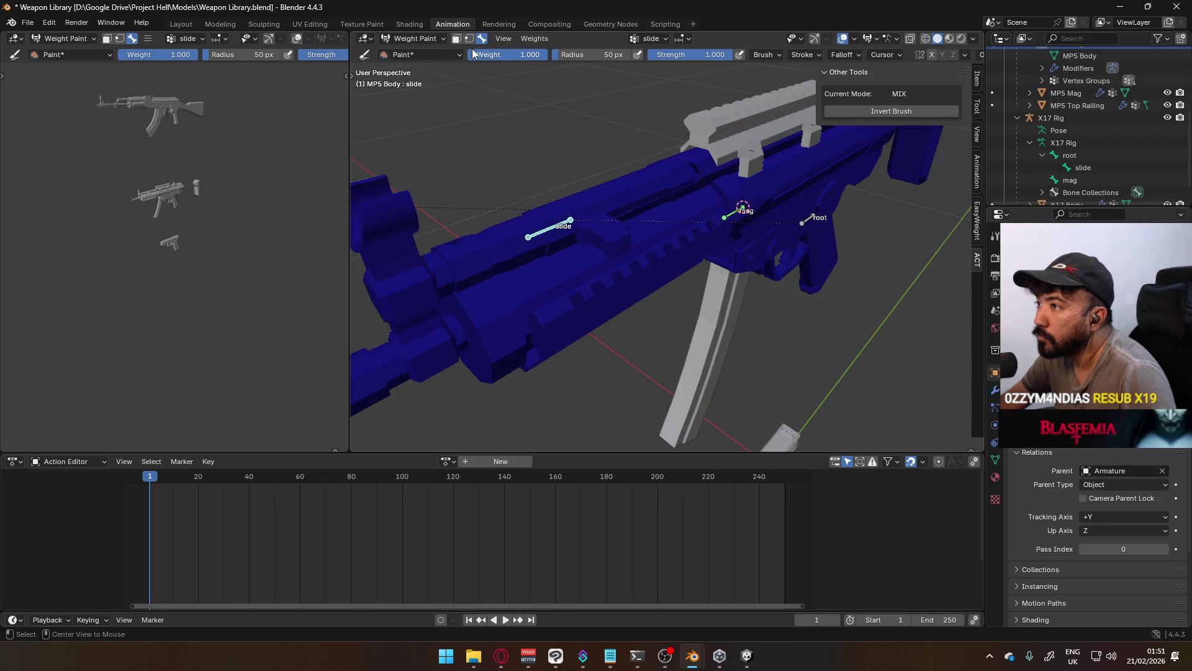
{"action": "left_click", "coordinate": [807, 219]}
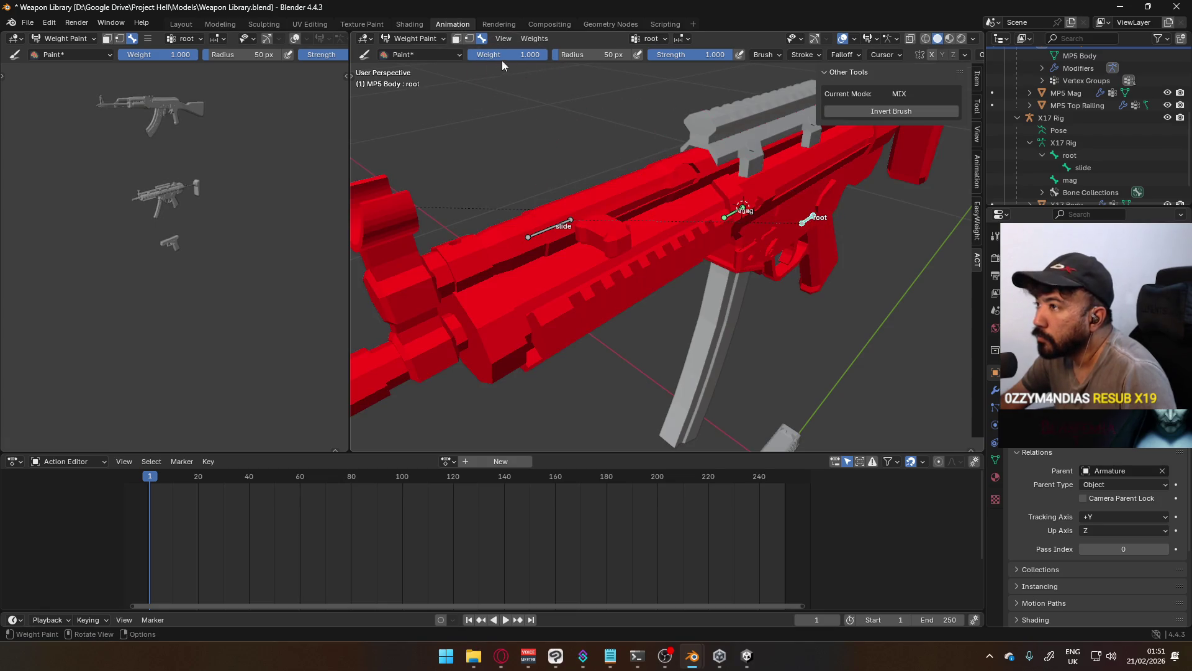
{"action": "left_click", "coordinate": [457, 40]}
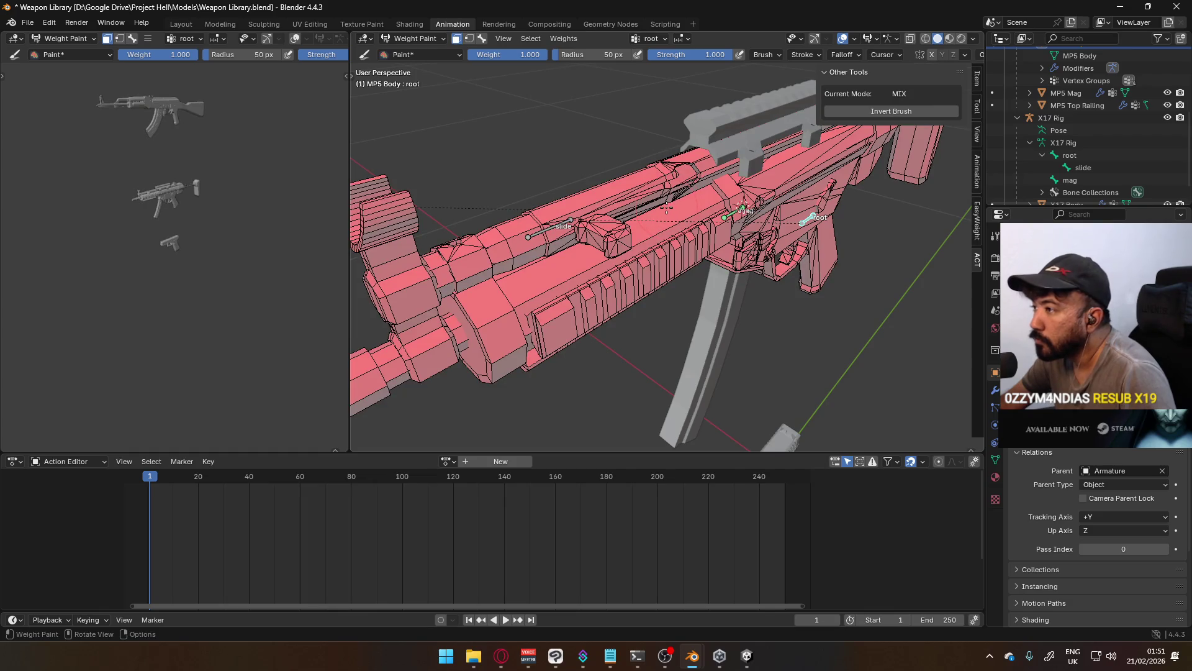
{"action": "key", "text": "k"}
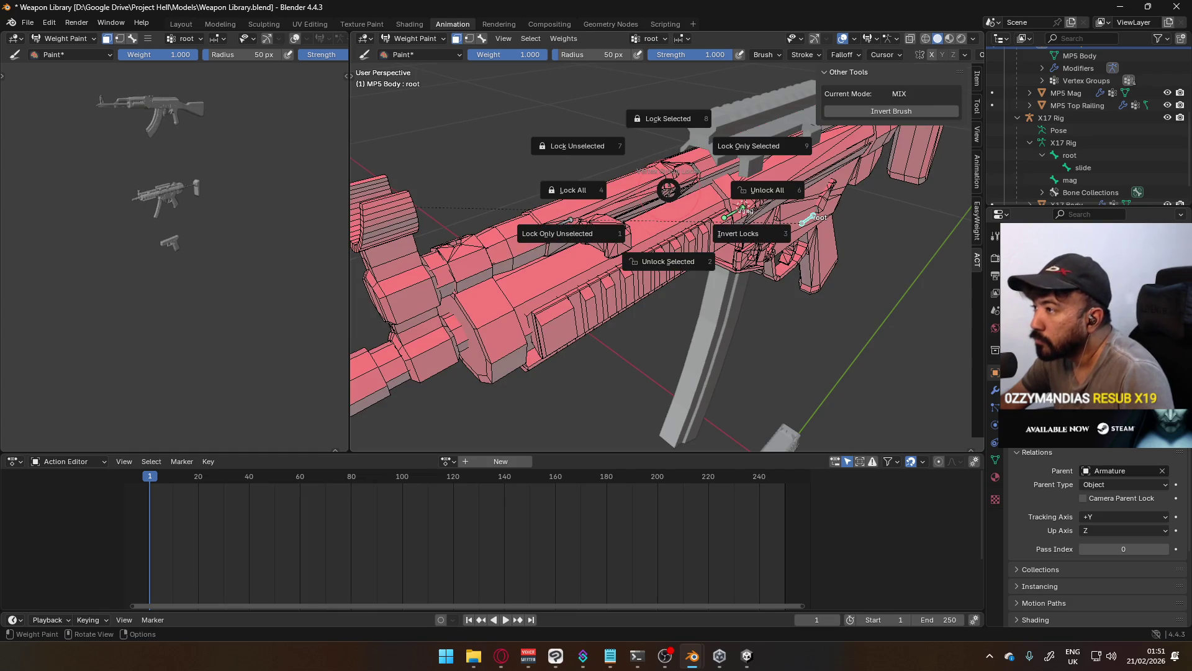
{"action": "key", "text": "Escape"}
{"action": "left_click", "coordinate": [668, 188]}
{"action": "mouse_move", "coordinate": [663, 200]}
{"action": "middle_mouse_down"}
{"action": "mouse_move", "coordinate": [690, 186]}
{"action": "mouse_move", "coordinate": [626, 207]}
{"action": "middle_mouse_up"}
{"action": "key", "text": "ctrl+z"}
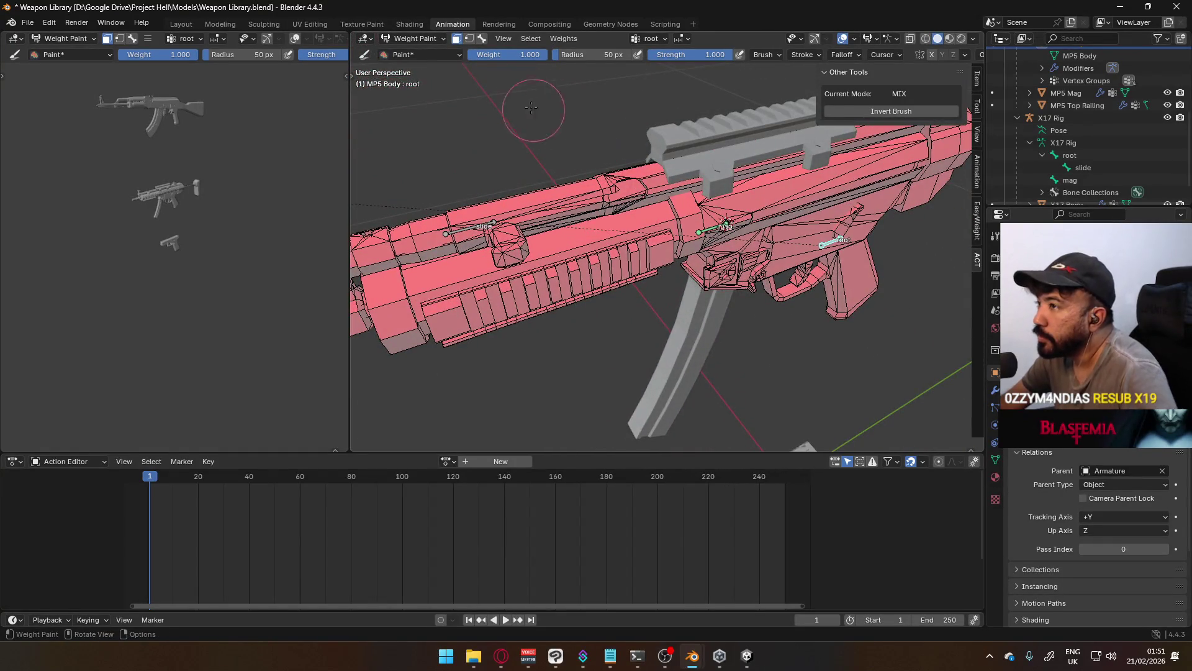
{"action": "left_click", "coordinate": [423, 38]}
Select the handle part in Edit Mode, then fill it with root weight 0 in Weight Paint
{"action": "left_click", "coordinate": [417, 61]}
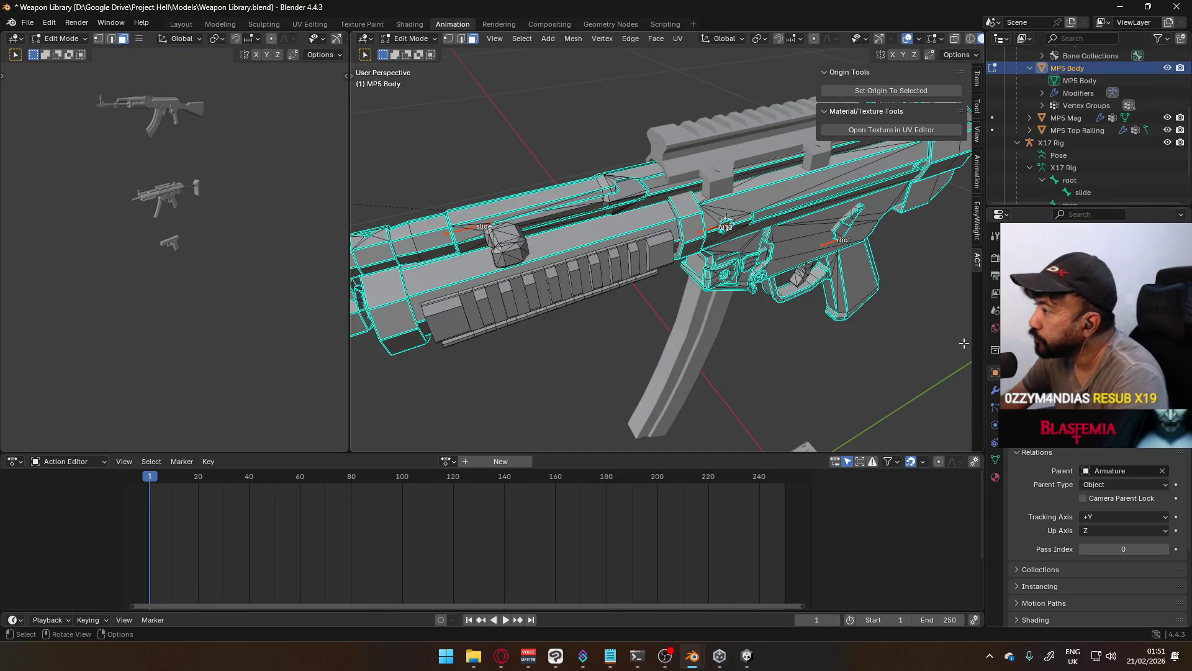
{"action": "left_click", "coordinate": [994, 460]}
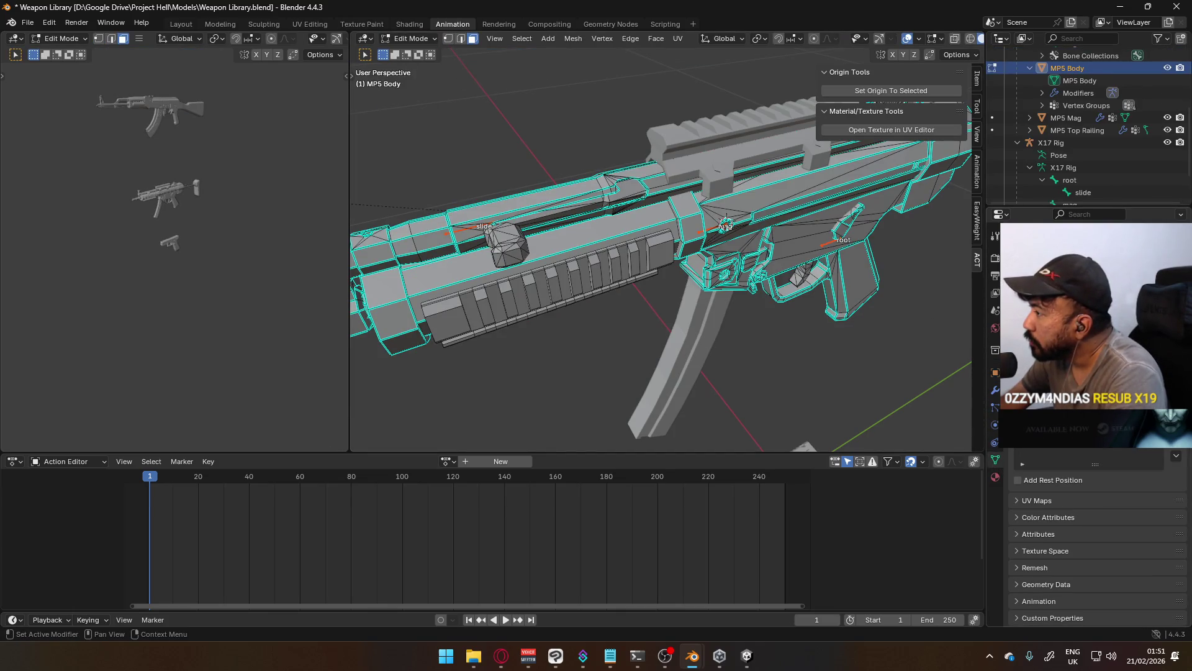
{"action": "left_click", "coordinate": [1096, 391]}
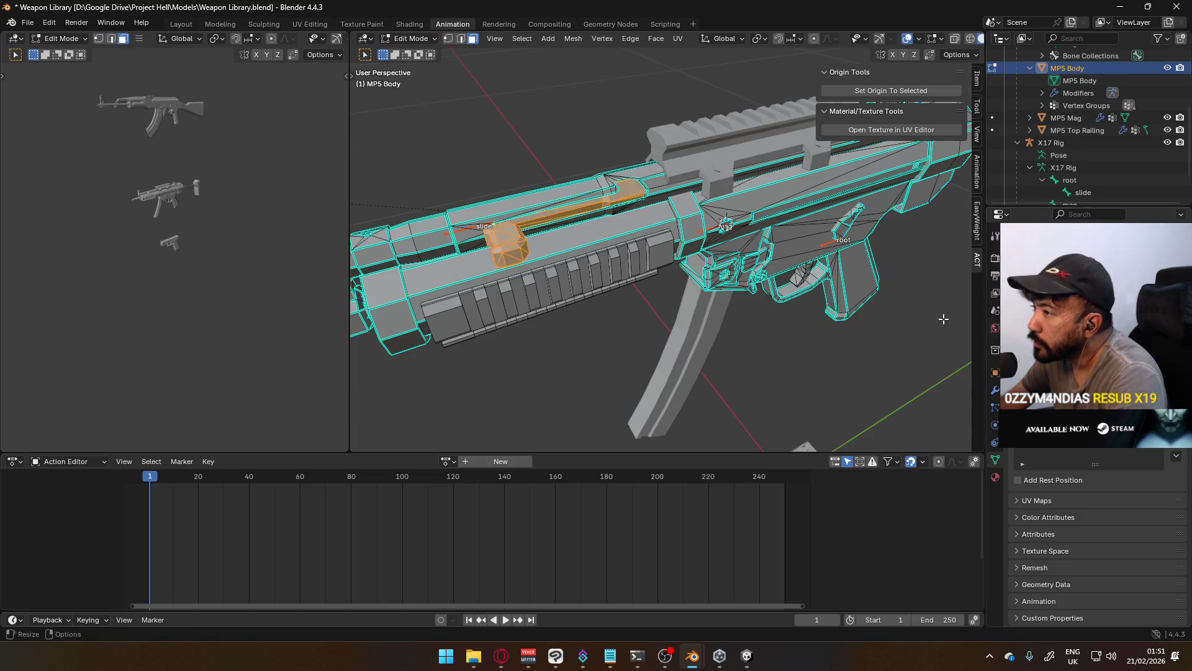
{"action": "left_click", "coordinate": [408, 40]}
{"action": "left_click", "coordinate": [417, 108]}
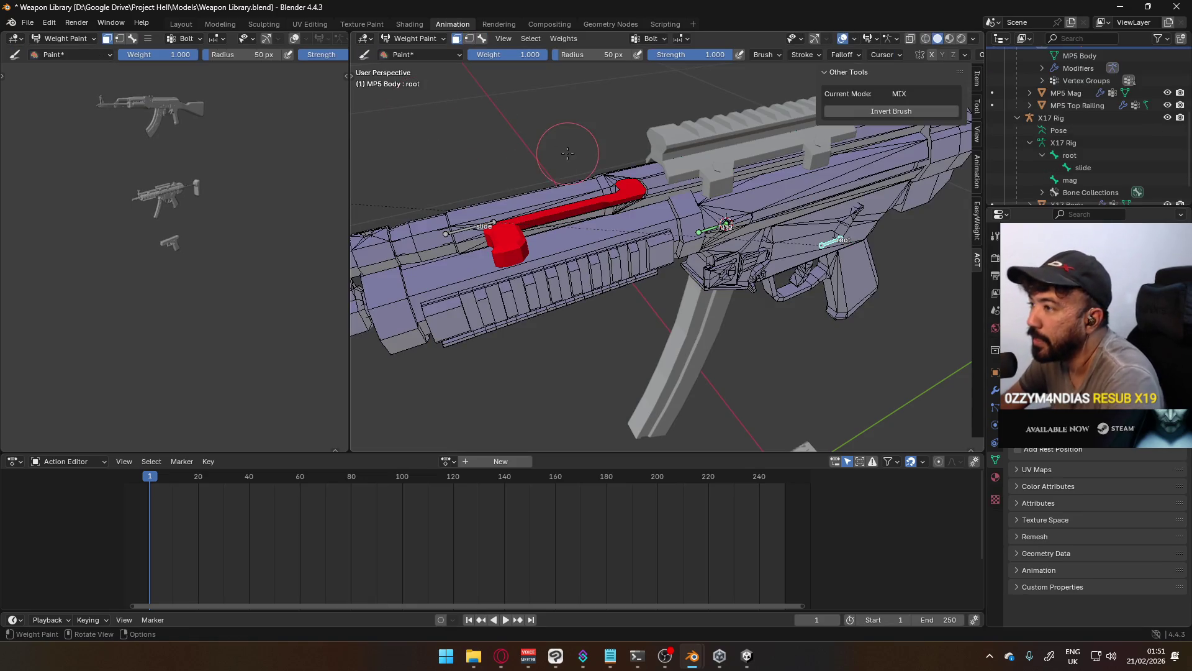
{"action": "left_click_drag", "start_coordinate": [497, 60], "coordinate": [435, 60]}
{"action": "key", "text": "shift+k"}
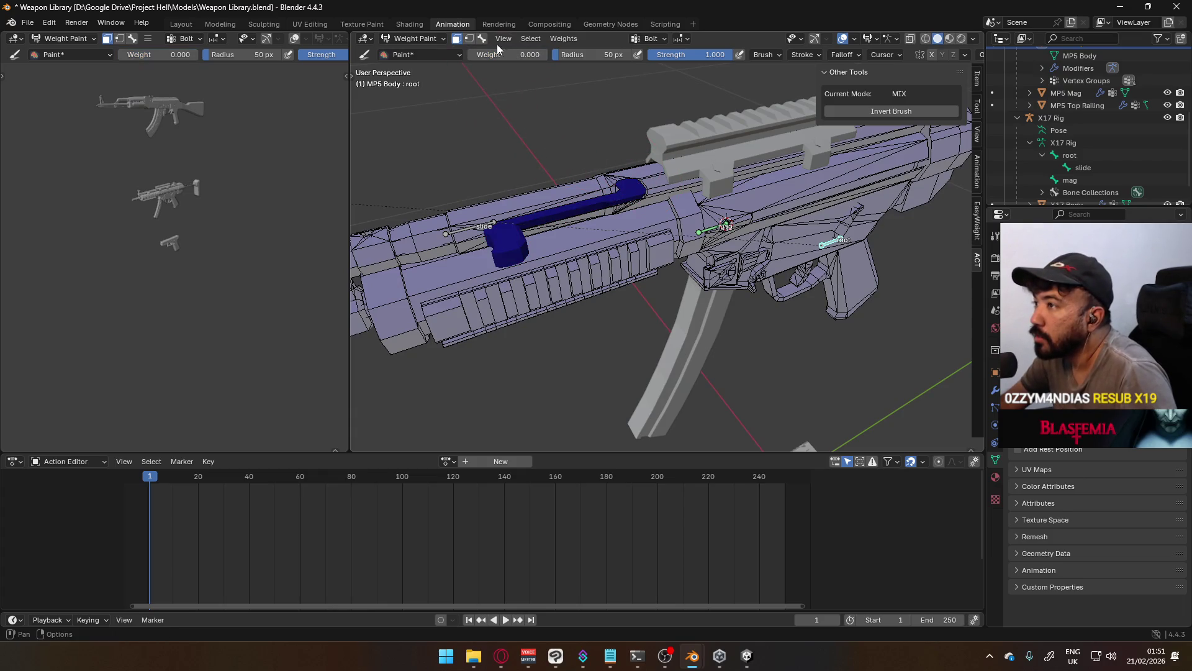
Fill the masked handle faces with slide-bone weight 1, then test-move the slide bone along Y
{"action": "left_click", "coordinate": [483, 39]}
{"action": "left_click", "coordinate": [472, 230], "text": "ctrl"}
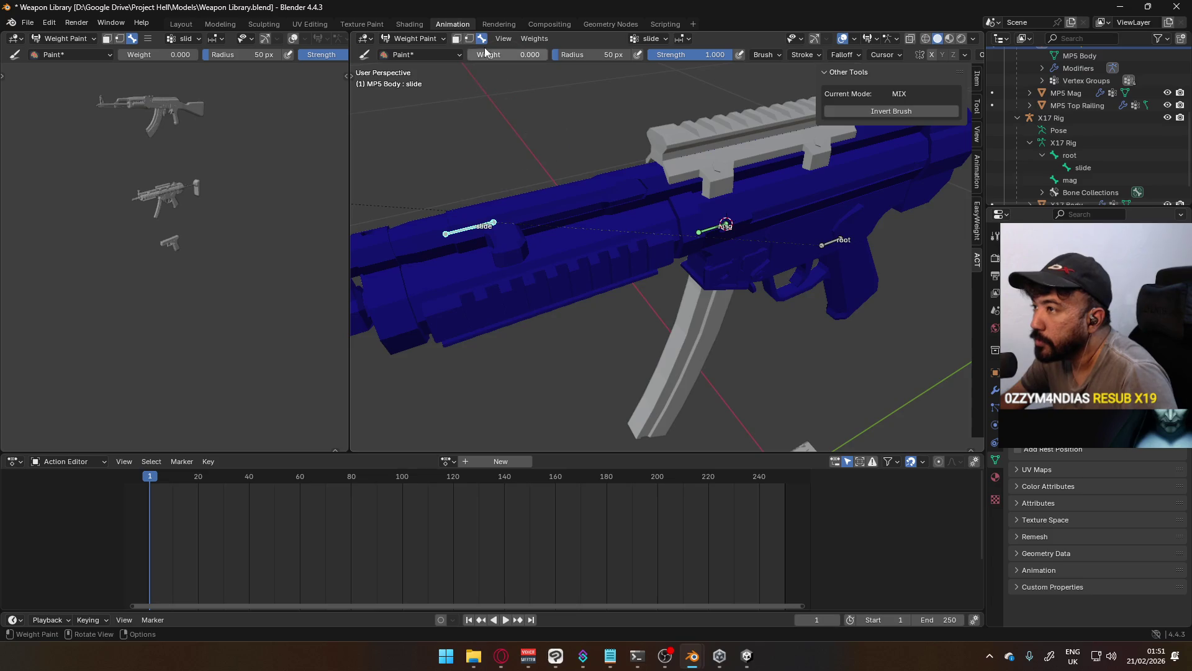
{"action": "left_click", "coordinate": [456, 38]}
{"action": "left_click_drag", "start_coordinate": [482, 54], "coordinate": [547, 54]}
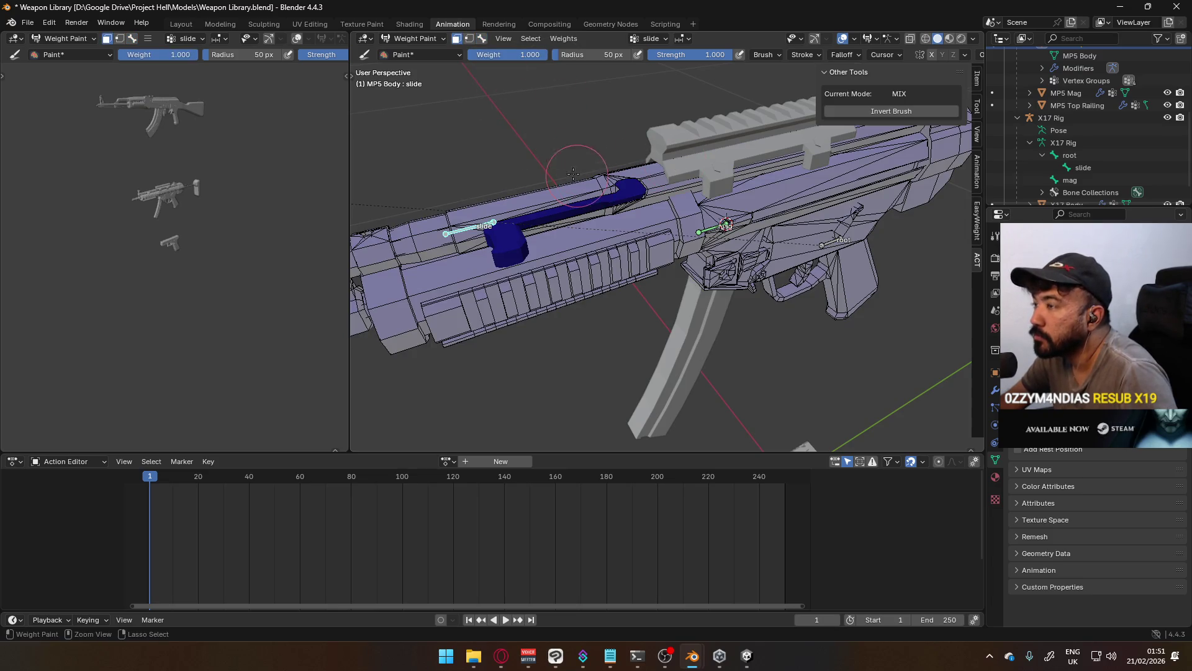
{"action": "key", "text": "shift+k"}
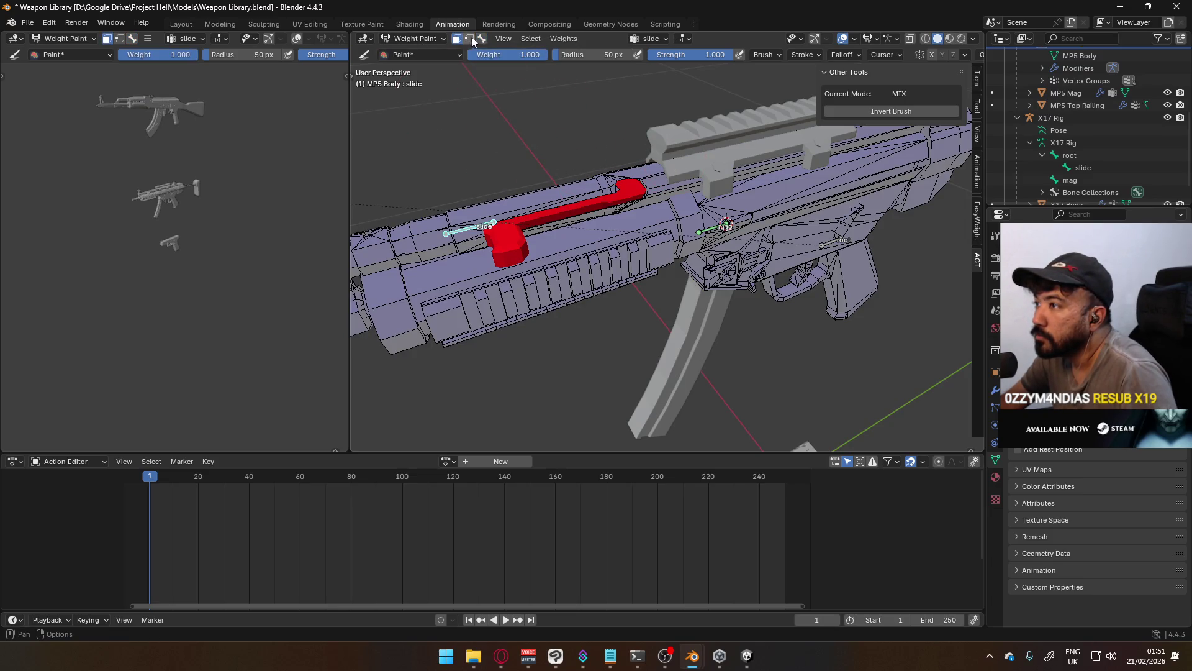
{"action": "left_click", "coordinate": [482, 38]}
{"action": "key", "text": "g"}
{"action": "key", "text": "y"}
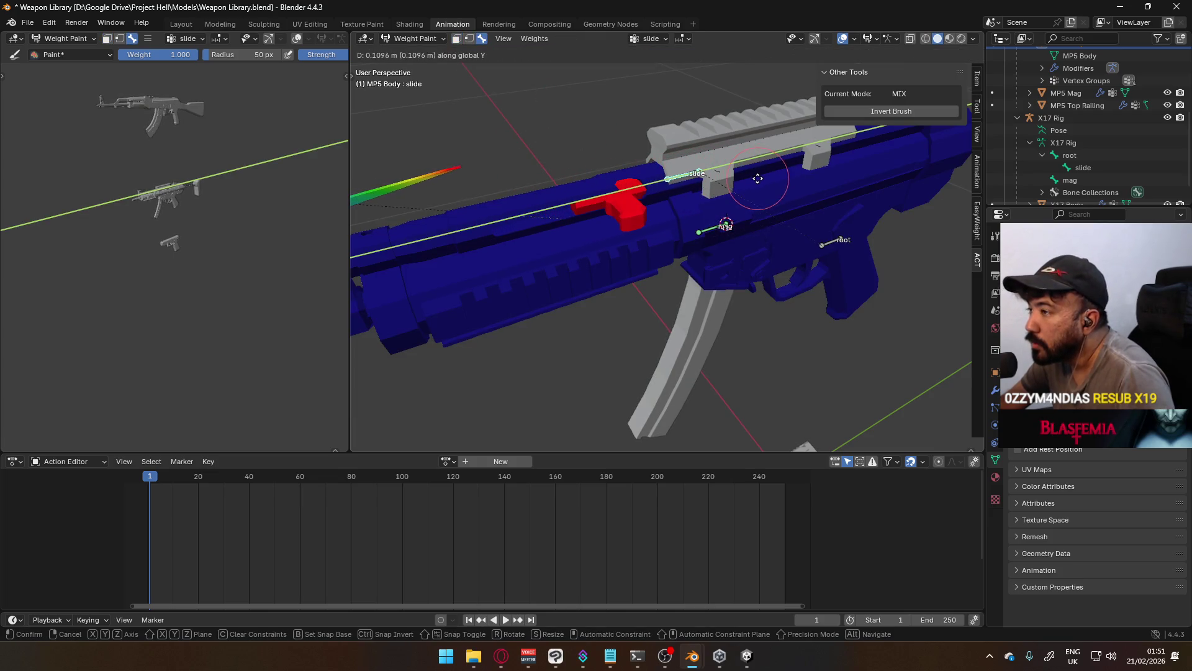
Undo the stray weight dab and circle-select the handle faces under face masking
{"action": "key", "text": "Escape"}
{"action": "scroll", "coordinate": [550, 182], "scroll_direction": "down", "scroll_amount": 5}
{"action": "middle_click_drag", "start_coordinate": [550, 182], "coordinate": [618, 203]}
{"action": "scroll", "coordinate": [621, 204], "scroll_direction": "up", "scroll_amount": 4}
{"action": "left_click", "coordinate": [624, 205]}
{"action": "key", "text": "ctrl+z"}
{"action": "middle_click_drag", "start_coordinate": [718, 199], "coordinate": [576, 133]}
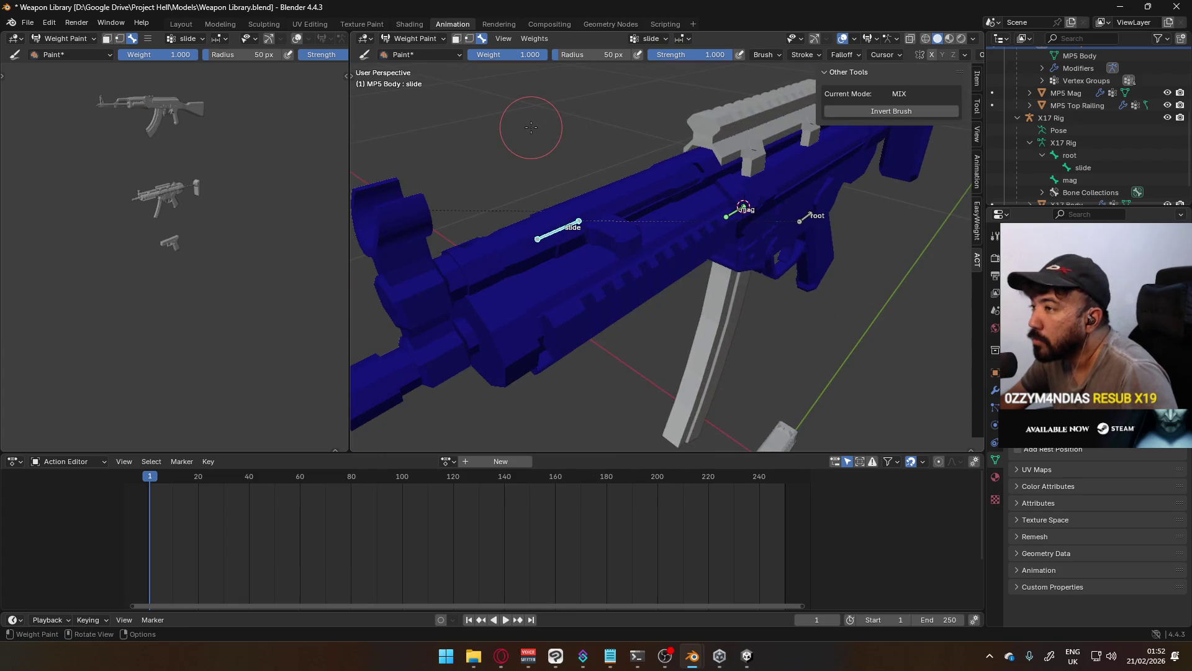
{"action": "key", "text": "2"}
{"action": "middle_click_drag", "start_coordinate": [506, 140], "coordinate": [626, 172]}
{"action": "key", "text": "c"}
{"action": "key", "text": "Escape"}
{"action": "middle_click_drag", "start_coordinate": [666, 112], "coordinate": [664, 152]}
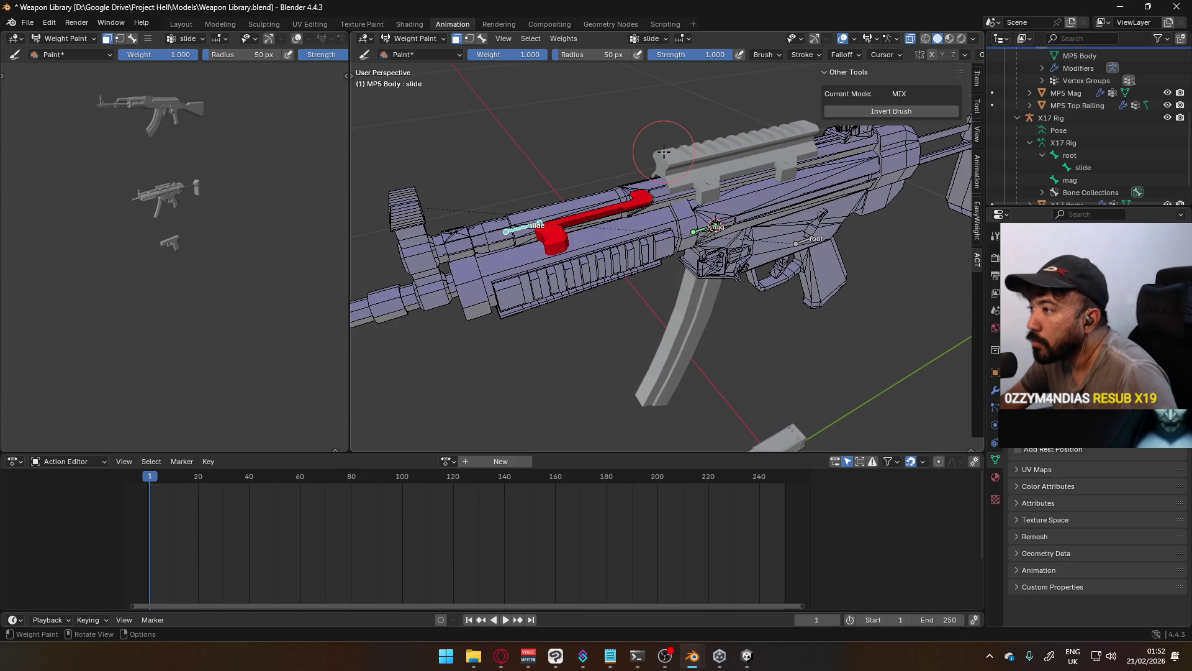
Slide the slide bone along Y twice to confirm only the handle follows, cancelling back to rest
{"action": "key", "text": "z"}
{"action": "key", "text": "Escape"}
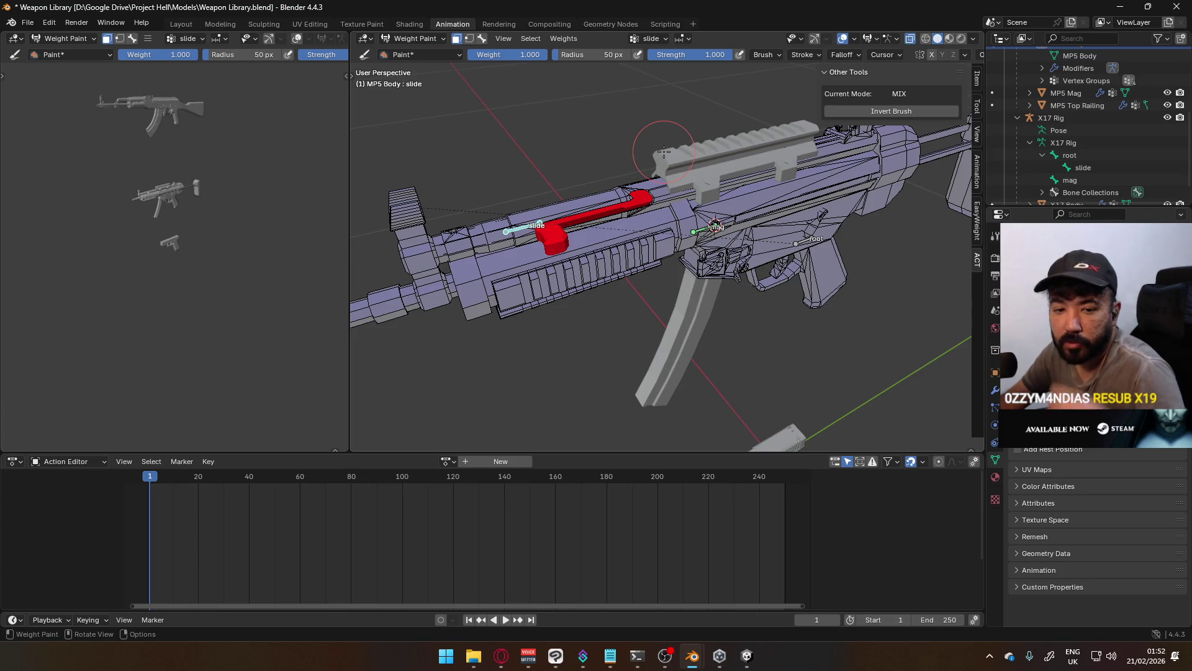
{"action": "left_click", "coordinate": [480, 42]}
{"action": "key", "text": "g"}
{"action": "key", "text": "y"}
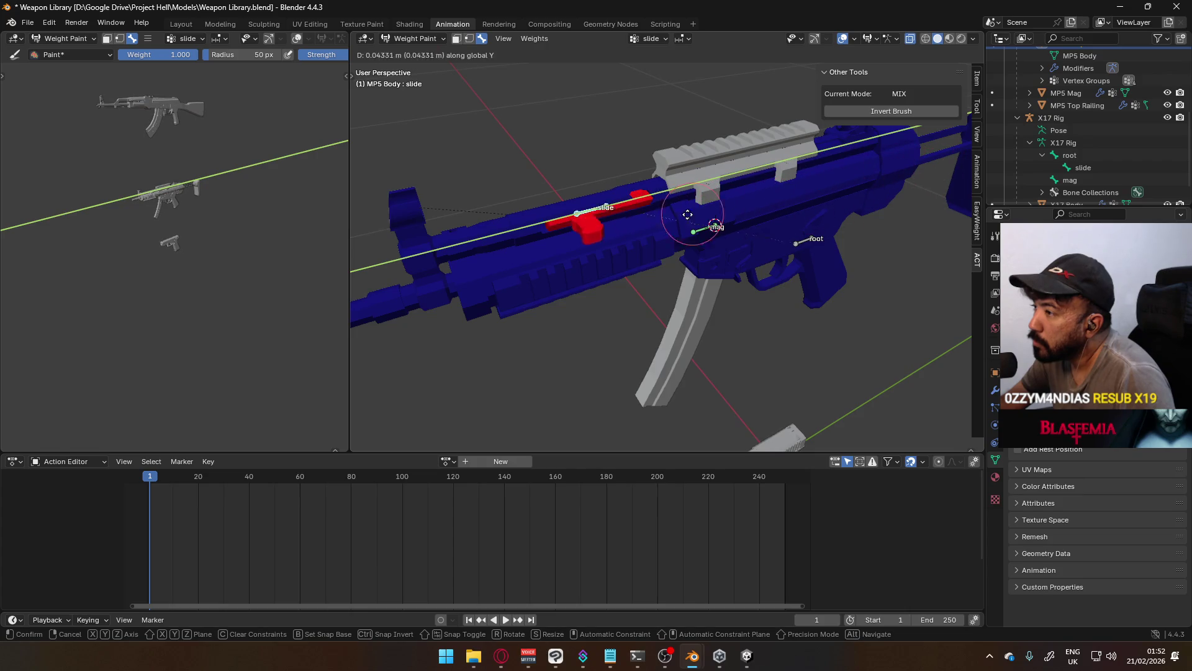
{"action": "right_click", "coordinate": [736, 261]}
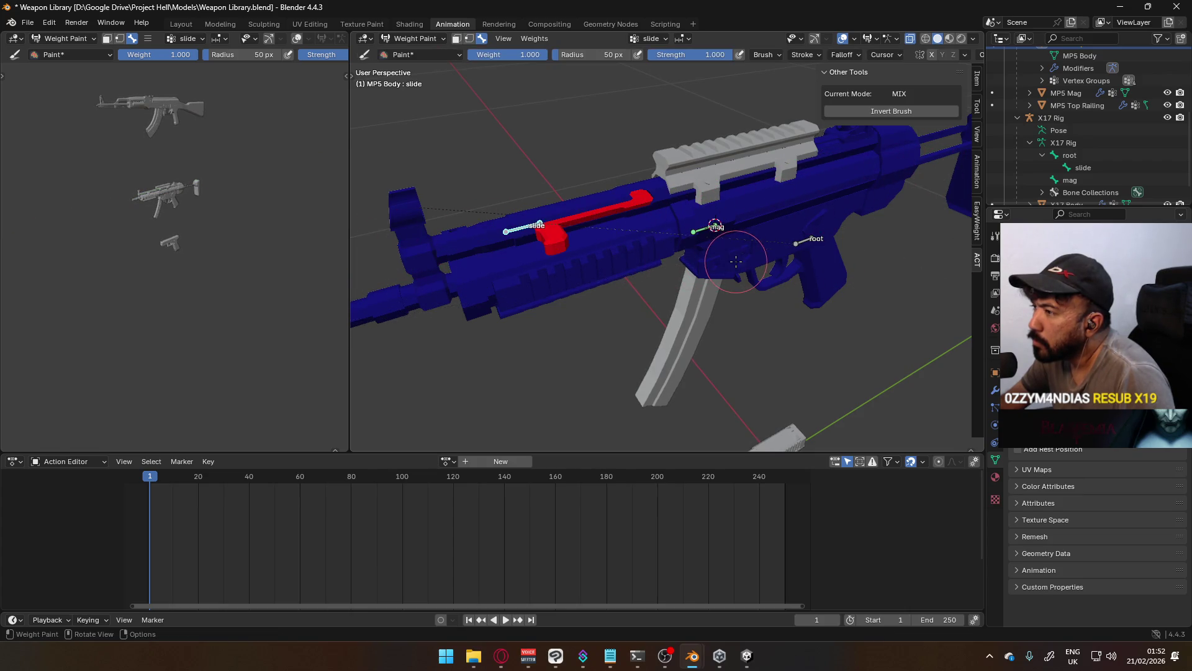
{"action": "key", "text": "g"}
{"action": "key", "text": "y"}
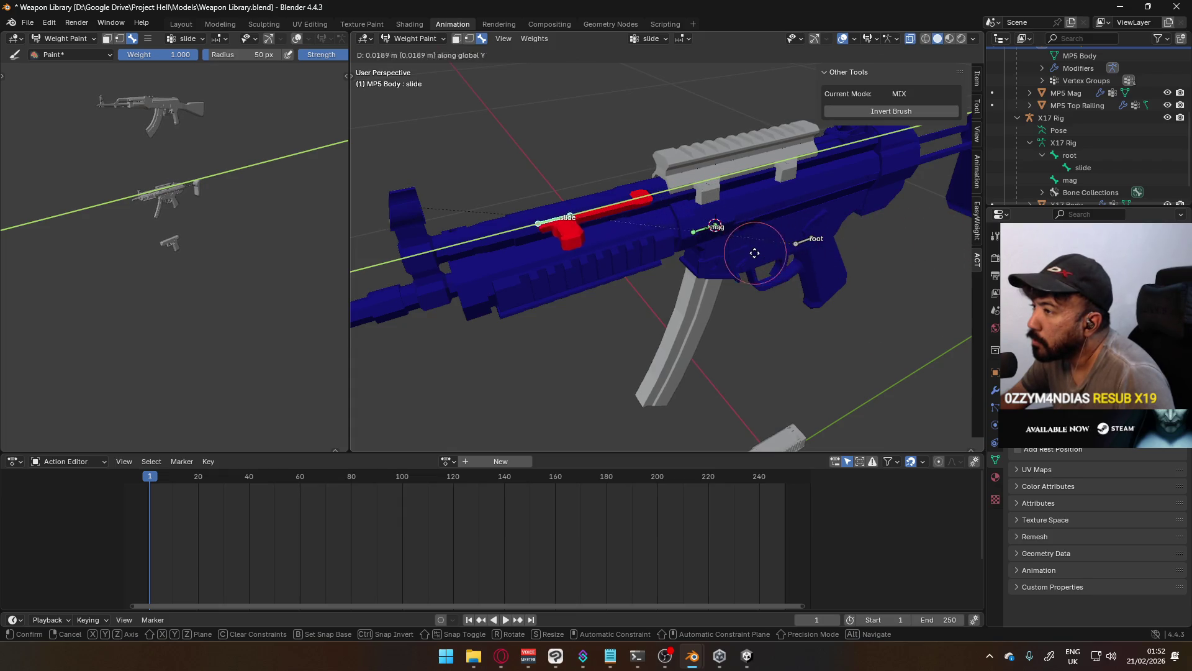
{"action": "right_click", "coordinate": [729, 254]}
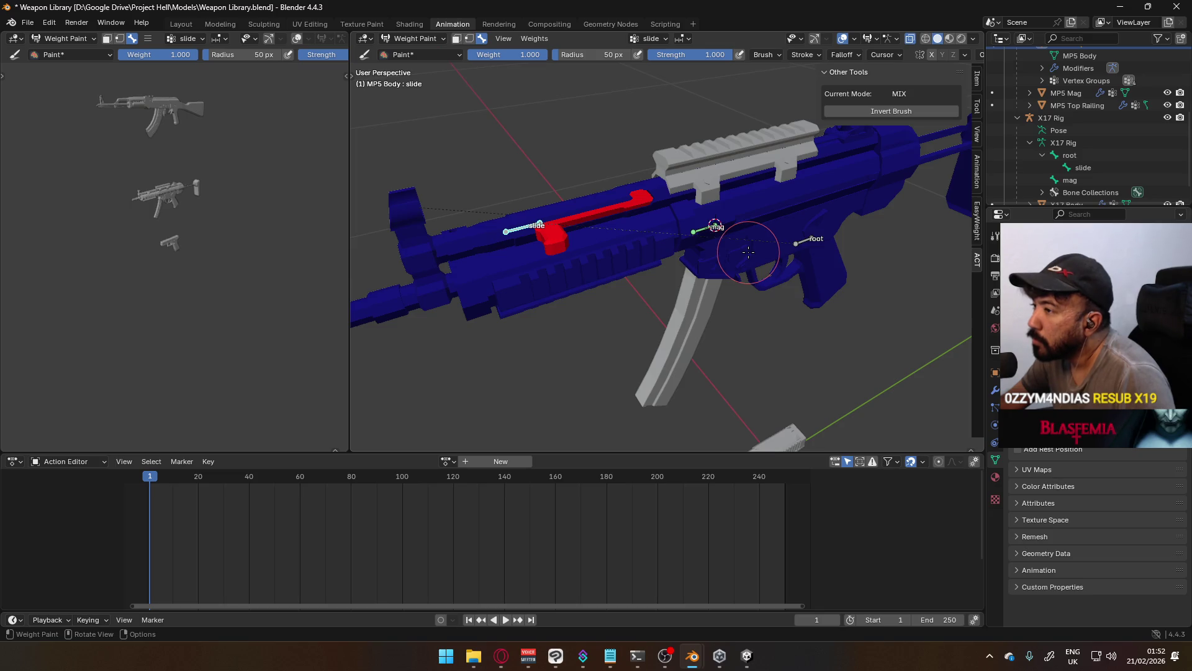
{"action": "scroll", "coordinate": [749, 252], "scroll_direction": "down", "scroll_amount": 3}
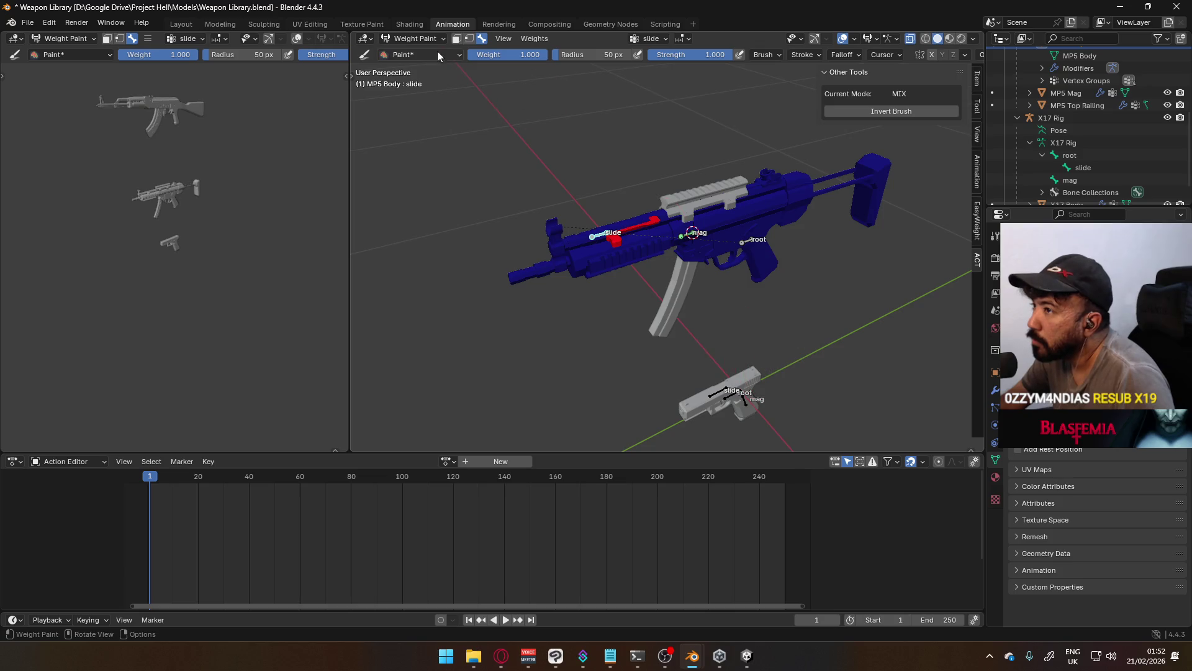
For comparison, put the pistol's X17 Rig in Pose Mode and test-move its slide along Y
{"action": "left_click", "coordinate": [417, 40]}
{"action": "left_click", "coordinate": [410, 51]}
{"action": "left_click", "coordinate": [729, 408]}
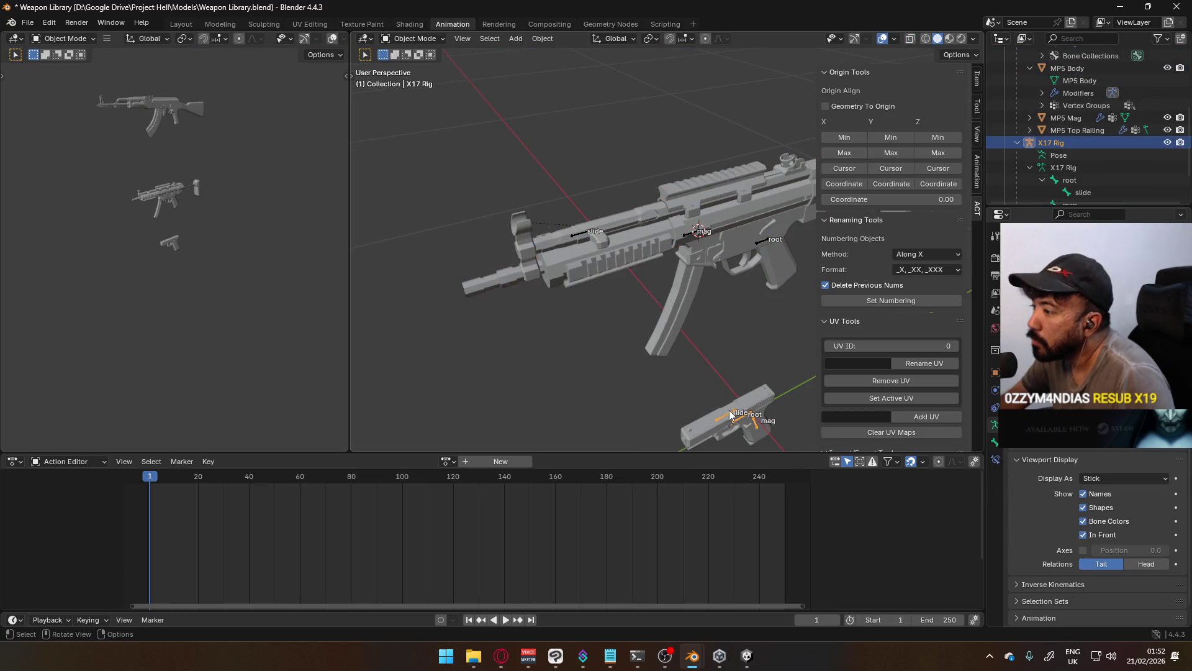
{"action": "left_click", "coordinate": [413, 39]}
{"action": "left_click", "coordinate": [413, 82]}
{"action": "key", "text": "KP_Decimal"}
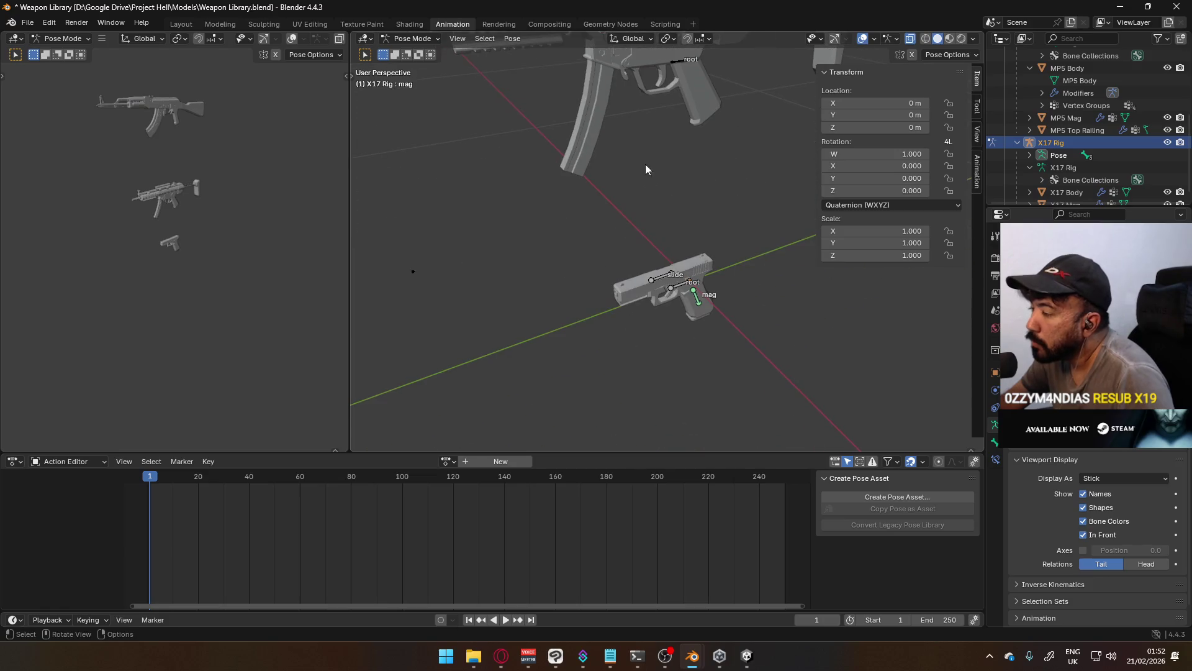
{"action": "left_click", "coordinate": [663, 275]}
{"action": "key", "text": "g"}
{"action": "key", "text": "y"}
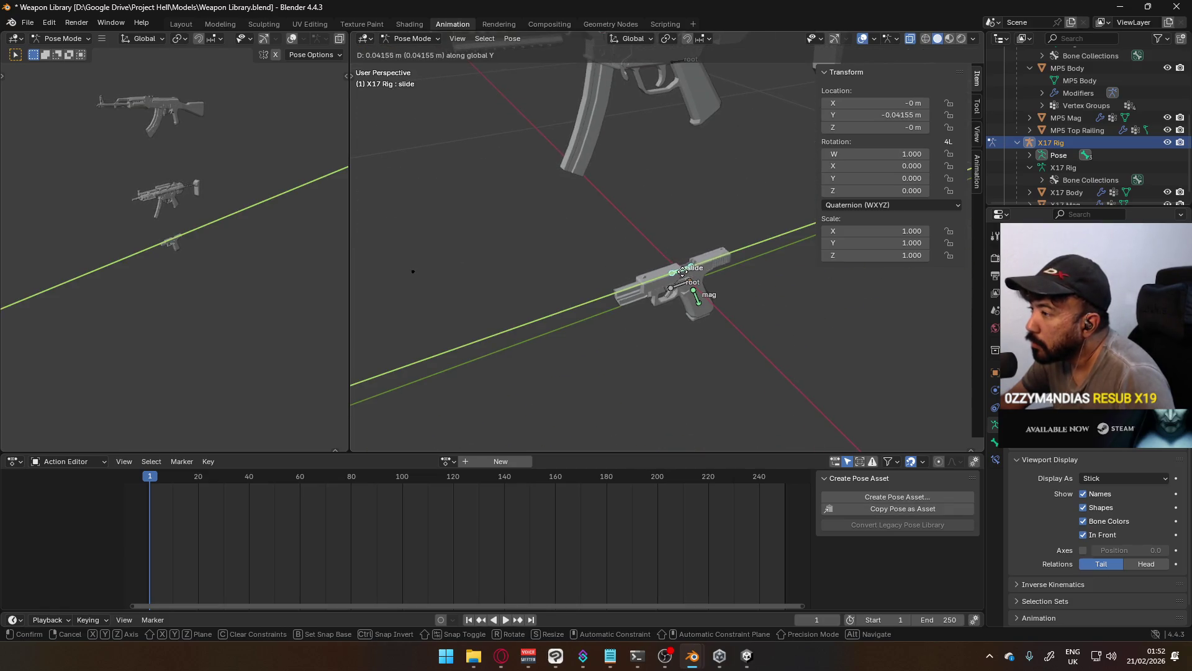
{"action": "key", "text": "Escape"}
{"action": "middle_click_drag", "start_coordinate": [616, 137], "coordinate": [652, 200]}
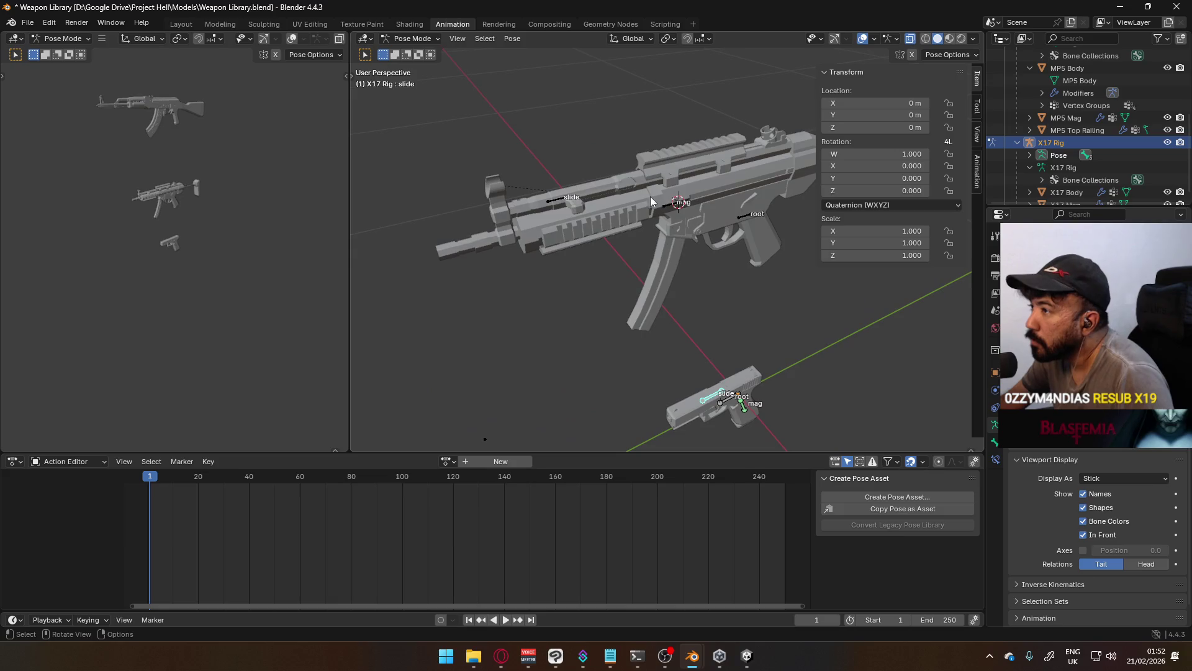
{"action": "key", "text": "alt+a"}
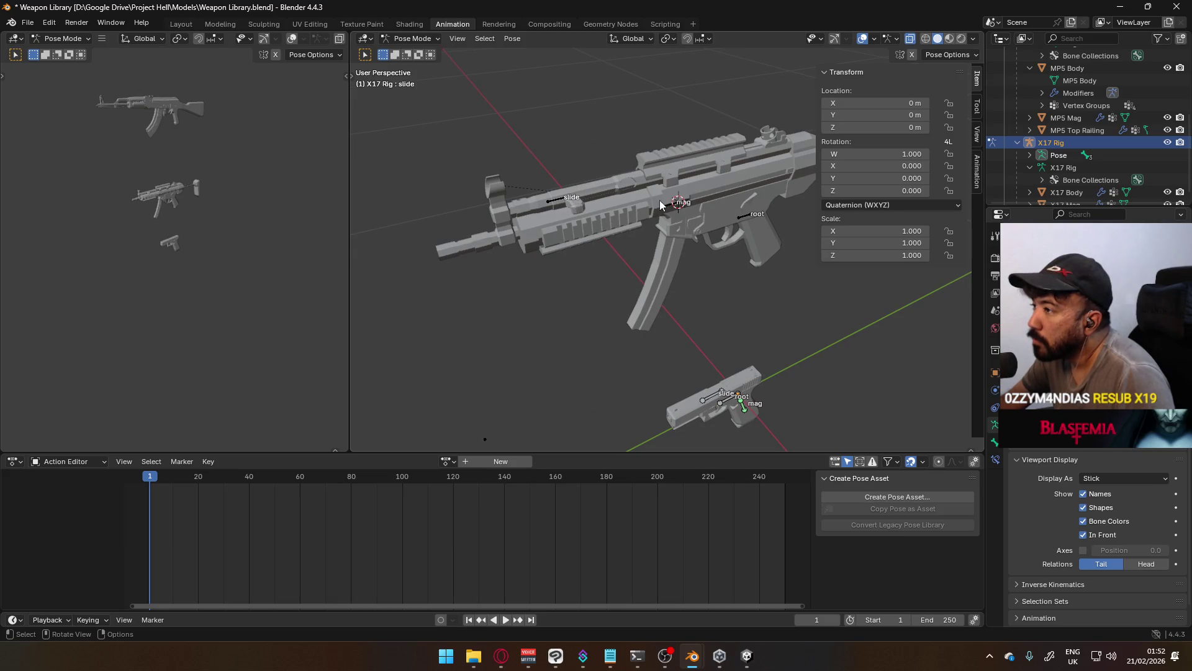
{"action": "scroll", "coordinate": [583, 196], "scroll_direction": "up", "scroll_amount": 3}
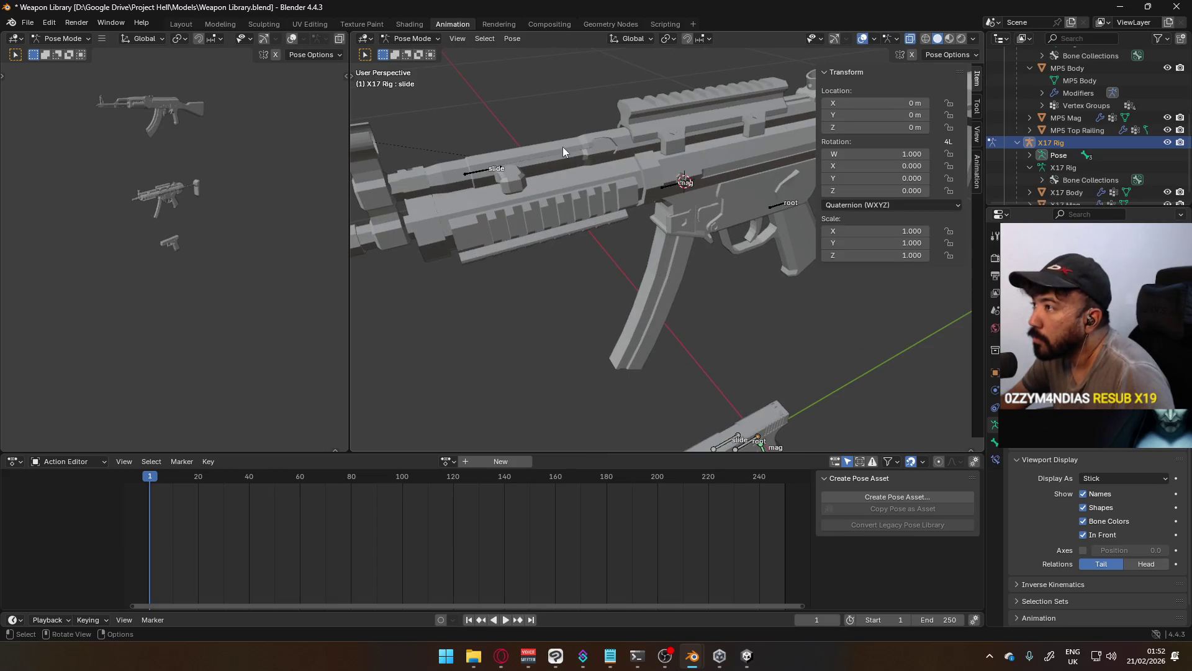
Put the MP5 armature into Pose Mode and test-move its slide bone, cancelling back to rest
{"action": "left_click", "coordinate": [413, 39]}
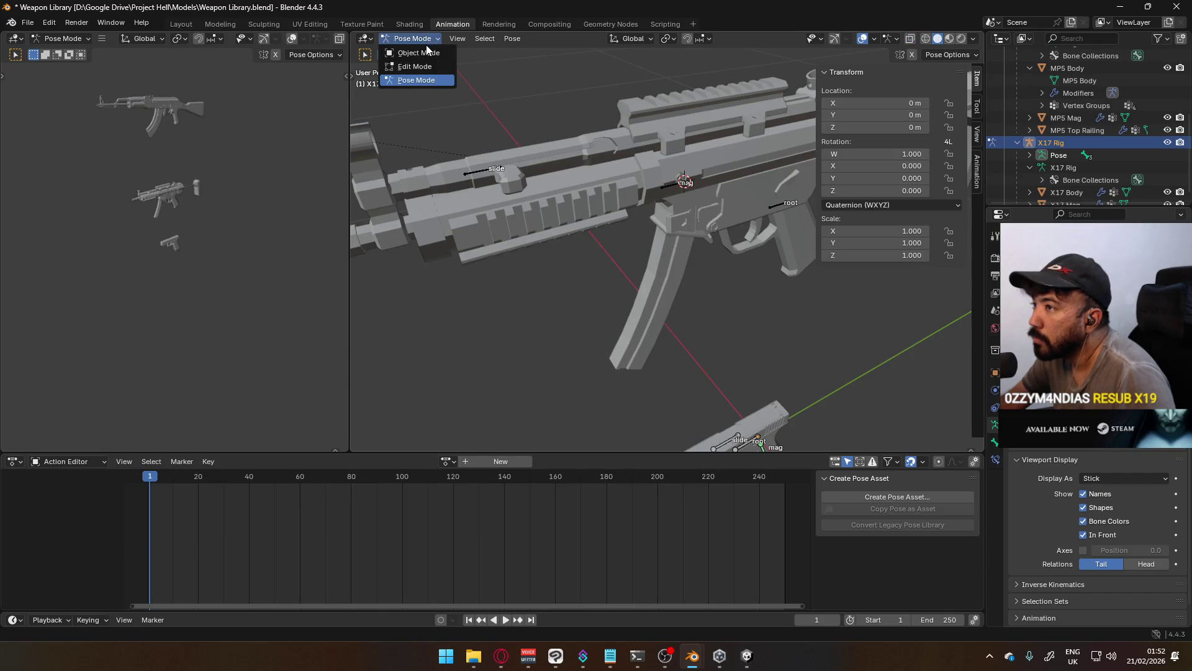
{"action": "left_click", "coordinate": [410, 50]}
{"action": "left_click", "coordinate": [627, 139]}
{"action": "middle_click_drag", "start_coordinate": [629, 140], "coordinate": [580, 118]}
{"action": "left_click", "coordinate": [568, 211]}
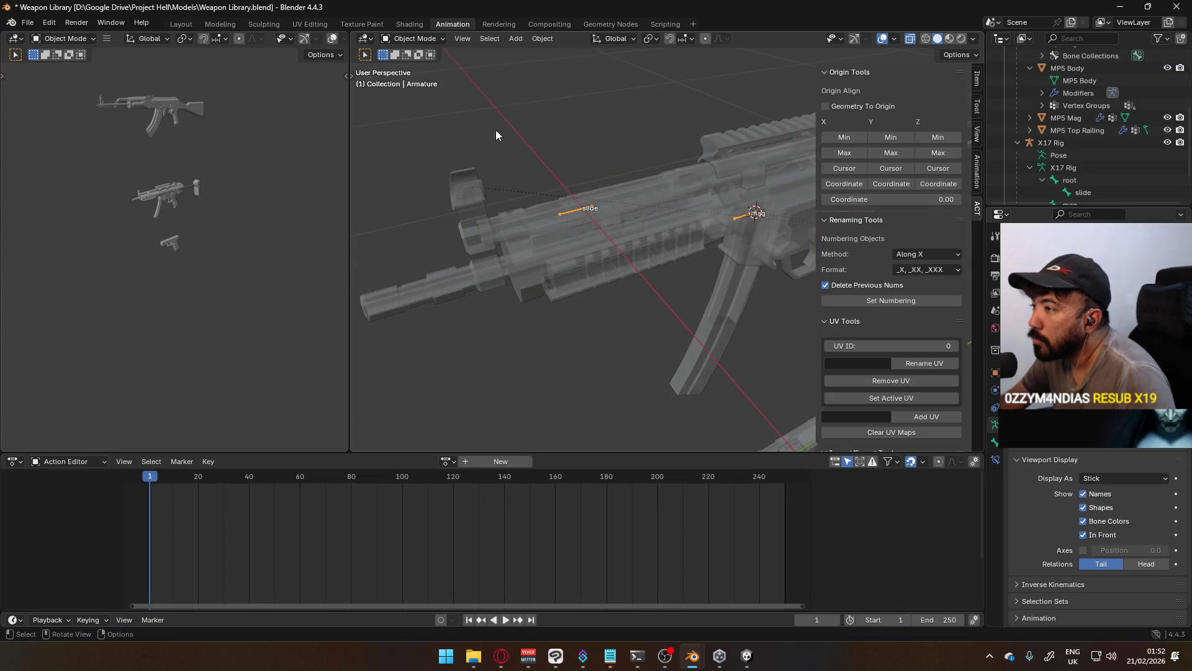
{"action": "left_click", "coordinate": [430, 40]}
{"action": "left_click", "coordinate": [416, 80]}
{"action": "key", "text": "g"}
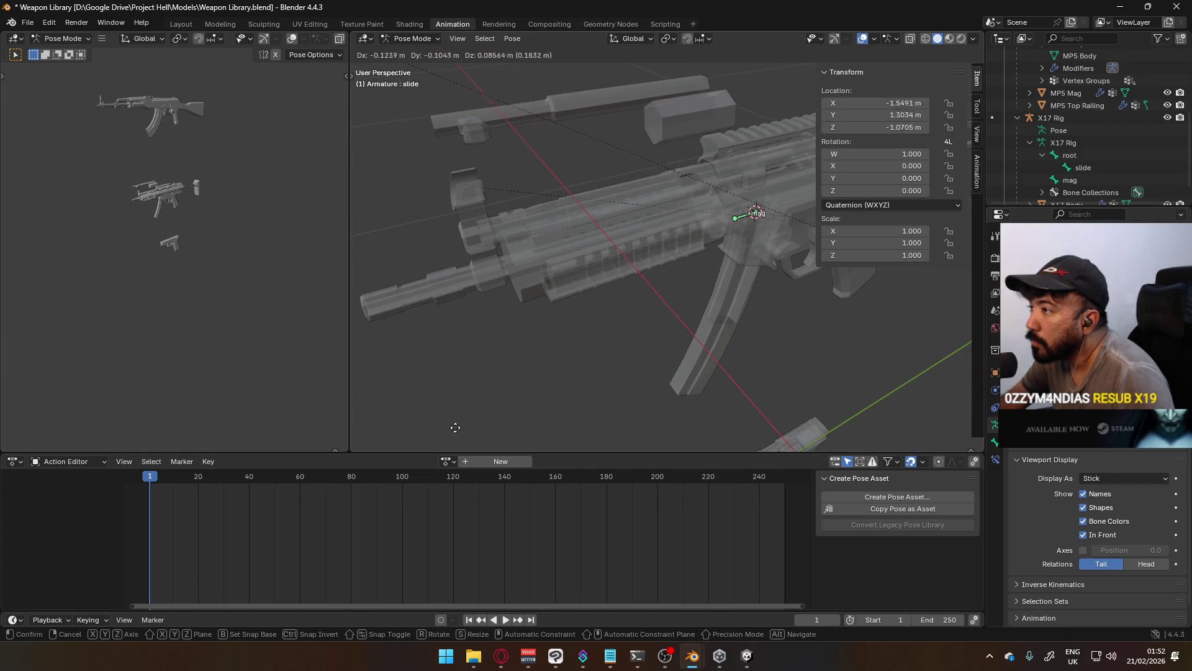
{"action": "key", "text": "Escape"}
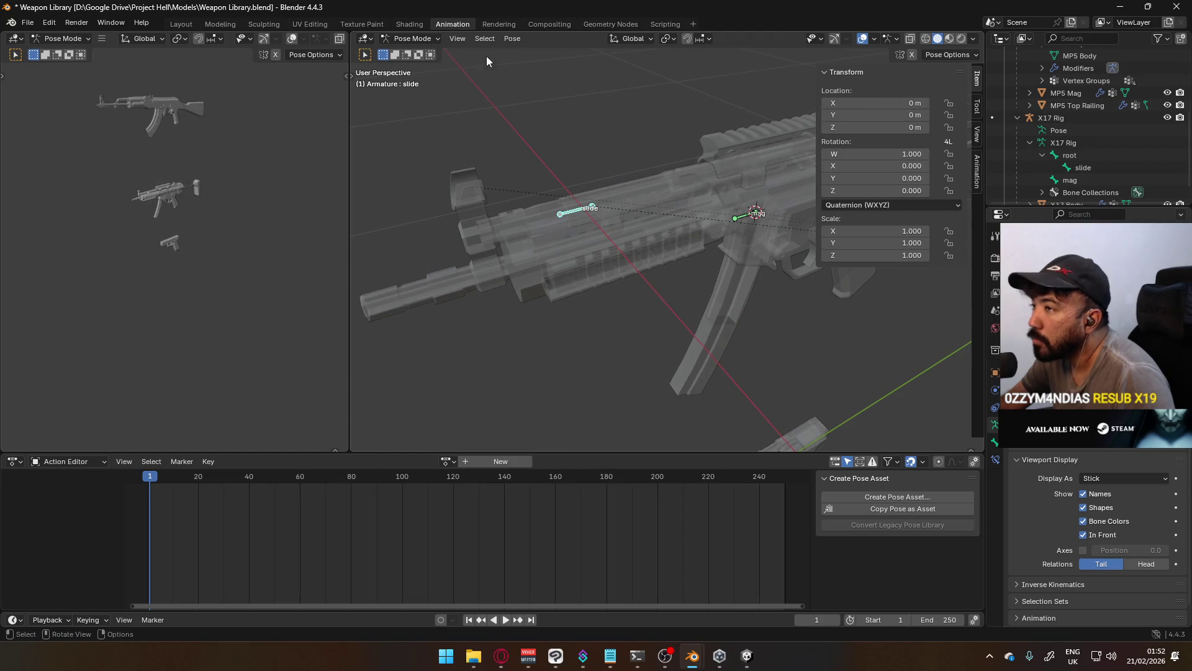
Return to Object Mode and inspect MP5 Body in Edit Mode, undoing a deselect-all
{"action": "left_click", "coordinate": [421, 38]}
{"action": "left_click", "coordinate": [418, 53]}
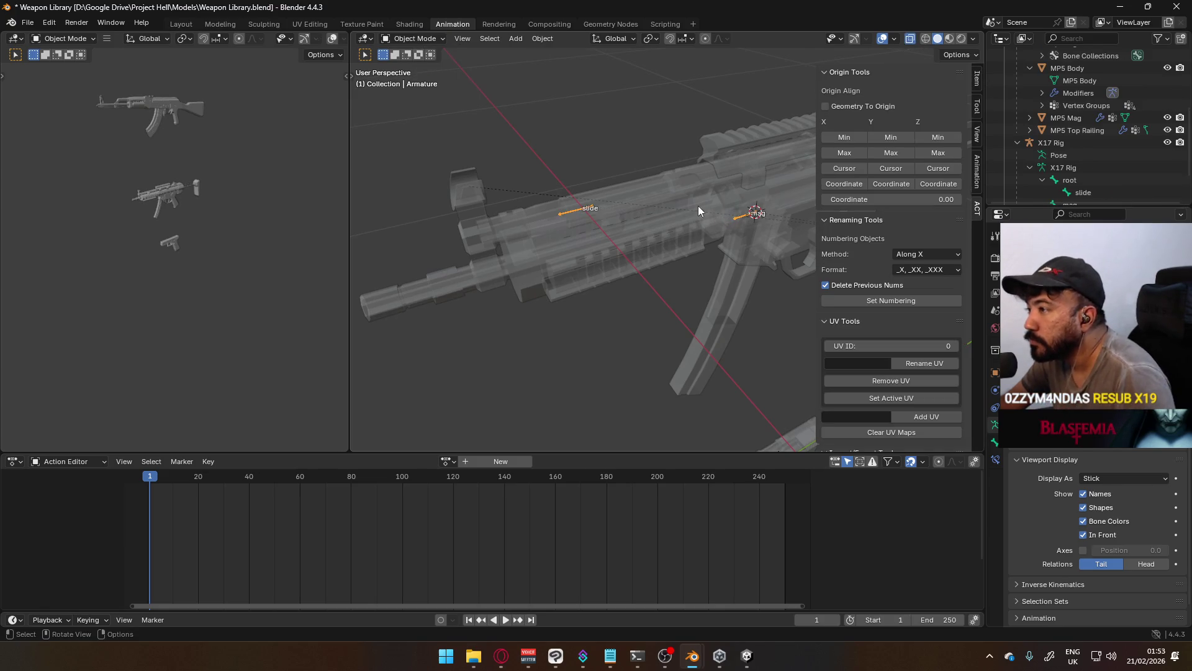
{"action": "left_click", "coordinate": [618, 214]}
{"action": "left_click", "coordinate": [584, 209]}
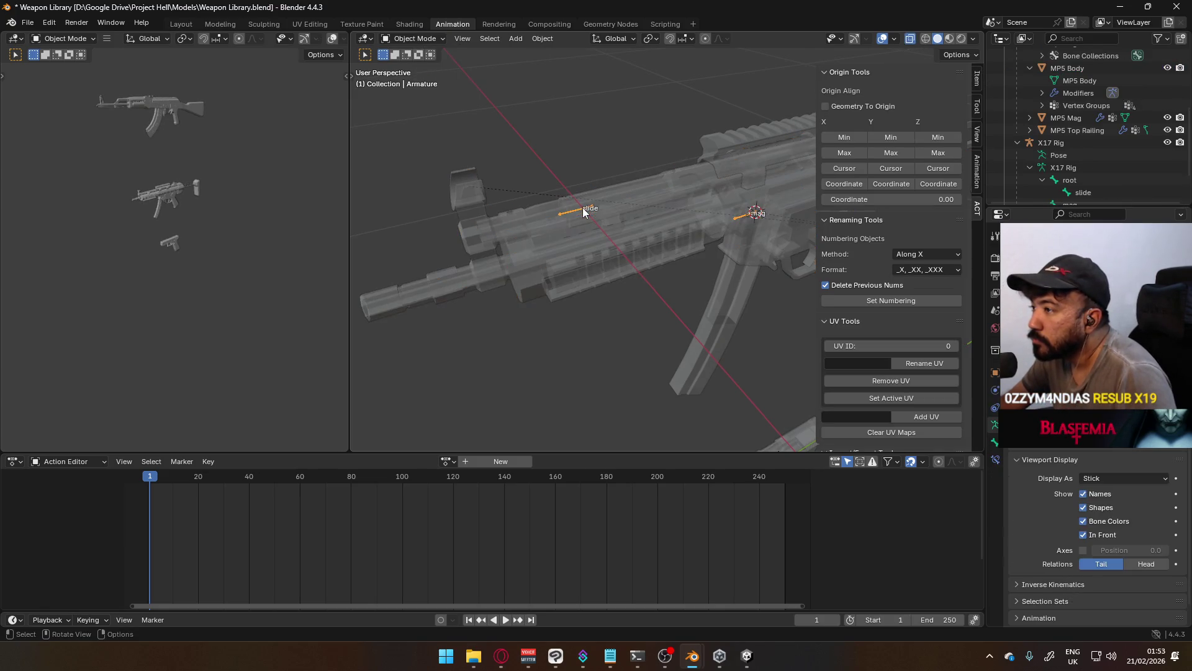
{"action": "left_click", "coordinate": [1068, 68]}
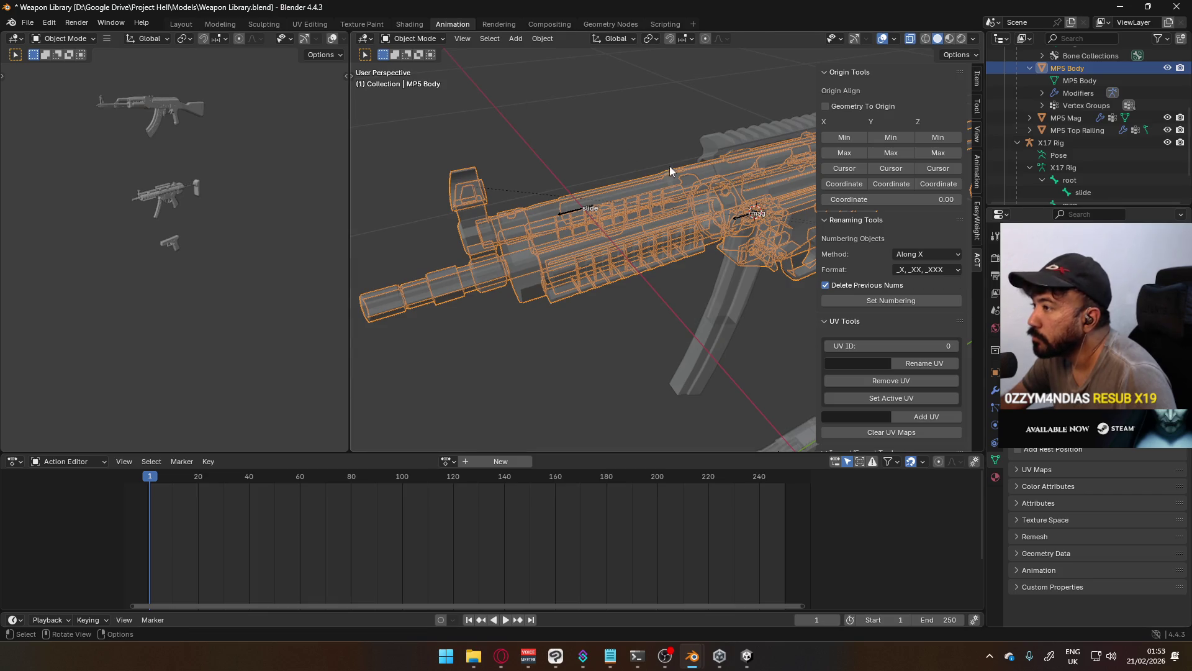
{"action": "key", "text": "Tab"}
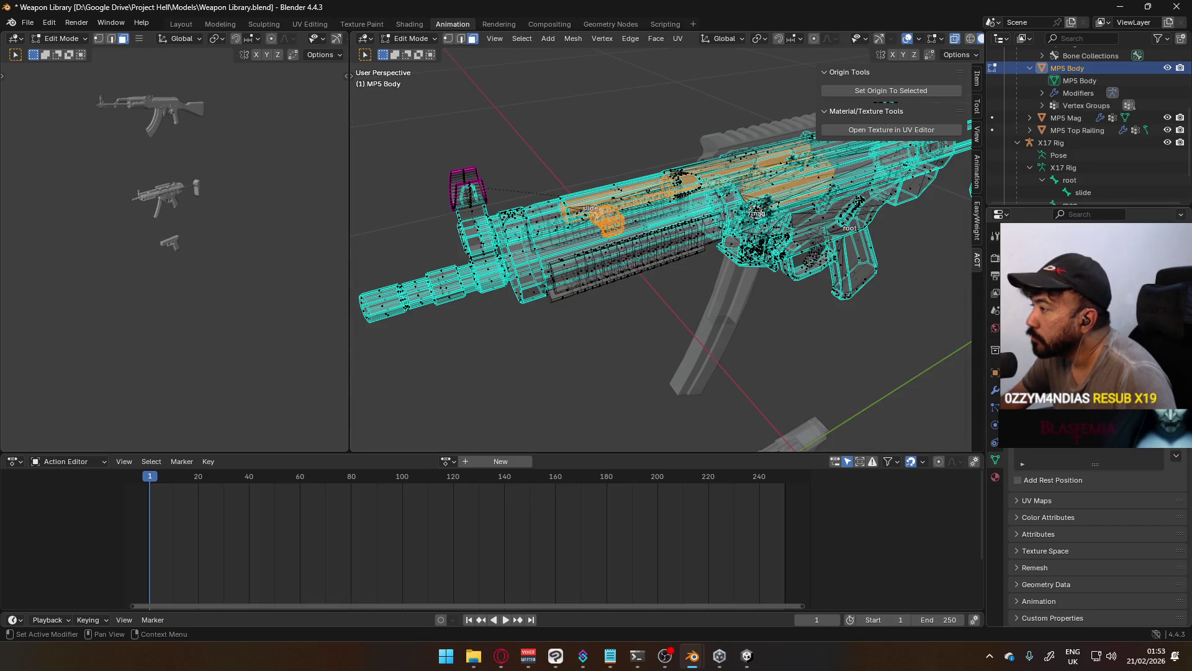
{"action": "key", "text": "alt+a"}
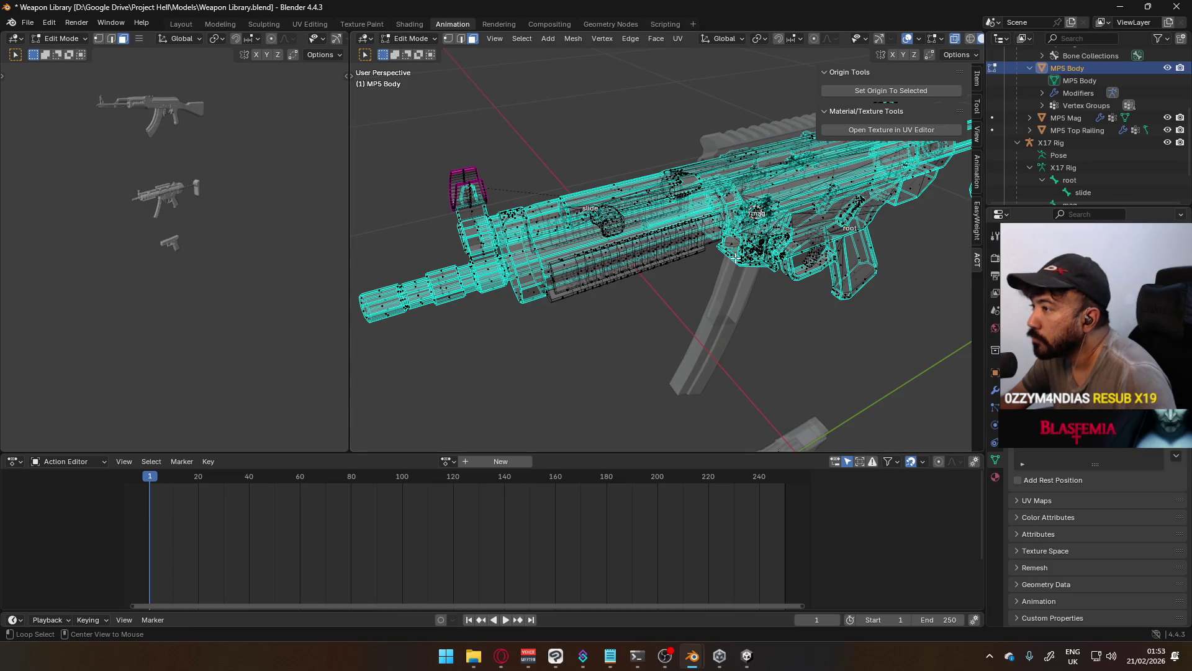
{"action": "key", "text": "ctrl+z"}
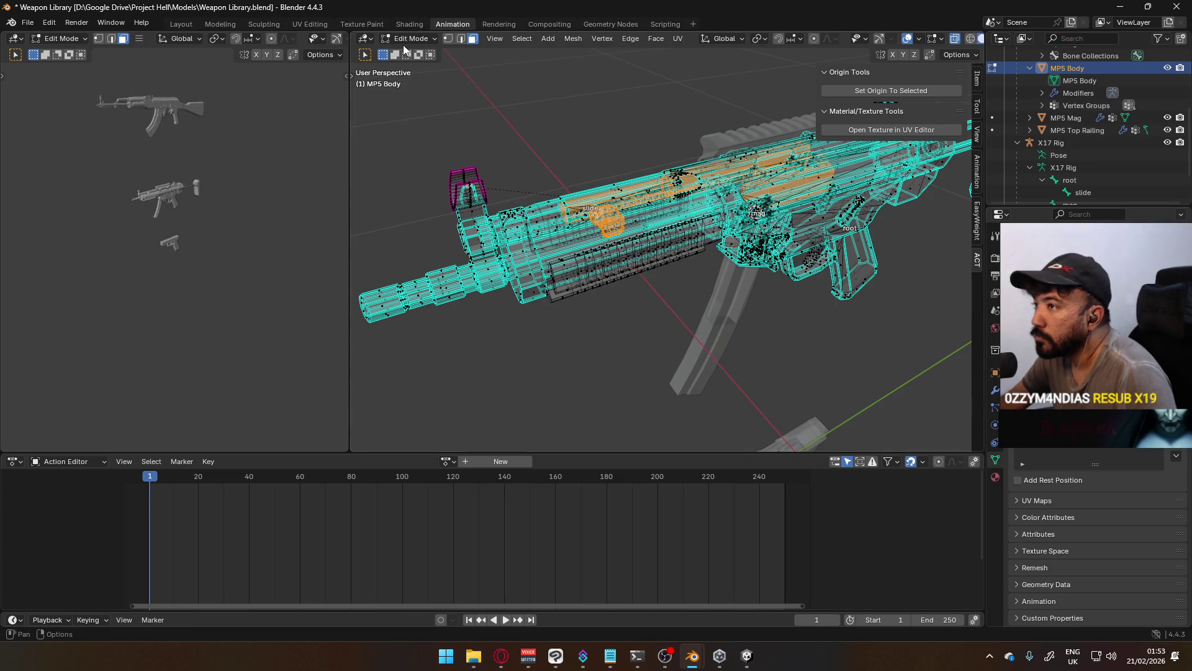
Select the armature then MP5 Body, making it active, and switch MP5 Body to Weight Paint
{"action": "left_click", "coordinate": [408, 39]}
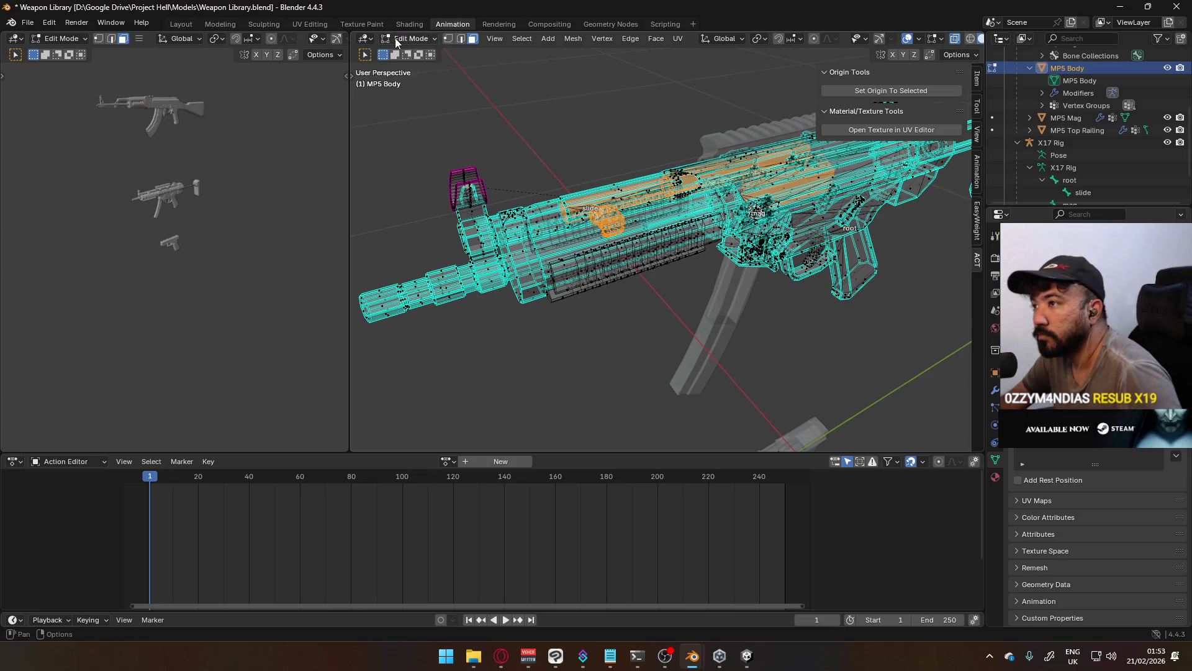
{"action": "left_click", "coordinate": [420, 55]}
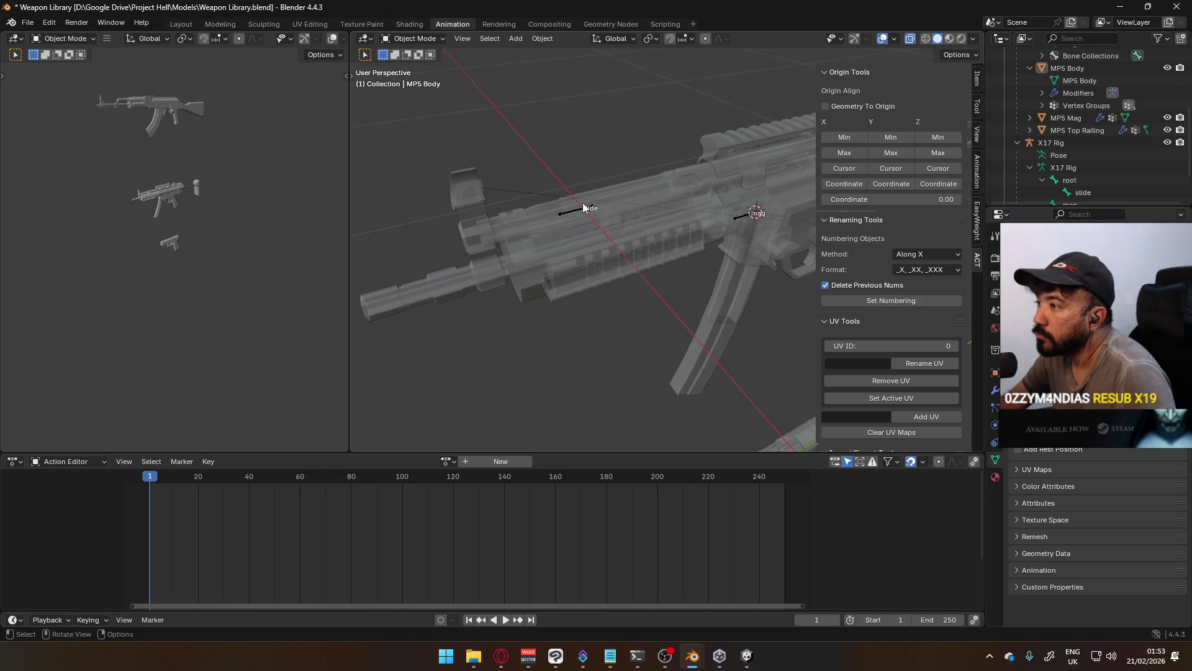
{"action": "left_click", "coordinate": [579, 208]}
{"action": "left_click", "coordinate": [657, 184]}
{"action": "left_click", "coordinate": [411, 39]}
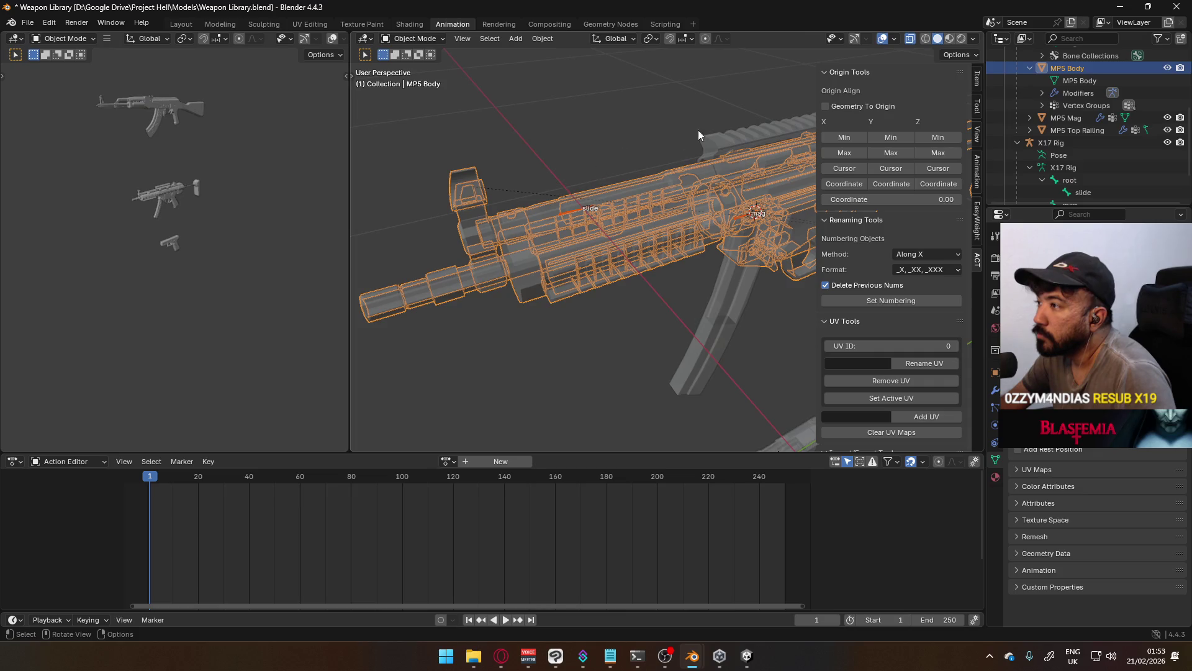
{"action": "left_click", "coordinate": [419, 40]}
{"action": "left_click", "coordinate": [420, 108]}
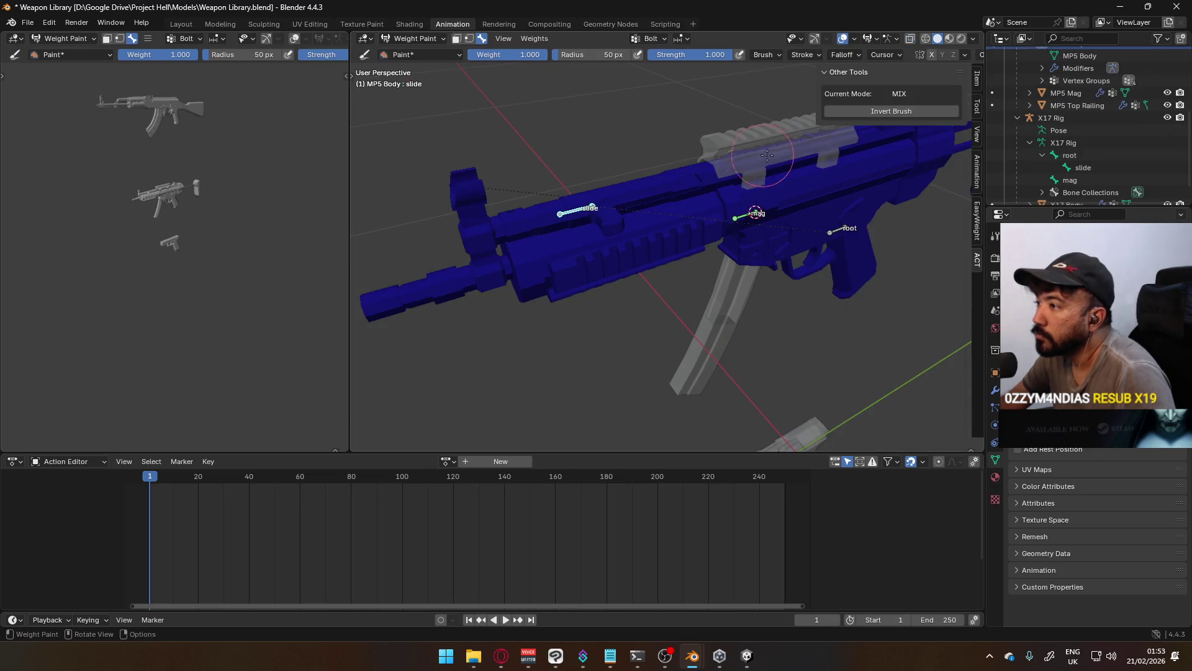
Show the root bone's weights and fill the masked slide faces with weight 0
{"action": "scroll", "coordinate": [625, 170], "scroll_direction": "up", "scroll_amount": 3}
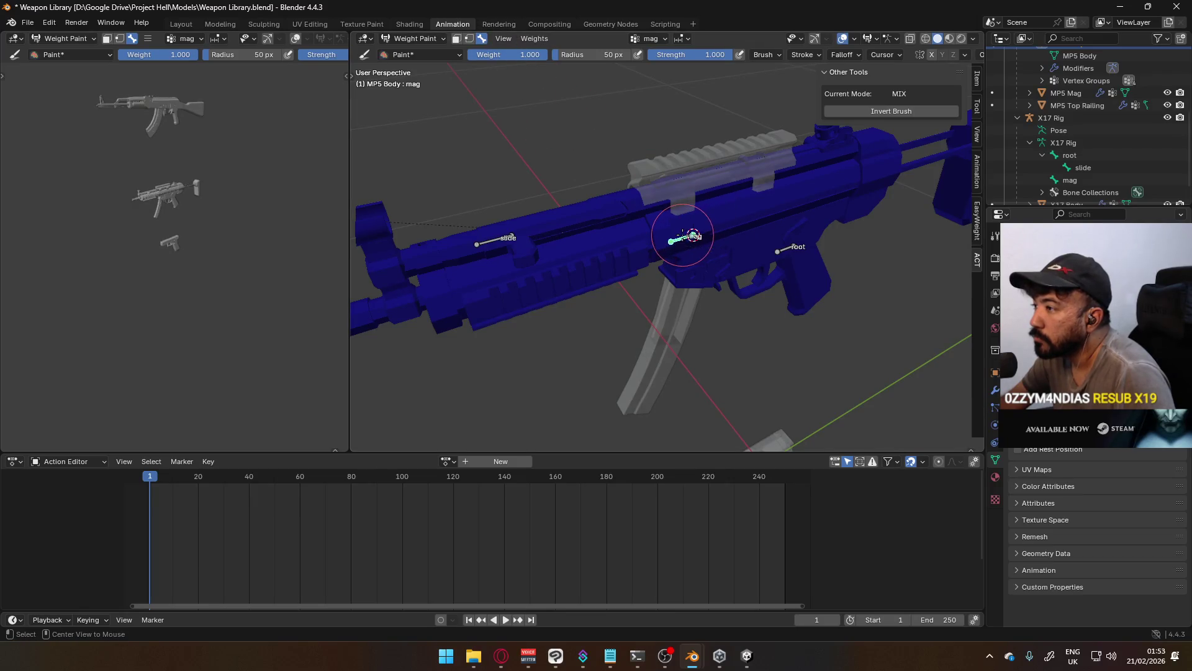
{"action": "left_click", "coordinate": [783, 252], "text": "ctrl"}
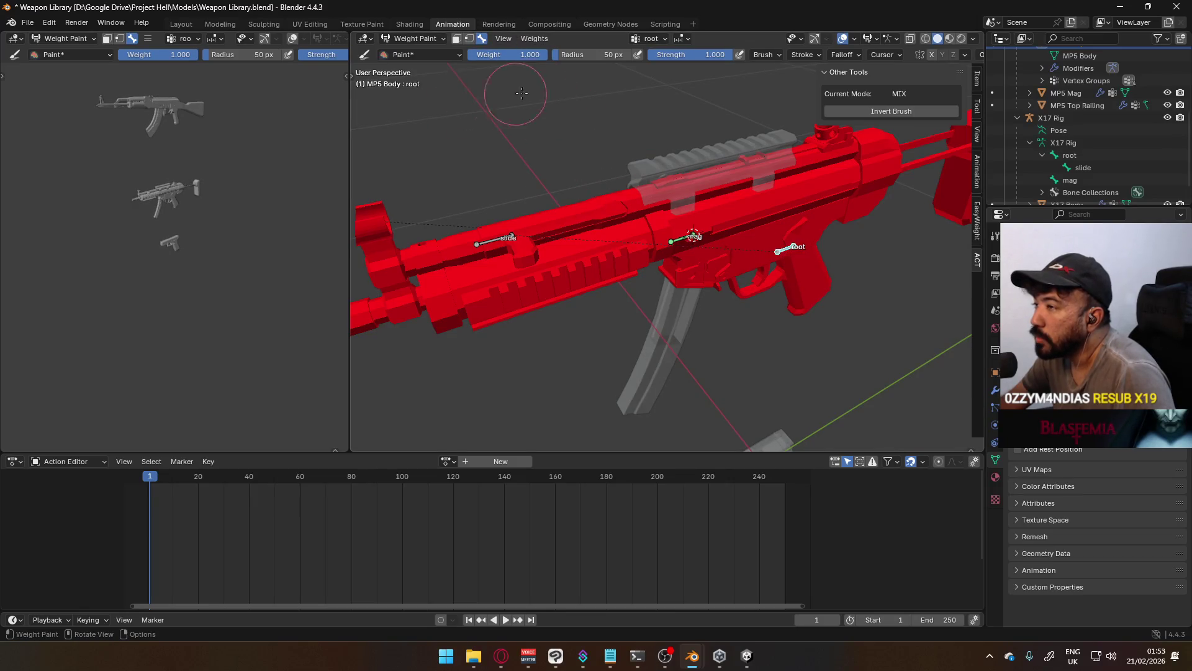
{"action": "left_click", "coordinate": [455, 39]}
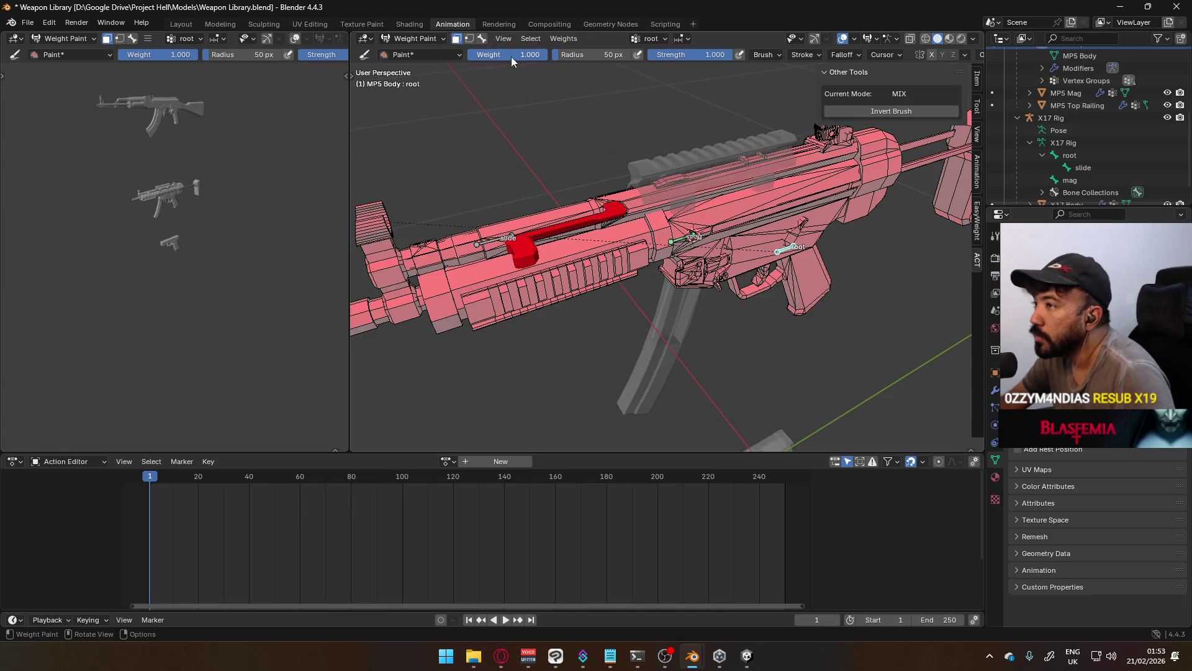
{"action": "left_click_drag", "start_coordinate": [512, 58], "coordinate": [435, 58]}
{"action": "key", "text": "shift+k"}
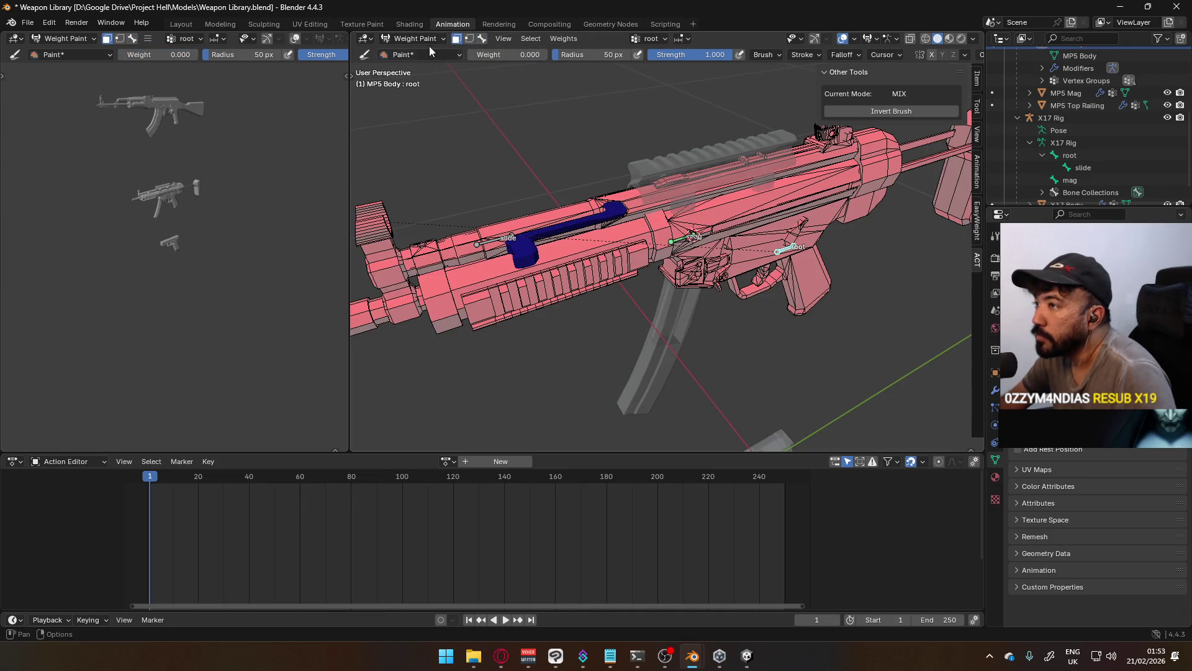
{"action": "left_click", "coordinate": [483, 40]}
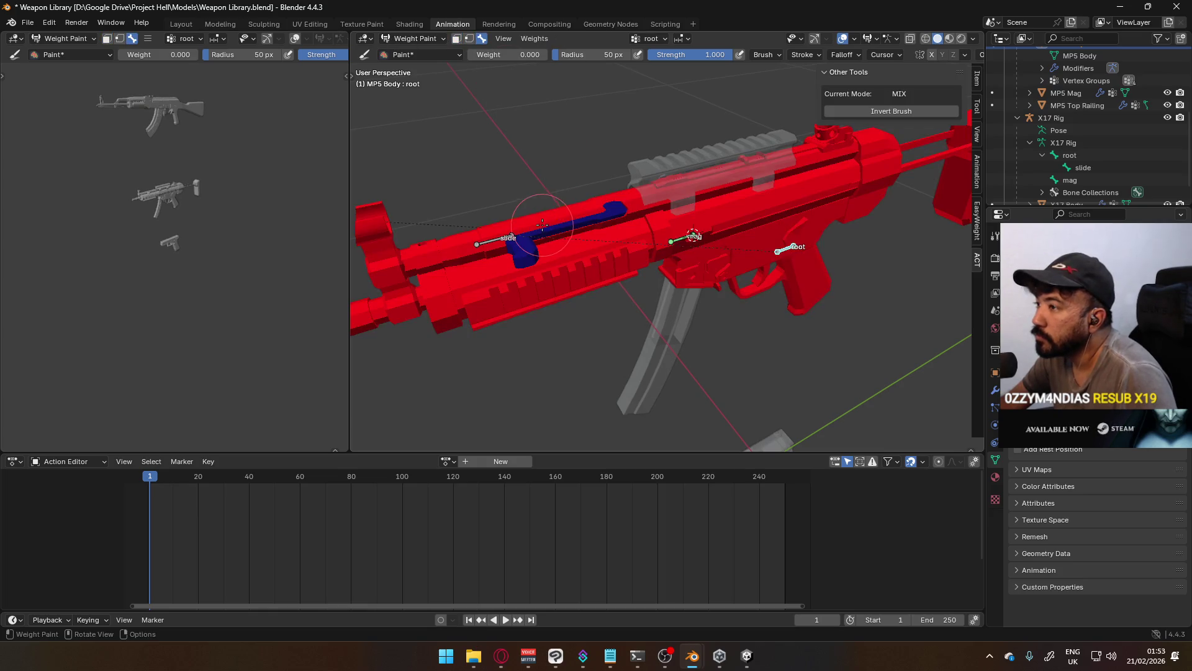
Select the slide bone and test moving and rotating it along Y
{"action": "left_click", "coordinate": [500, 239]}
{"action": "key", "text": "g"}
{"action": "key", "text": "y"}
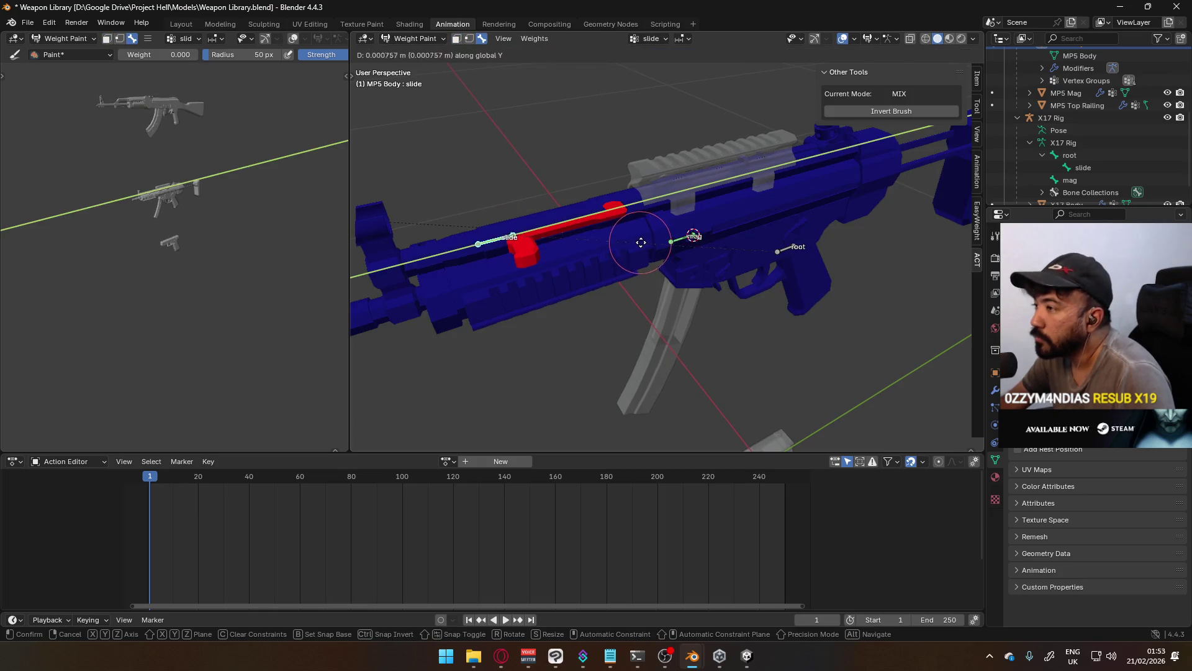
{"action": "left_click", "coordinate": [738, 234]}
{"action": "mouse_move", "coordinate": [787, 254]}
{"action": "middle_mouse_down"}
{"action": "mouse_move", "coordinate": [779, 223]}
{"action": "mouse_move", "coordinate": [843, 258]}
{"action": "mouse_move", "coordinate": [719, 211]}
{"action": "middle_mouse_up"}
{"action": "key", "text": "g"}
{"action": "key", "text": "y"}
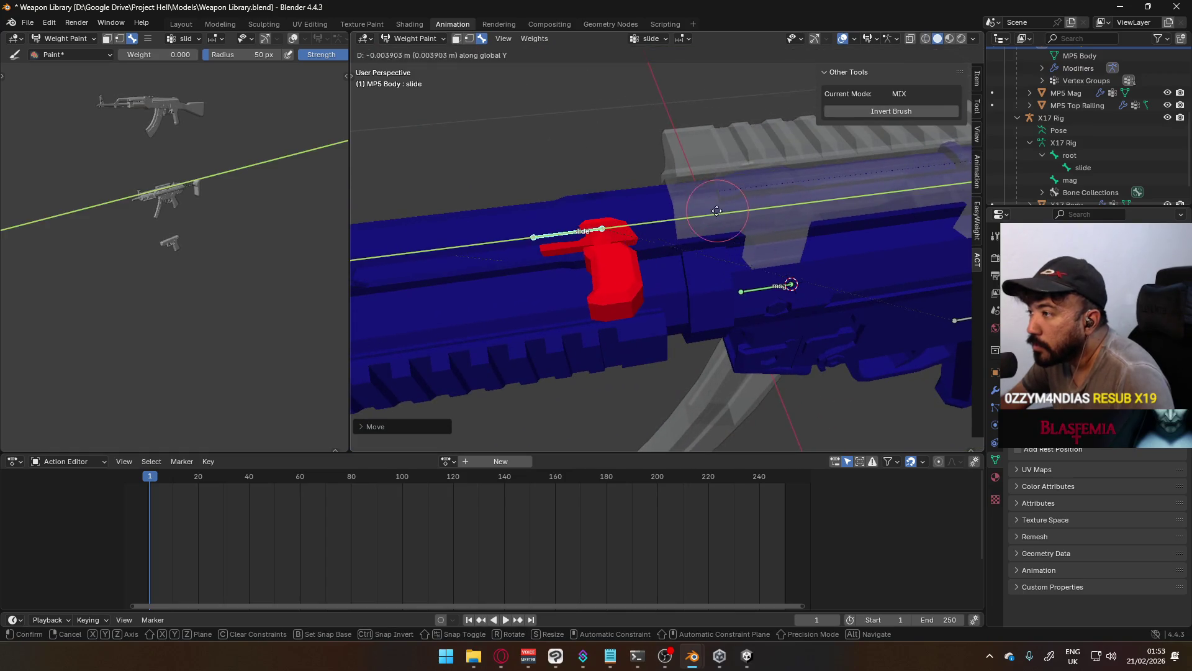
{"action": "key", "text": "r"}
{"action": "key", "text": "y"}
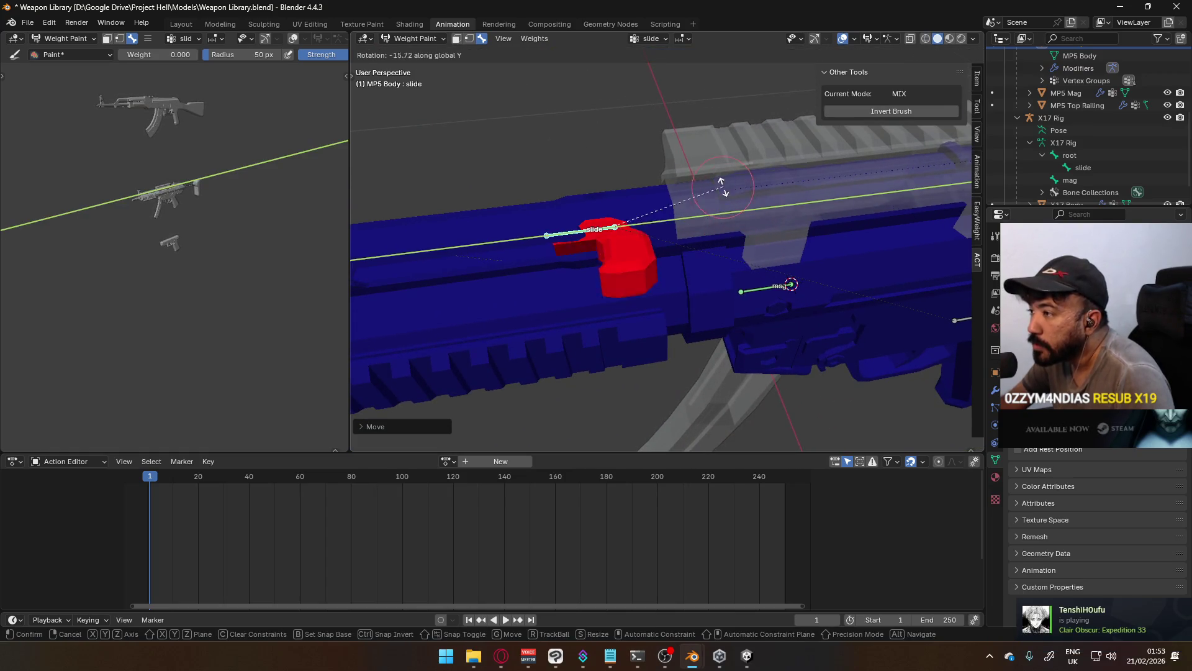
{"action": "key", "text": "Escape"}
Move and rotate the slide bone along Y again from another angle to confirm the slide follows
{"action": "key", "text": "g"}
{"action": "key", "text": "y"}
{"action": "left_click", "coordinate": [669, 124]}
{"action": "mouse_move", "coordinate": [669, 124]}
{"action": "middle_mouse_down"}
{"action": "mouse_move", "coordinate": [714, 121]}
{"action": "mouse_move", "coordinate": [559, 241]}
{"action": "mouse_move", "coordinate": [590, 186]}
{"action": "mouse_move", "coordinate": [628, 174]}
{"action": "middle_mouse_up"}
{"action": "key", "text": "r"}
{"action": "key", "text": "y"}
{"action": "left_click", "coordinate": [782, 130]}
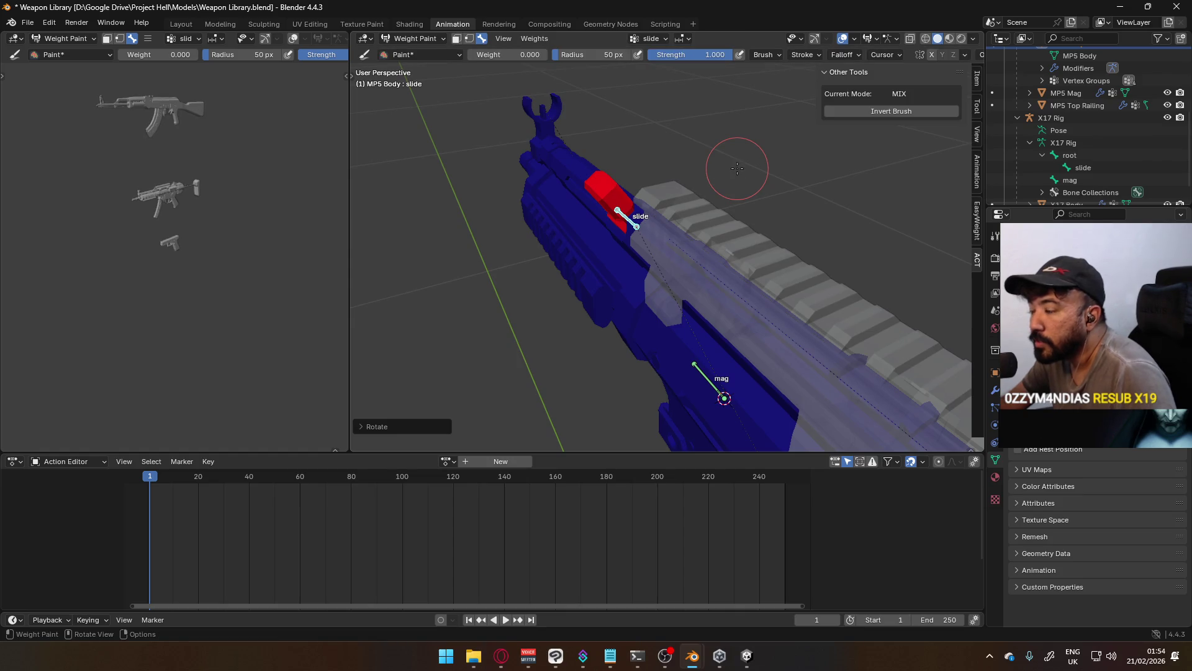
Clear the slide bone's rotation and location back to its rest pose
{"action": "key", "text": "alt+r"}
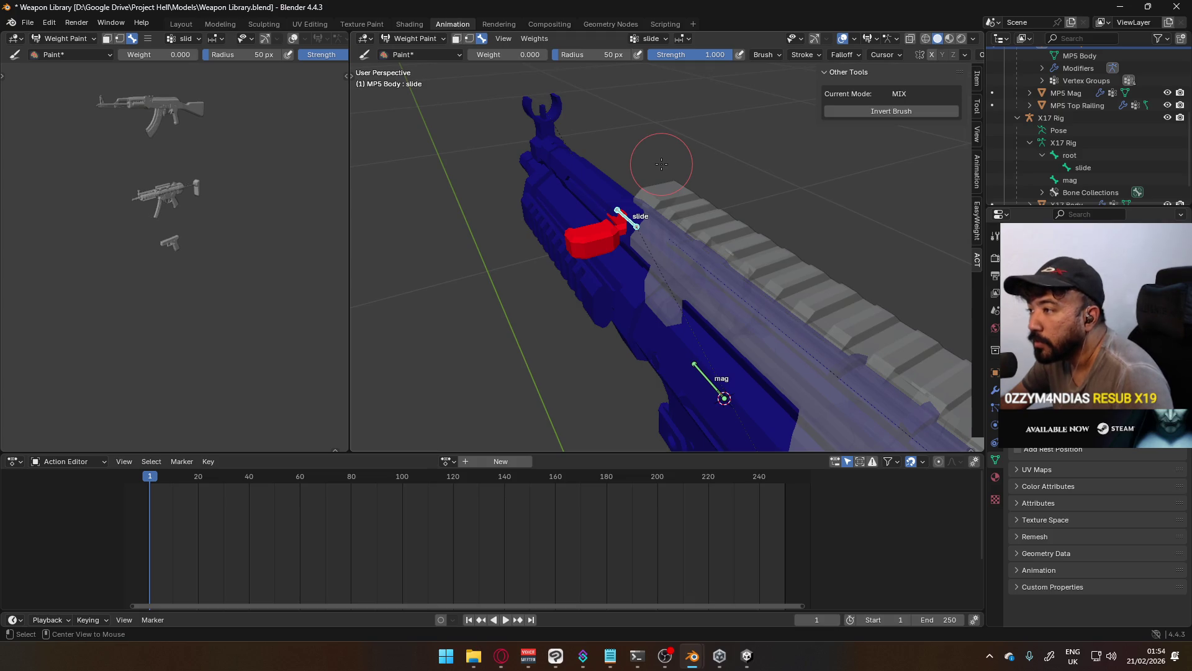
{"action": "key", "text": "alt+g"}
{"action": "mouse_move", "coordinate": [577, 160]}
{"action": "middle_mouse_down"}
{"action": "mouse_move", "coordinate": [736, 170]}
{"action": "mouse_move", "coordinate": [738, 125]}
{"action": "mouse_move", "coordinate": [497, 114]}
{"action": "middle_mouse_up"}
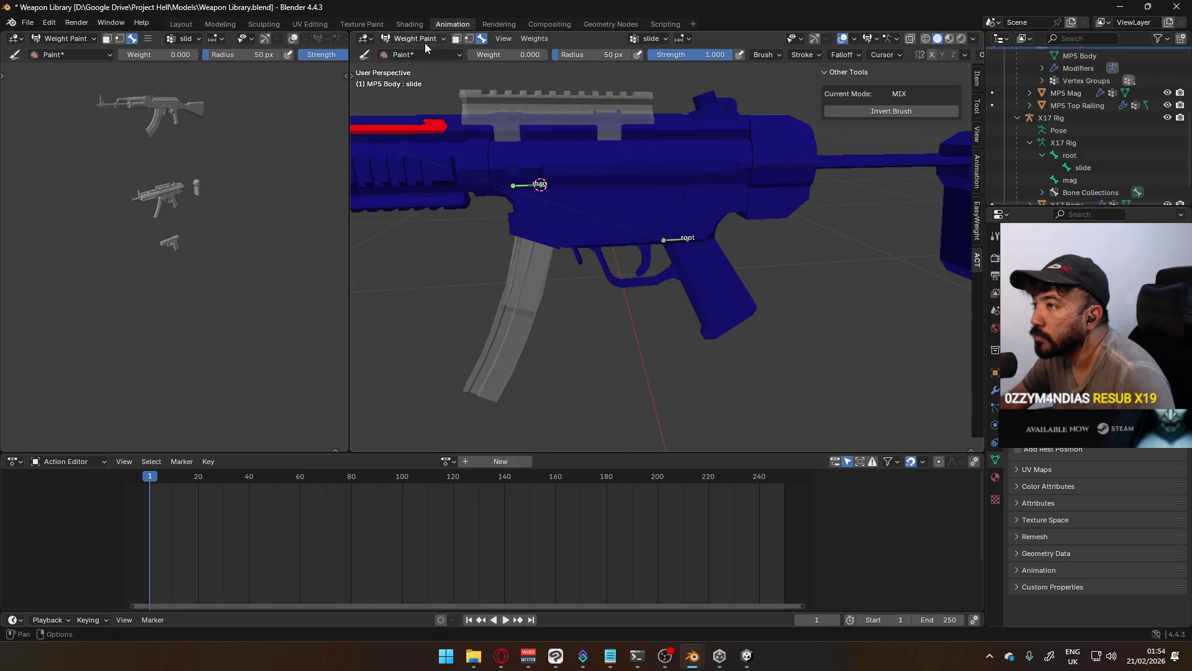
{"action": "left_click", "coordinate": [423, 38]}
Return to object mode, view from the right, and select the MP5 armature
{"action": "left_click", "coordinate": [407, 51]}
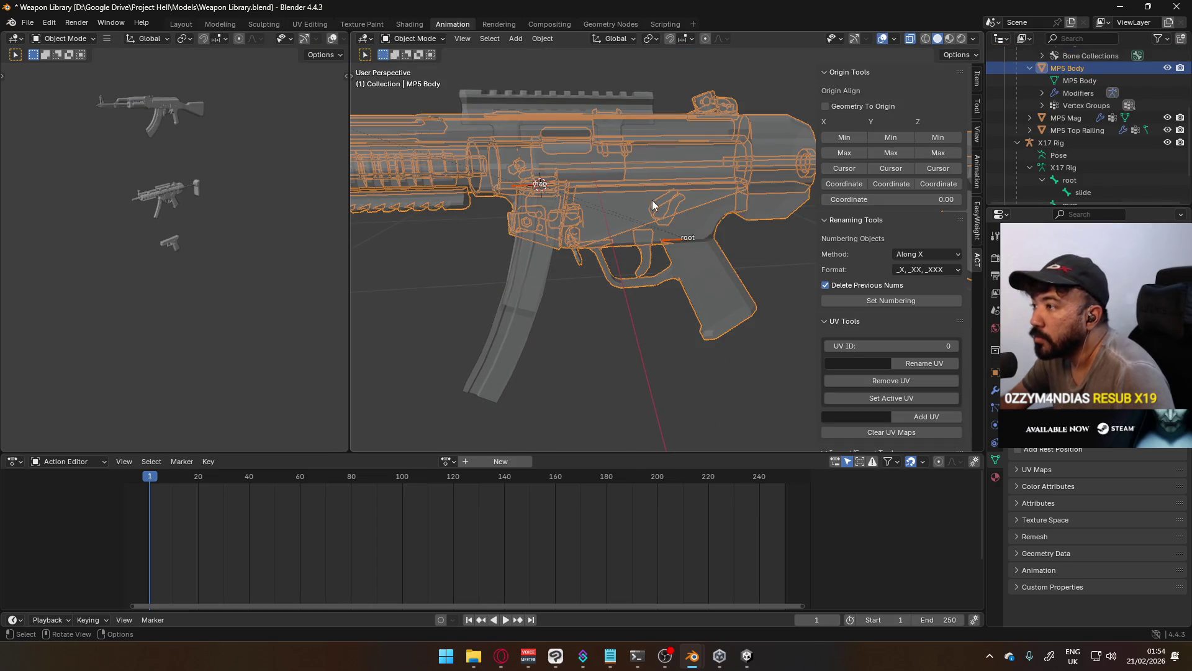
{"action": "left_click", "coordinate": [651, 366]}
{"action": "scroll", "coordinate": [658, 287], "scroll_direction": "down", "scroll_amount": 5}
{"action": "key", "text": "KP_3"}
{"action": "scroll", "coordinate": [670, 261], "scroll_direction": "up", "scroll_amount": 1}
{"action": "left_click", "coordinate": [664, 236]}
{"action": "scroll", "coordinate": [663, 239], "scroll_direction": "down", "scroll_amount": 3}
Rename the MP5 armature object to 'MP5 Rig' in the Outliner and expand it
{"action": "left_click", "coordinate": [1017, 143]}
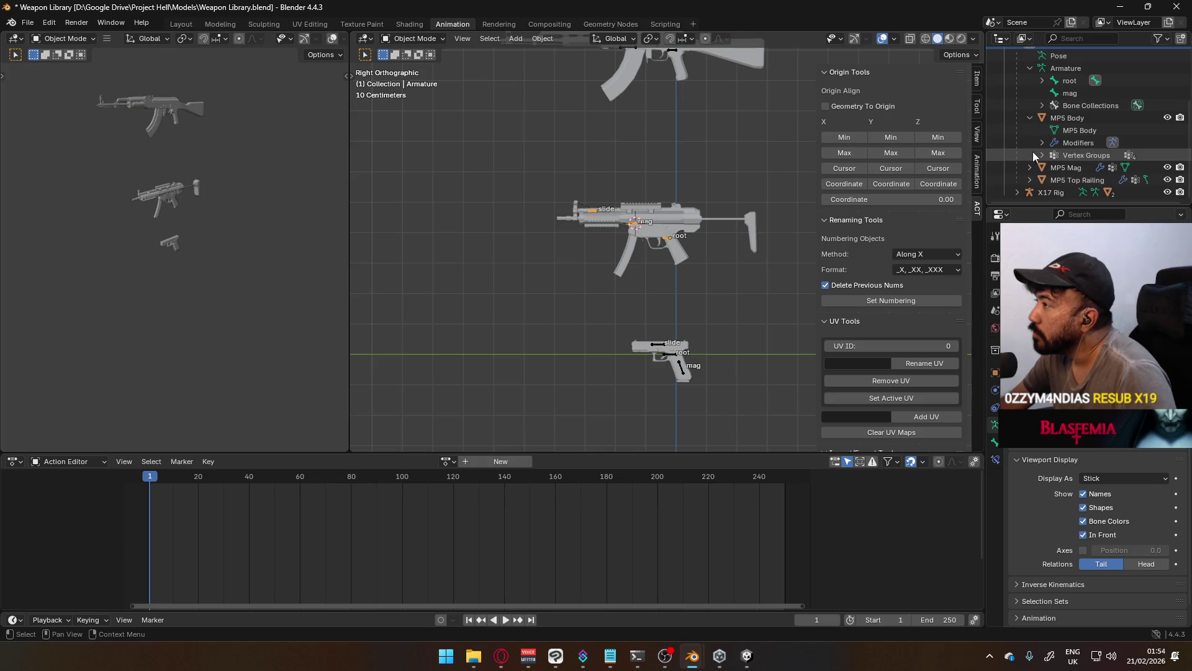
{"action": "scroll", "coordinate": [1025, 118], "scroll_direction": "up", "scroll_amount": 3}
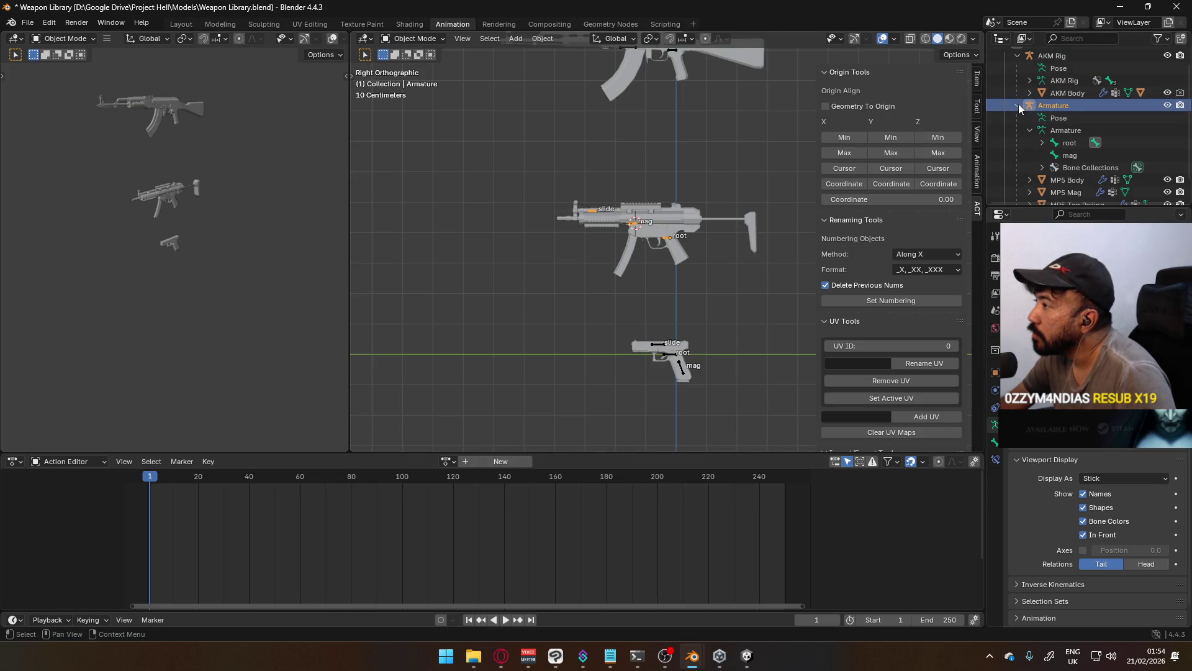
{"action": "left_click", "coordinate": [1018, 105]}
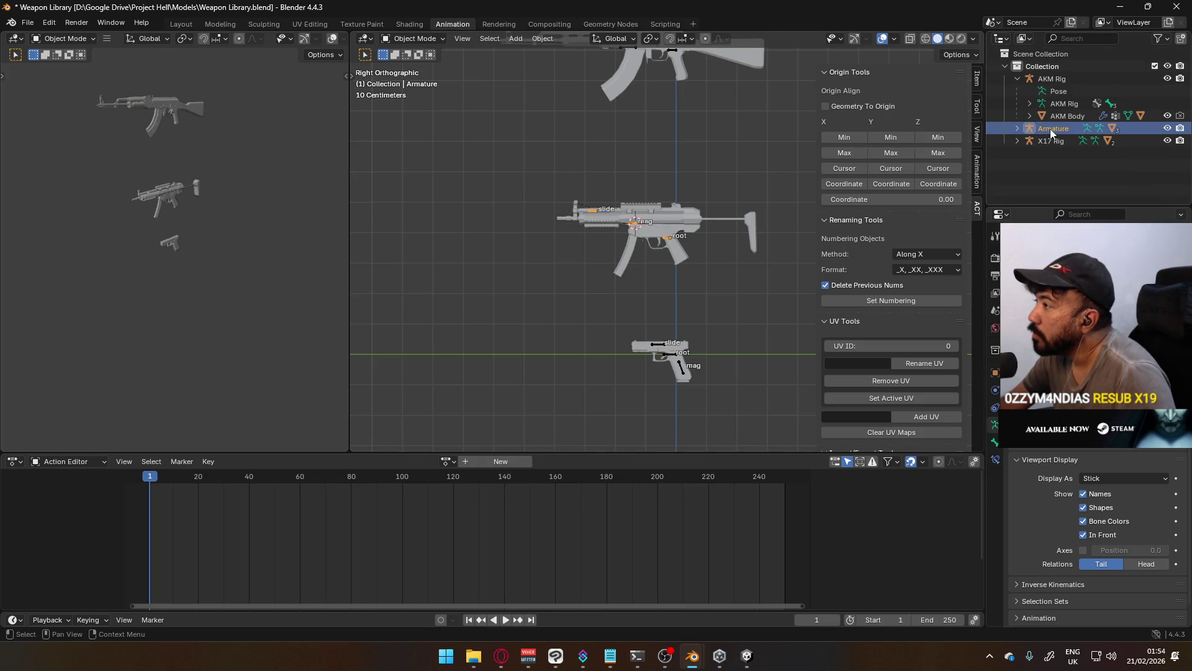
{"action": "double_click", "coordinate": [1052, 131]}
{"action": "type", "text": "MP5 Rig"}
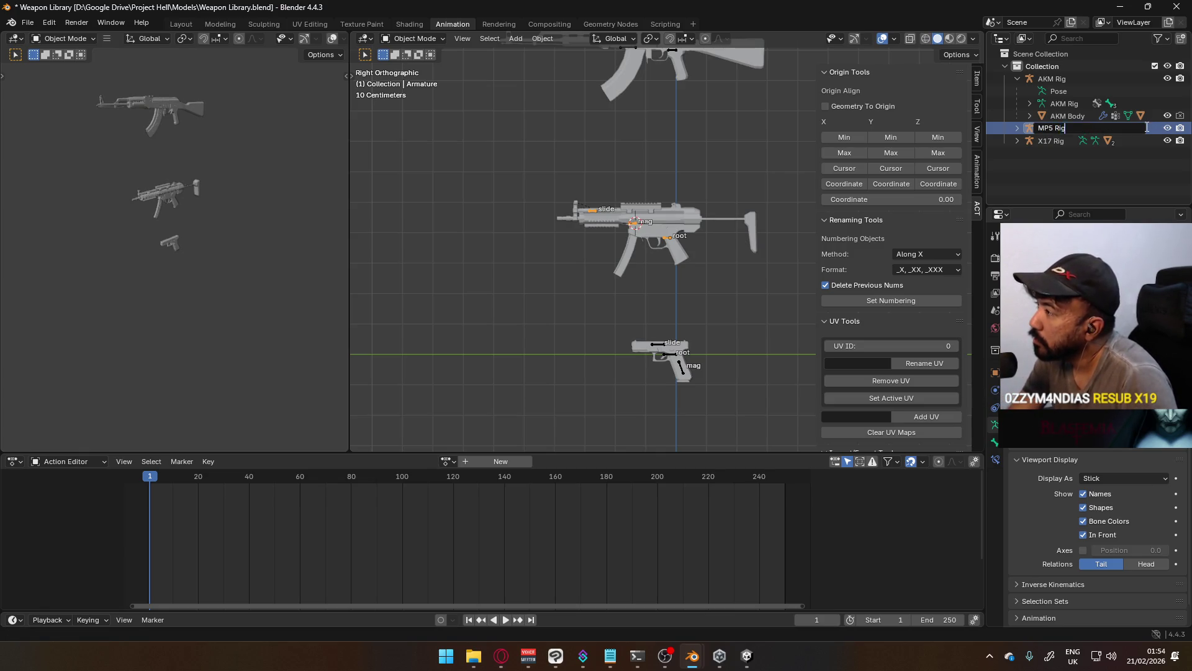
{"action": "key", "text": "Return"}
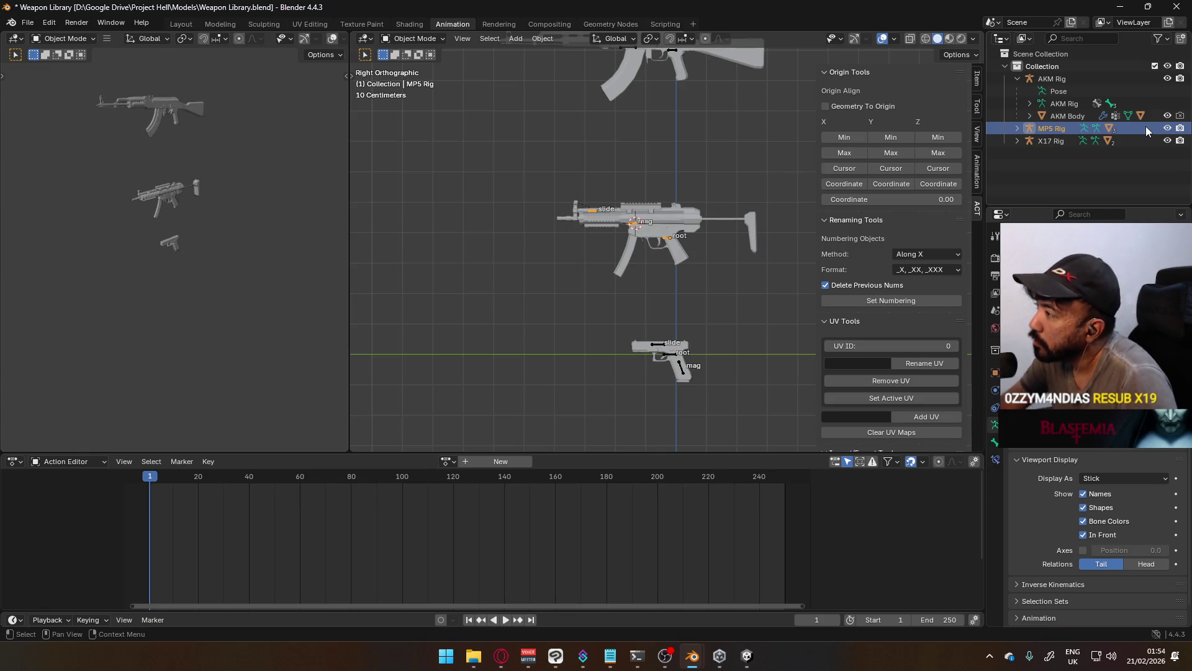
{"action": "left_click", "coordinate": [1017, 128]}
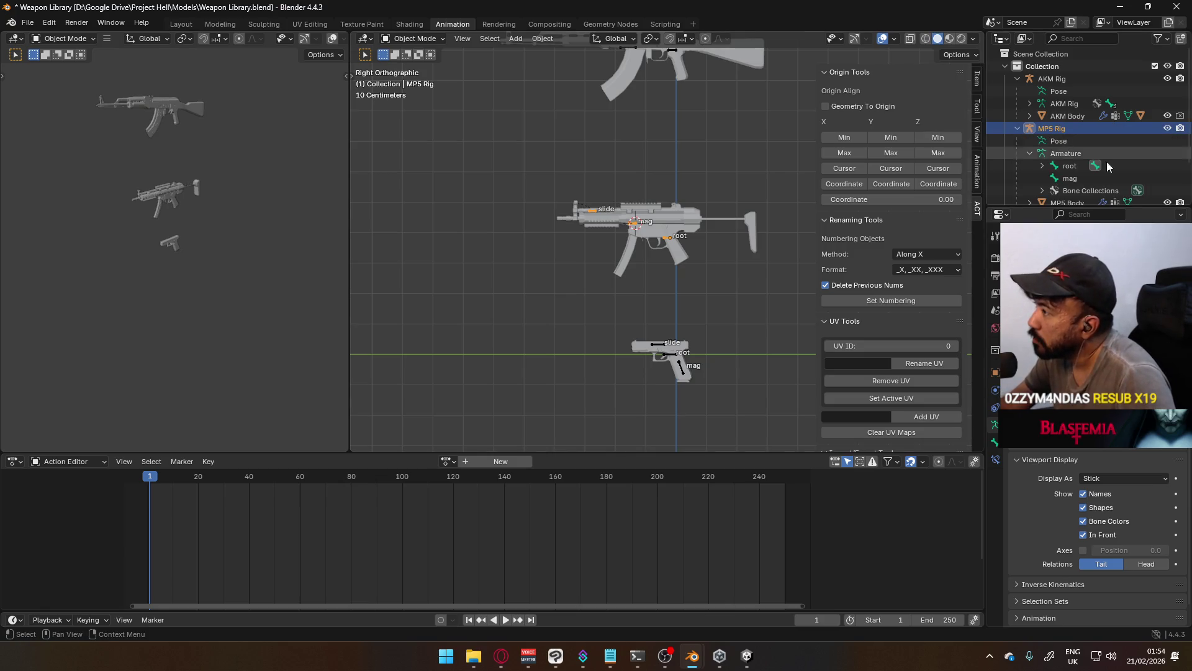
{"action": "scroll", "coordinate": [1085, 180], "scroll_direction": "down", "scroll_amount": 2}
Rename the armature data to match 'MP5 Rig'
{"action": "left_click_drag", "start_coordinate": [514, 154], "coordinate": [736, 251]}
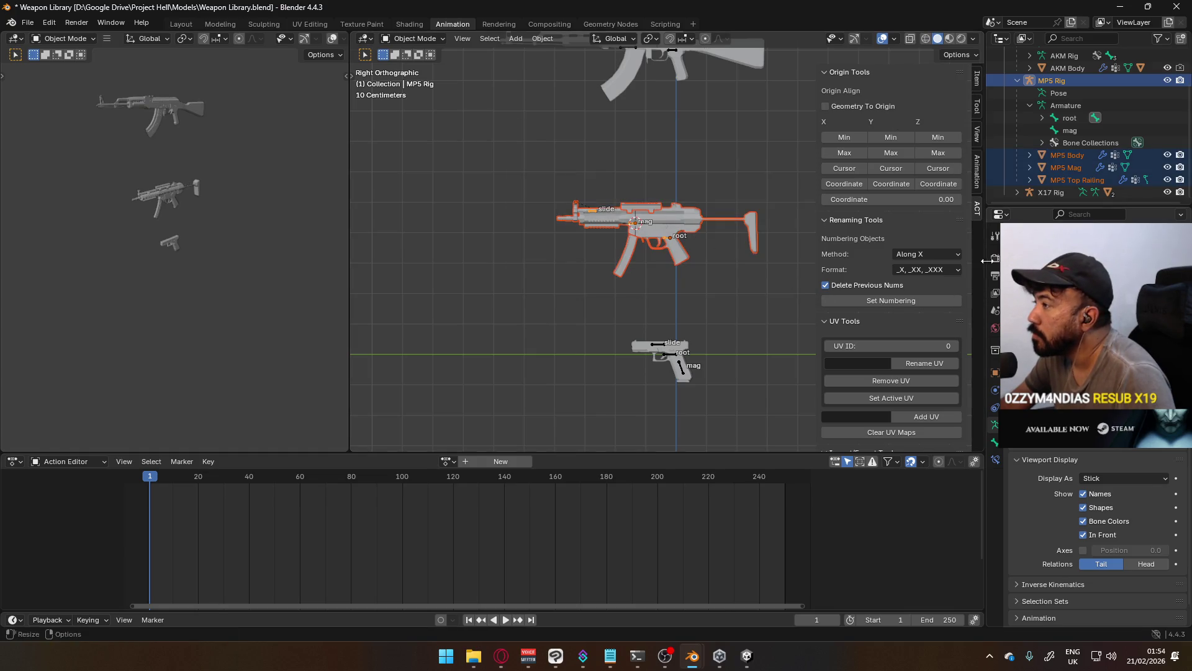
{"action": "scroll", "coordinate": [915, 255], "scroll_direction": "down", "scroll_amount": 10}
{"action": "scroll", "coordinate": [919, 277], "scroll_direction": "down", "scroll_amount": 6}
{"action": "left_click", "coordinate": [918, 384]}
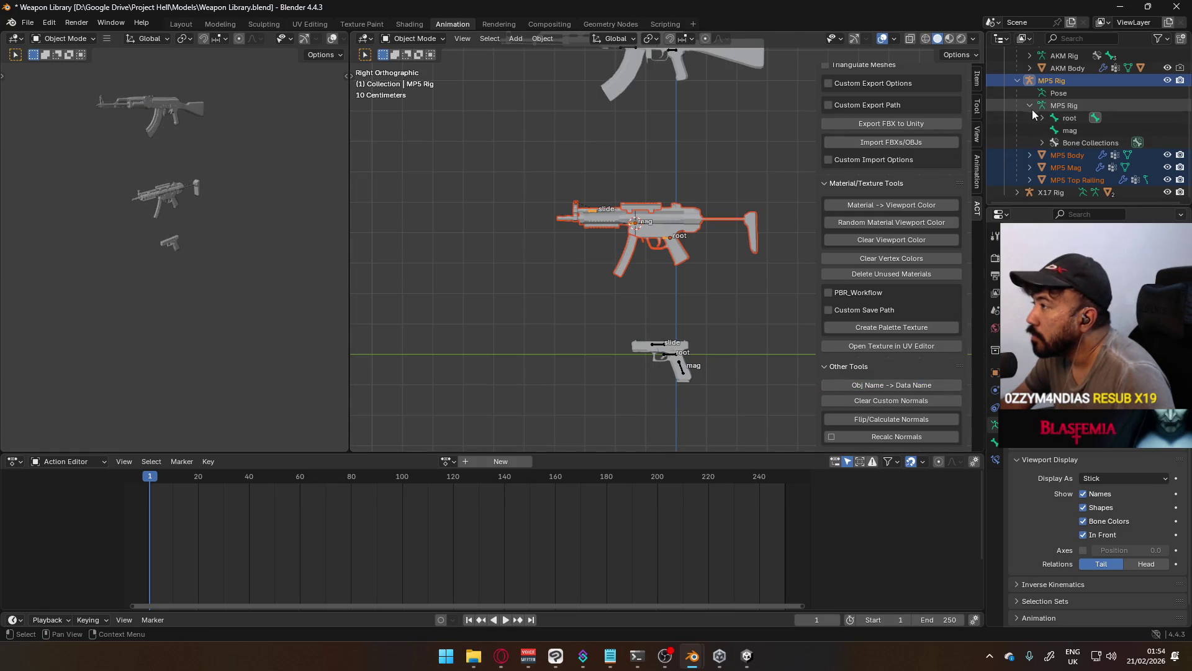
Inspect MP5 Rig's Pose entry in the Outliner and switch the rig into pose mode
{"action": "left_click", "coordinate": [1063, 92]}
{"action": "right_click", "coordinate": [1064, 92]}
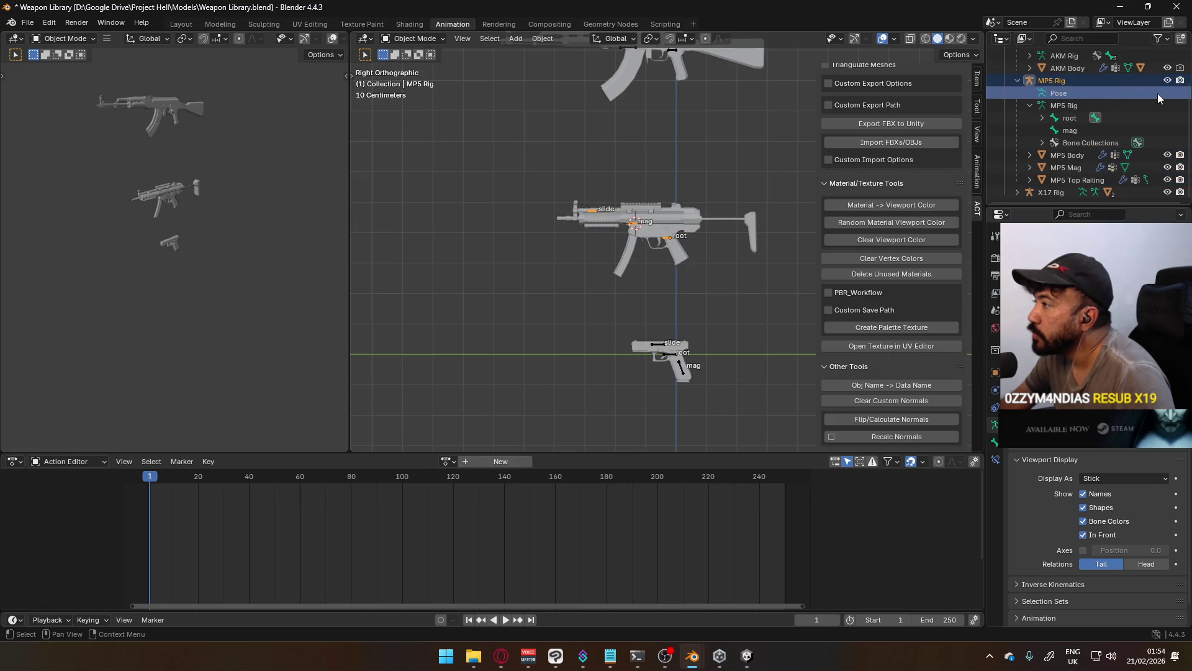
{"action": "left_click", "coordinate": [667, 243]}
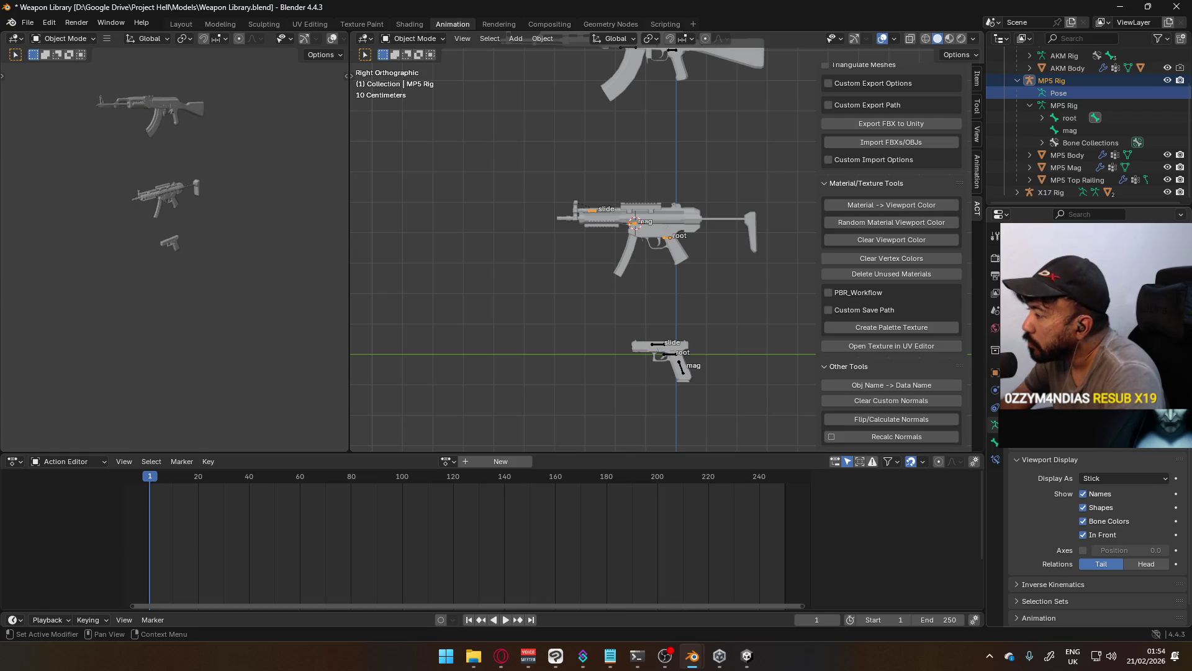
{"action": "right_click", "coordinate": [1045, 92]}
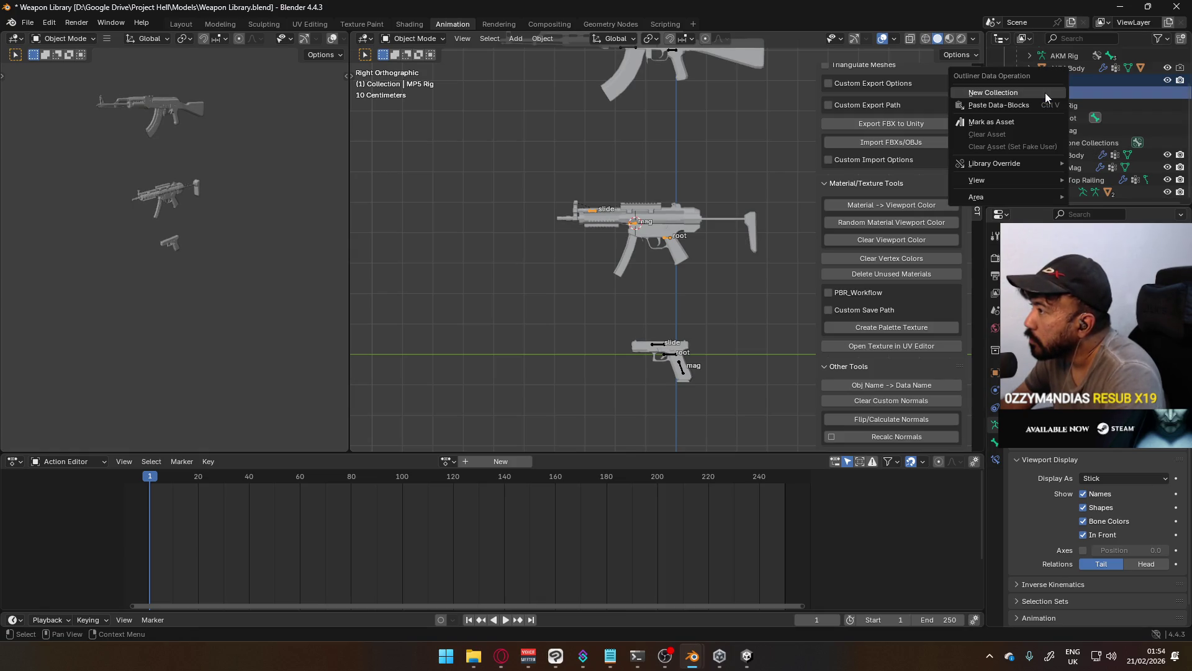
{"action": "mouse_move", "coordinate": [1038, 163]}
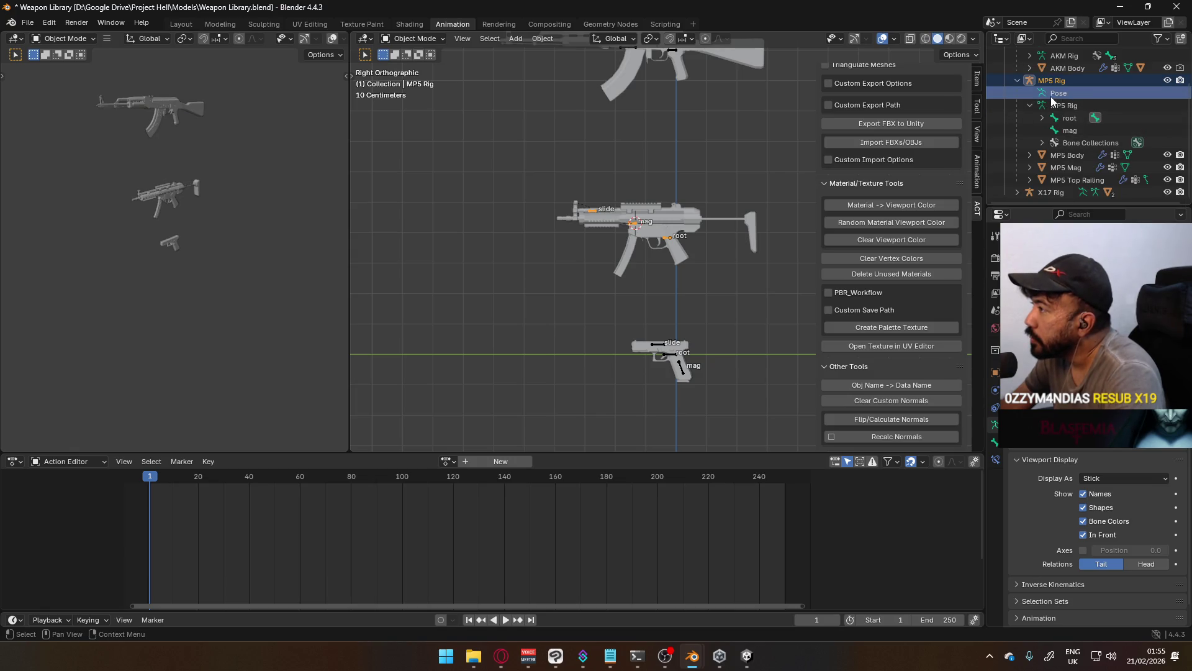
{"action": "double_click", "coordinate": [1063, 98]}
{"action": "scroll", "coordinate": [1063, 98], "scroll_direction": "up", "scroll_amount": 1}
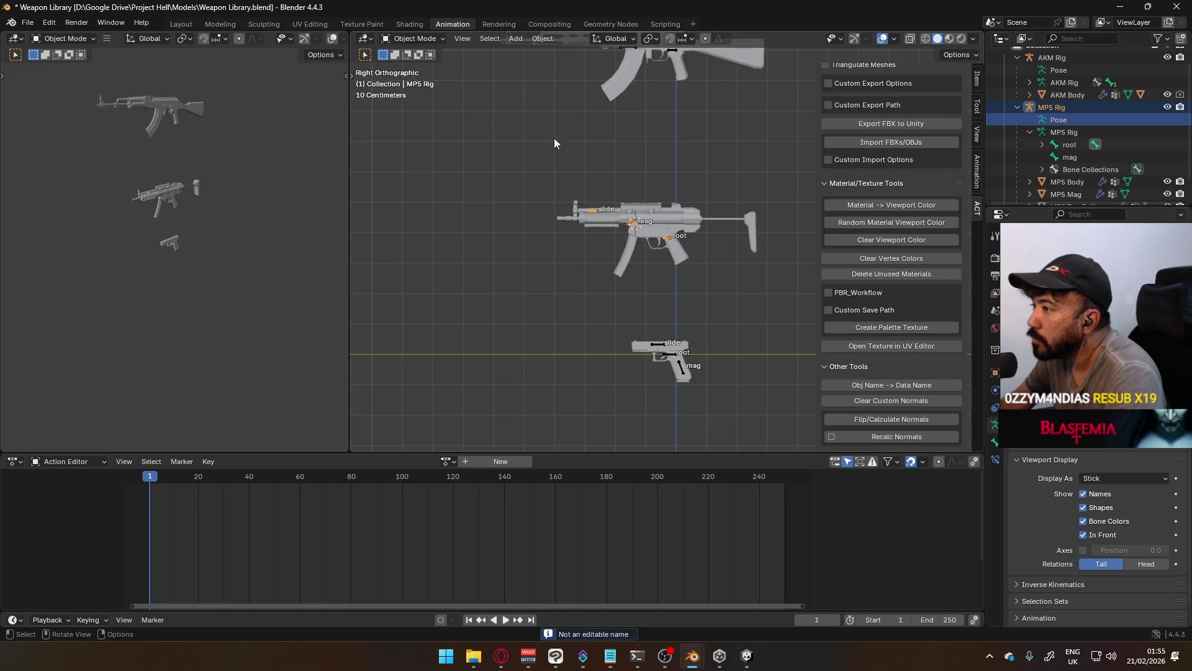
{"action": "left_click", "coordinate": [440, 40]}
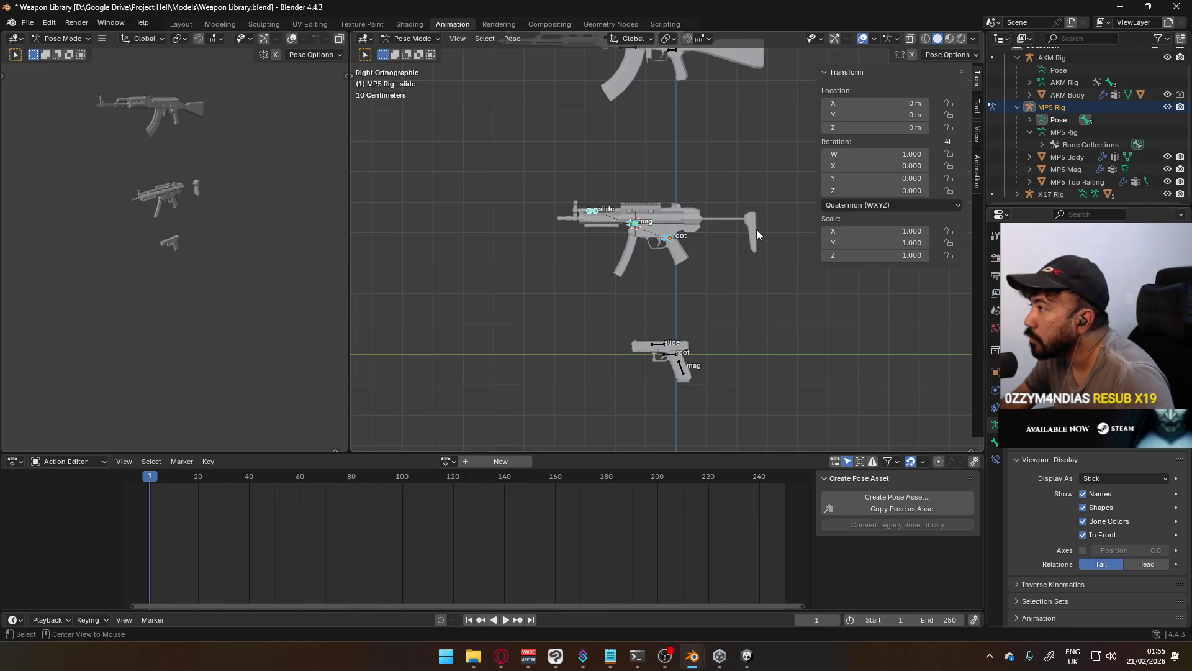
{"action": "left_click", "coordinate": [1031, 119]}
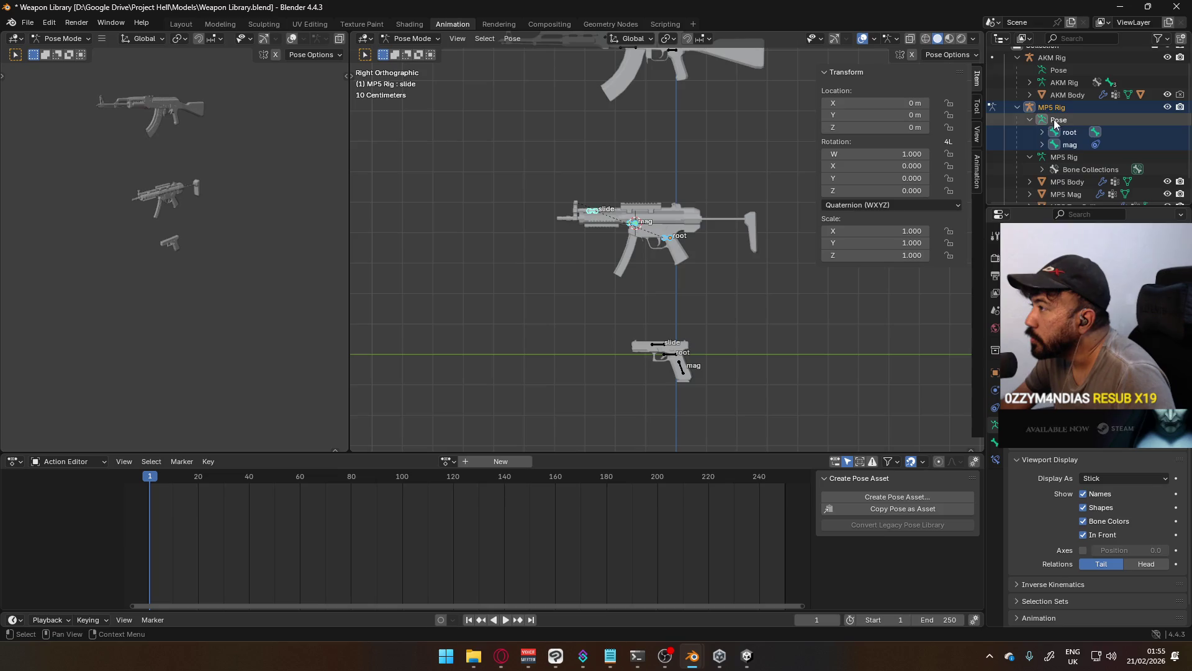
{"action": "right_click", "coordinate": [1056, 121]}
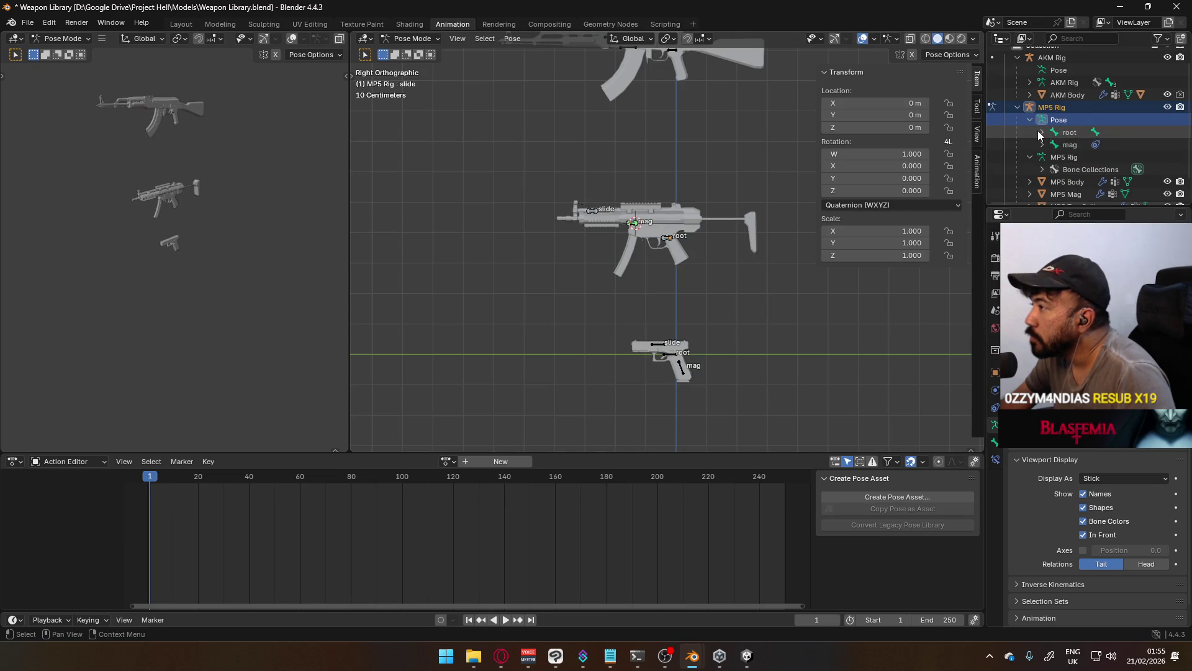
{"action": "left_click", "coordinate": [1043, 133]}
{"action": "left_click", "coordinate": [1042, 157]}
{"action": "left_click", "coordinate": [1043, 157]}
{"action": "left_click", "coordinate": [1031, 119]}
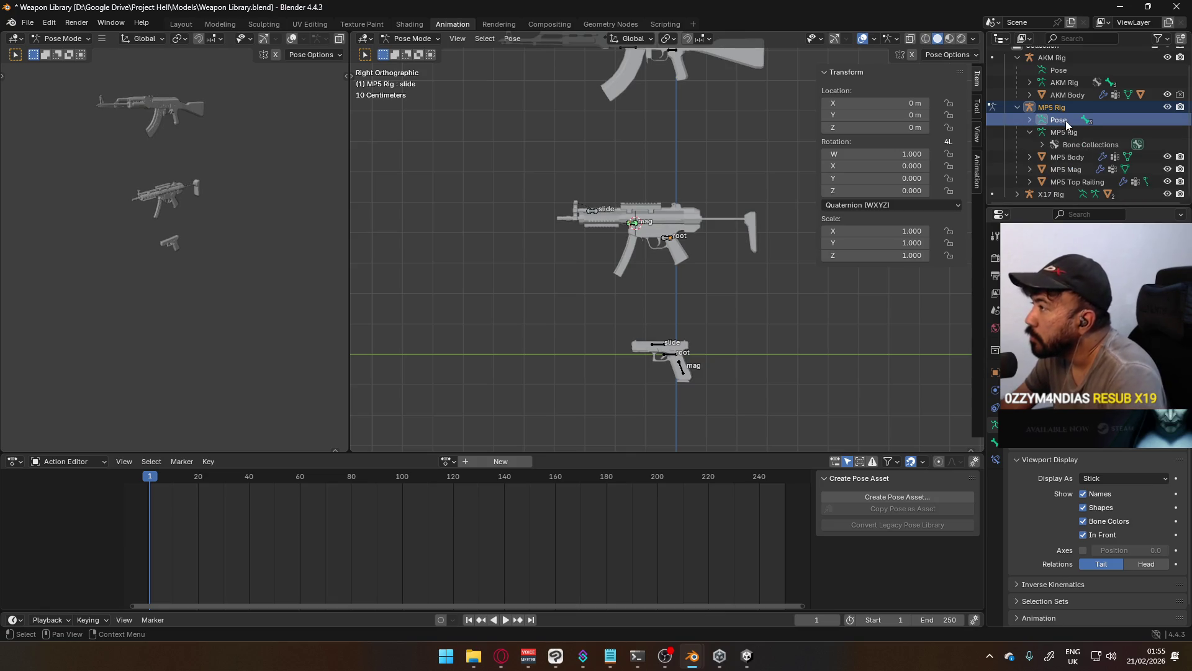
{"action": "left_click", "coordinate": [1018, 107]}
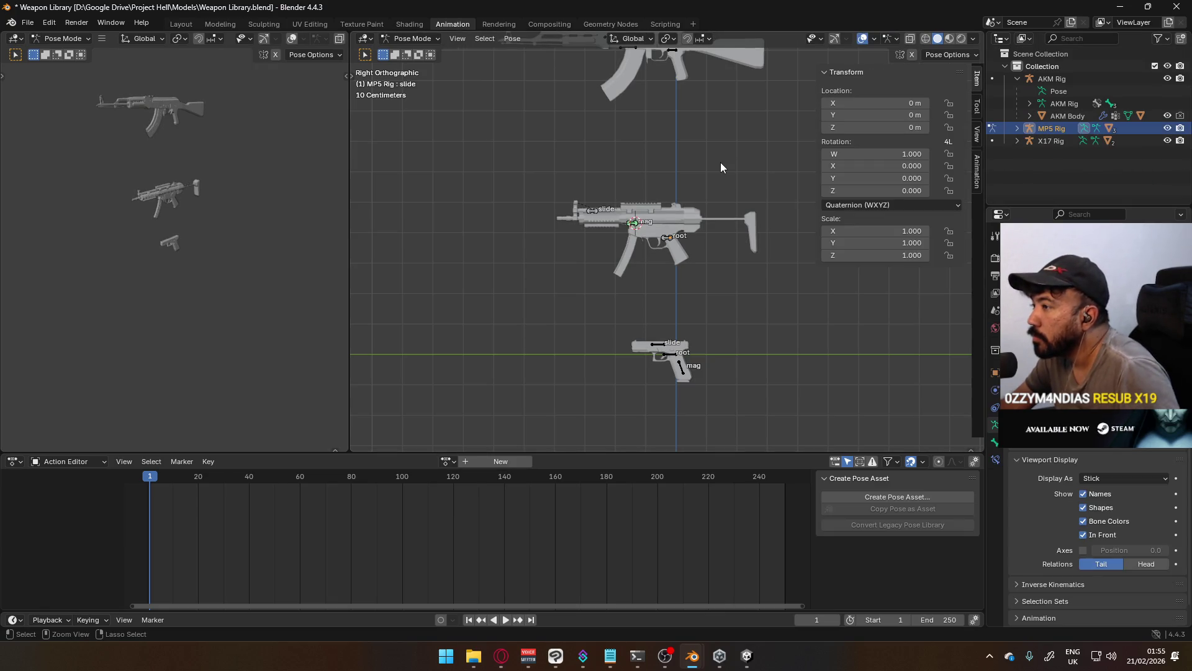
{"action": "left_click", "coordinate": [413, 39]}
{"action": "left_click", "coordinate": [422, 53]}
{"action": "scroll", "coordinate": [732, 223], "scroll_direction": "down", "scroll_amount": 5}
{"action": "scroll", "coordinate": [733, 223], "scroll_direction": "up", "scroll_amount": 6}
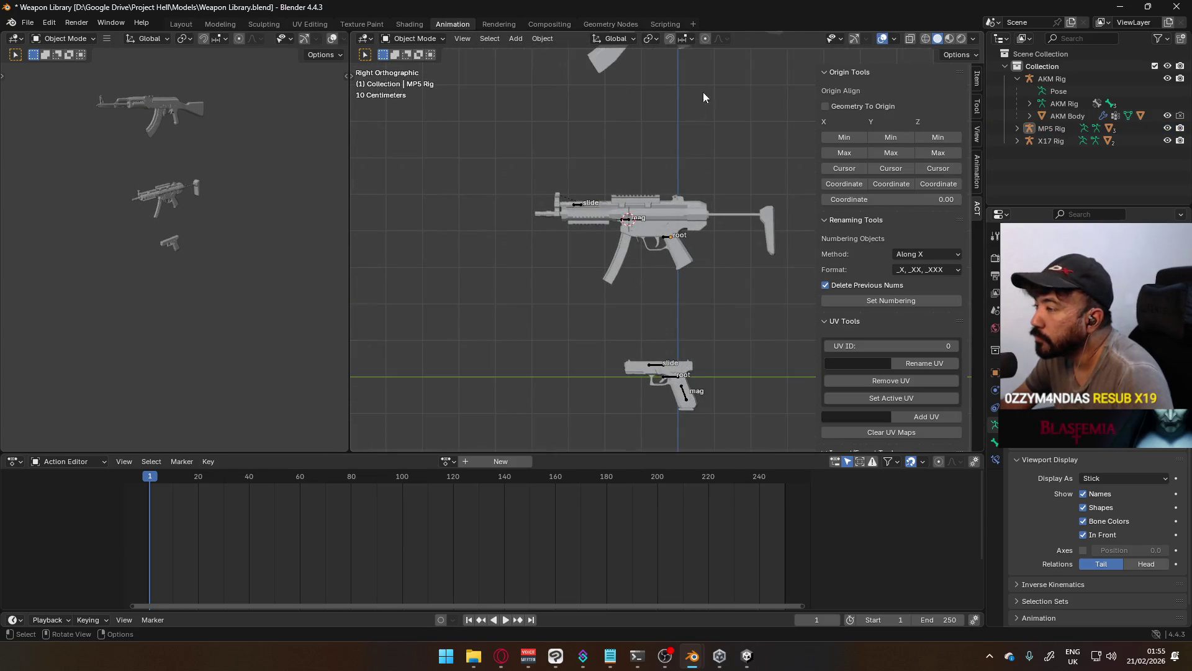
Show bone names on the AKM Rig and save Weapon Library
{"action": "scroll", "coordinate": [698, 94], "scroll_direction": "down", "scroll_amount": 2}
{"action": "left_click", "coordinate": [668, 81]}
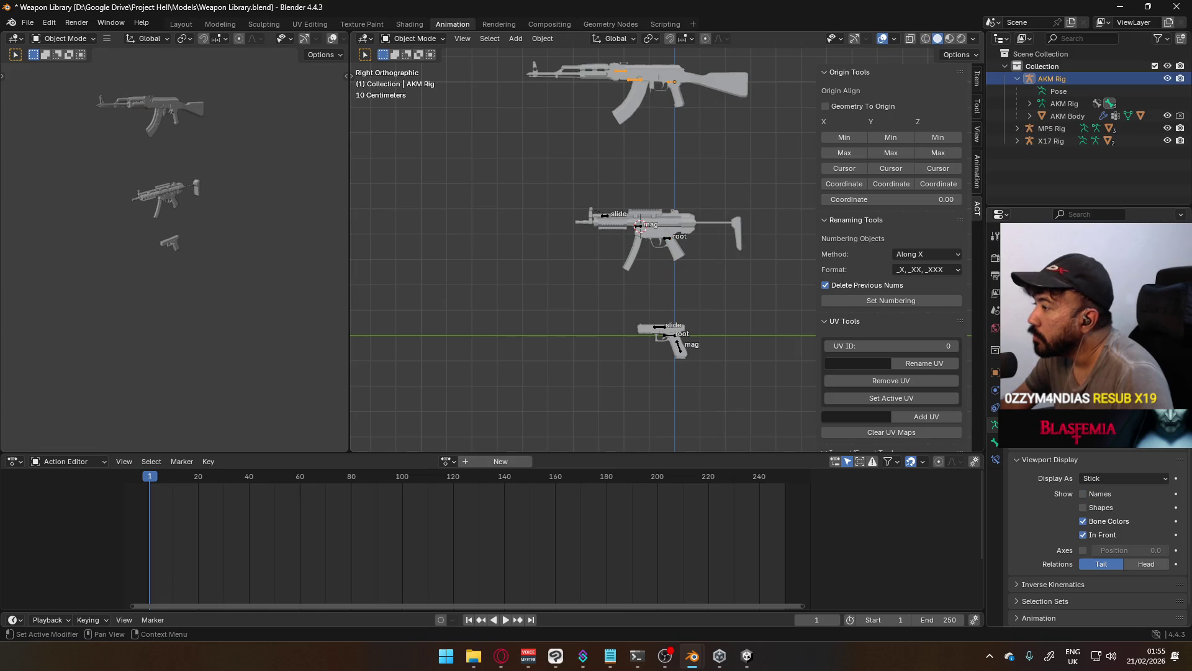
{"action": "left_click", "coordinate": [1103, 494]}
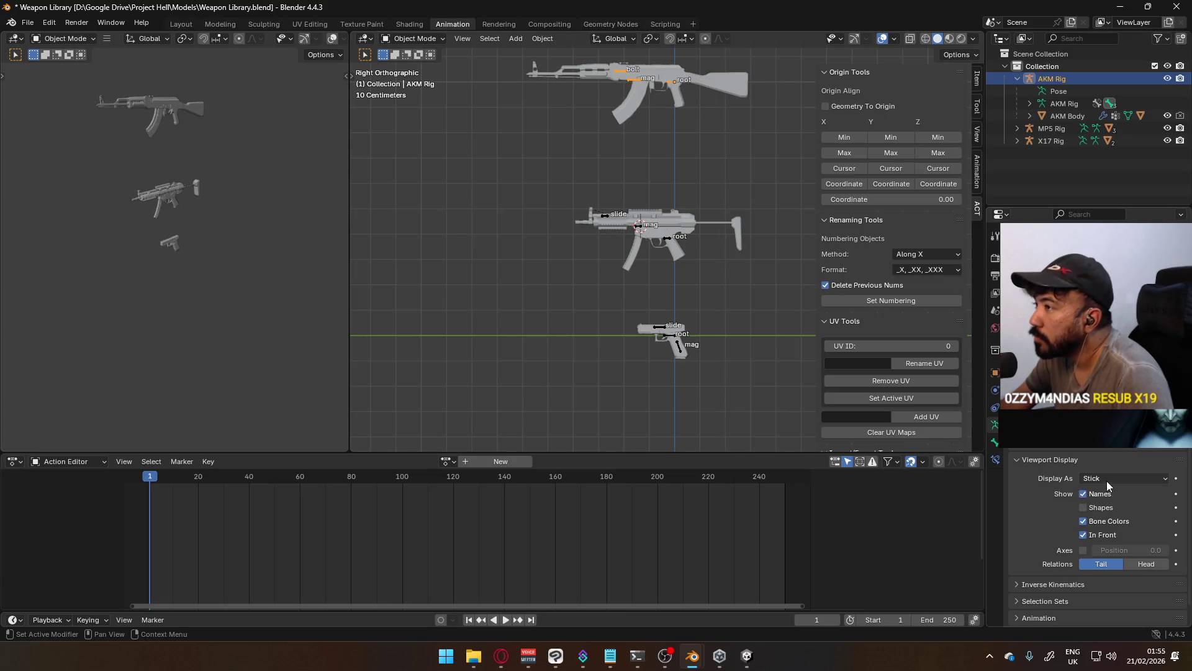
{"action": "scroll", "coordinate": [739, 279], "scroll_direction": "down", "scroll_amount": 2}
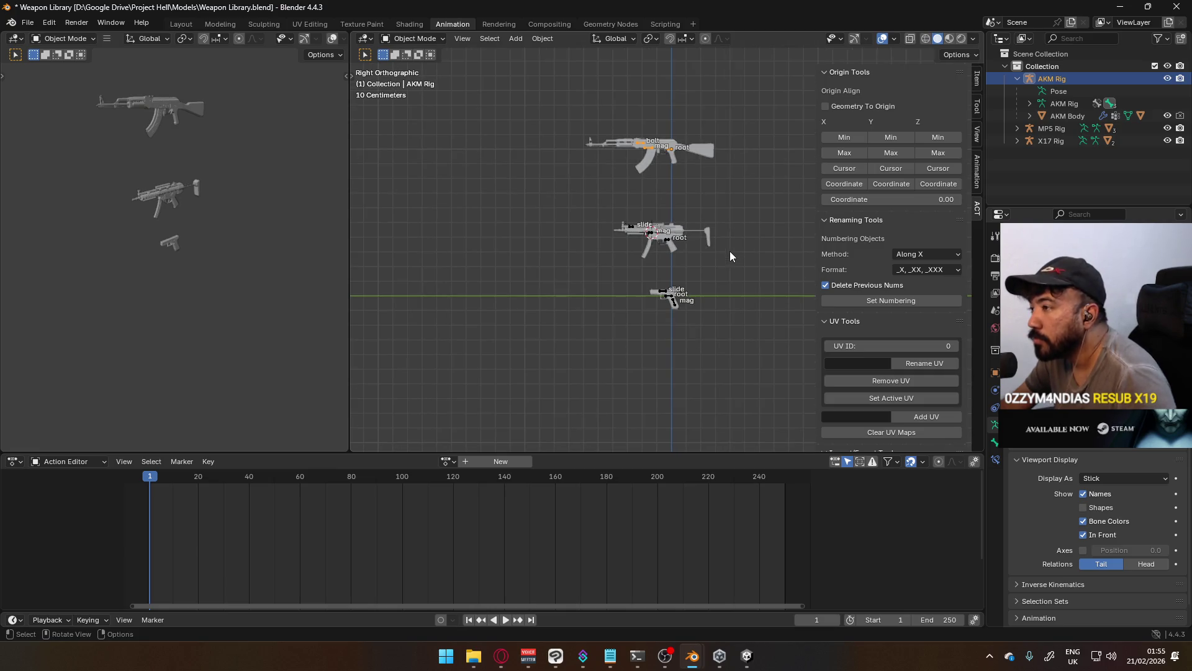
{"action": "key", "text": "ctrl+s"}
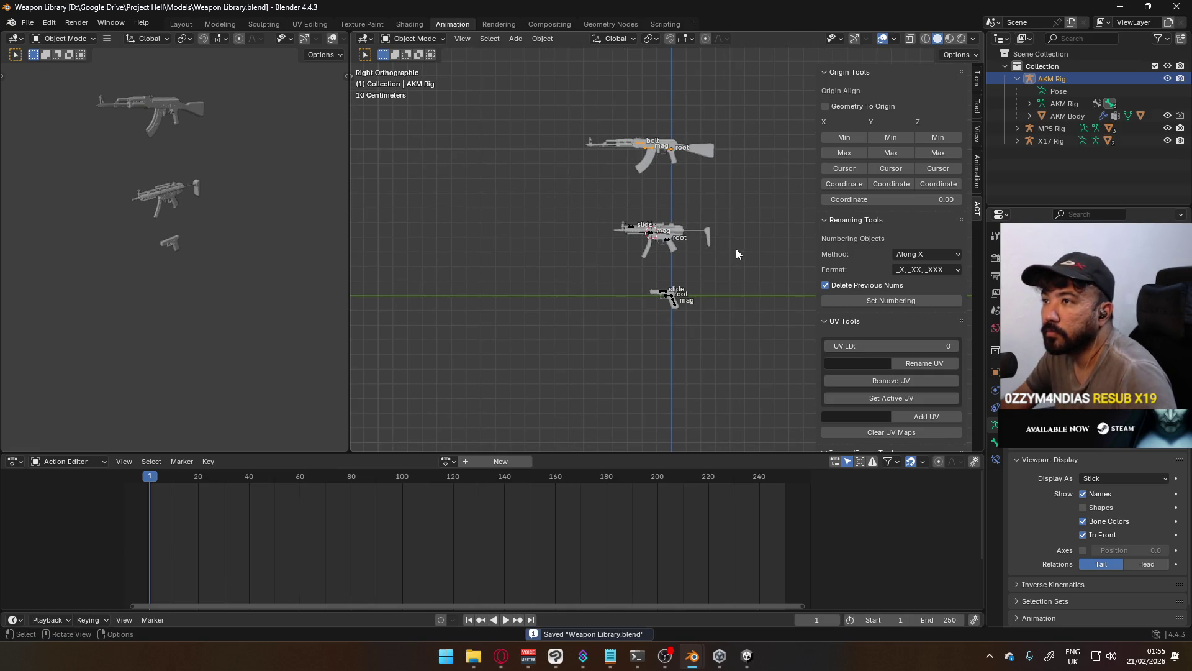
{"action": "scroll", "coordinate": [733, 245], "scroll_direction": "up", "scroll_amount": 5}
Close the Victor file's window, answering its save prompt
{"action": "mouse_move", "coordinate": [626, 233]}
{"action": "middle_mouse_down"}
{"action": "mouse_move", "coordinate": [727, 248]}
{"action": "mouse_move", "coordinate": [587, 228]}
{"action": "mouse_move", "coordinate": [579, 200]}
{"action": "mouse_move", "coordinate": [562, 211]}
{"action": "middle_mouse_up"}
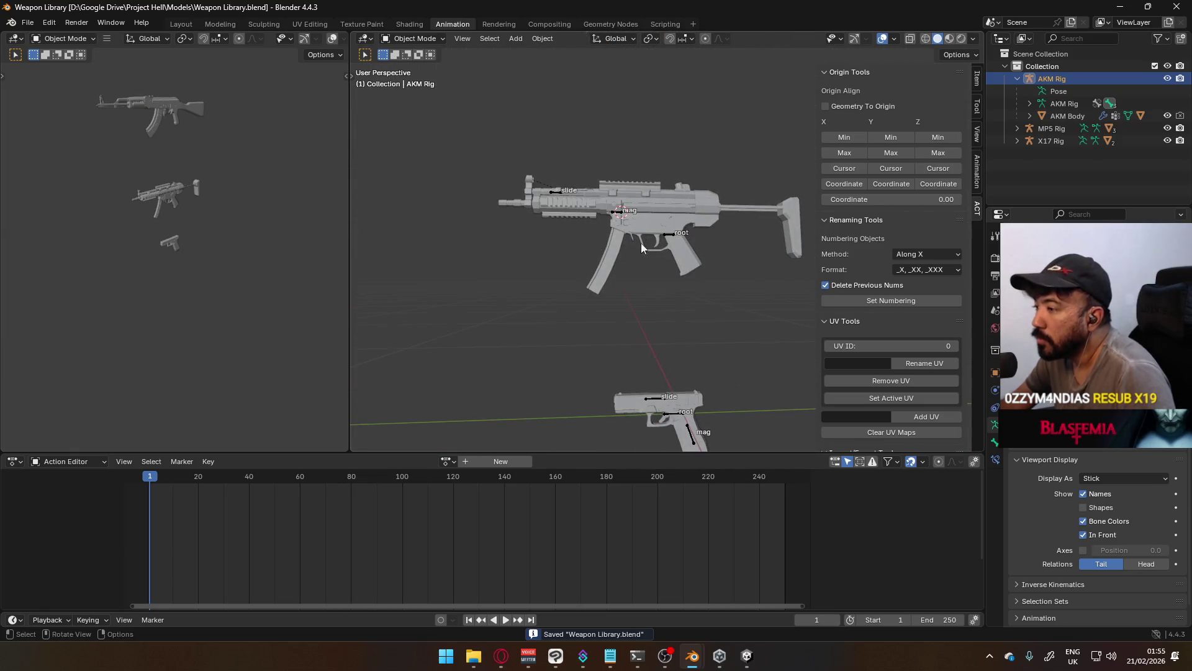
{"action": "mouse_move", "coordinate": [694, 653]}
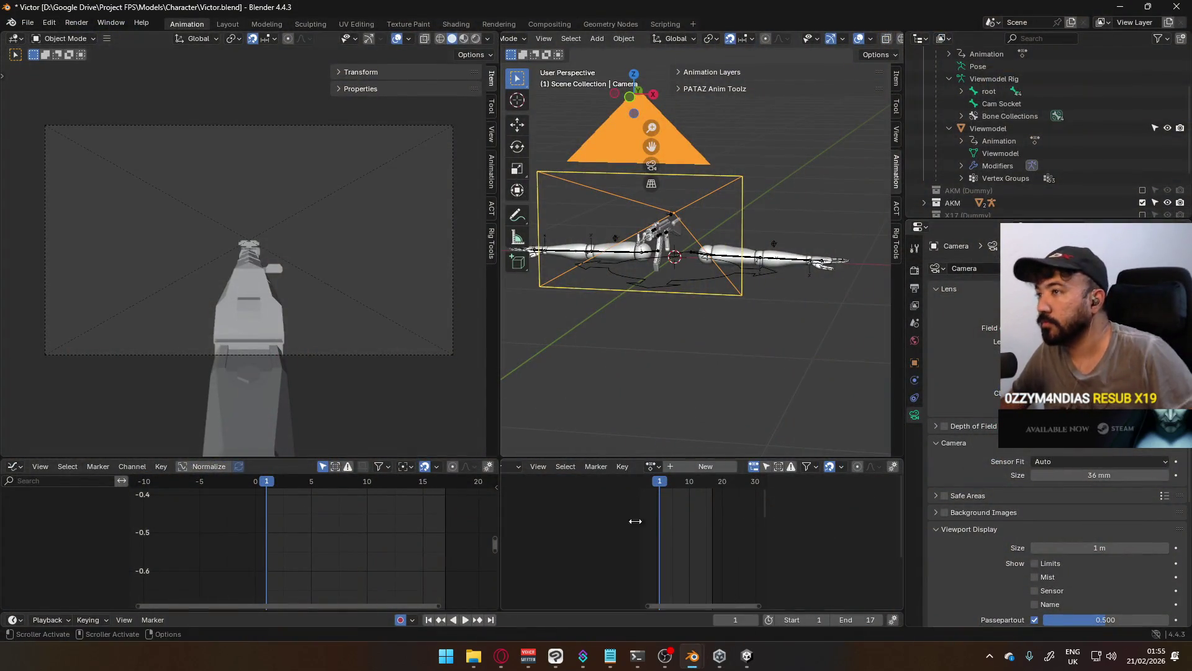
{"action": "left_click", "coordinate": [1175, 7]}
{"action": "left_click", "coordinate": [636, 348]}
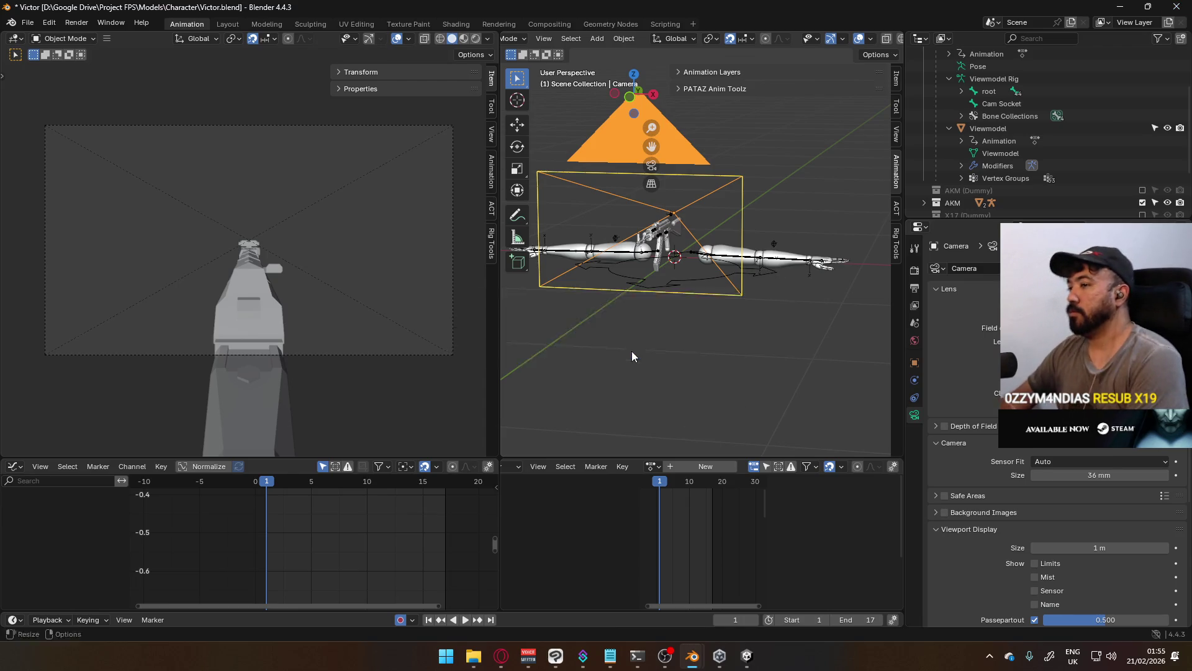
Browse in File Explorer to the Google Drive folder on drive D:
{"action": "mouse_move", "coordinate": [687, 664]}
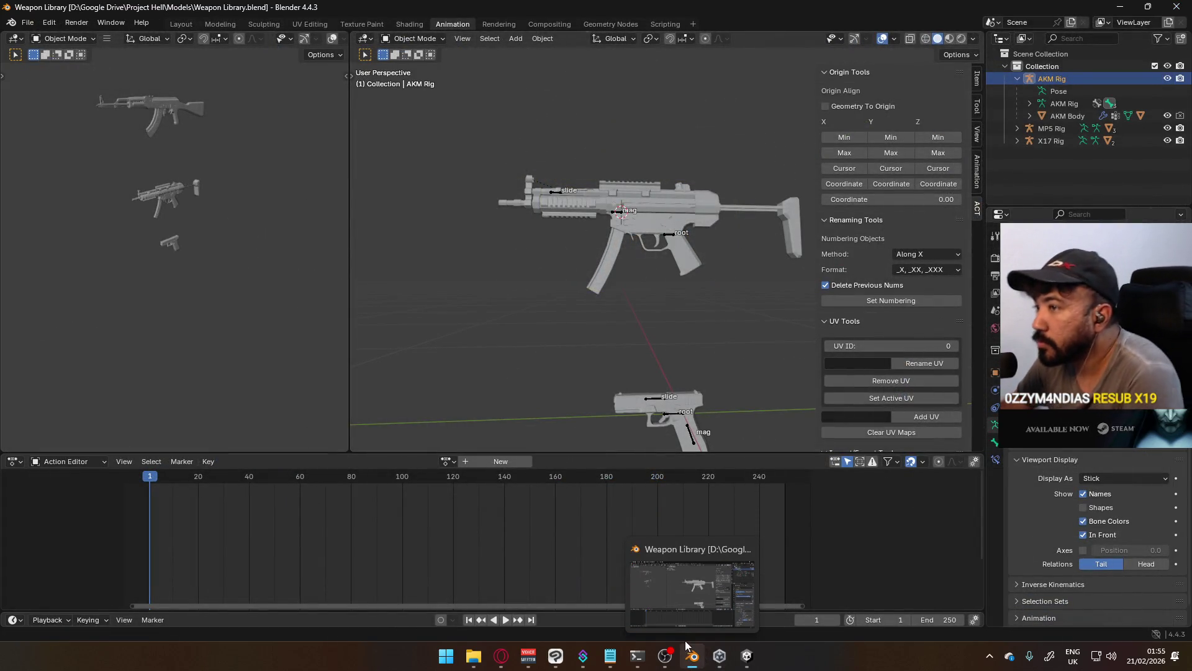
{"action": "left_click", "coordinate": [474, 656]}
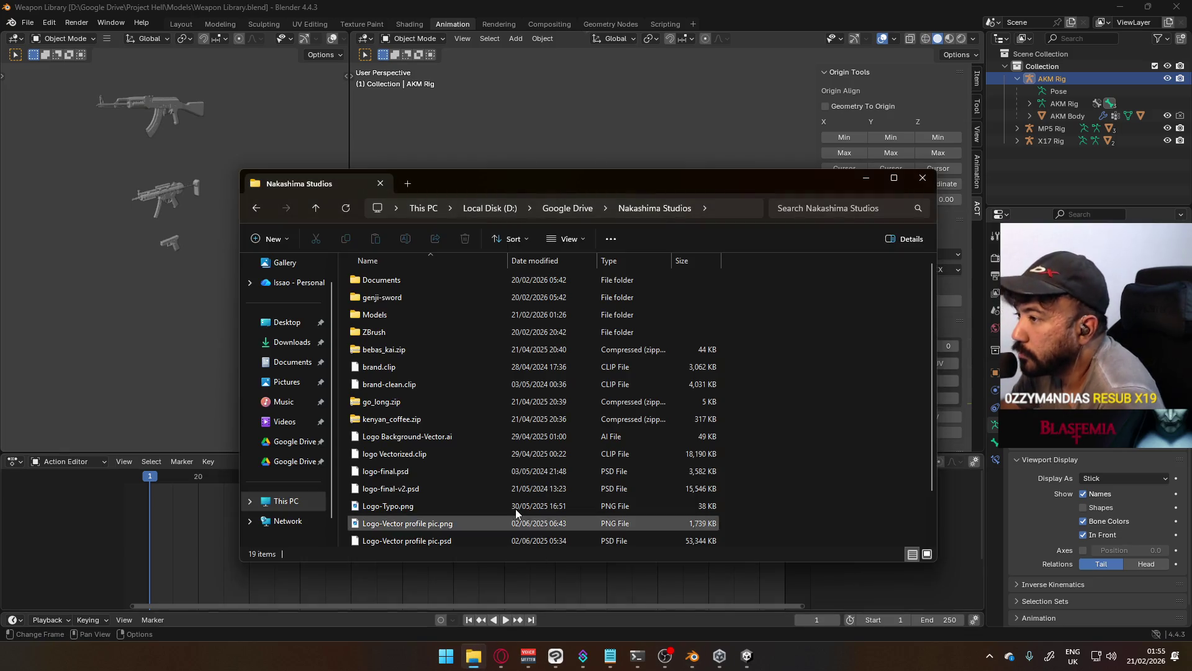
{"action": "left_click", "coordinate": [489, 208]}
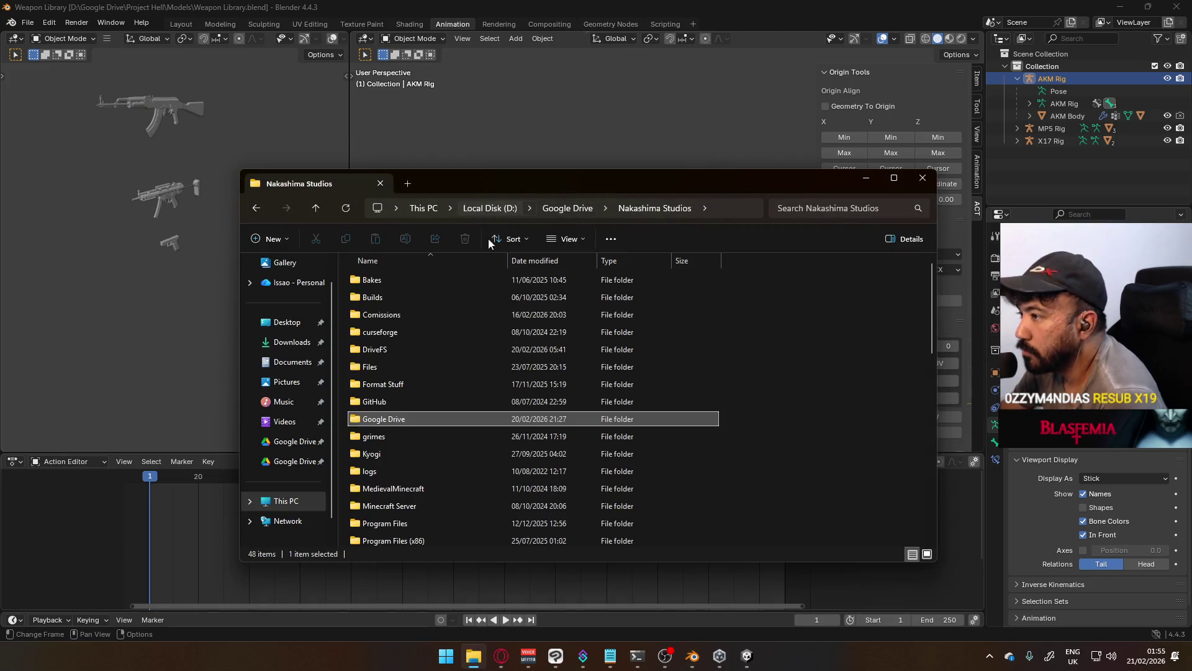
{"action": "double_click", "coordinate": [400, 415]}
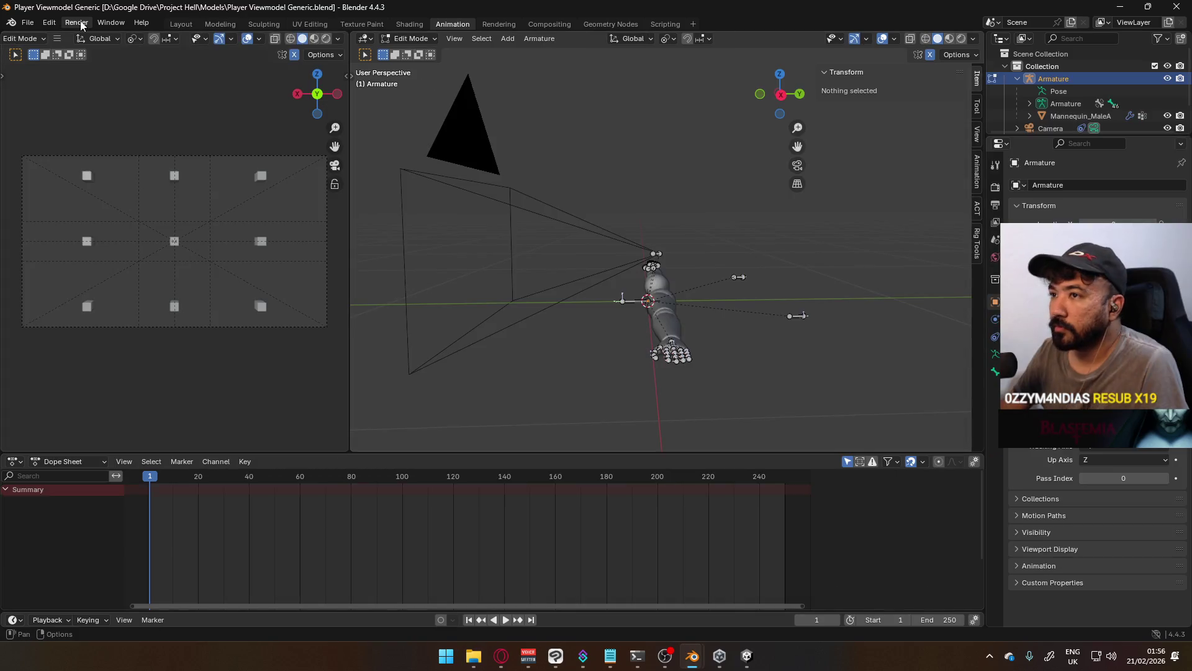
Put the armature back in object mode and save Player Viewmodel Generic
{"action": "left_click", "coordinate": [43, 25]}
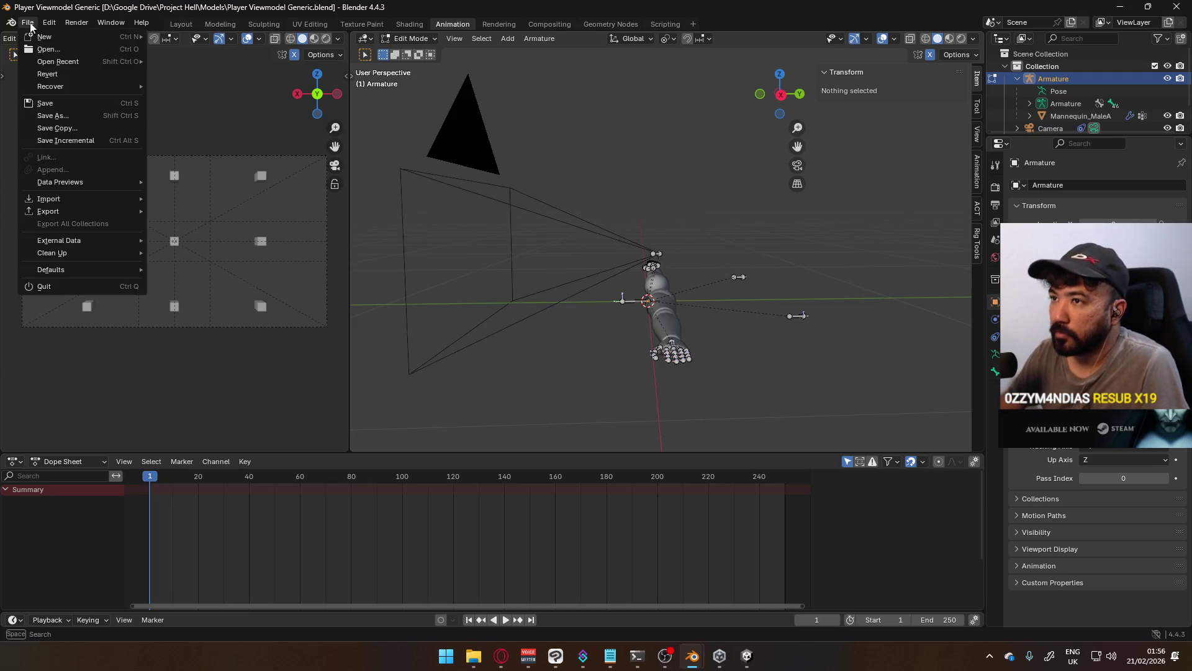
{"action": "left_click", "coordinate": [410, 39]}
{"action": "left_click", "coordinate": [410, 53]}
{"action": "key", "text": "ctrl+s"}
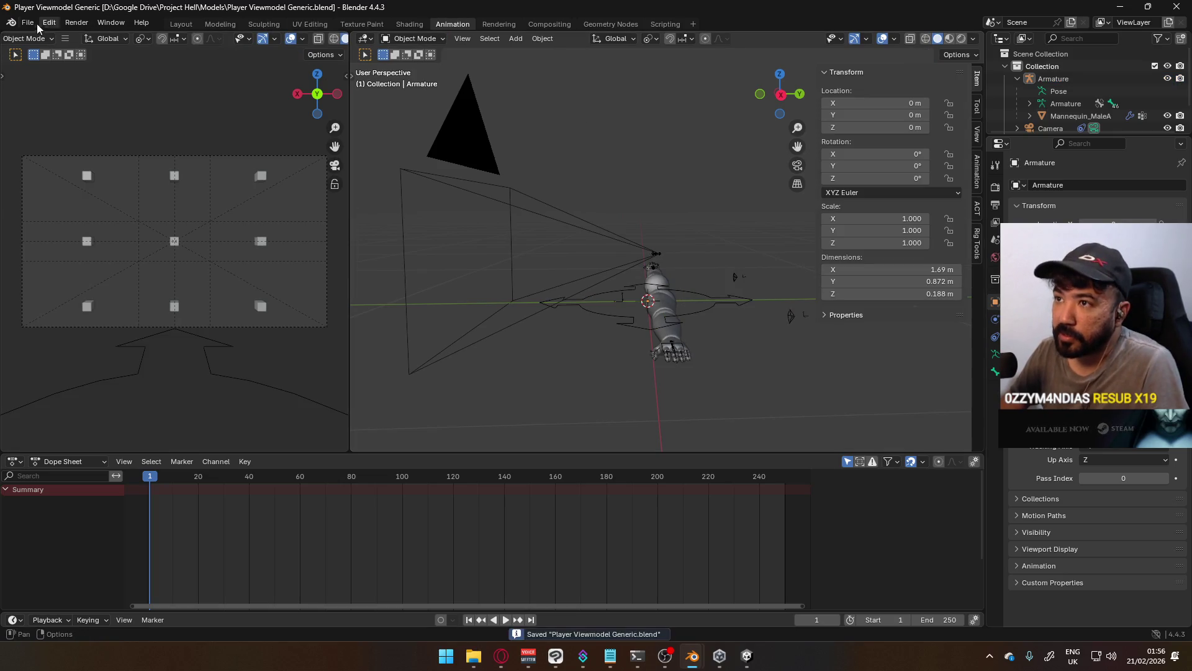
Link from Weapon Library.blend and browse its Object folder
{"action": "left_click", "coordinate": [27, 22]}
{"action": "left_click", "coordinate": [75, 159]}
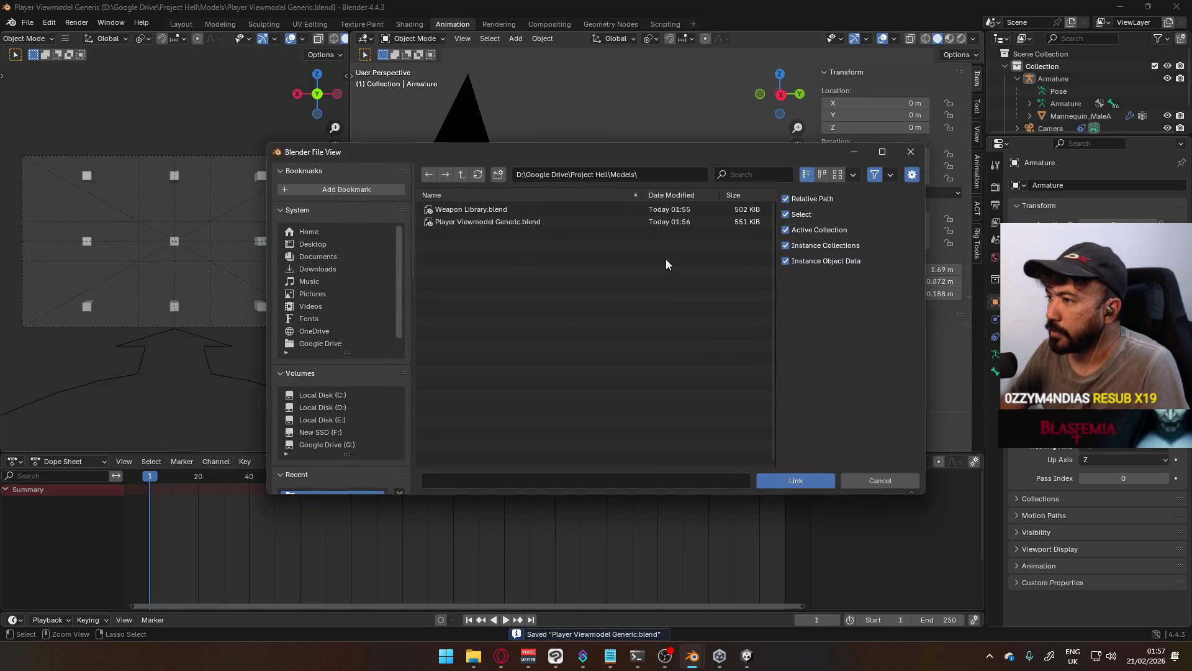
{"action": "double_click", "coordinate": [491, 209]}
{"action": "left_click", "coordinate": [481, 273]}
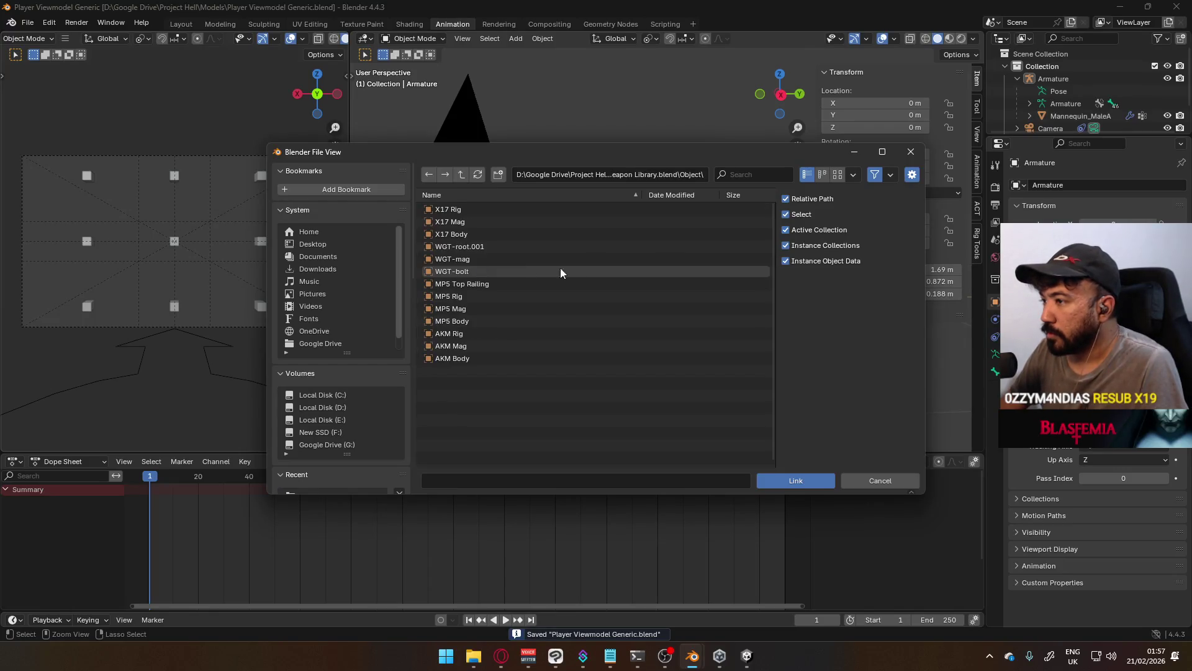